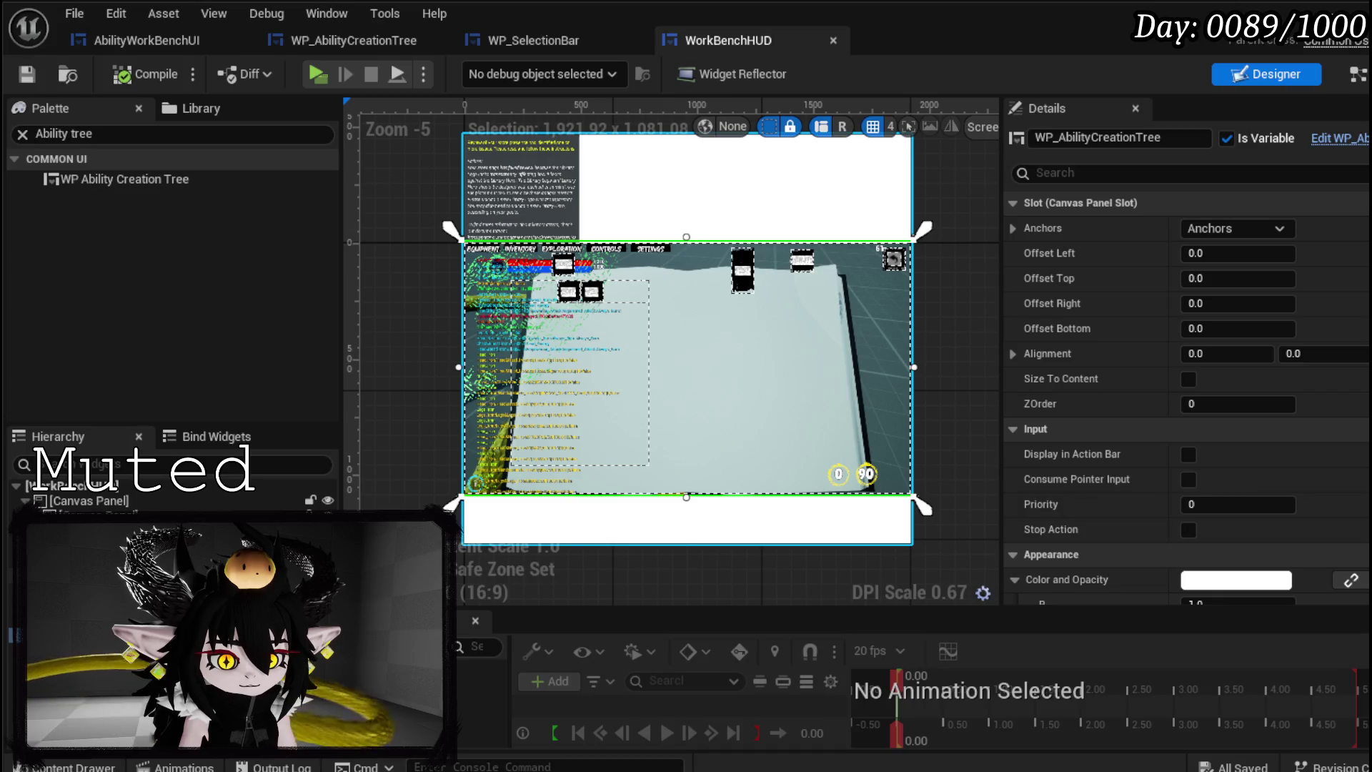
- Copy the book background image from WorkBenchHUD and paste it into WP_AbilityCreationTree
{"action": "left_click", "coordinate": [909, 500]}
{"action": "left_click", "coordinate": [315, 40]}
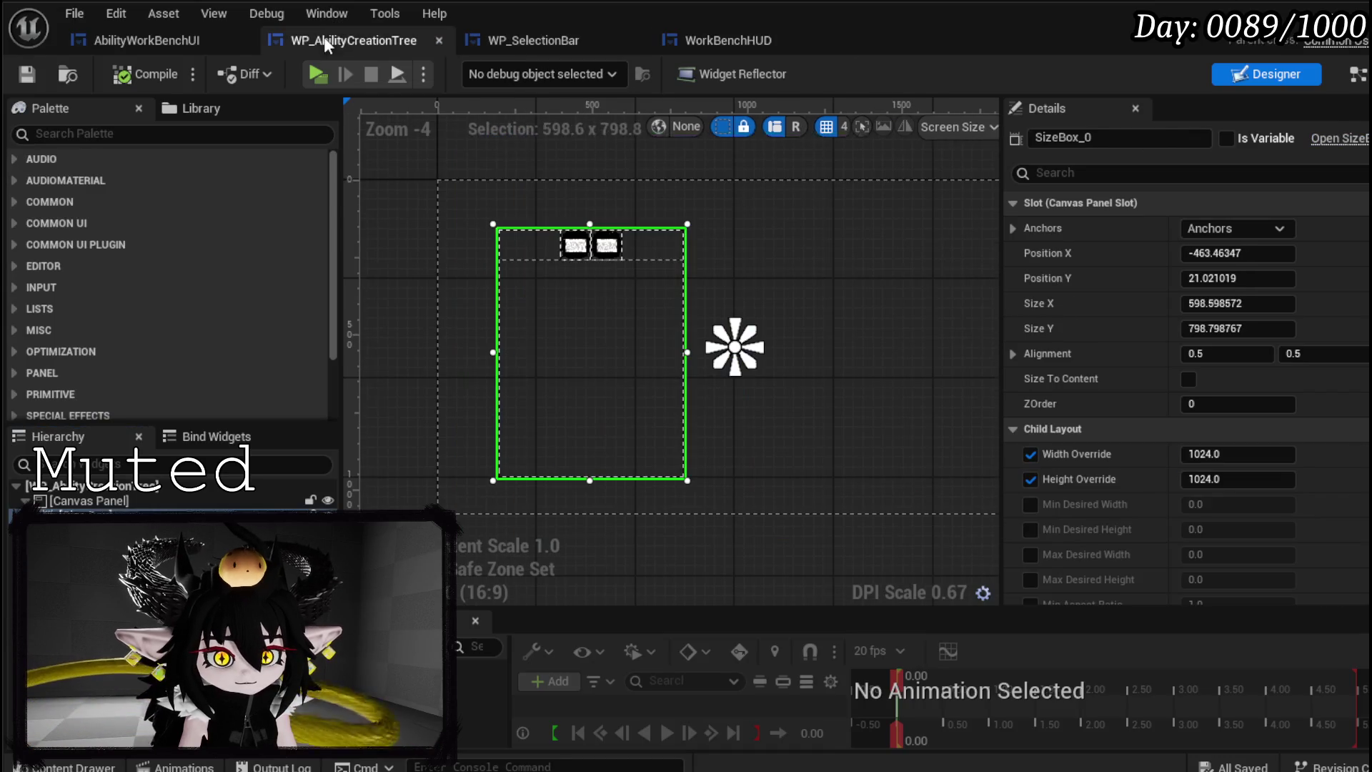
{"action": "key", "text": "ctrl+v"}
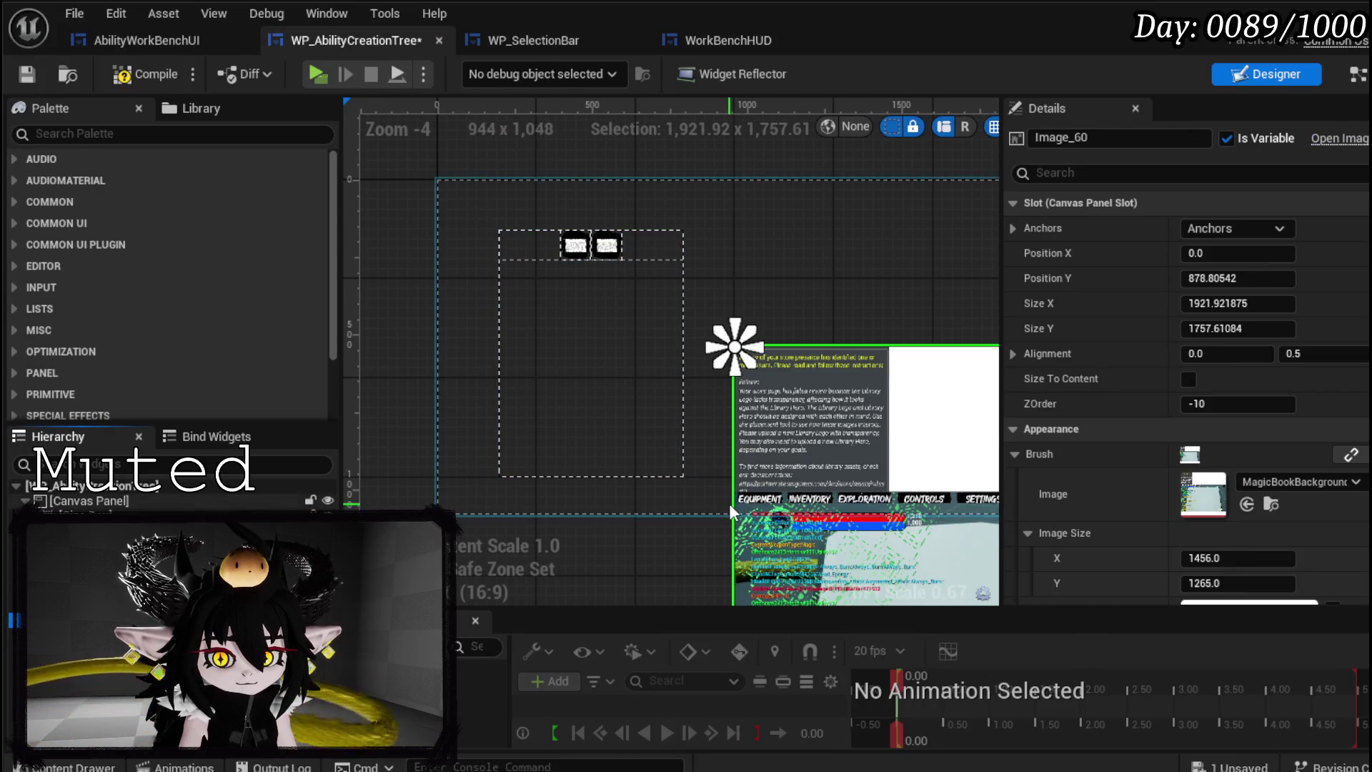
{"action": "scroll", "coordinate": [752, 519], "scroll_direction": "down", "scroll_amount": 2}
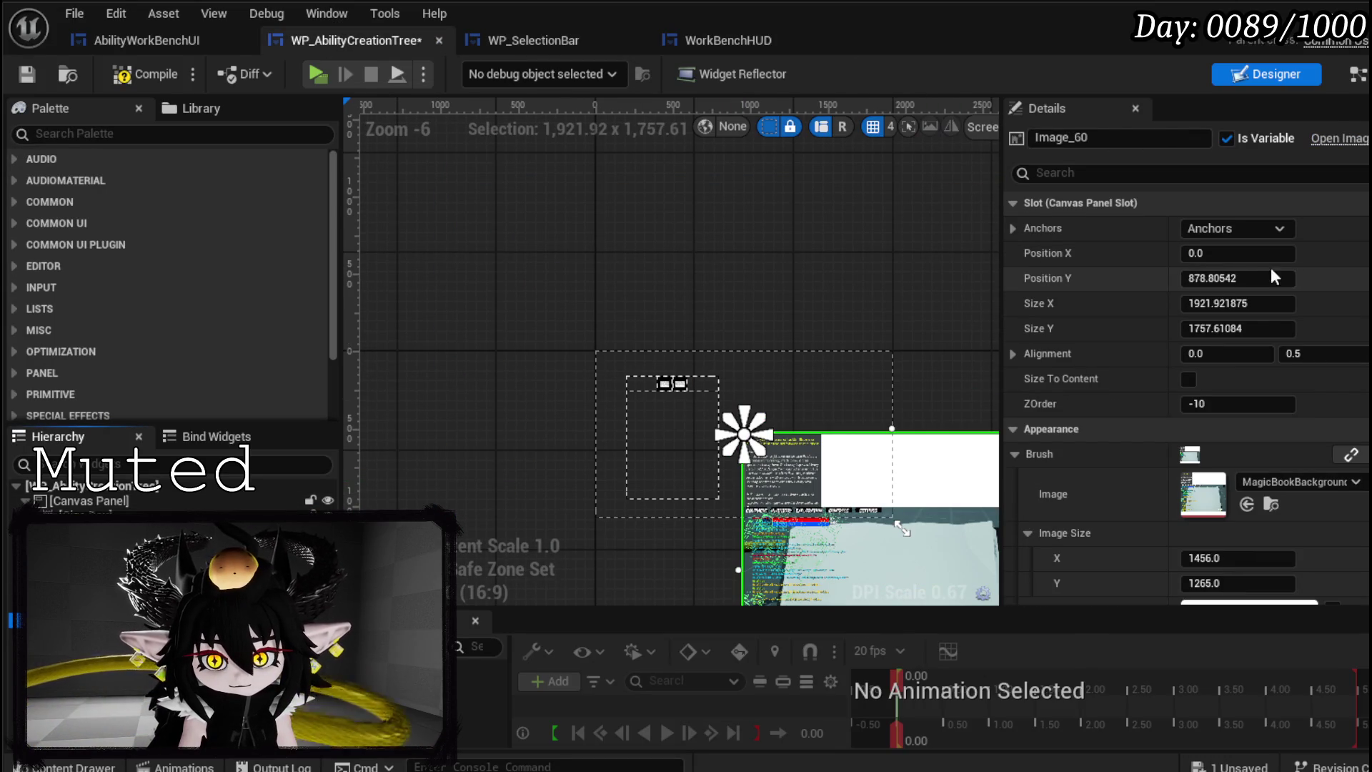
- Set the image's alignment to 0.5, undoing an accidental zero height
{"action": "left_click", "coordinate": [1248, 278]}
{"action": "left_click", "coordinate": [1244, 352]}
{"action": "type", "text": "0.5"}
{"action": "key", "text": "Return"}
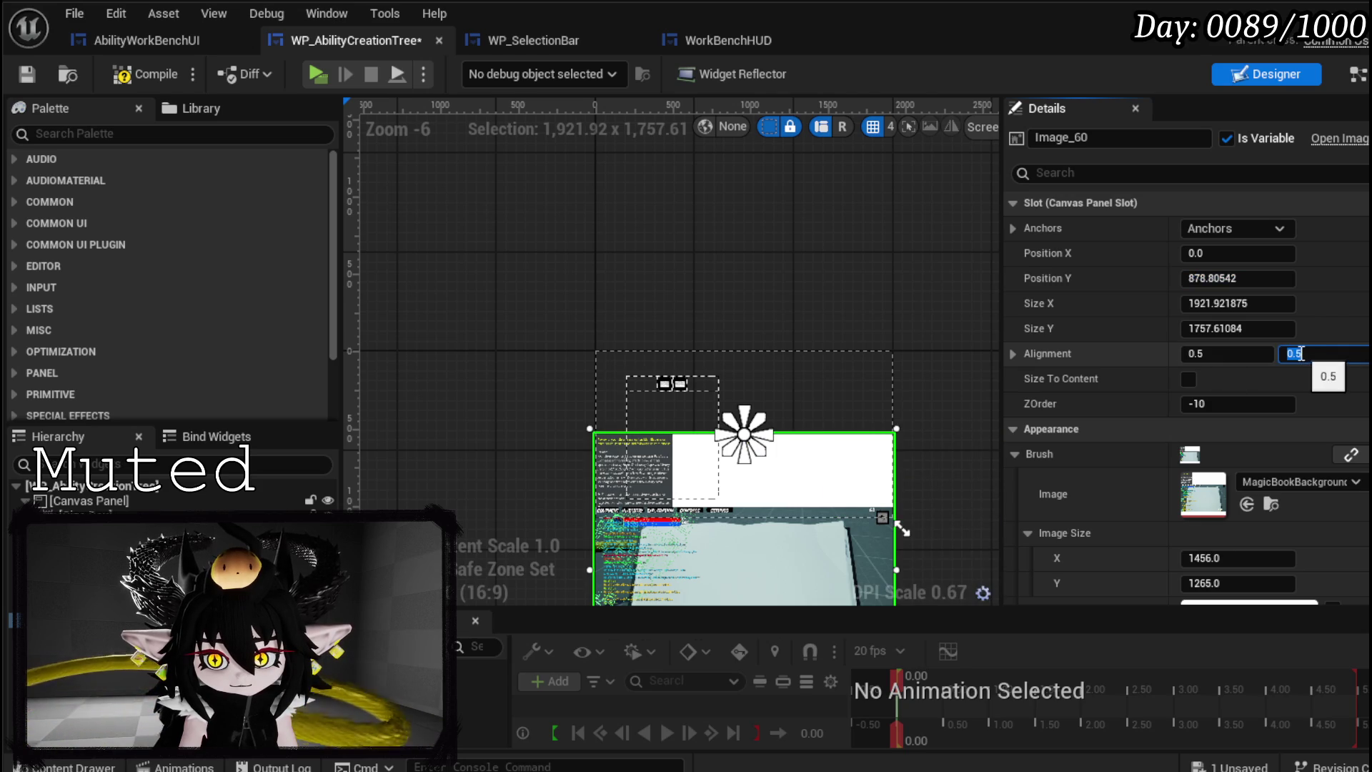
{"action": "left_click", "coordinate": [1240, 328]}
{"action": "type", "text": "0"}
{"action": "key", "text": "Return"}
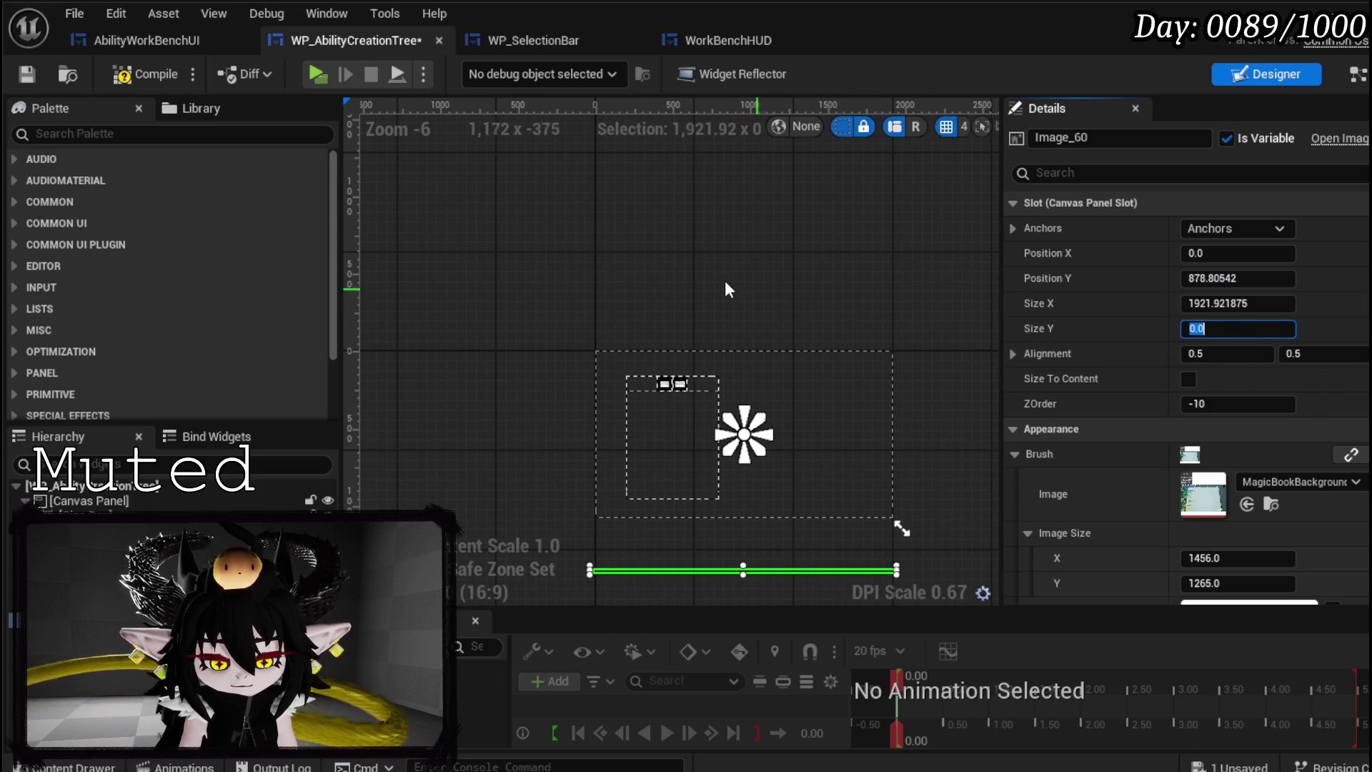
{"action": "key", "text": "ctrl+z"}
- Set the image's vertical position to 0, then nudge it slightly upward
{"action": "left_click", "coordinate": [1215, 278]}
{"action": "type", "text": "0"}
{"action": "key", "text": "Return"}
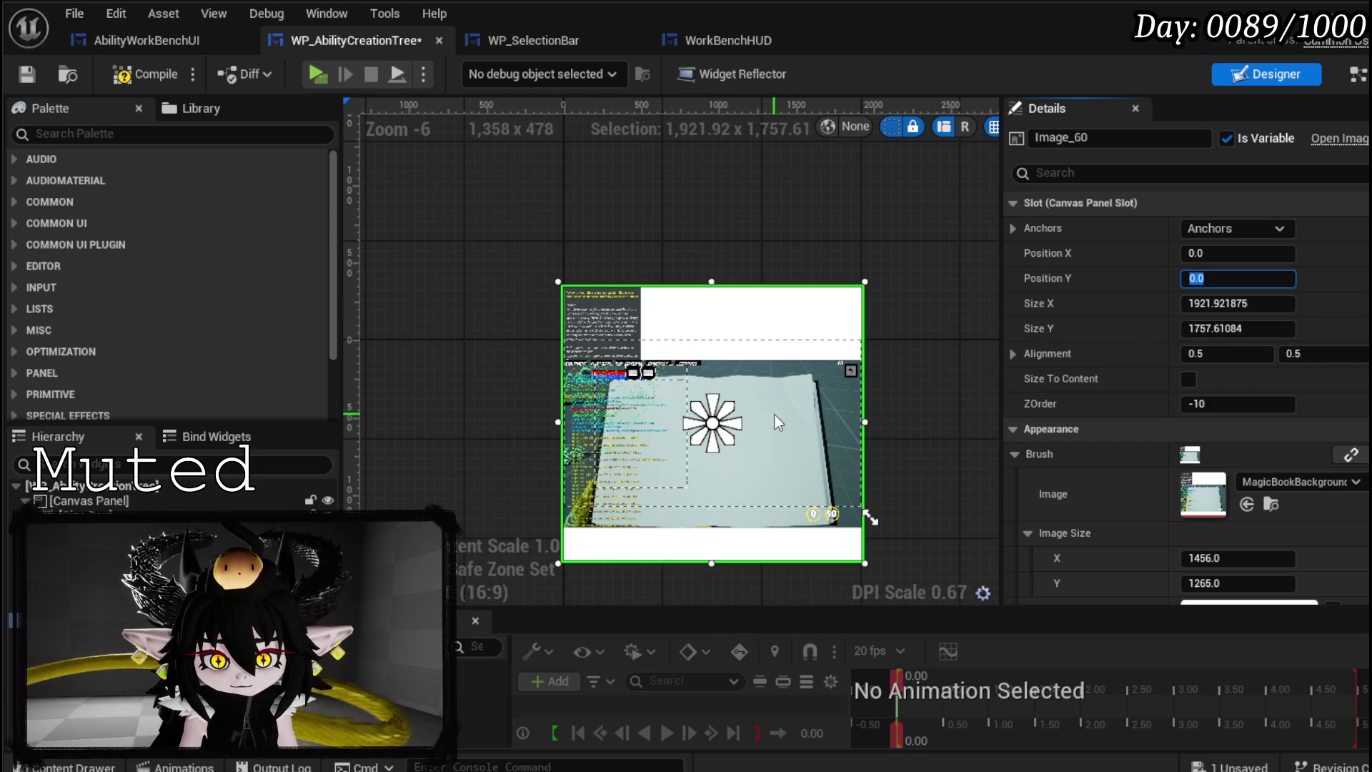
{"action": "scroll", "coordinate": [779, 410], "scroll_direction": "up", "scroll_amount": 3}
{"action": "scroll", "coordinate": [821, 387], "scroll_direction": "down", "scroll_amount": 2}
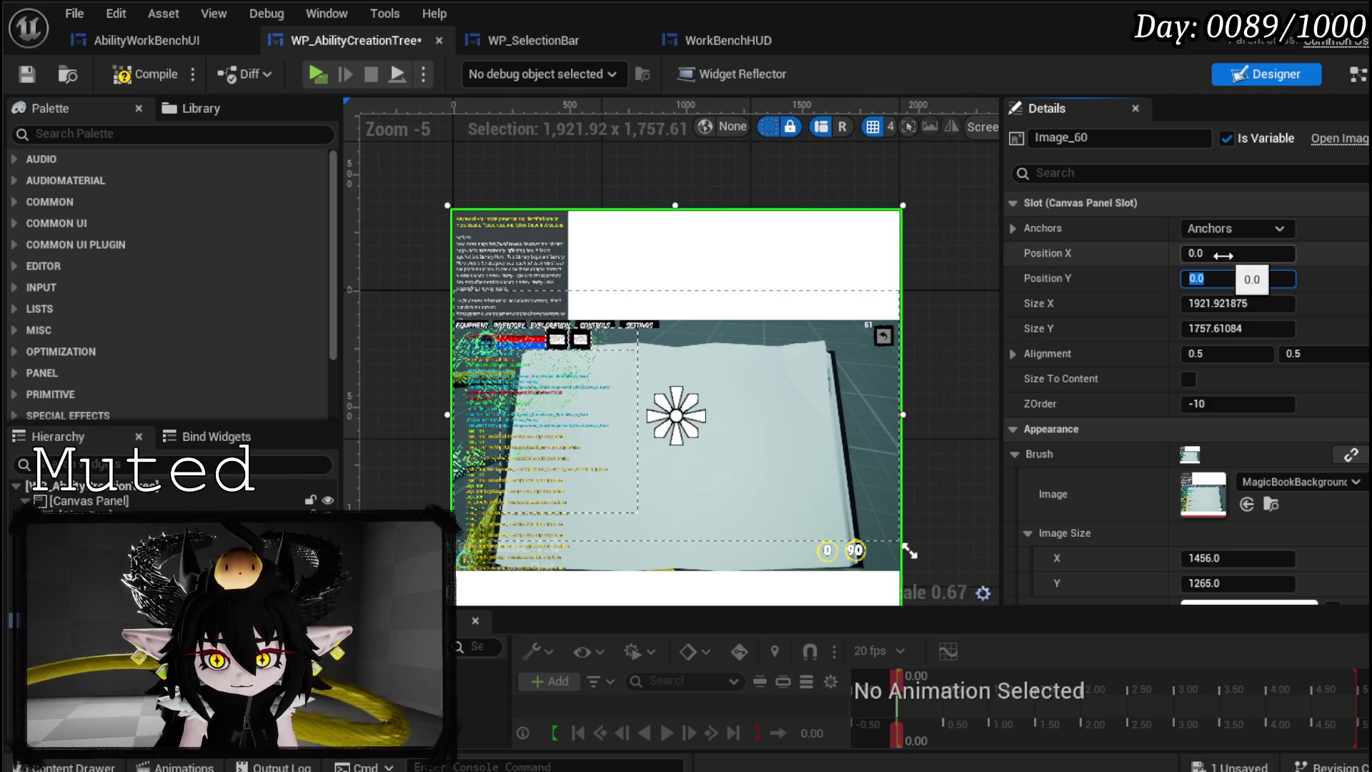
{"action": "key", "text": "Return"}
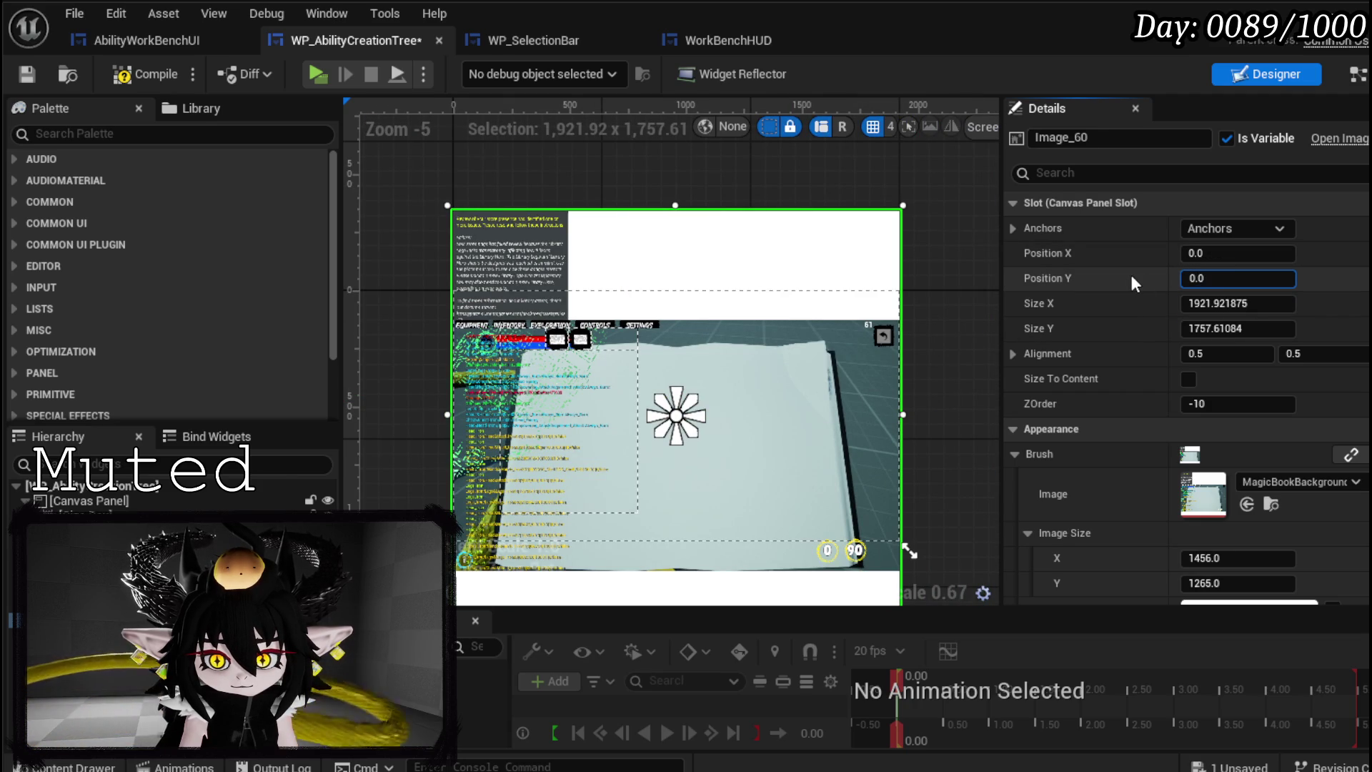
{"action": "left_click_drag", "start_coordinate": [1238, 278], "coordinate": [1173, 278]}
- Move the ability tree size box right onto the book's left page
{"action": "scroll", "coordinate": [587, 419], "scroll_direction": "up", "scroll_amount": 4}
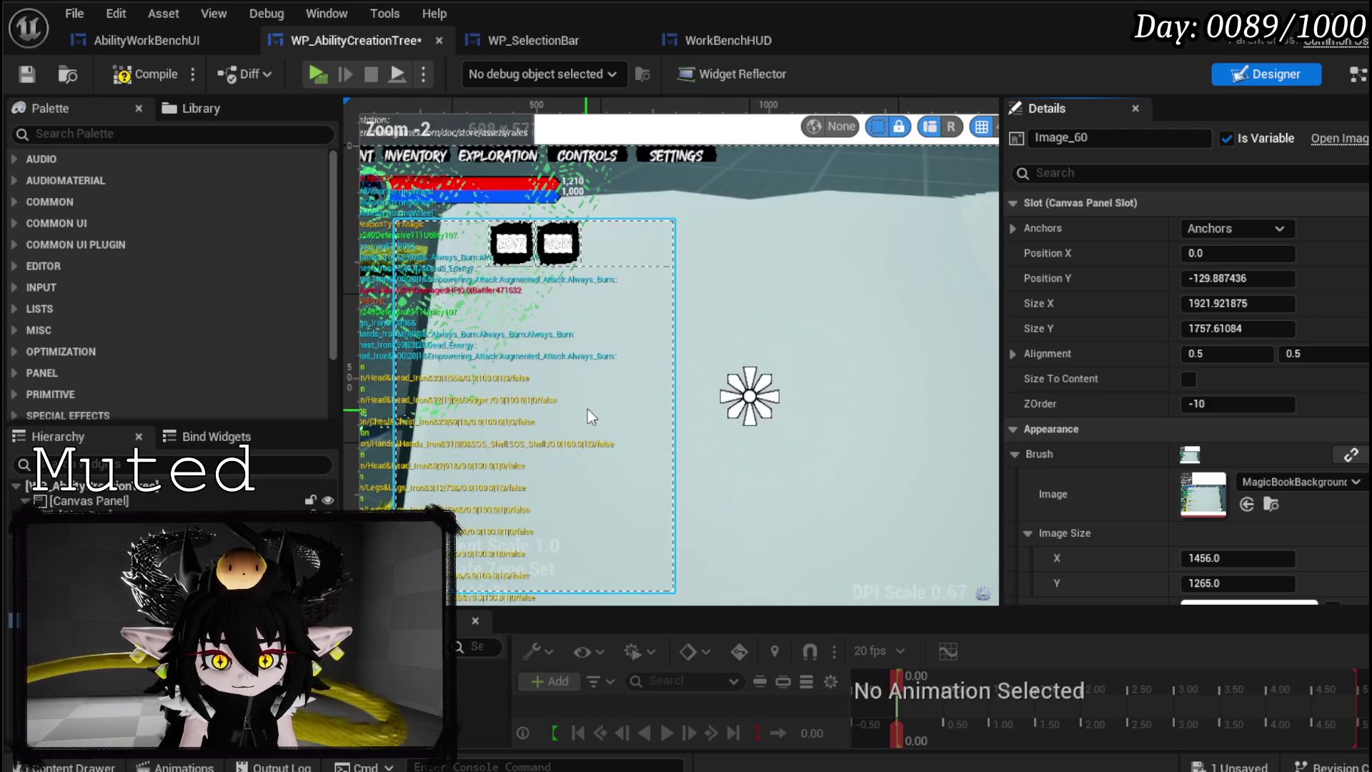
{"action": "left_click", "coordinate": [604, 367]}
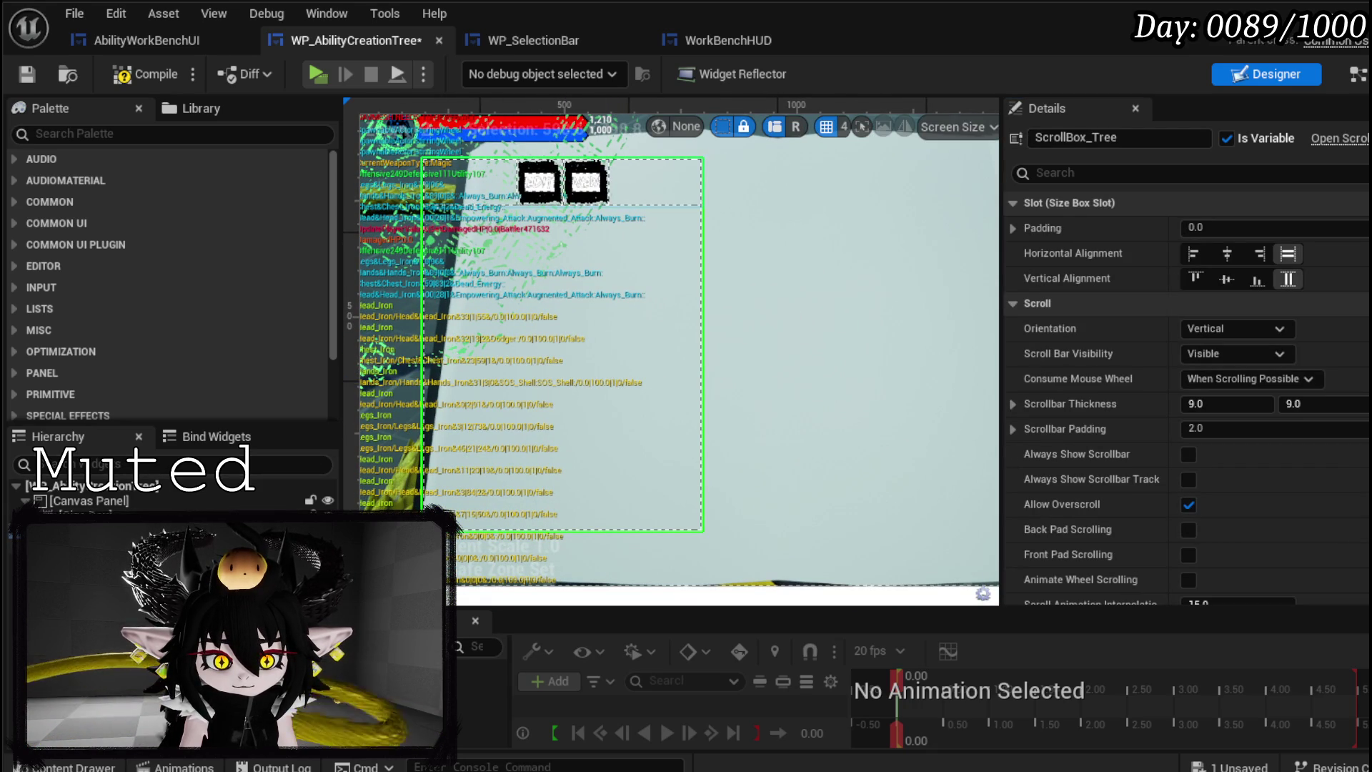
{"action": "mouse_move", "coordinate": [683, 358]}
{"action": "left_mouse_down"}
{"action": "mouse_move", "coordinate": [717, 355]}
{"action": "mouse_move", "coordinate": [579, 388]}
{"action": "left_mouse_up"}
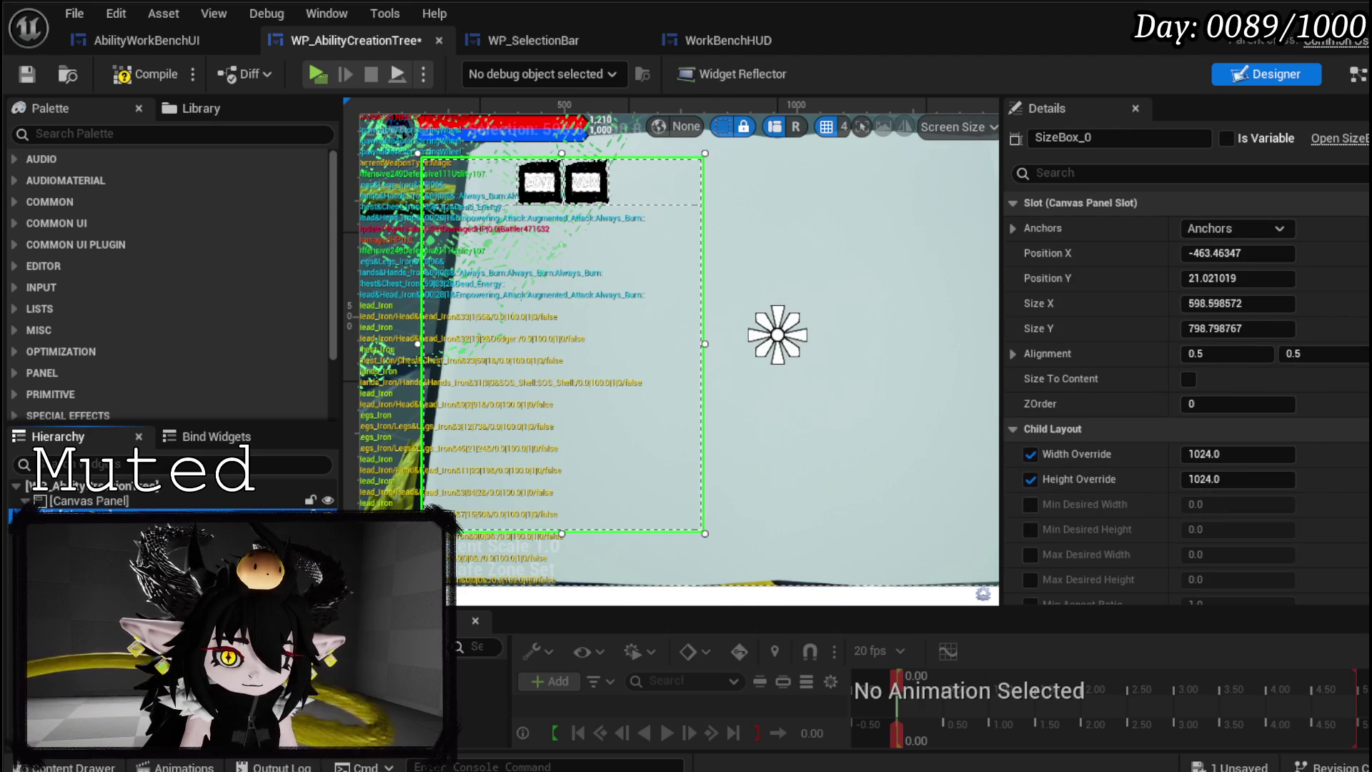
{"action": "mouse_move", "coordinate": [550, 292]}
{"action": "left_mouse_down"}
{"action": "mouse_move", "coordinate": [626, 293]}
{"action": "mouse_move", "coordinate": [608, 294]}
{"action": "left_mouse_up"}
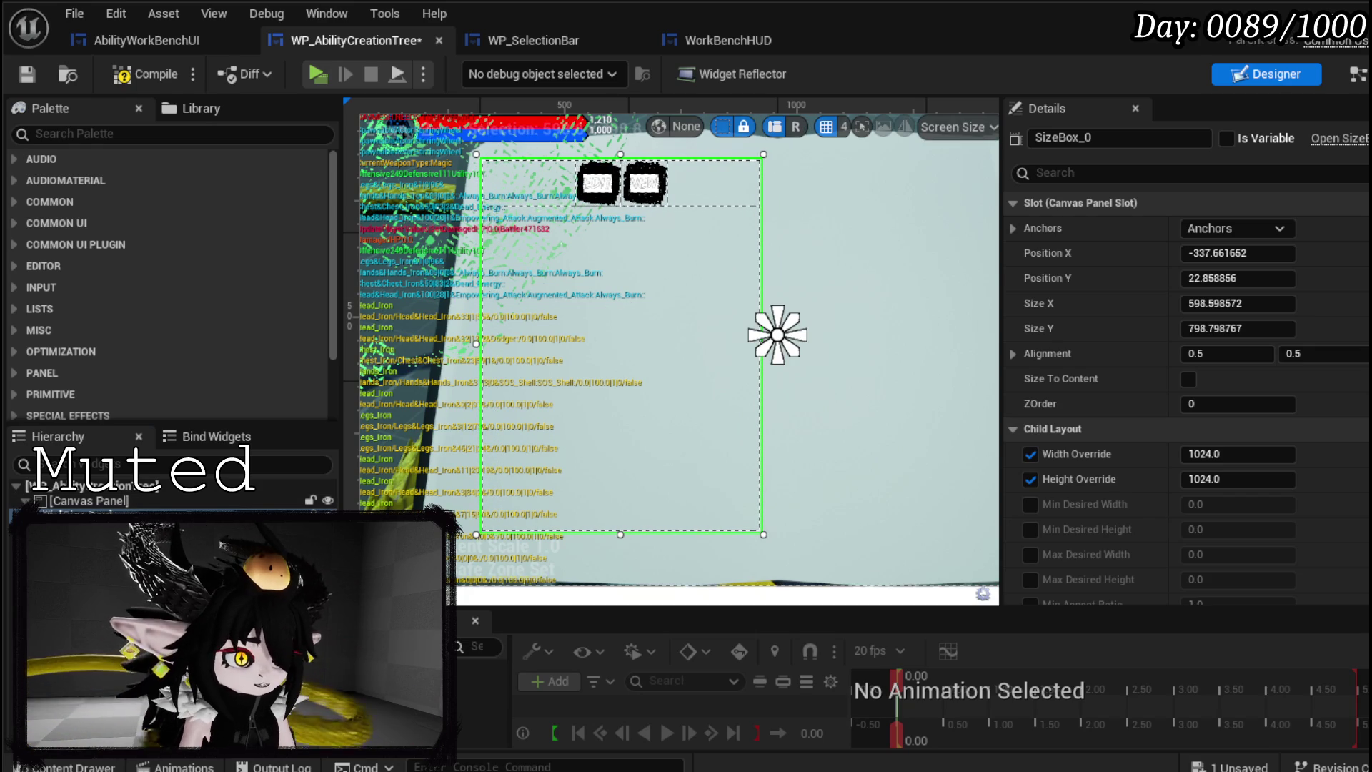
- Compile and save WP_AbilityCreationTree
{"action": "left_click", "coordinate": [136, 73]}
{"action": "left_click", "coordinate": [32, 72]}
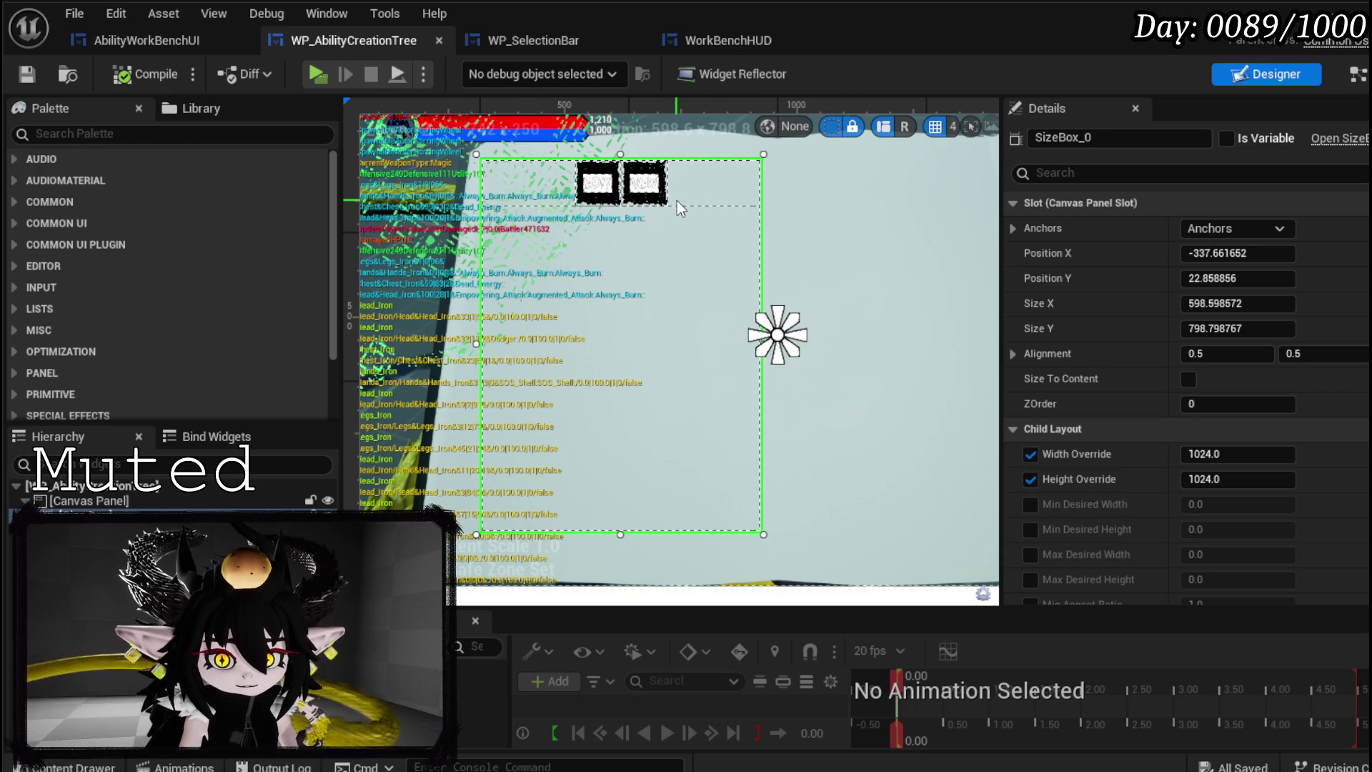
{"action": "scroll", "coordinate": [678, 204], "scroll_direction": "down", "scroll_amount": 2}
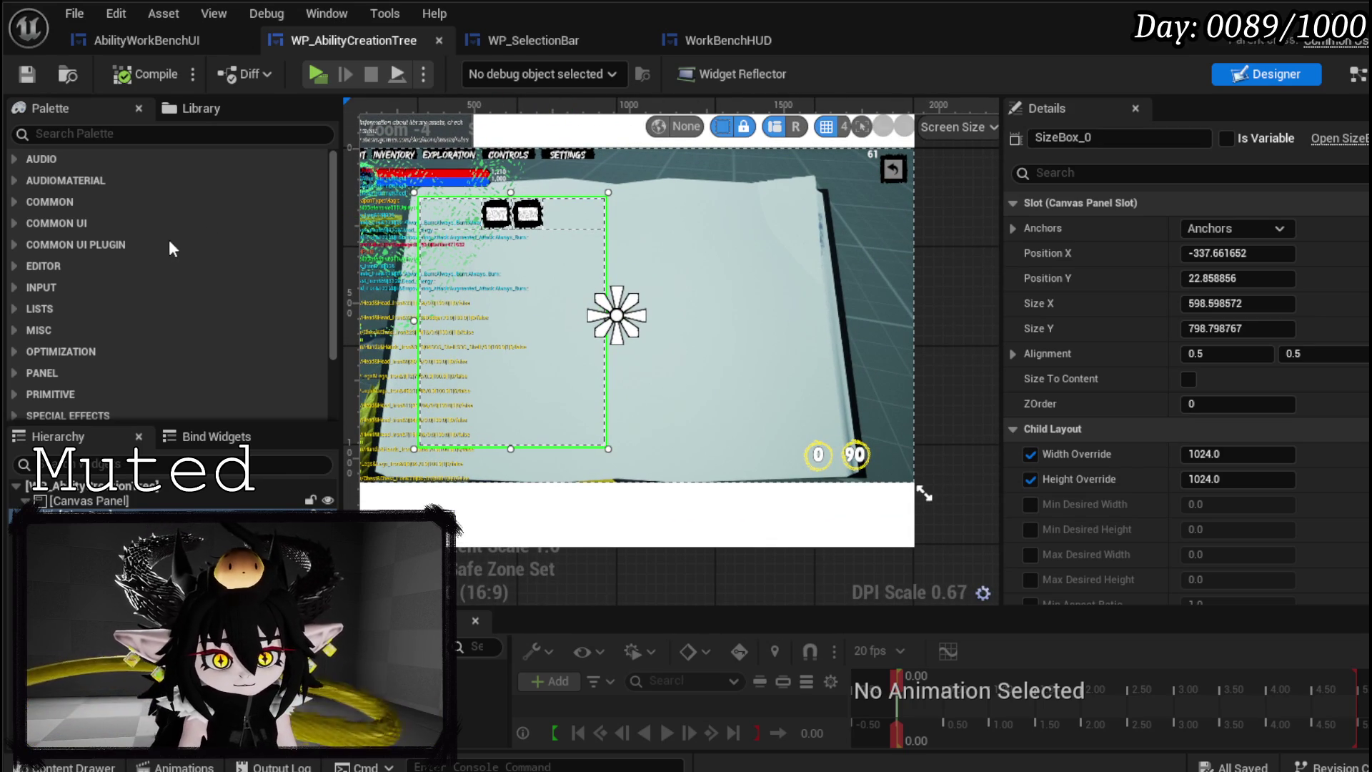
- Add a WP Ability Tool Tipp widget from the Palette and enlarge it
{"action": "left_click", "coordinate": [90, 133]}
{"action": "type", "text": "Abilitytool"}
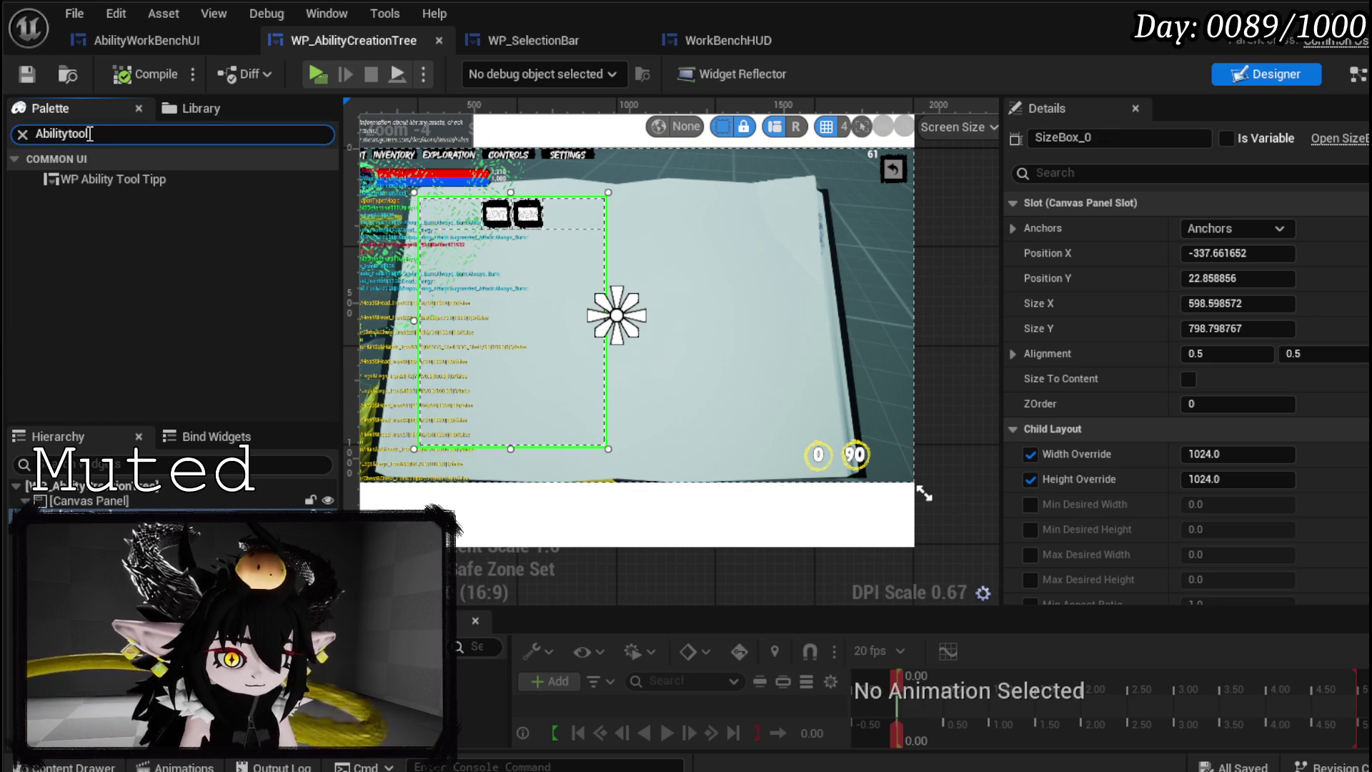
{"action": "left_click", "coordinate": [140, 184]}
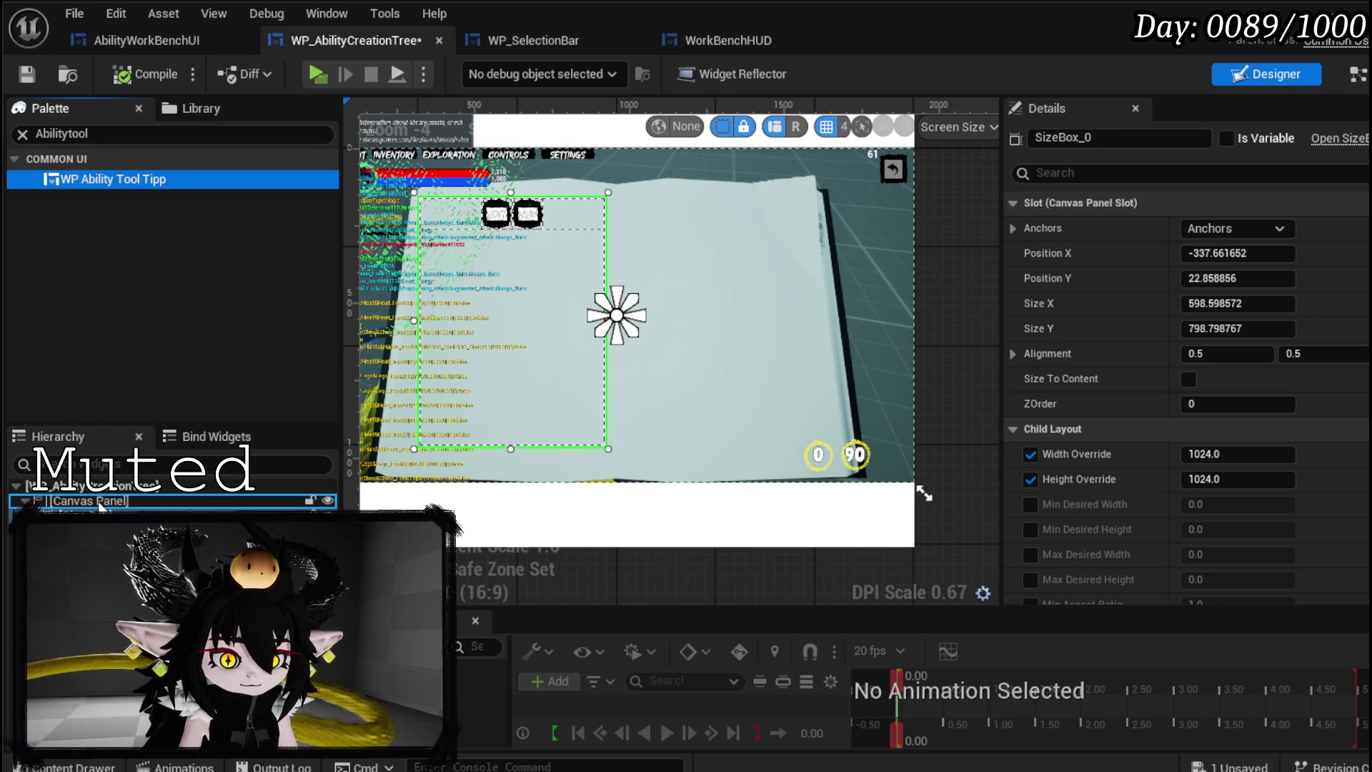
{"action": "left_click_drag", "start_coordinate": [100, 506], "coordinate": [100, 503]}
{"action": "scroll", "coordinate": [714, 313], "scroll_direction": "down", "scroll_amount": 2}
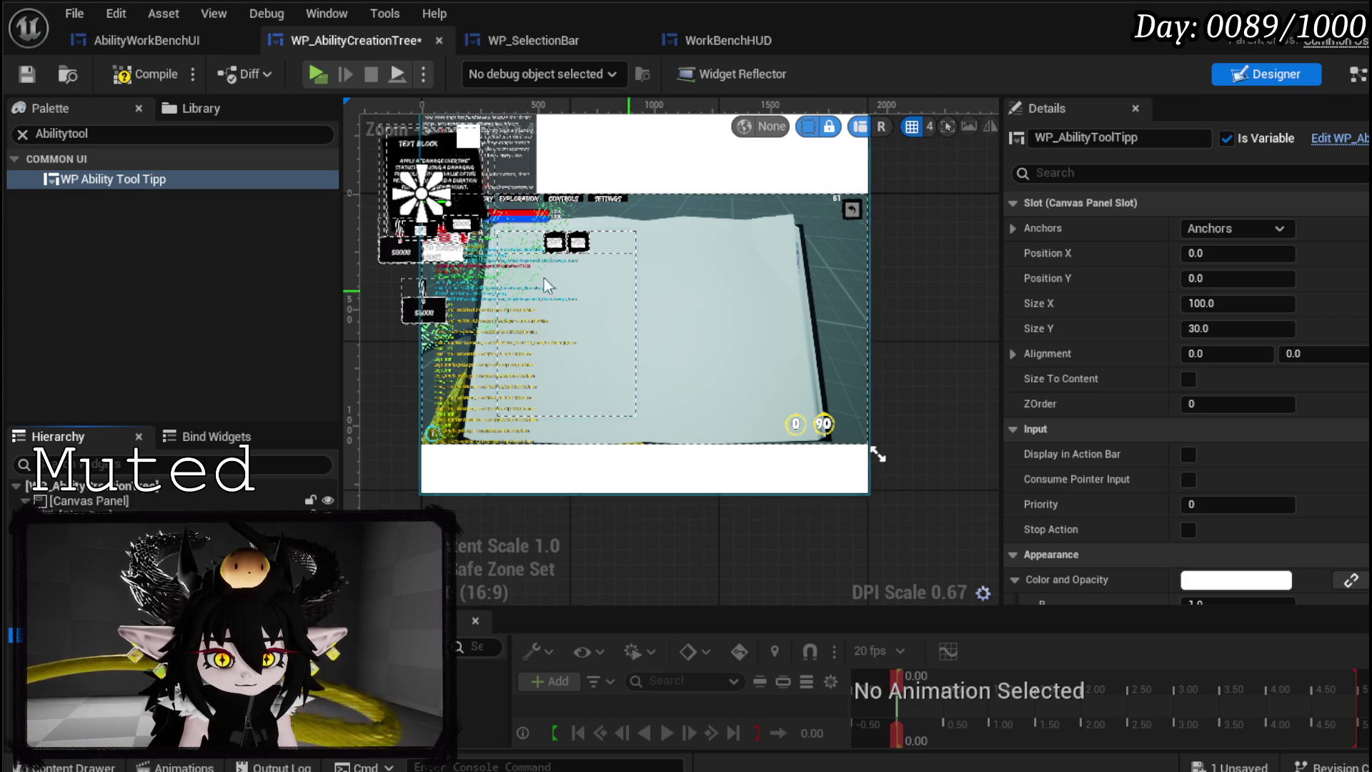
{"action": "mouse_move", "coordinate": [446, 202]}
{"action": "left_mouse_down"}
{"action": "mouse_move", "coordinate": [572, 343]}
{"action": "mouse_move", "coordinate": [550, 358]}
{"action": "mouse_move", "coordinate": [543, 325]}
{"action": "mouse_move", "coordinate": [543, 343]}
{"action": "left_mouse_up"}
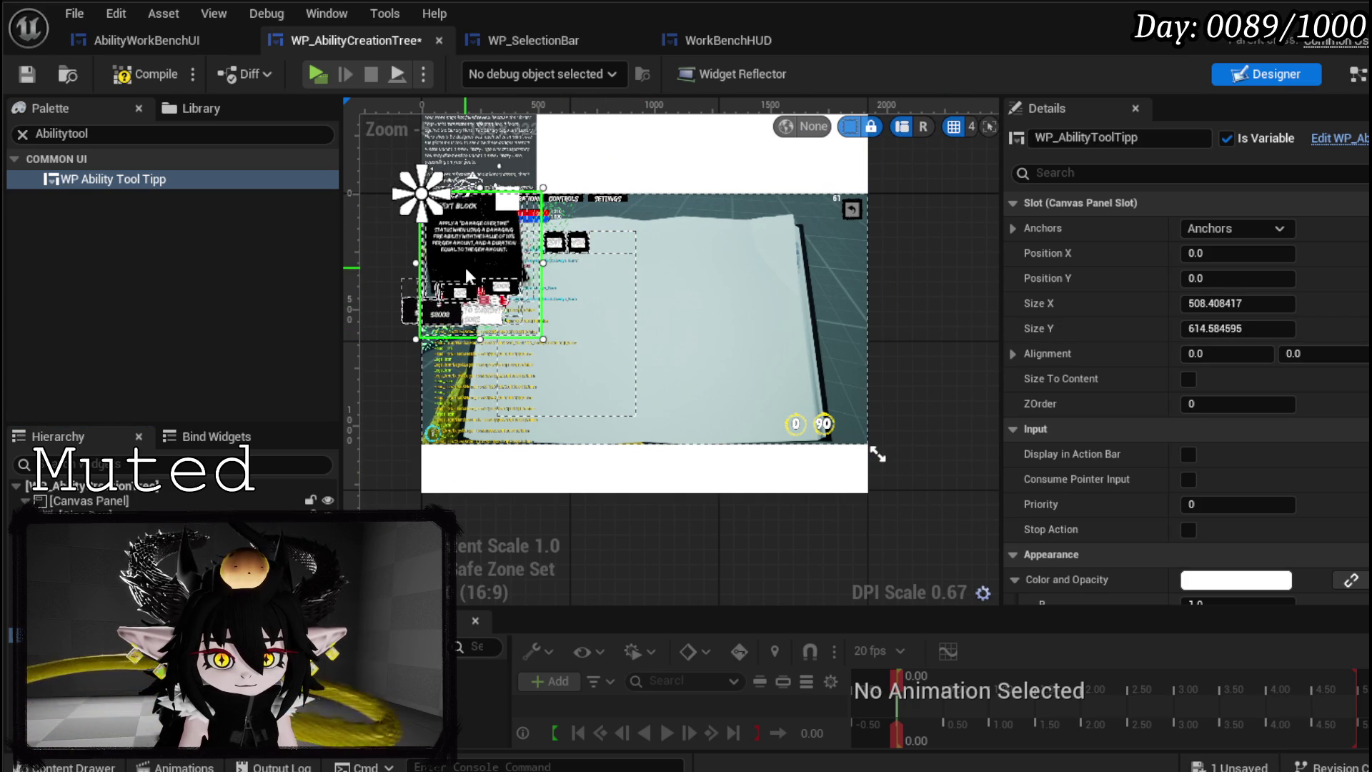
- Anchor the tooltip to the centre, move it onto the right page, and compile and save
{"action": "left_click", "coordinate": [1239, 228]}
{"action": "left_click", "coordinate": [1280, 339]}
{"action": "mouse_move", "coordinate": [459, 277]}
{"action": "left_mouse_down"}
{"action": "mouse_move", "coordinate": [701, 315]}
{"action": "mouse_move", "coordinate": [715, 346]}
{"action": "mouse_move", "coordinate": [704, 329]}
{"action": "mouse_move", "coordinate": [700, 342]}
{"action": "mouse_move", "coordinate": [702, 322]}
{"action": "left_mouse_up"}
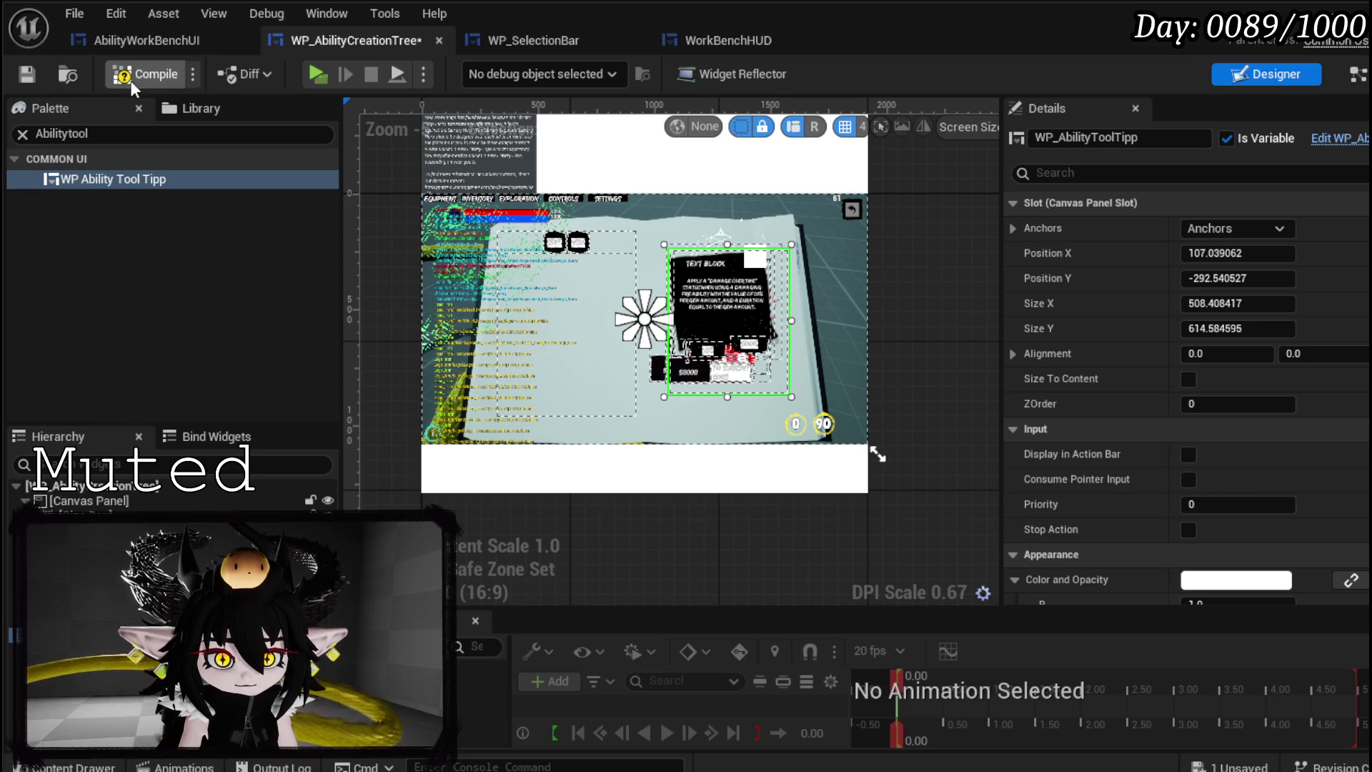
{"action": "left_click", "coordinate": [27, 74]}
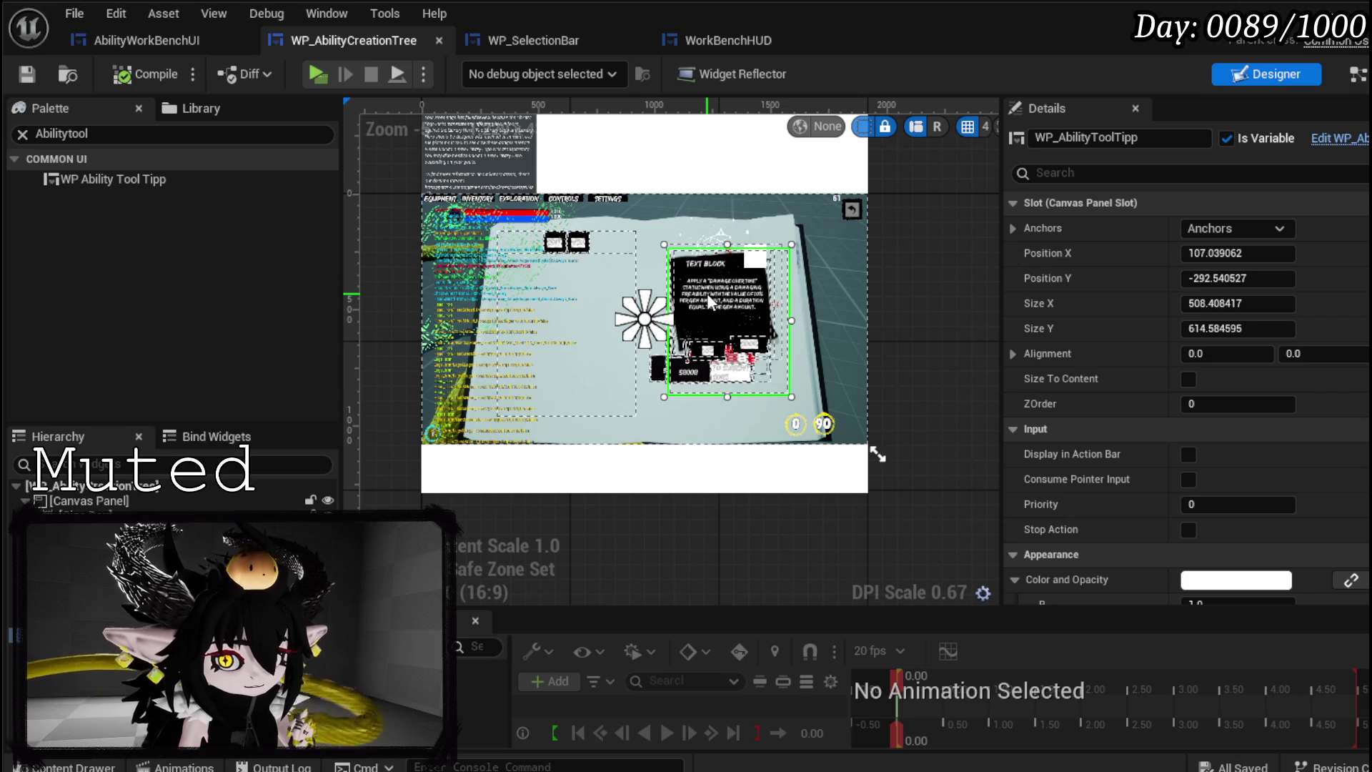
{"action": "left_click", "coordinate": [507, 40]}
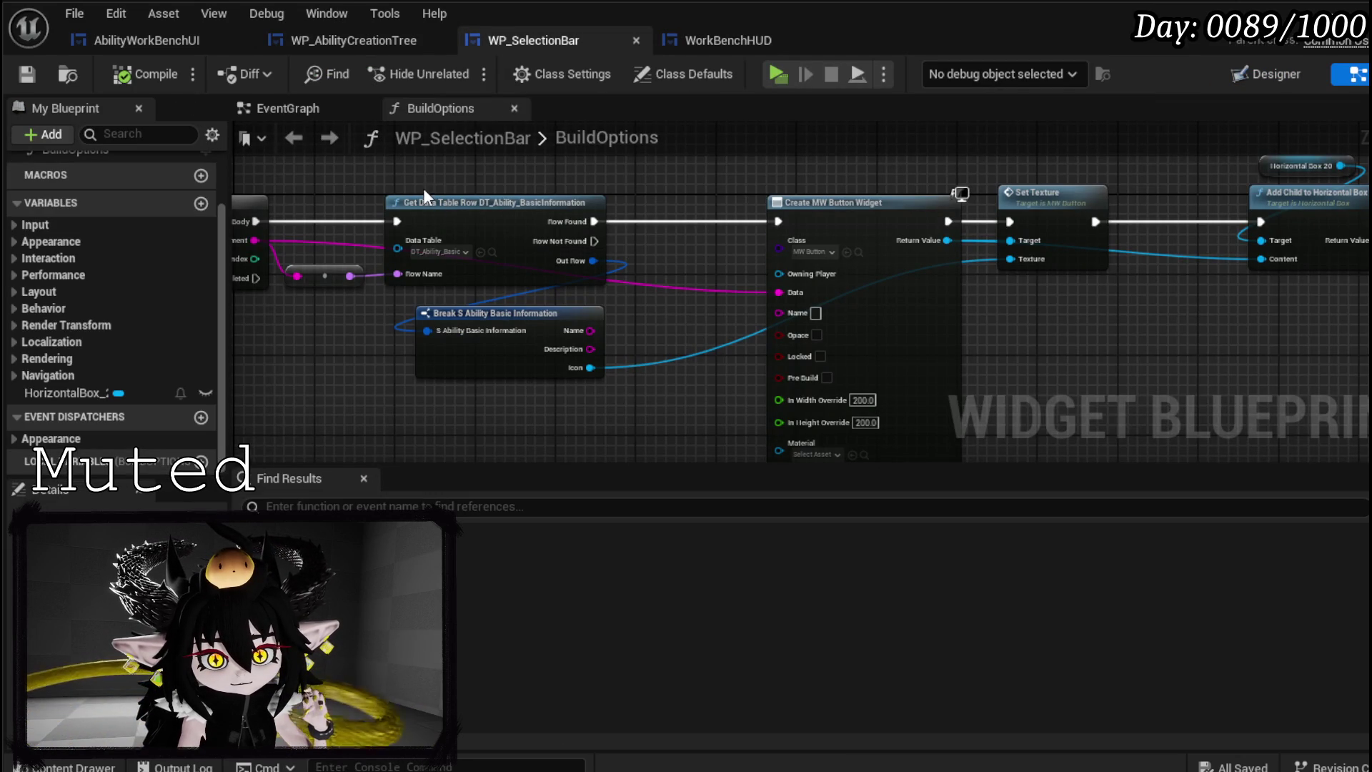
- Go back to WP_AbilityCreationTree and open its event graph
{"action": "left_click", "coordinate": [698, 36]}
{"action": "left_click", "coordinate": [590, 36]}
{"action": "left_click", "coordinate": [376, 38]}
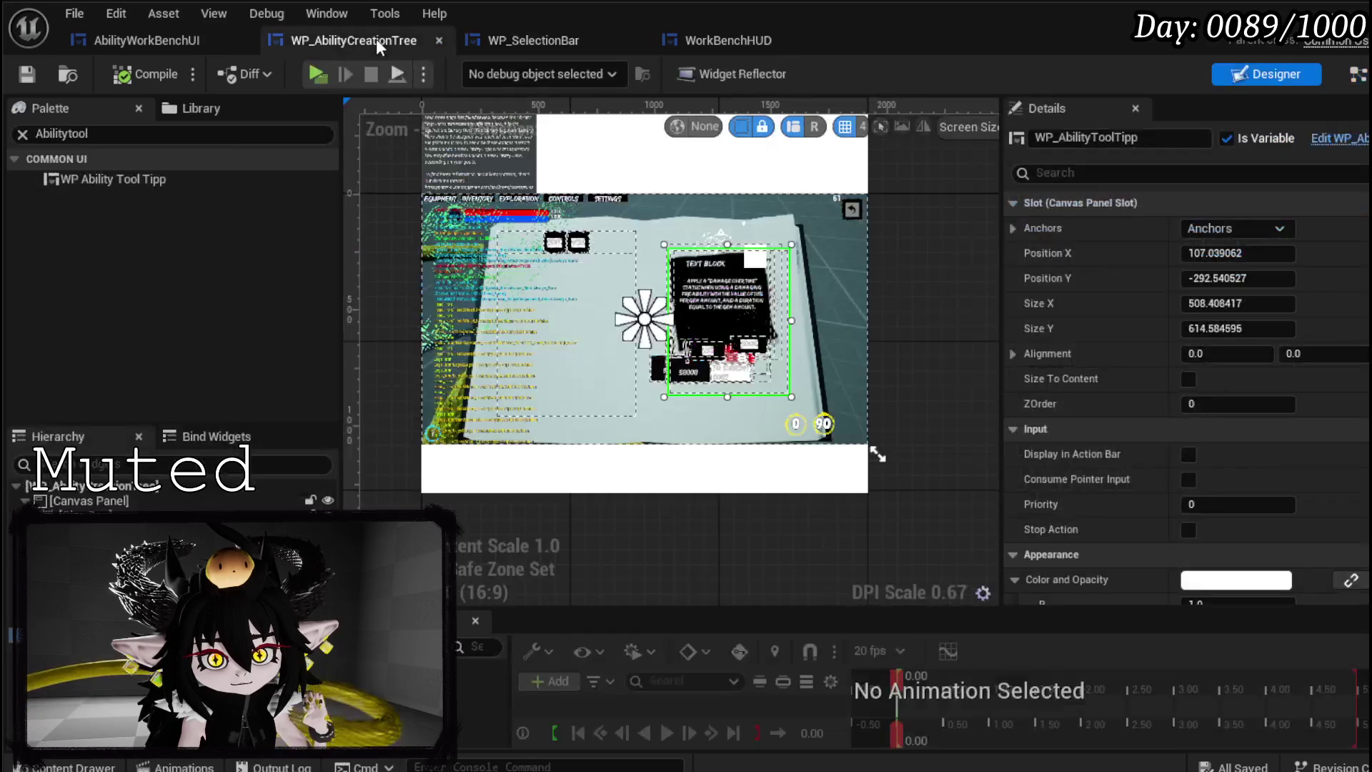
{"action": "left_click", "coordinate": [552, 244]}
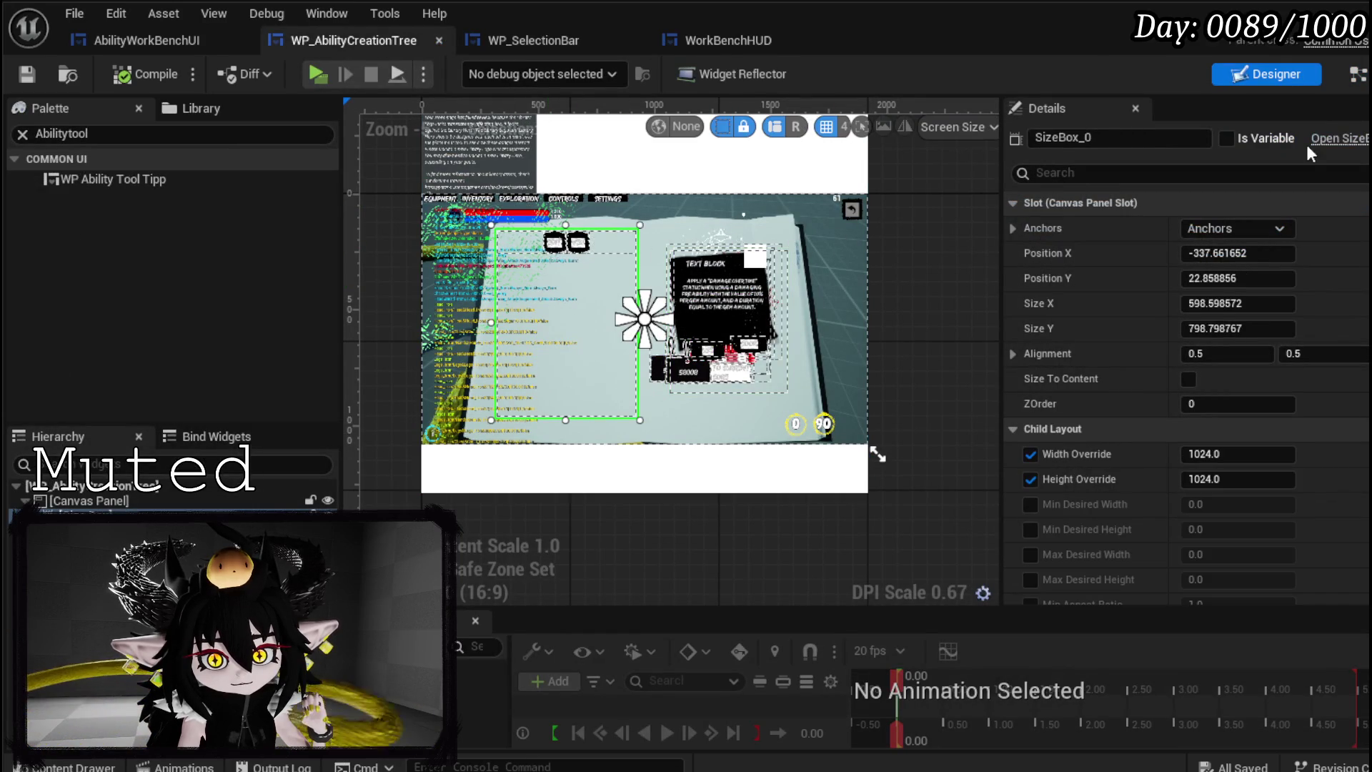
{"action": "double_click", "coordinate": [625, 338]}
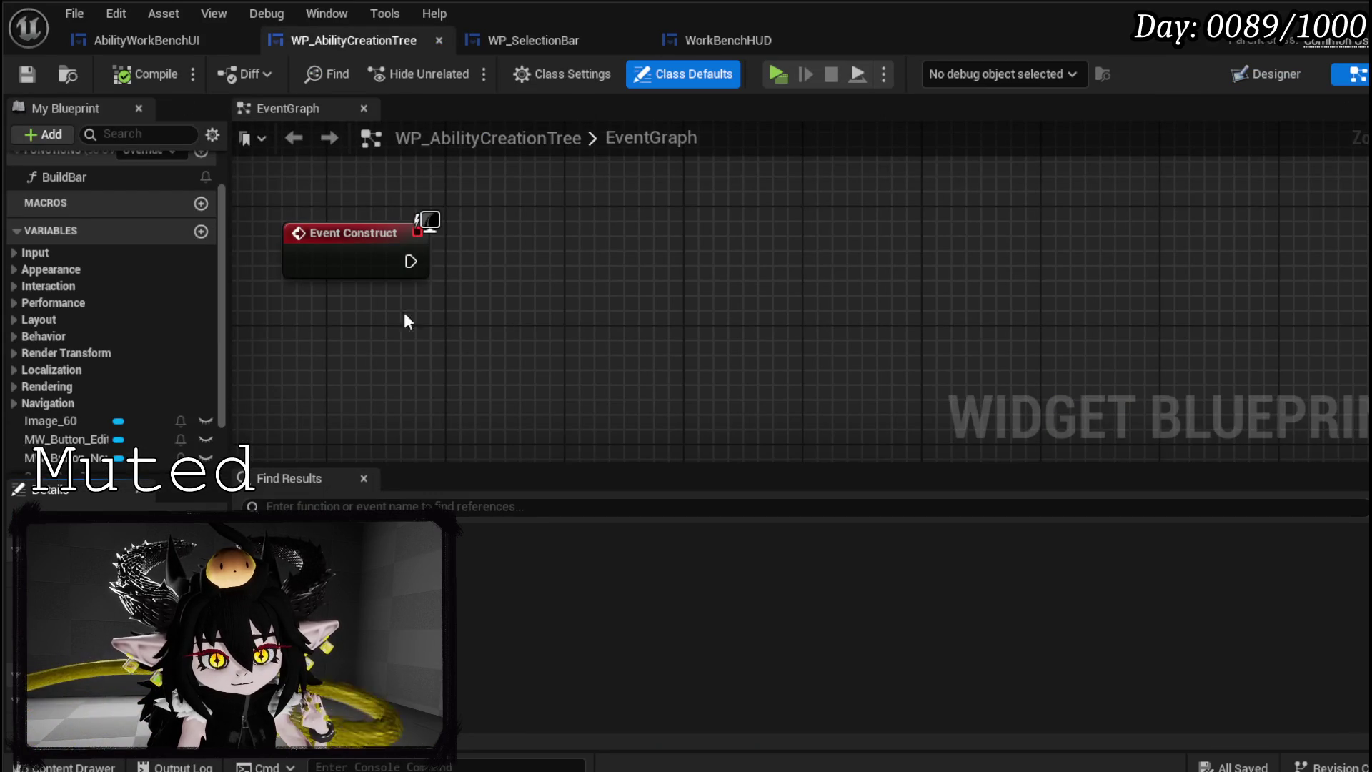
- Delete the Event Construct node, compile and save, and add a new function
{"action": "key", "text": "Delete"}
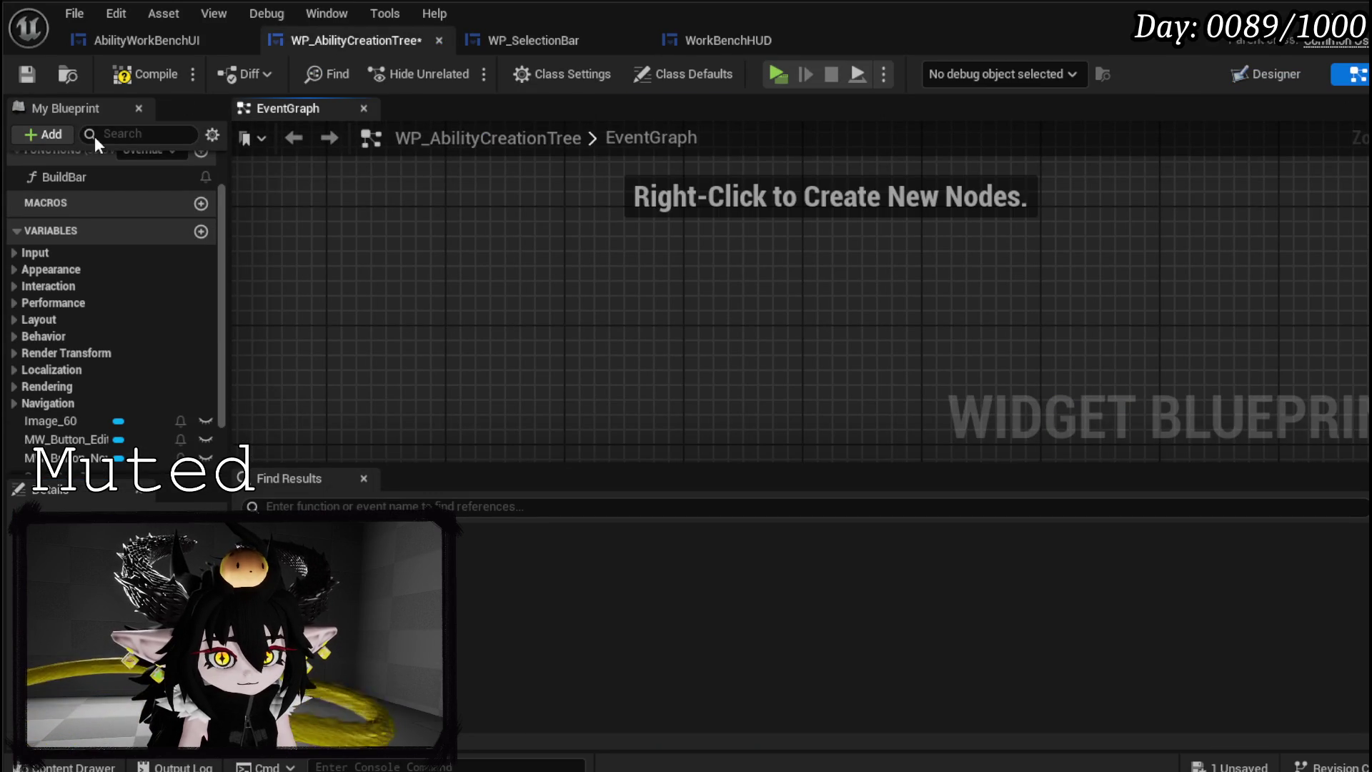
{"action": "left_click", "coordinate": [25, 78]}
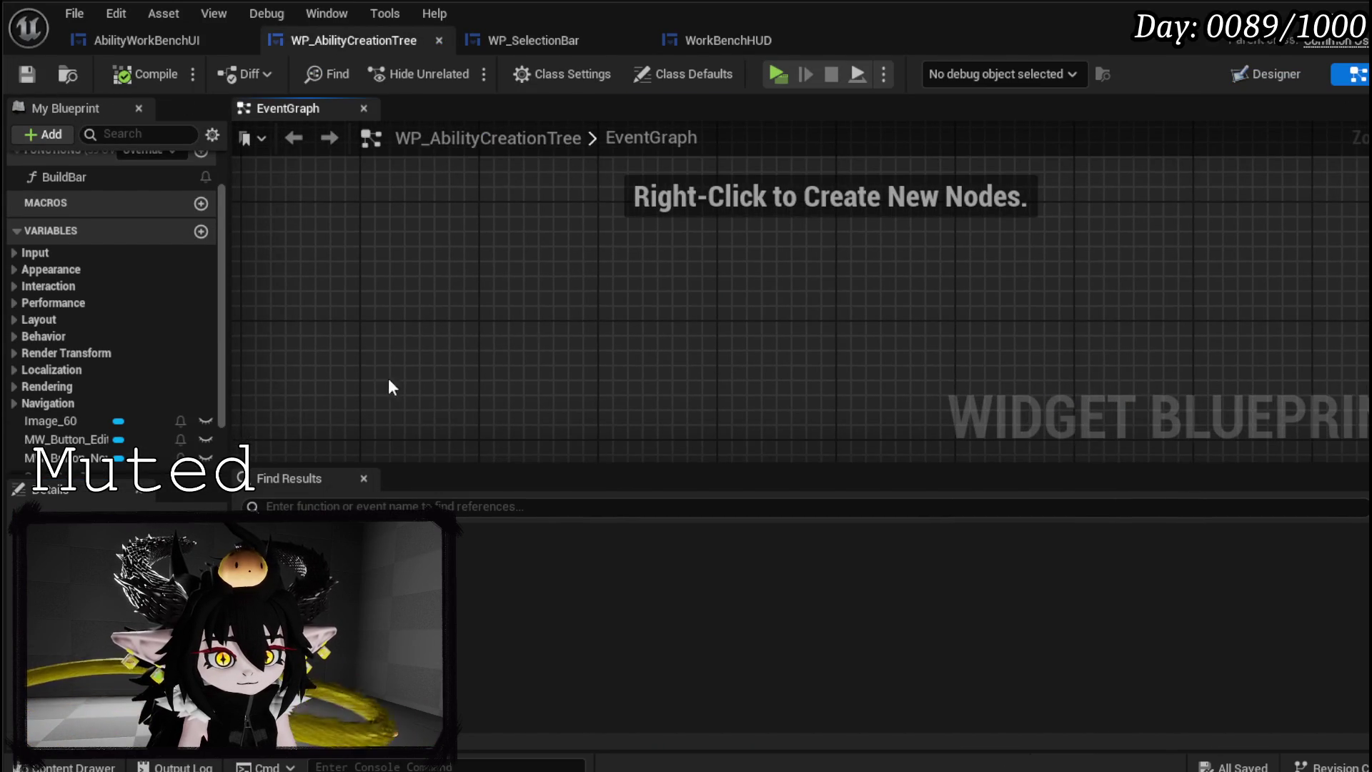
{"action": "scroll", "coordinate": [104, 421], "scroll_direction": "down", "scroll_amount": 2}
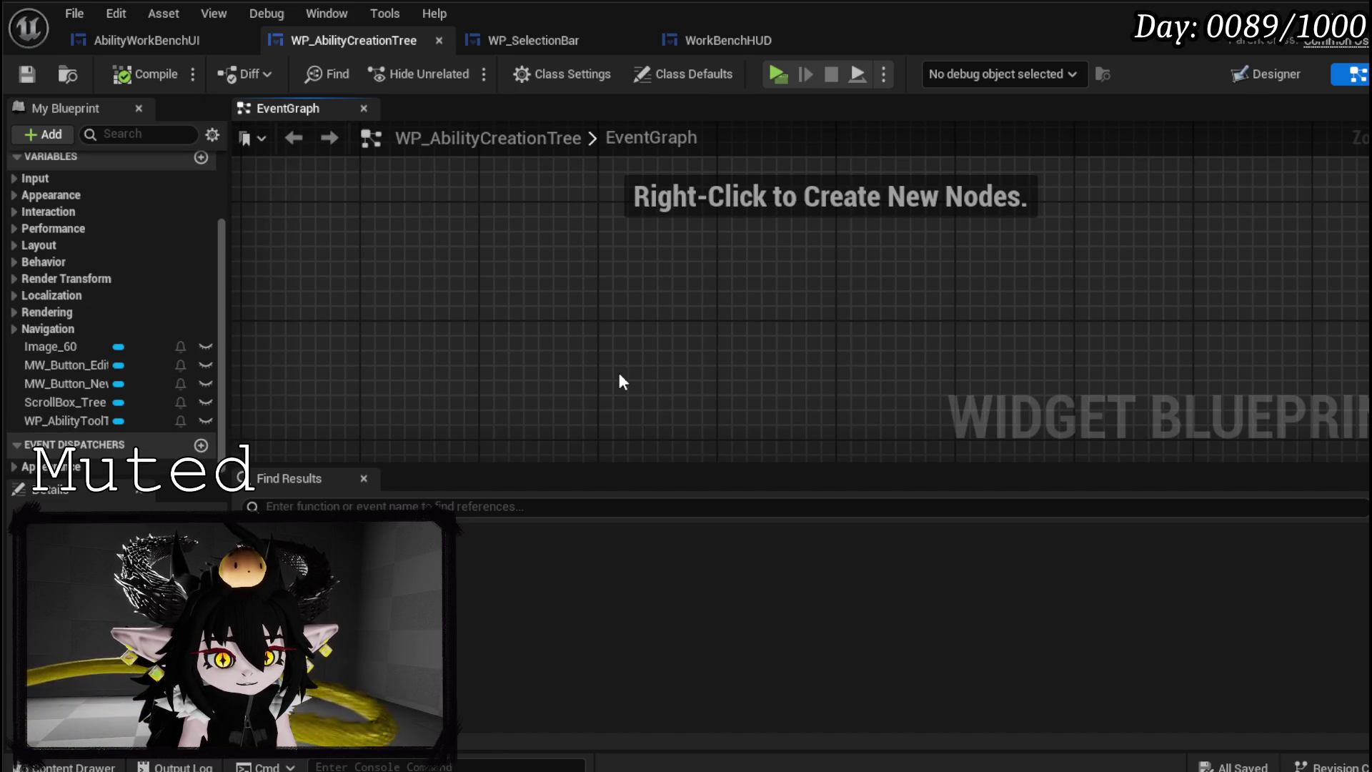
{"action": "scroll", "coordinate": [41, 336], "scroll_direction": "up", "scroll_amount": 2}
{"action": "left_click", "coordinate": [201, 218]}
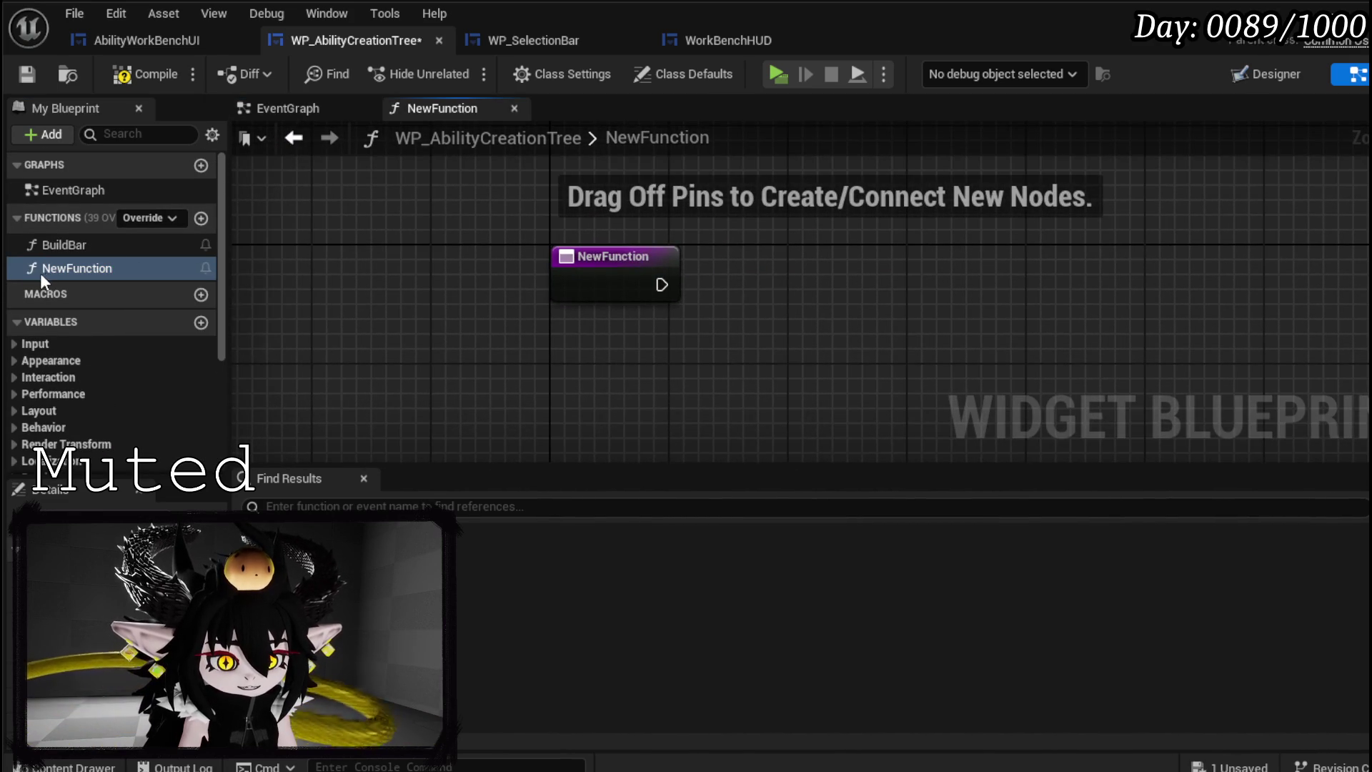
- Rename NewFunction to ButtonBus, fixing the 'ButtonBUs' capitalisation, and compile
{"action": "left_click", "coordinate": [367, 305]}
{"action": "right_click", "coordinate": [72, 268]}
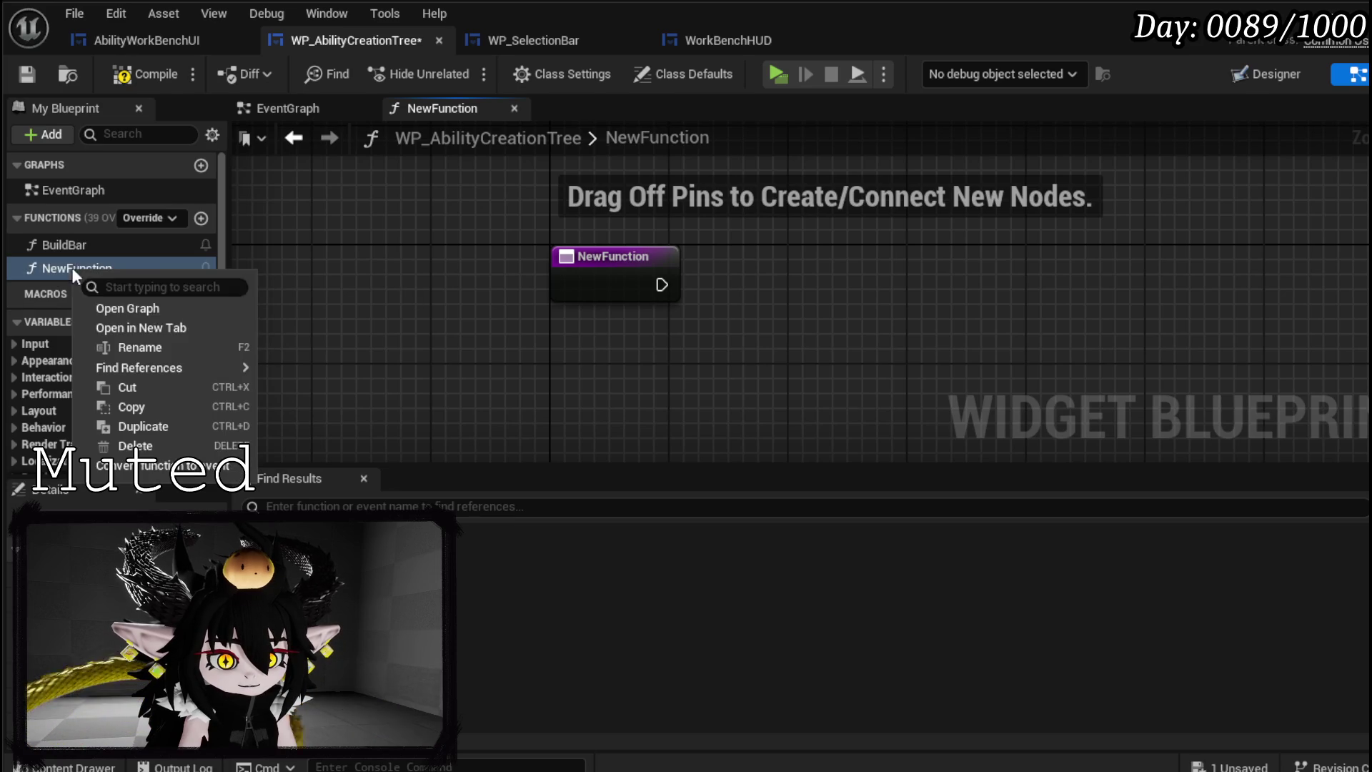
{"action": "left_click", "coordinate": [140, 349]}
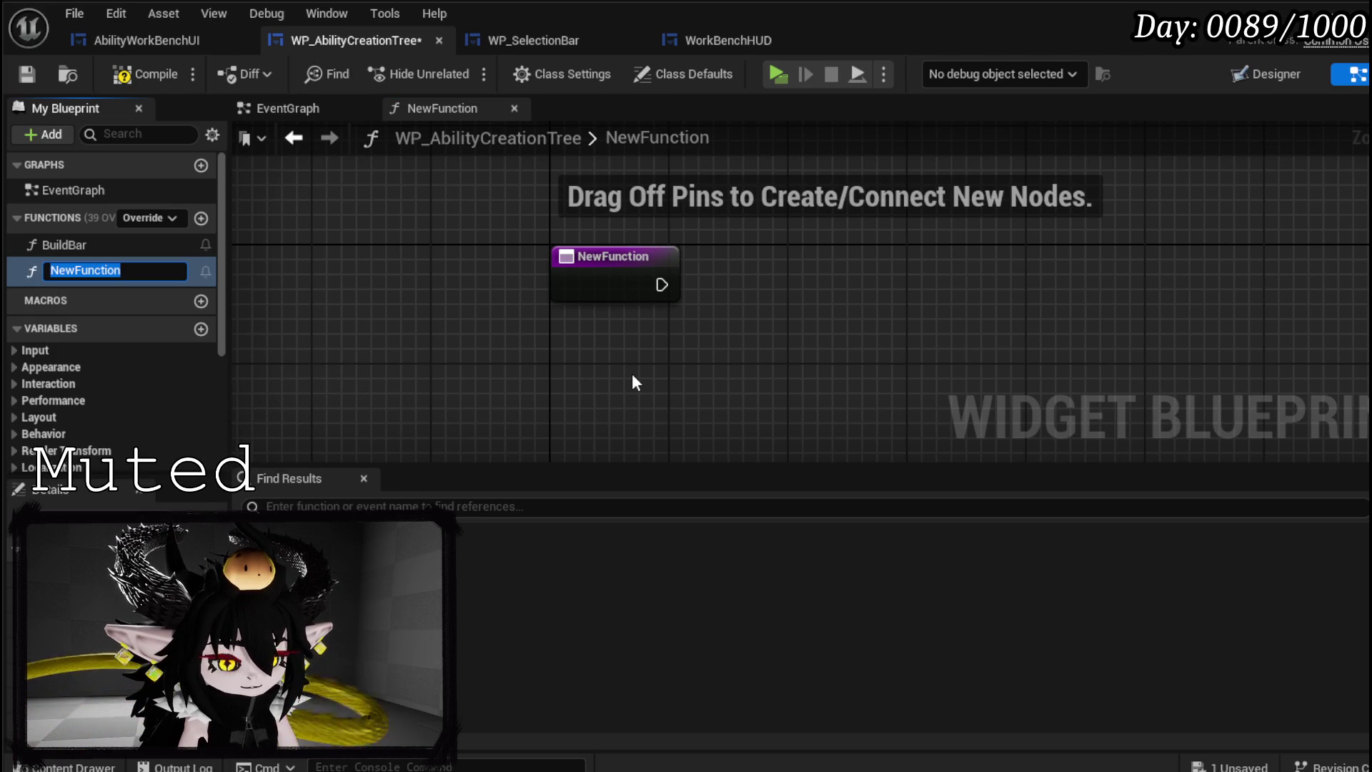
{"action": "type", "text": "Bu"}
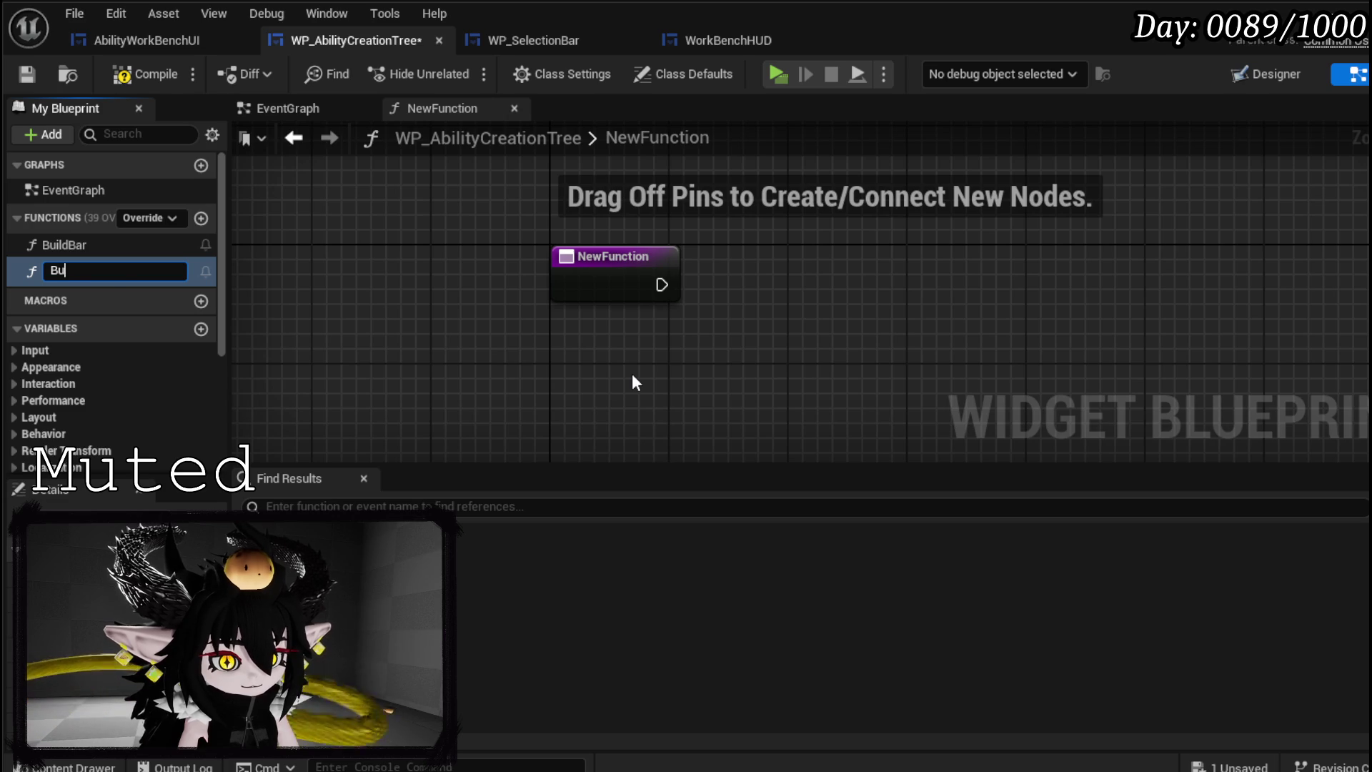
{"action": "type", "text": "ttonBUs"}
{"action": "key", "text": "Return"}
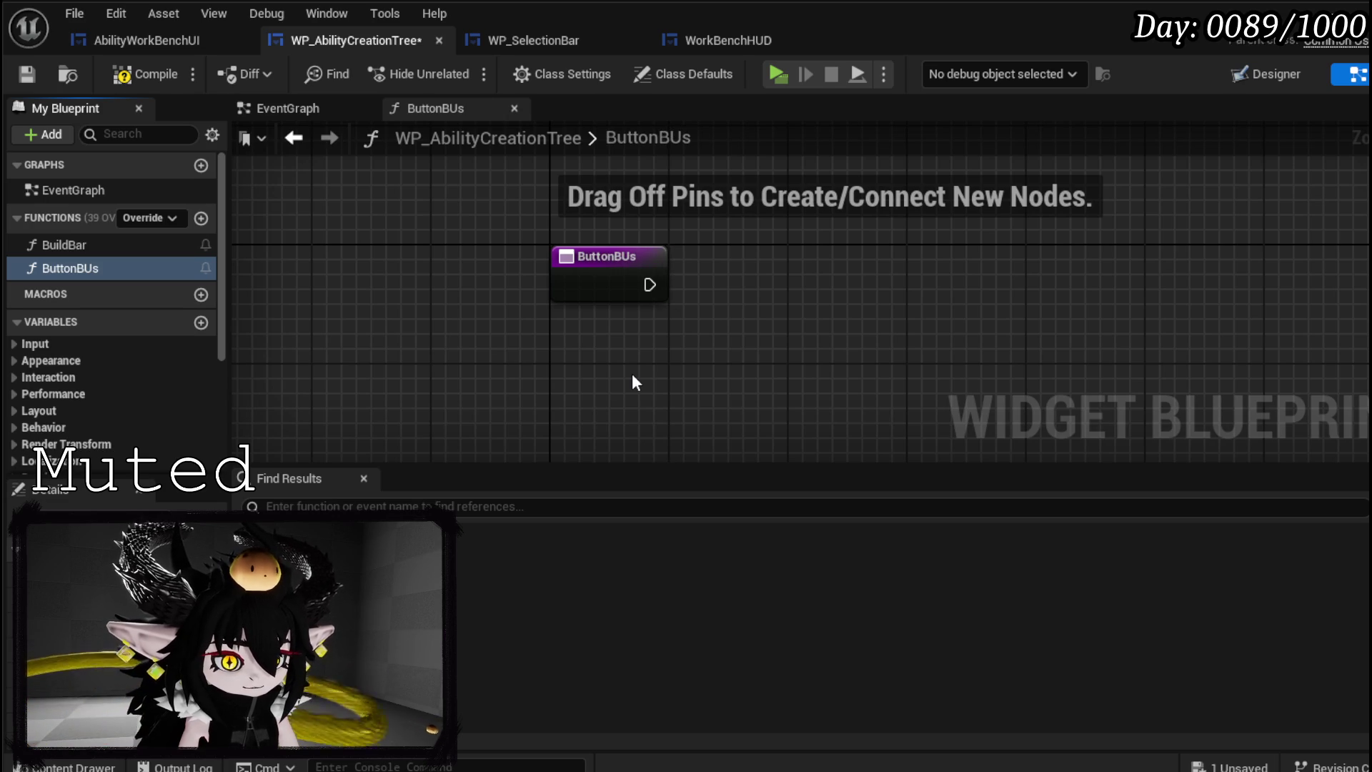
{"action": "right_click", "coordinate": [111, 273]}
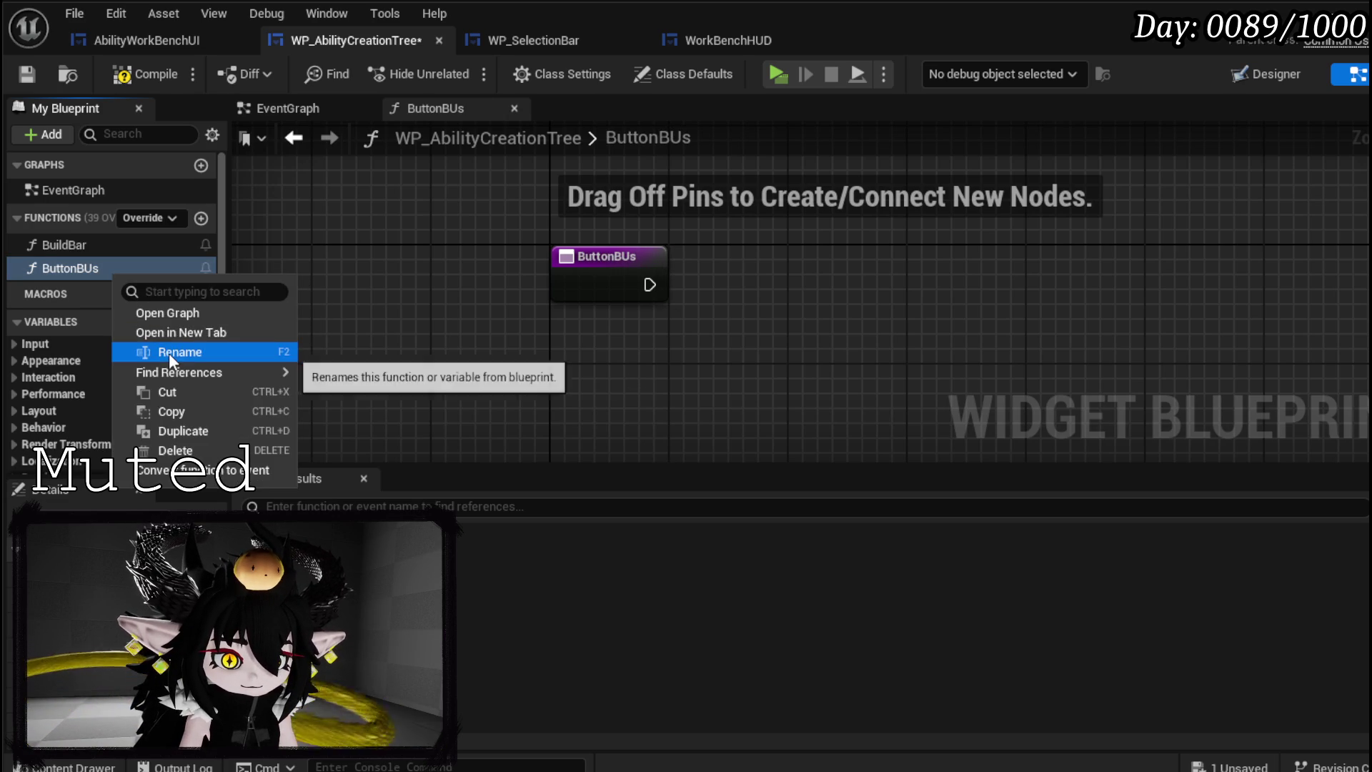
{"action": "left_click", "coordinate": [168, 354]}
{"action": "left_click_drag", "start_coordinate": [92, 270], "coordinate": [153, 271]}
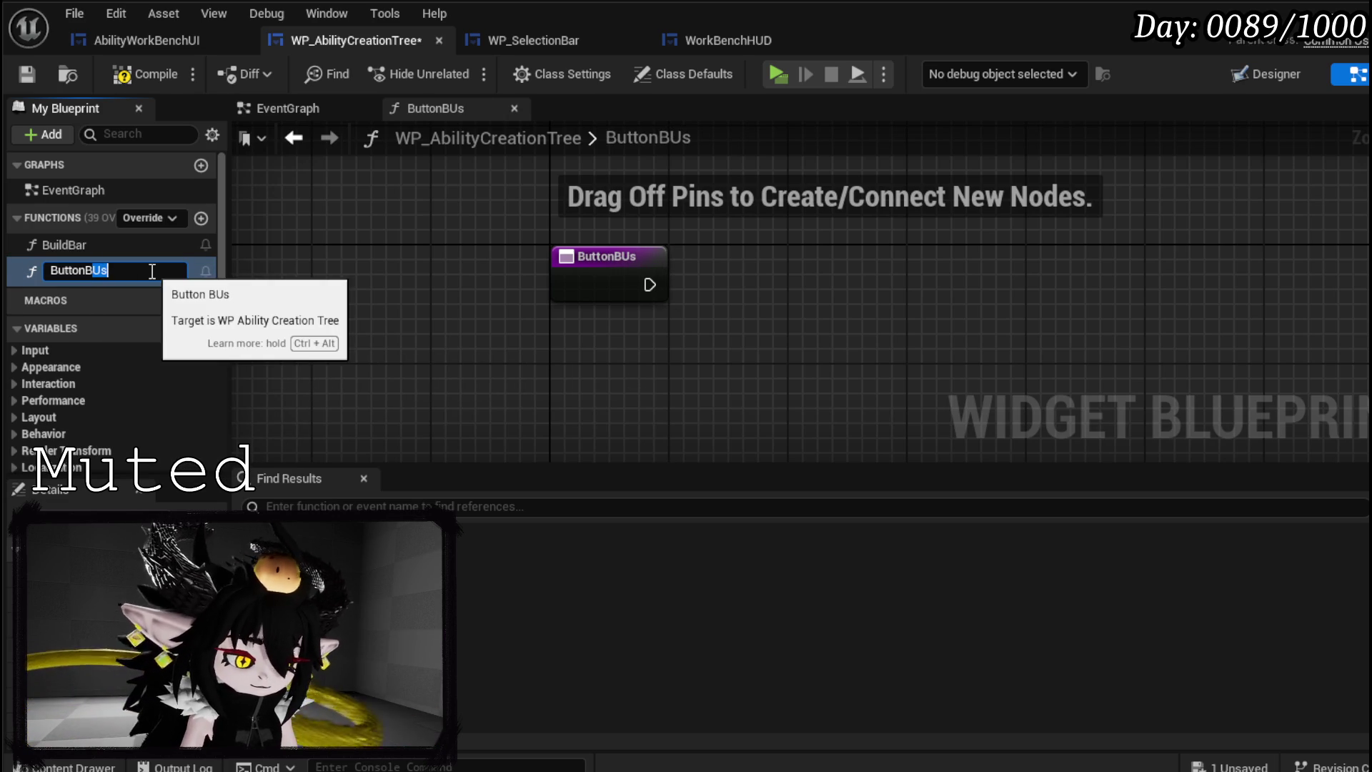
{"action": "type", "text": "us"}
{"action": "key", "text": "Return"}
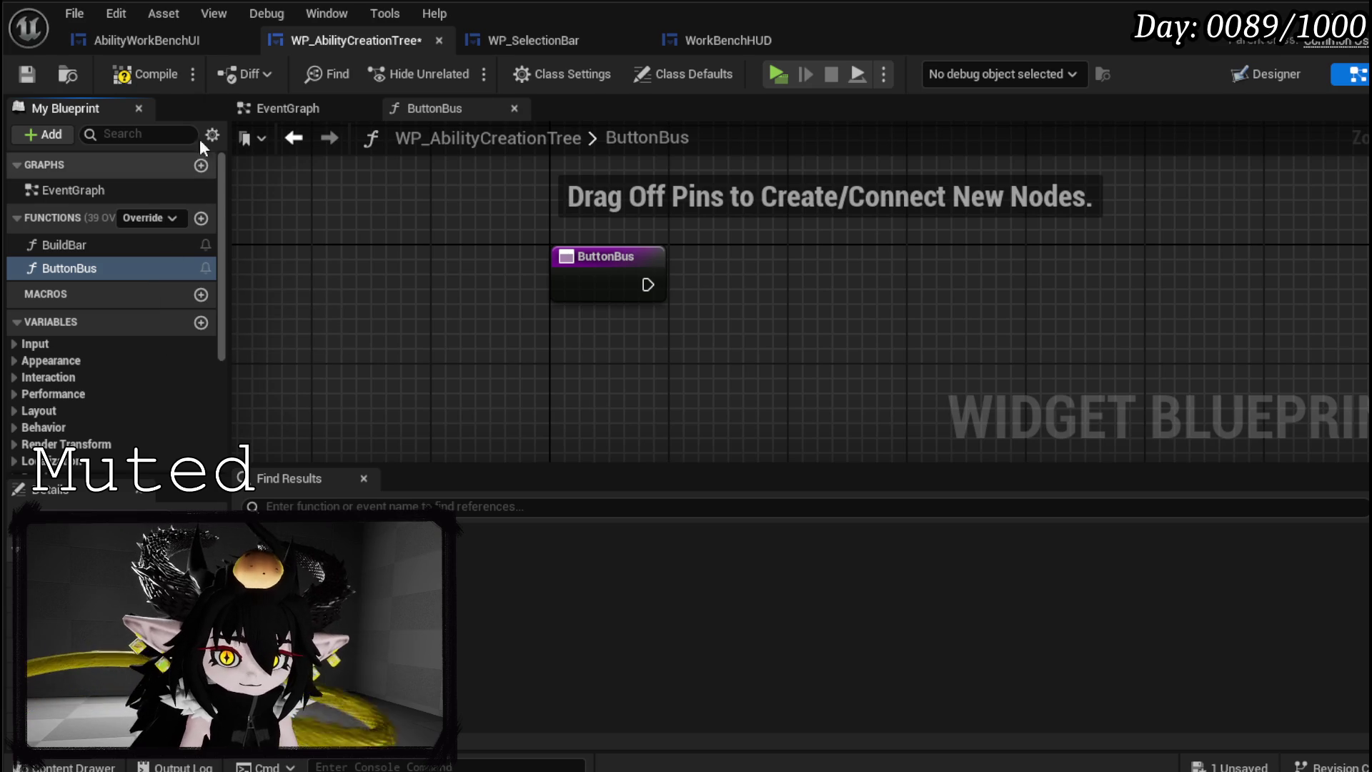
{"action": "left_click", "coordinate": [169, 71]}
- Add a Switch on String node after ButtonBus, its Selection fed by a new Data input
{"action": "mouse_move", "coordinate": [728, 363]}
{"action": "left_mouse_down"}
{"action": "mouse_move", "coordinate": [540, 328]}
{"action": "mouse_move", "coordinate": [397, 268]}
{"action": "mouse_move", "coordinate": [582, 273]}
{"action": "left_mouse_up"}
{"action": "type", "text": "Swit"}
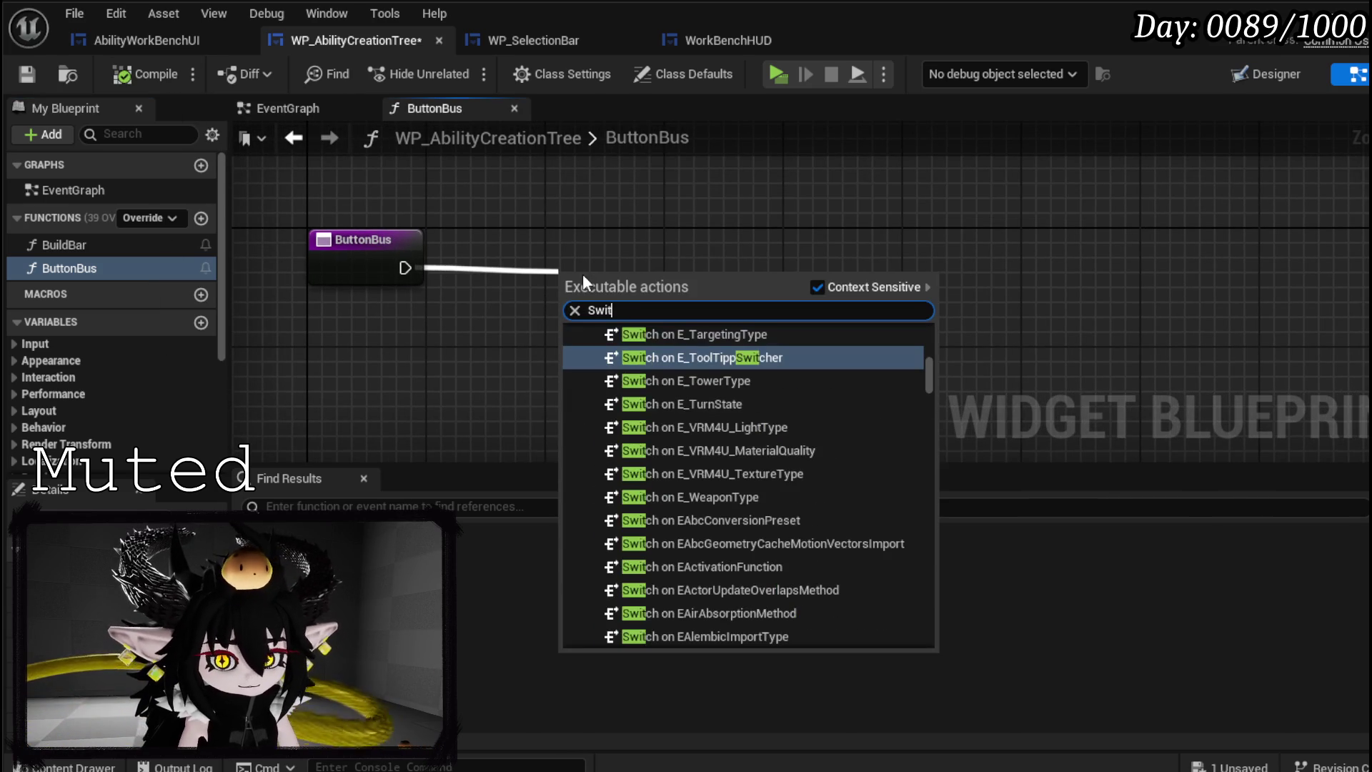
{"action": "type", "text": "ch on "}
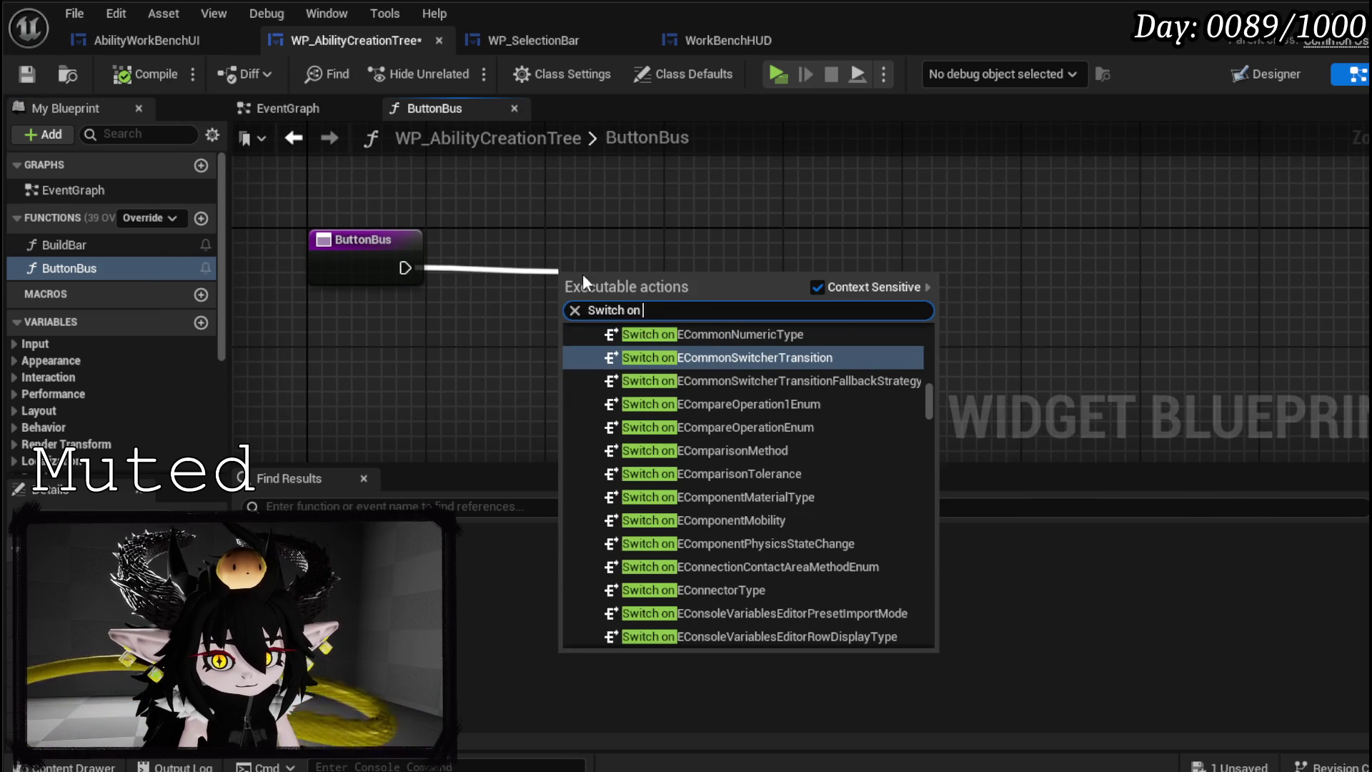
{"action": "type", "text": "string"}
{"action": "key", "text": "Return"}
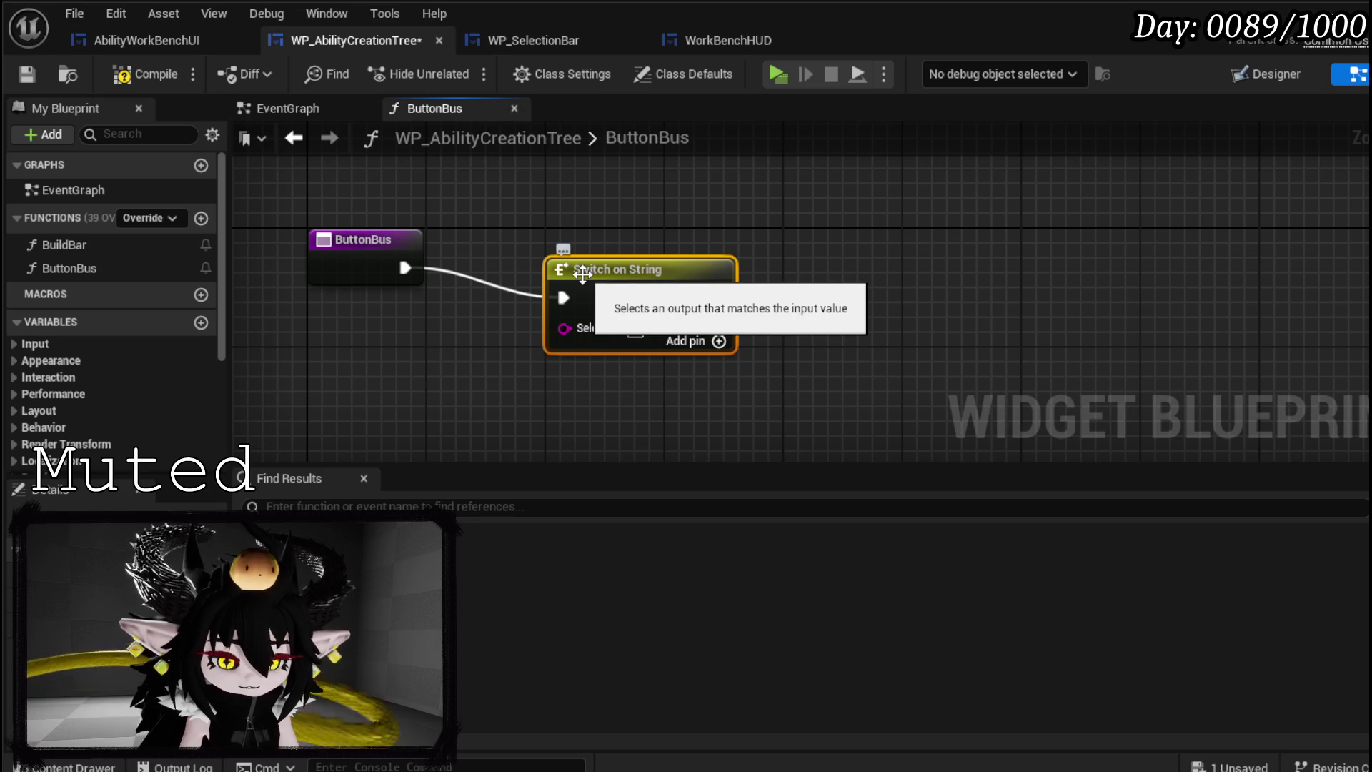
{"action": "left_click_drag", "start_coordinate": [582, 327], "coordinate": [397, 264]}
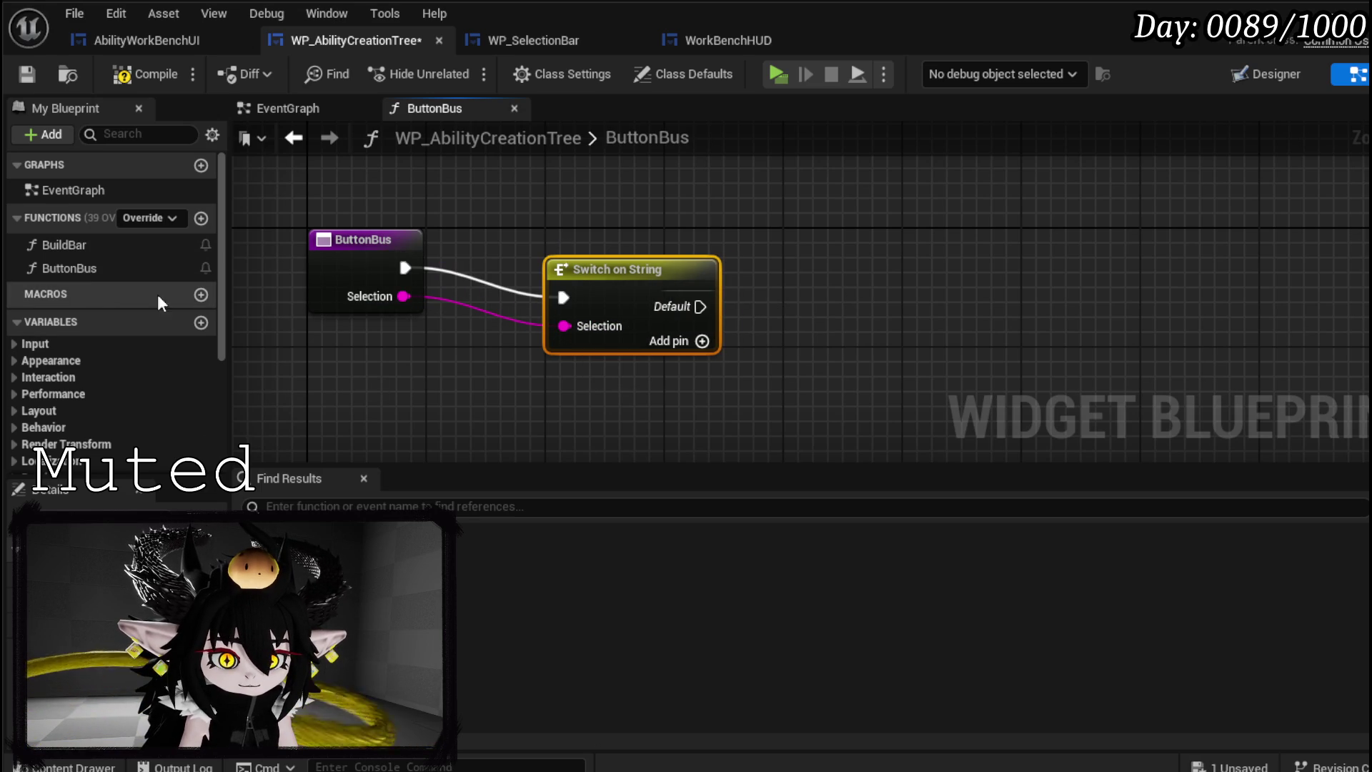
{"action": "left_click", "coordinate": [366, 306]}
{"action": "scroll", "coordinate": [115, 343], "scroll_direction": "down", "scroll_amount": 5}
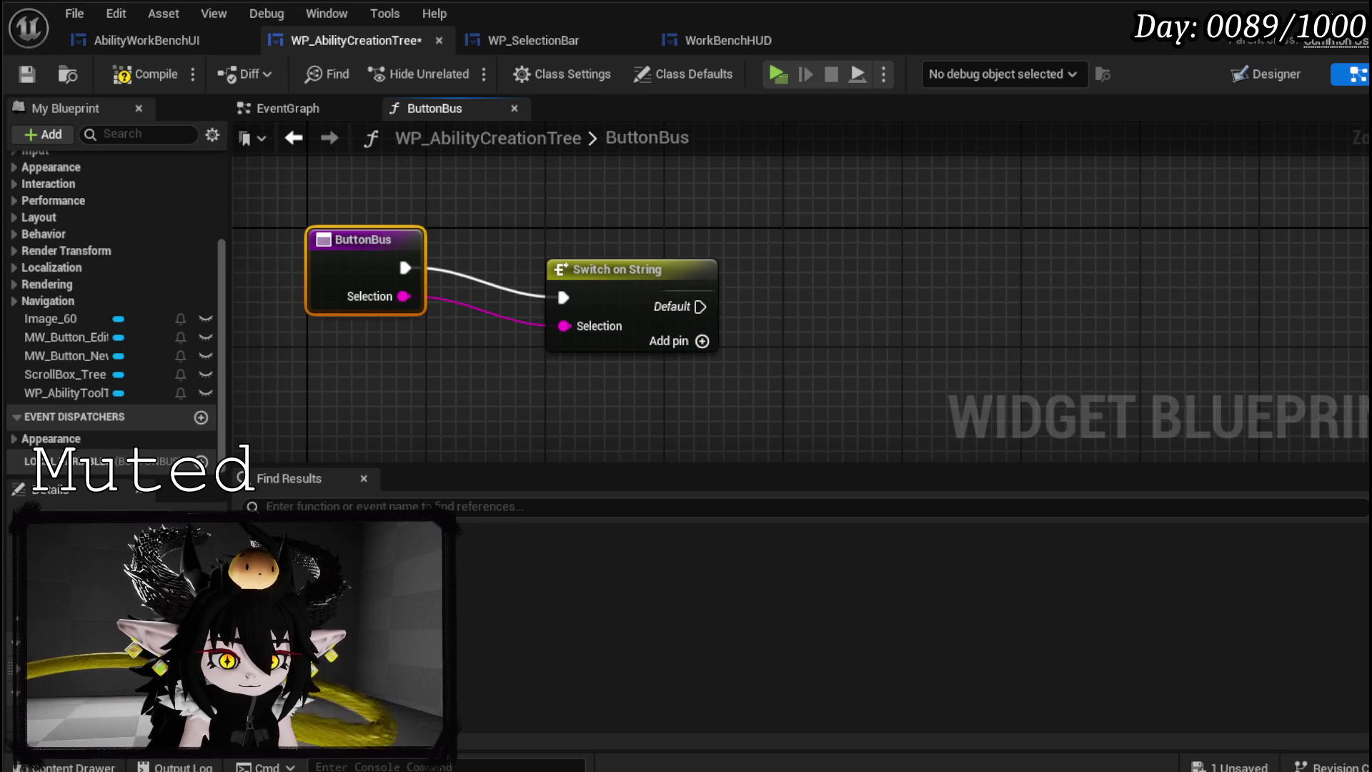
{"action": "left_click", "coordinate": [701, 443]}
{"action": "mouse_move", "coordinate": [655, 270]}
{"action": "left_mouse_down"}
{"action": "mouse_move", "coordinate": [579, 222]}
{"action": "mouse_move", "coordinate": [577, 253]}
{"action": "mouse_move", "coordinate": [563, 236]}
{"action": "left_mouse_up"}
- Add New and Edit case pins to the switch, then compile and save
{"action": "left_click", "coordinate": [627, 312]}
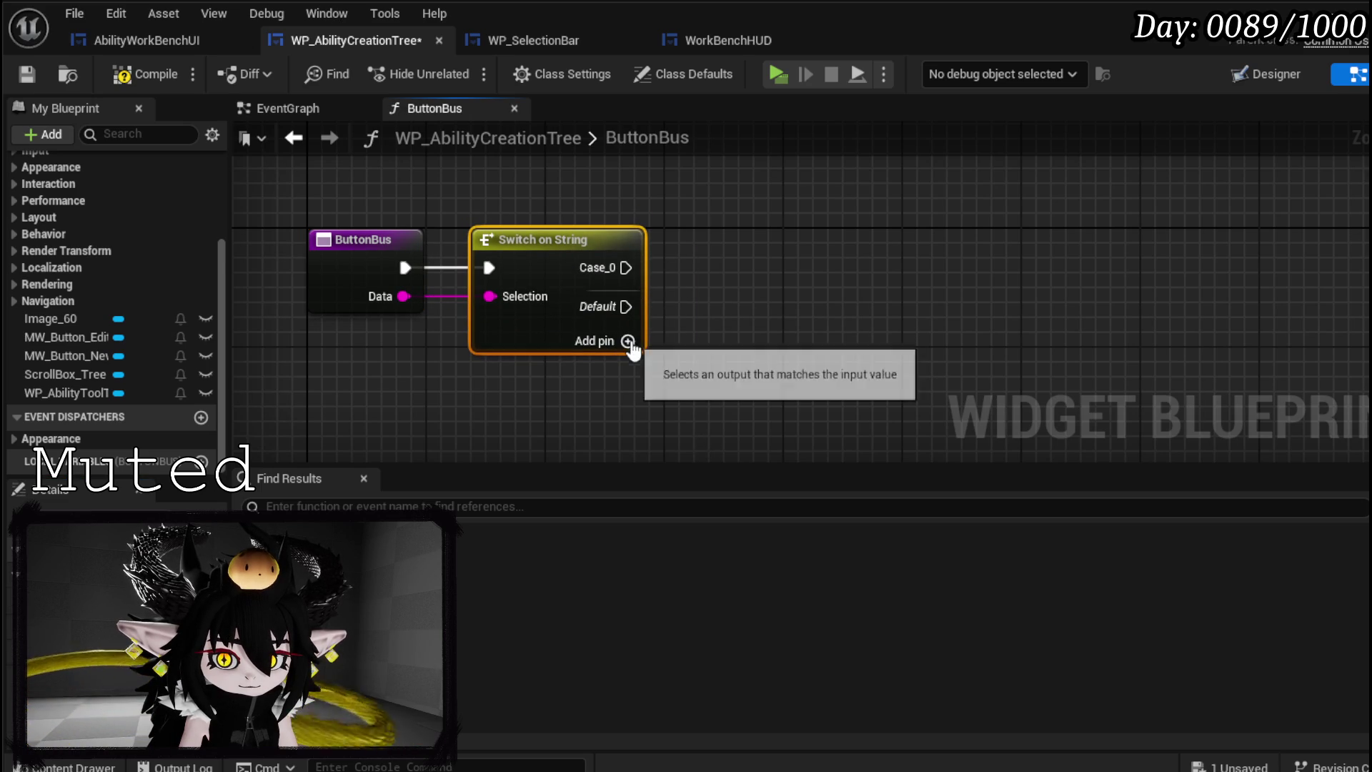
{"action": "left_click", "coordinate": [627, 337]}
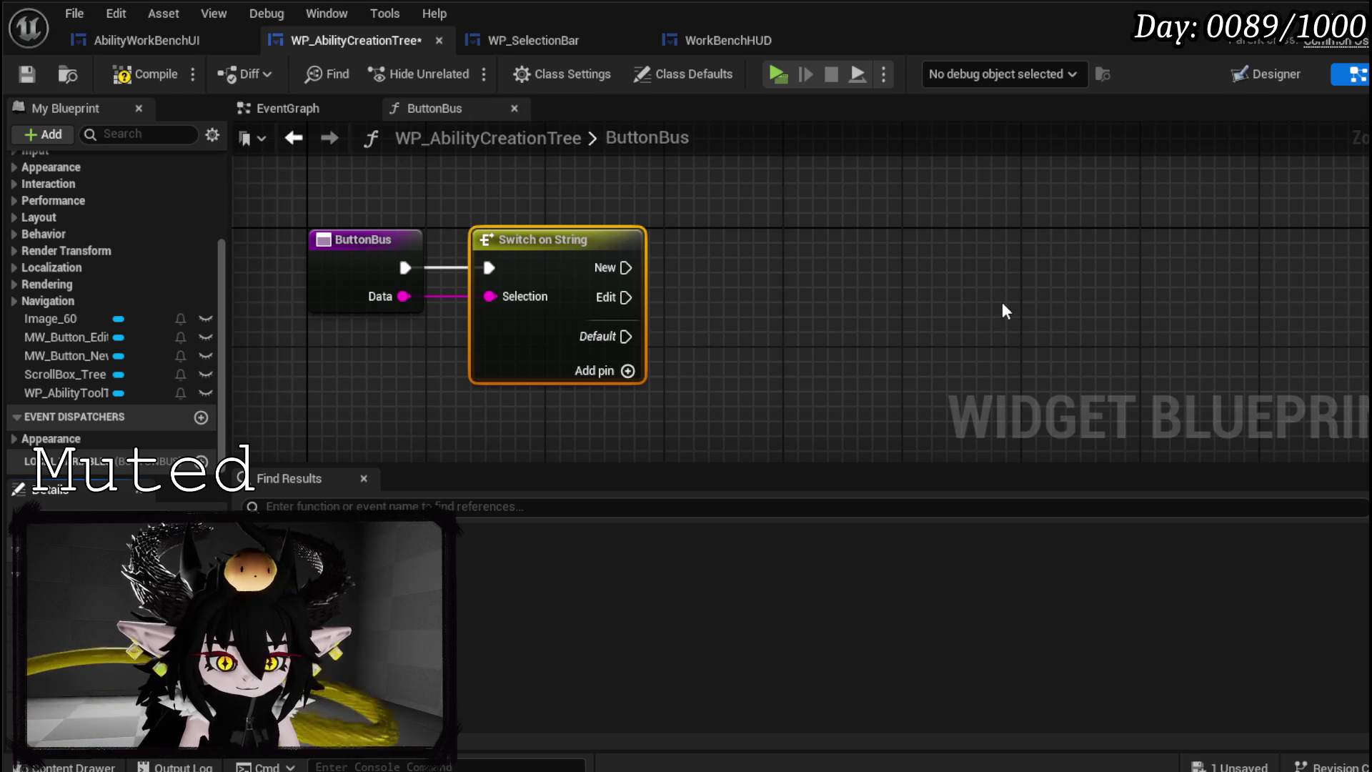
{"action": "left_click", "coordinate": [26, 76]}
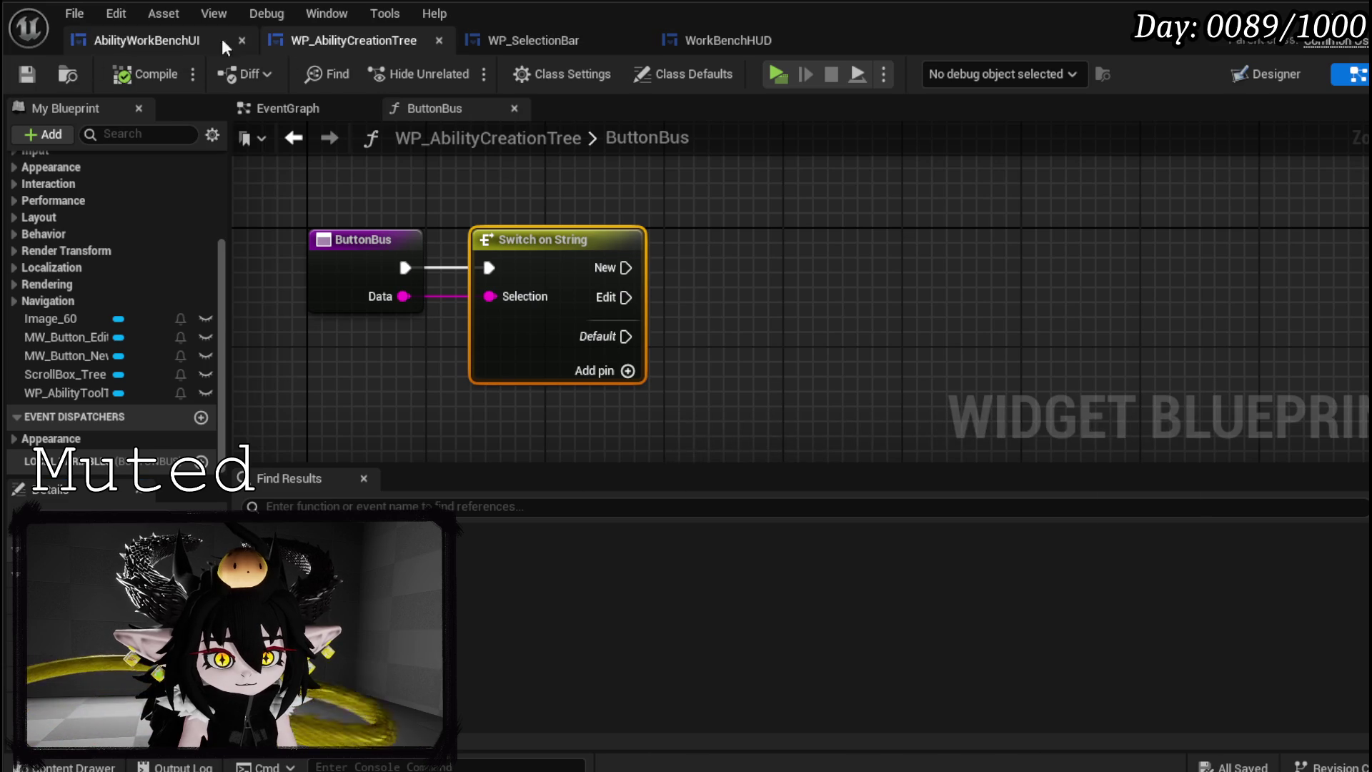
{"action": "left_click", "coordinate": [173, 40]}
{"action": "left_click", "coordinate": [326, 50]}
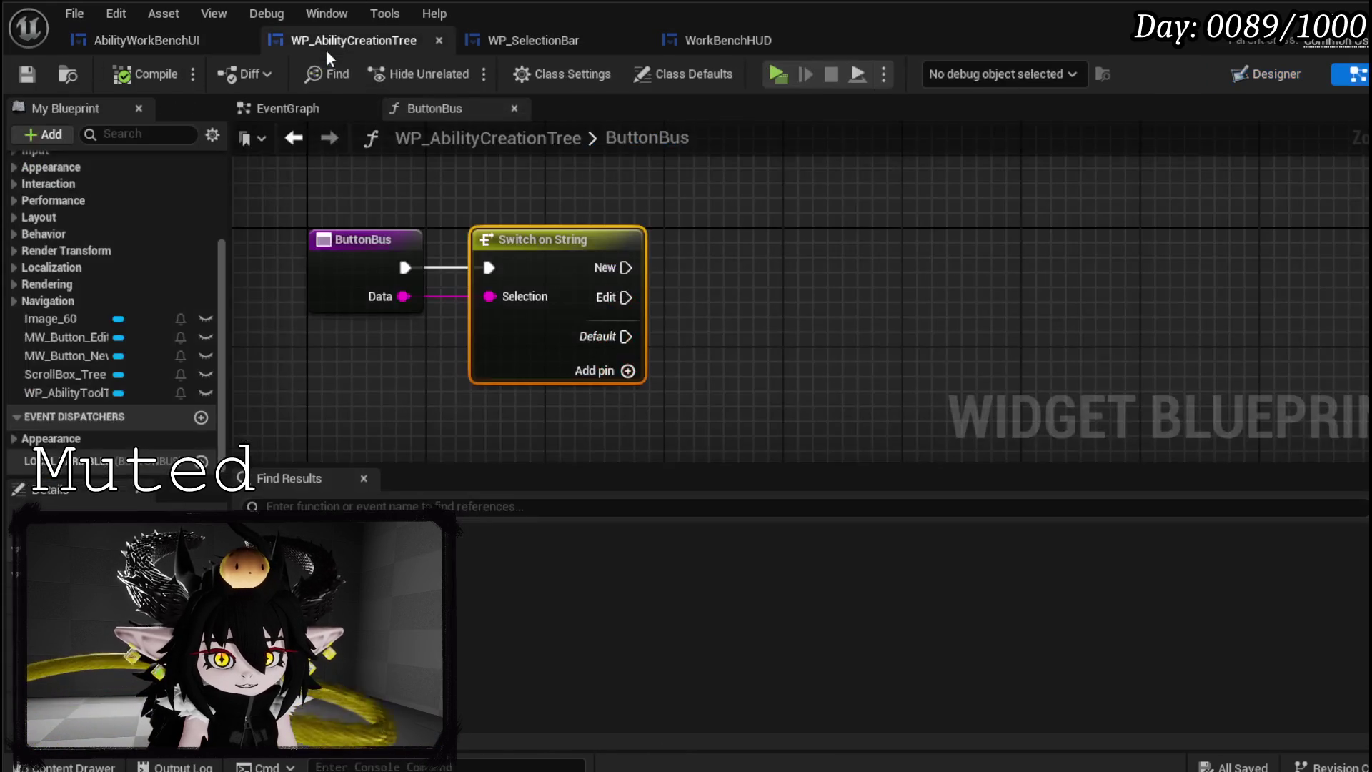
{"action": "mouse_move", "coordinate": [707, 255]}
{"action": "left_mouse_down"}
{"action": "mouse_move", "coordinate": [558, 306]}
{"action": "mouse_move", "coordinate": [656, 255]}
{"action": "left_mouse_up"}
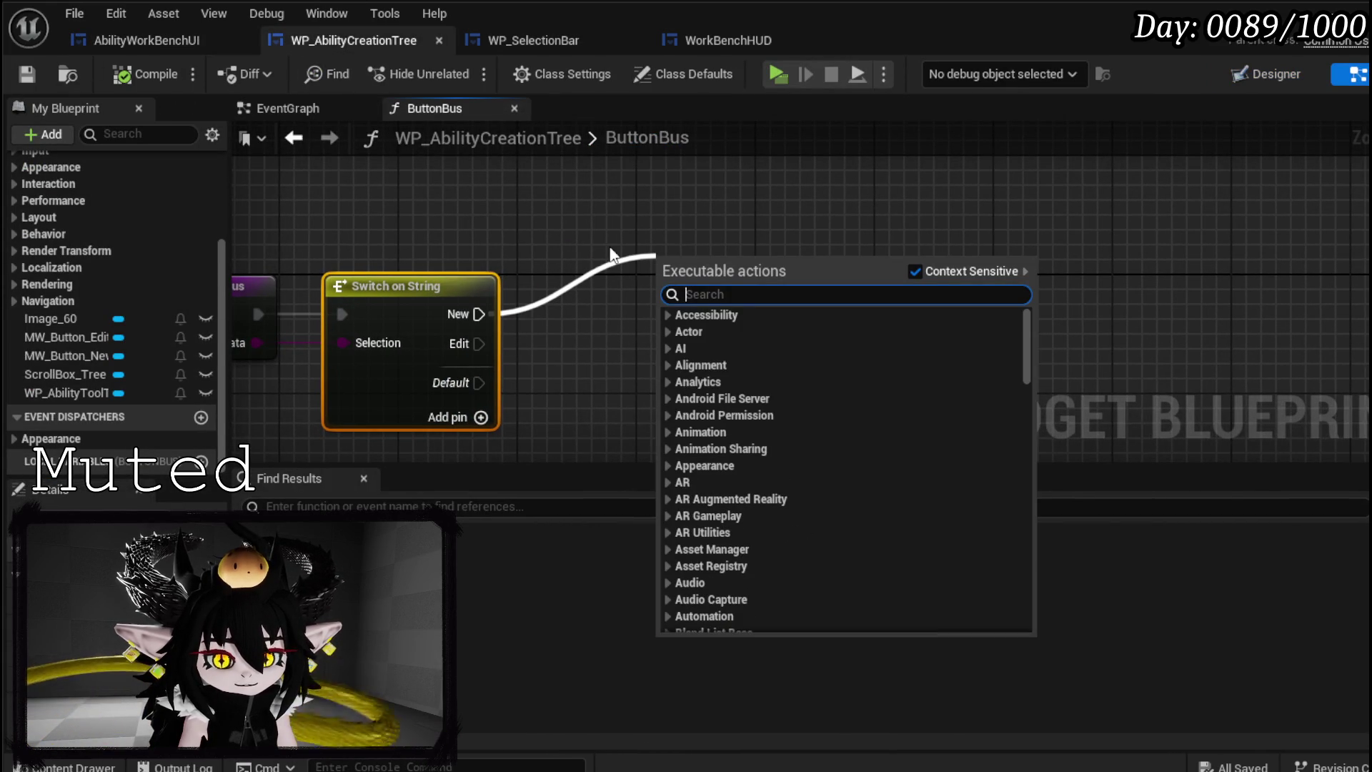
- Give the BuildBar function a Data input feeding its Build Options
{"action": "scroll", "coordinate": [120, 229], "scroll_direction": "up", "scroll_amount": 5}
{"action": "left_click", "coordinate": [104, 268]}
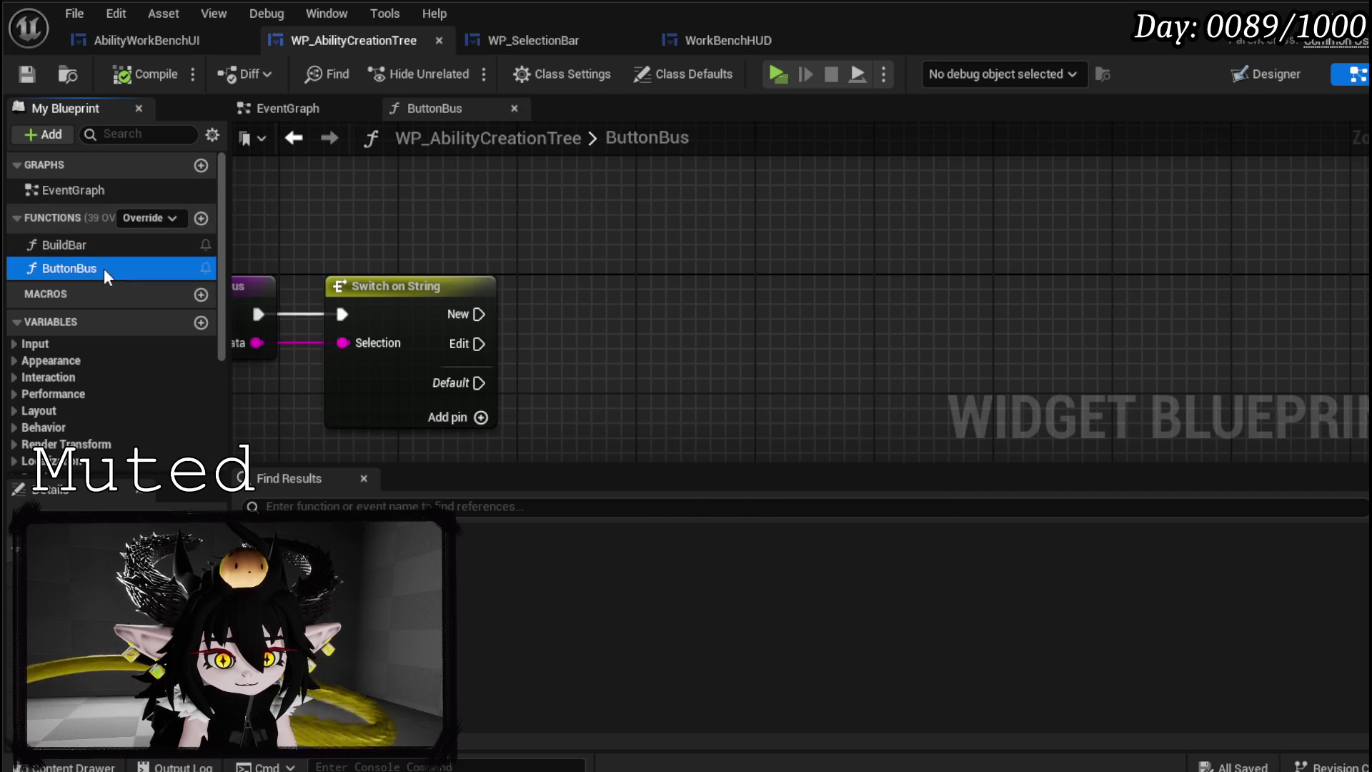
{"action": "left_click", "coordinate": [144, 250]}
{"action": "left_click_drag", "start_coordinate": [144, 250], "coordinate": [685, 205]}
{"action": "left_click", "coordinate": [850, 215]}
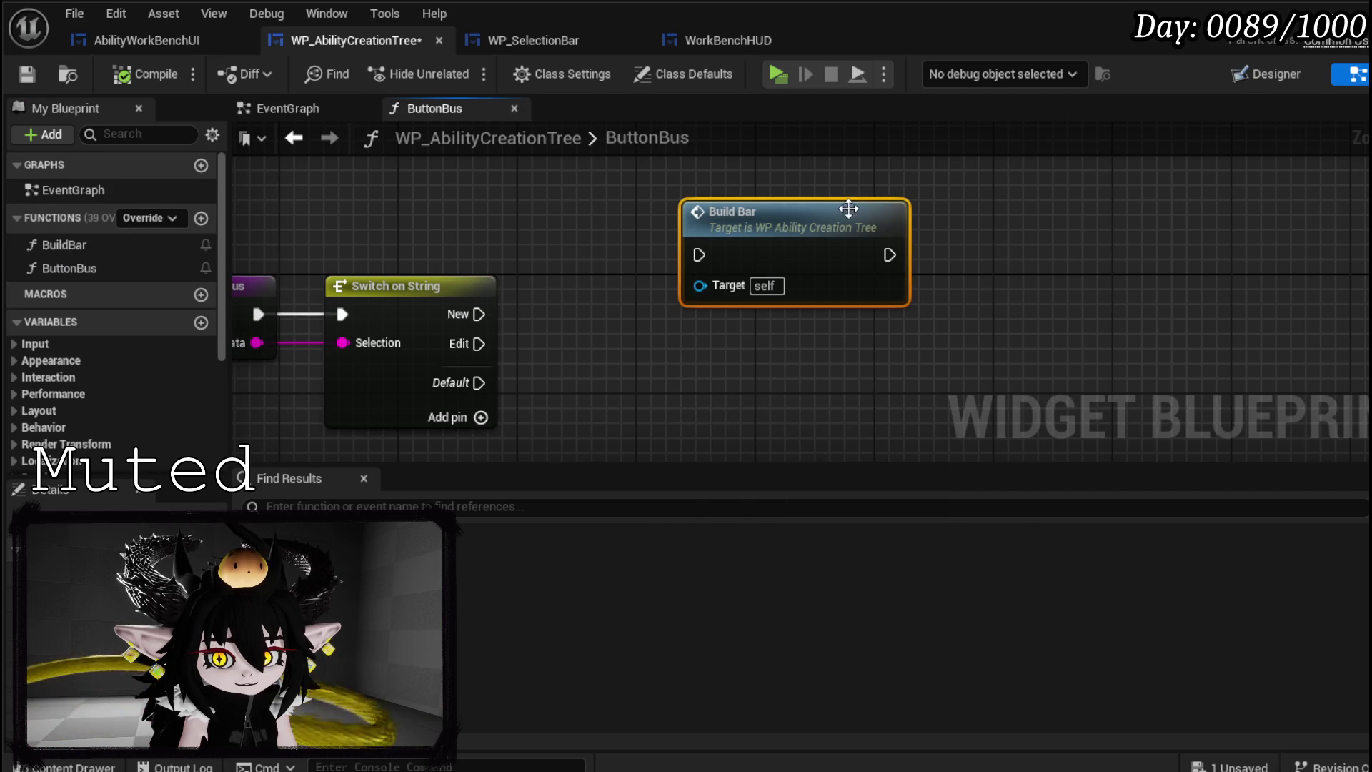
{"action": "key", "text": "Delete"}
{"action": "double_click", "coordinate": [114, 245]}
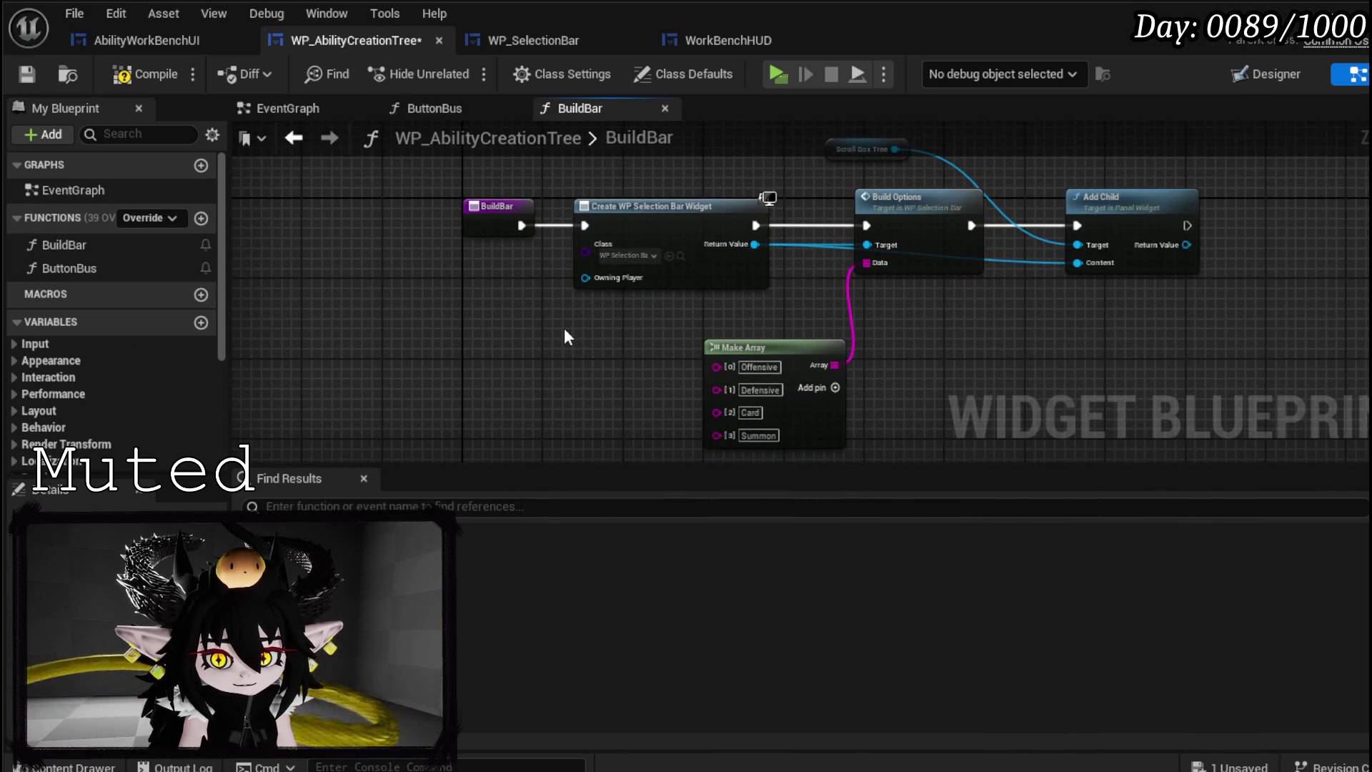
{"action": "left_click_drag", "start_coordinate": [868, 263], "coordinate": [483, 220]}
- Move BuildBar's Make Array into ButtonBus and wire the New case to a Build Bar call
{"action": "left_click_drag", "start_coordinate": [590, 318], "coordinate": [898, 393]}
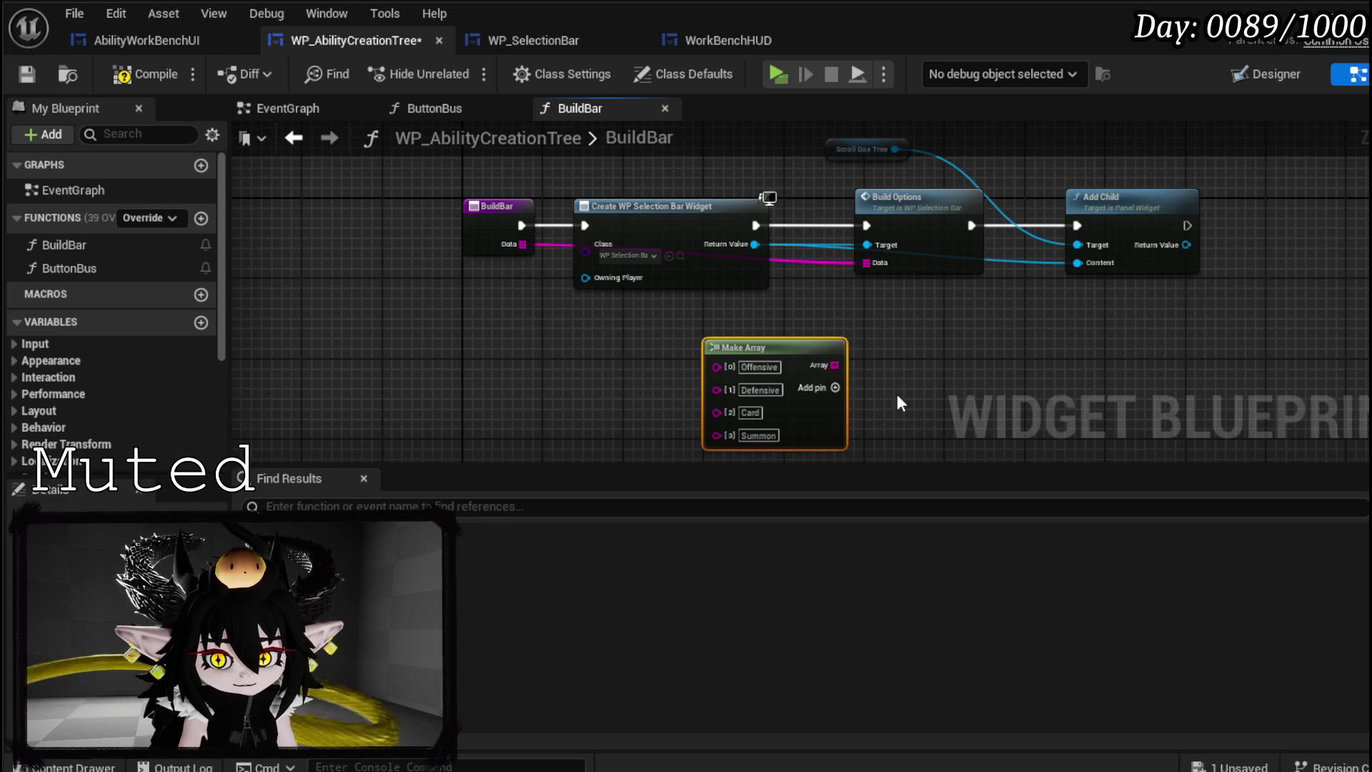
{"action": "key", "text": "Delete"}
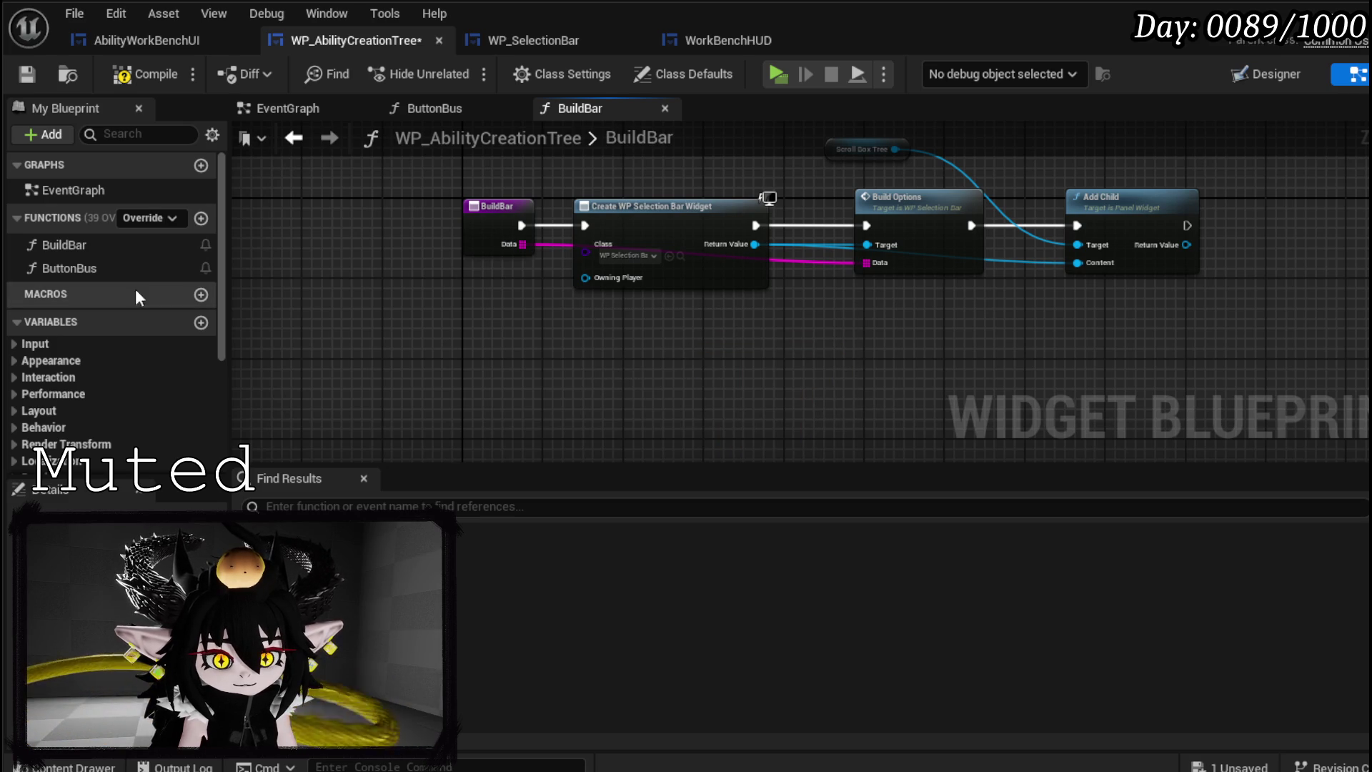
{"action": "double_click", "coordinate": [126, 268]}
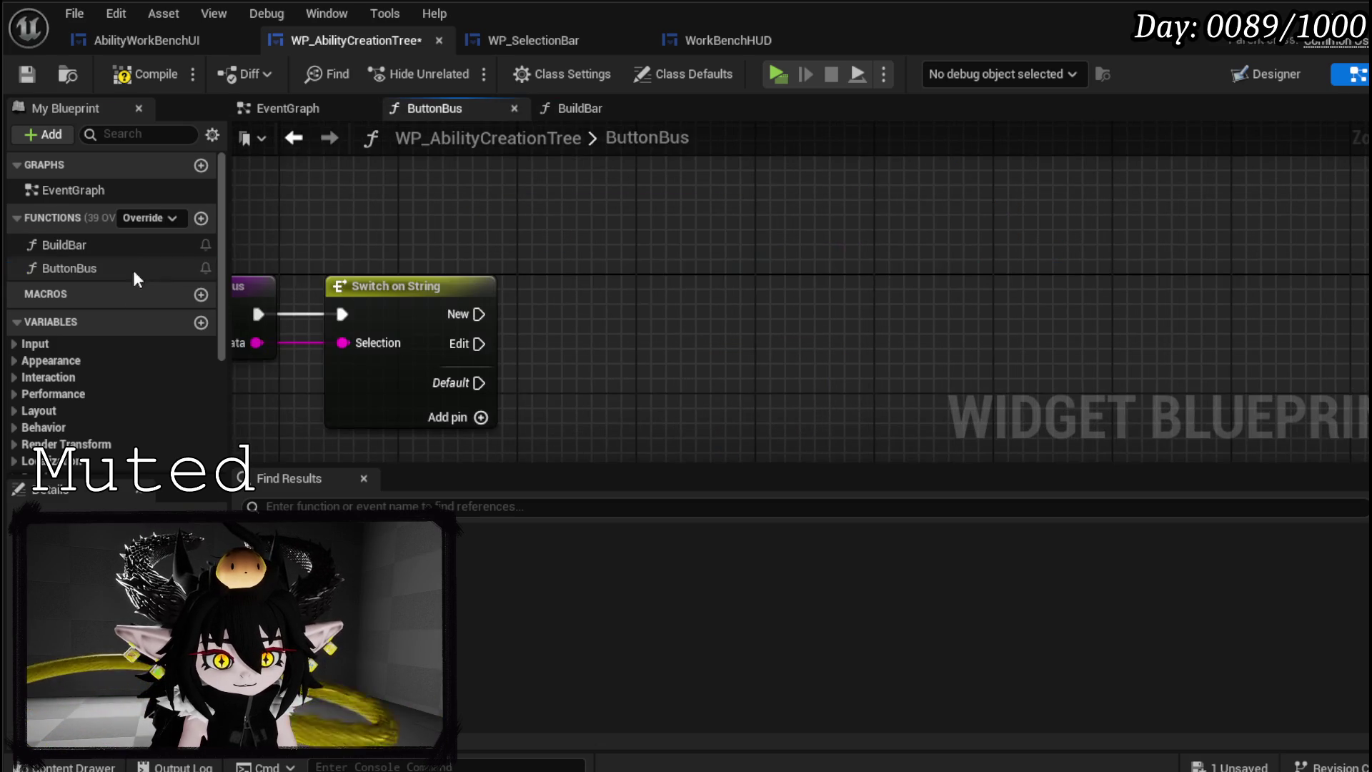
{"action": "left_click_drag", "start_coordinate": [64, 244], "coordinate": [609, 250]}
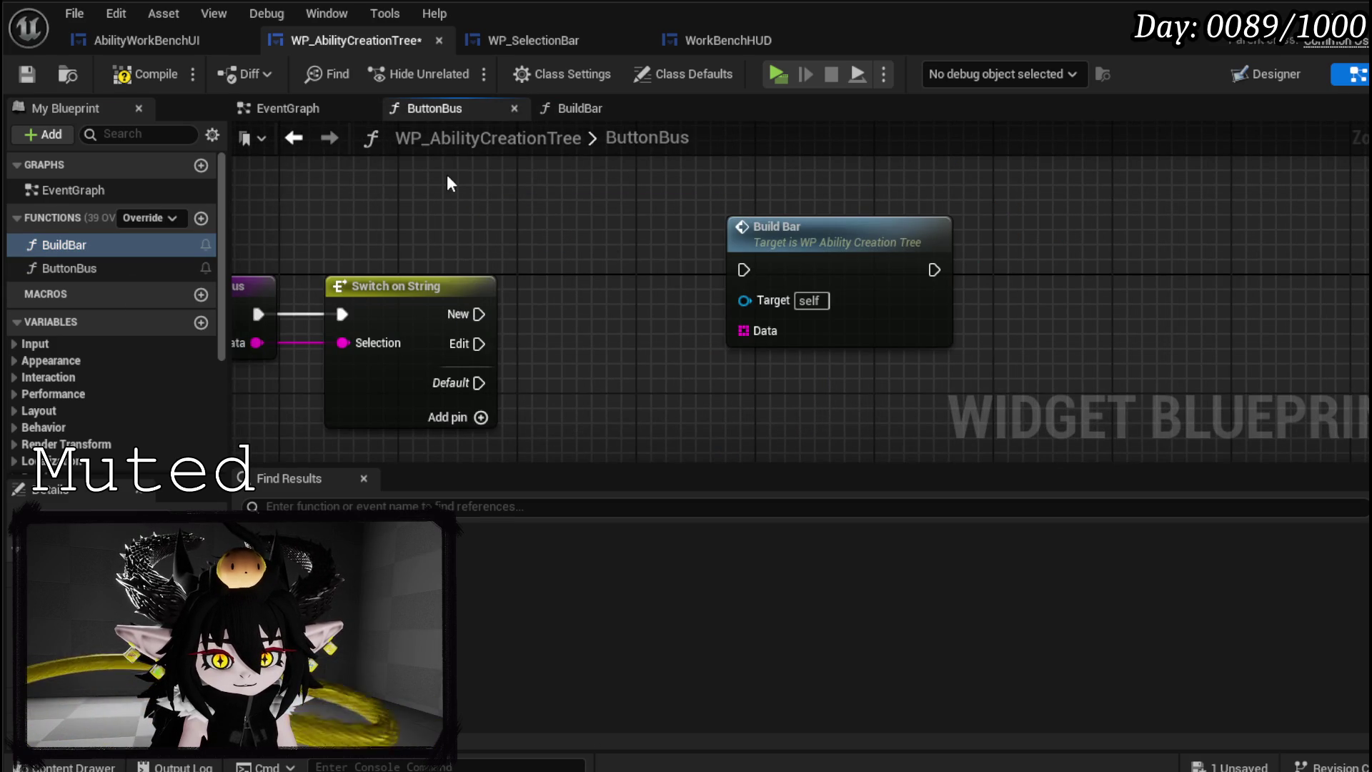
{"action": "key", "text": "ctrl+v"}
{"action": "mouse_move", "coordinate": [582, 306]}
{"action": "left_mouse_down"}
{"action": "mouse_move", "coordinate": [501, 193]}
{"action": "mouse_move", "coordinate": [508, 174]}
{"action": "mouse_move", "coordinate": [562, 199]}
{"action": "mouse_move", "coordinate": [718, 386]}
{"action": "left_mouse_up"}
{"action": "mouse_move", "coordinate": [455, 362]}
{"action": "left_mouse_down"}
{"action": "mouse_move", "coordinate": [734, 307]}
{"action": "mouse_move", "coordinate": [708, 315]}
{"action": "mouse_move", "coordinate": [689, 239]}
{"action": "left_mouse_up"}
- Compile and save, then add a new function named BindButtons
{"action": "scroll", "coordinate": [898, 365], "scroll_direction": "down", "scroll_amount": 2}
{"action": "left_click", "coordinate": [123, 73]}
{"action": "left_click", "coordinate": [26, 74]}
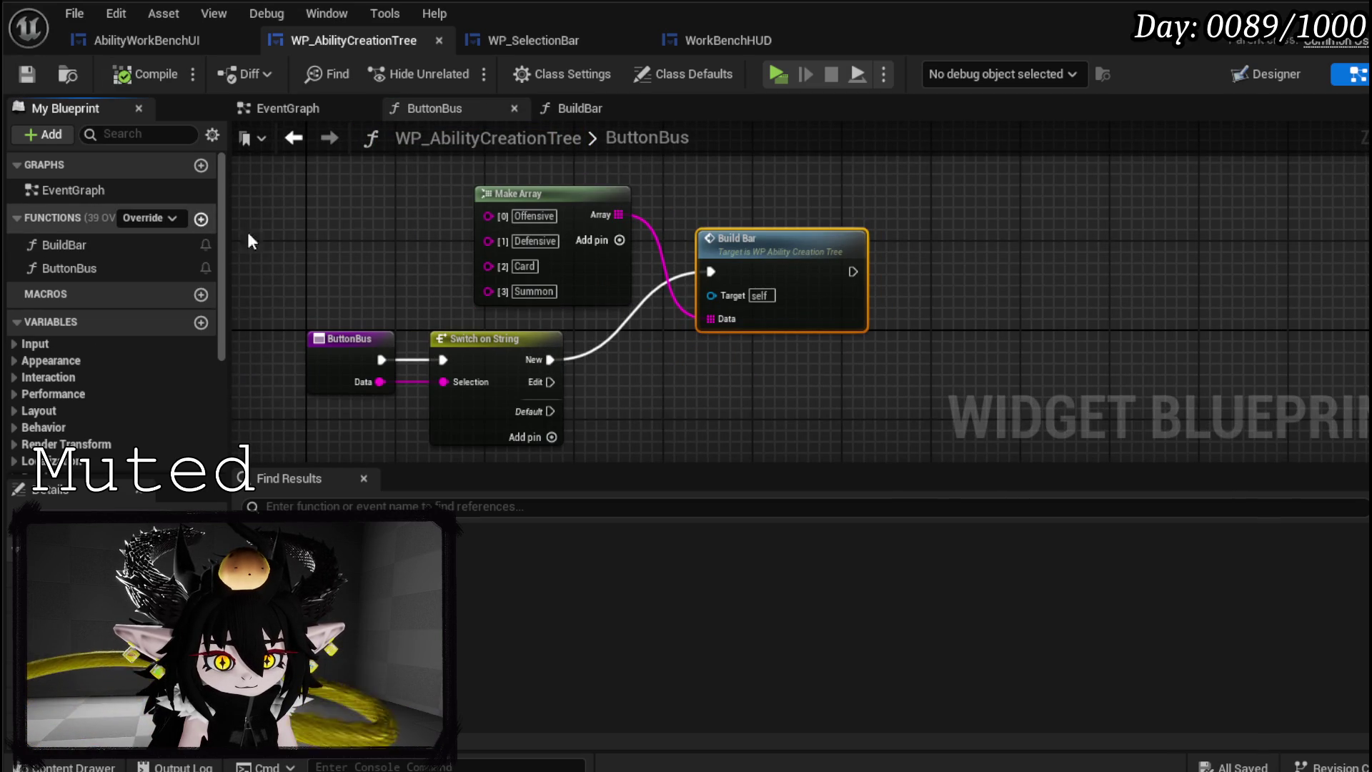
{"action": "left_click", "coordinate": [200, 218]}
{"action": "type", "text": "BindButtons"}
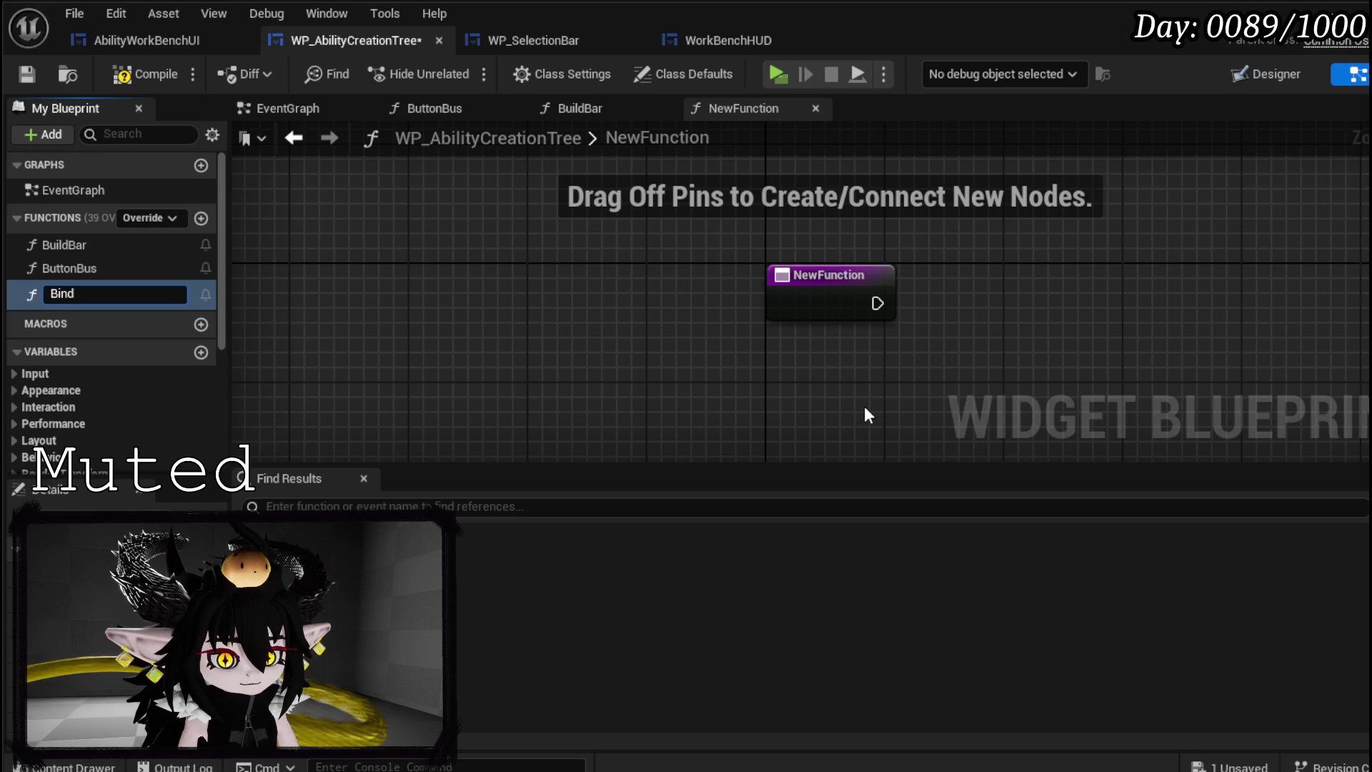
- Add MW_Button_Edit and MW_Button_New references to the BindButtons graph
{"action": "key", "text": "Return"}
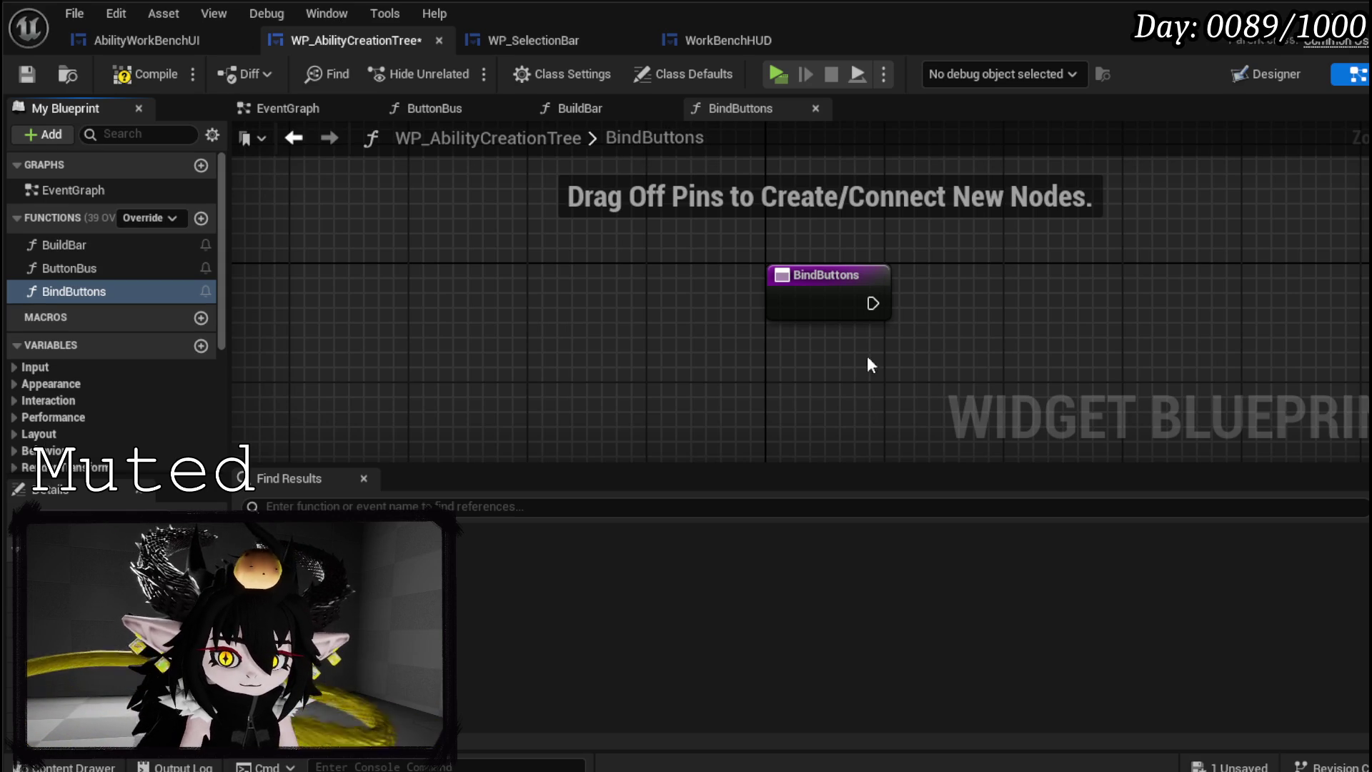
{"action": "double_click", "coordinate": [93, 251]}
{"action": "double_click", "coordinate": [89, 293]}
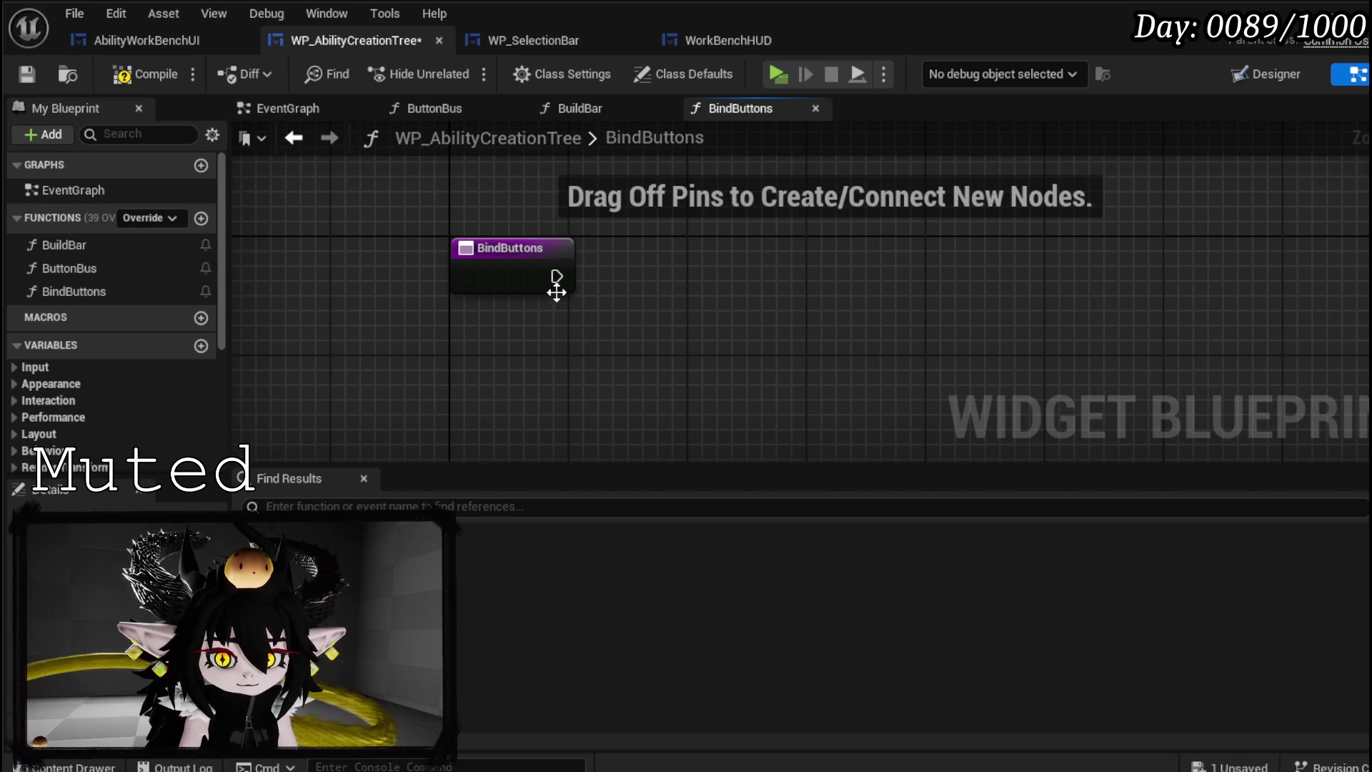
{"action": "scroll", "coordinate": [58, 362], "scroll_direction": "down", "scroll_amount": 5}
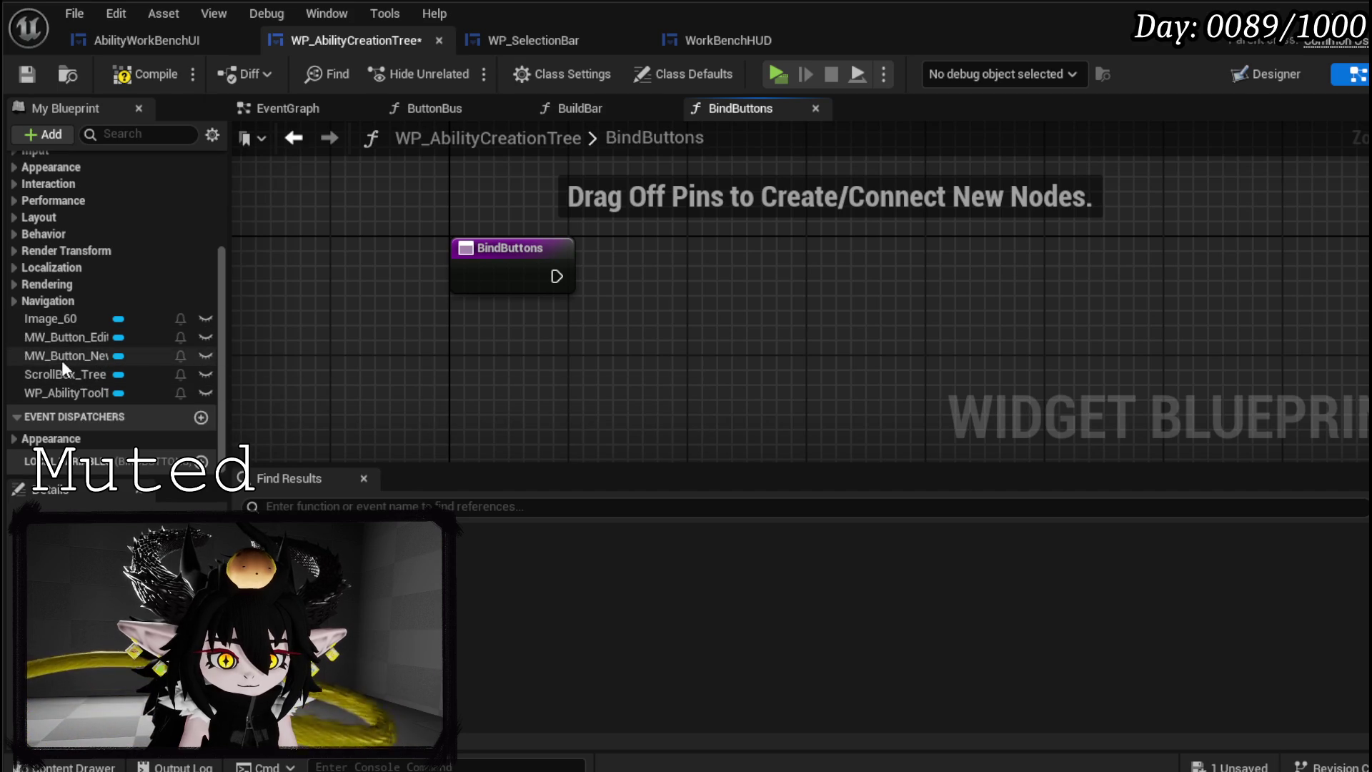
{"action": "mouse_move", "coordinate": [72, 342]}
{"action": "left_mouse_down"}
{"action": "mouse_move", "coordinate": [437, 338]}
{"action": "mouse_move", "coordinate": [439, 362]}
{"action": "left_mouse_up"}
{"action": "left_click", "coordinate": [487, 383]}
{"action": "mouse_move", "coordinate": [84, 355]}
{"action": "left_mouse_down"}
{"action": "mouse_move", "coordinate": [509, 382]}
{"action": "mouse_move", "coordinate": [722, 326]}
{"action": "left_mouse_up"}
{"action": "left_click", "coordinate": [579, 418]}
- Add a Bind Event to On Pressed node, wired from BindButtons with the buttons as Target
{"action": "type", "text": "Bind on Press"}
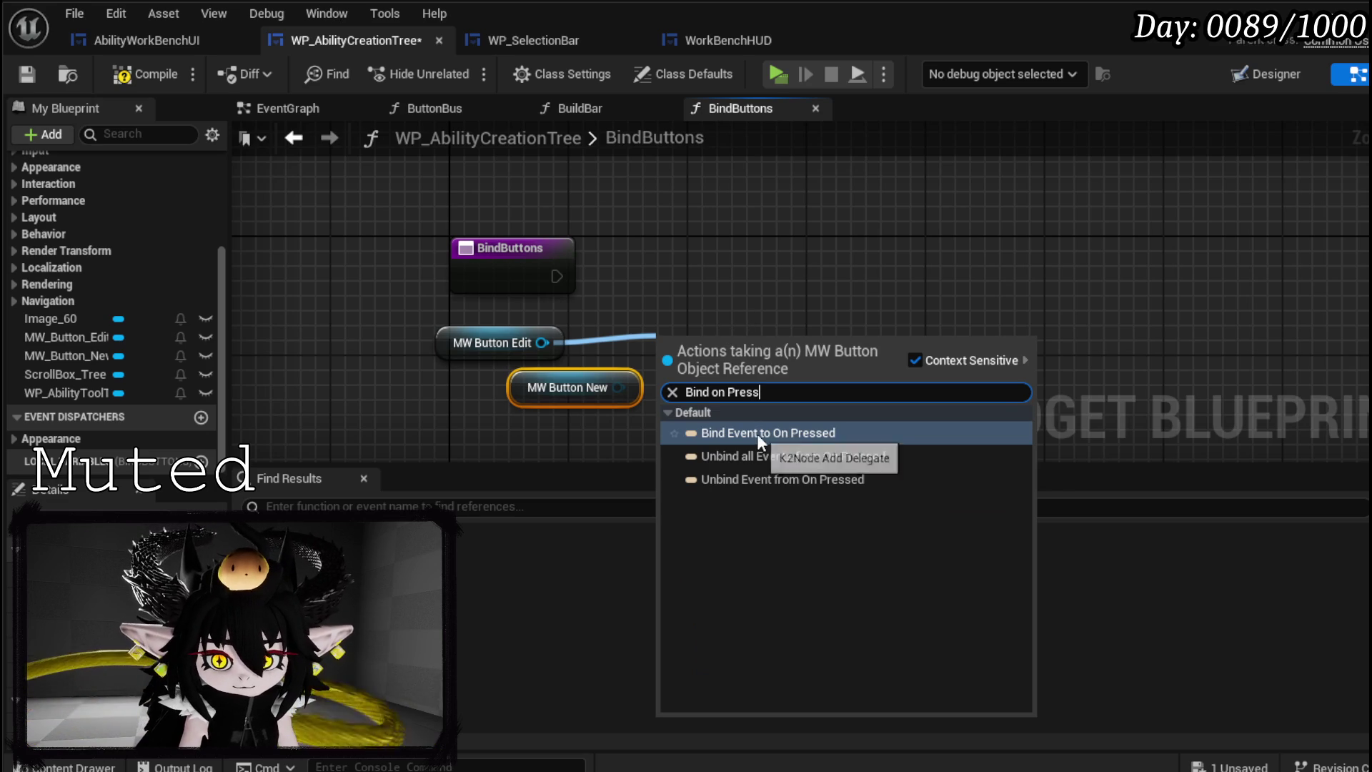
{"action": "left_click", "coordinate": [757, 433]}
{"action": "left_click_drag", "start_coordinate": [761, 355], "coordinate": [794, 225]}
{"action": "left_click_drag", "start_coordinate": [557, 276], "coordinate": [690, 231]}
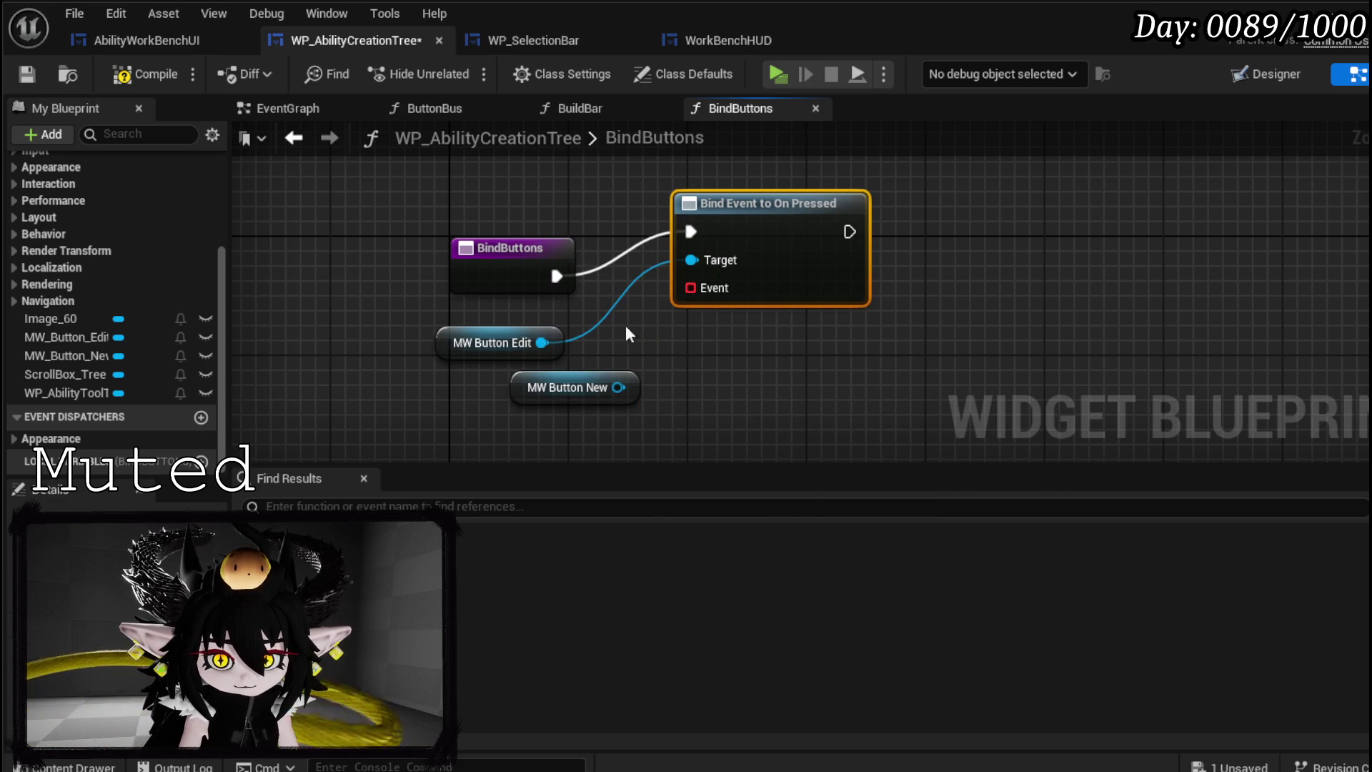
{"action": "left_click_drag", "start_coordinate": [618, 388], "coordinate": [701, 262]}
{"action": "left_click_drag", "start_coordinate": [530, 390], "coordinate": [438, 390]}
- Bind the event to a Create Event set to ButtonBus(Data), save, and open EventGraph
{"action": "left_click_drag", "start_coordinate": [690, 288], "coordinate": [700, 358]}
{"action": "type", "text": "Cre"}
{"action": "left_click", "coordinate": [771, 457]}
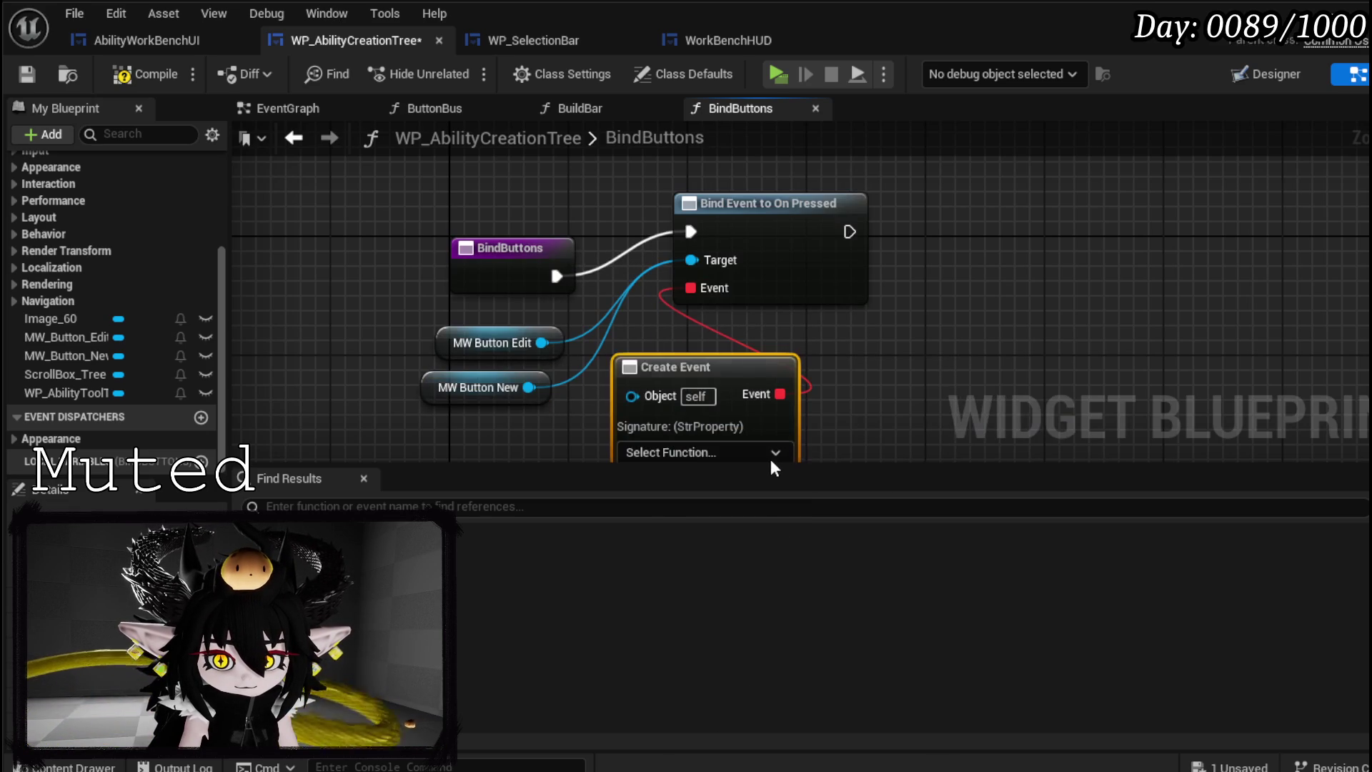
{"action": "left_click", "coordinate": [744, 453]}
{"action": "left_click", "coordinate": [708, 552]}
{"action": "left_click_drag", "start_coordinate": [912, 384], "coordinate": [835, 325]}
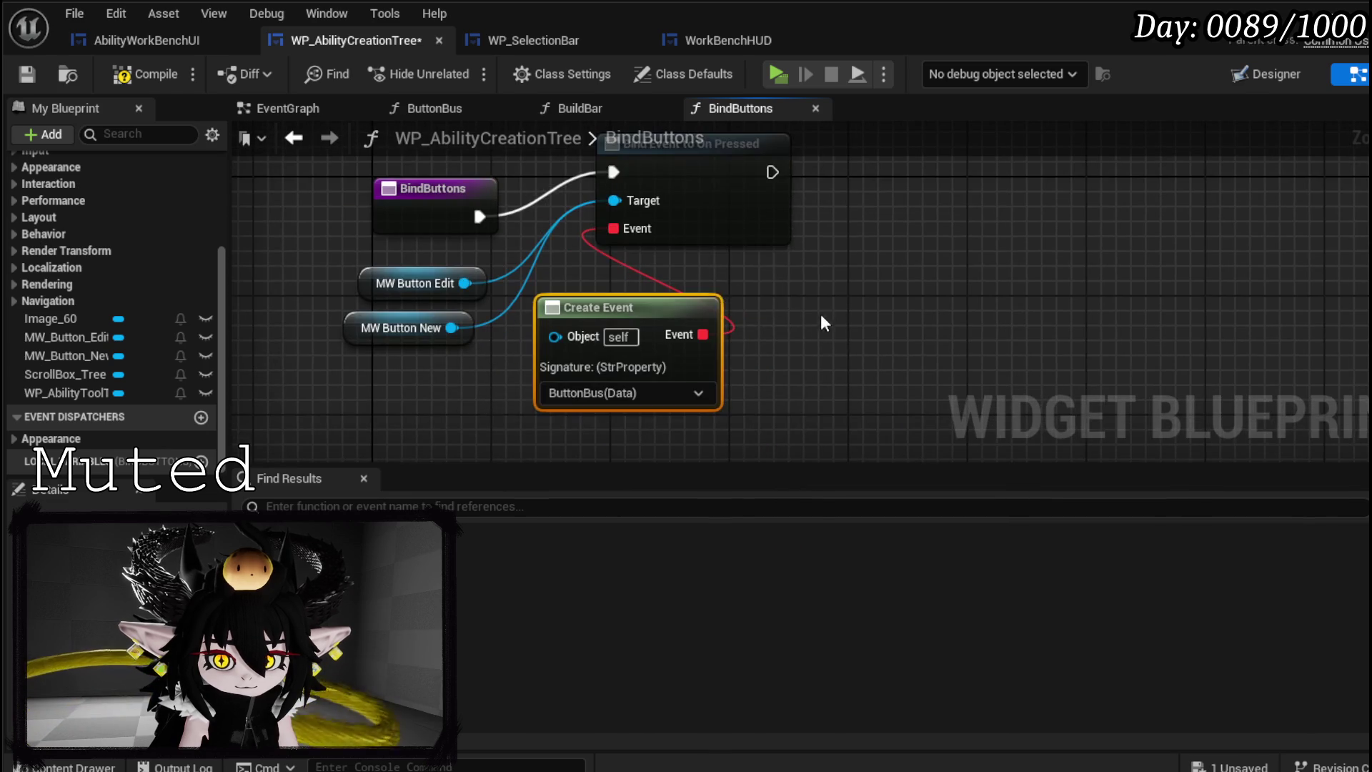
{"action": "left_click_drag", "start_coordinate": [706, 234], "coordinate": [706, 264]}
{"action": "left_click", "coordinate": [29, 70]}
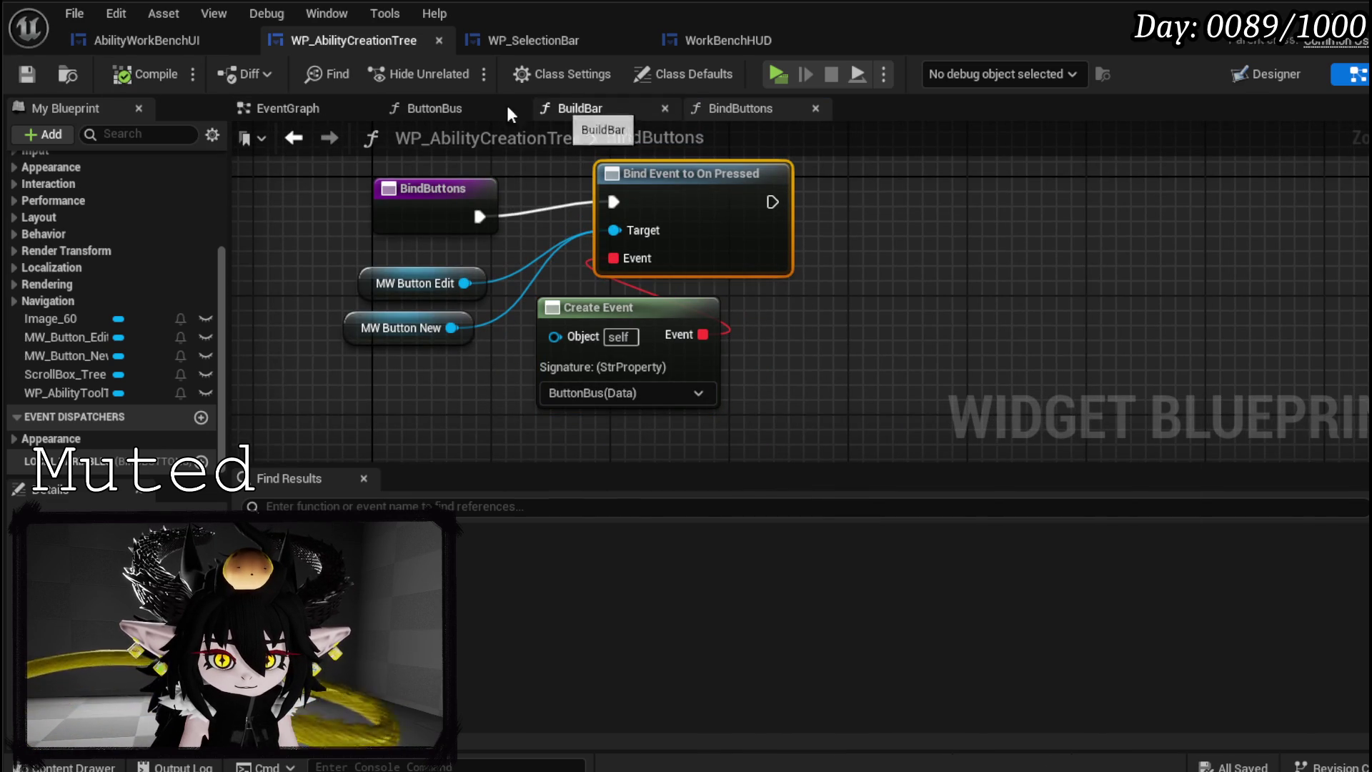
{"action": "left_click", "coordinate": [299, 108]}
{"action": "scroll", "coordinate": [620, 276], "scroll_direction": "up", "scroll_amount": 3}
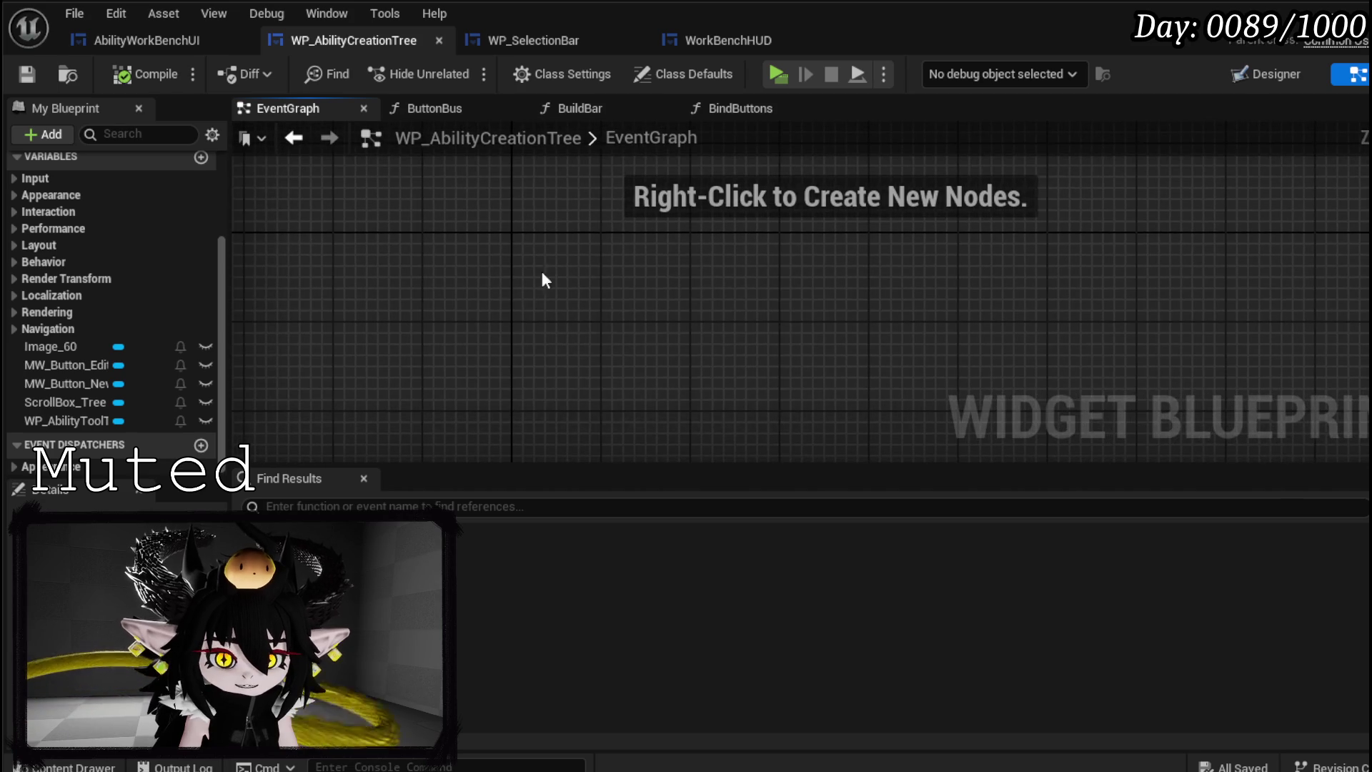
- Add an Event Construct node that calls BindButtons, then compile and save
{"action": "right_click", "coordinate": [436, 268]}
{"action": "type", "text": "Cust"}
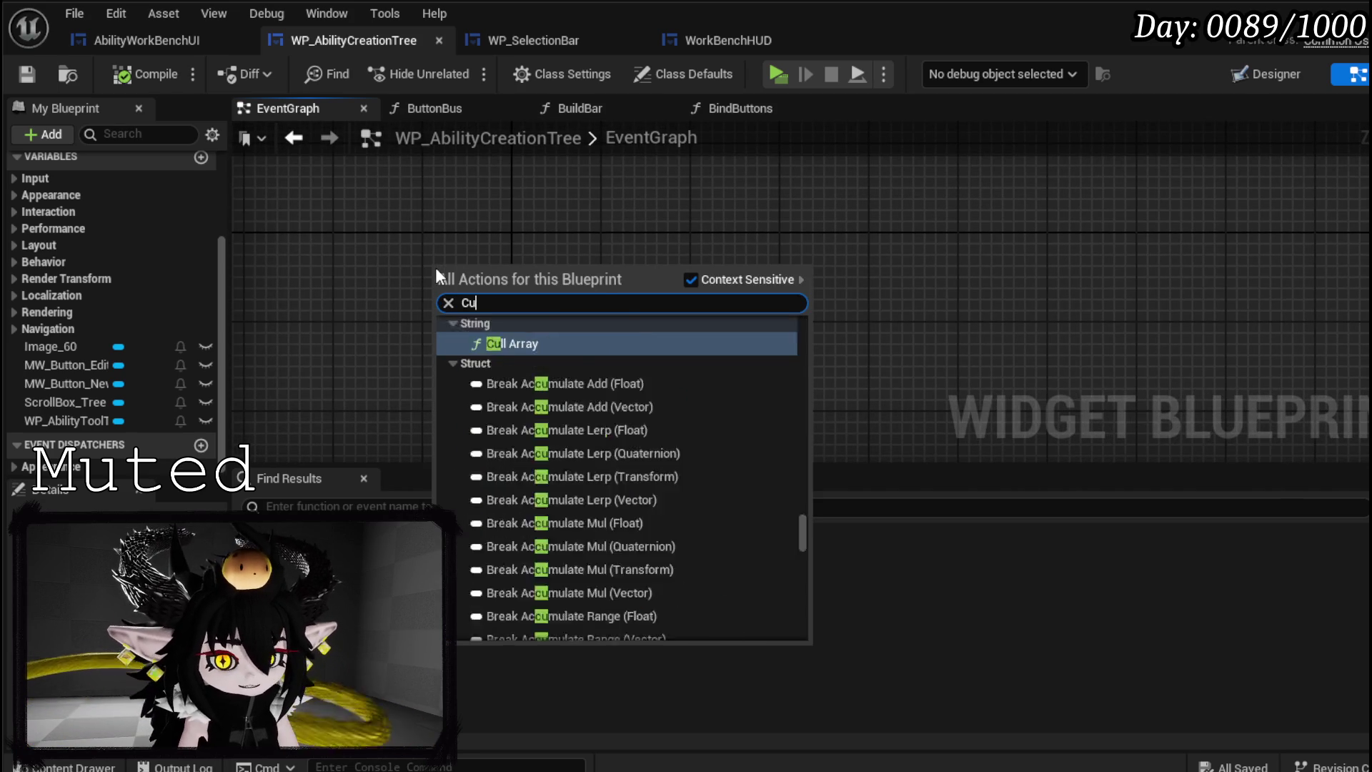
{"action": "key", "text": "BackSpace"}
{"action": "key", "text": "BackSpace"}
{"action": "key", "text": "BackSpace"}
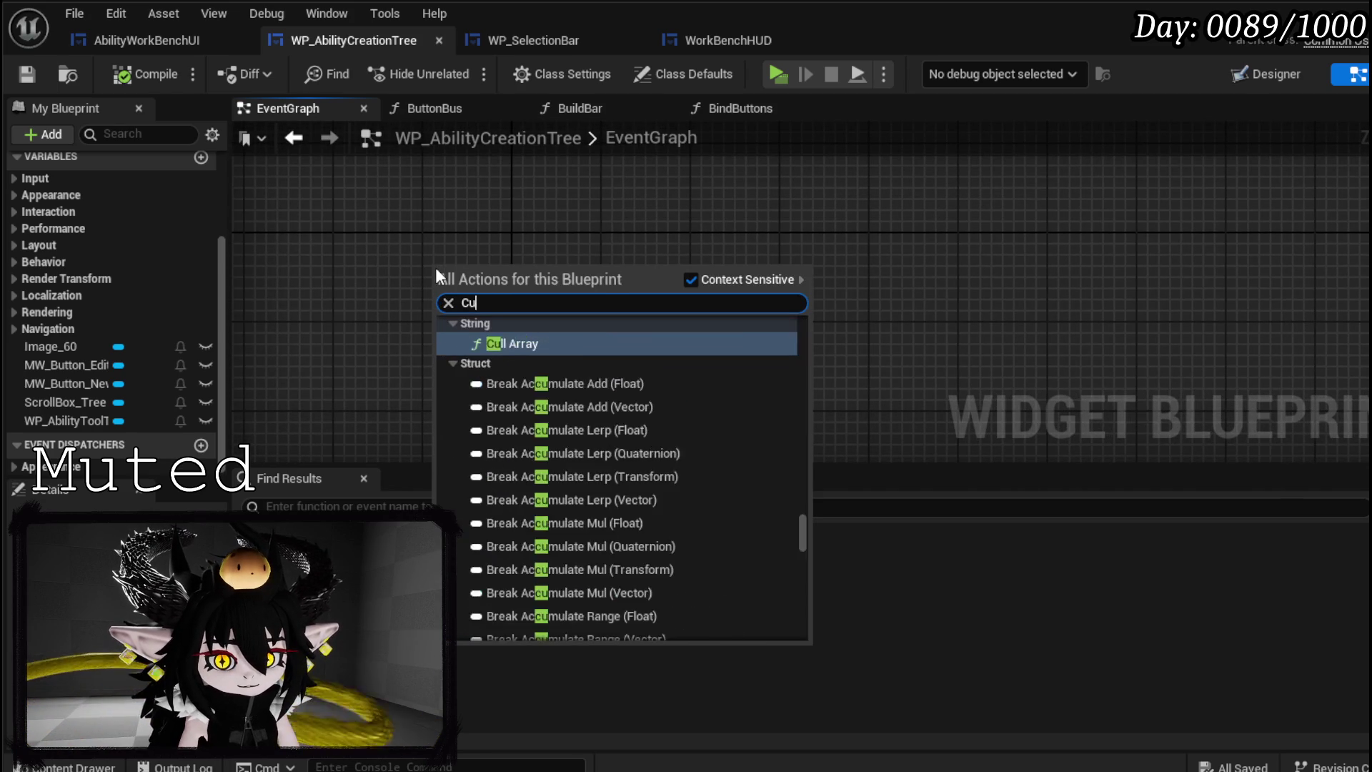
{"action": "type", "text": "construct"}
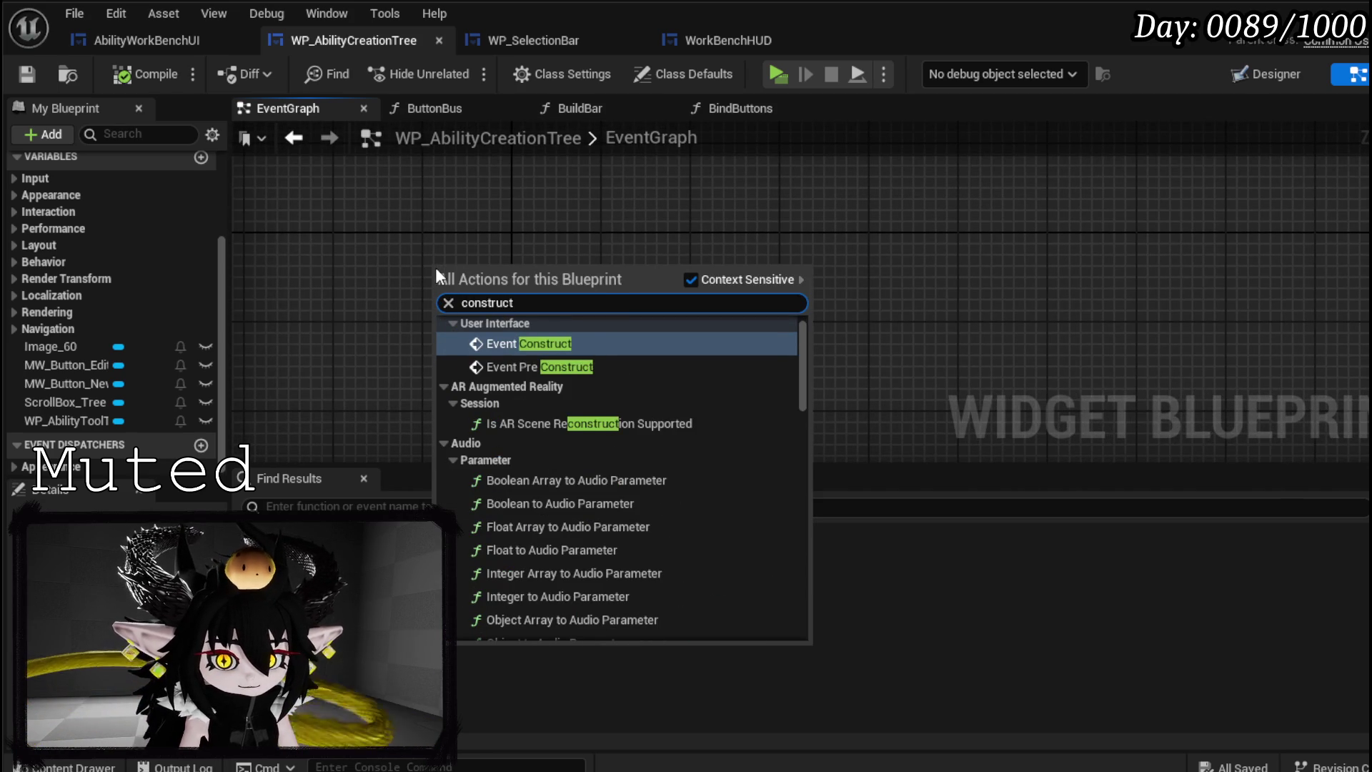
{"action": "left_click", "coordinate": [509, 342]}
{"action": "scroll", "coordinate": [474, 274], "scroll_direction": "up", "scroll_amount": 3}
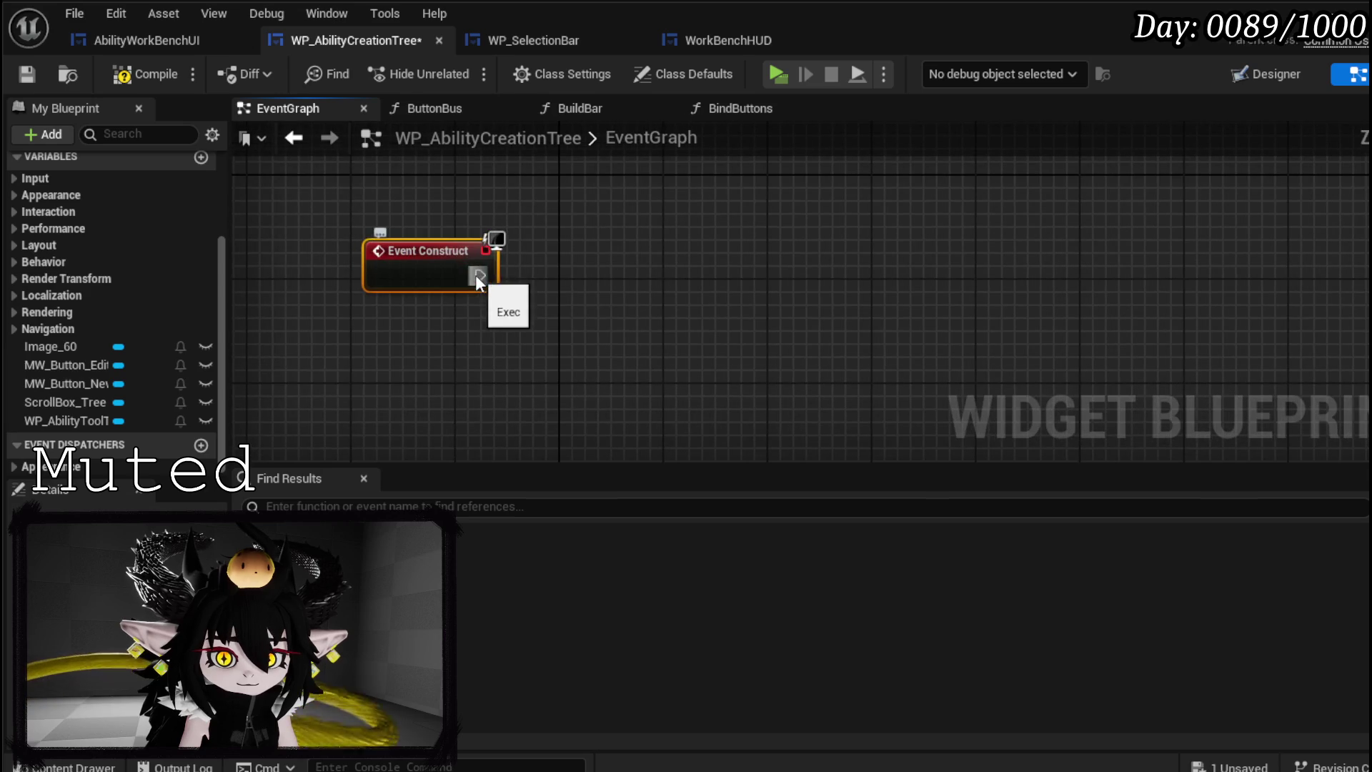
{"action": "scroll", "coordinate": [71, 225], "scroll_direction": "up", "scroll_amount": 3}
{"action": "mouse_move", "coordinate": [74, 221]}
{"action": "left_mouse_down"}
{"action": "mouse_move", "coordinate": [525, 249]}
{"action": "mouse_move", "coordinate": [530, 285]}
{"action": "mouse_move", "coordinate": [568, 256]}
{"action": "left_mouse_up"}
{"action": "left_click", "coordinate": [32, 74]}
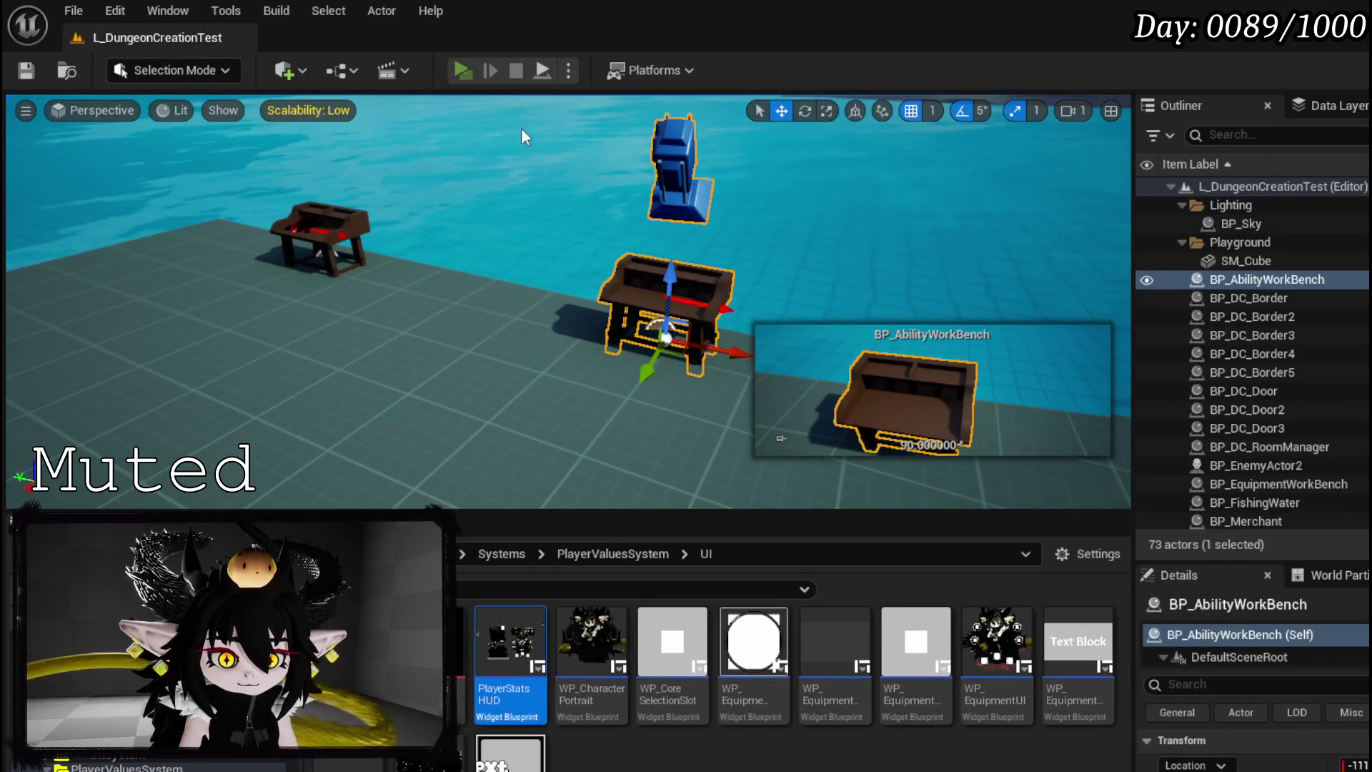
- Play-test the game, open the workbench's ability card editor with E, then stop
{"action": "key", "text": "alt+p"}
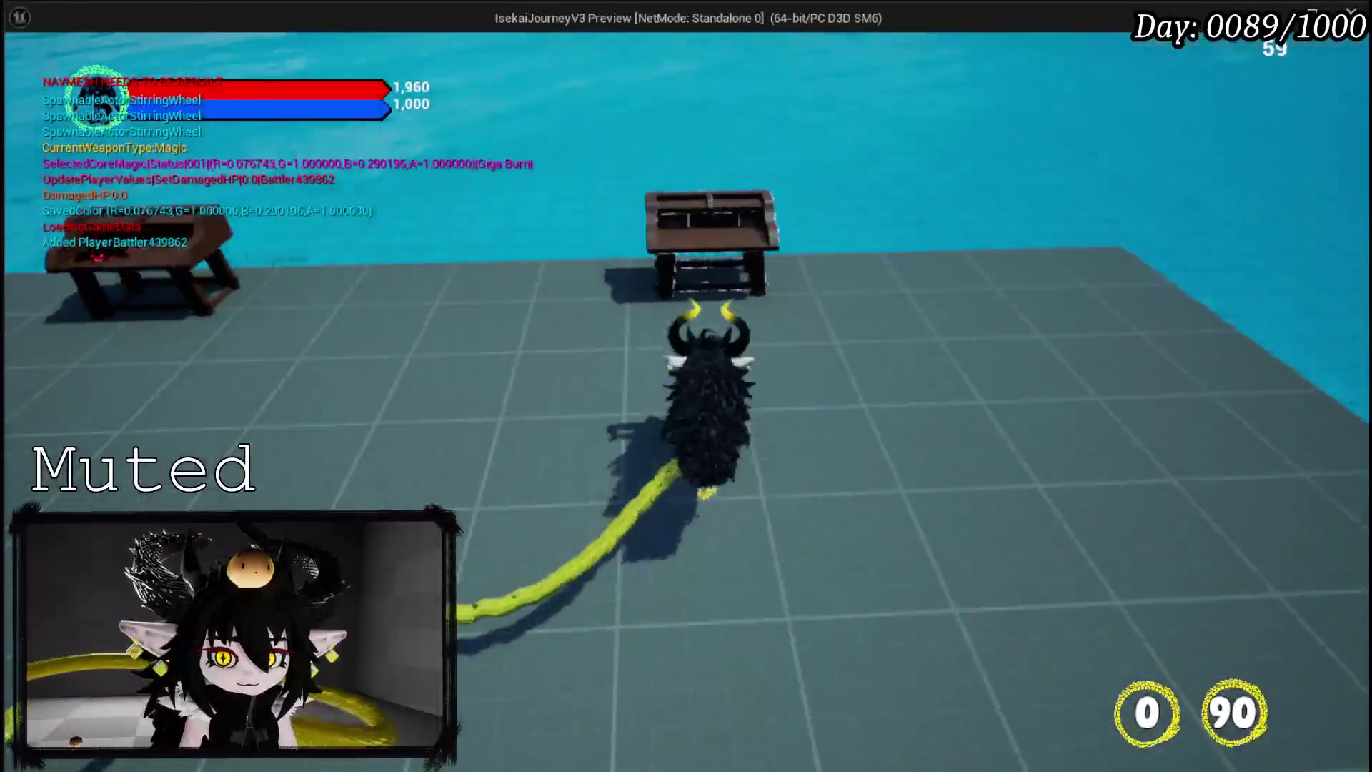
{"action": "key", "text": "e"}
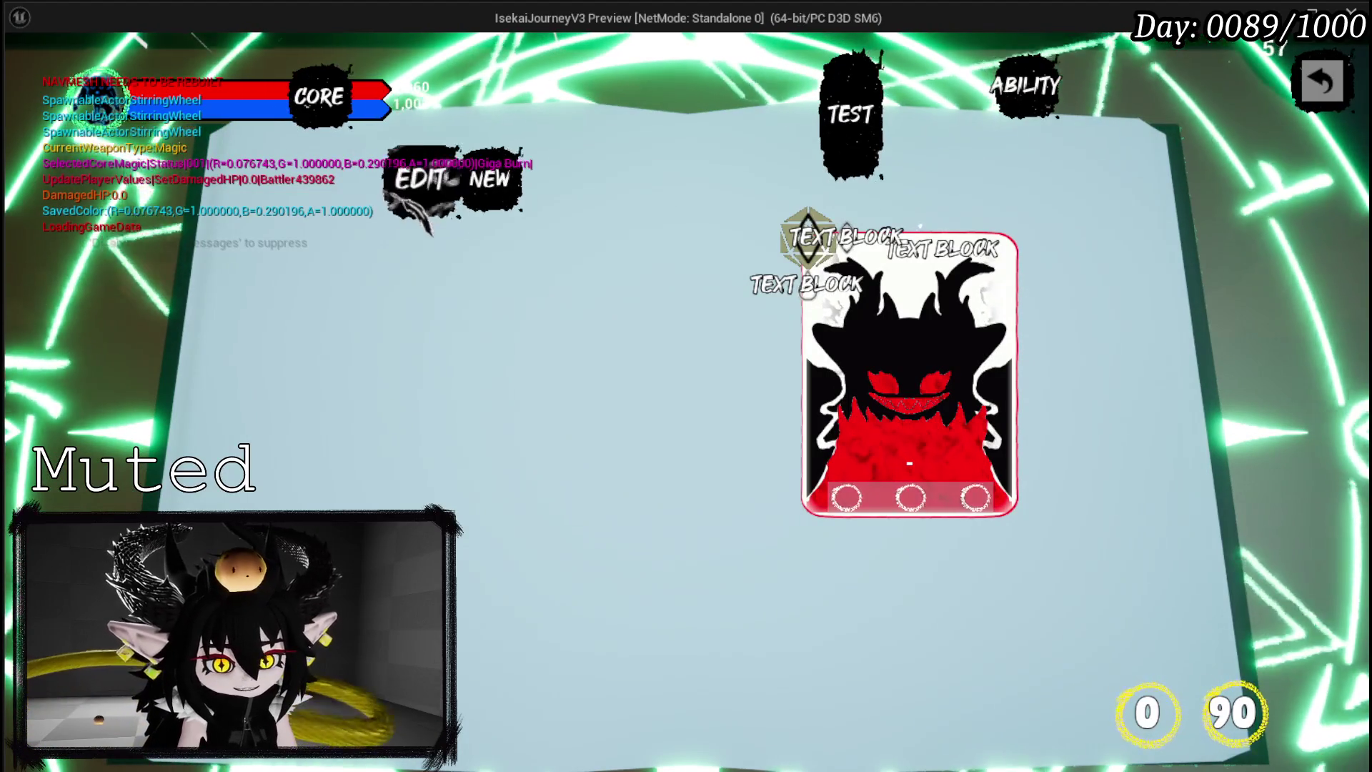
{"action": "key", "text": "Escape"}
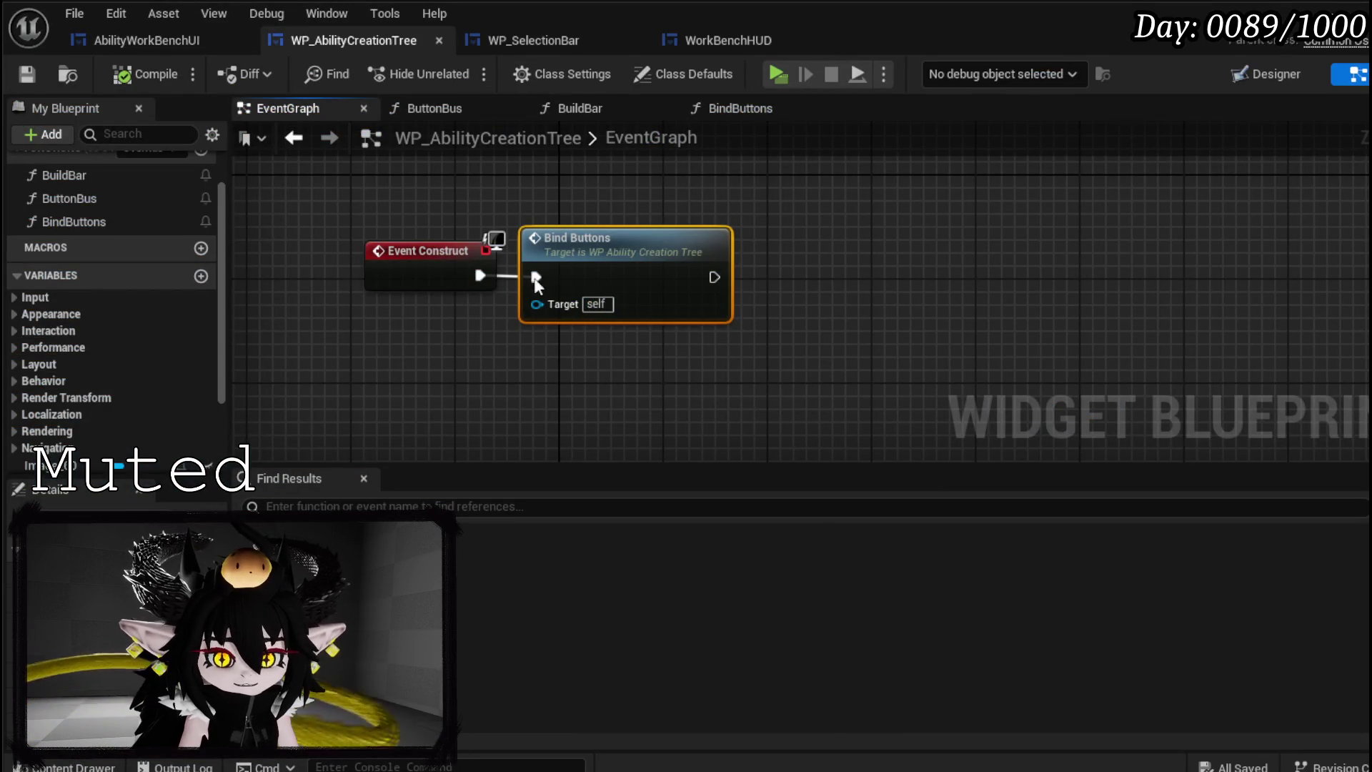
- Review the BindButtons graph, then return to WP_AbilityCreationTree's designer and select MW_Button_Edit
{"action": "double_click", "coordinate": [561, 283]}
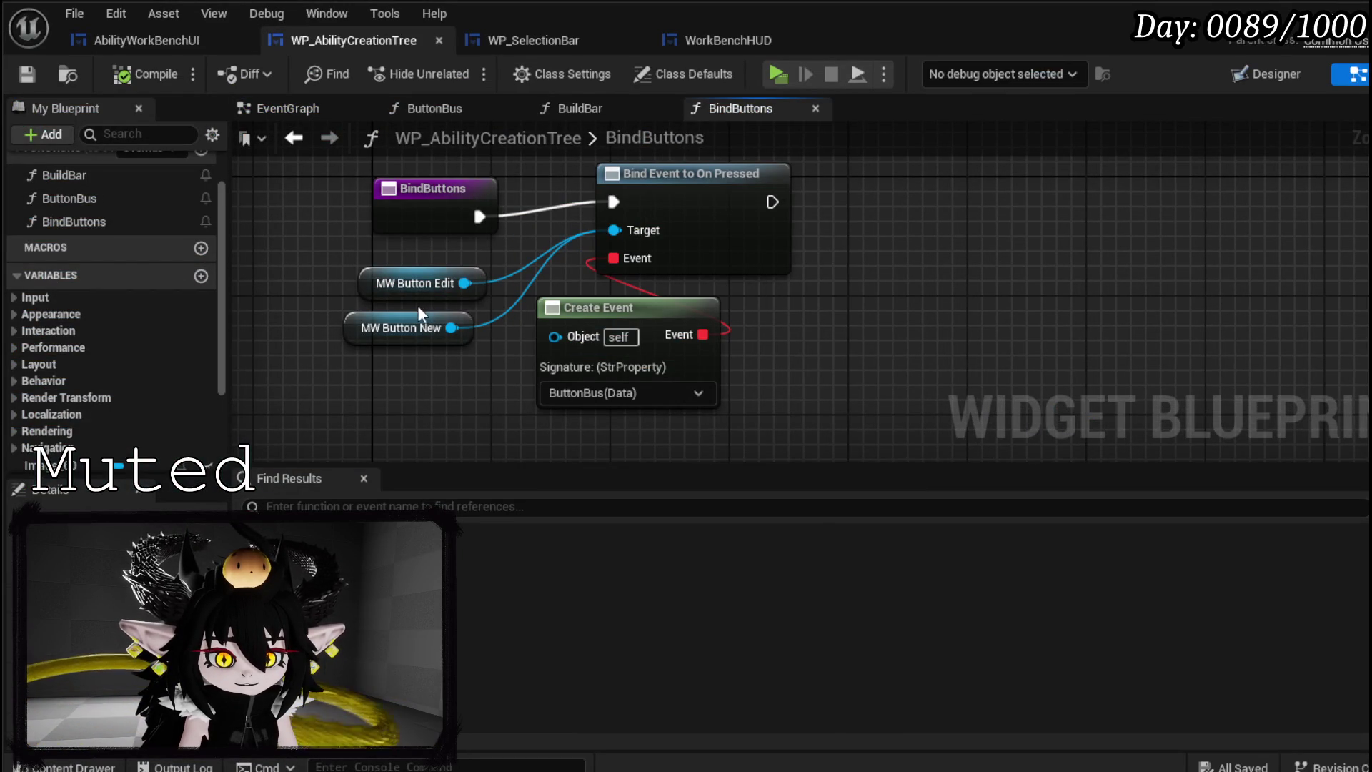
{"action": "left_click", "coordinate": [1258, 74]}
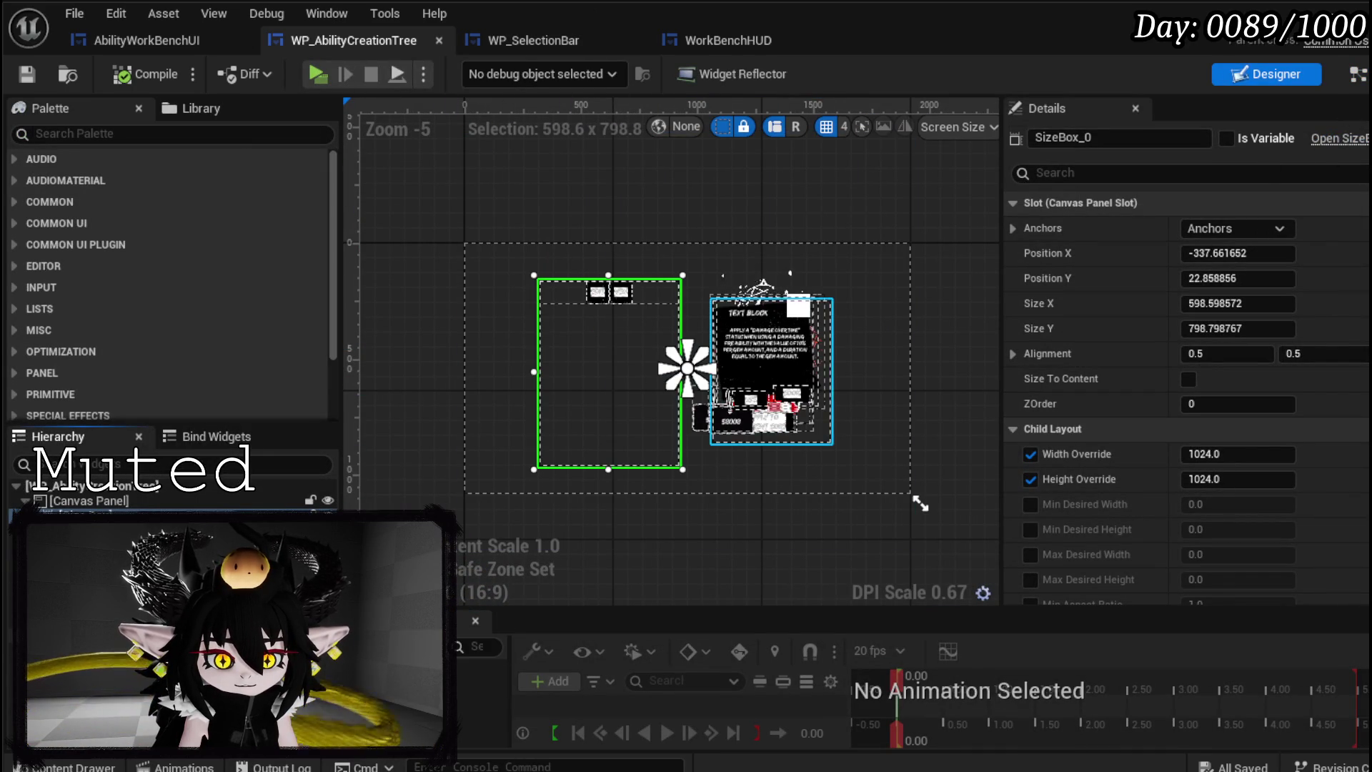
{"action": "left_click", "coordinate": [602, 293]}
- Set MW_Button_Edit's Default Data value to Edit
{"action": "scroll", "coordinate": [1187, 401], "scroll_direction": "down", "scroll_amount": 10}
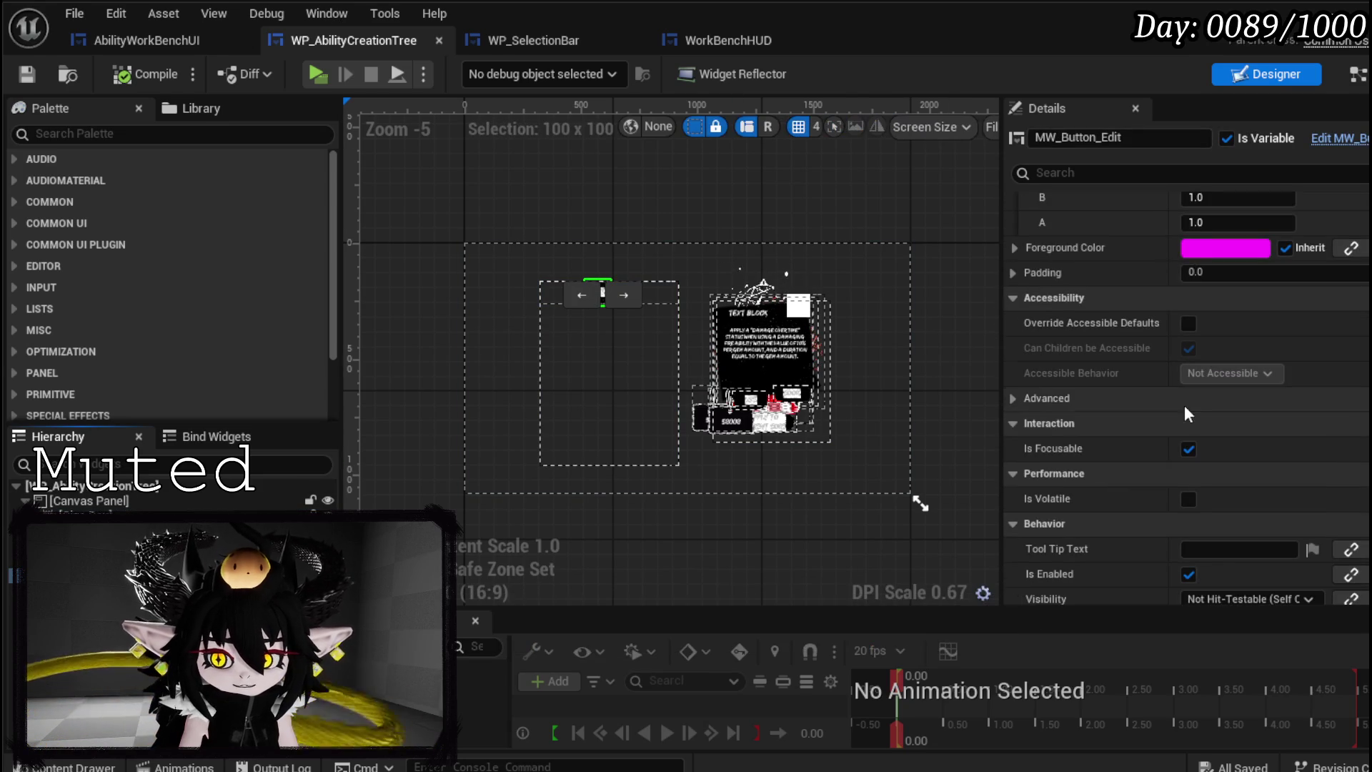
{"action": "scroll", "coordinate": [1184, 405], "scroll_direction": "down", "scroll_amount": 5}
{"action": "scroll", "coordinate": [1184, 406], "scroll_direction": "down", "scroll_amount": 8}
{"action": "type", "text": "Edit"}
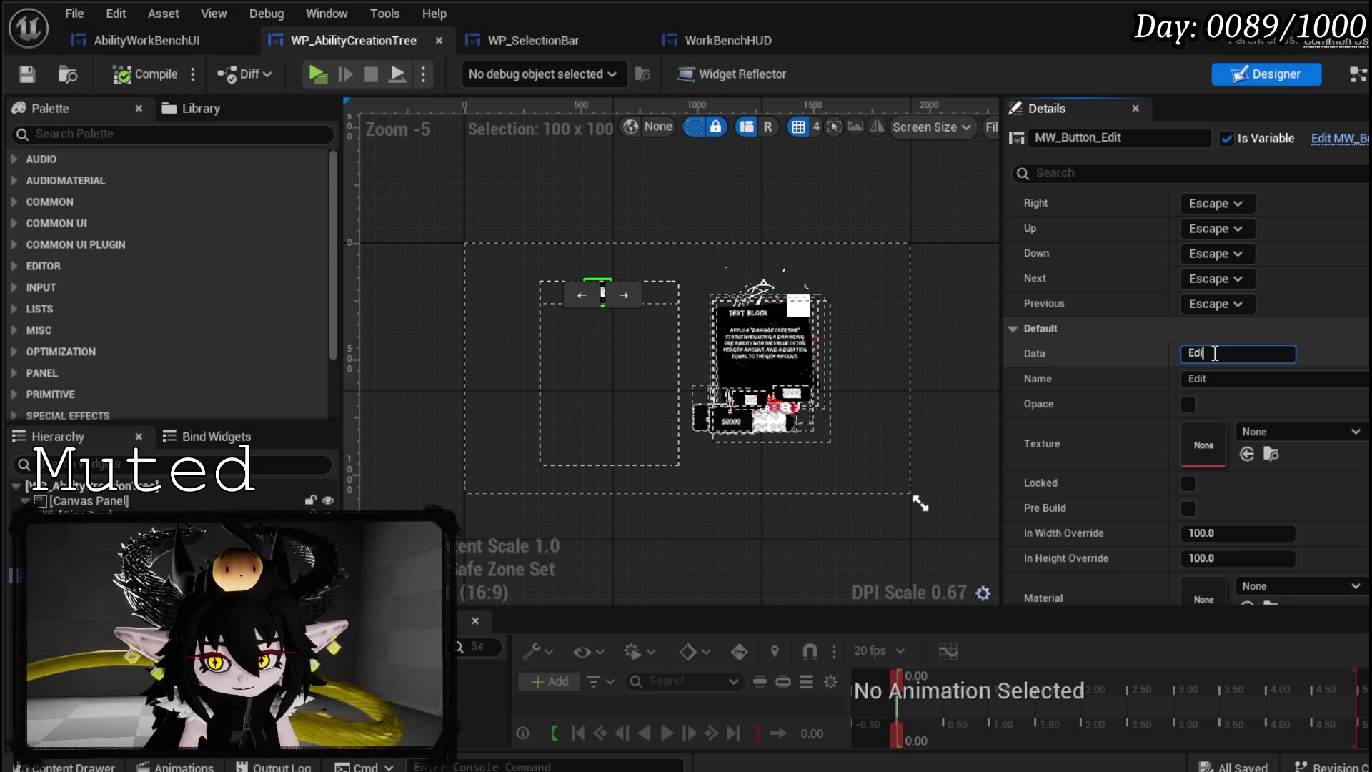
{"action": "type", "text": "New"}
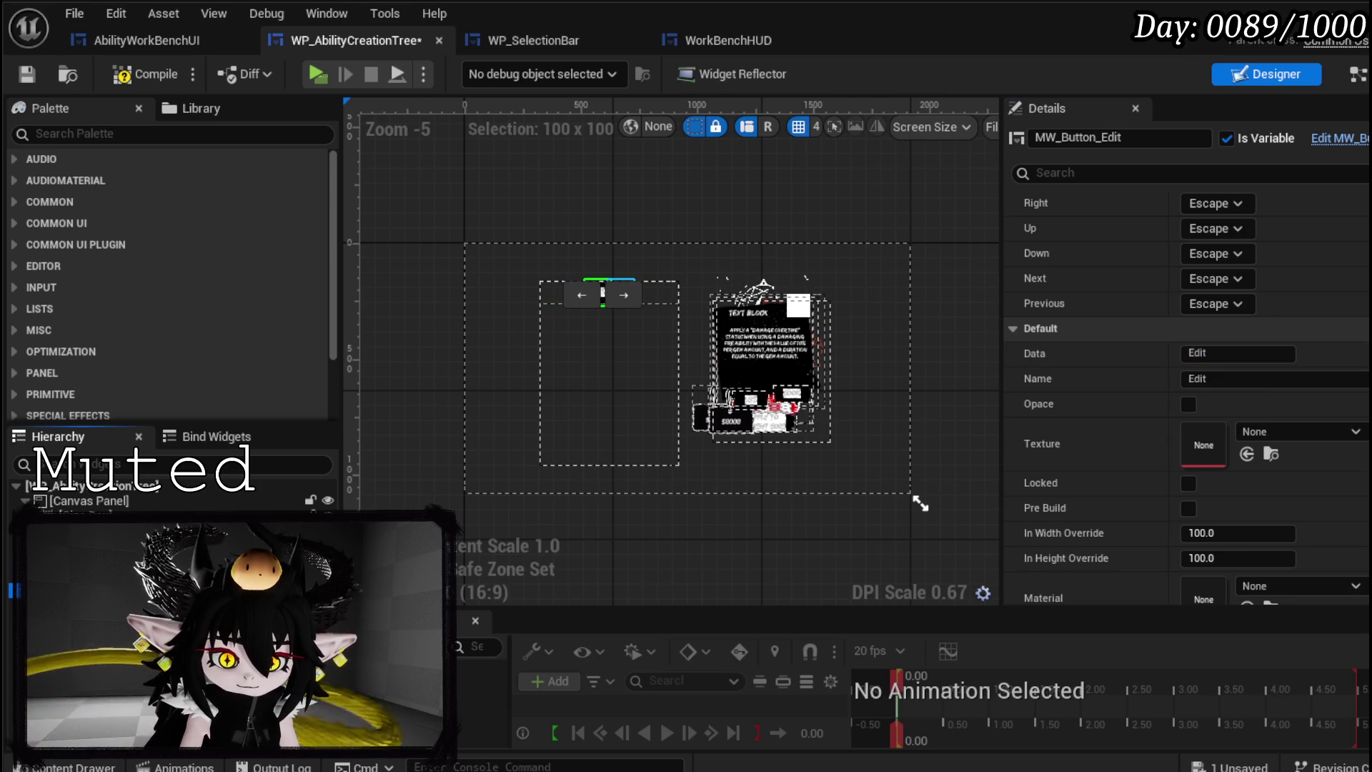
{"action": "key", "text": "Return"}
- Set MW_Button_New's Data value to New, compile and save, and return to the level
{"action": "left_click", "coordinate": [1211, 357]}
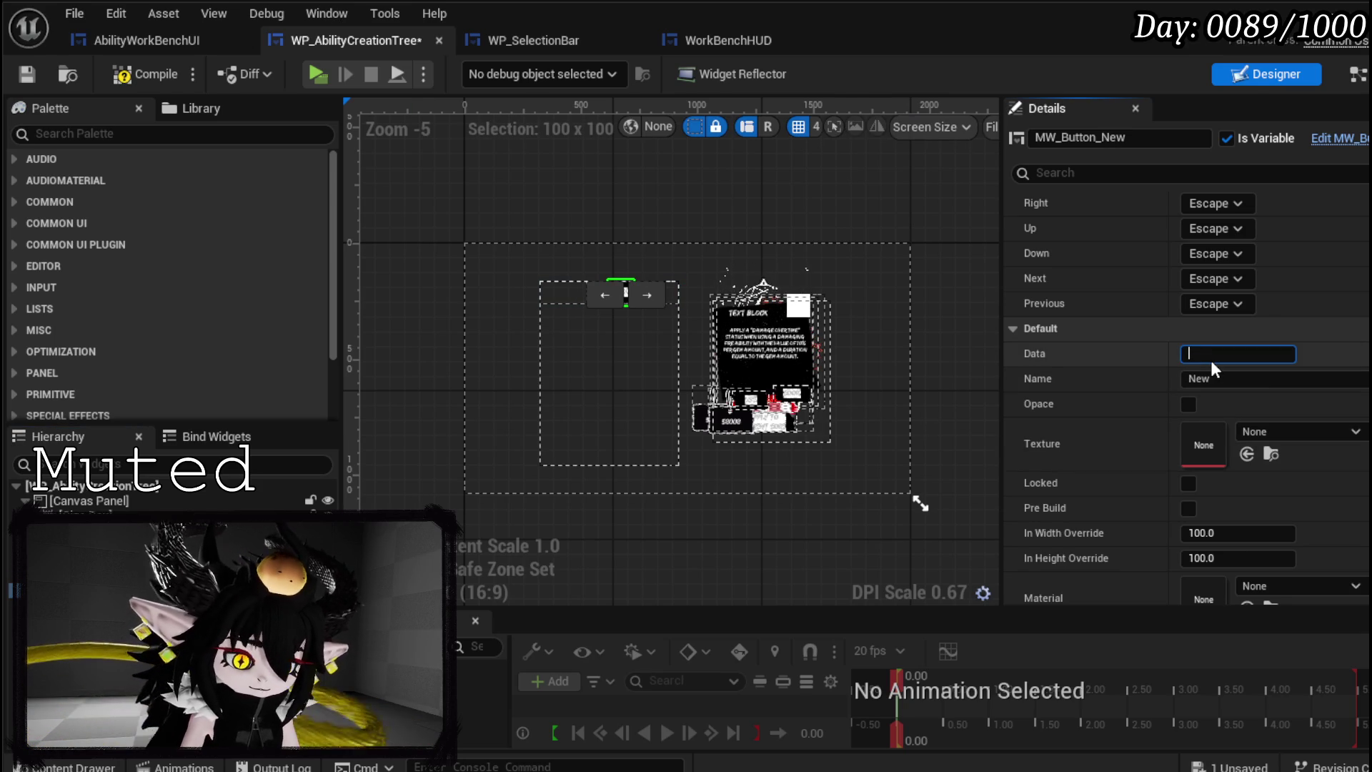
{"action": "type", "text": "NE"}
{"action": "key", "text": "ctrl+z"}
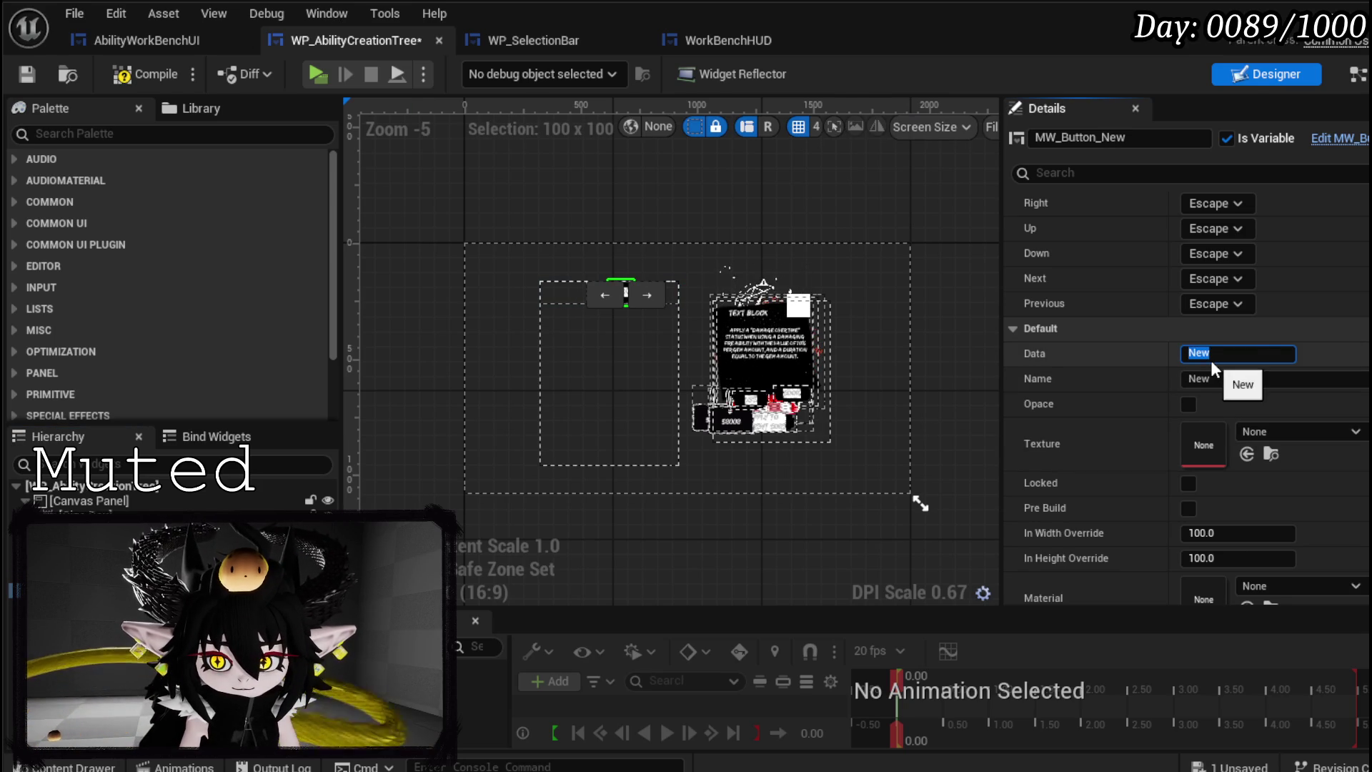
{"action": "key", "text": "Return"}
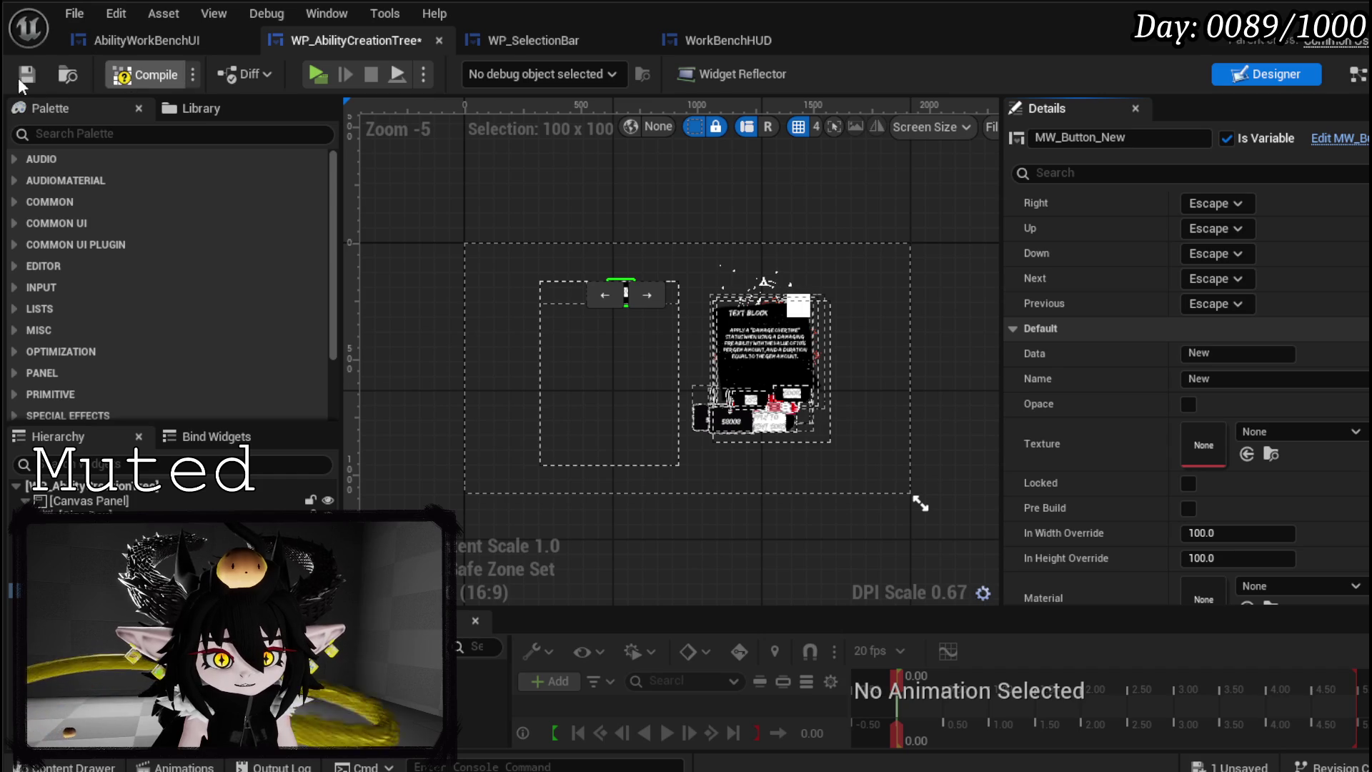
{"action": "left_click", "coordinate": [24, 78]}
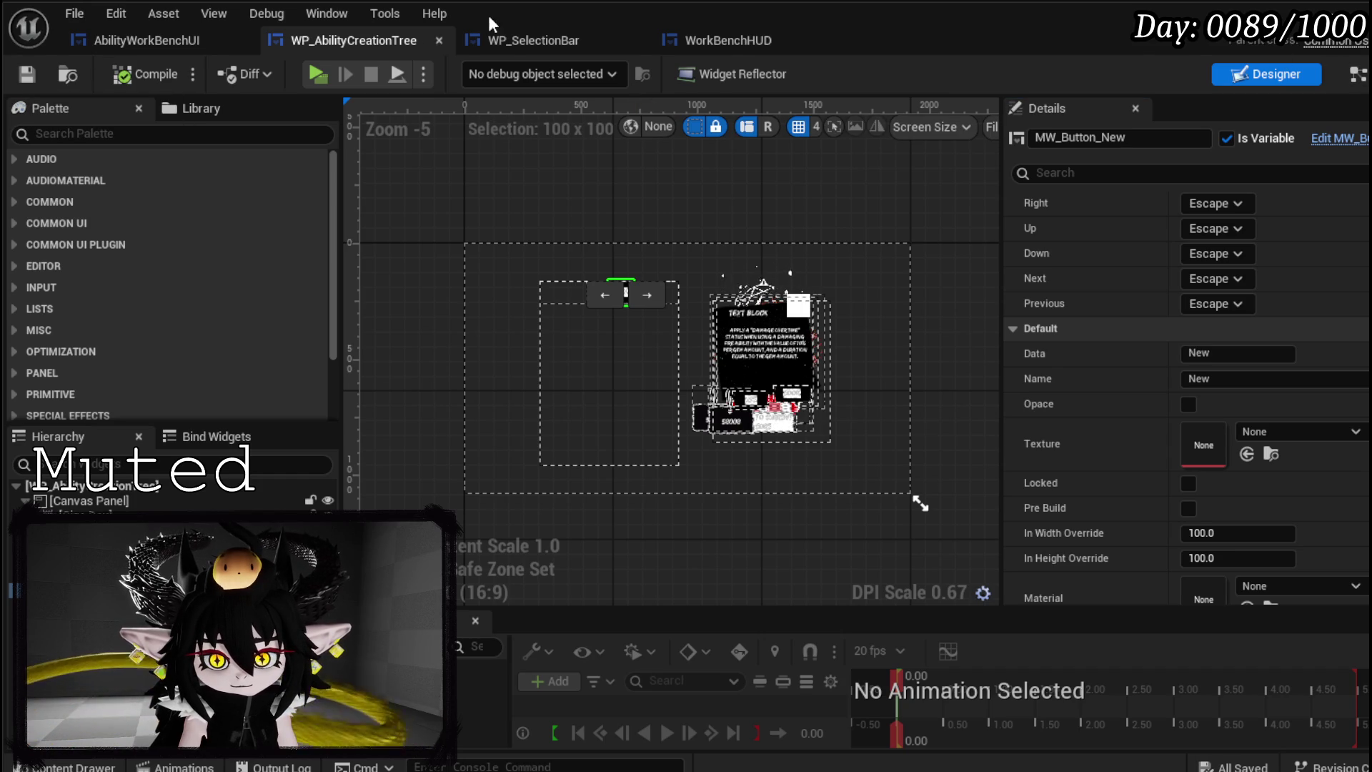
{"action": "key", "text": "alt+Tab"}
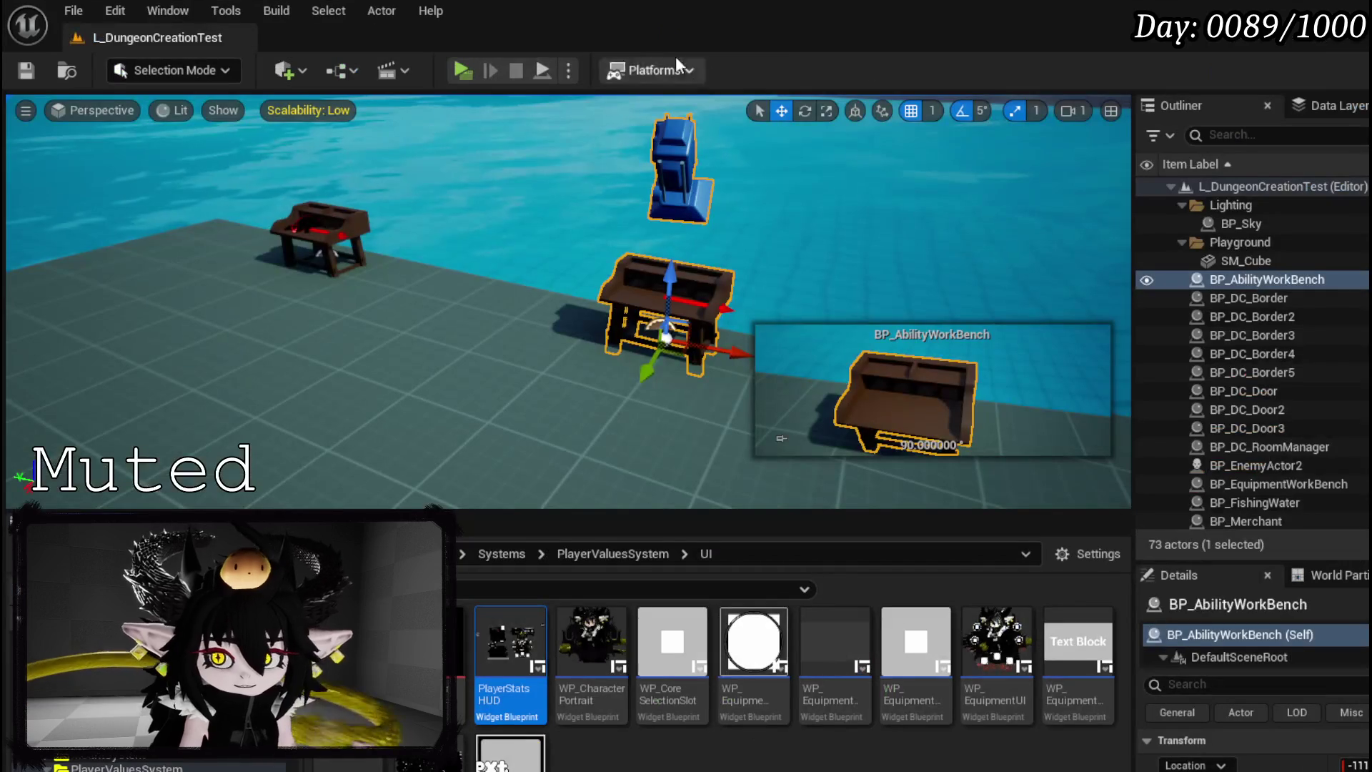
- Play-test that NEW reveals three ink buttons, save the level, then open WP_SelectionBar
{"action": "left_click", "coordinate": [472, 81]}
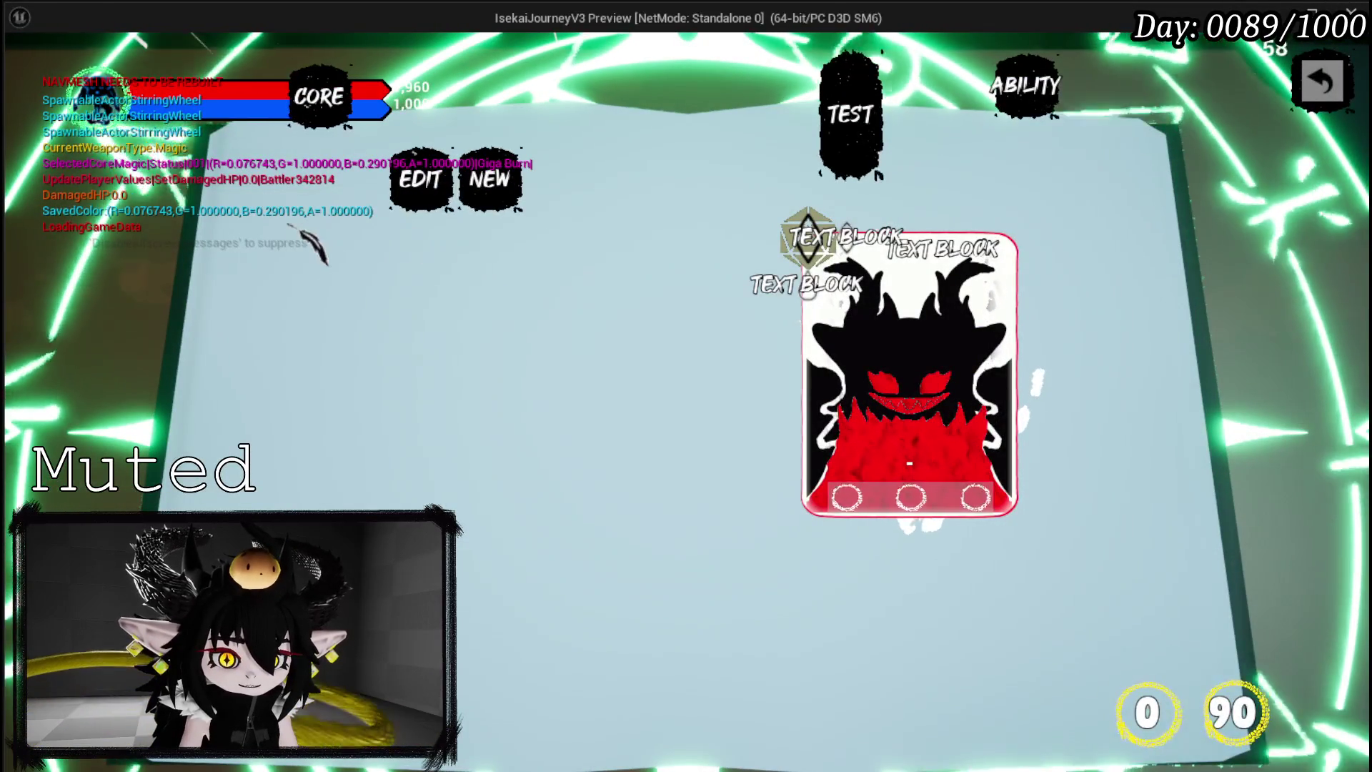
{"action": "left_click", "coordinate": [533, 211]}
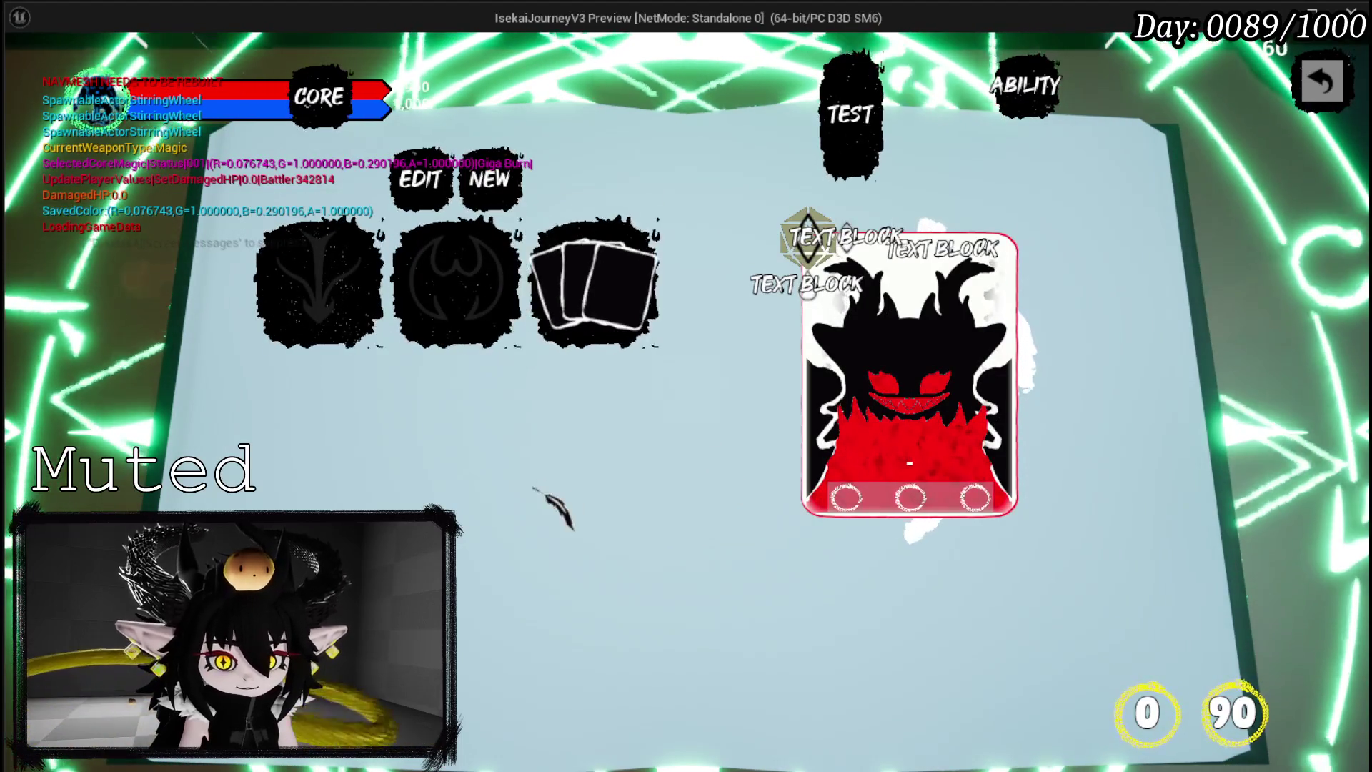
{"action": "key", "text": "Escape"}
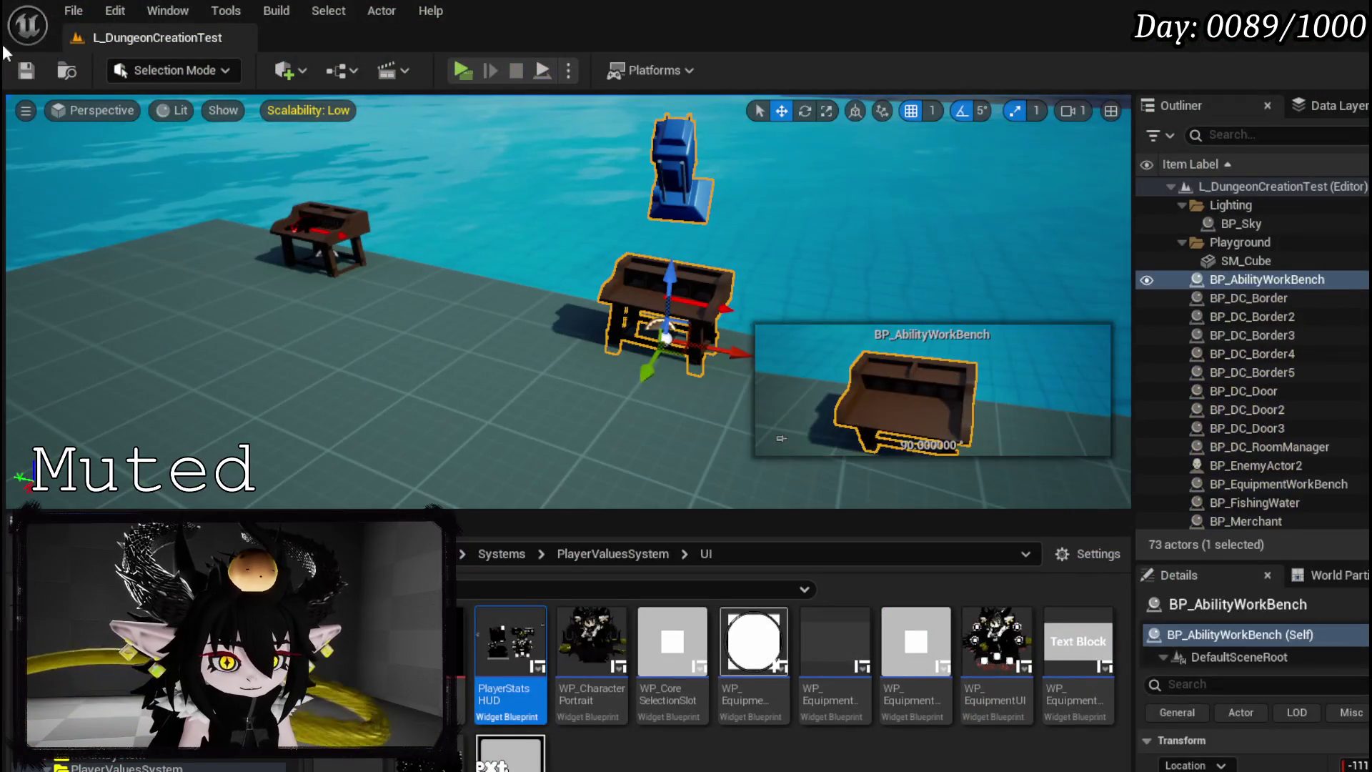
{"action": "left_click", "coordinate": [26, 72]}
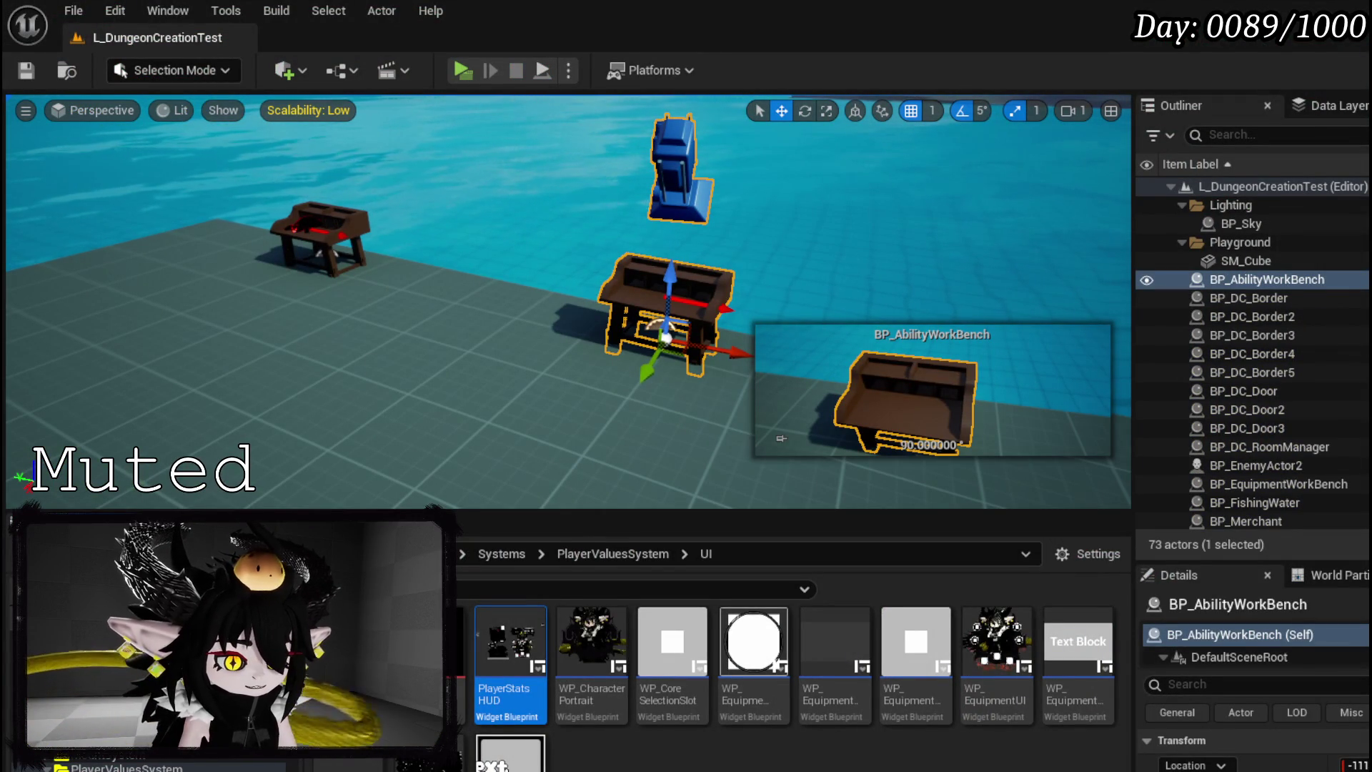
{"action": "key", "text": "alt+Tab"}
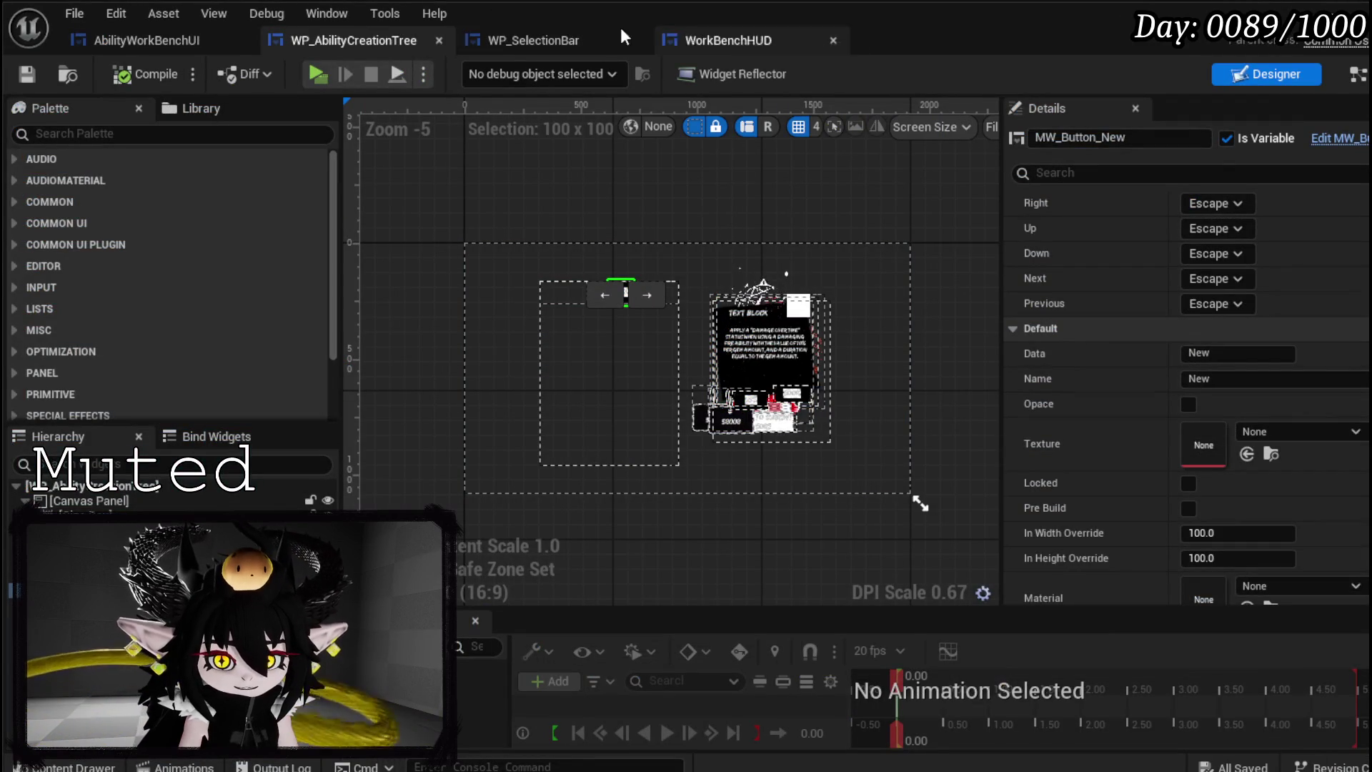
{"action": "left_click", "coordinate": [529, 40]}
- Give Create MW Button Widget an In Width Override and In Height Override of 100
{"action": "scroll", "coordinate": [757, 380], "scroll_direction": "up", "scroll_amount": 3}
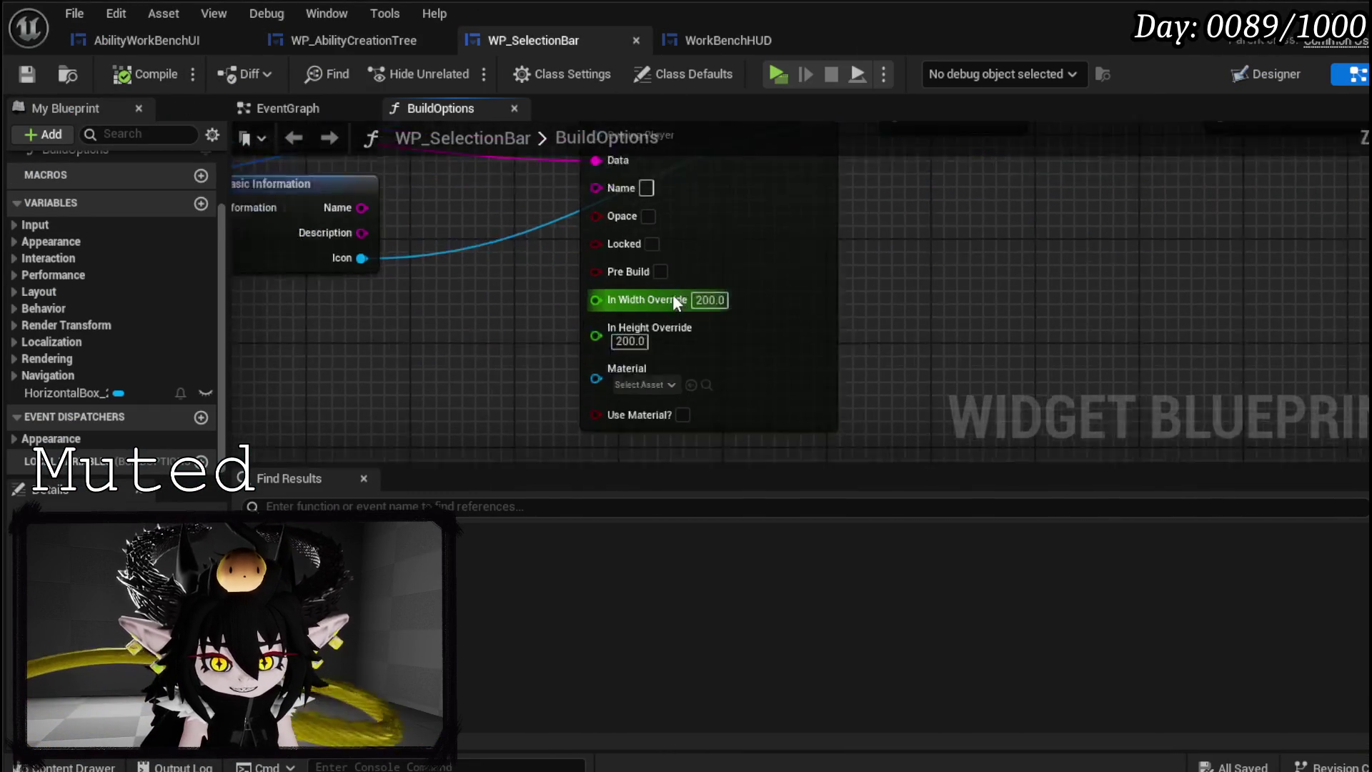
{"action": "type", "text": "100"}
{"action": "left_click", "coordinate": [710, 330]}
{"action": "type", "text": "100"}
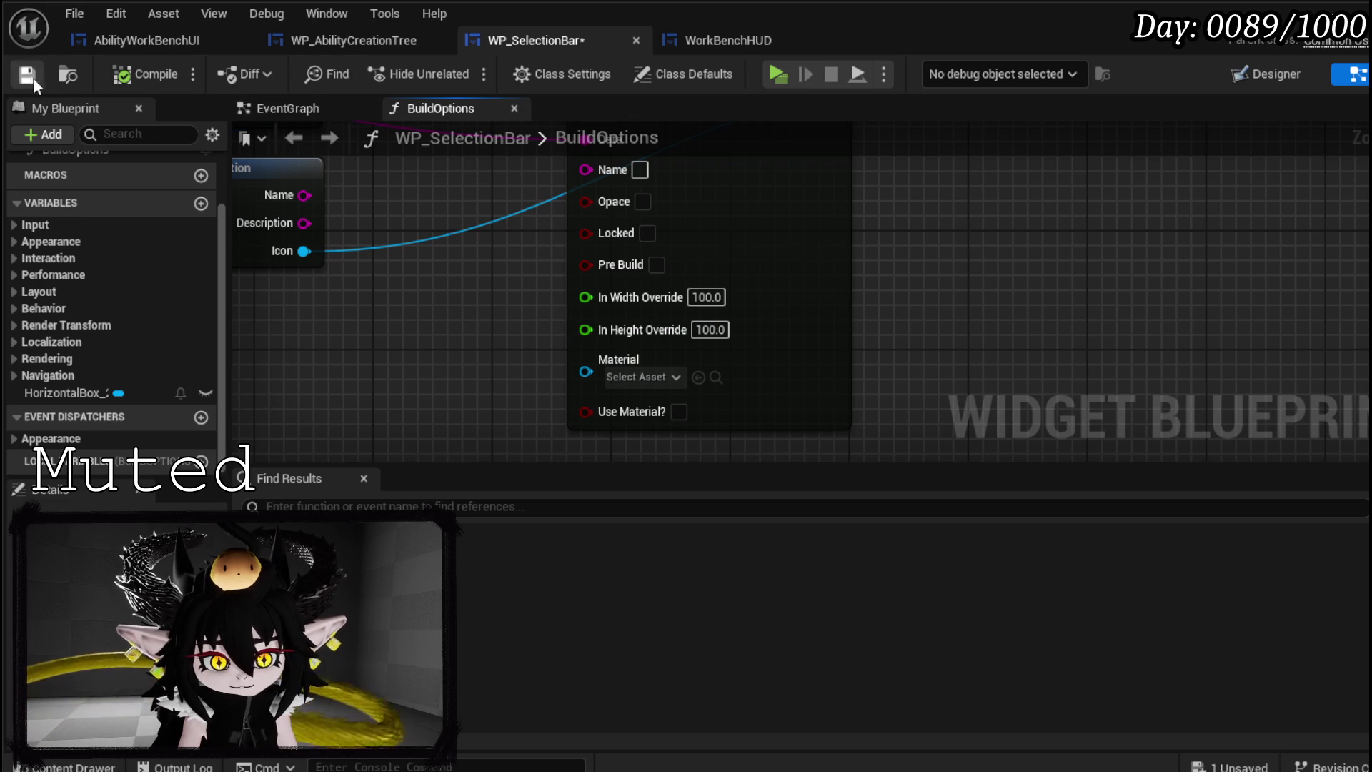
{"action": "key", "text": "alt+Tab"}
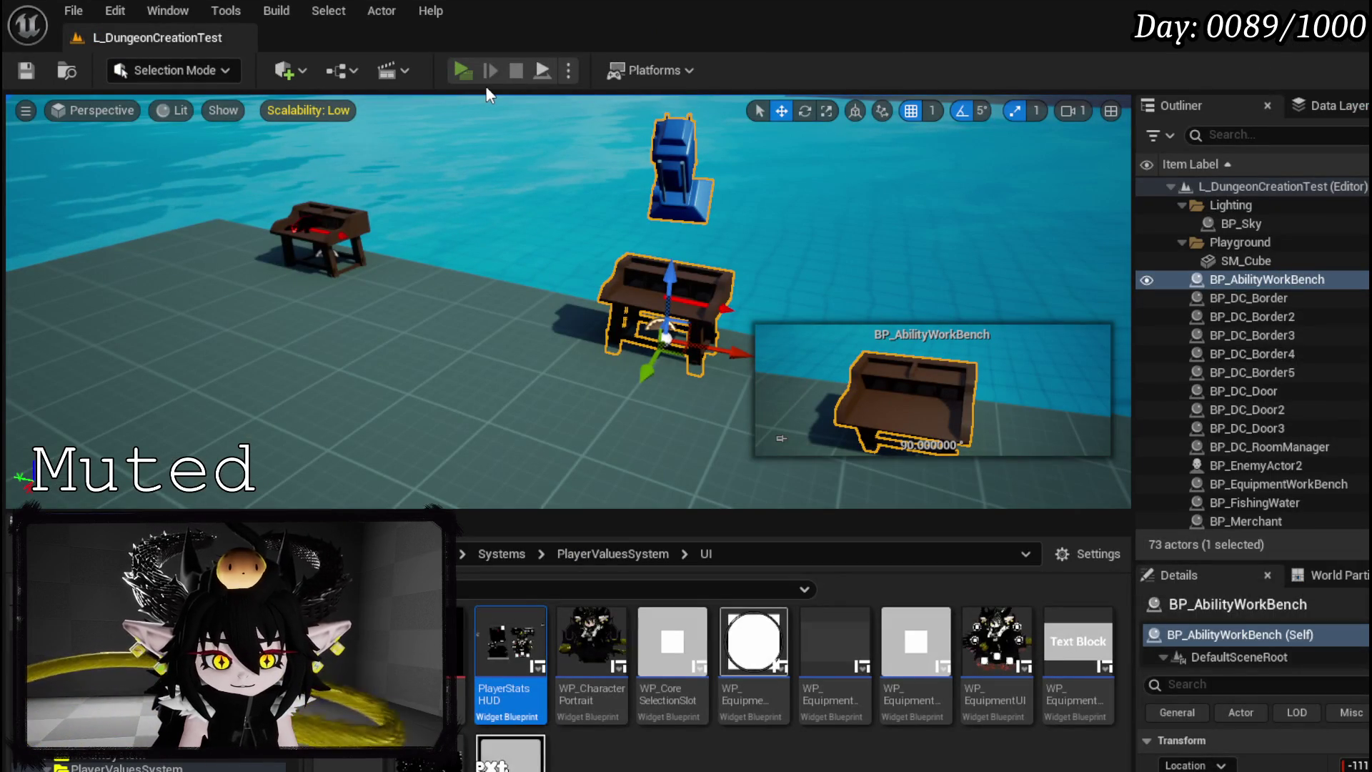
{"action": "left_click", "coordinate": [462, 70]}
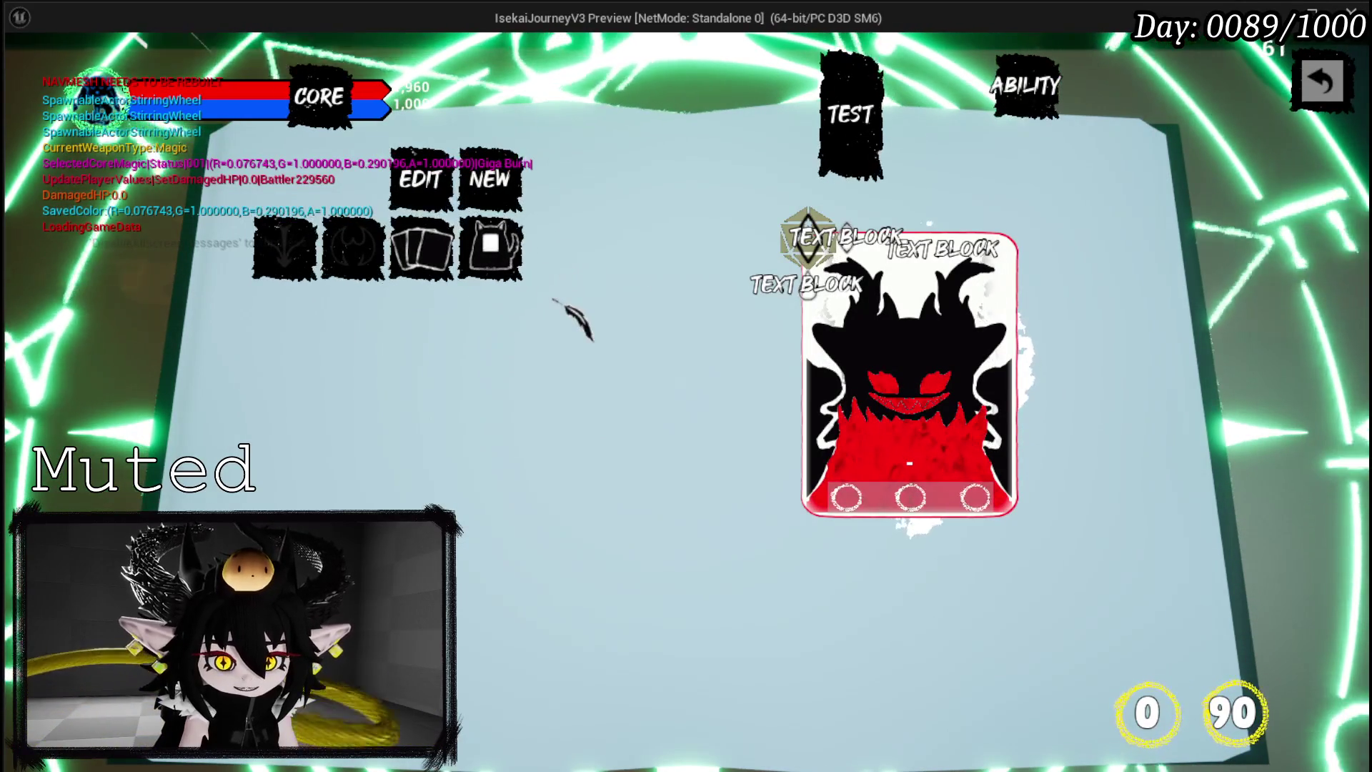
{"action": "key", "text": "Escape"}
{"action": "left_click", "coordinate": [665, 300]}
{"action": "left_click", "coordinate": [26, 72]}
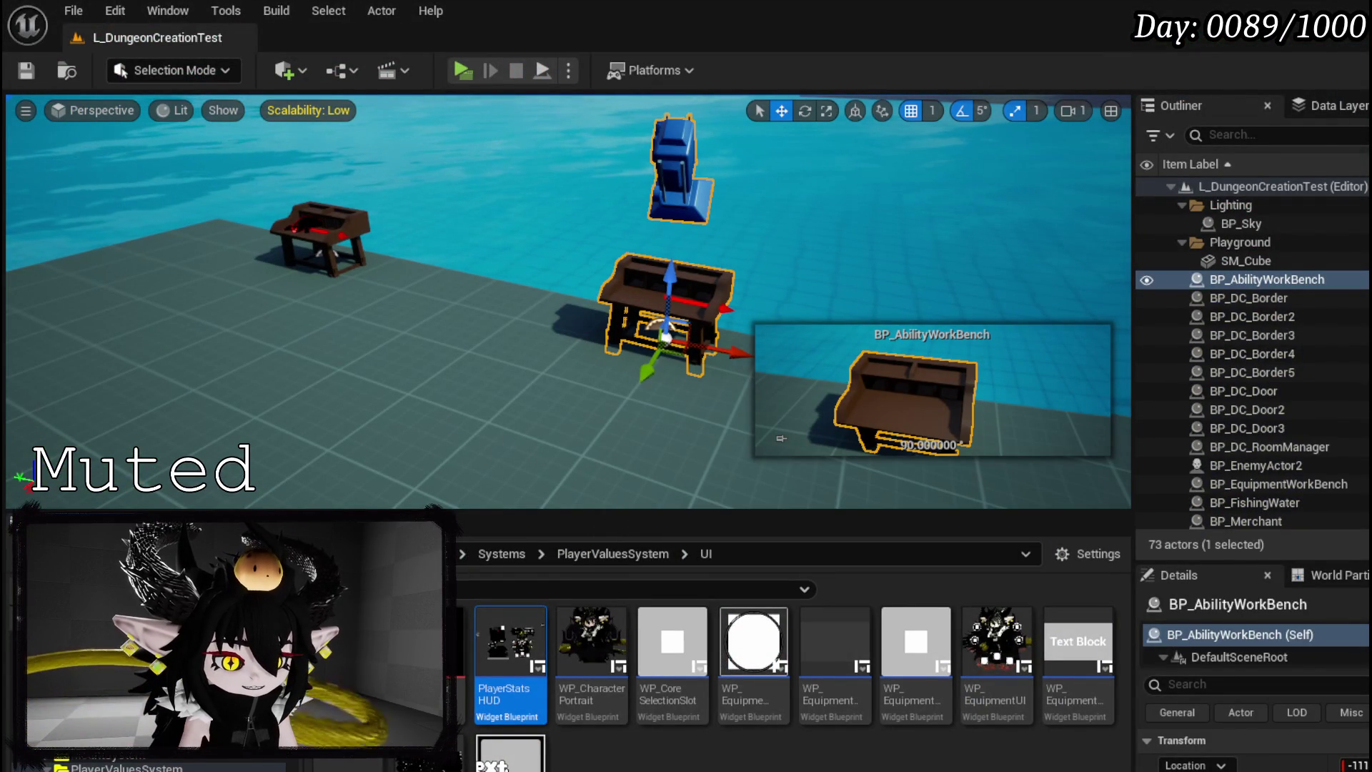
{"action": "key", "text": "alt+Tab"}
- Inspect the BuildOptions node chain through to the Create MW Button Widget node
{"action": "scroll", "coordinate": [516, 299], "scroll_direction": "down", "scroll_amount": 3}
{"action": "mouse_move", "coordinate": [516, 299]}
{"action": "left_mouse_down"}
{"action": "mouse_move", "coordinate": [628, 434]}
{"action": "mouse_move", "coordinate": [816, 400]}
{"action": "left_mouse_up"}
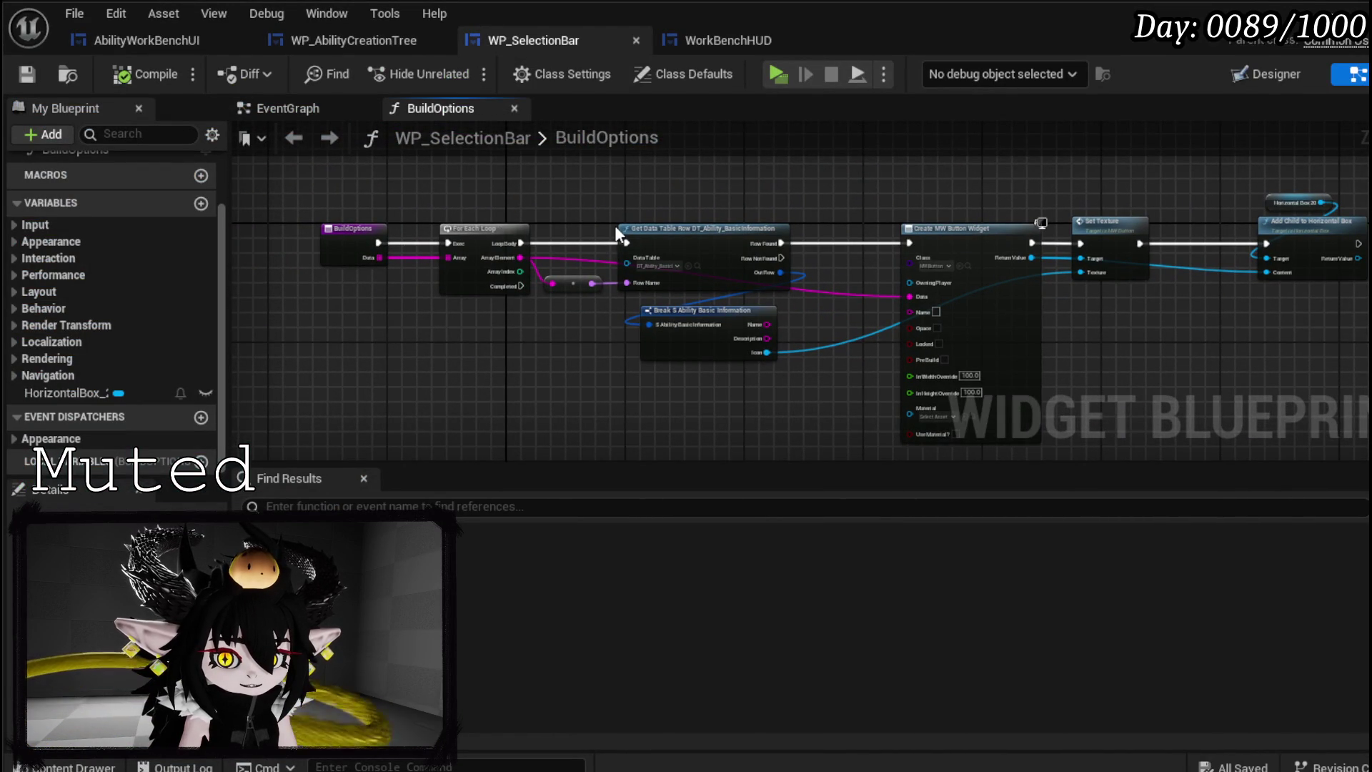
{"action": "scroll", "coordinate": [611, 216], "scroll_direction": "up", "scroll_amount": 3}
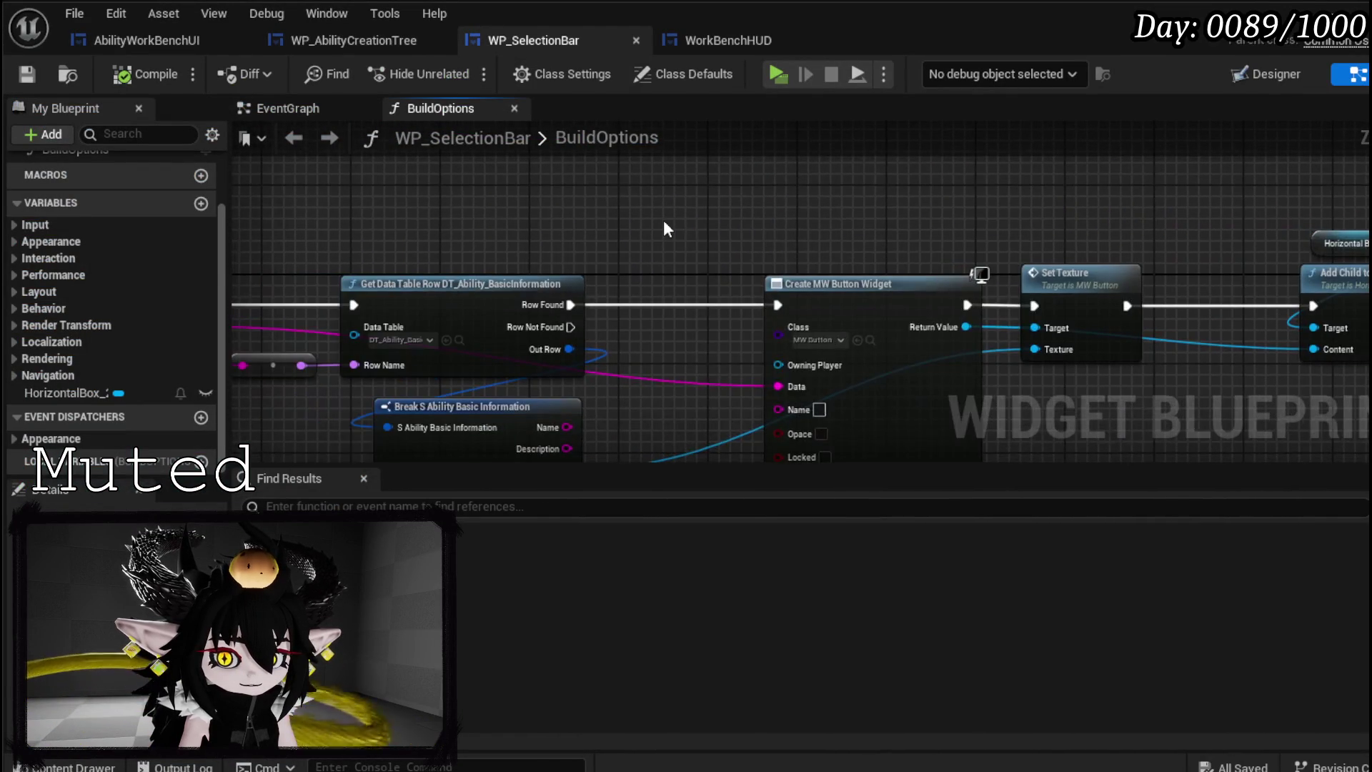
{"action": "right_click", "coordinate": [676, 229]}
{"action": "left_click_drag", "start_coordinate": [581, 213], "coordinate": [423, 199]}
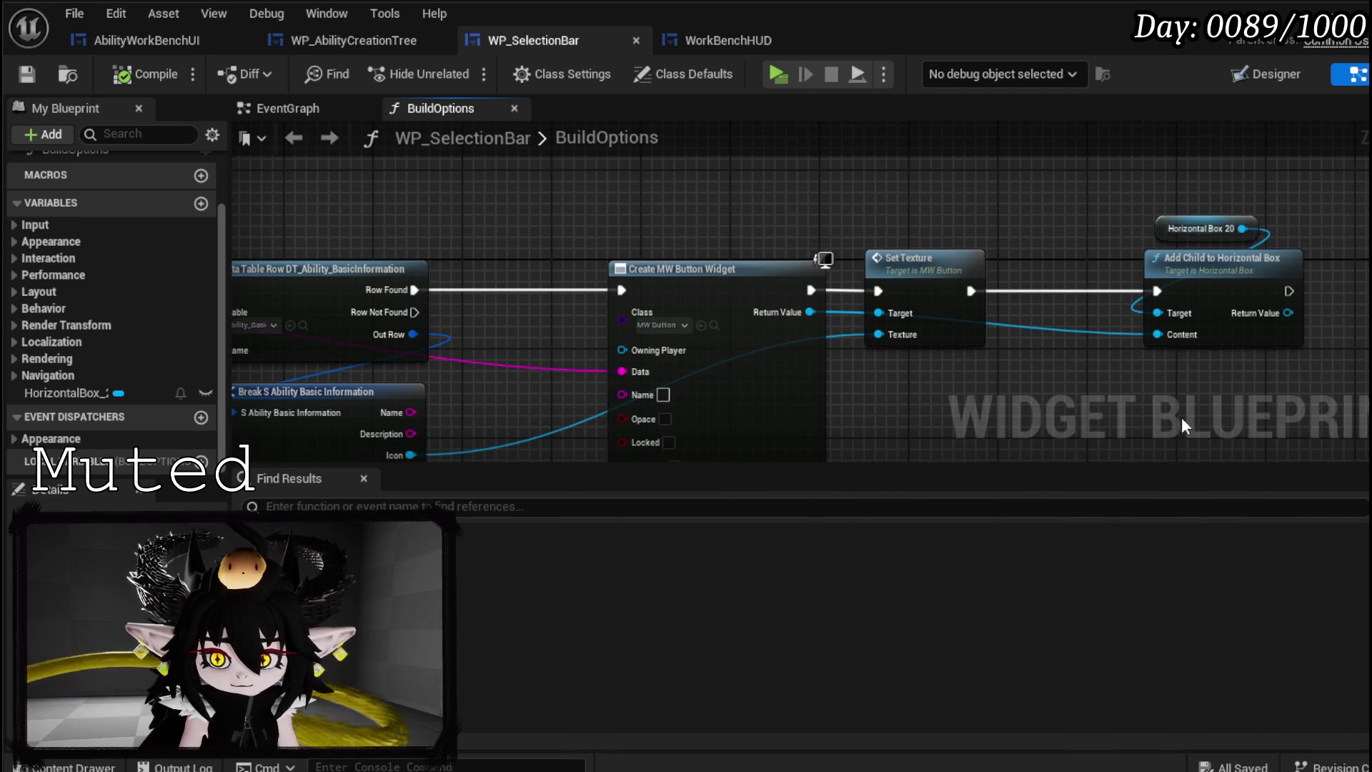
- Drag a connection from the Content input, search 'spa', then cancel the action menu
{"action": "mouse_move", "coordinate": [1161, 344]}
{"action": "left_mouse_down"}
{"action": "mouse_move", "coordinate": [977, 215]}
{"action": "mouse_move", "coordinate": [813, 190]}
{"action": "left_mouse_up"}
{"action": "type", "text": "spa"}
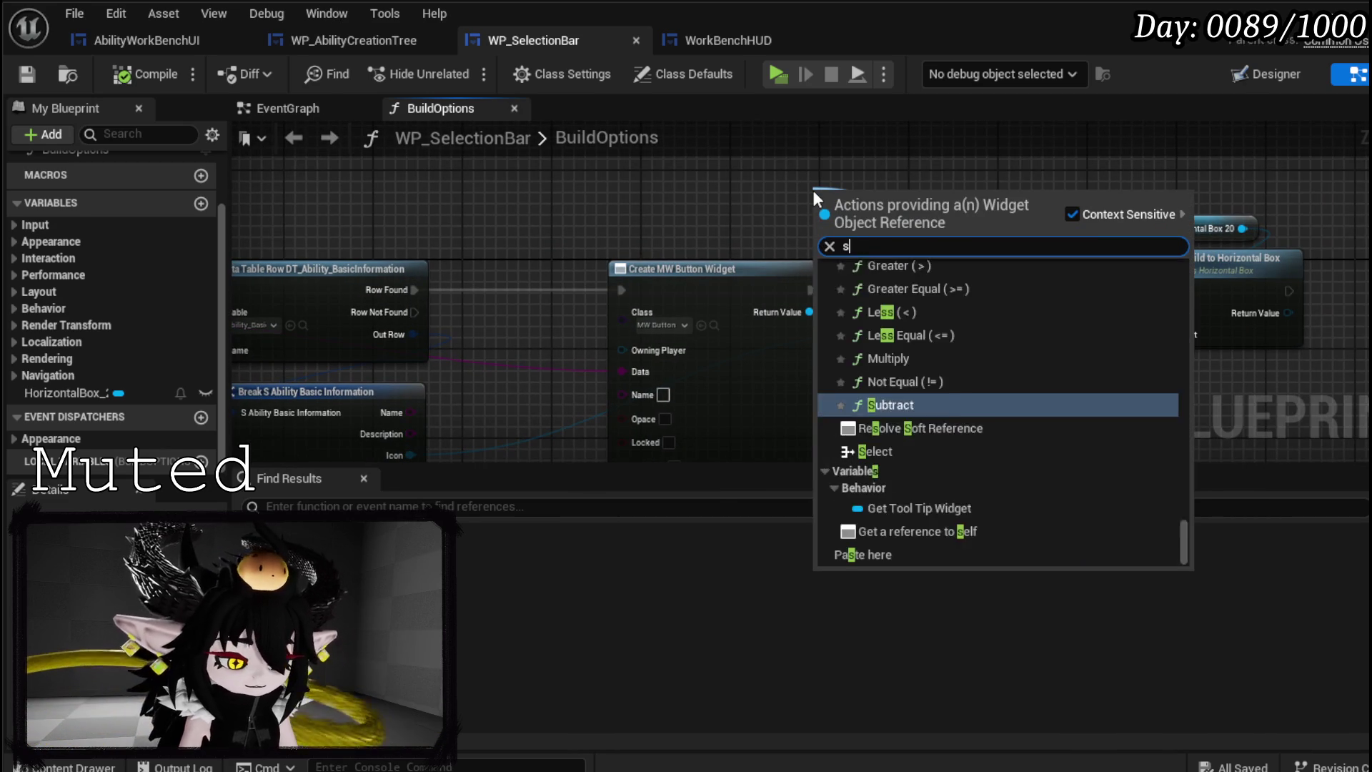
{"action": "key", "text": "BackSpace"}
{"action": "key", "text": "BackSpace"}
{"action": "key", "text": "BackSpace"}
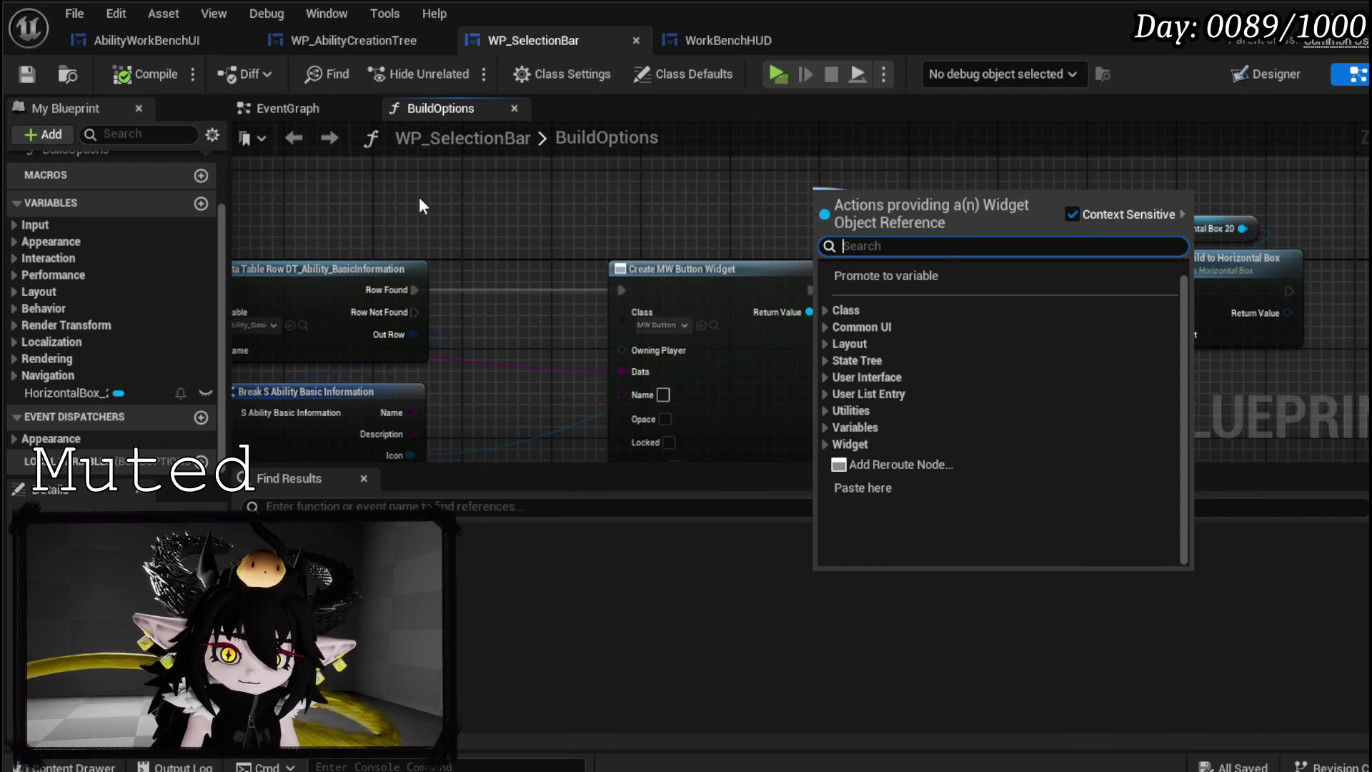
{"action": "left_click_drag", "start_coordinate": [423, 206], "coordinate": [577, 208]}
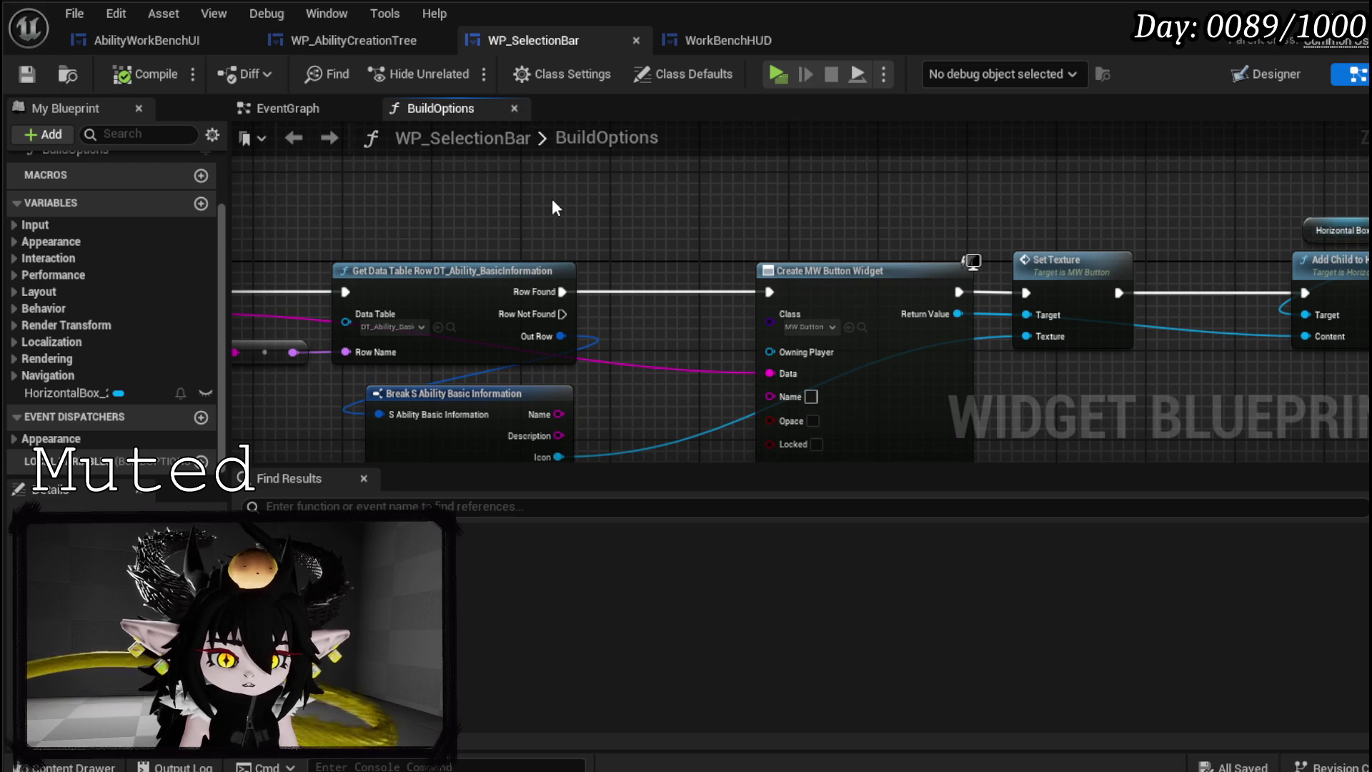
- Select the BuildOptions entry and For Each Loop nodes, then switch to the Designer view
{"action": "mouse_move", "coordinate": [553, 201]}
{"action": "left_mouse_down"}
{"action": "mouse_move", "coordinate": [708, 166]}
{"action": "mouse_move", "coordinate": [967, 236]}
{"action": "left_mouse_up"}
{"action": "left_click_drag", "start_coordinate": [350, 242], "coordinate": [608, 351]}
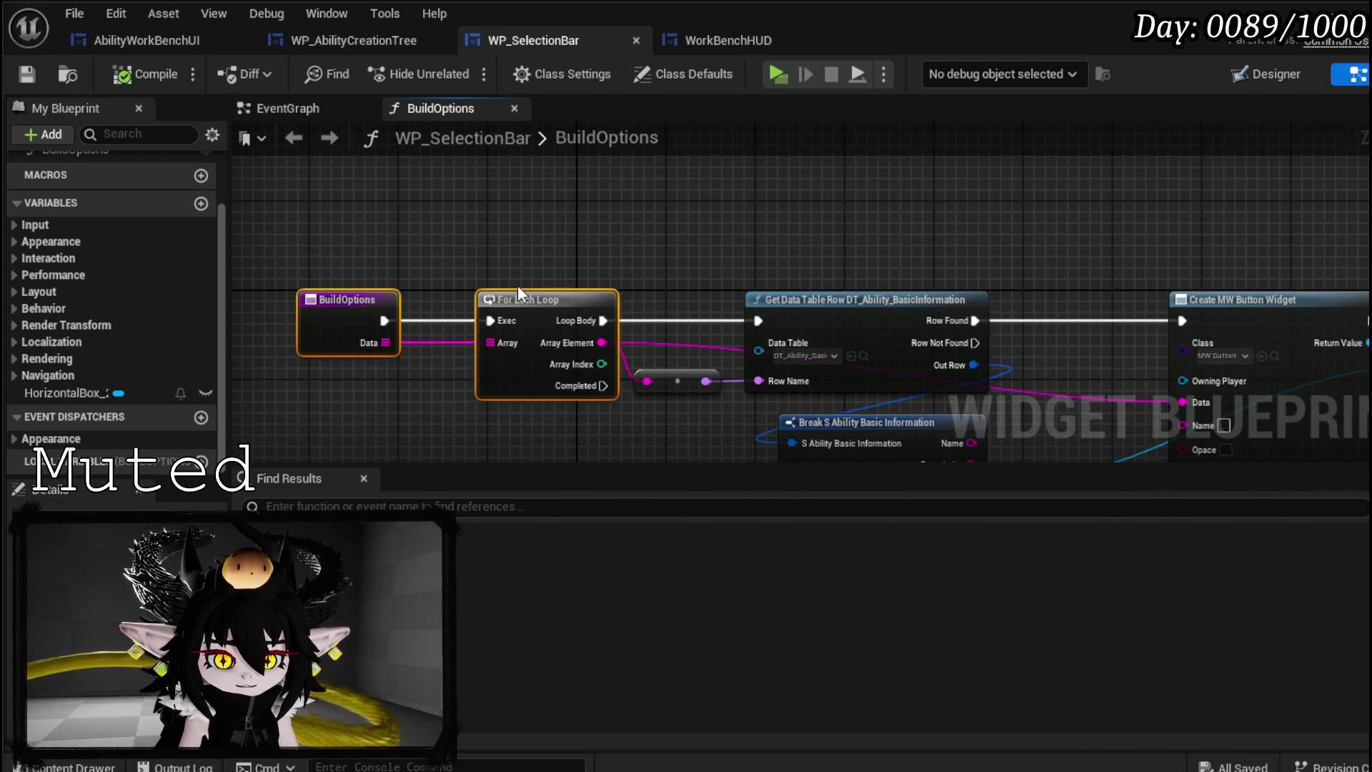
{"action": "left_click_drag", "start_coordinate": [384, 261], "coordinate": [540, 304]}
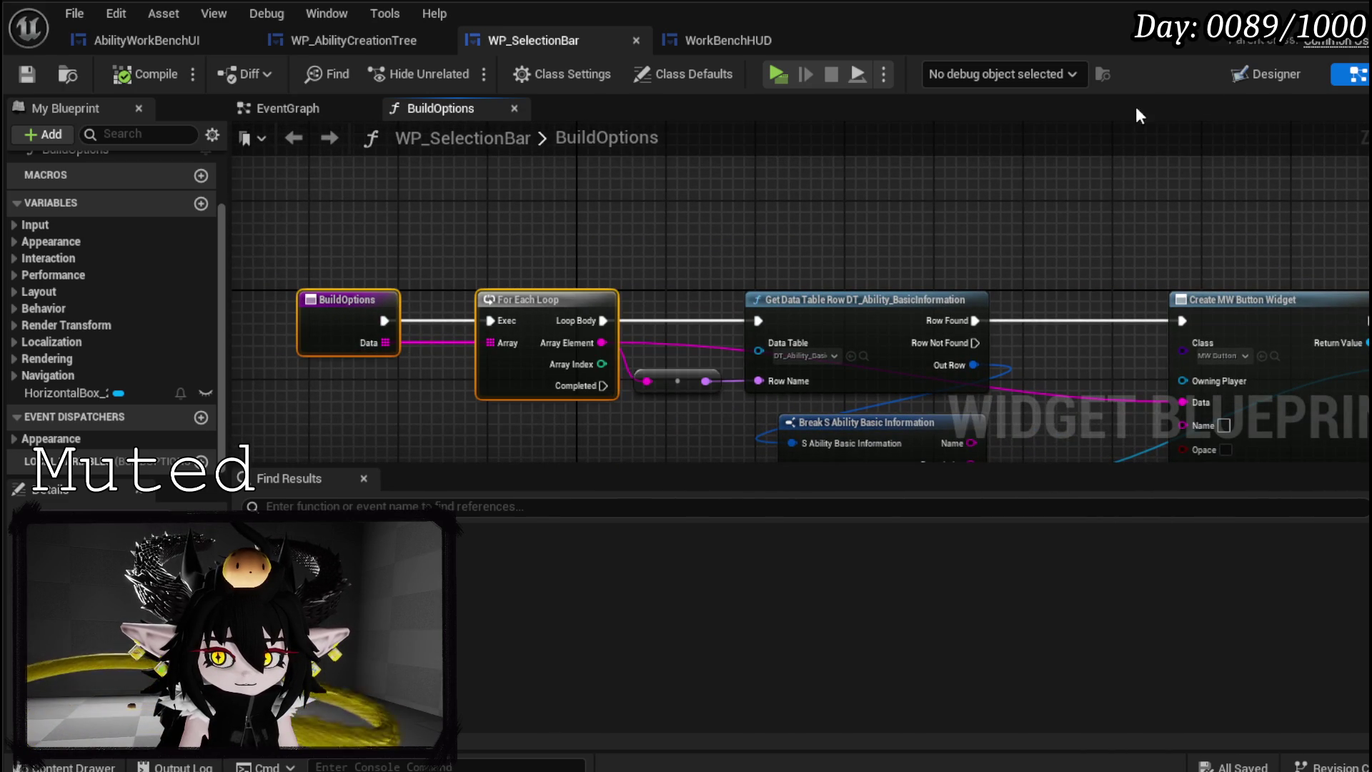
{"action": "left_click", "coordinate": [1245, 78]}
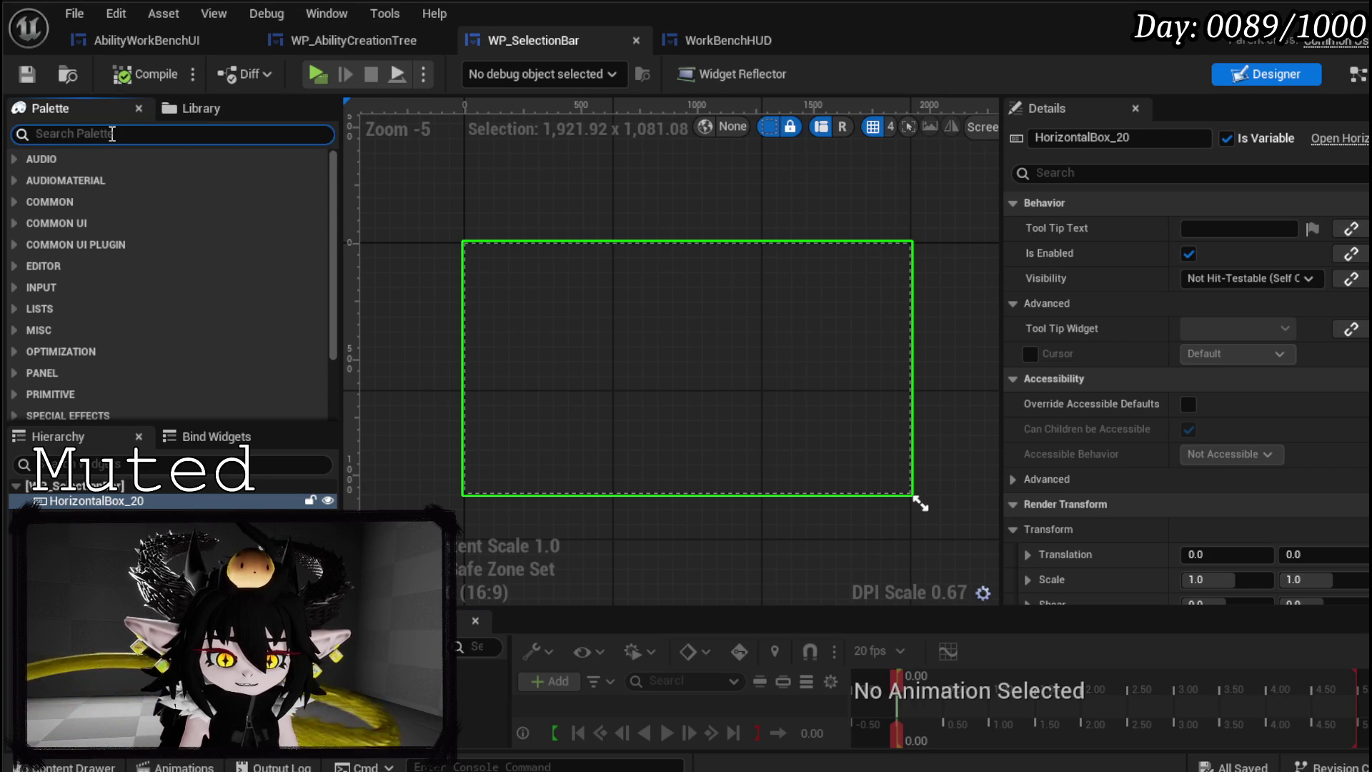
- Search the Palette for 'S', glance at WorkBenchHUD, and return to WP_SelectionBar's graph
{"action": "type", "text": "Spacer"}
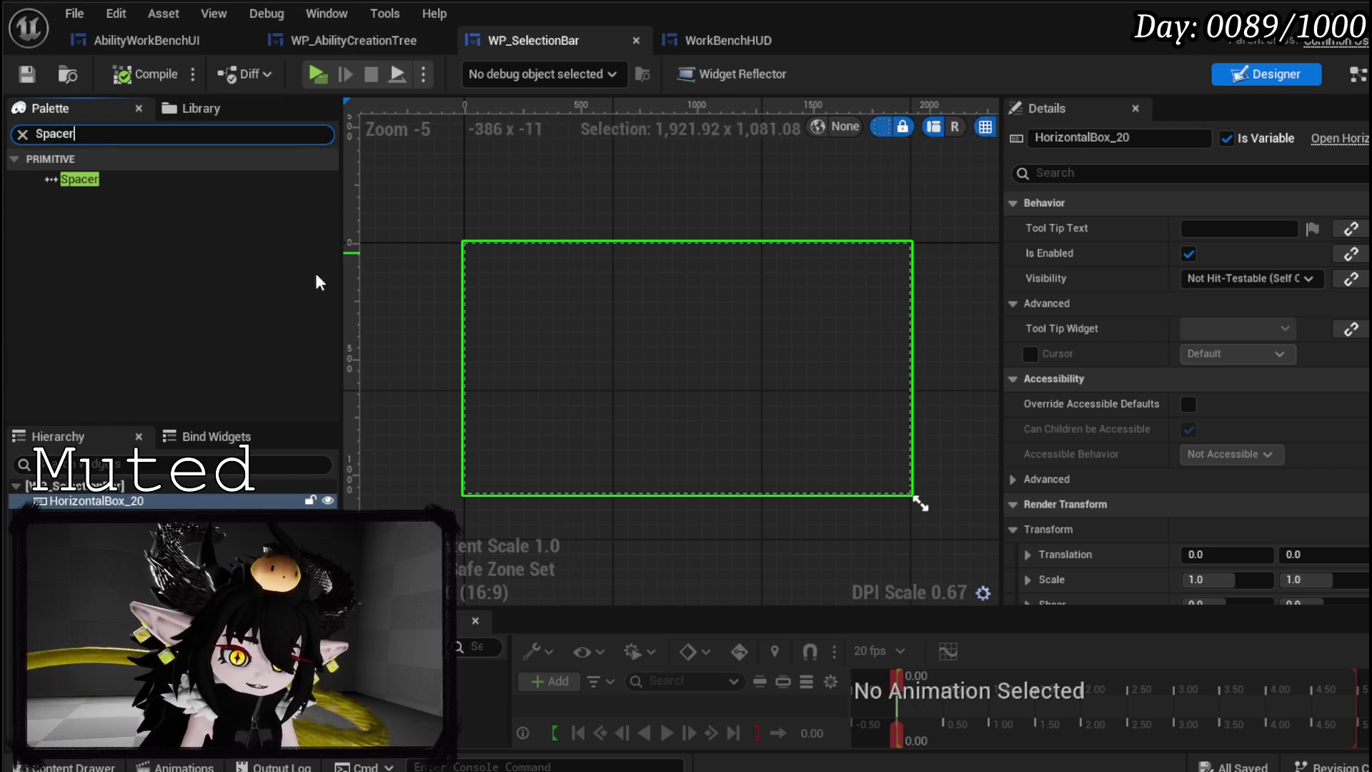
{"action": "left_click", "coordinate": [392, 230]}
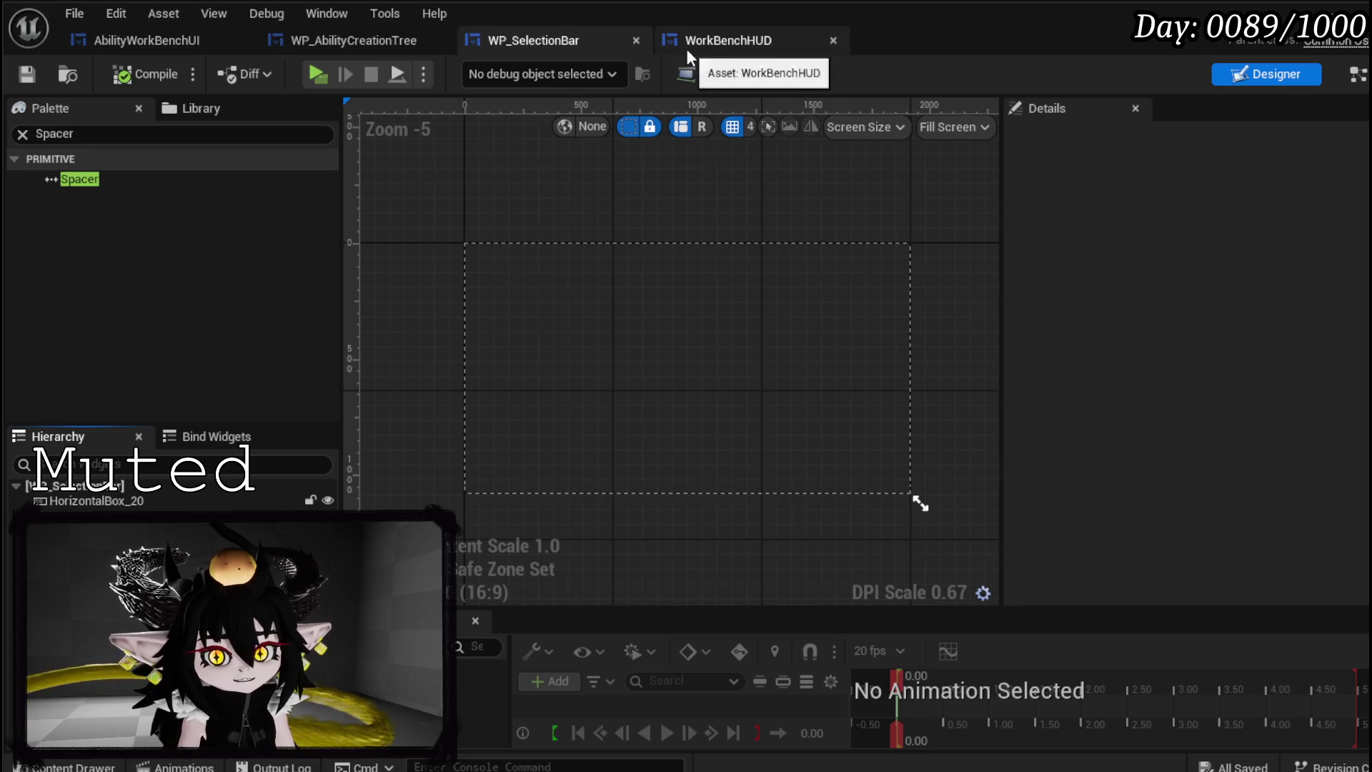
{"action": "left_click", "coordinate": [693, 41]}
{"action": "left_click", "coordinate": [533, 40]}
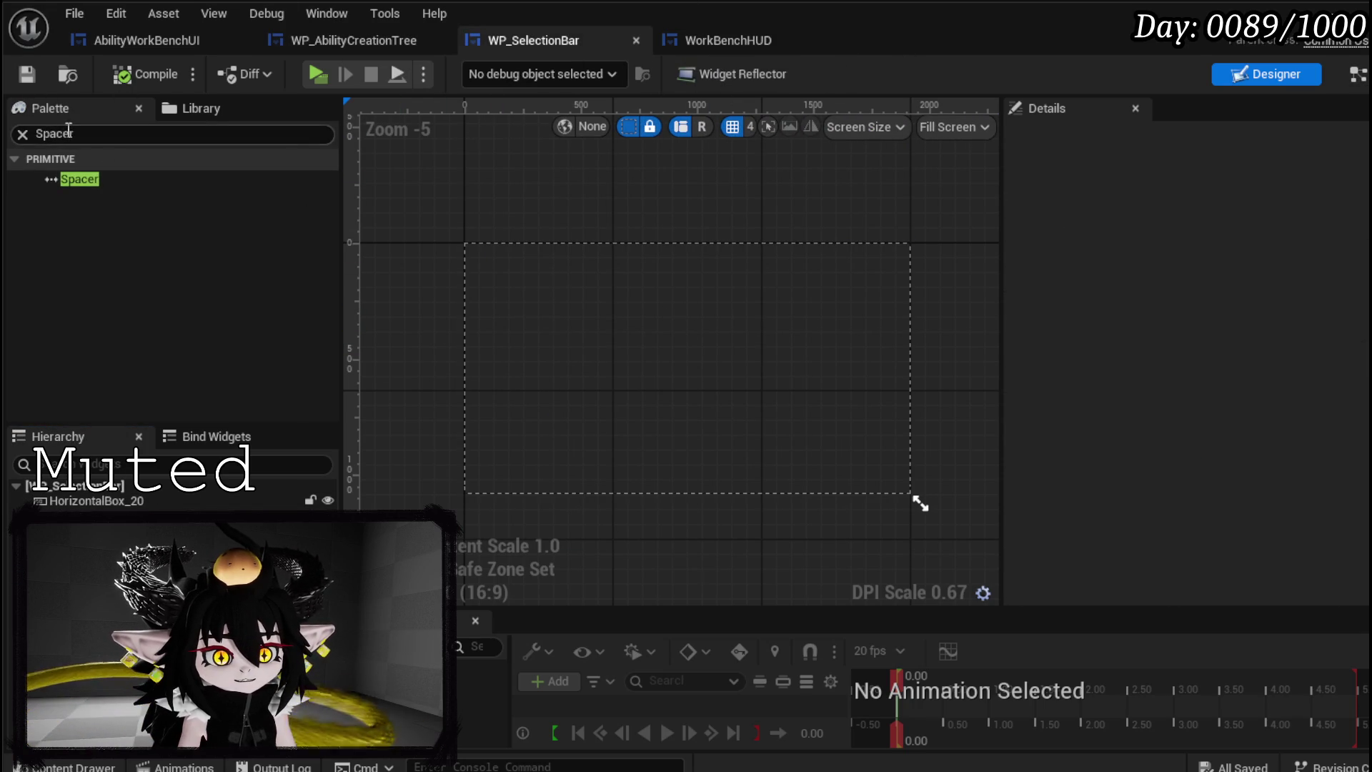
{"action": "left_click", "coordinate": [1358, 73]}
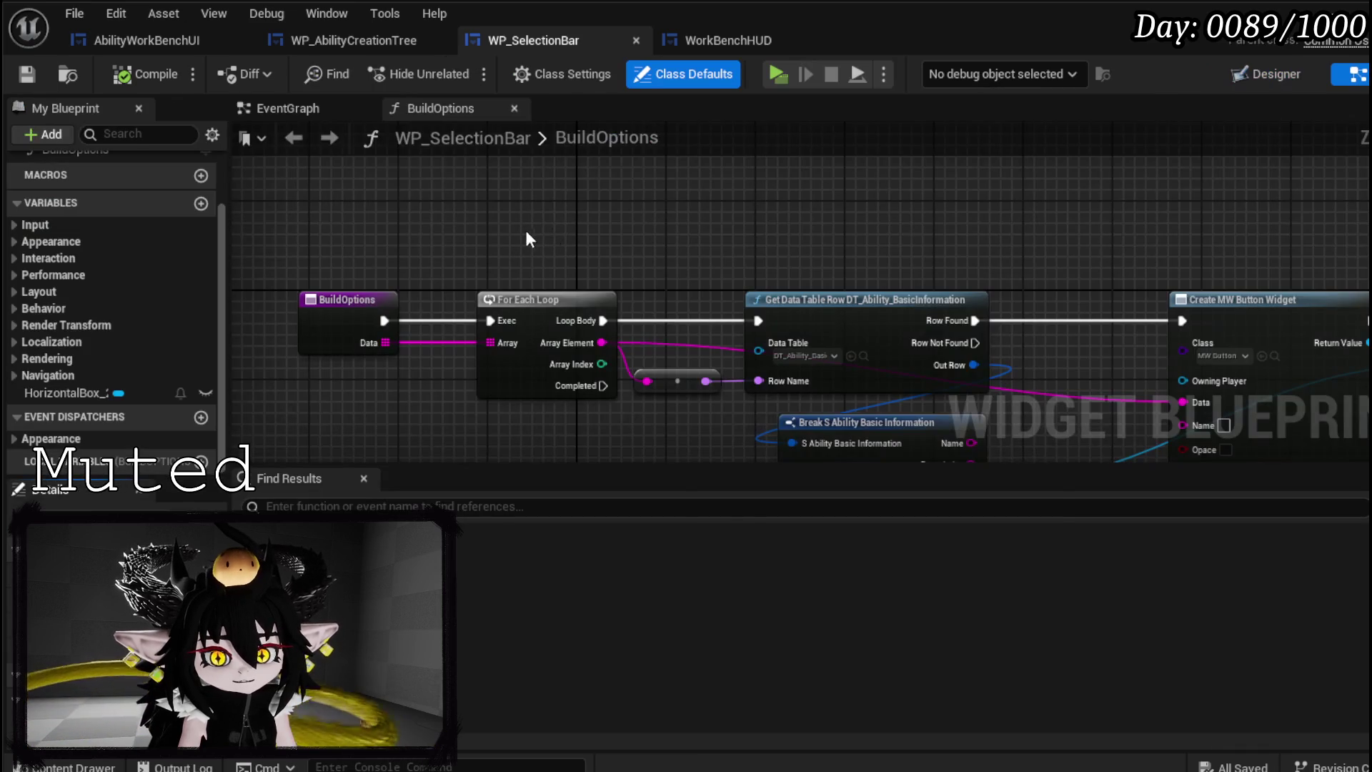
- Search graph actions for 'primitive' and then 'spacer', closing the menu without adding a node
{"action": "right_click", "coordinate": [692, 228]}
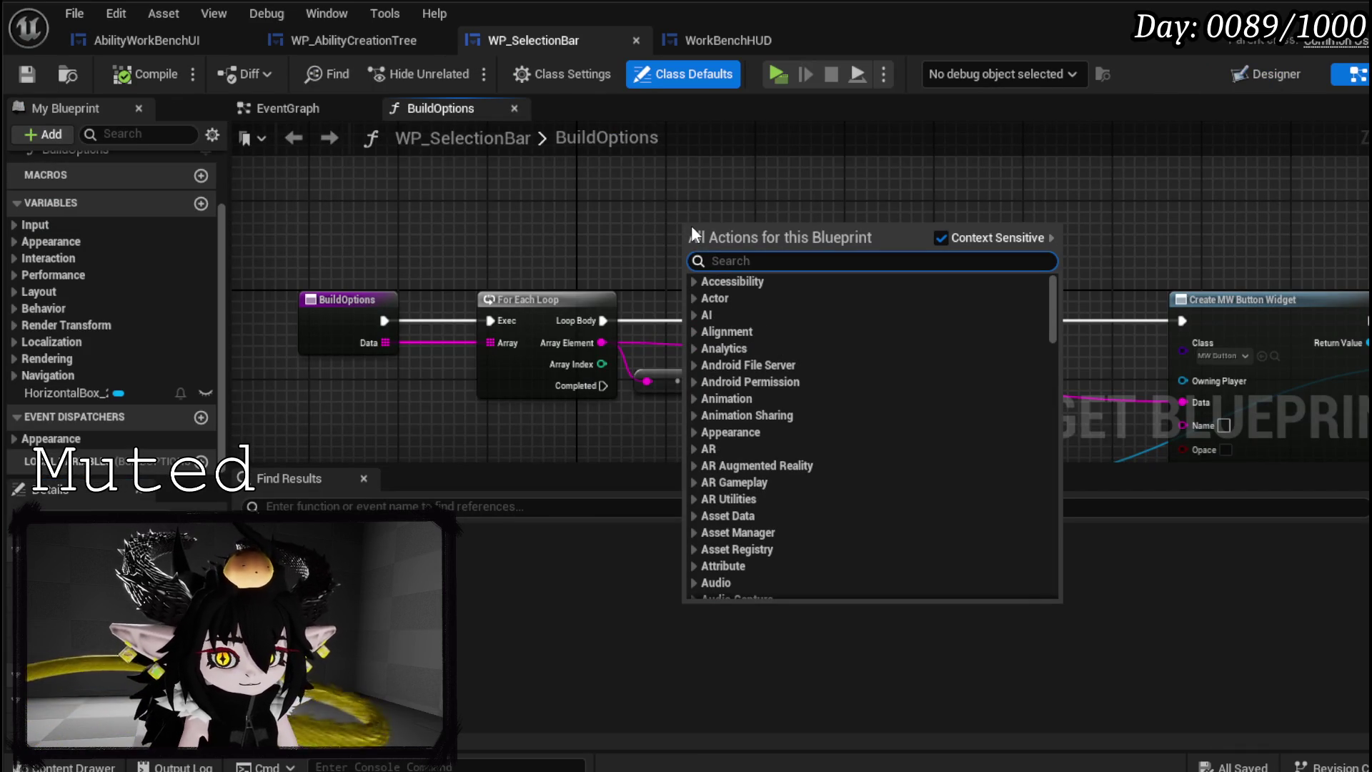
{"action": "type", "text": "primi"}
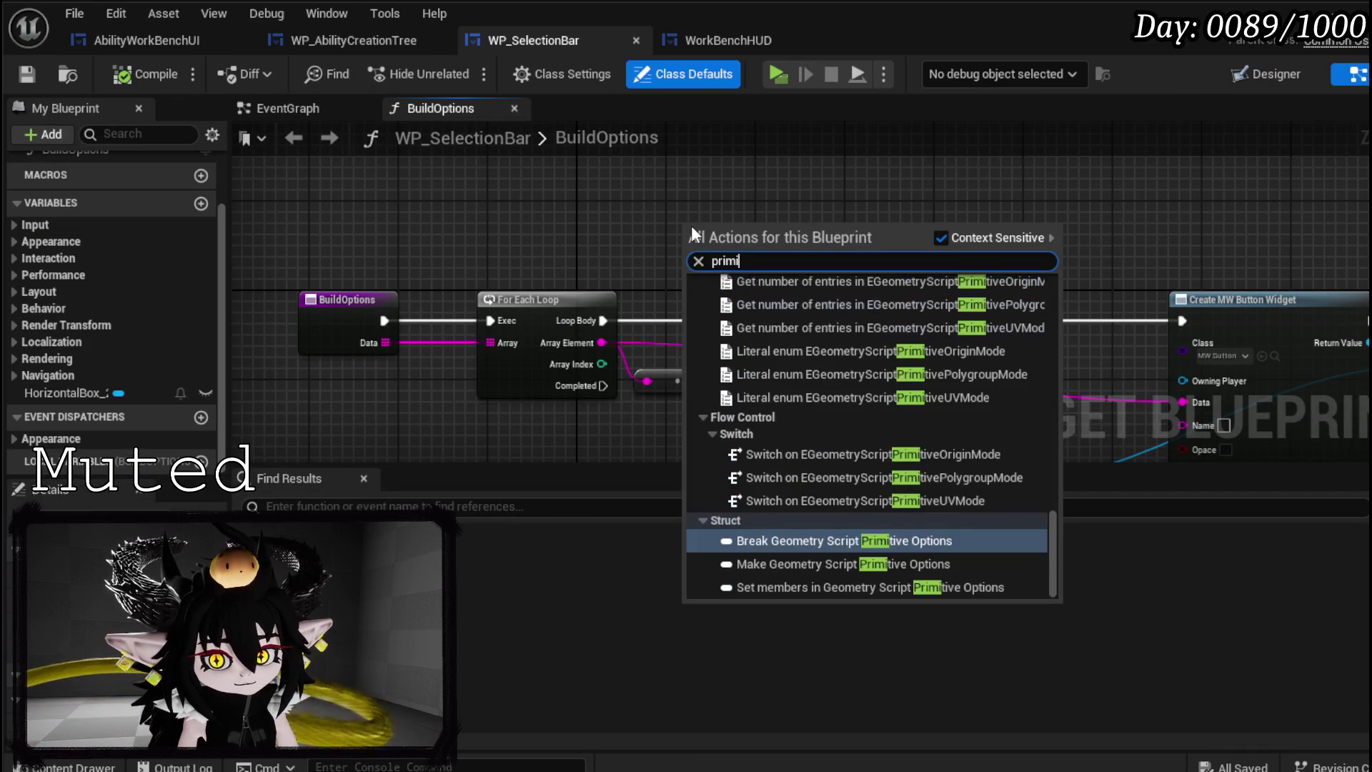
{"action": "type", "text": "tive"}
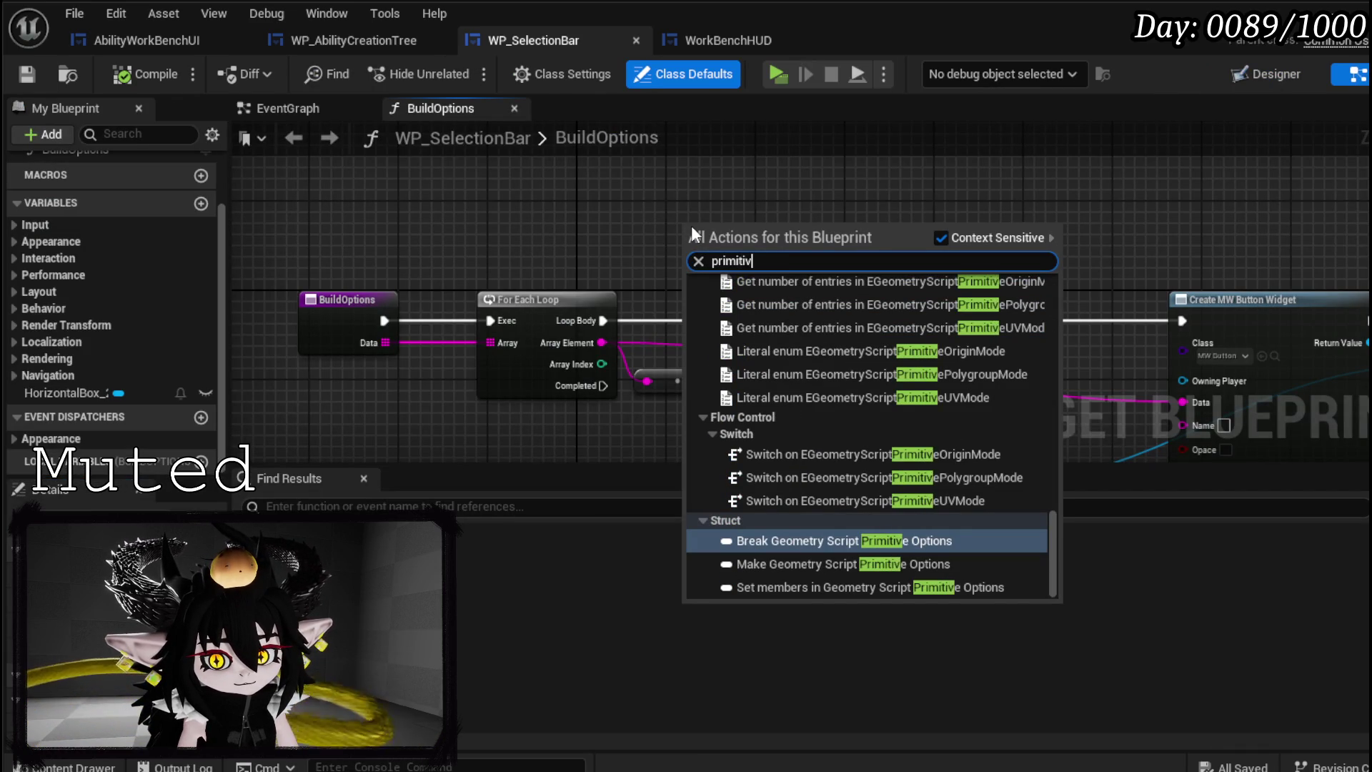
{"action": "type", "text": " sp"}
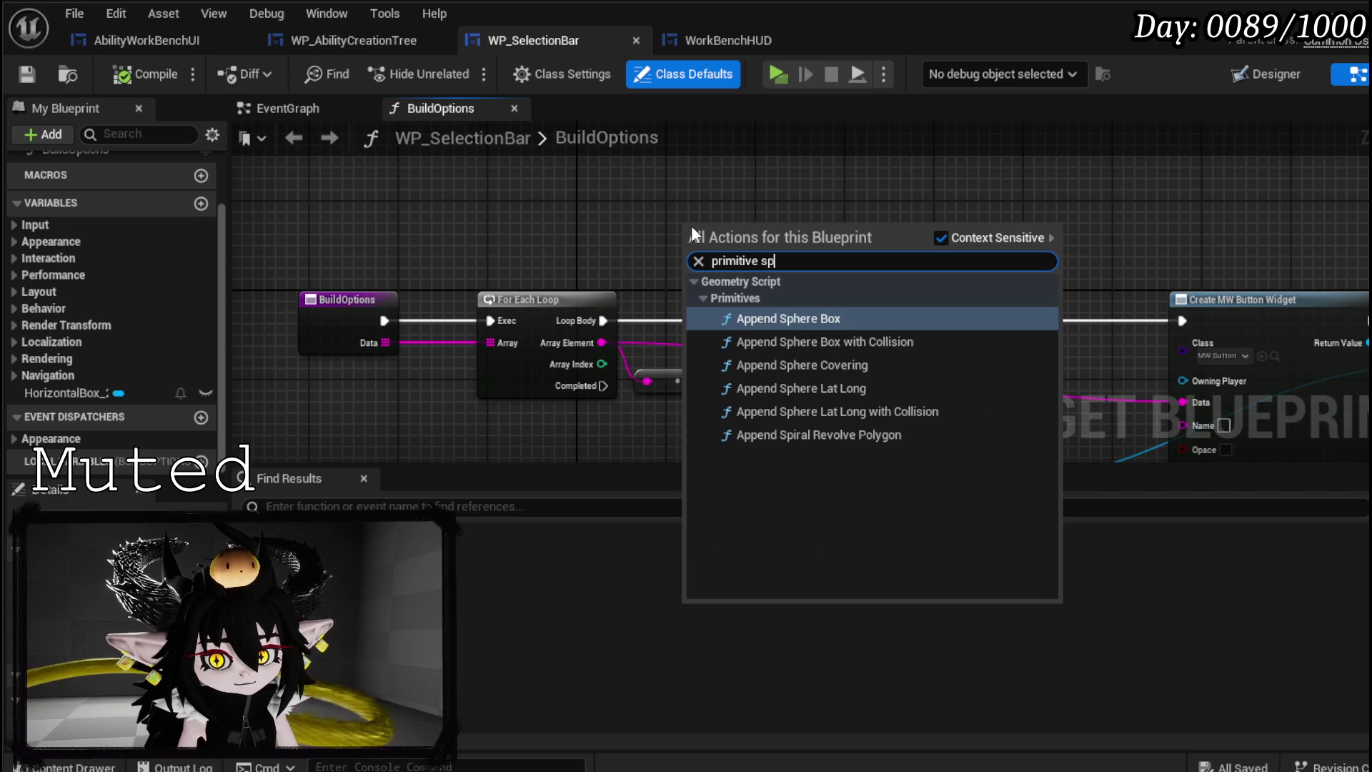
{"action": "type", "text": "ac"}
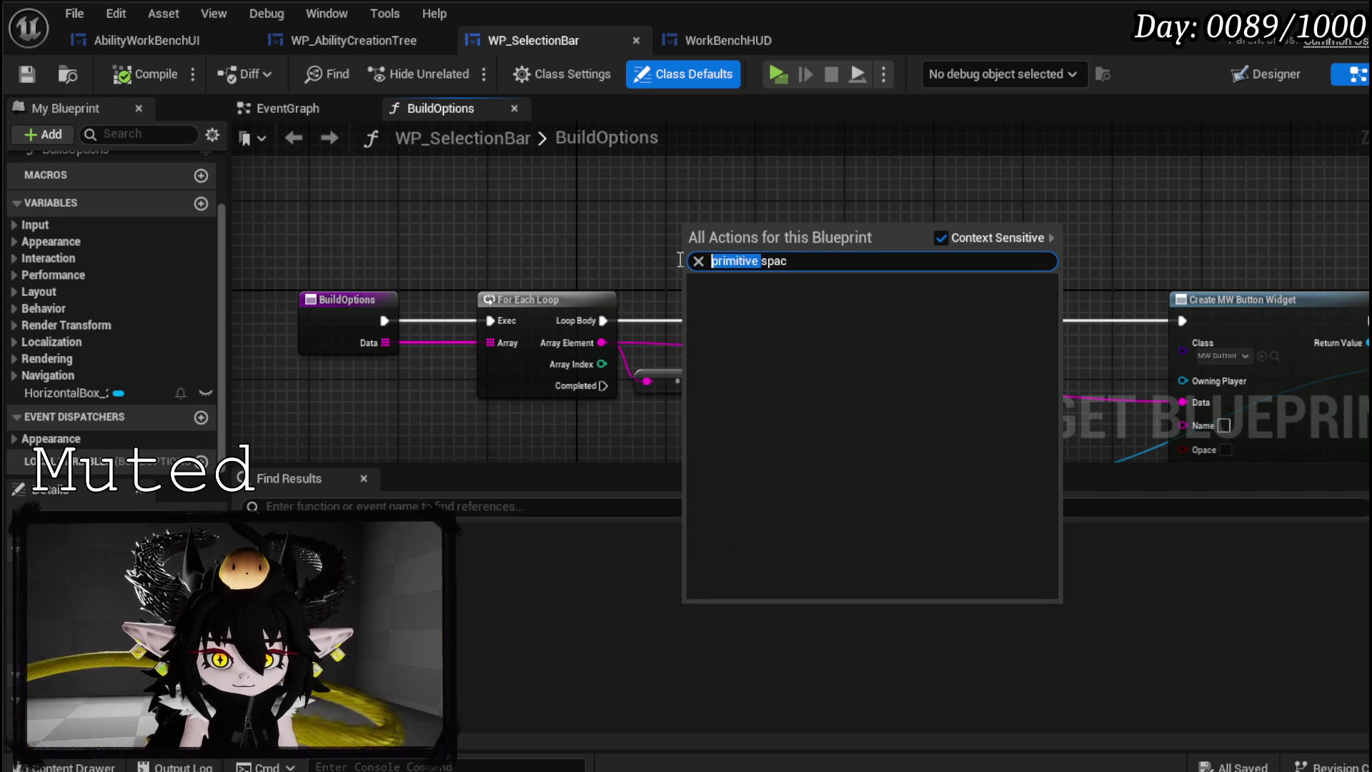
{"action": "left_click_drag", "start_coordinate": [715, 263], "coordinate": [712, 261]}
{"action": "key", "text": "BackSpace"}
{"action": "type", "text": "erspac"}
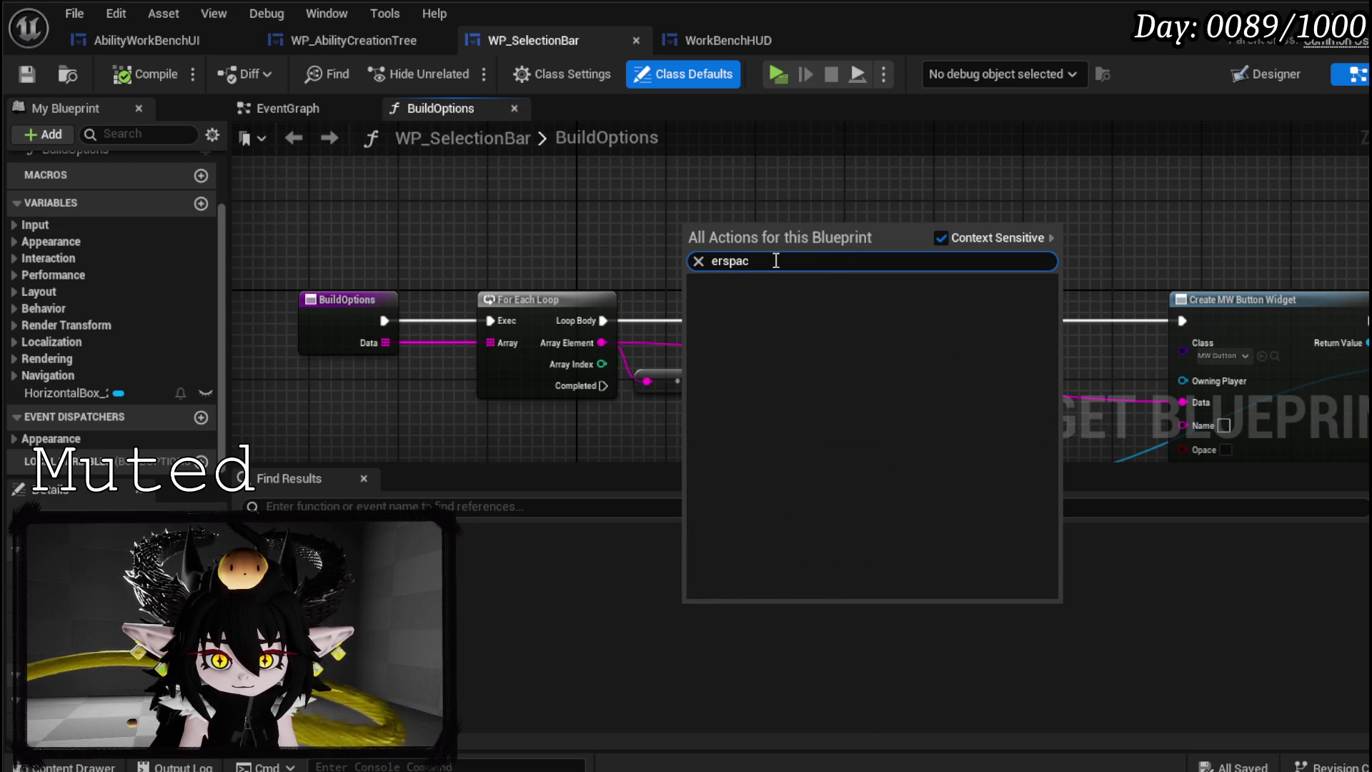
{"action": "type", "text": "er"}
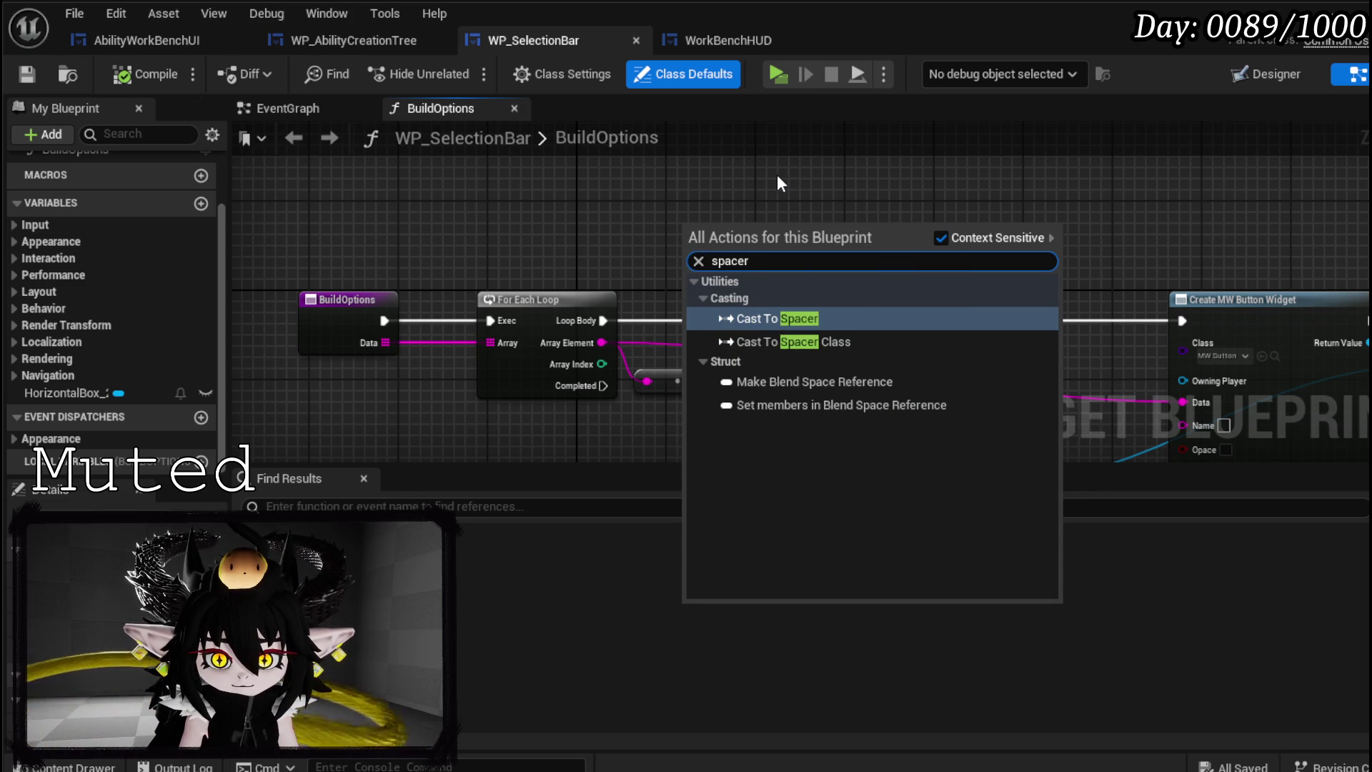
{"action": "left_click_drag", "start_coordinate": [778, 174], "coordinate": [528, 123]}
- Pan the BuildOptions graph to bring Add Child to Horizontal Box into view
{"action": "left_click_drag", "start_coordinate": [955, 225], "coordinate": [671, 169]}
{"action": "left_click_drag", "start_coordinate": [629, 183], "coordinate": [837, 352]}
{"action": "mouse_move", "coordinate": [962, 383]}
{"action": "left_mouse_down"}
{"action": "mouse_move", "coordinate": [869, 306]}
{"action": "mouse_move", "coordinate": [907, 348]}
{"action": "left_mouse_up"}
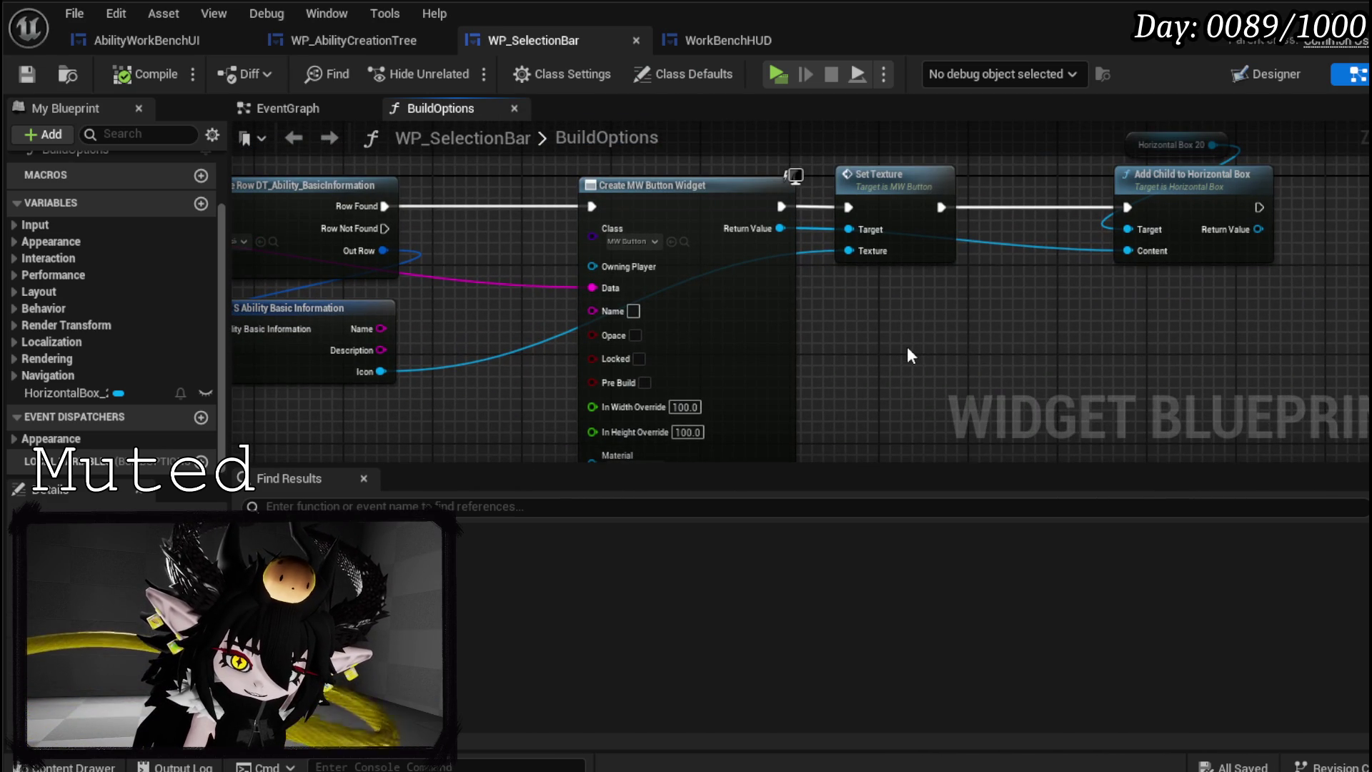
- Glance at WP_AbilityCreationTree, then bring up WP_SelectionBar's designer layout
{"action": "left_click_drag", "start_coordinate": [472, 200], "coordinate": [836, 273]}
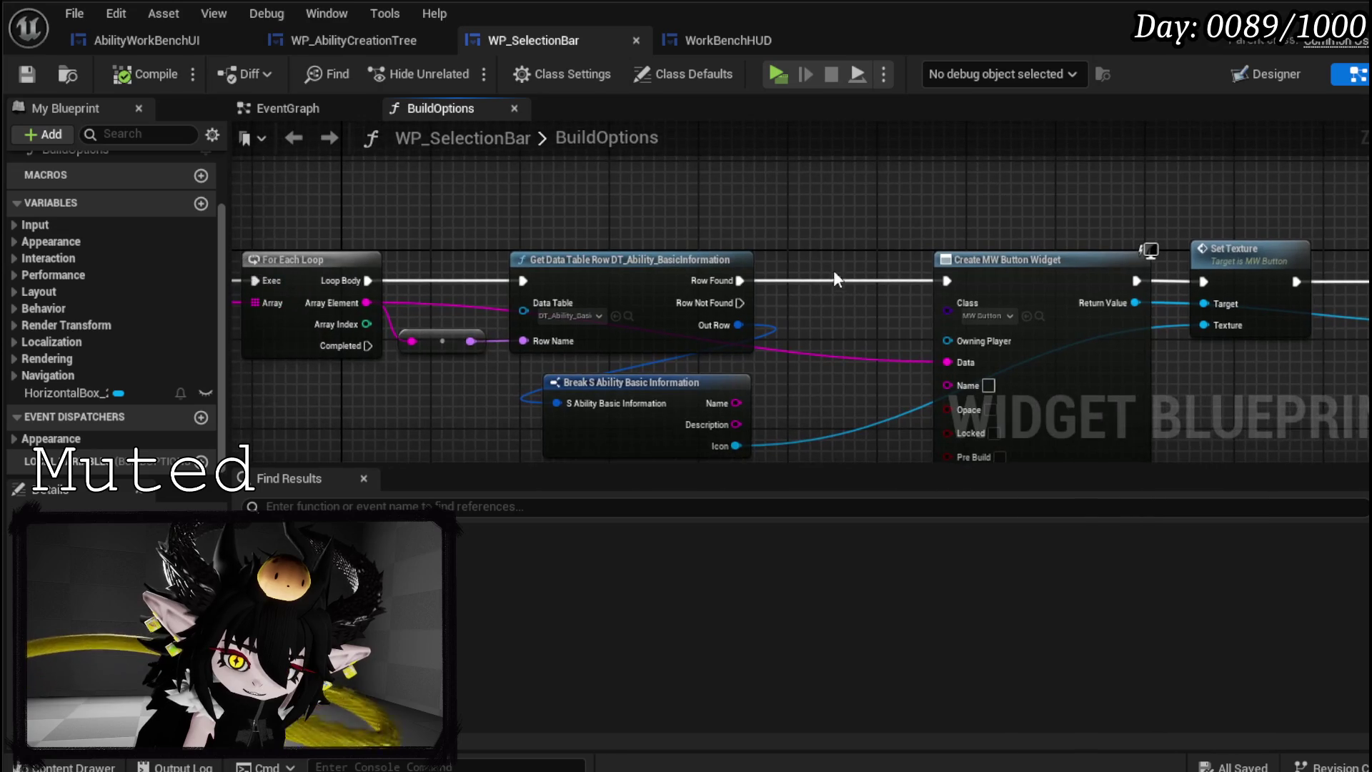
{"action": "left_click", "coordinate": [325, 45]}
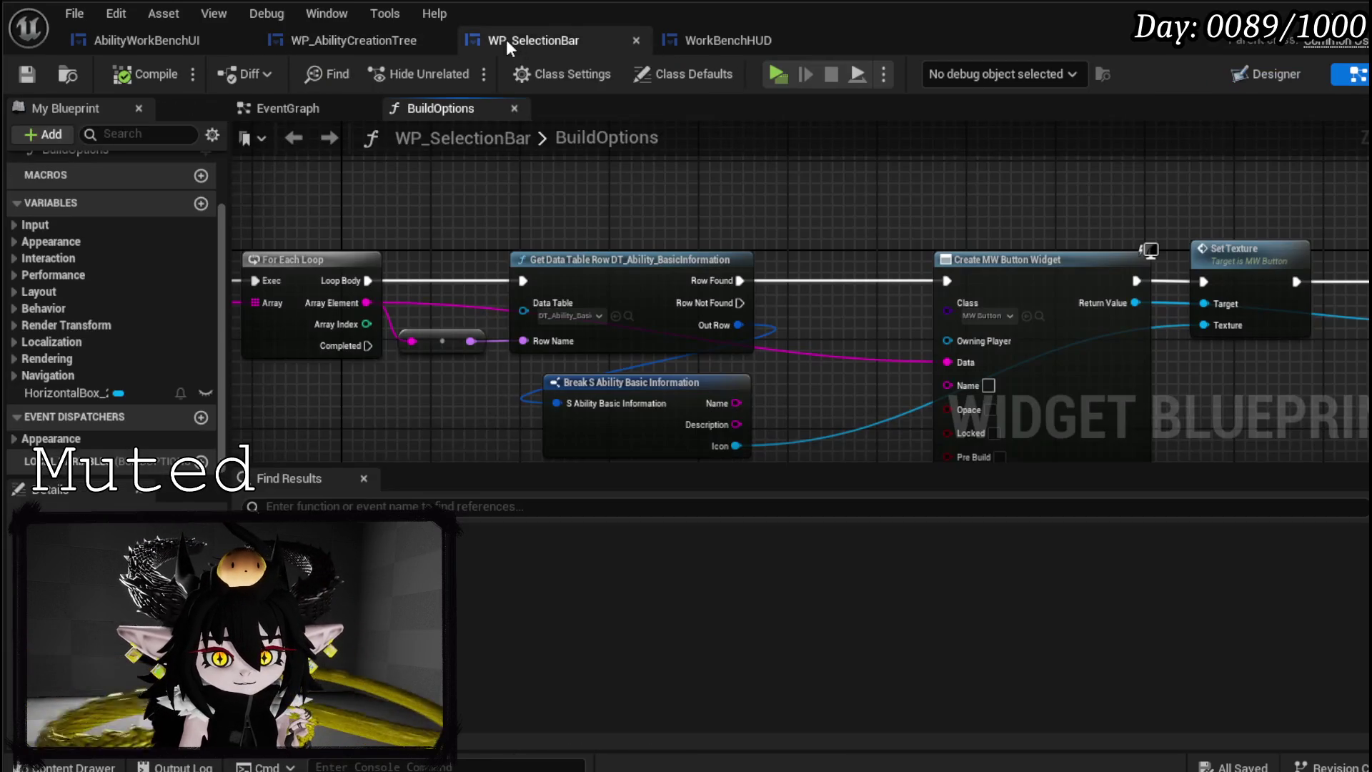
{"action": "left_click", "coordinate": [506, 40]}
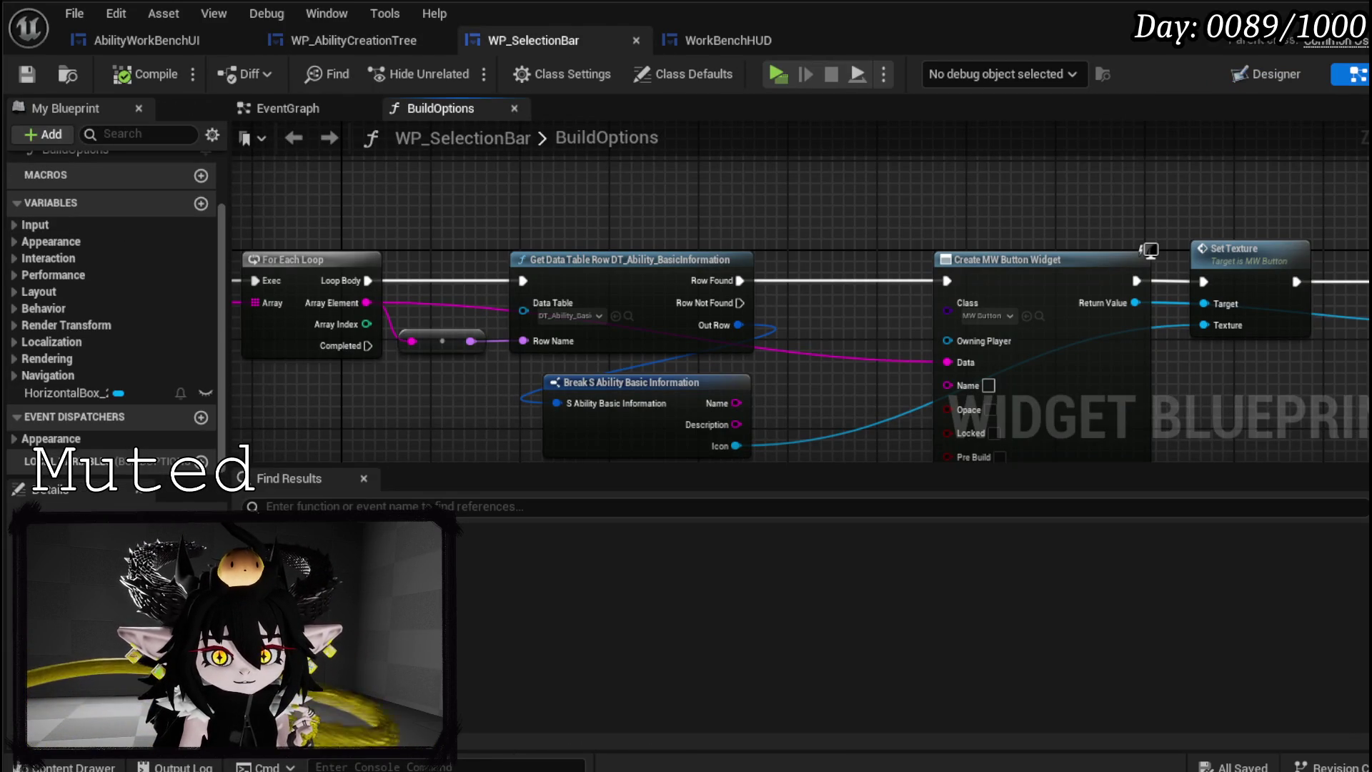
{"action": "left_click", "coordinate": [1237, 77]}
- Review HorizontalBox_20's Details properties, then switch to WP_AbilityCreationTree
{"action": "left_click", "coordinate": [93, 501]}
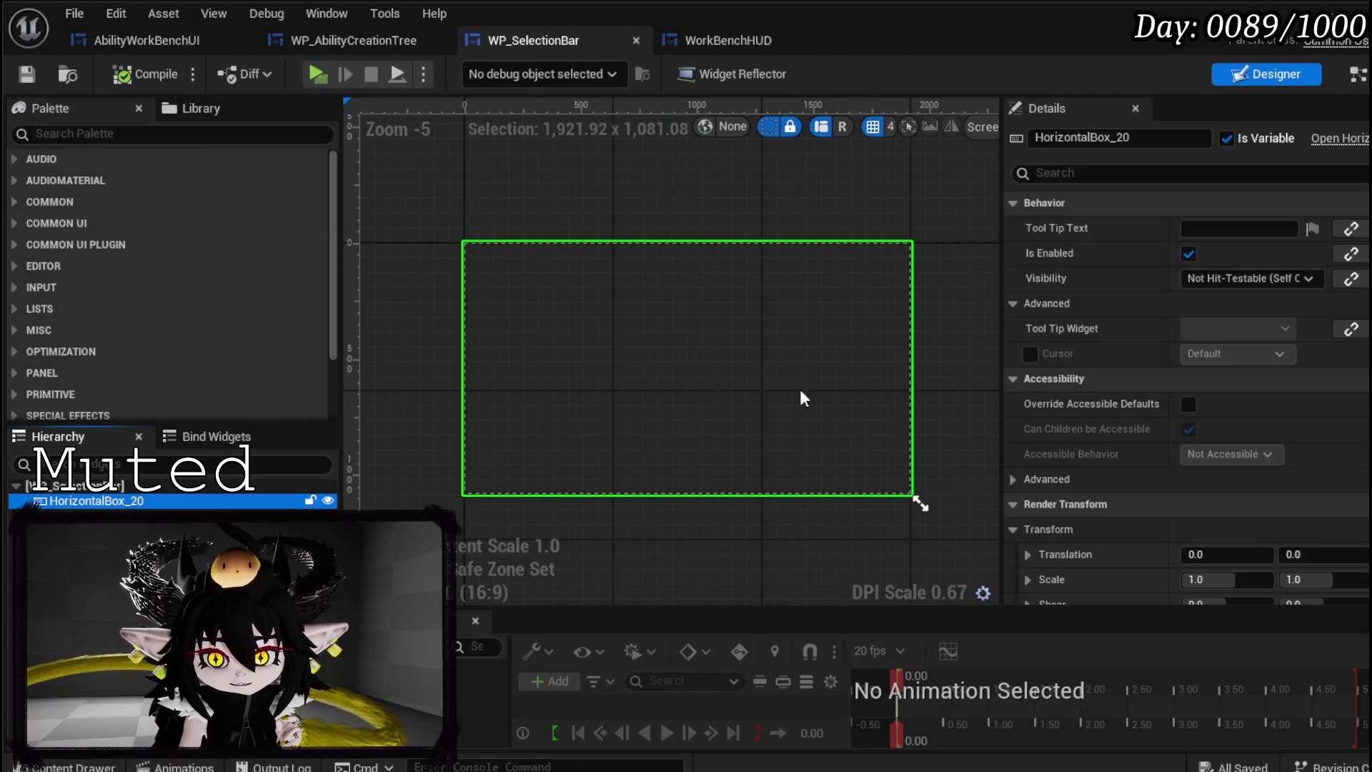
{"action": "scroll", "coordinate": [1220, 253], "scroll_direction": "down", "scroll_amount": 5}
{"action": "scroll", "coordinate": [1221, 253], "scroll_direction": "down", "scroll_amount": 4}
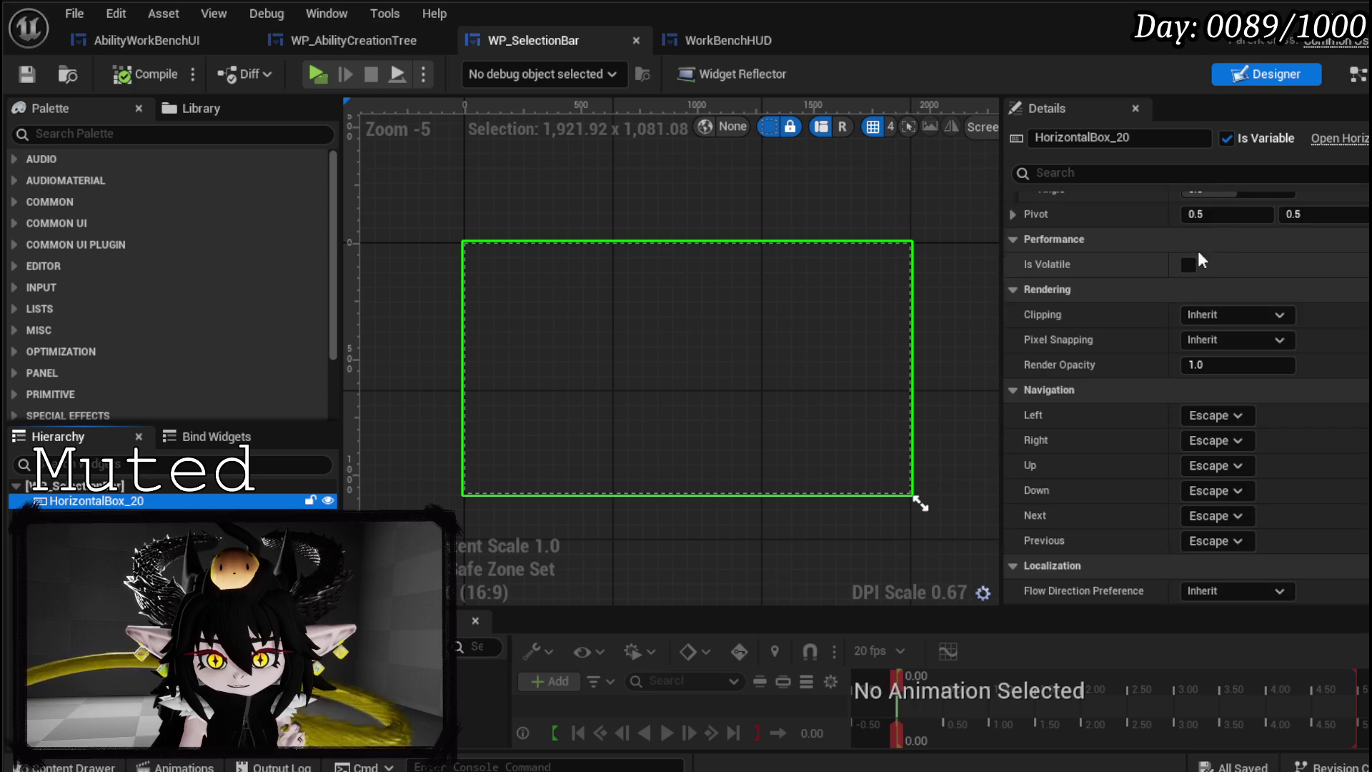
{"action": "scroll", "coordinate": [1105, 246], "scroll_direction": "up", "scroll_amount": 10}
{"action": "scroll", "coordinate": [1106, 248], "scroll_direction": "up", "scroll_amount": 3}
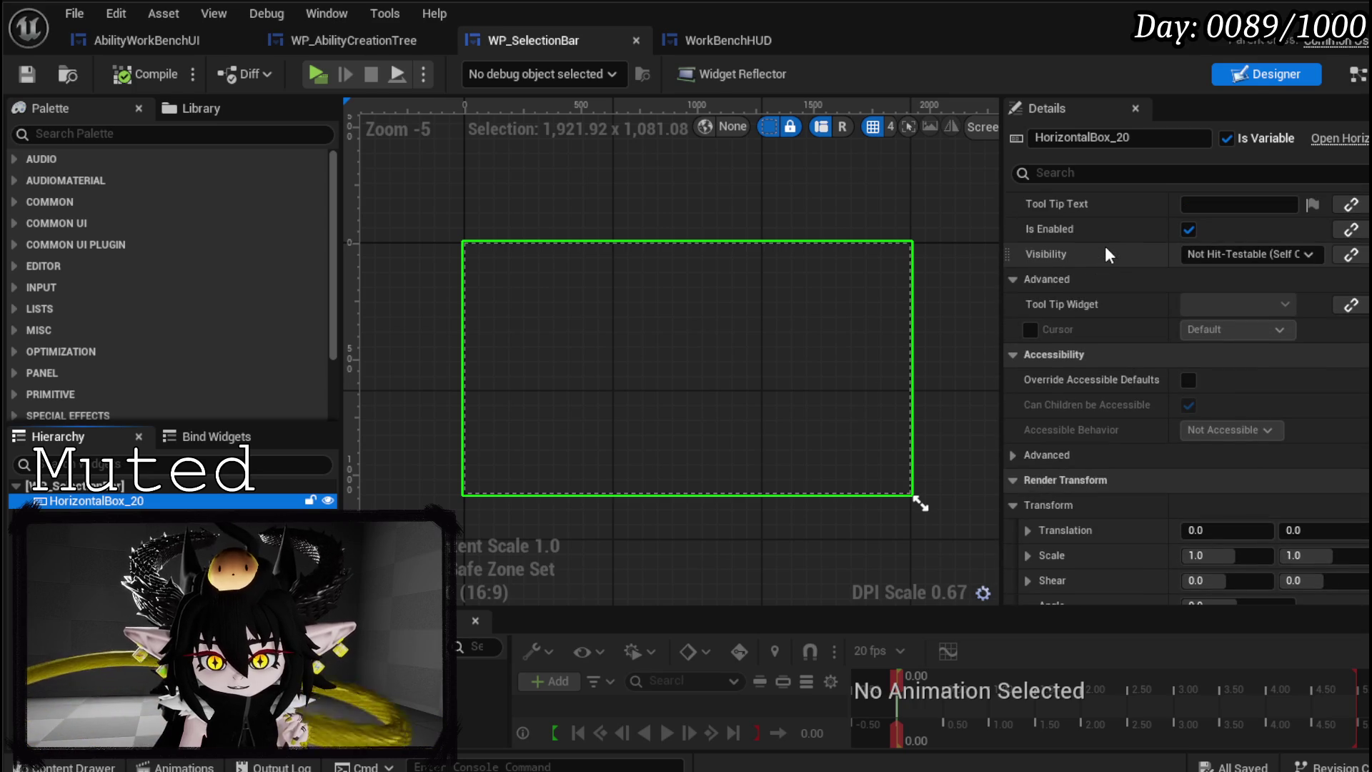
{"action": "scroll", "coordinate": [1106, 248], "scroll_direction": "up", "scroll_amount": 1}
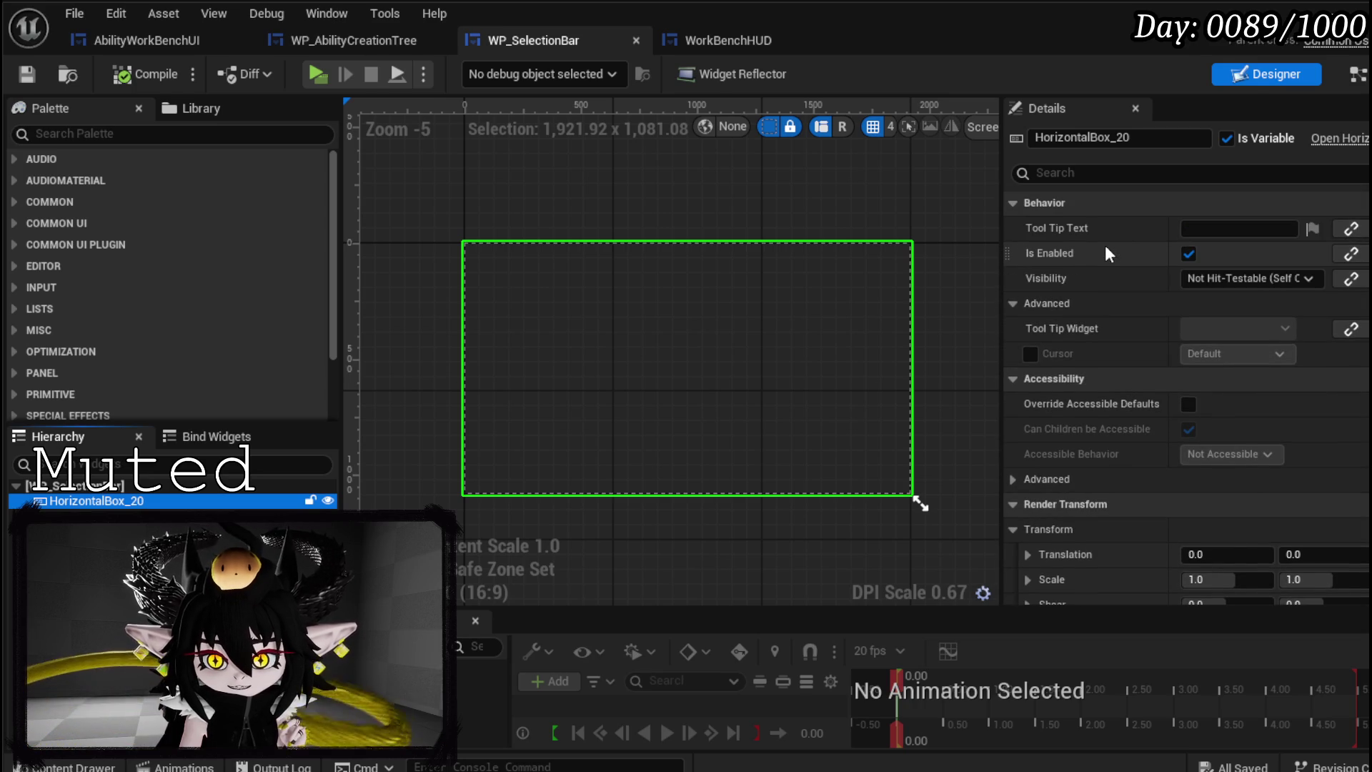
{"action": "scroll", "coordinate": [1106, 248], "scroll_direction": "down", "scroll_amount": 6}
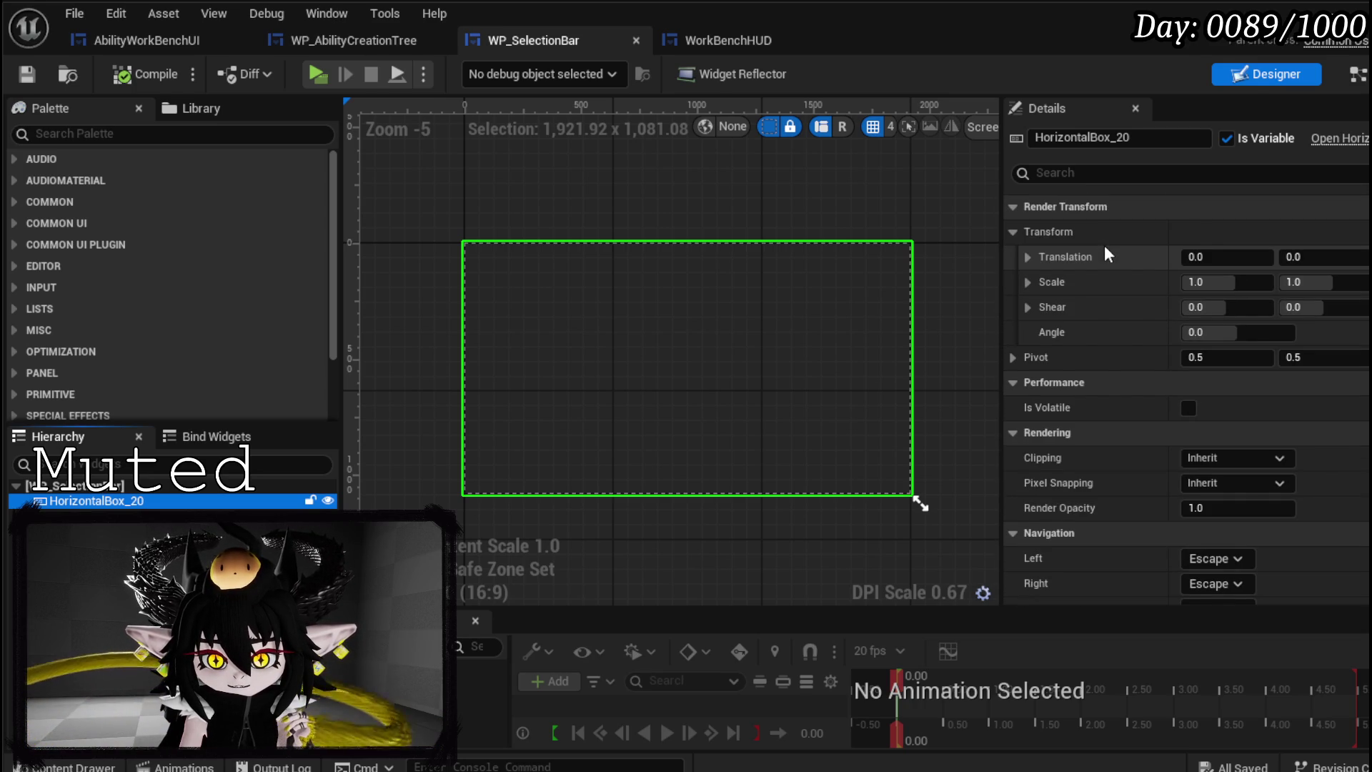
{"action": "scroll", "coordinate": [1105, 248], "scroll_direction": "down", "scroll_amount": 3}
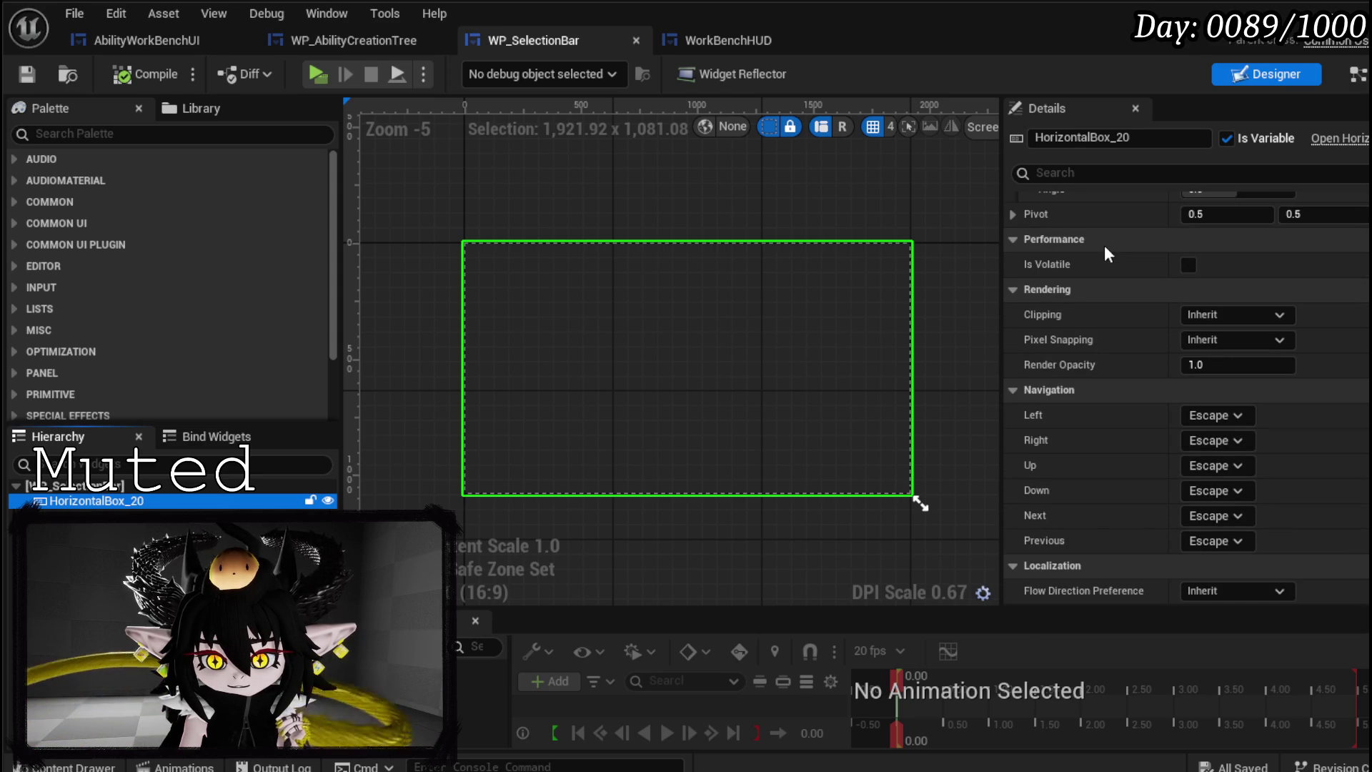
{"action": "scroll", "coordinate": [1106, 248], "scroll_direction": "up", "scroll_amount": 8}
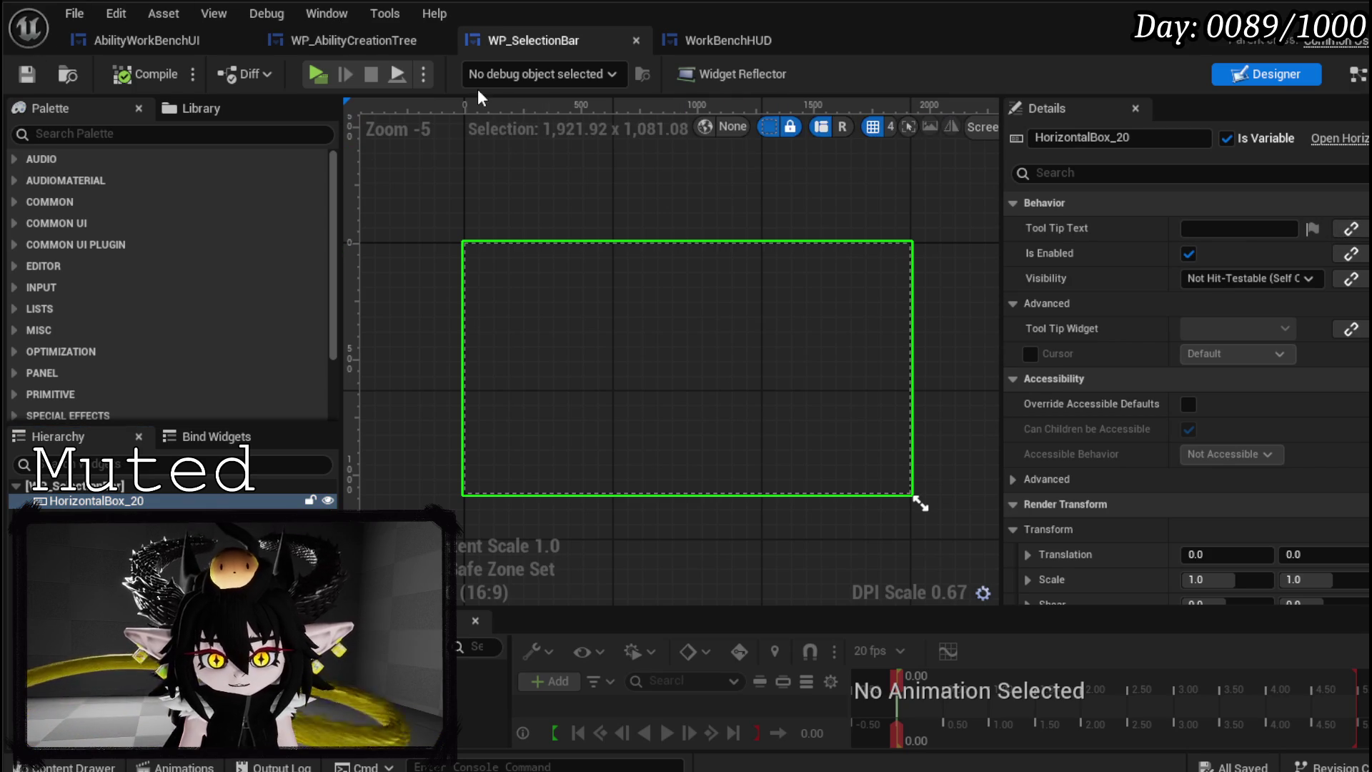
{"action": "left_click", "coordinate": [354, 40]}
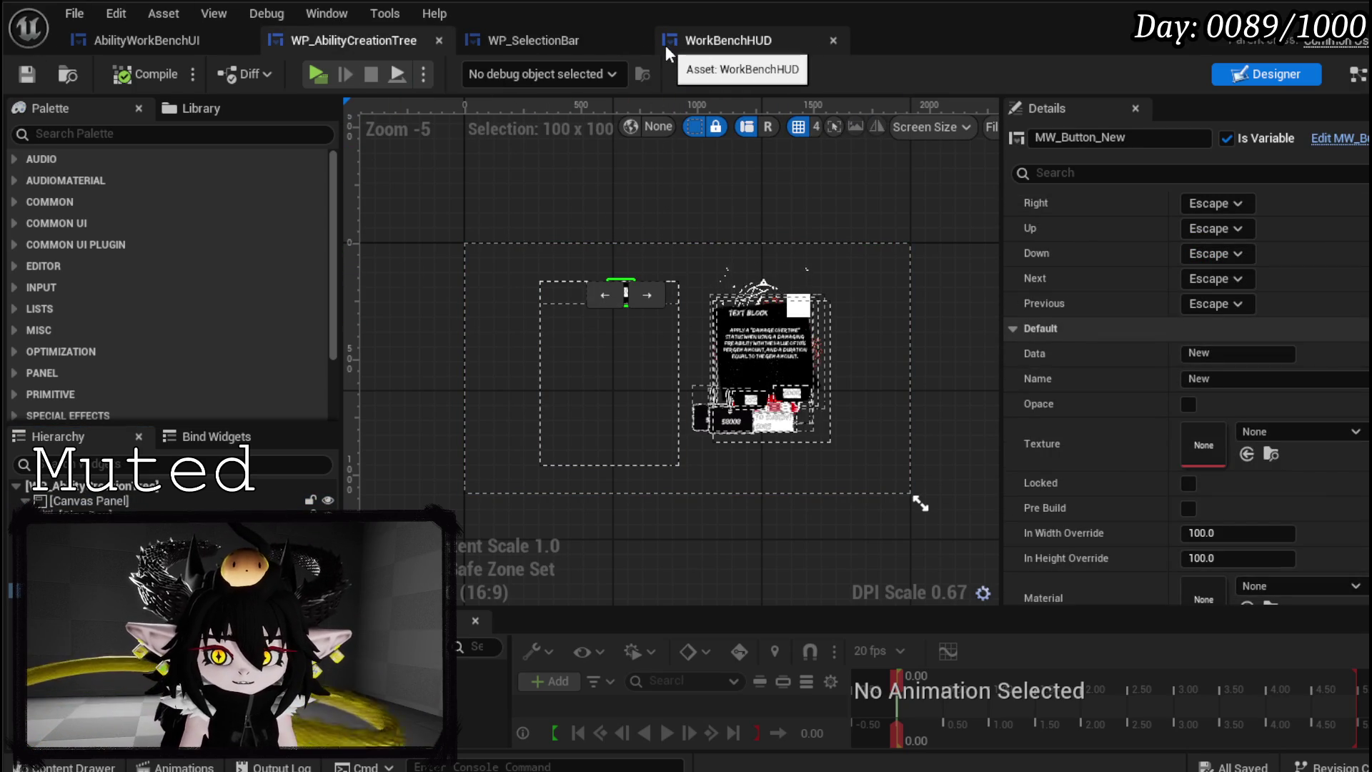
- Delete Spacer_44 from the button row, then compile and save the widget
{"action": "scroll", "coordinate": [632, 309], "scroll_direction": "up", "scroll_amount": 4}
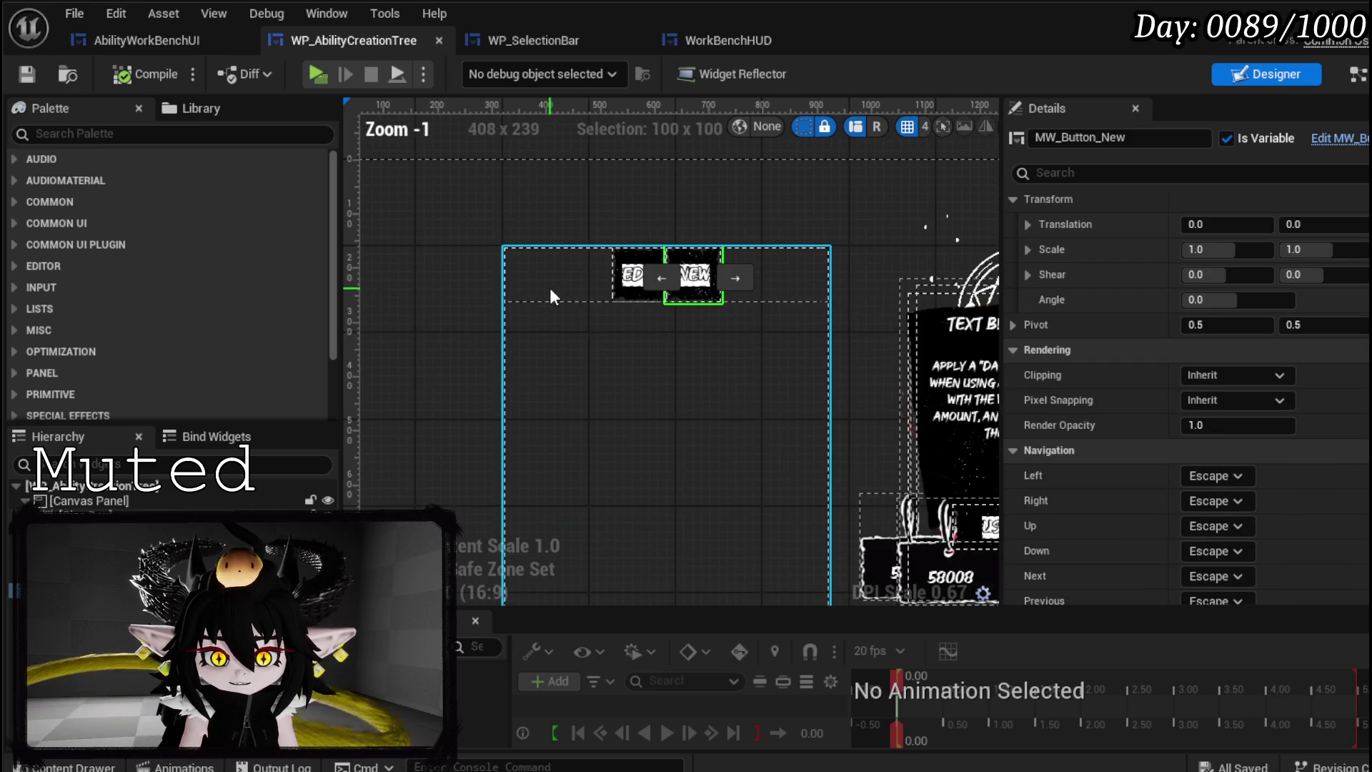
{"action": "left_click", "coordinate": [558, 275]}
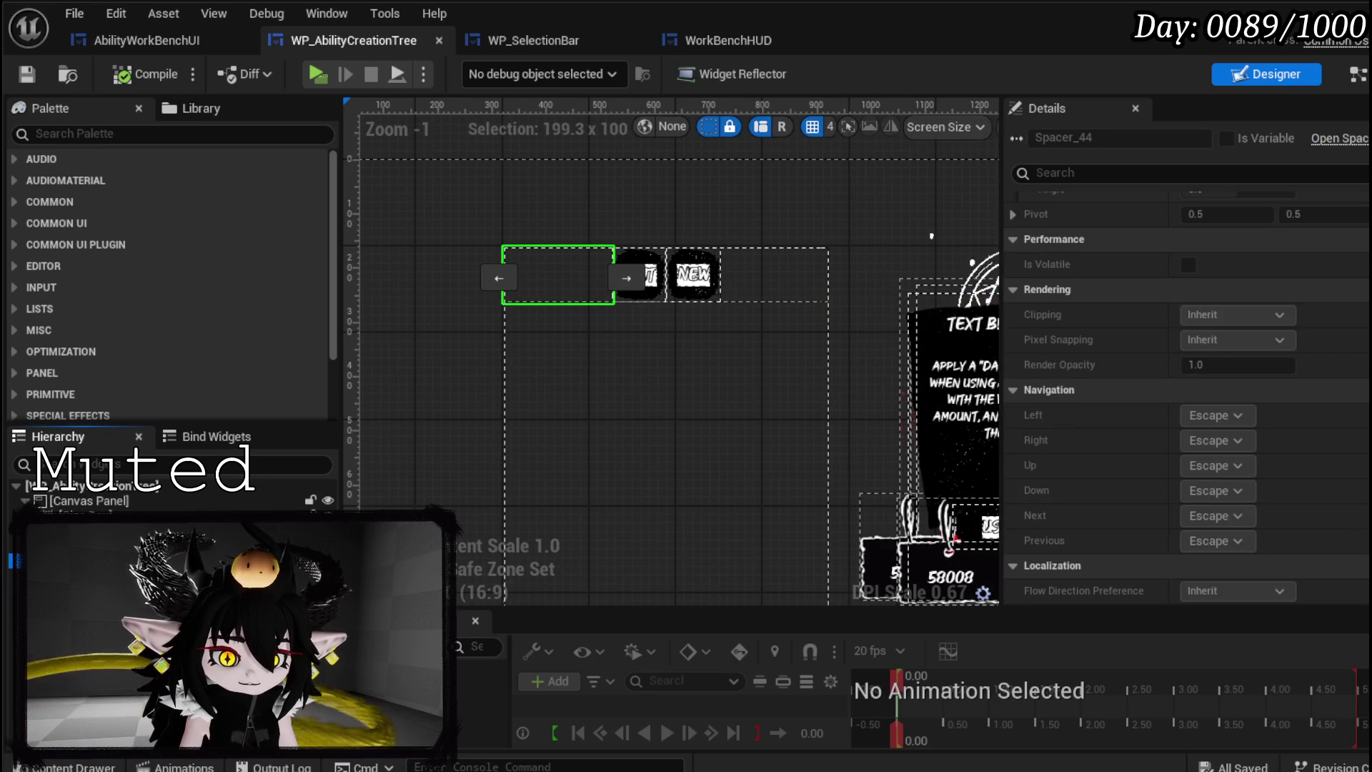
{"action": "key", "text": "Delete"}
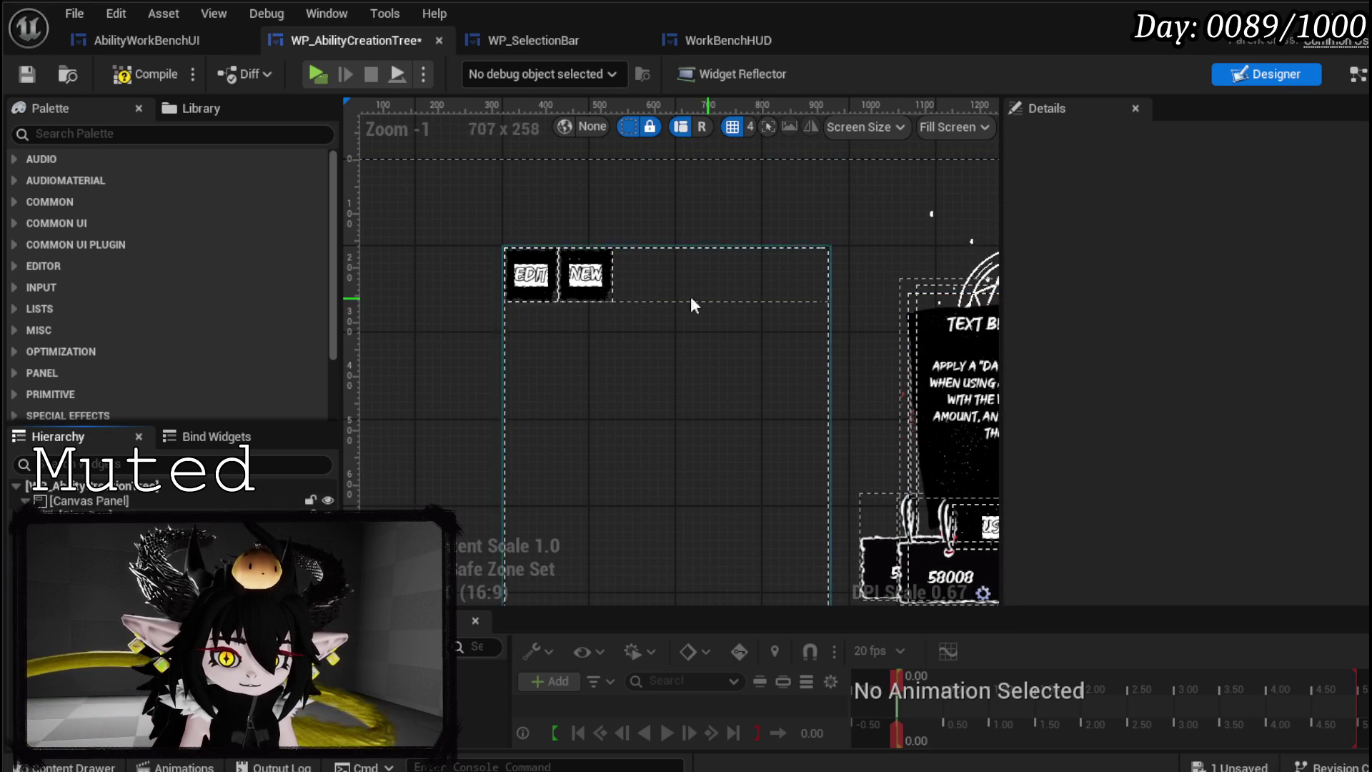
{"action": "left_click", "coordinate": [131, 79]}
{"action": "left_click", "coordinate": [28, 73]}
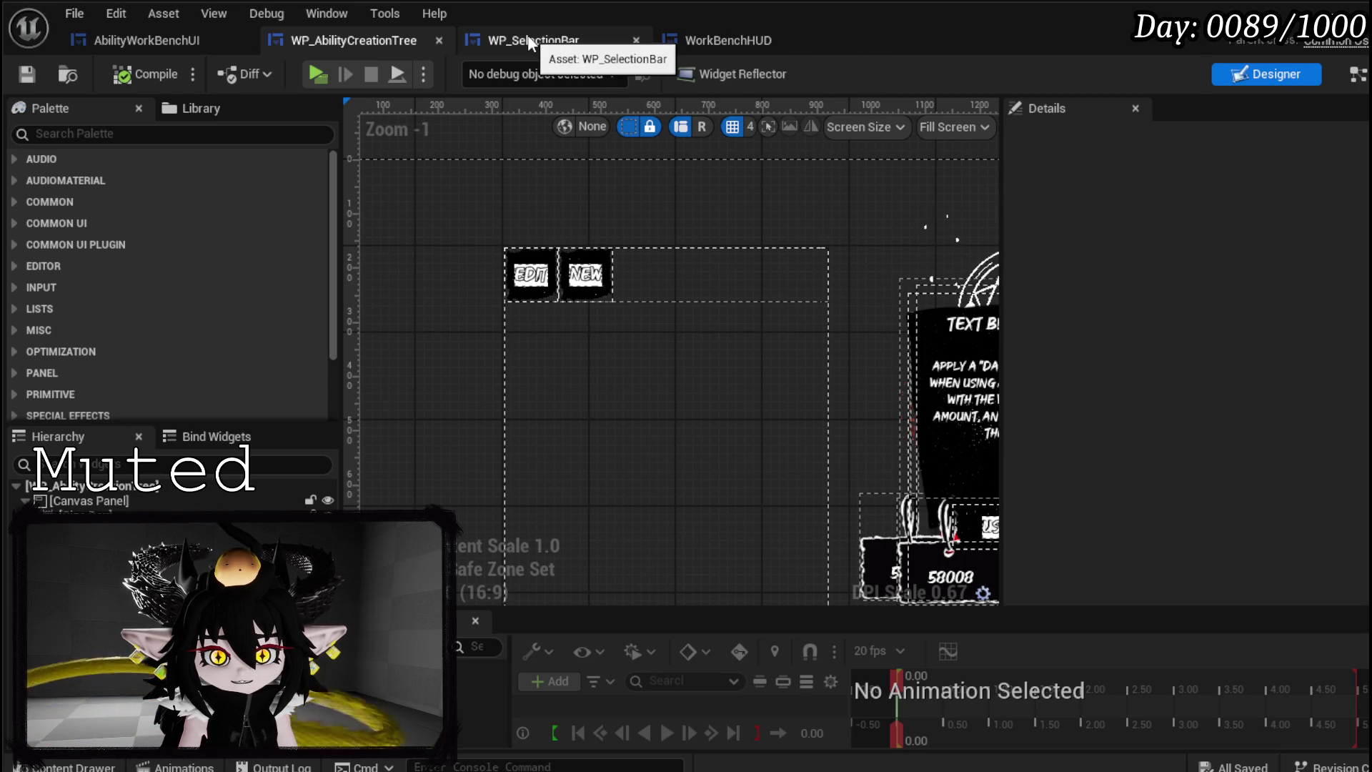
- Move MW_Button_New ahead of Edit, compile and save, then open the BindButtons graph
{"action": "left_click", "coordinate": [586, 275]}
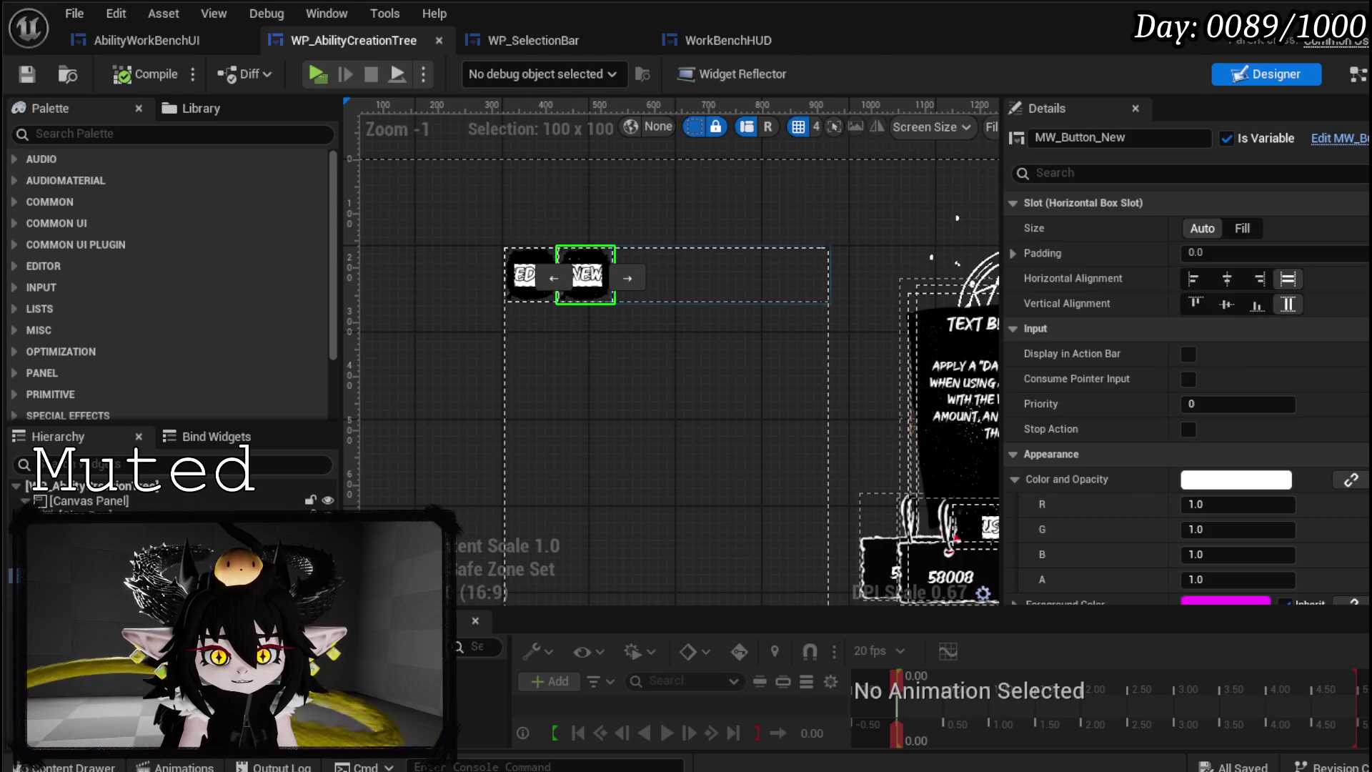
{"action": "left_click", "coordinate": [554, 278]}
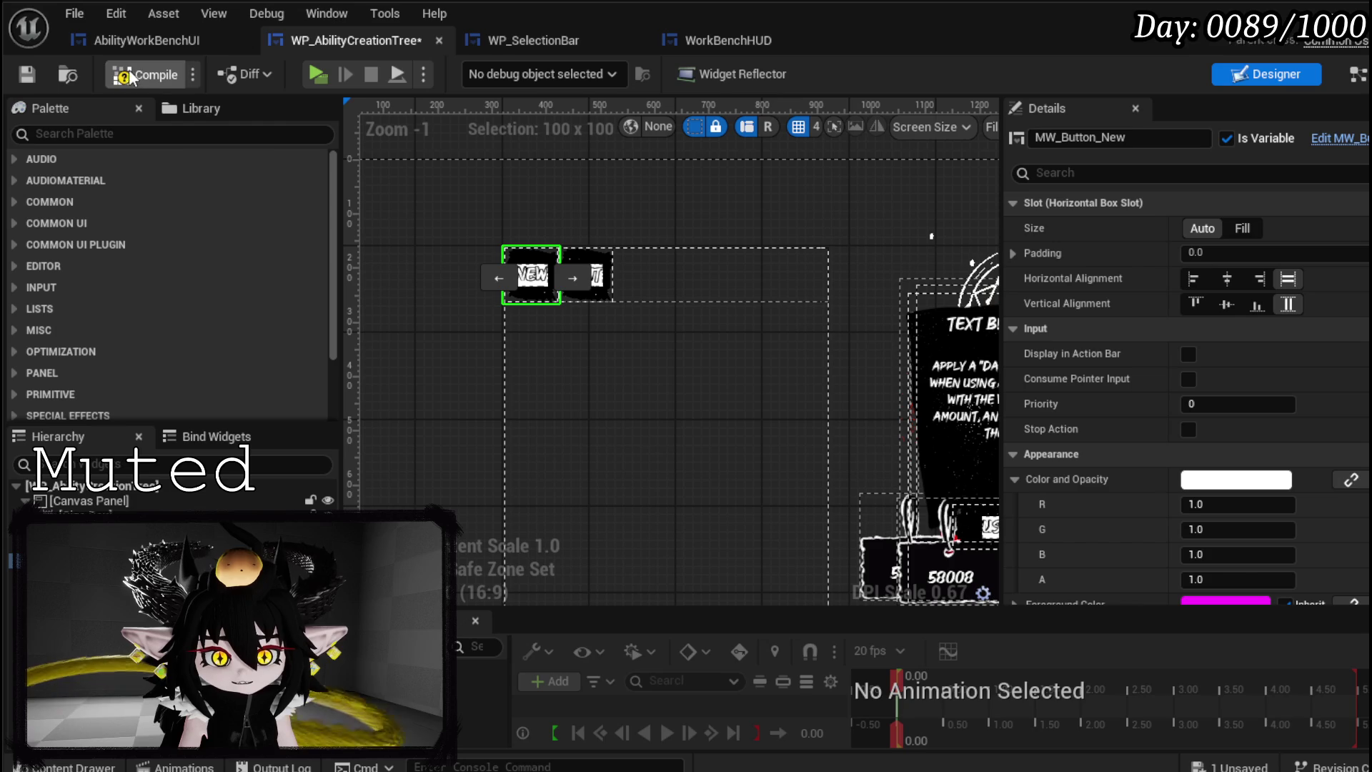
{"action": "left_click", "coordinate": [33, 78]}
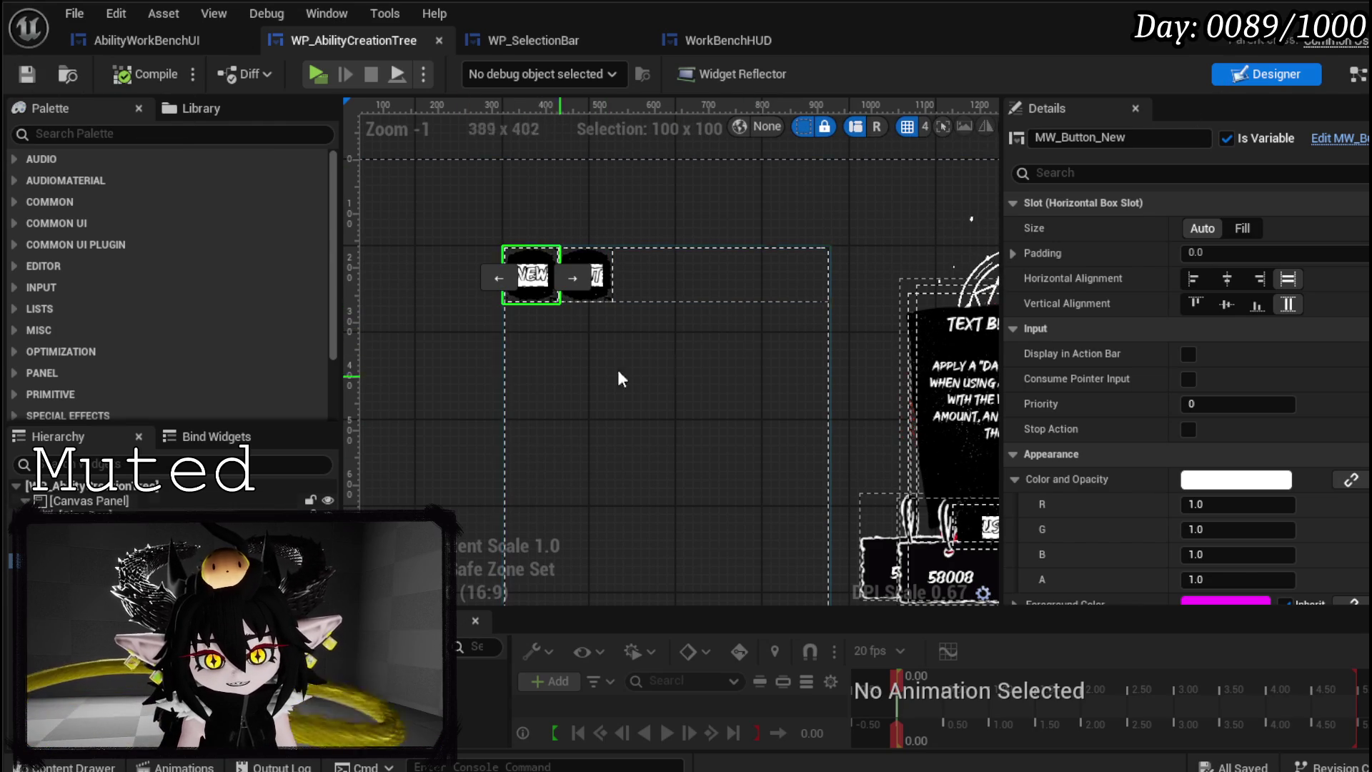
{"action": "left_click", "coordinate": [549, 43]}
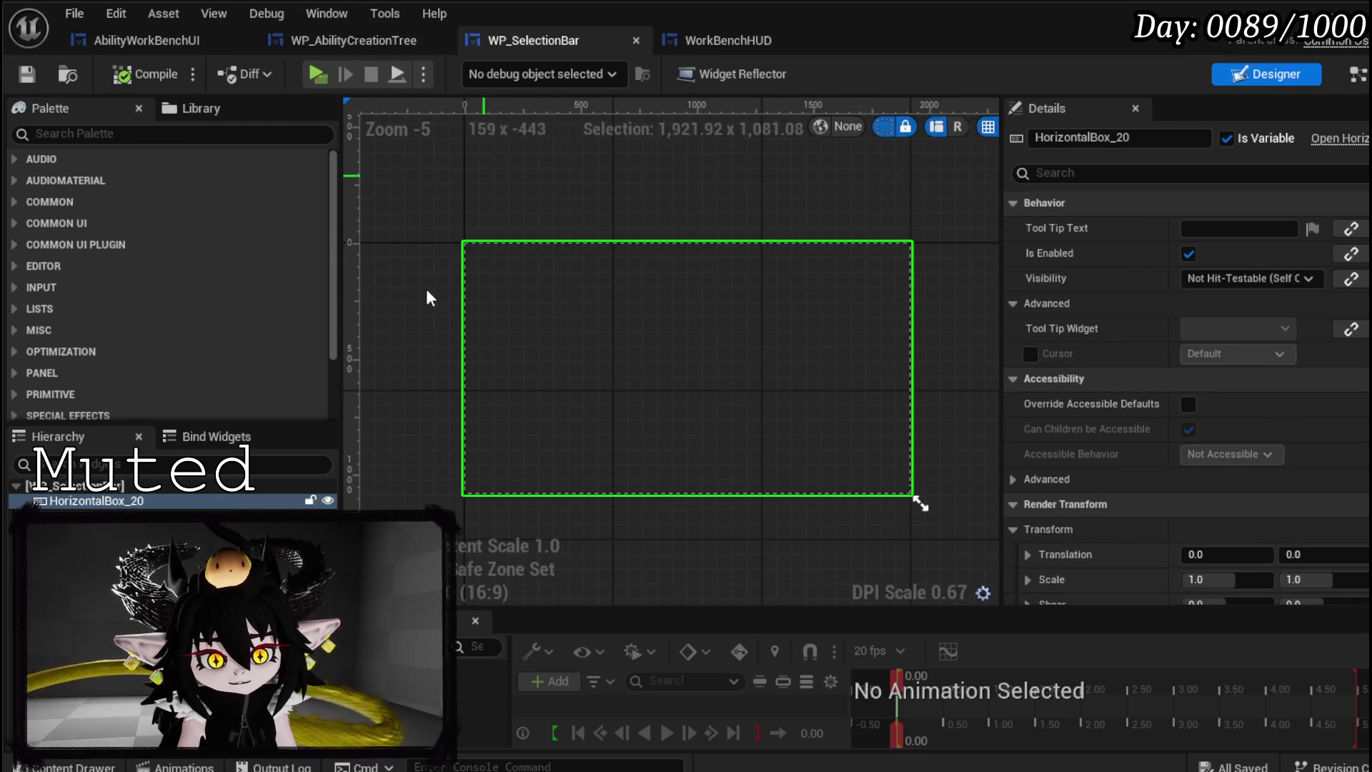
{"action": "key", "text": "ctrl+shift+Tab"}
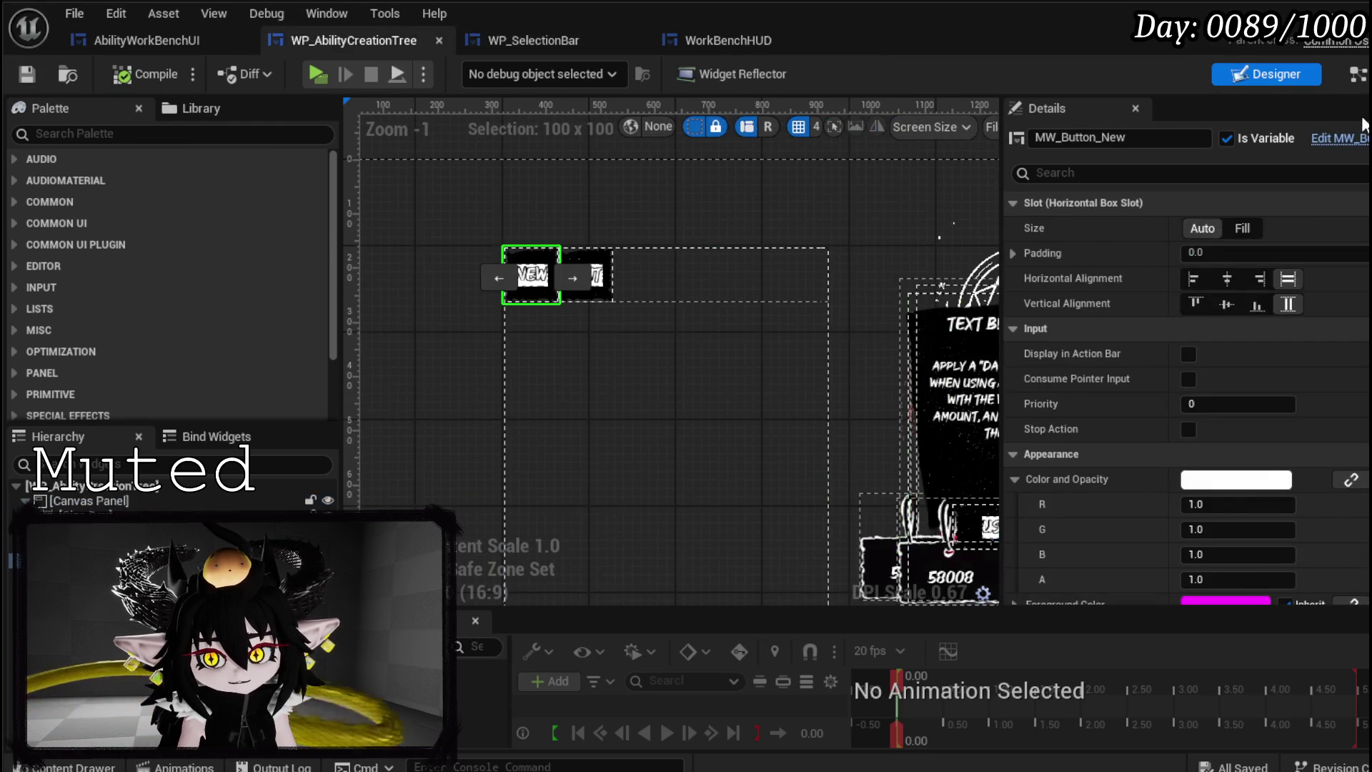
{"action": "left_click", "coordinate": [1357, 77]}
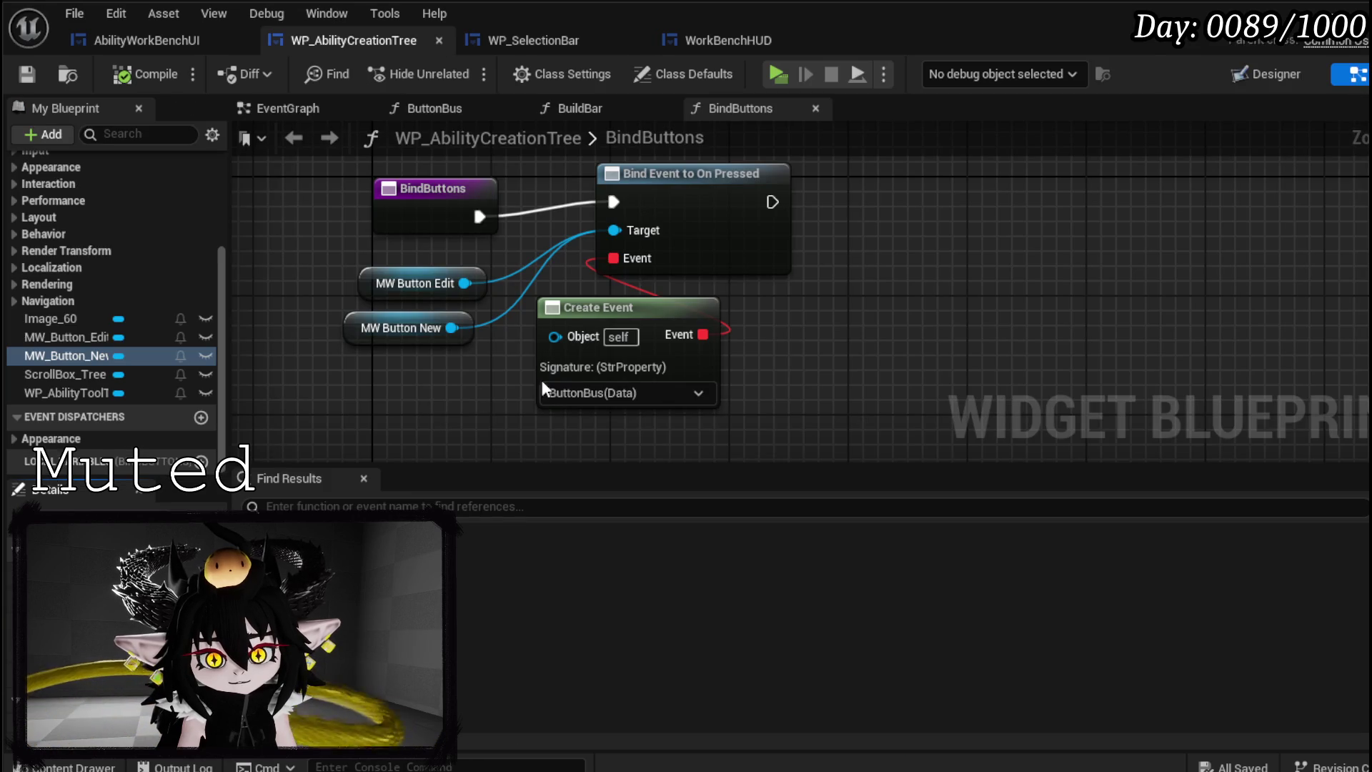
- Reposition the Create Event node down and to the left in BindButtons
{"action": "left_click", "coordinate": [774, 212]}
{"action": "mouse_move", "coordinate": [619, 306]}
{"action": "left_mouse_down"}
{"action": "mouse_move", "coordinate": [488, 380]}
{"action": "mouse_move", "coordinate": [452, 376]}
{"action": "left_mouse_up"}
{"action": "scroll", "coordinate": [214, 300], "scroll_direction": "up", "scroll_amount": 5}
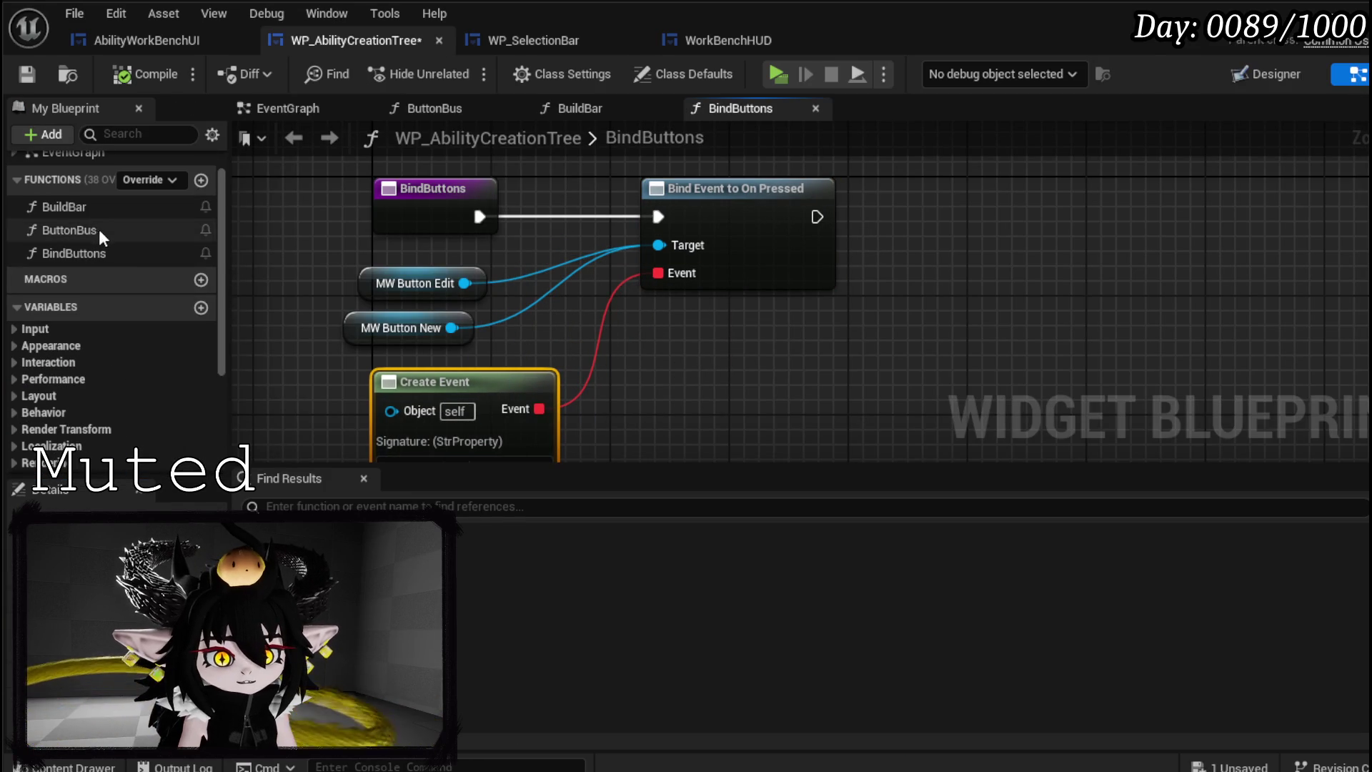
- Check the BuildBar function graph, then open WP_SelectionBar's BuildOptions graph
{"action": "left_click", "coordinate": [88, 212]}
{"action": "double_click", "coordinate": [88, 211]}
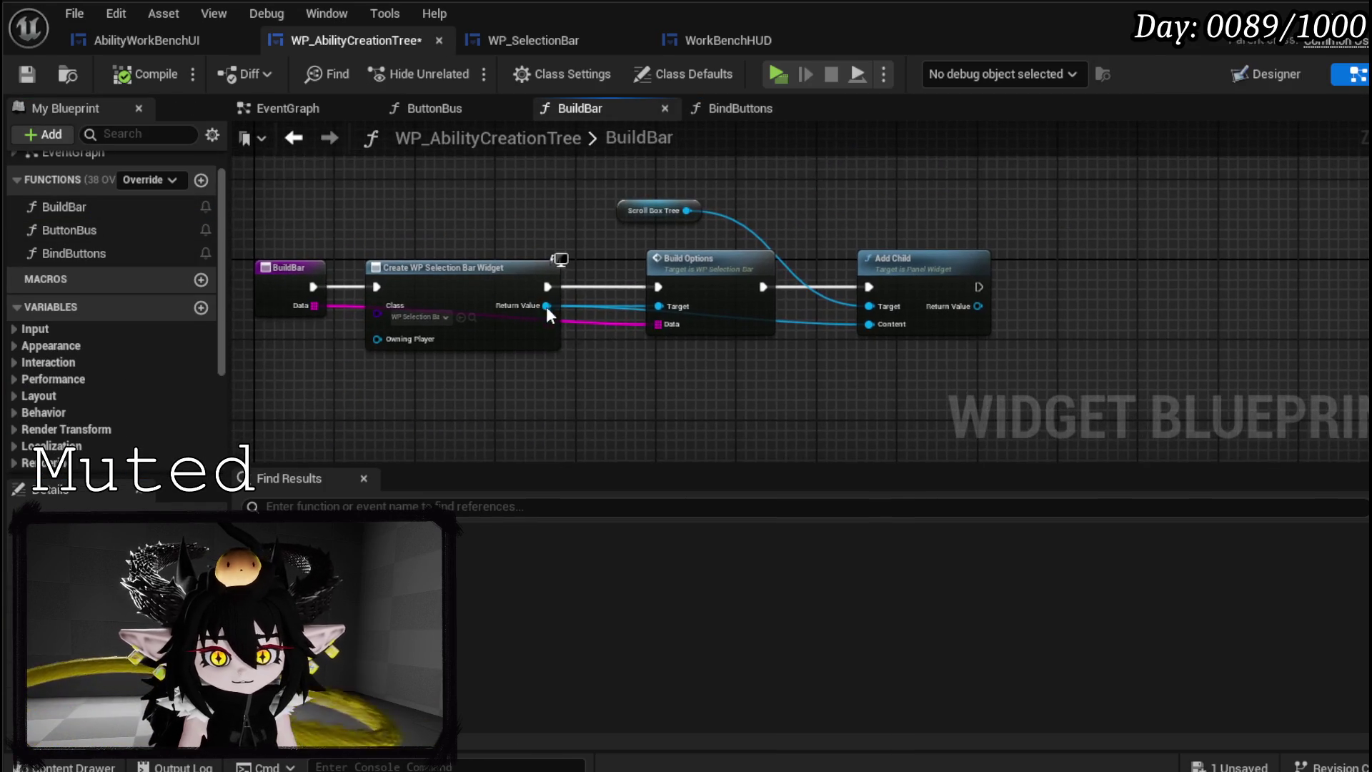
{"action": "left_click", "coordinate": [500, 43]}
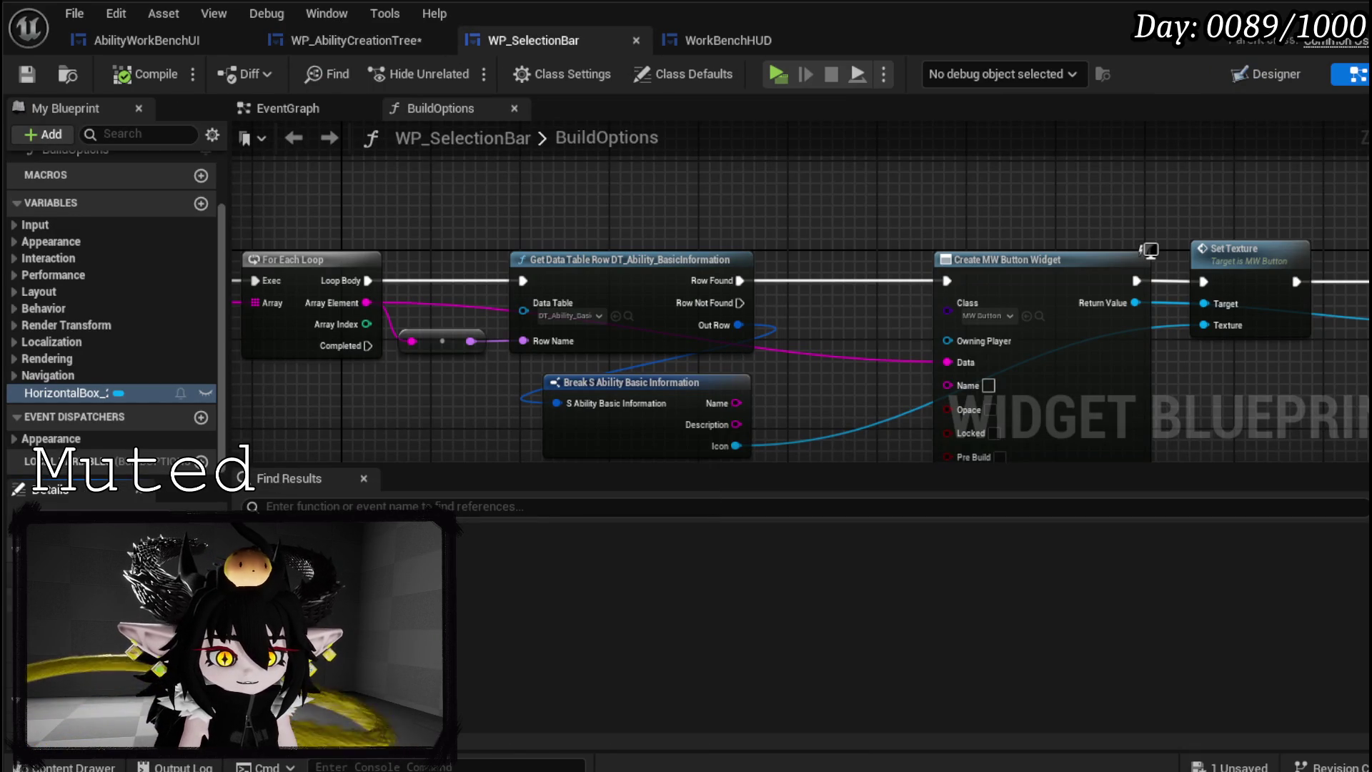
- Add an OnPressButton event dispatcher with a String input, compile and save, then open WorkBenchHUD
{"action": "scroll", "coordinate": [136, 314], "scroll_direction": "up", "scroll_amount": 3}
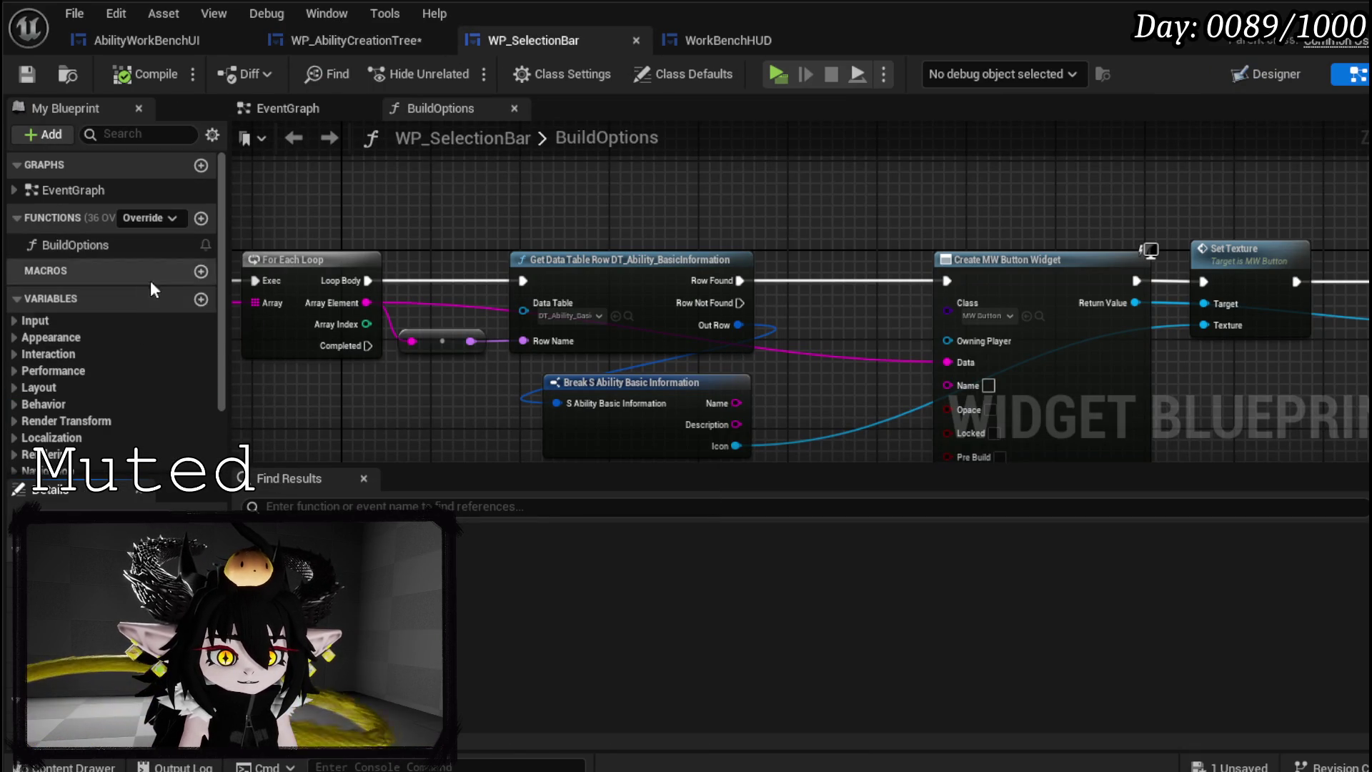
{"action": "scroll", "coordinate": [146, 350], "scroll_direction": "down", "scroll_amount": 3}
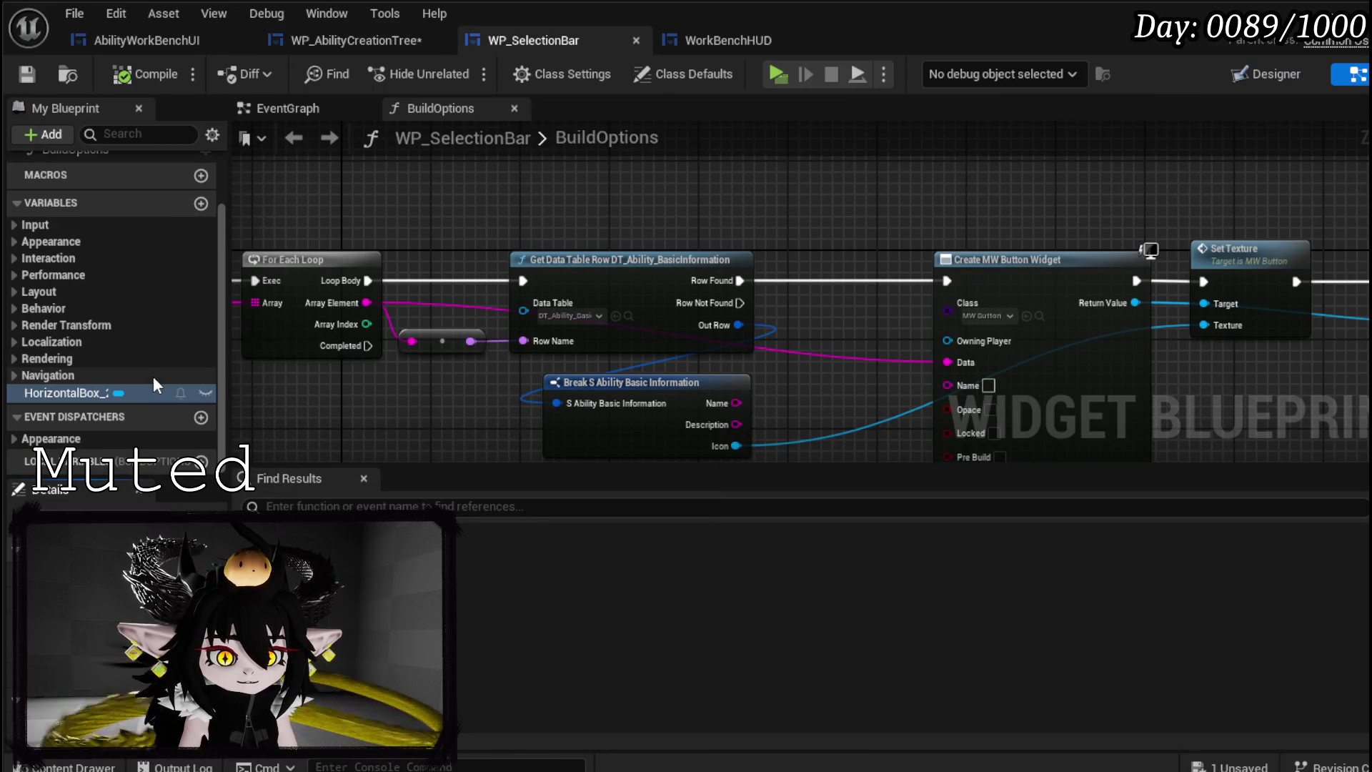
{"action": "left_click", "coordinate": [201, 417]}
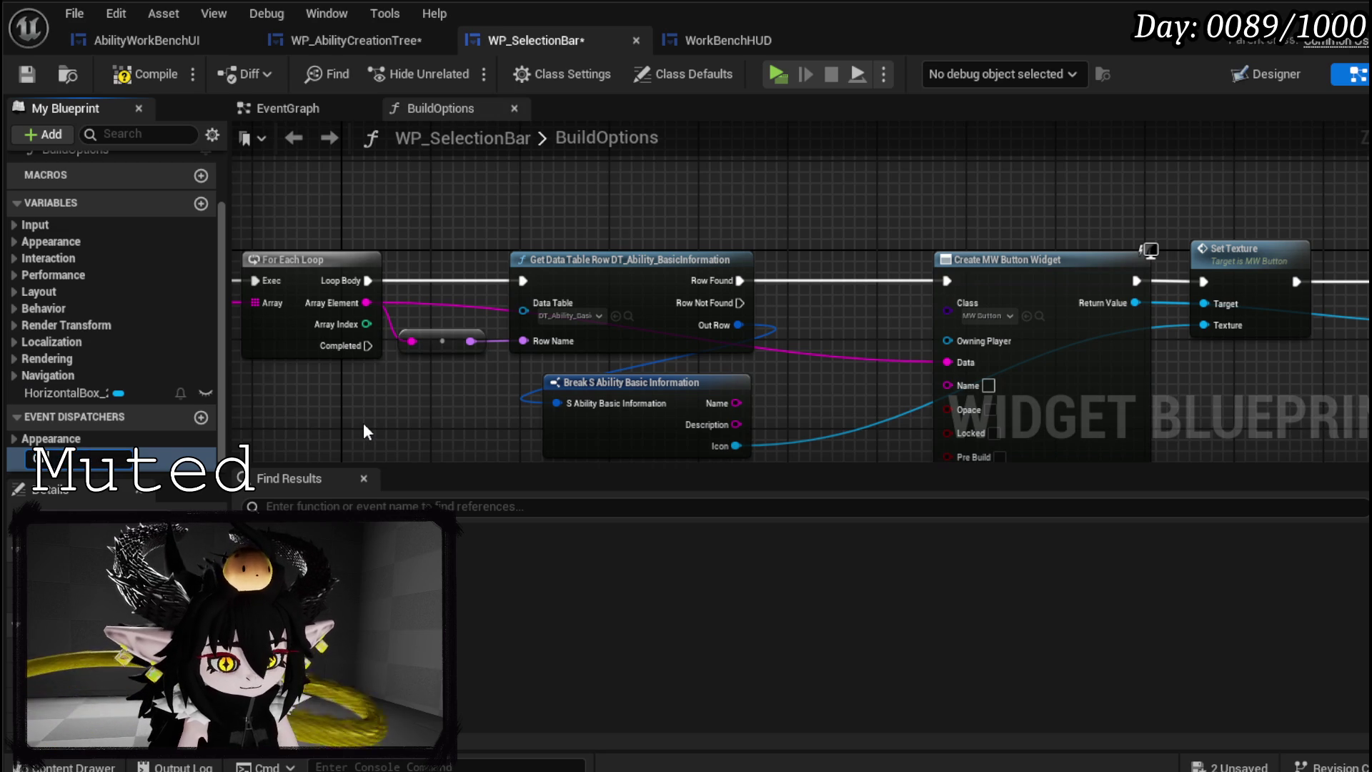
{"action": "type", "text": "on"}
{"action": "key", "text": "Return"}
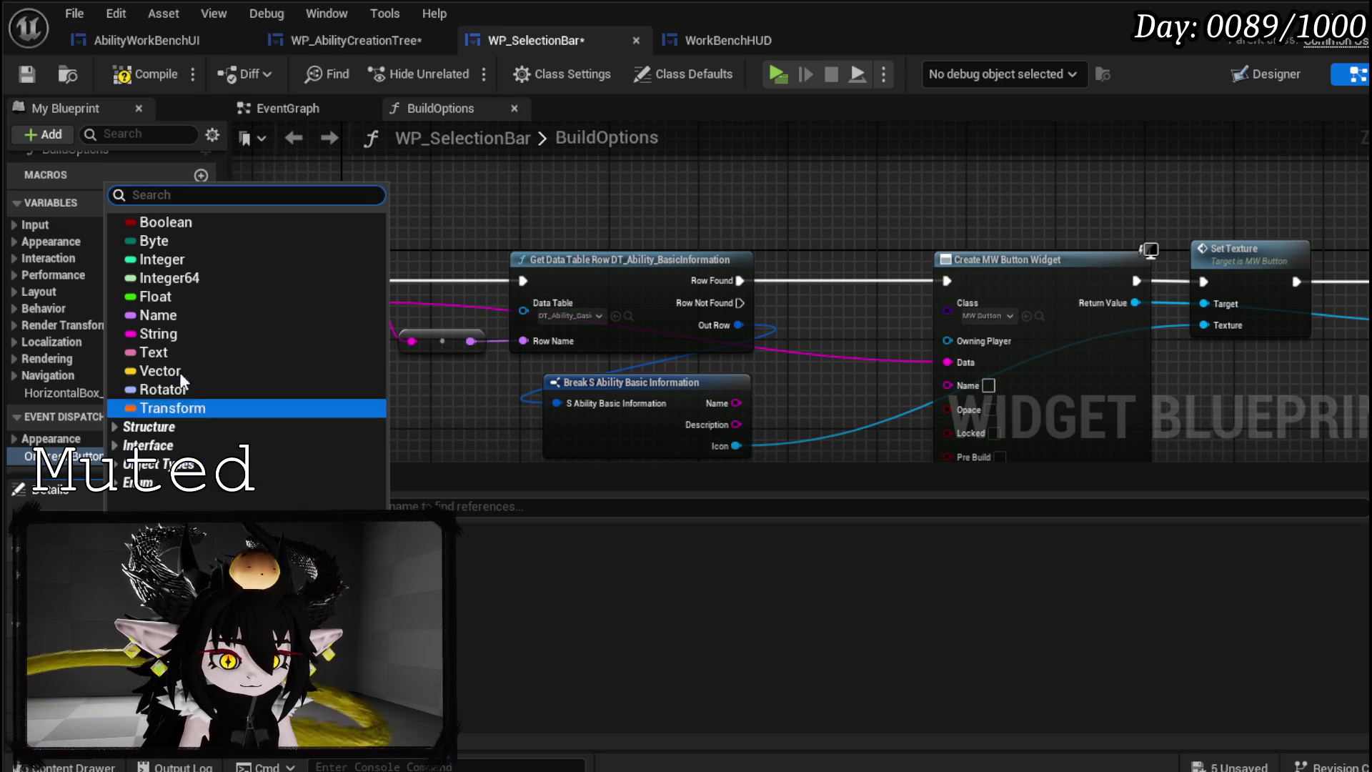
{"action": "left_click", "coordinate": [182, 337]}
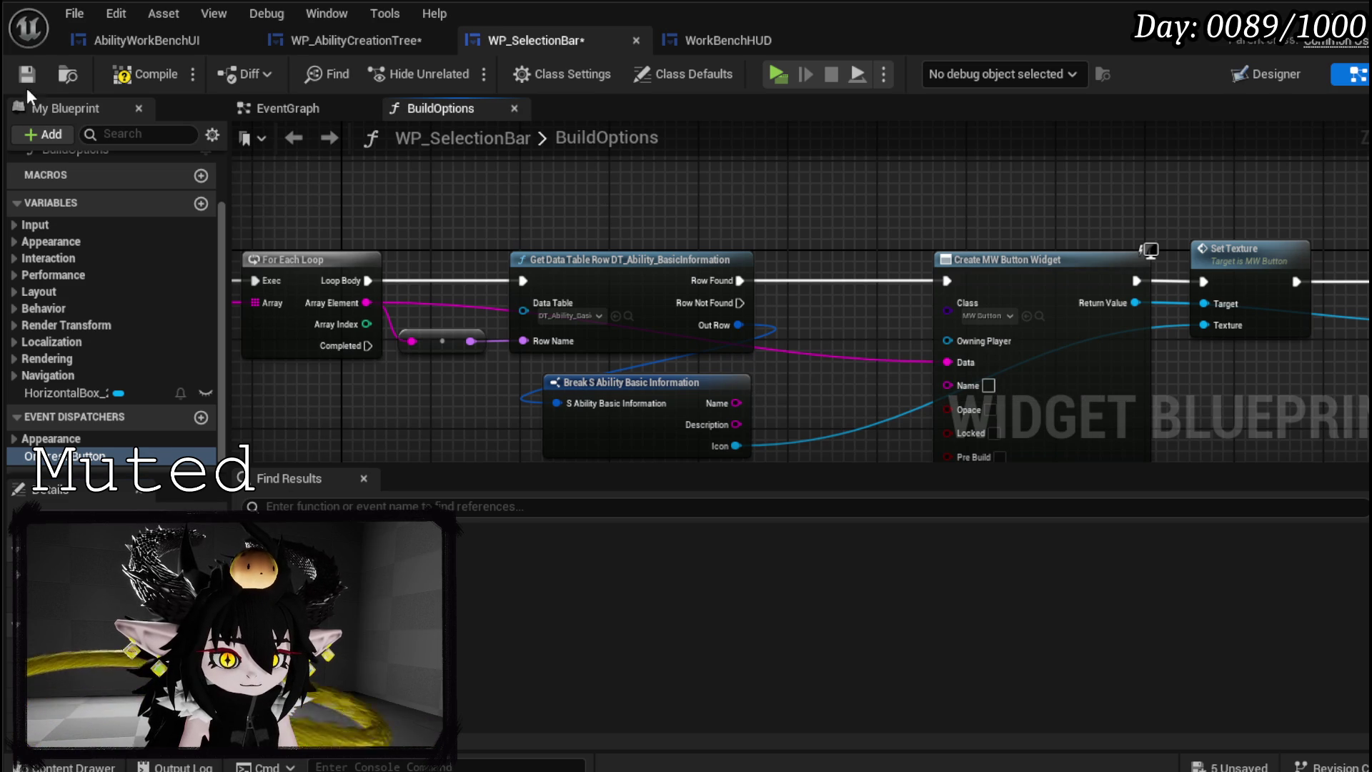
{"action": "left_click", "coordinate": [122, 80]}
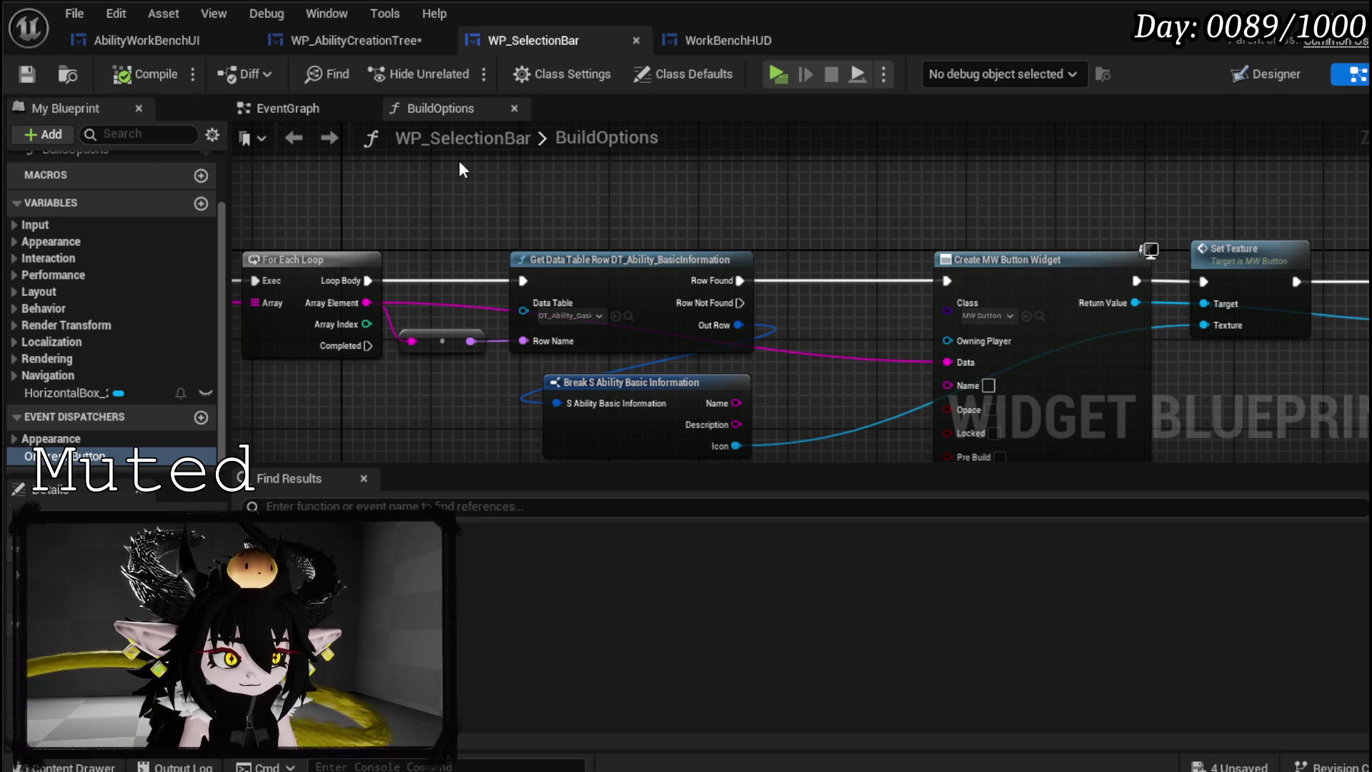
{"action": "left_click", "coordinate": [733, 31]}
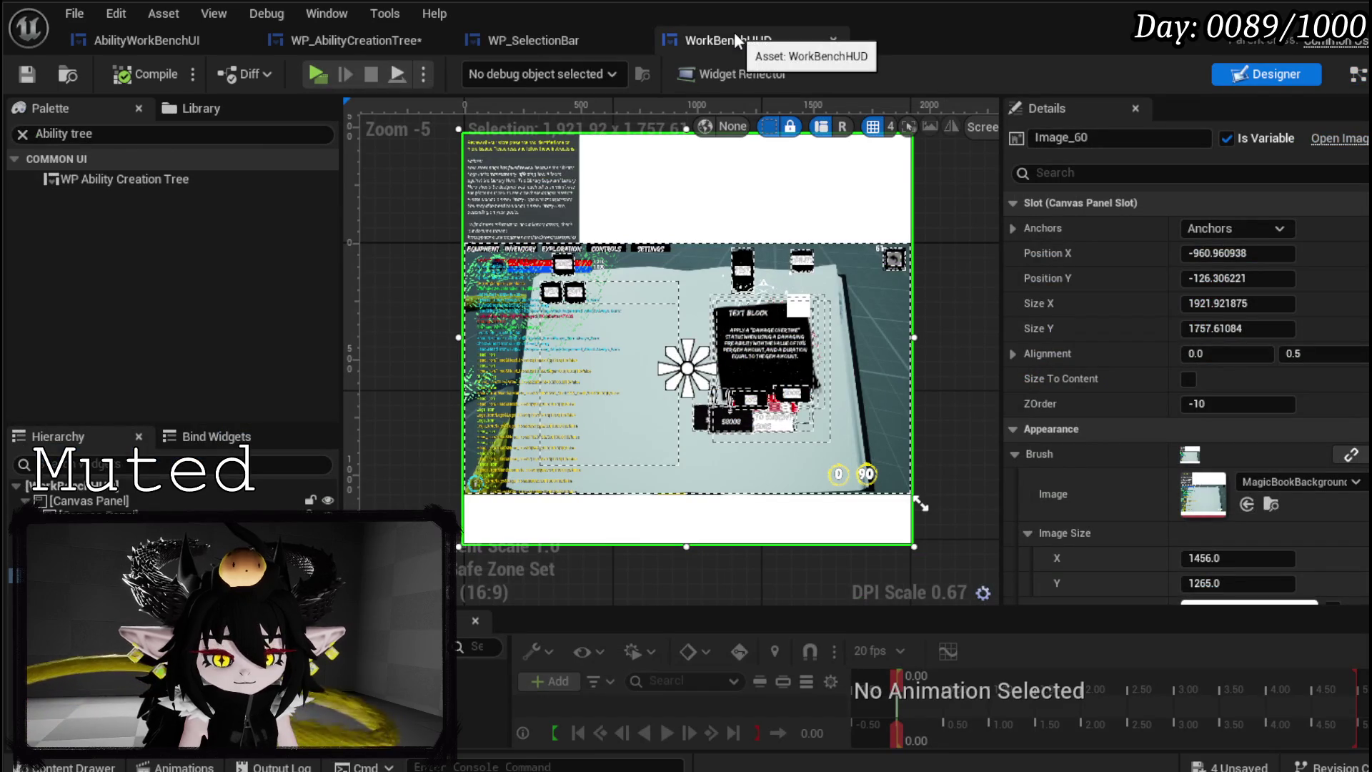
- In BuildBar, bind the new selection bar's On Press Button, wired between Build Options and Add Child
{"action": "left_click", "coordinate": [363, 40]}
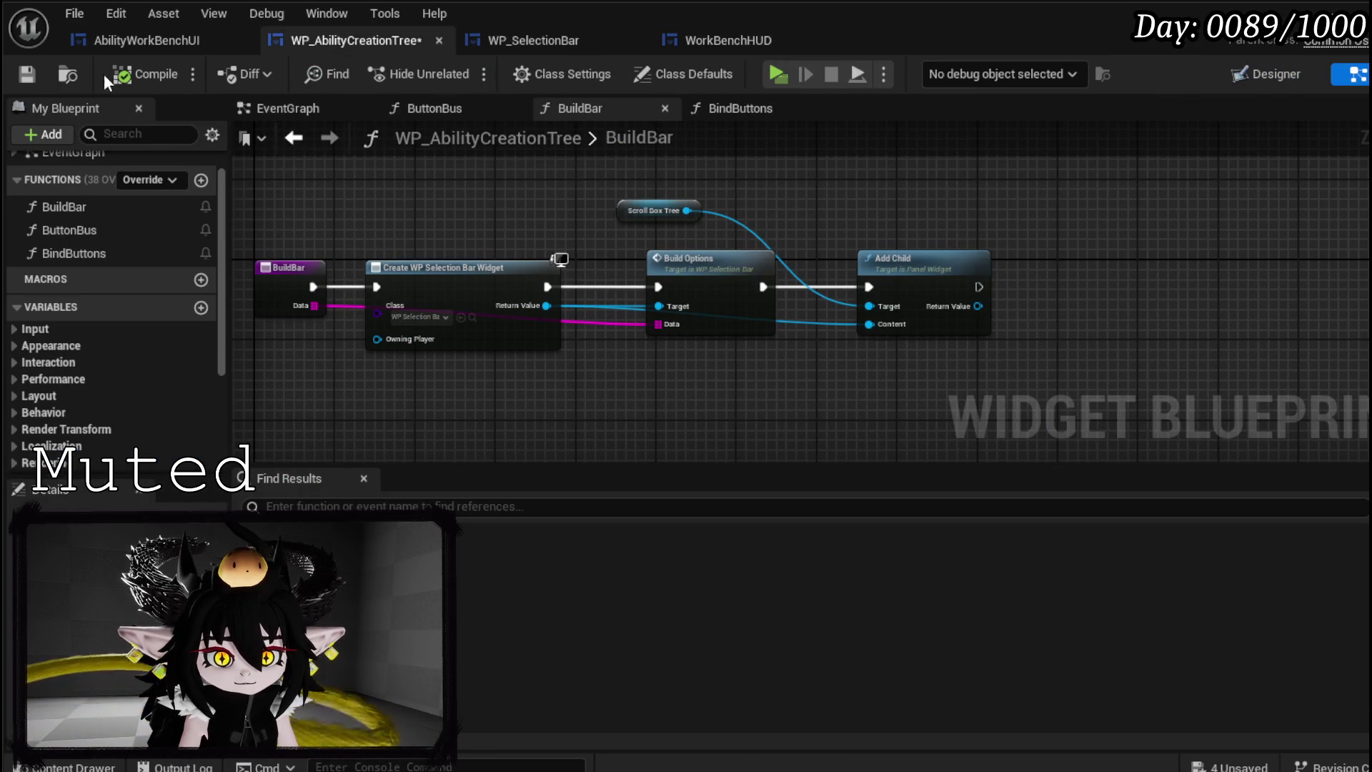
{"action": "left_click", "coordinate": [26, 74]}
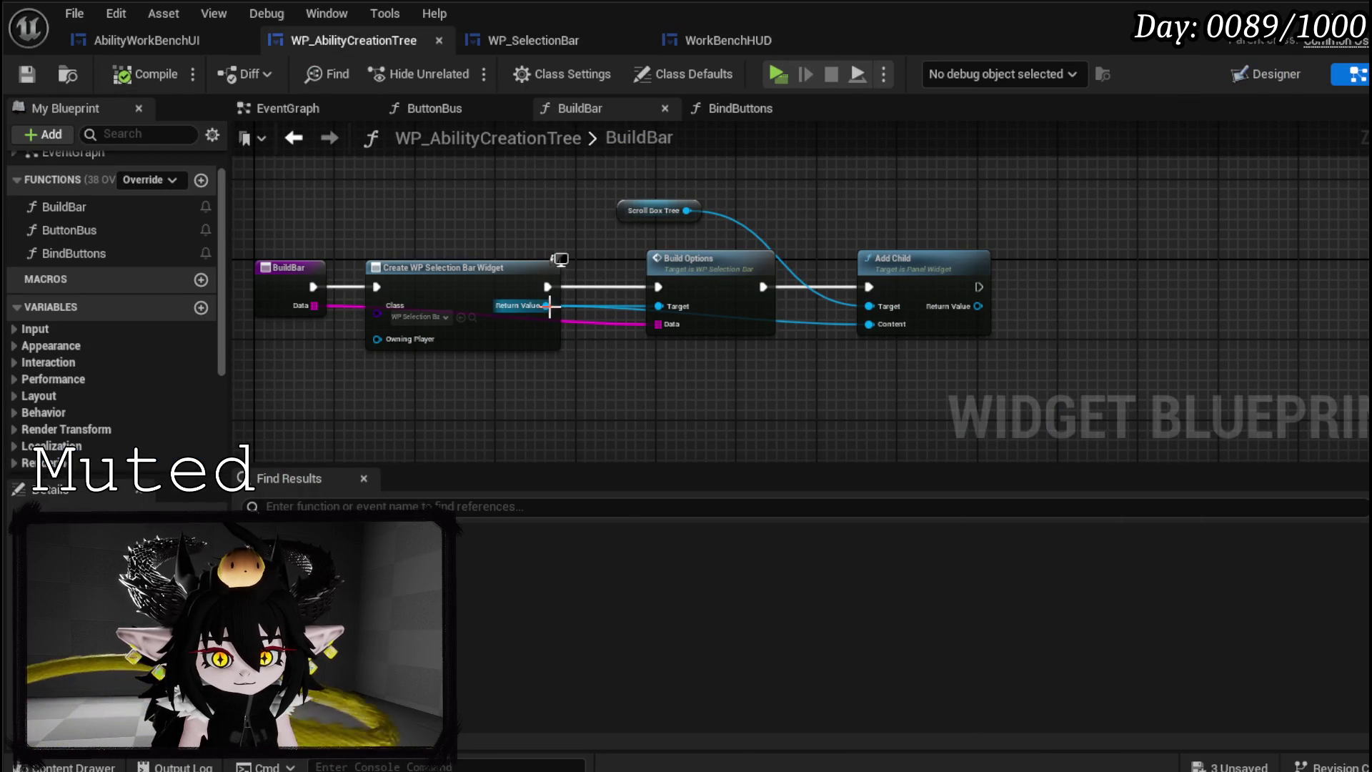
{"action": "left_click_drag", "start_coordinate": [548, 306], "coordinate": [620, 383]}
{"action": "type", "text": "Bind"}
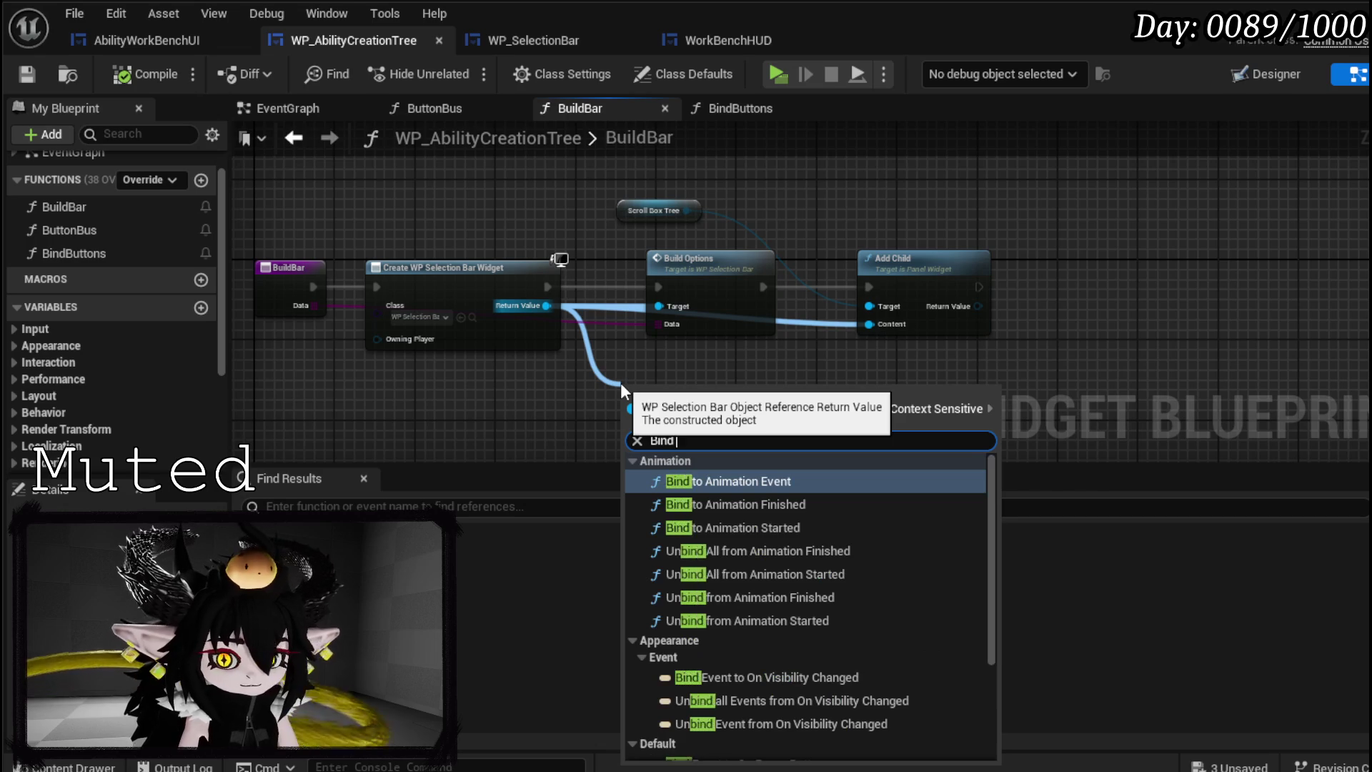
{"action": "type", "text": " on Pre"}
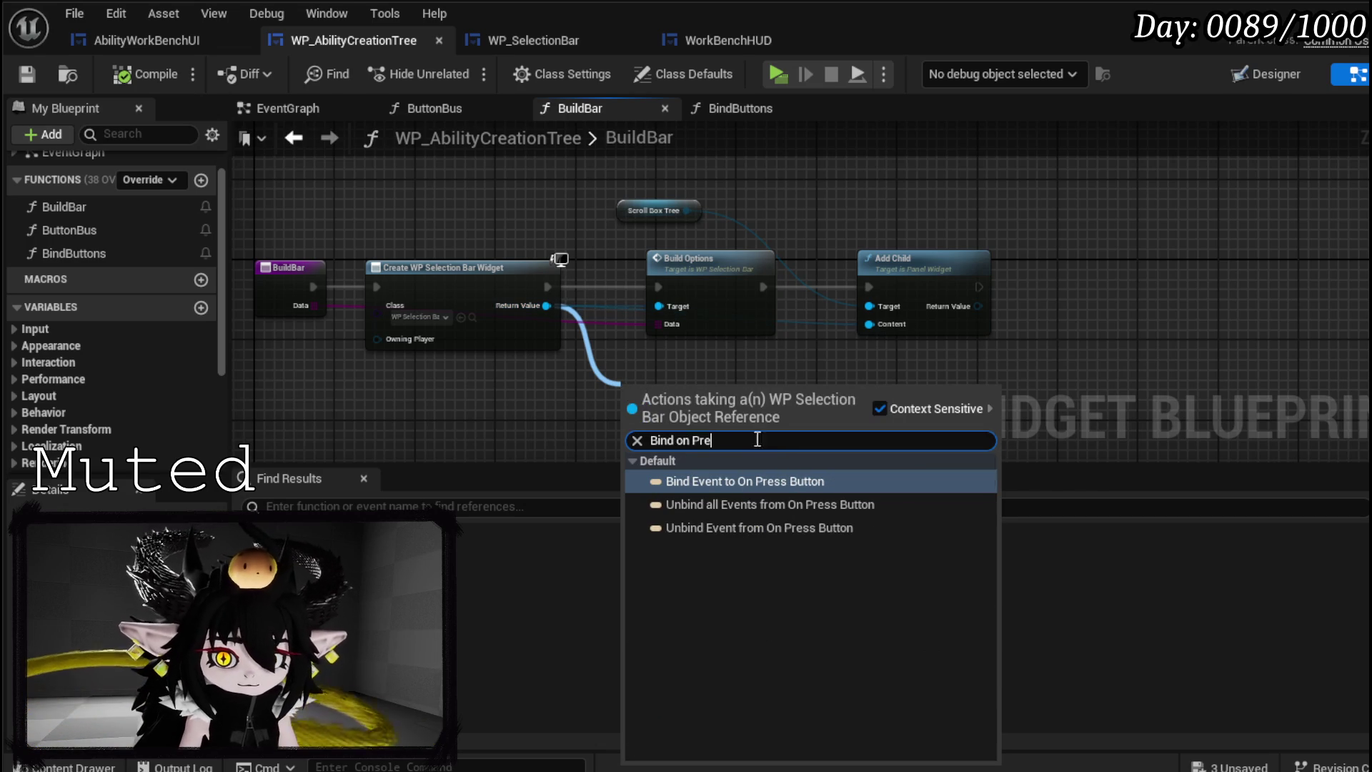
{"action": "left_click", "coordinate": [762, 481]}
{"action": "left_click_drag", "start_coordinate": [922, 275], "coordinate": [1056, 275]}
{"action": "mouse_move", "coordinate": [712, 388]}
{"action": "left_mouse_down"}
{"action": "mouse_move", "coordinate": [867, 333]}
{"action": "mouse_move", "coordinate": [875, 285]}
{"action": "left_mouse_up"}
{"action": "mouse_move", "coordinate": [762, 287]}
{"action": "left_mouse_down"}
{"action": "mouse_move", "coordinate": [786, 307]}
{"action": "mouse_move", "coordinate": [833, 287]}
{"action": "left_mouse_up"}
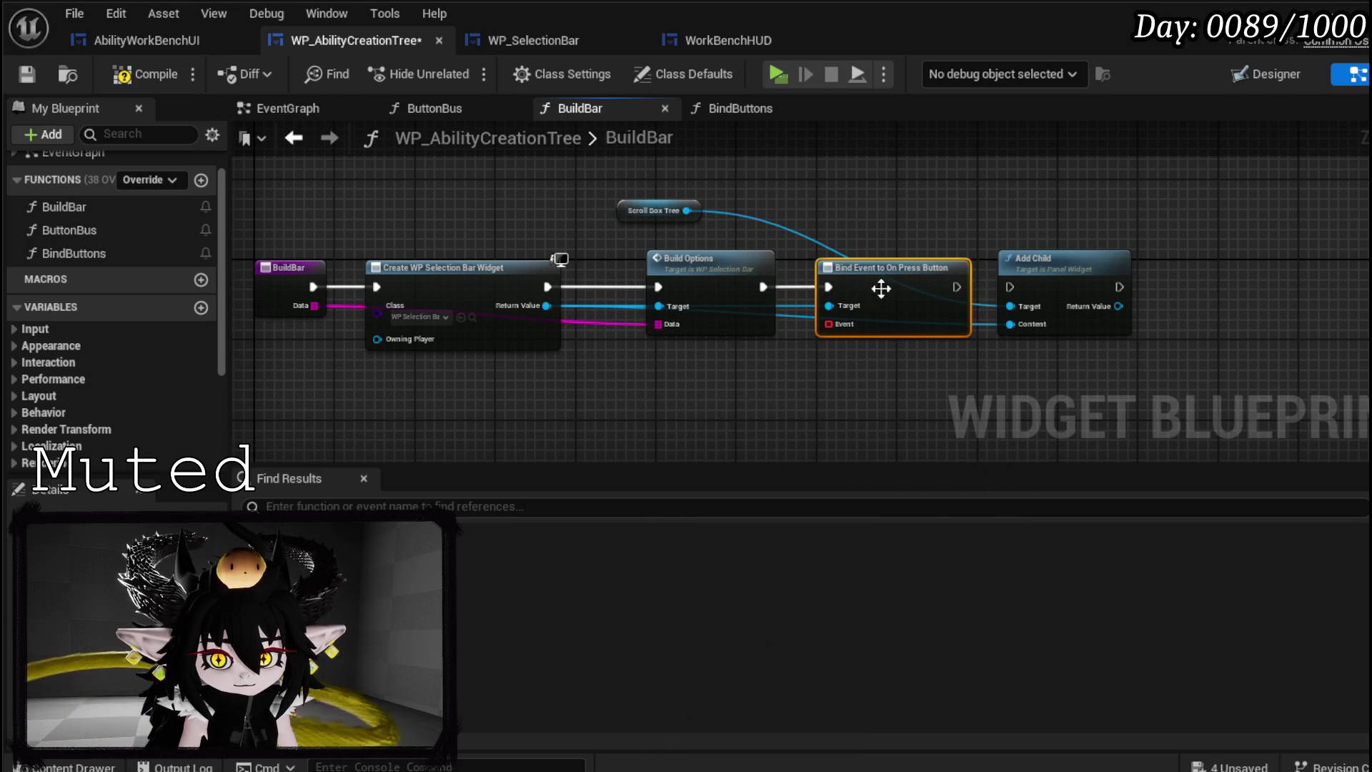
{"action": "left_click_drag", "start_coordinate": [955, 285], "coordinate": [1010, 285]}
- Give the binding a Create Event set to ButtonBus, then compile and save WP_AbilityCreationTree
{"action": "left_click_drag", "start_coordinate": [831, 327], "coordinate": [826, 372]}
{"action": "type", "text": "Cera"}
{"action": "key", "text": "BackSpace"}
{"action": "type", "text": "rea"}
{"action": "key", "text": "Return"}
{"action": "scroll", "coordinate": [864, 408], "scroll_direction": "up", "scroll_amount": 2}
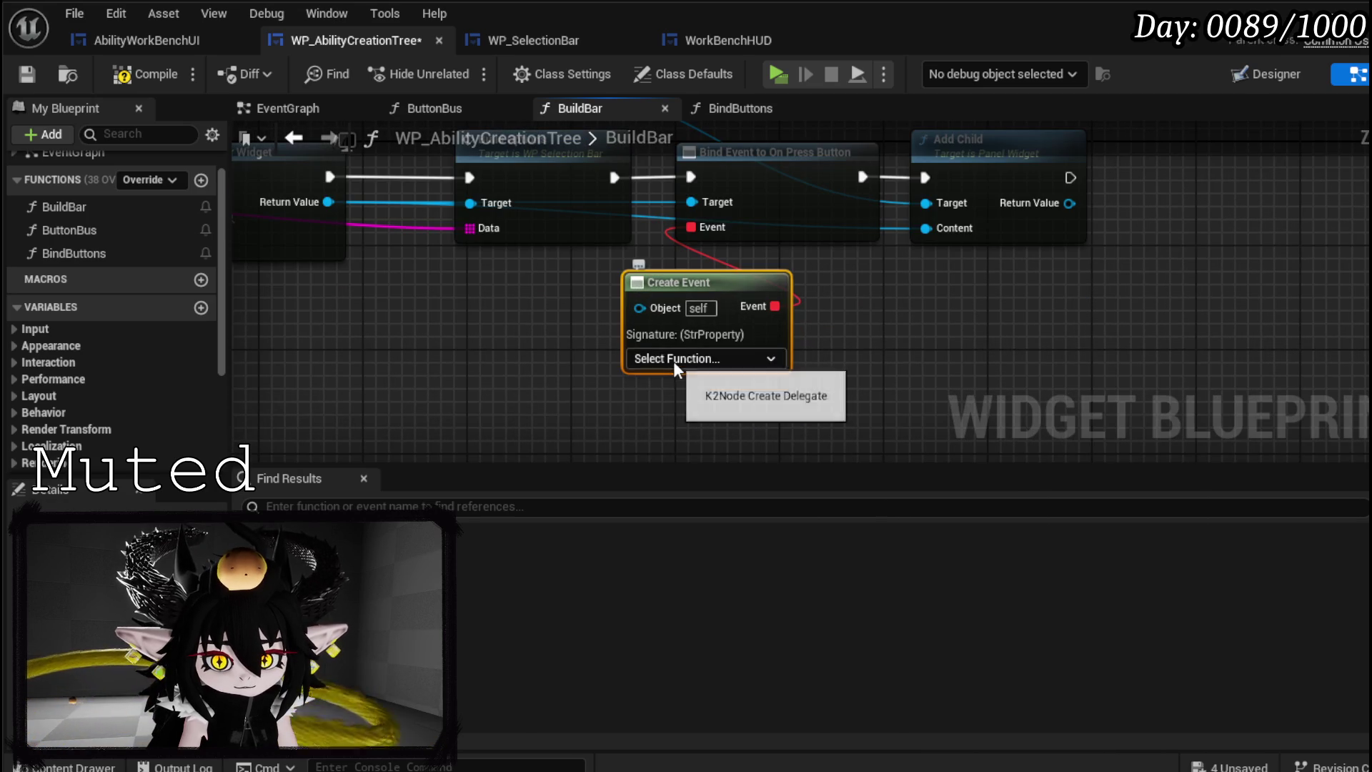
{"action": "left_click", "coordinate": [670, 360]}
{"action": "left_click", "coordinate": [668, 461]}
{"action": "left_click", "coordinate": [478, 341]}
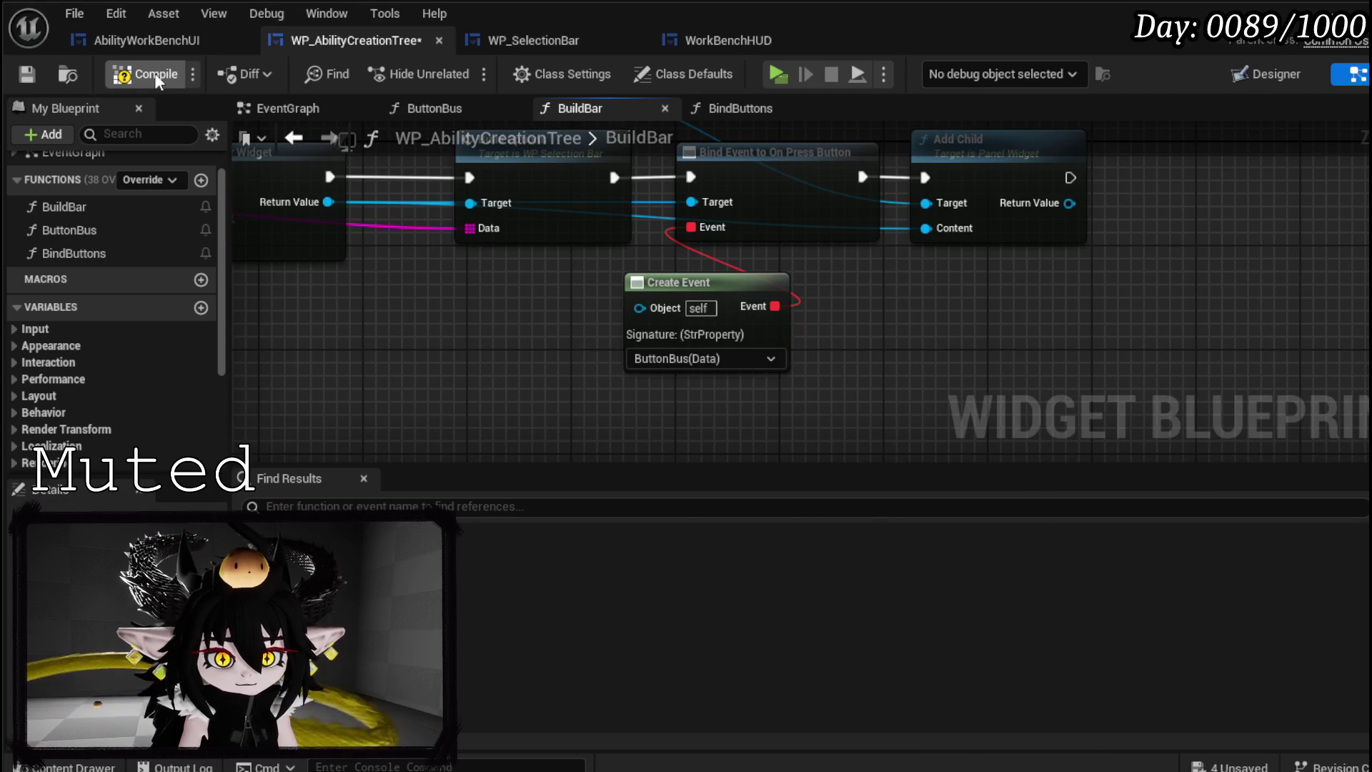
{"action": "left_click", "coordinate": [27, 74]}
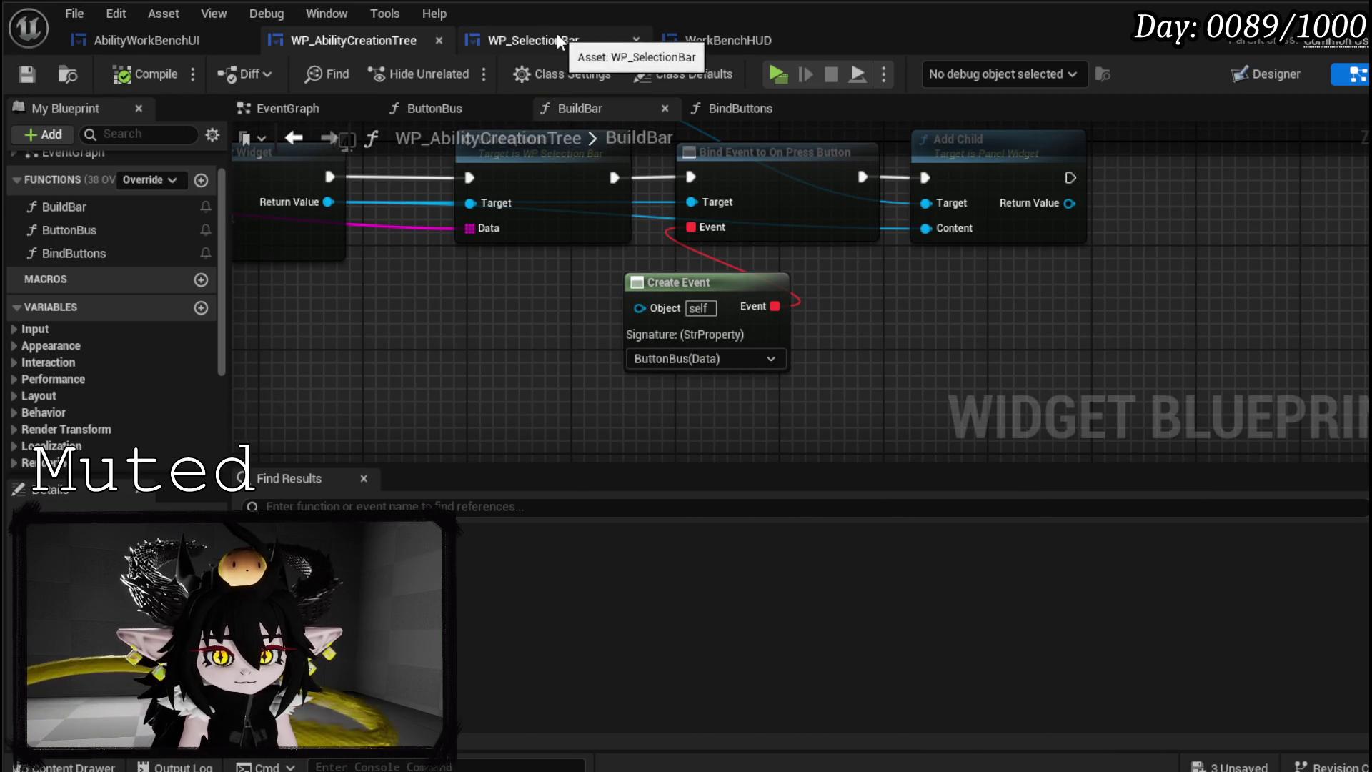
{"action": "left_click", "coordinate": [533, 40]}
- Bind the MW Button's On Pressed event, chained into execution before Set Texture
{"action": "mouse_move", "coordinate": [783, 339]}
{"action": "left_mouse_down"}
{"action": "mouse_move", "coordinate": [523, 269]}
{"action": "mouse_move", "coordinate": [802, 278]}
{"action": "mouse_move", "coordinate": [173, 249]}
{"action": "mouse_move", "coordinate": [872, 271]}
{"action": "mouse_move", "coordinate": [185, 264]}
{"action": "left_mouse_up"}
{"action": "left_click_drag", "start_coordinate": [429, 202], "coordinate": [281, 200]}
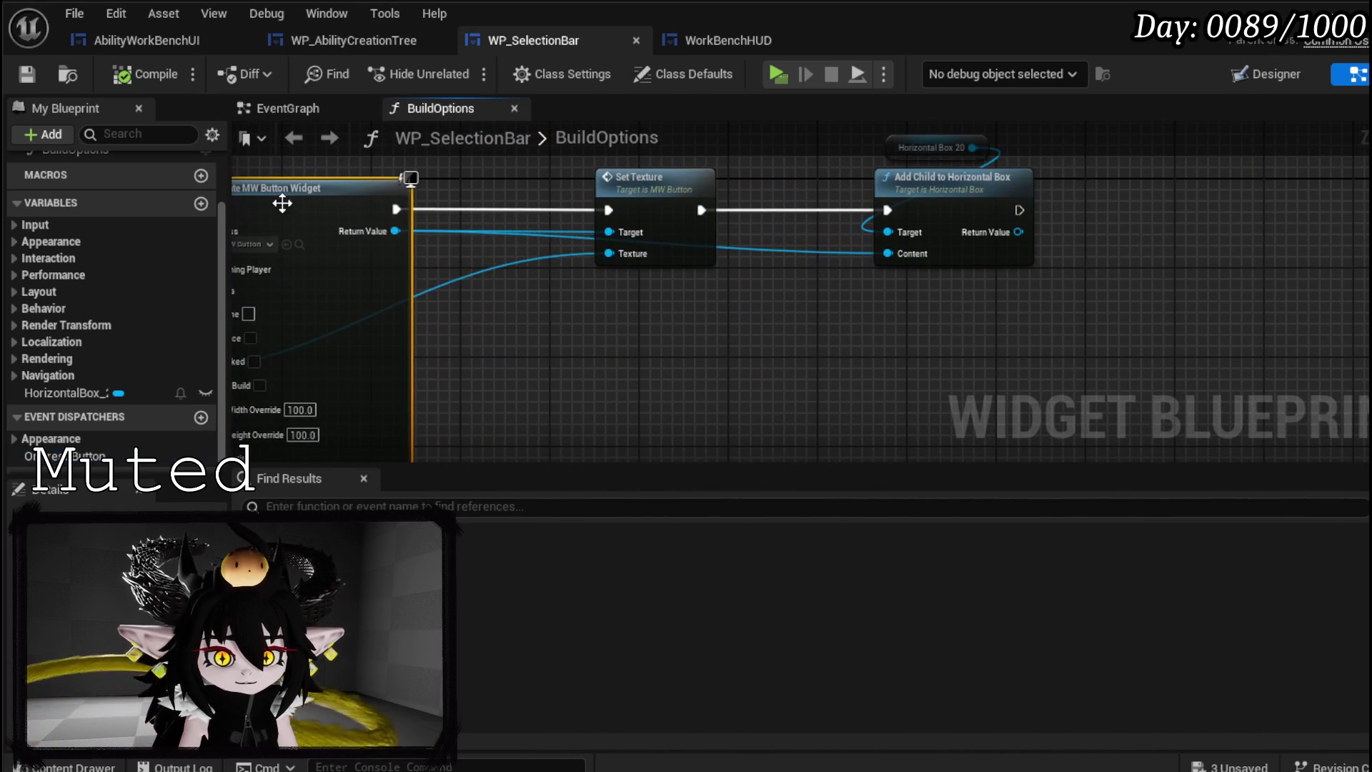
{"action": "left_click_drag", "start_coordinate": [395, 231], "coordinate": [522, 326]}
{"action": "type", "text": "Bi"}
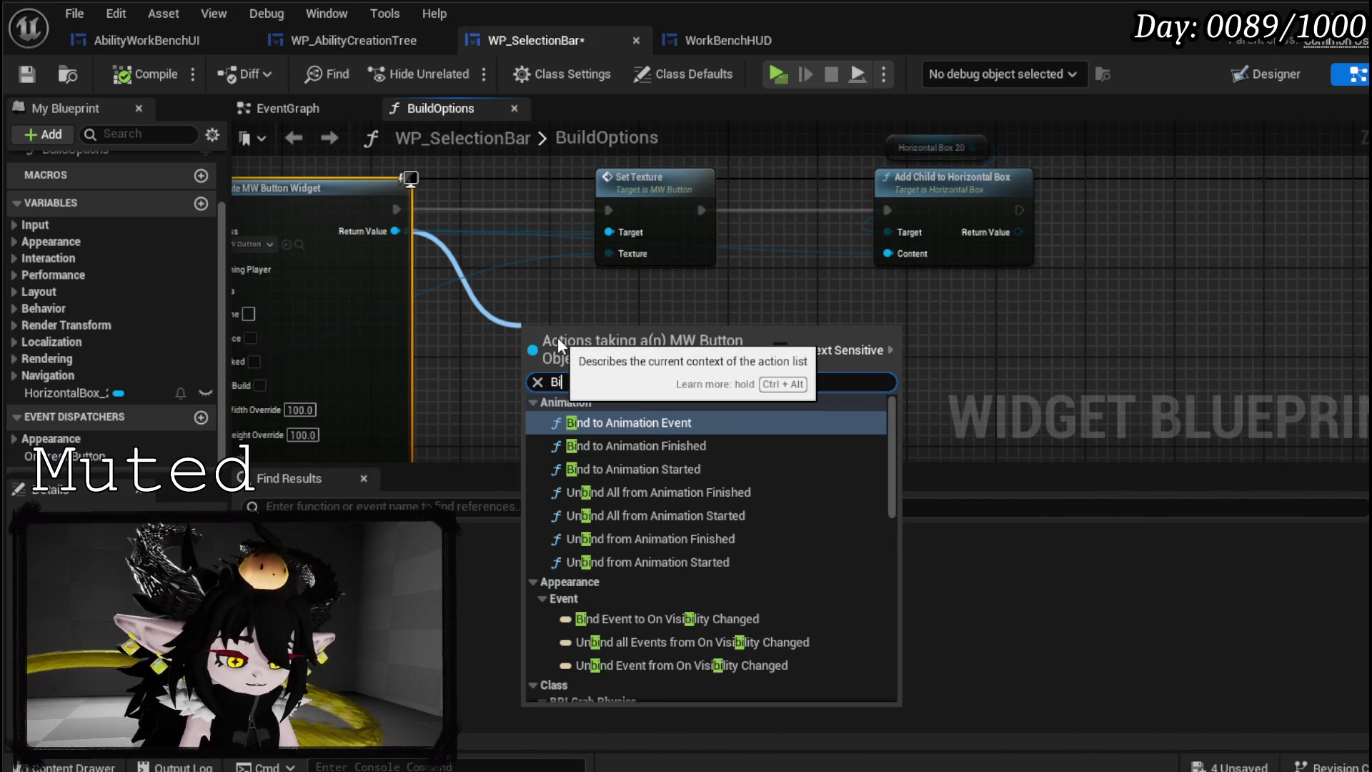
{"action": "type", "text": "nd on press"}
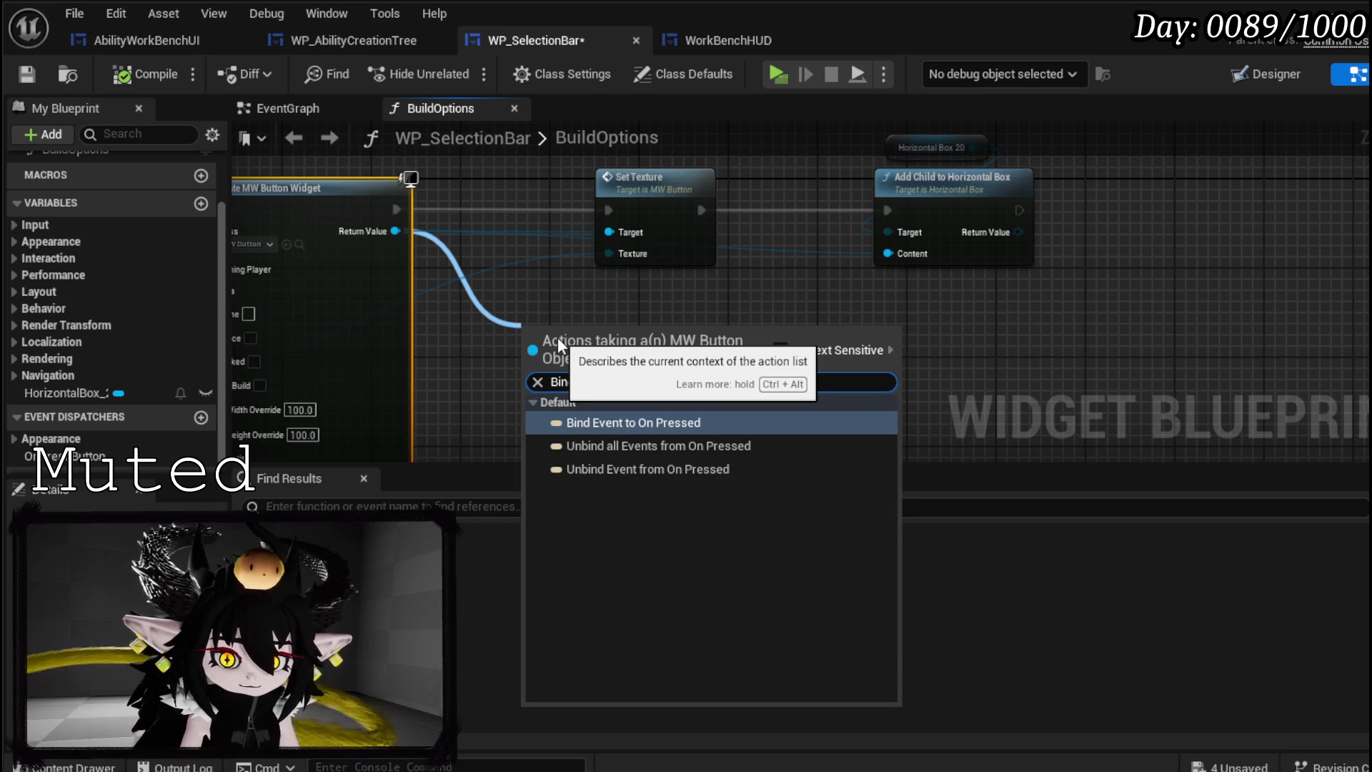
{"action": "left_click", "coordinate": [660, 421]}
{"action": "mouse_move", "coordinate": [1050, 293]}
{"action": "left_mouse_down"}
{"action": "mouse_move", "coordinate": [680, 186]}
{"action": "mouse_move", "coordinate": [886, 243]}
{"action": "left_mouse_up"}
{"action": "left_click_drag", "start_coordinate": [629, 243], "coordinate": [852, 243]}
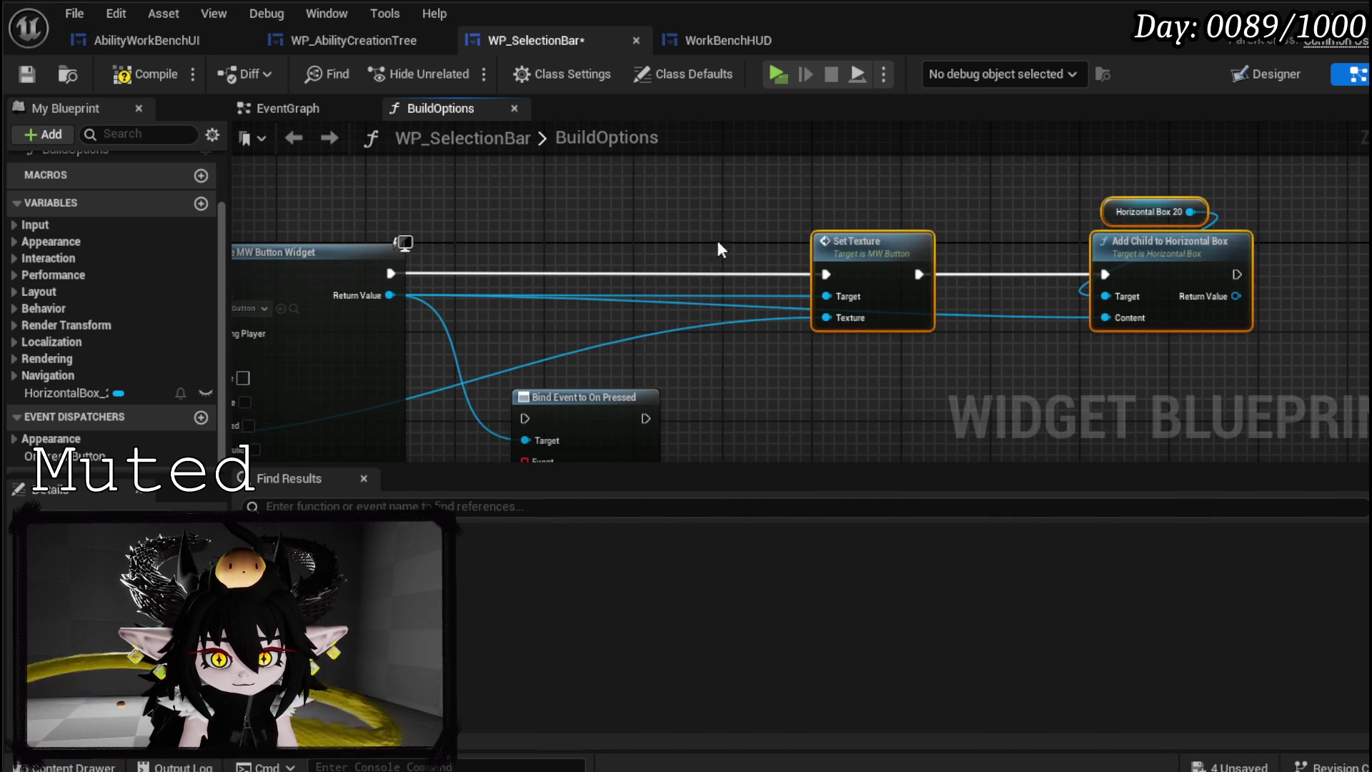
{"action": "left_click_drag", "start_coordinate": [580, 417], "coordinate": [536, 272]}
{"action": "left_click_drag", "start_coordinate": [390, 274], "coordinate": [481, 274]}
{"action": "mouse_move", "coordinate": [602, 273]}
{"action": "left_mouse_down"}
{"action": "mouse_move", "coordinate": [850, 273]}
{"action": "mouse_move", "coordinate": [1010, 252]}
{"action": "mouse_move", "coordinate": [1049, 264]}
{"action": "mouse_move", "coordinate": [1031, 260]}
{"action": "left_mouse_up"}
{"action": "left_click", "coordinate": [820, 374]}
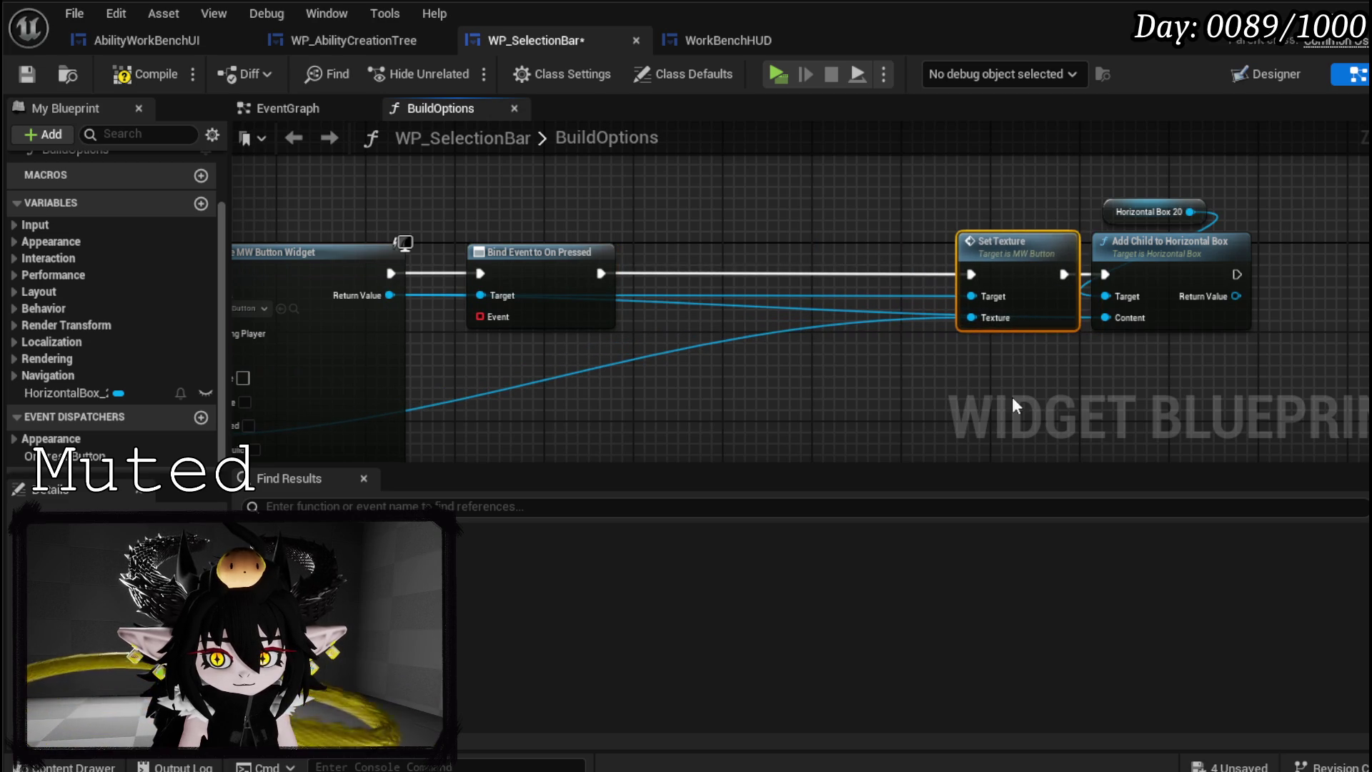
{"action": "left_click_drag", "start_coordinate": [1068, 405], "coordinate": [1241, 223]}
{"action": "left_click_drag", "start_coordinate": [1023, 250], "coordinate": [1111, 250]}
- Add On Hover and On Unhover binds, chained after On Pressed and before Set Texture
{"action": "mouse_move", "coordinate": [373, 294]}
{"action": "left_mouse_down"}
{"action": "mouse_move", "coordinate": [578, 368]}
{"action": "mouse_move", "coordinate": [597, 359]}
{"action": "left_mouse_up"}
{"action": "type", "text": "Bind "}
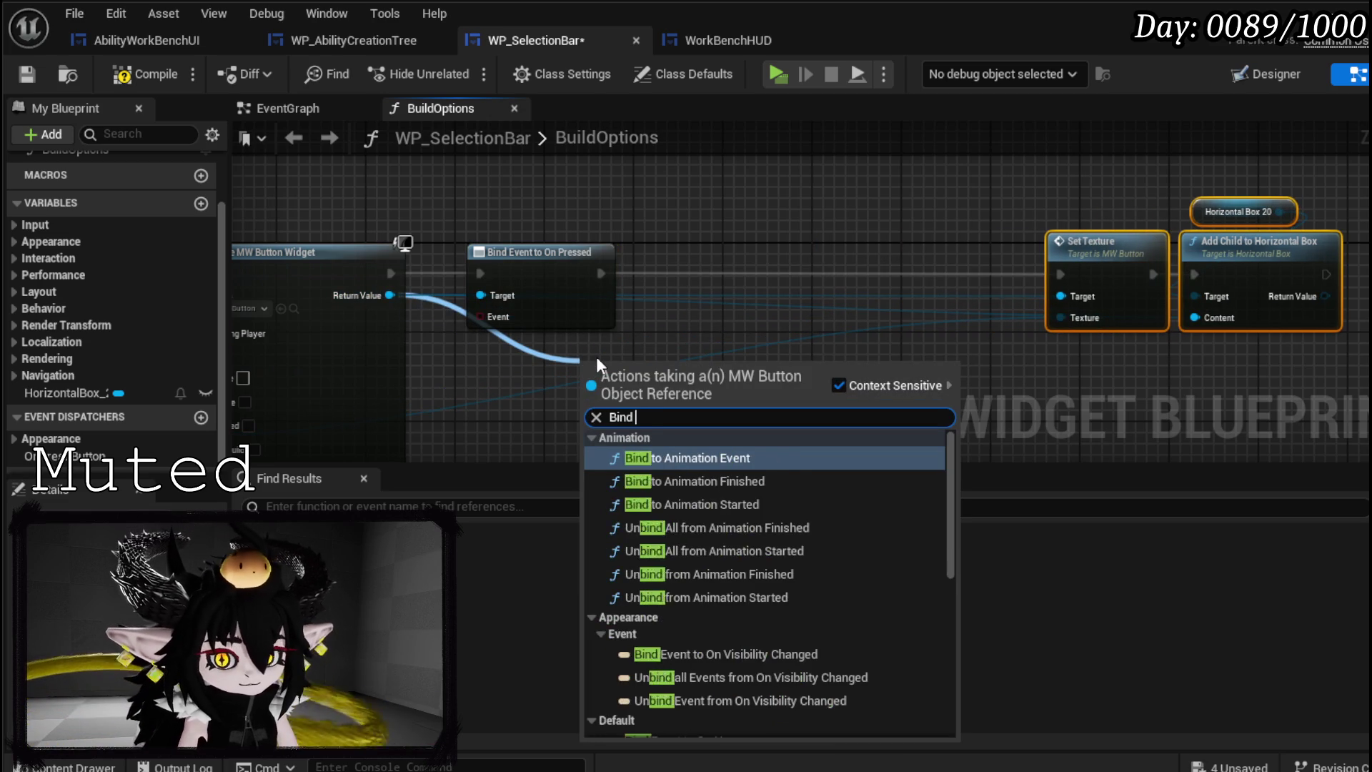
{"action": "type", "text": "onHover"}
{"action": "key", "text": "Return"}
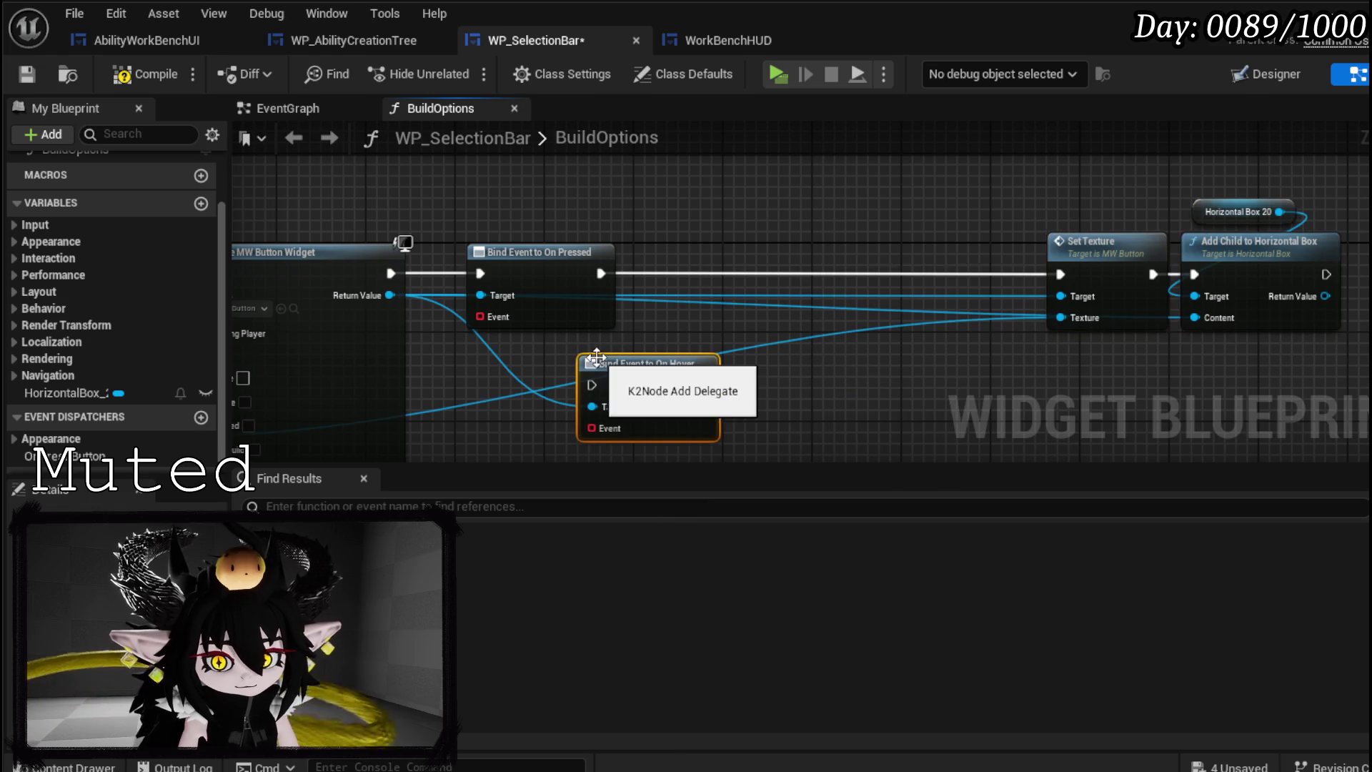
{"action": "left_click_drag", "start_coordinate": [637, 377], "coordinate": [749, 266]}
{"action": "left_click_drag", "start_coordinate": [362, 297], "coordinate": [480, 358]}
{"action": "type", "text": "Bind on Unho"}
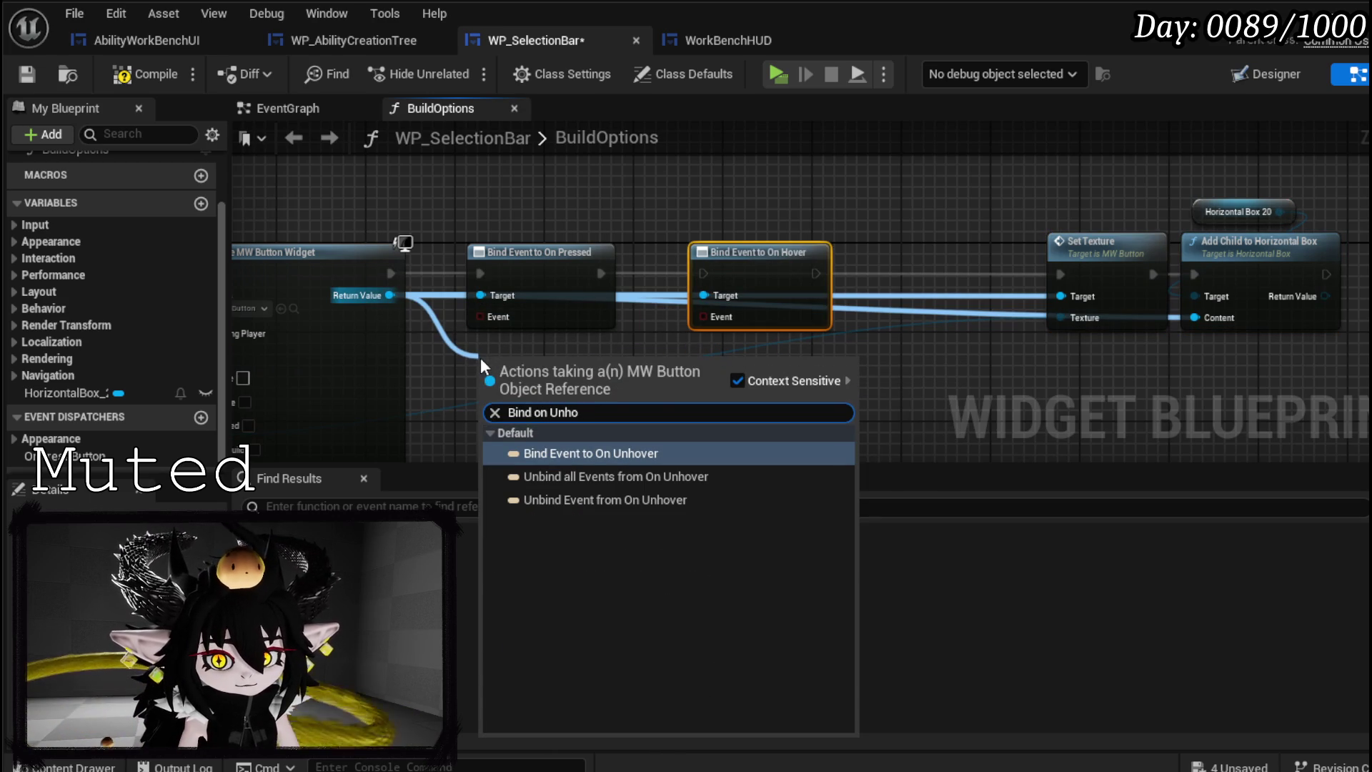
{"action": "left_click", "coordinate": [611, 455]}
{"action": "left_click_drag", "start_coordinate": [540, 386], "coordinate": [932, 272]}
{"action": "left_click_drag", "start_coordinate": [599, 274], "coordinate": [885, 273]}
{"action": "left_click_drag", "start_coordinate": [1005, 273], "coordinate": [1059, 274]}
- Attach a Create Event node to each of the three binds' Event pins and align them
{"action": "left_click_drag", "start_coordinate": [472, 215], "coordinate": [498, 279]}
{"action": "type", "text": "create"}
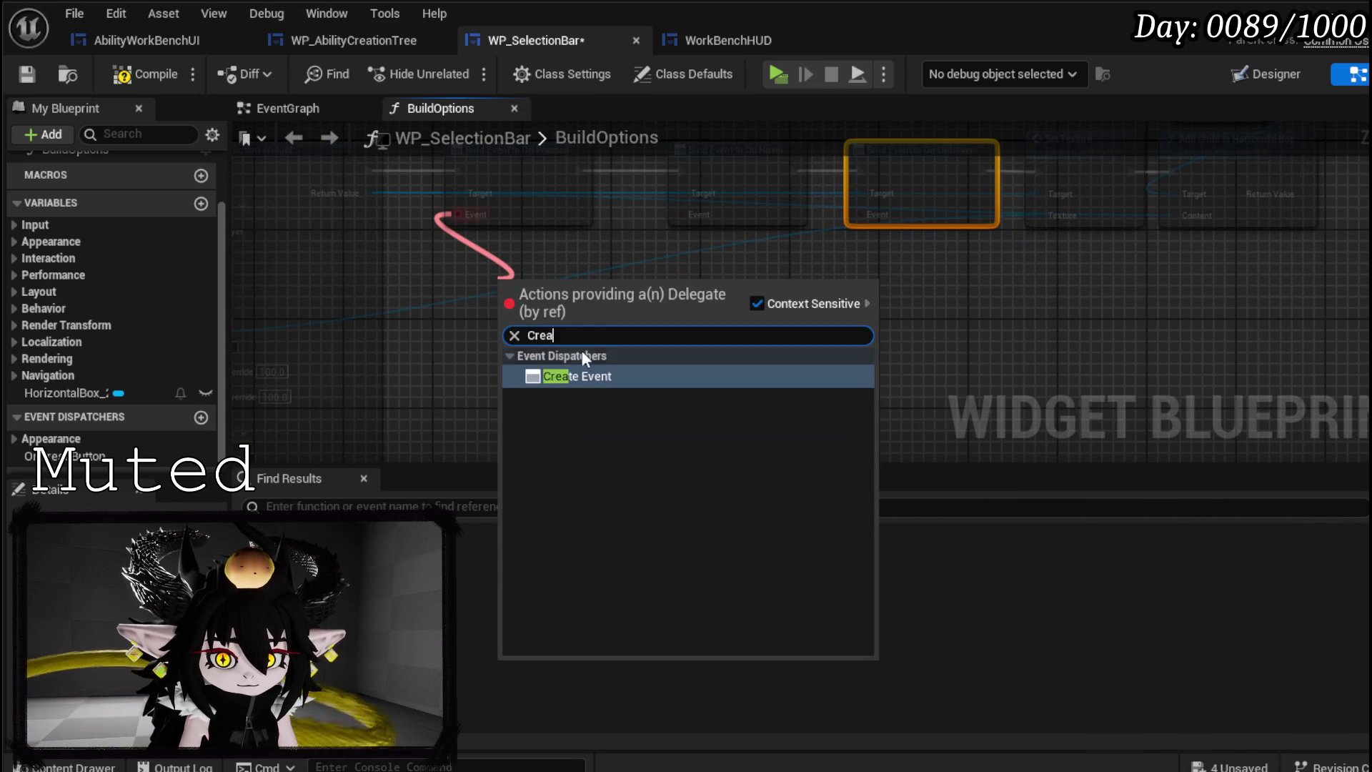
{"action": "left_click", "coordinate": [564, 374]}
{"action": "left_click_drag", "start_coordinate": [692, 215], "coordinate": [697, 296]}
{"action": "type", "text": "create"}
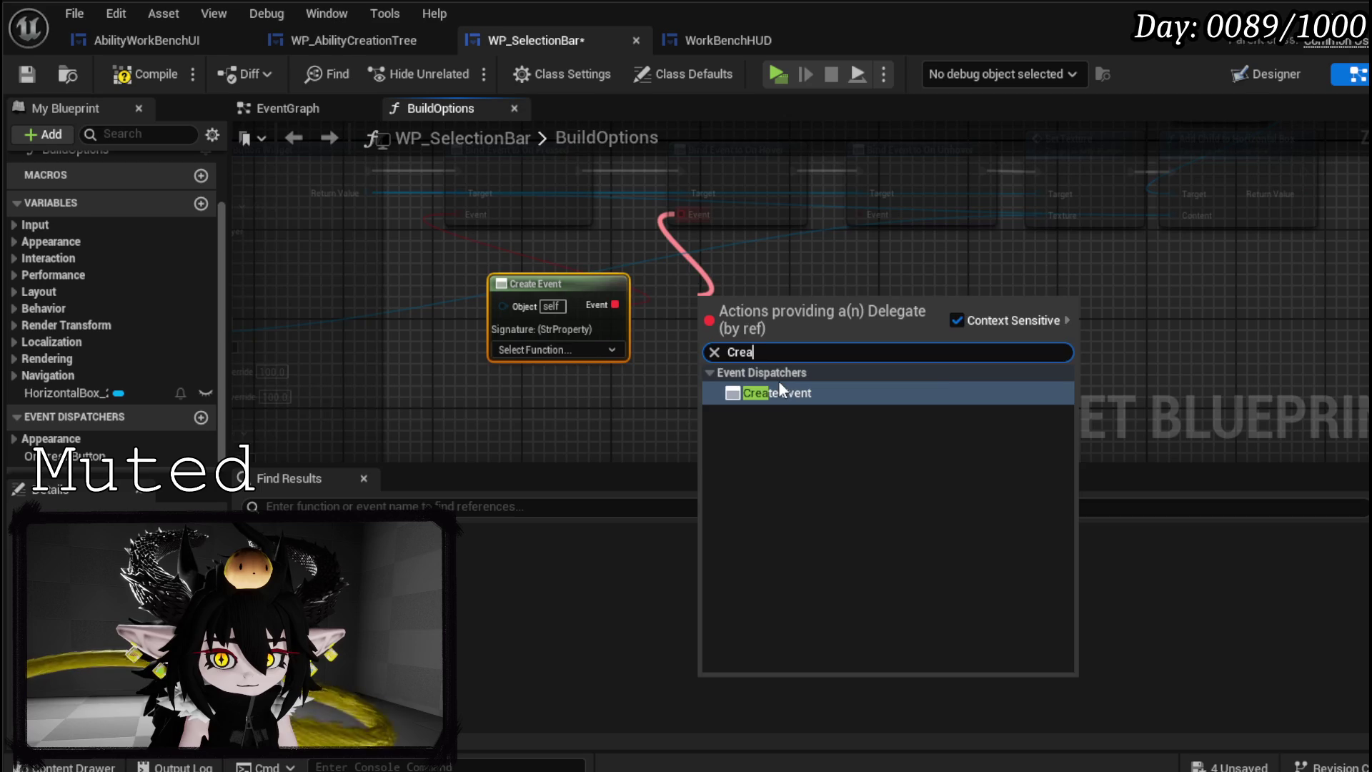
{"action": "left_click", "coordinate": [768, 392]}
{"action": "left_click_drag", "start_coordinate": [860, 212], "coordinate": [871, 303]}
{"action": "type", "text": "create"}
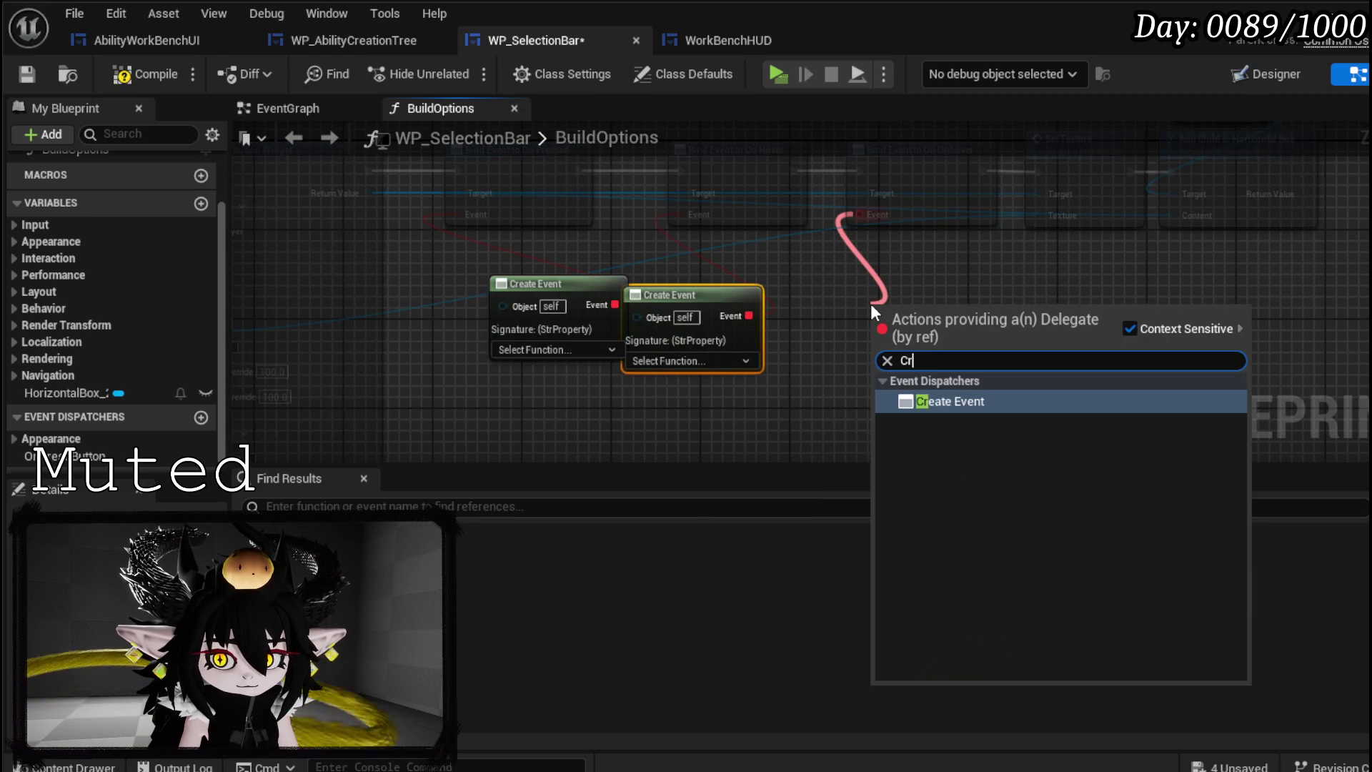
{"action": "left_click", "coordinate": [932, 402]}
{"action": "left_click_drag", "start_coordinate": [692, 307], "coordinate": [713, 296]}
{"action": "left_click_drag", "start_coordinate": [889, 307], "coordinate": [889, 296]}
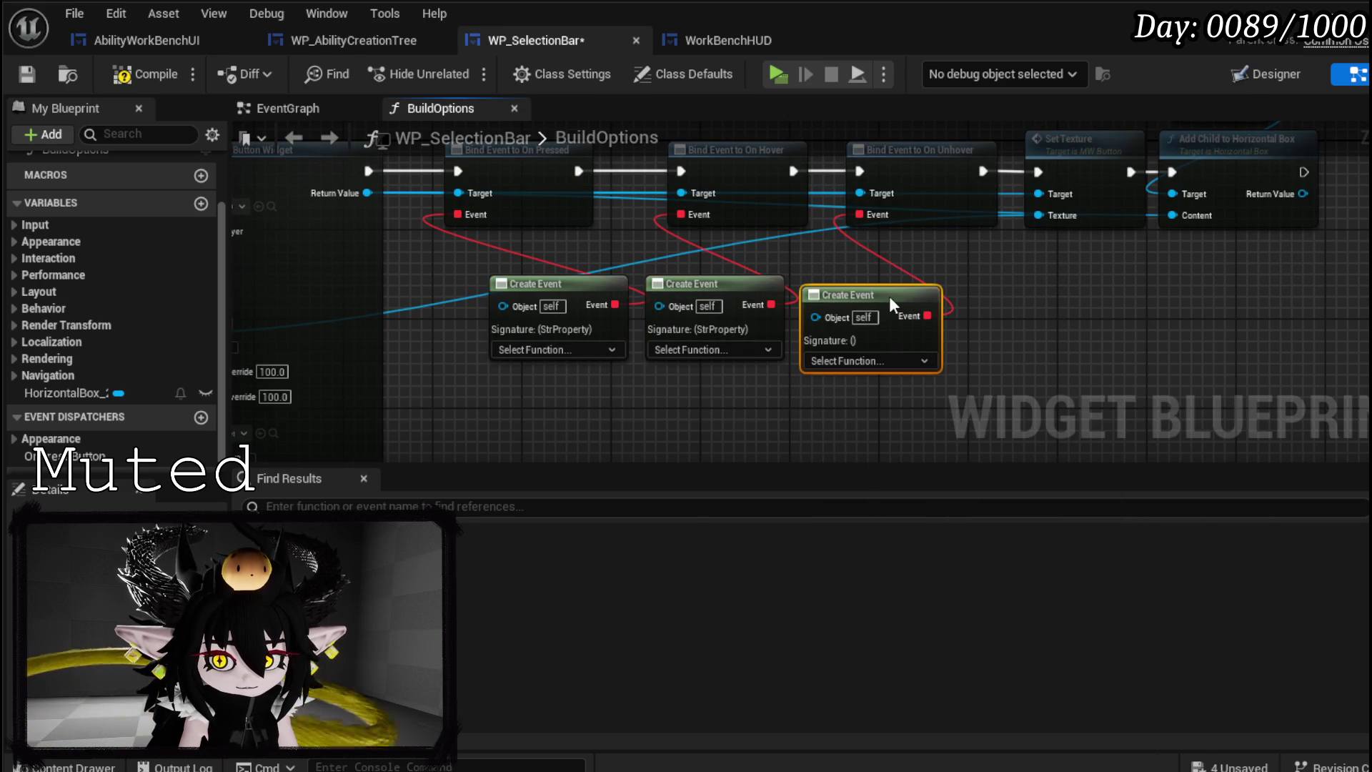
{"action": "left_click", "coordinate": [564, 350]}
- Generate a matching function named PressButton that calls OnPressButton, passing its Data input
{"action": "left_click", "coordinate": [568, 402]}
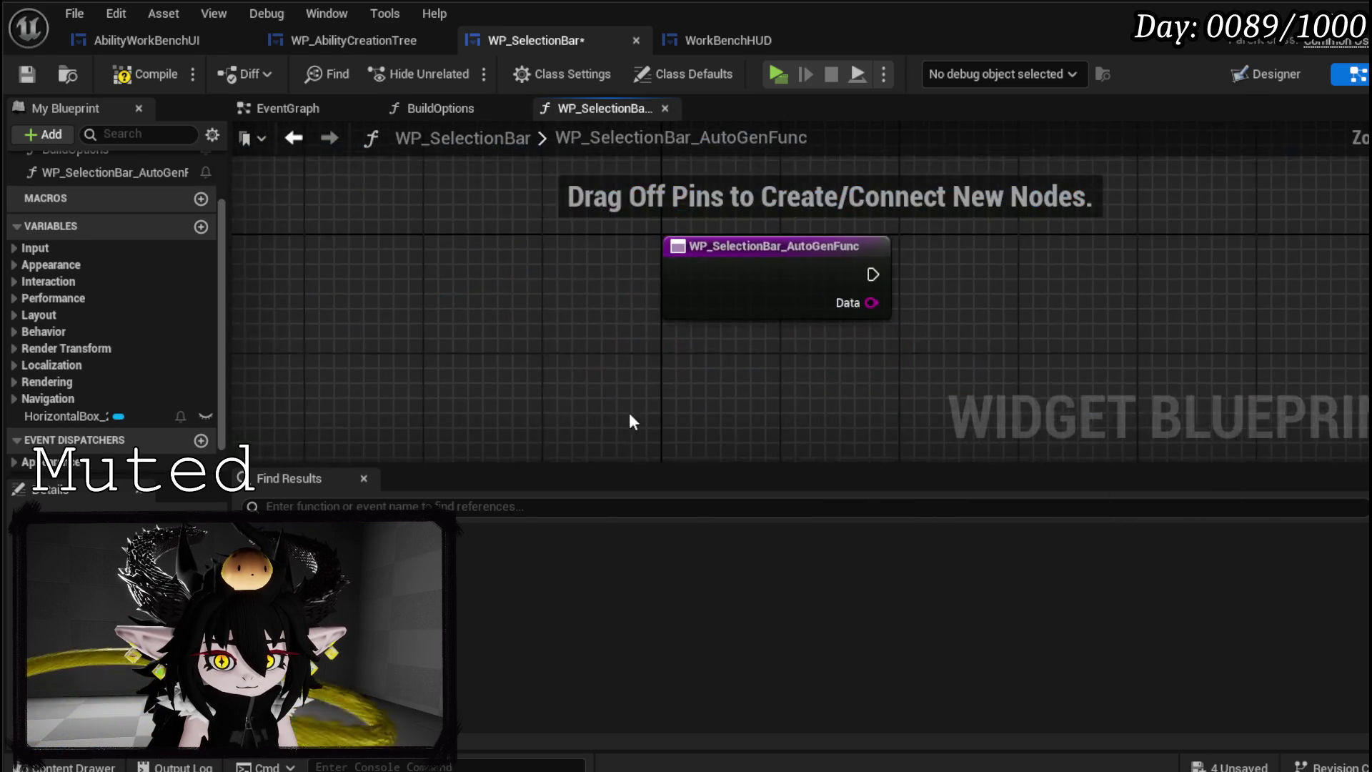
{"action": "right_click", "coordinate": [440, 320]}
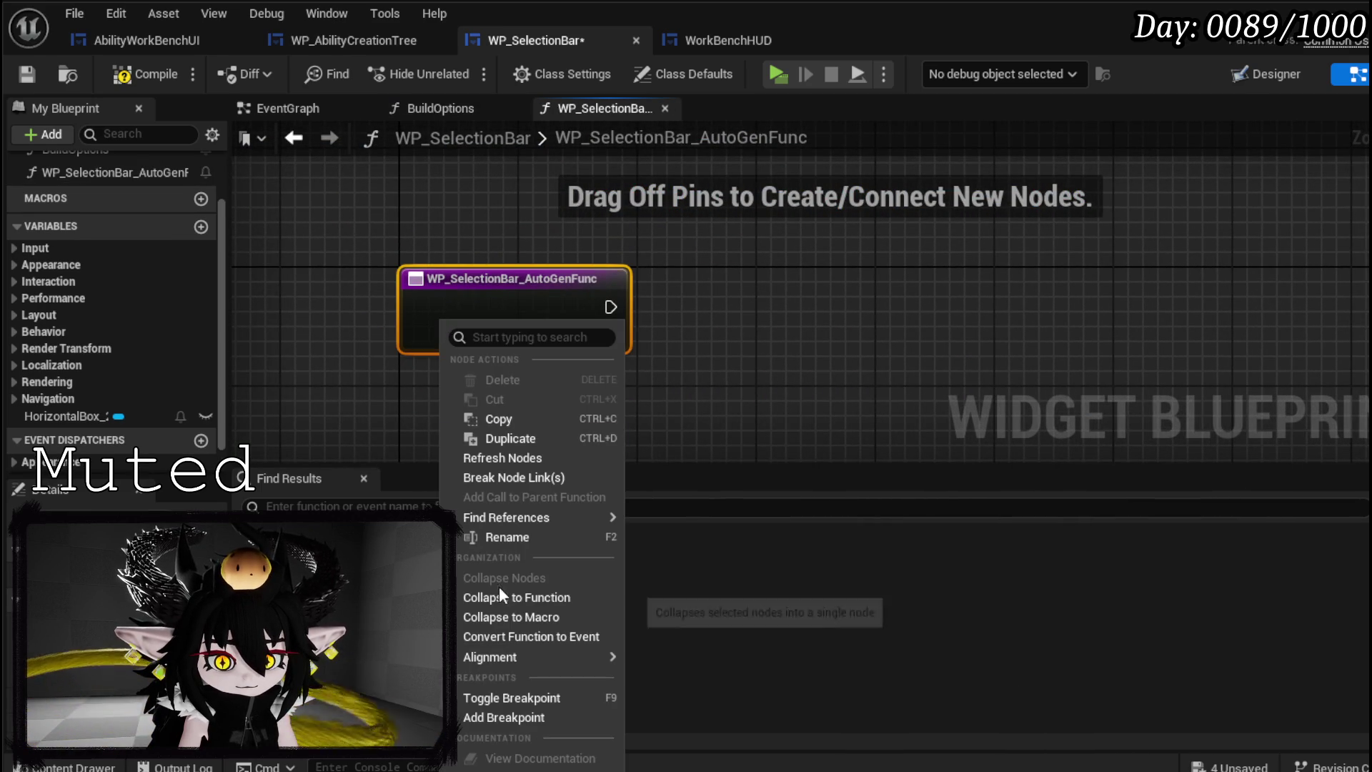
{"action": "left_click", "coordinate": [516, 536]}
{"action": "type", "text": "ssButton"}
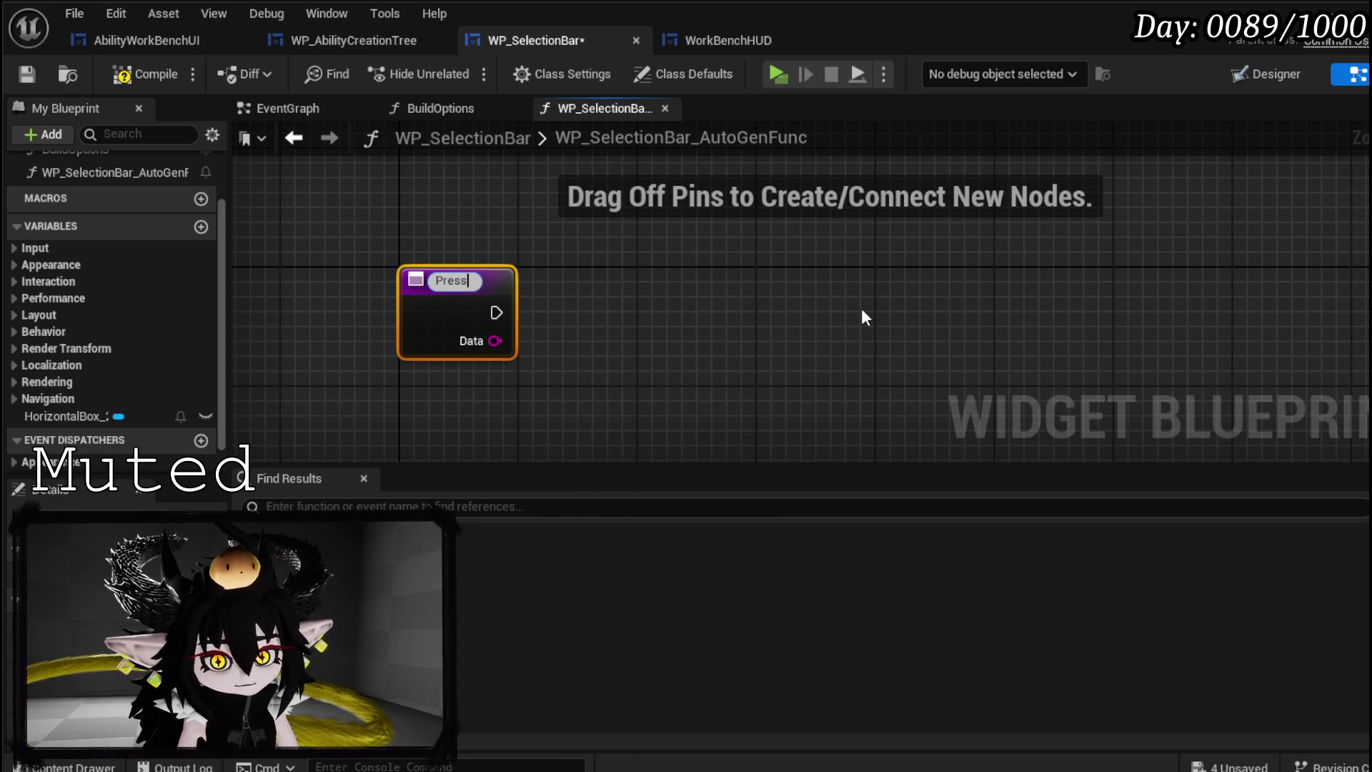
{"action": "key", "text": "Return"}
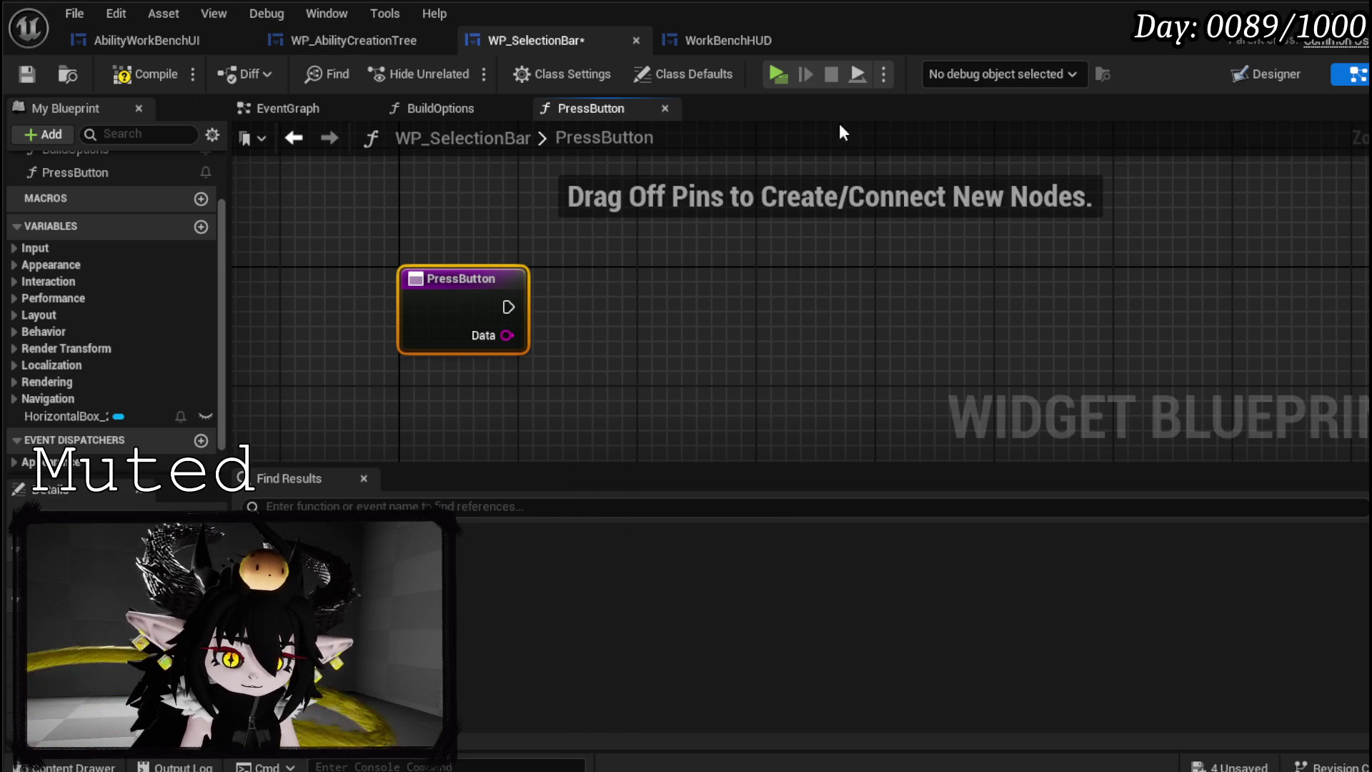
{"action": "scroll", "coordinate": [53, 277], "scroll_direction": "down", "scroll_amount": 2}
{"action": "mouse_move", "coordinate": [79, 438]}
{"action": "left_mouse_down"}
{"action": "mouse_move", "coordinate": [647, 270]}
{"action": "mouse_move", "coordinate": [593, 286]}
{"action": "left_mouse_up"}
{"action": "left_click", "coordinate": [622, 311]}
{"action": "left_click_drag", "start_coordinate": [508, 307], "coordinate": [596, 307]}
{"action": "left_click_drag", "start_coordinate": [494, 341], "coordinate": [634, 390]}
- Add a new event dispatcher named OnHoverButton
{"action": "left_click", "coordinate": [201, 400]}
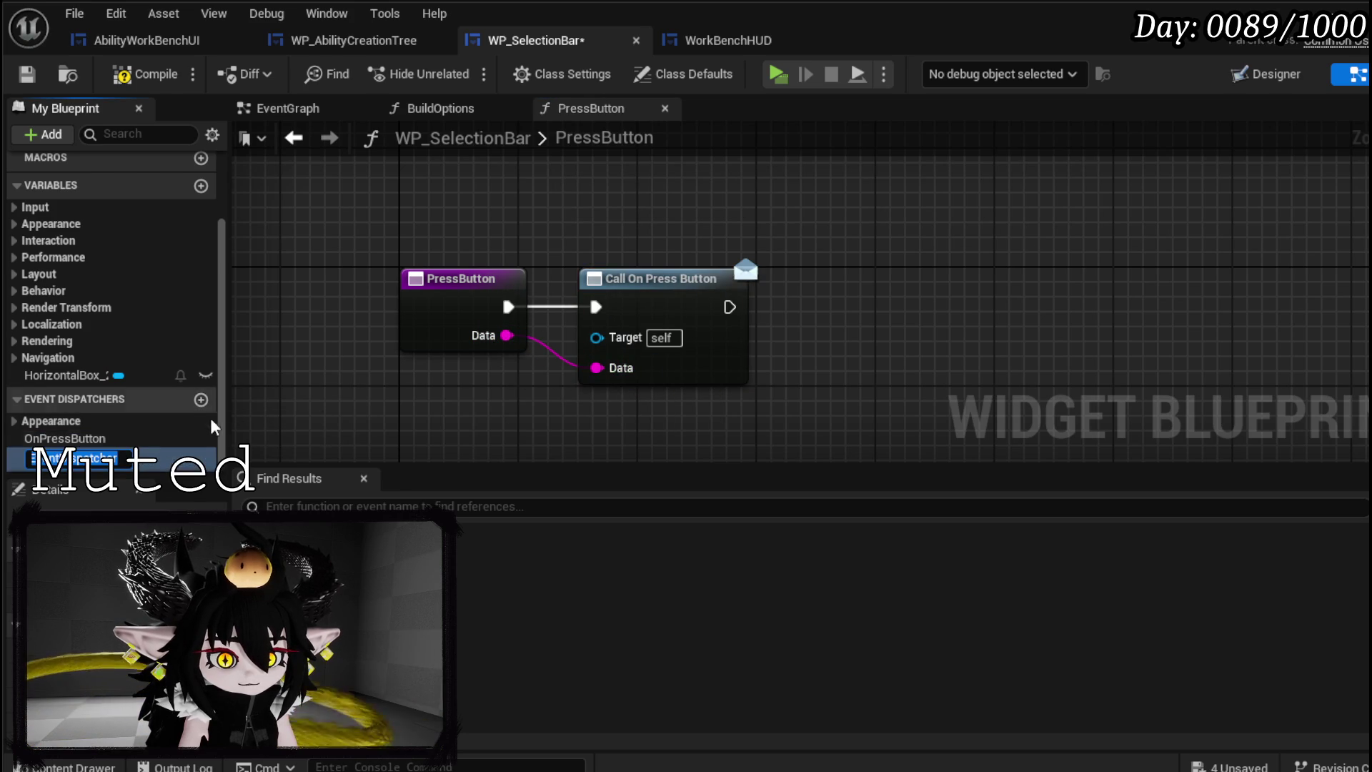
{"action": "key", "text": "BackSpace"}
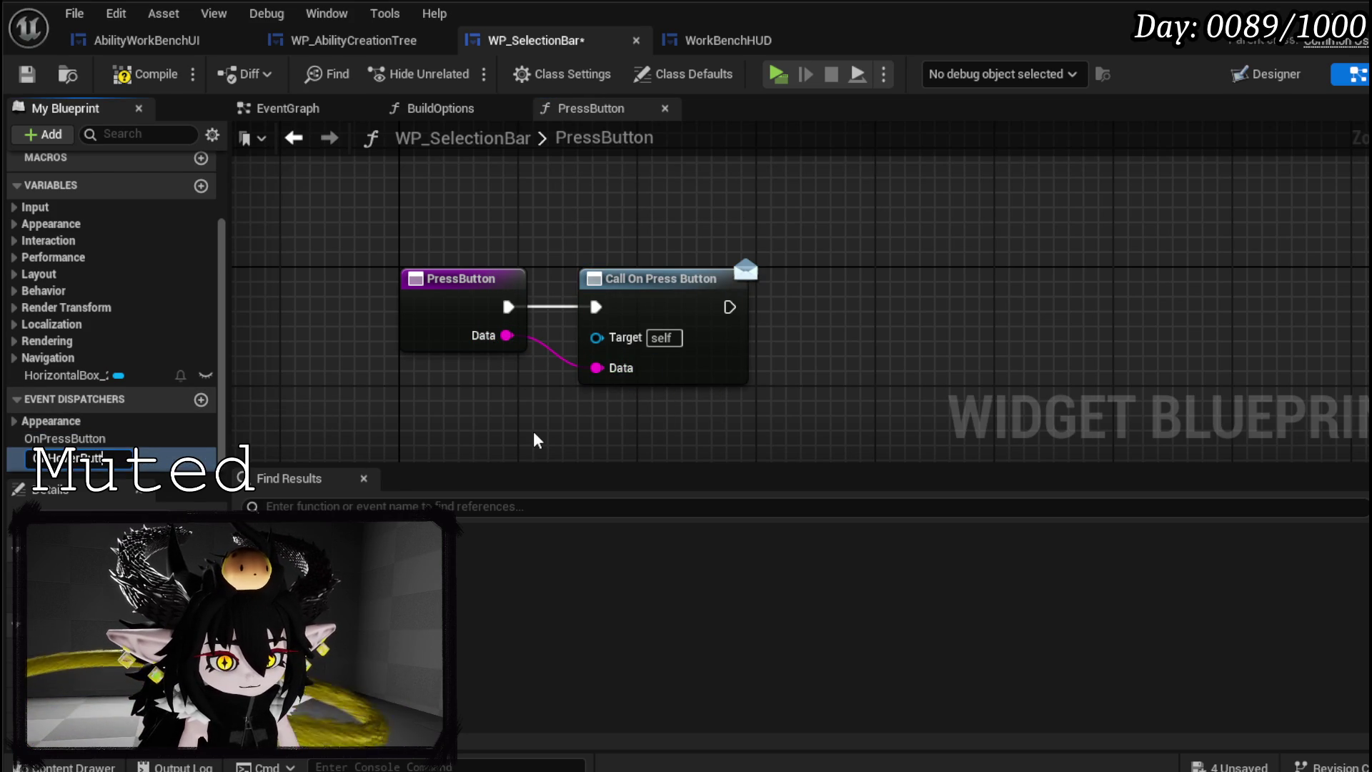
{"action": "key", "text": "Return"}
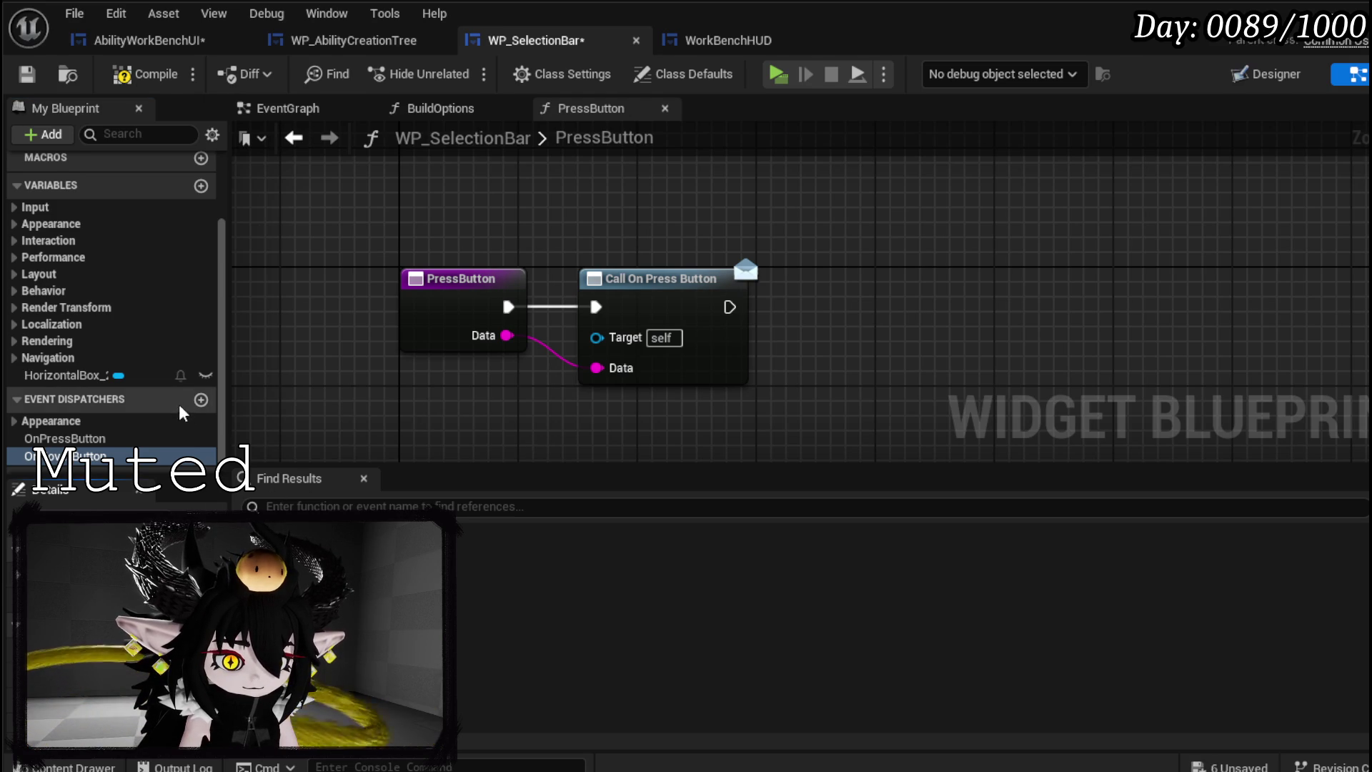
- Add an OnUnhover event dispatcher, compile, and jump to the BuildOptions compile error
{"action": "left_click", "coordinate": [200, 399]}
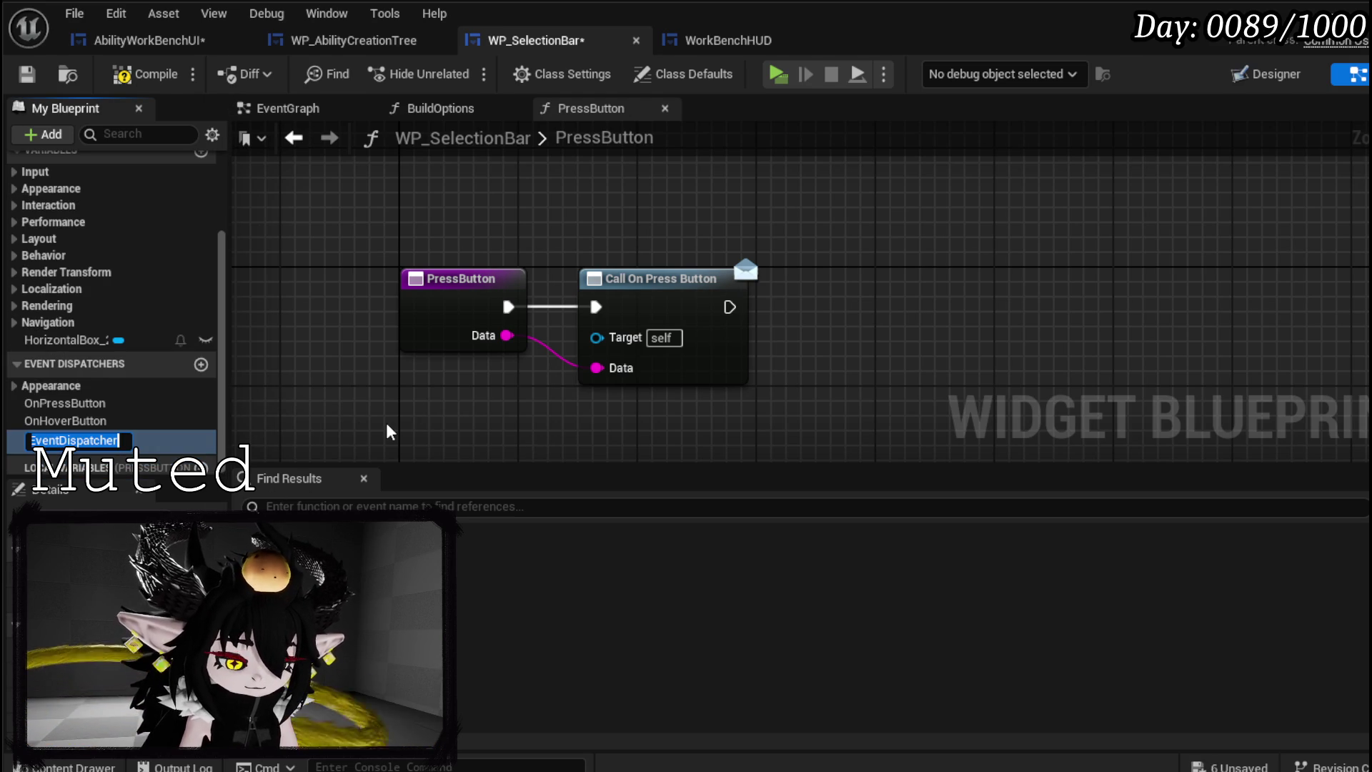
{"action": "type", "text": "OnUnhover"}
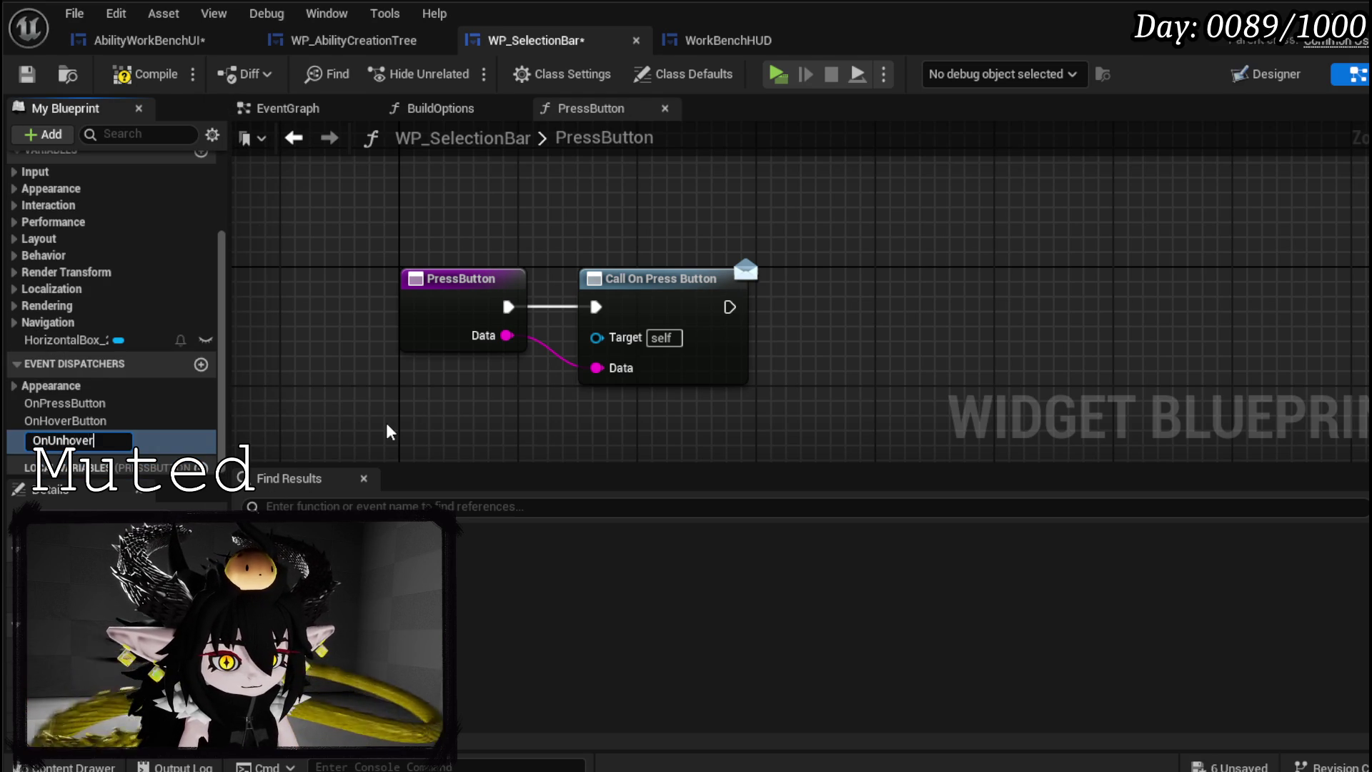
{"action": "key", "text": "Return"}
{"action": "left_click", "coordinate": [150, 74]}
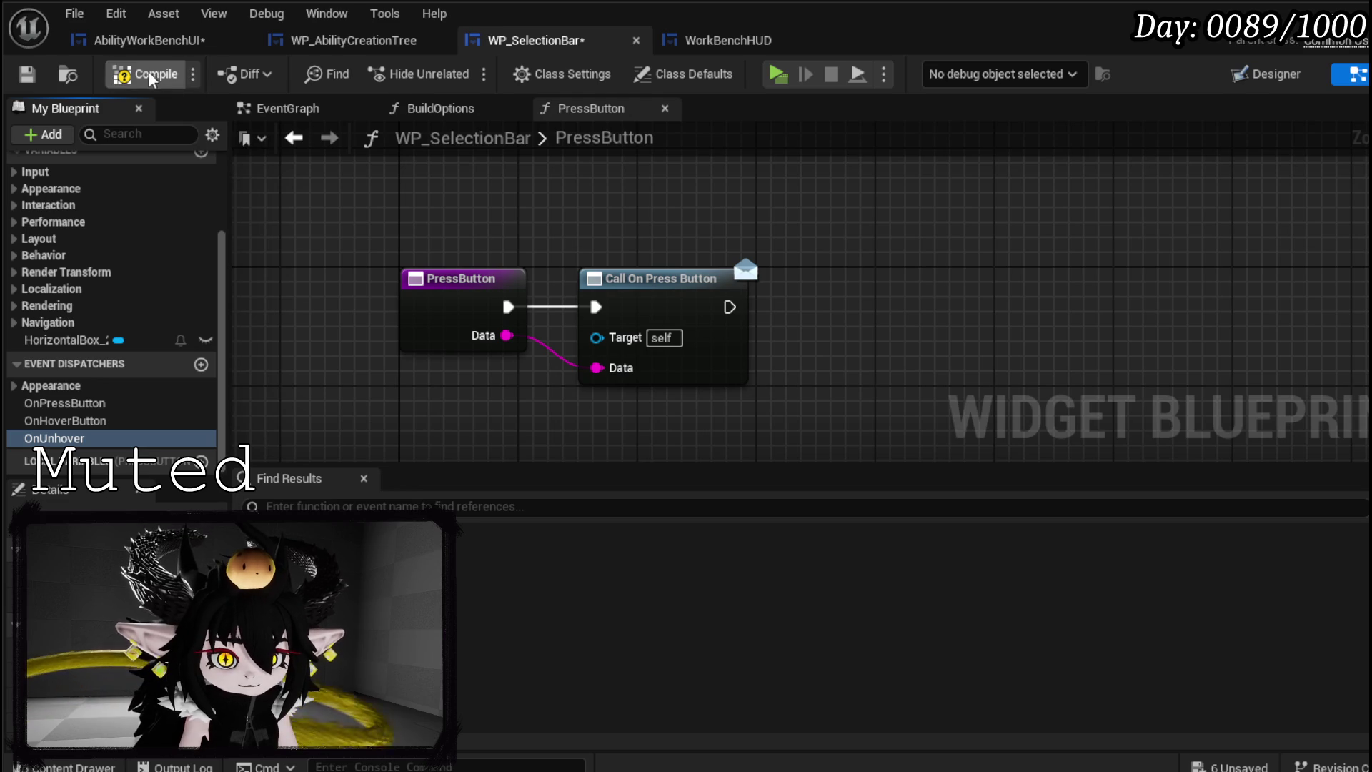
{"action": "double_click", "coordinate": [501, 515]}
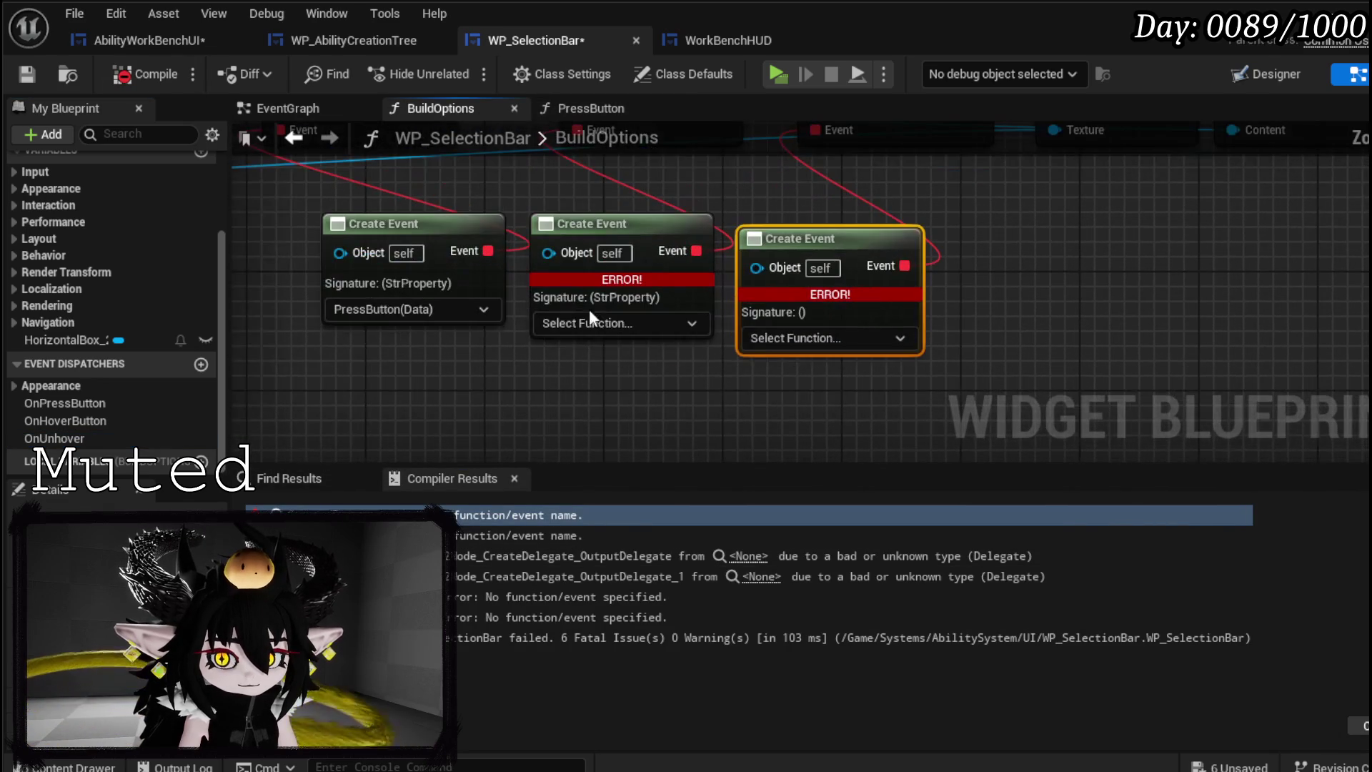
- Generate a matching function named HoverButton that calls OnHoverButton with its Data input
{"action": "left_click", "coordinate": [590, 323]}
{"action": "left_click", "coordinate": [618, 386]}
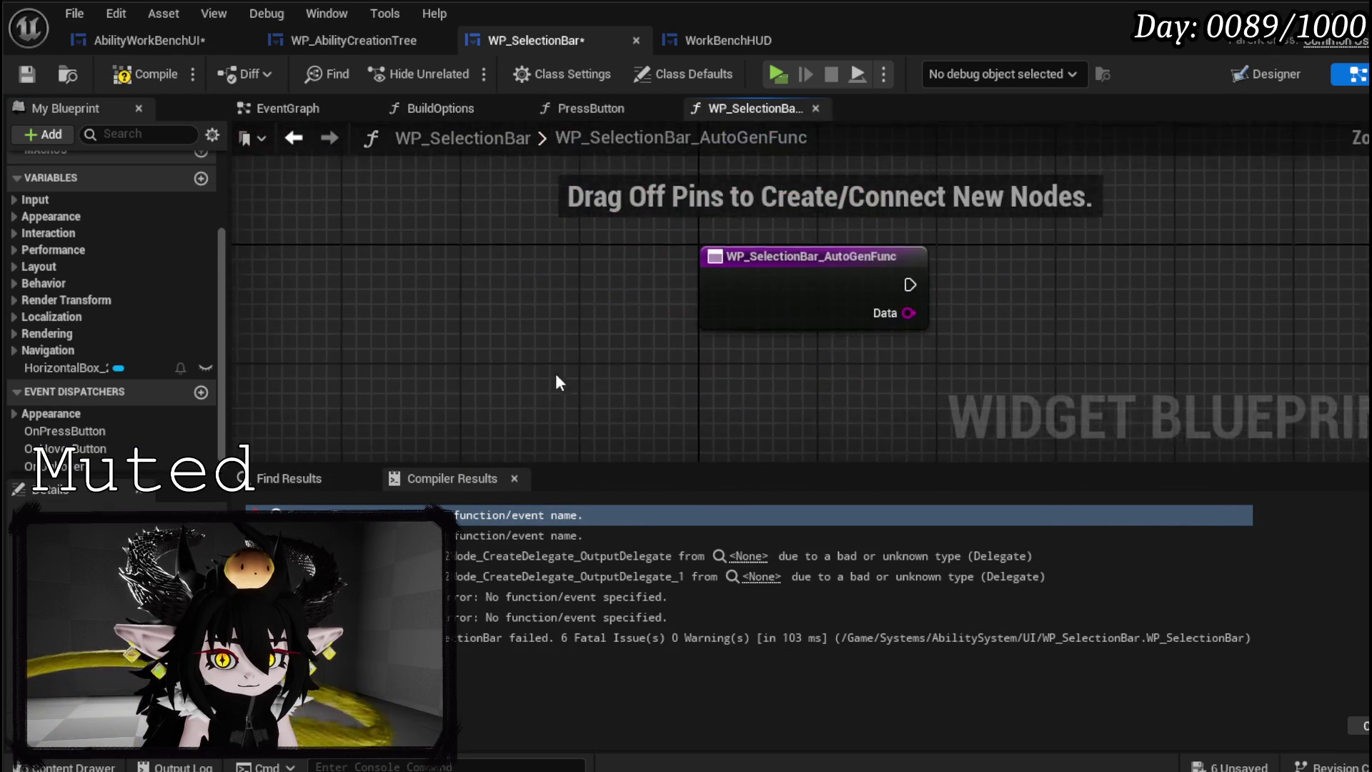
{"action": "right_click", "coordinate": [758, 262]}
{"action": "left_click", "coordinate": [830, 483]}
{"action": "type", "text": "Hov"}
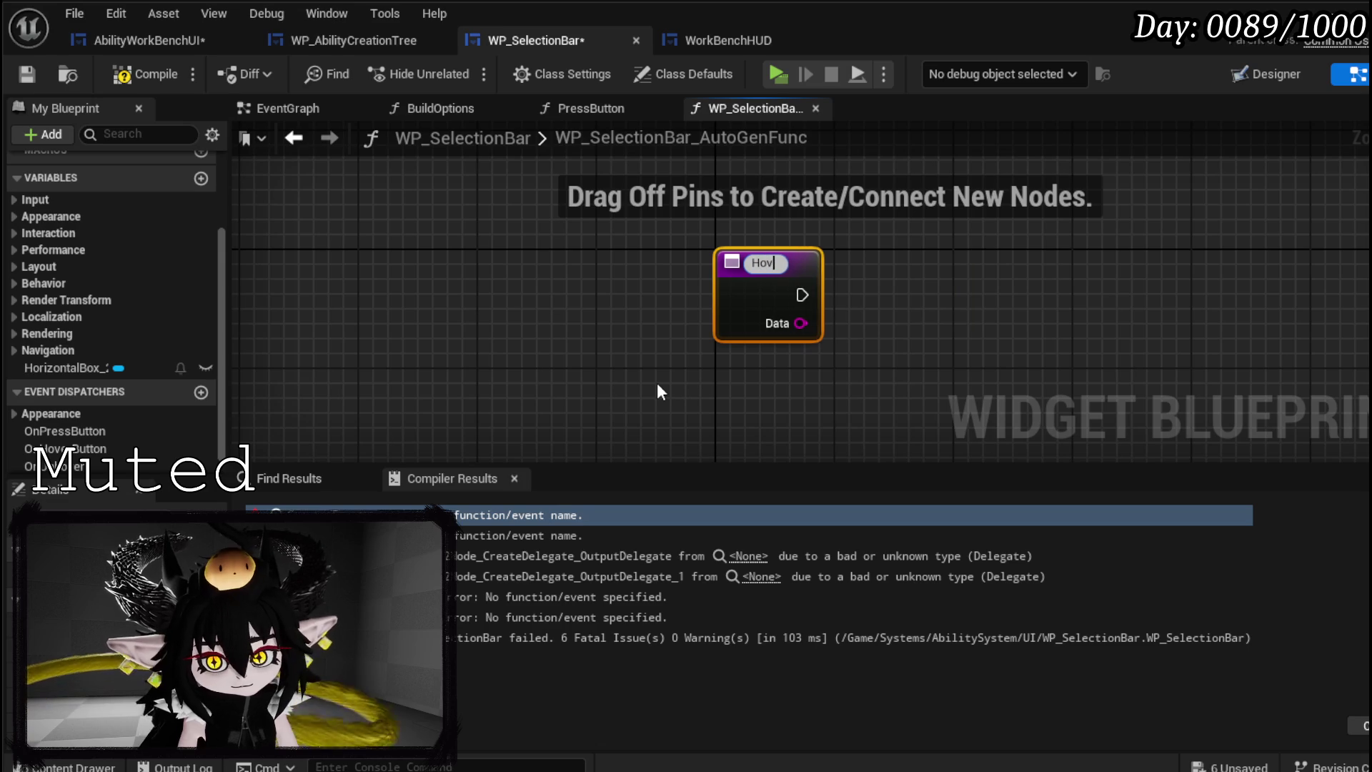
{"action": "type", "text": "erButton"}
{"action": "key", "text": "Return"}
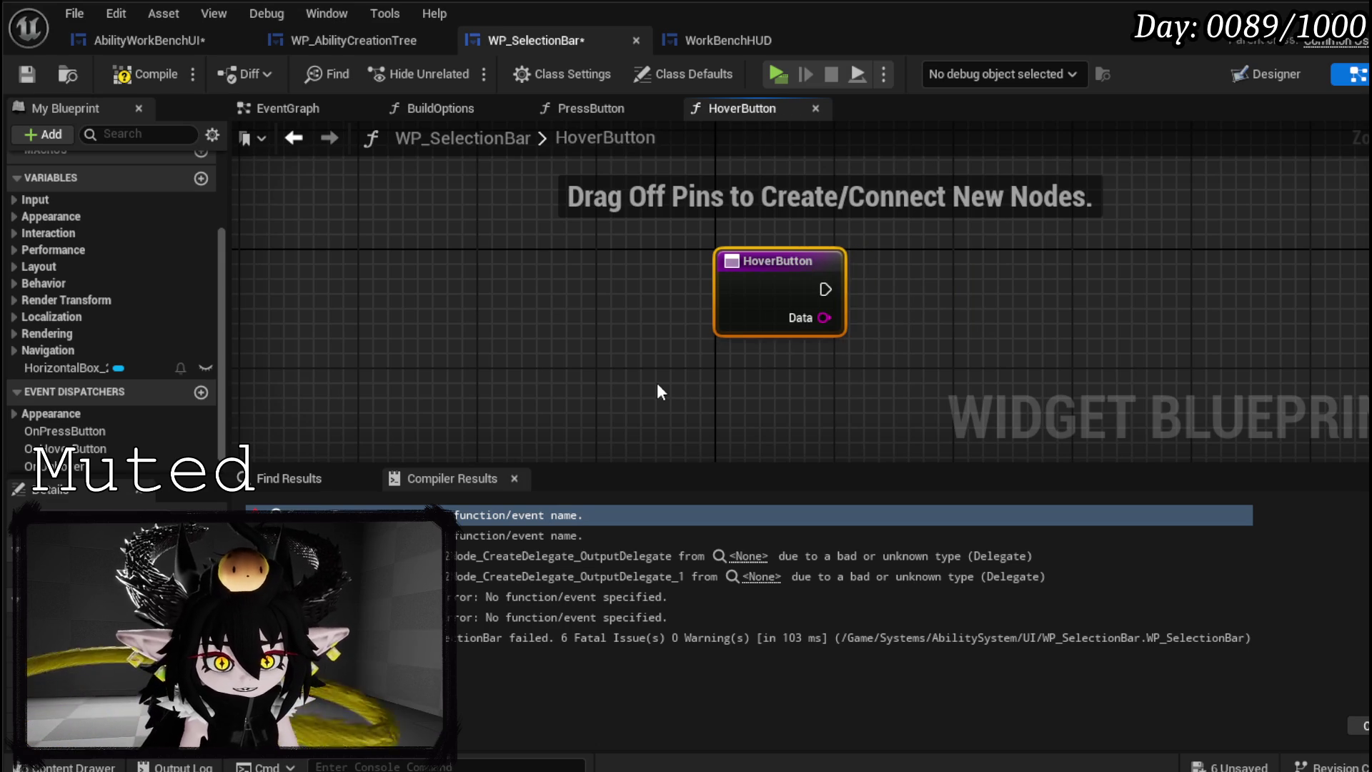
{"action": "mouse_move", "coordinate": [154, 449]}
{"action": "left_mouse_down"}
{"action": "mouse_move", "coordinate": [803, 266]}
{"action": "mouse_move", "coordinate": [902, 284]}
{"action": "mouse_move", "coordinate": [912, 305]}
{"action": "left_mouse_up"}
{"action": "left_click", "coordinate": [929, 308]}
{"action": "left_click_drag", "start_coordinate": [986, 276], "coordinate": [1031, 261]}
{"action": "mouse_move", "coordinate": [824, 317]}
{"action": "left_mouse_down"}
{"action": "mouse_move", "coordinate": [894, 422]}
{"action": "mouse_move", "coordinate": [957, 350]}
{"action": "left_mouse_up"}
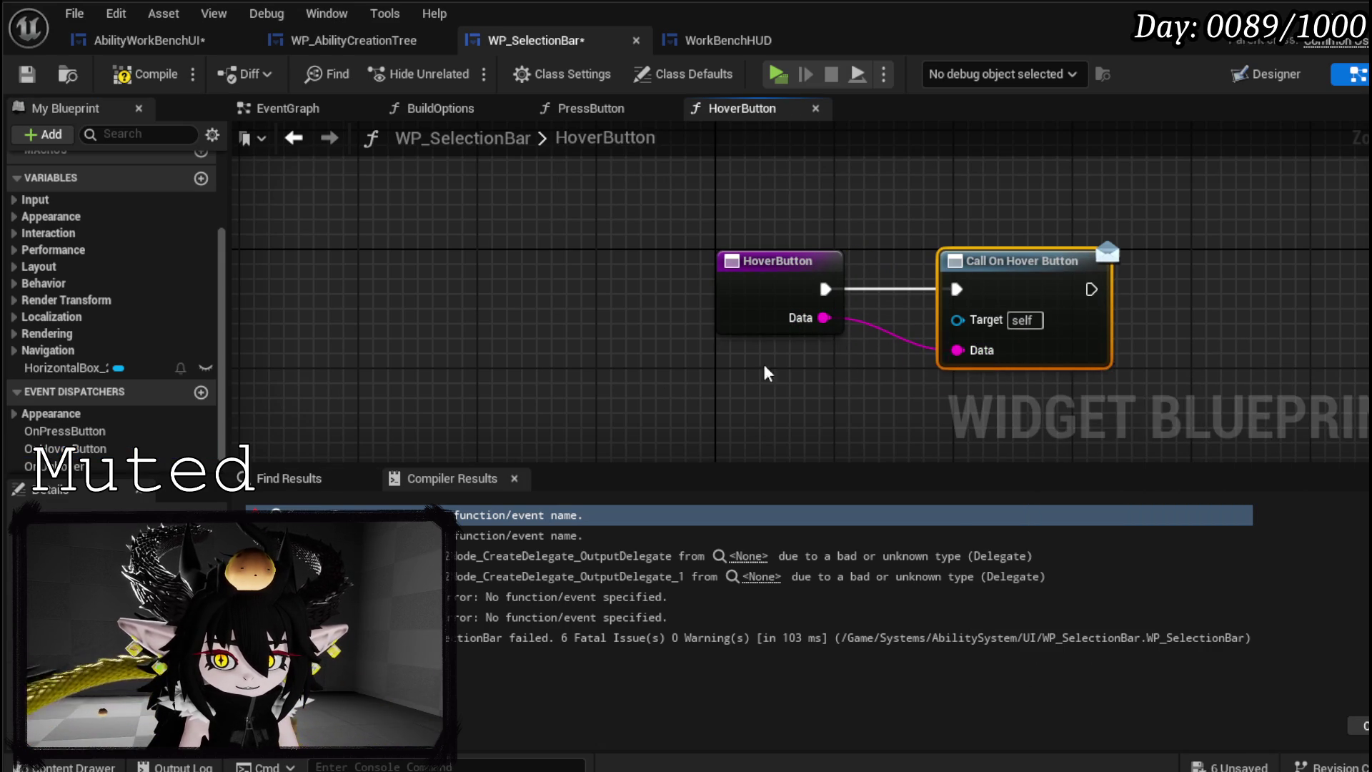
- Recompile and go to the remaining erroring Create Event in BuildOptions
{"action": "left_click", "coordinate": [143, 75]}
{"action": "left_click", "coordinate": [27, 75]}
{"action": "left_click", "coordinate": [501, 514]}
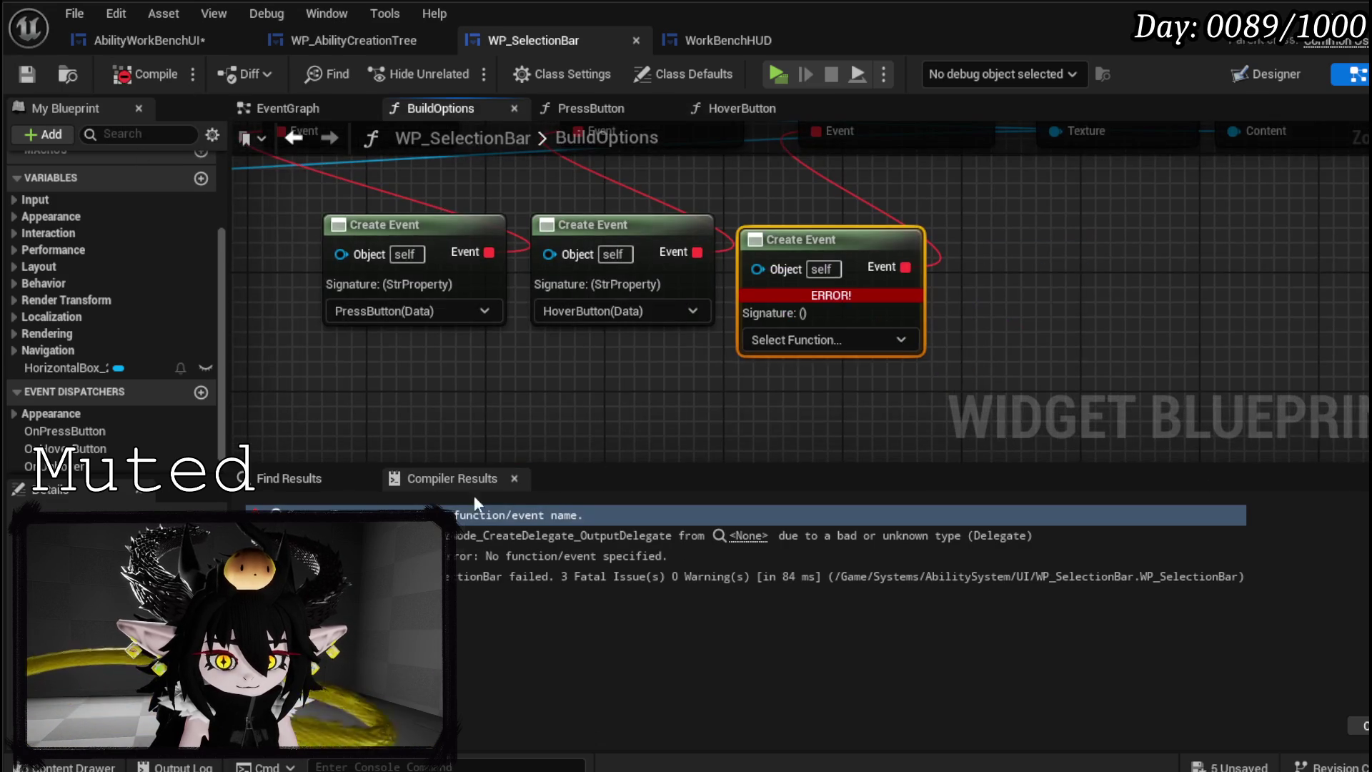
- Generate a matching function for the last Create Event, rename it Unhover, and compile
{"action": "left_click", "coordinate": [778, 342]}
{"action": "left_click", "coordinate": [801, 401]}
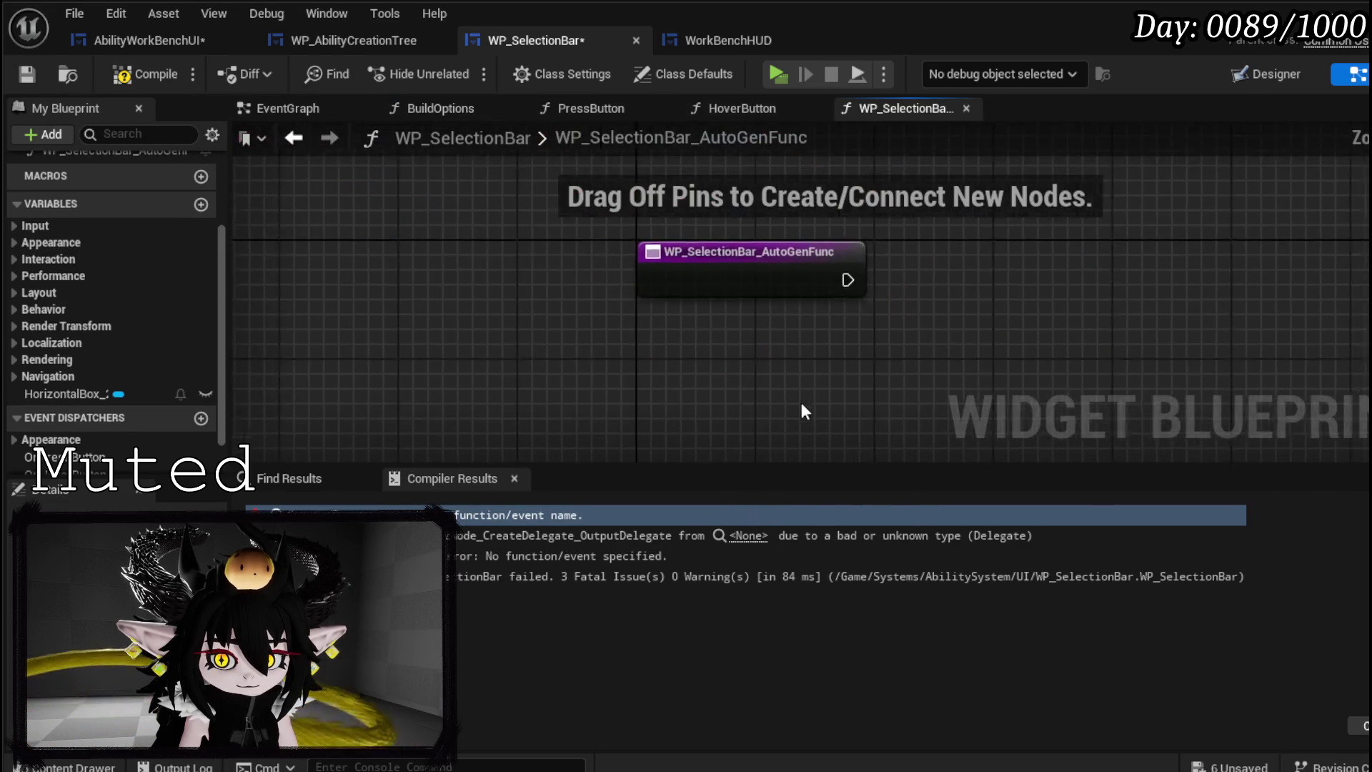
{"action": "right_click", "coordinate": [747, 314]}
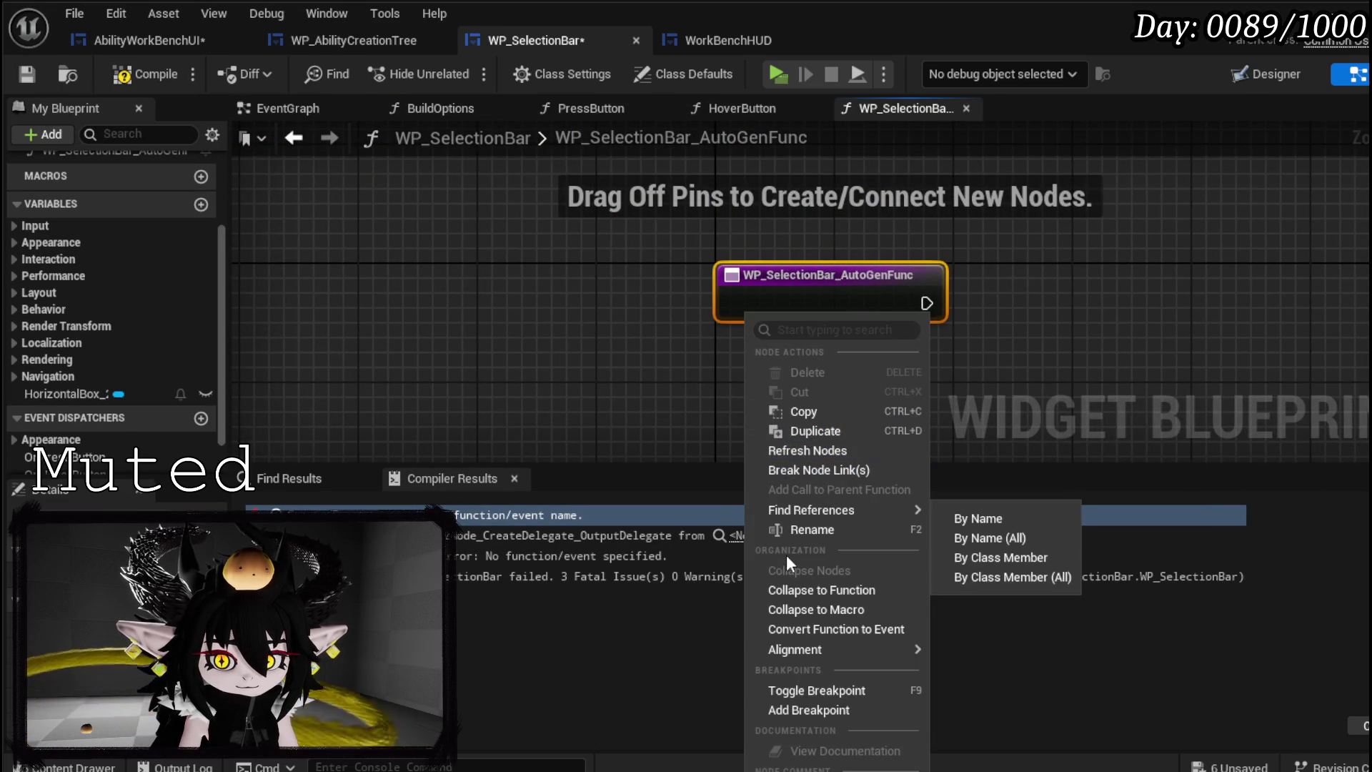
{"action": "left_click", "coordinate": [816, 530]}
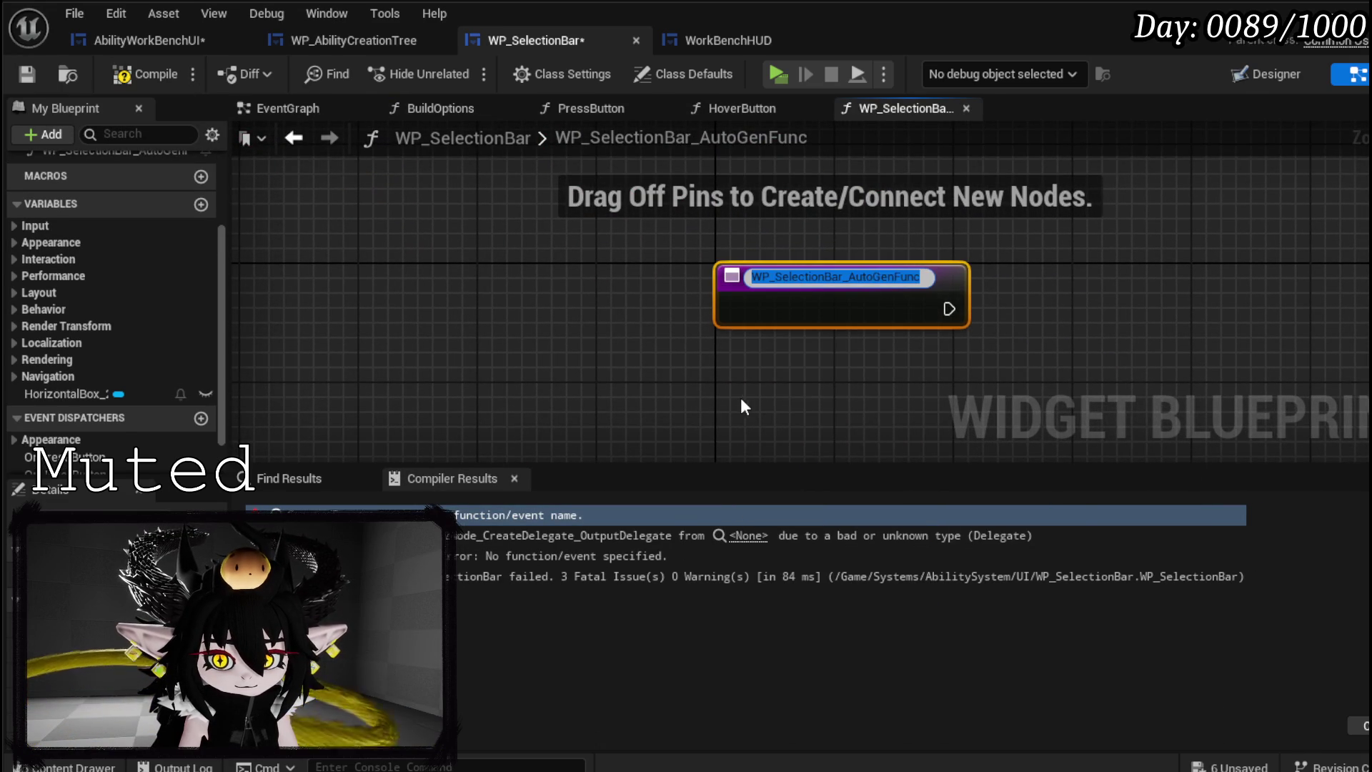
{"action": "type", "text": "Un"}
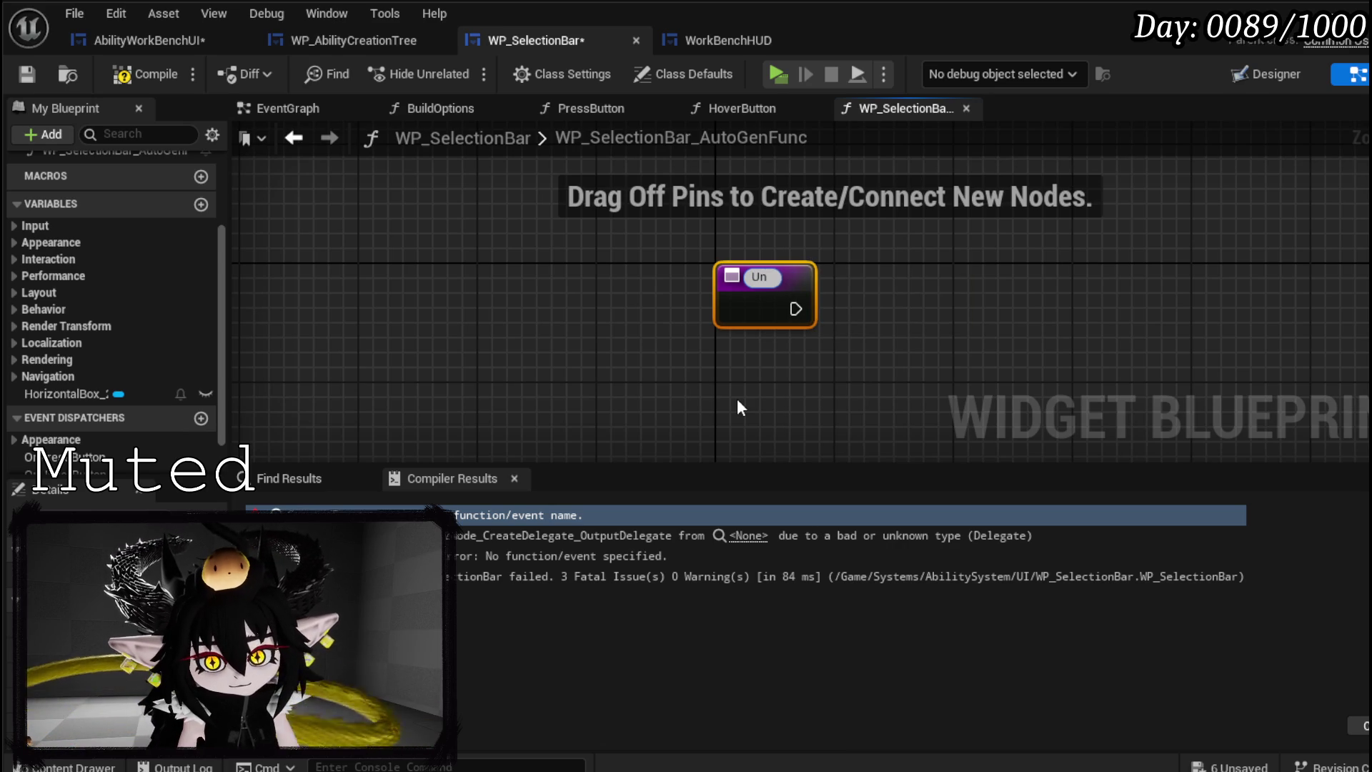
{"action": "type", "text": "hover"}
{"action": "key", "text": "Return"}
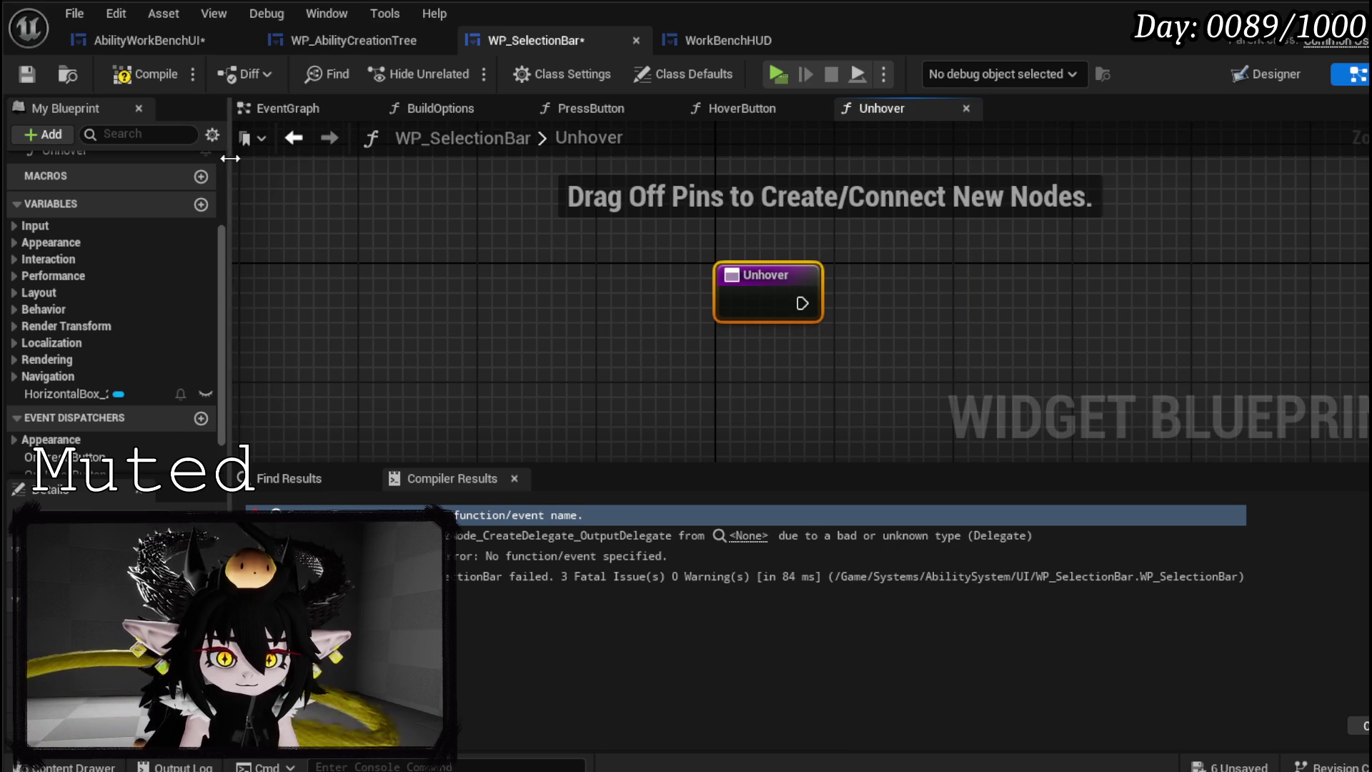
{"action": "left_click", "coordinate": [117, 71]}
- Add a call to OnUnhover in the Unhover function, wire it, and recompile
{"action": "scroll", "coordinate": [122, 357], "scroll_direction": "down", "scroll_amount": 2}
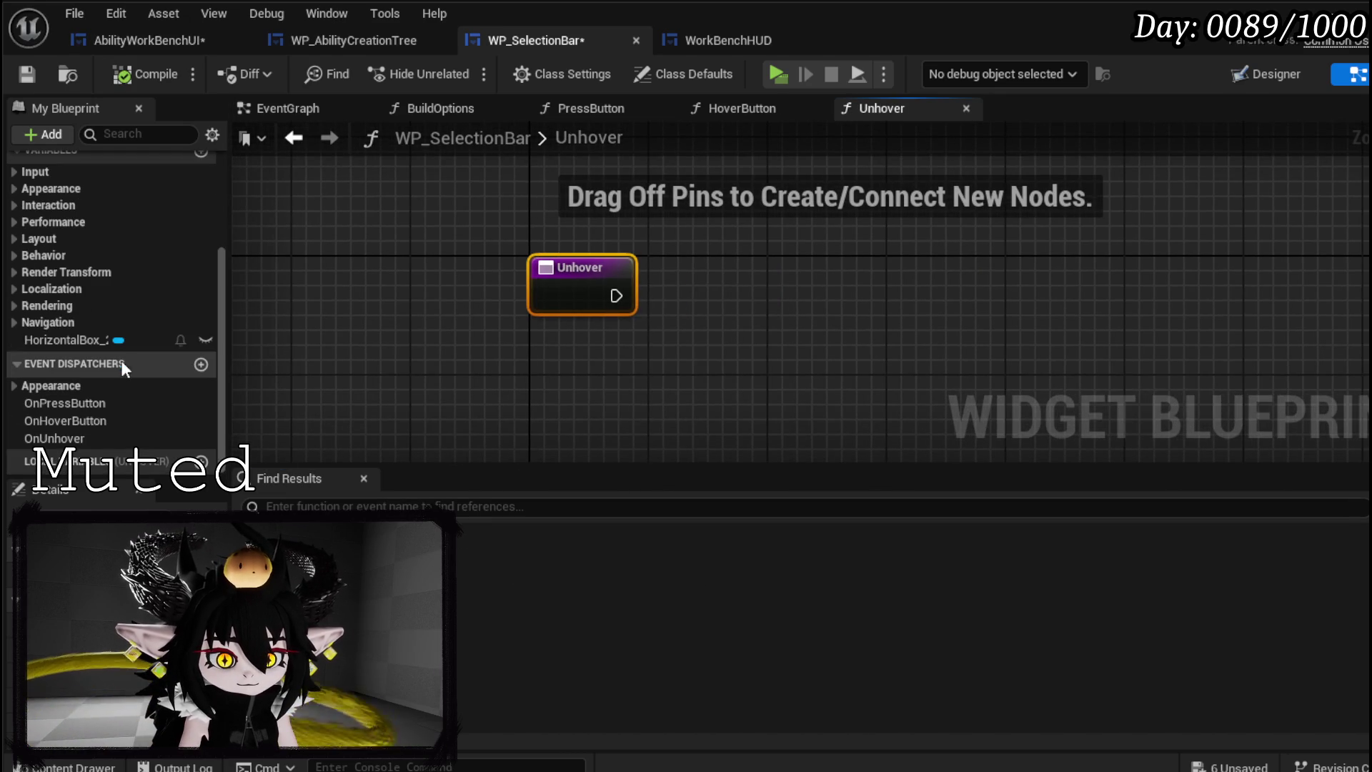
{"action": "mouse_move", "coordinate": [71, 440]}
{"action": "left_mouse_down"}
{"action": "mouse_move", "coordinate": [659, 269]}
{"action": "mouse_move", "coordinate": [664, 297]}
{"action": "left_mouse_up"}
{"action": "left_click", "coordinate": [697, 296]}
{"action": "left_click", "coordinate": [143, 73]}
{"action": "left_click", "coordinate": [27, 73]}
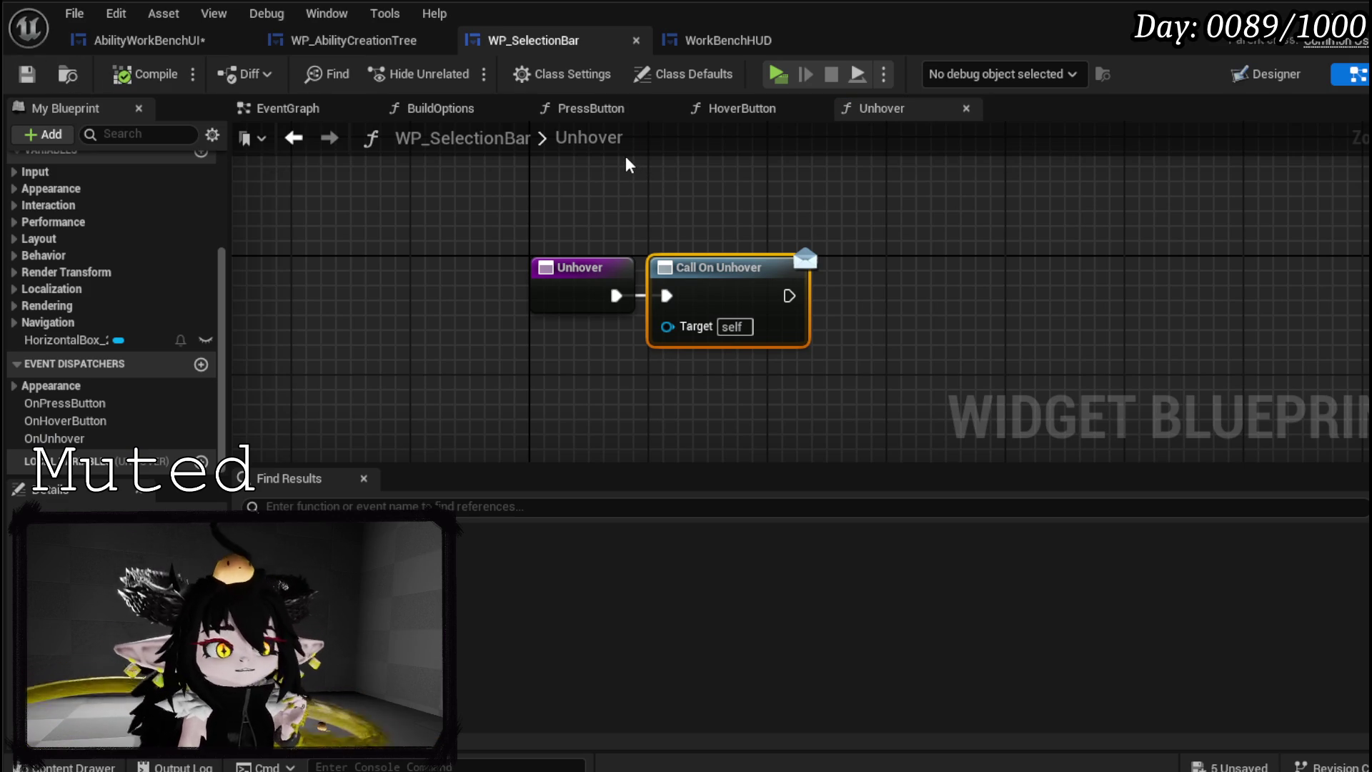
- Close the AbilityWorkBenchUI editor, glance at WP_AbilityCreationTree's Designer, and return to BuildBar
{"action": "left_click", "coordinate": [390, 44]}
{"action": "scroll", "coordinate": [538, 341], "scroll_direction": "down", "scroll_amount": 2}
{"action": "left_click_drag", "start_coordinate": [538, 341], "coordinate": [760, 383]}
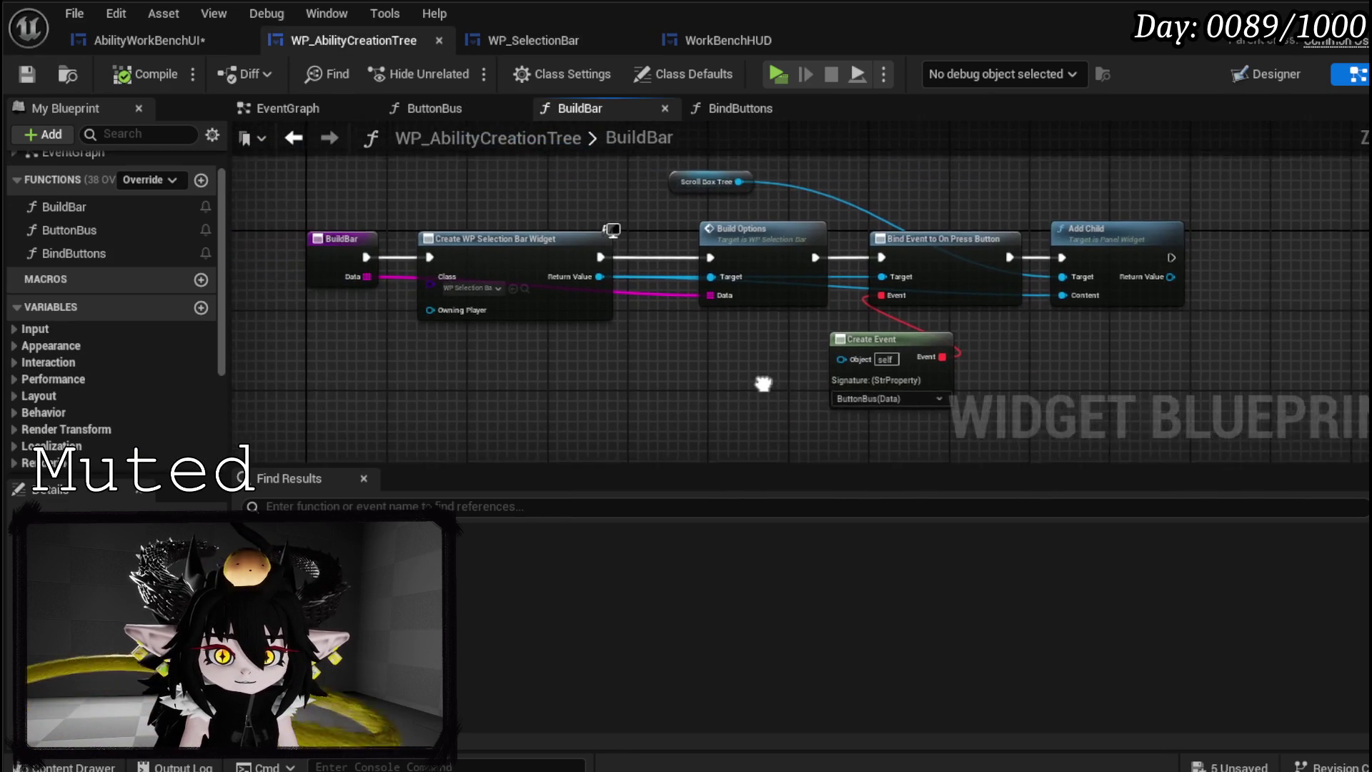
{"action": "left_click", "coordinate": [68, 37]}
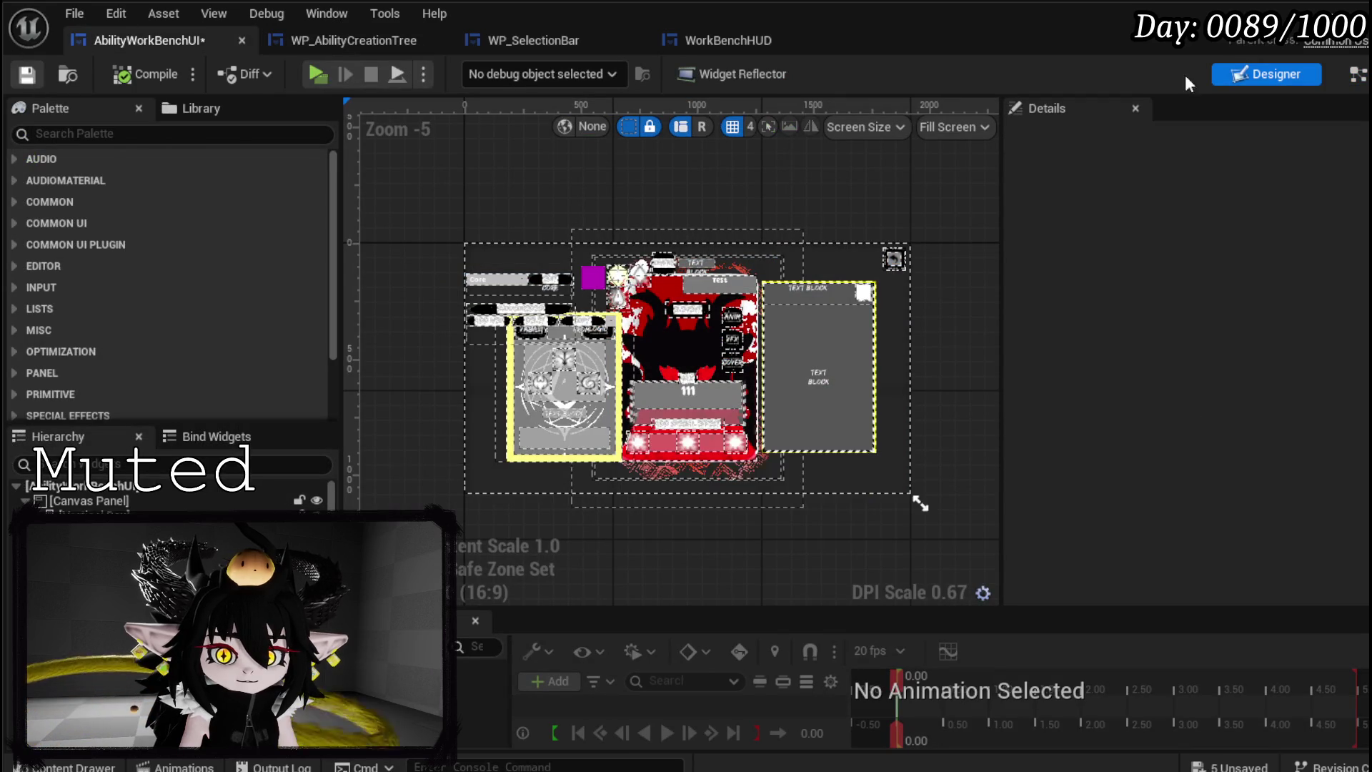
{"action": "left_click", "coordinate": [336, 42]}
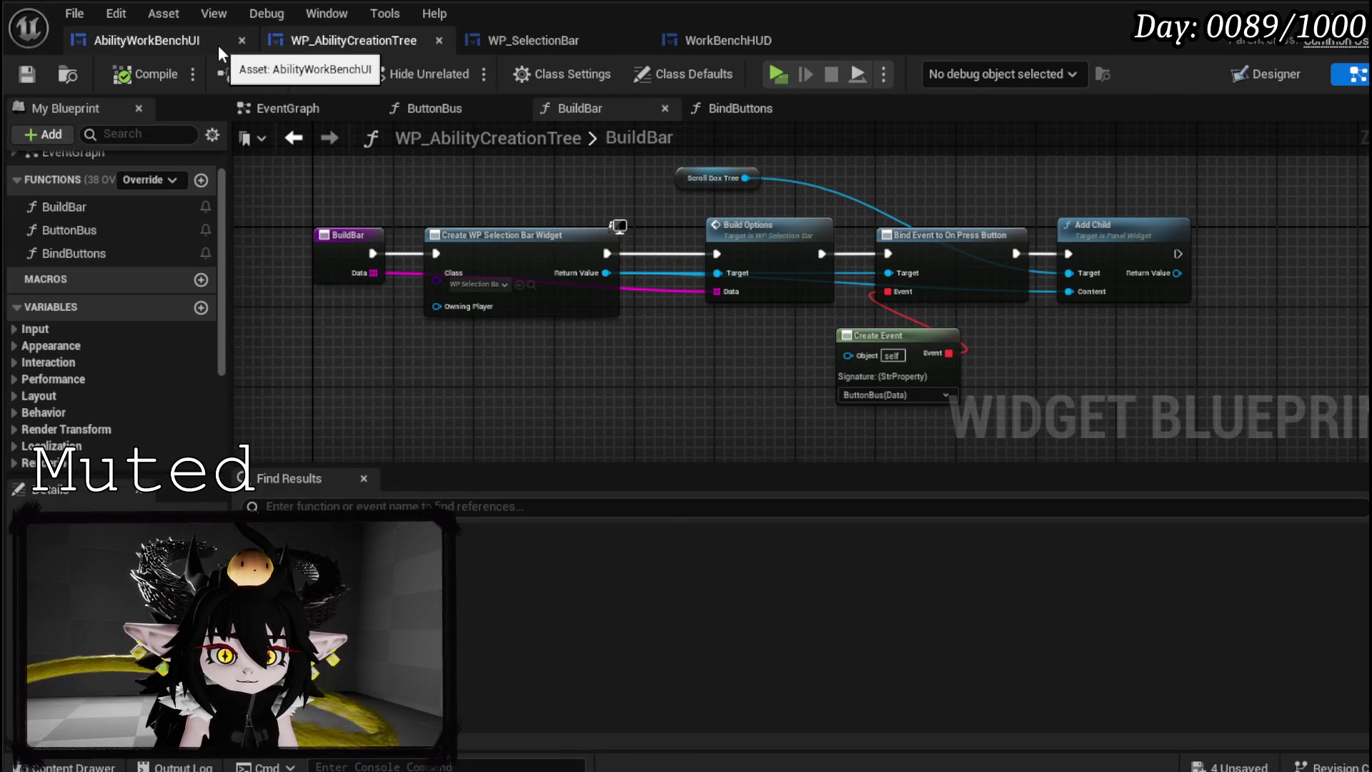
{"action": "left_click", "coordinate": [241, 41]}
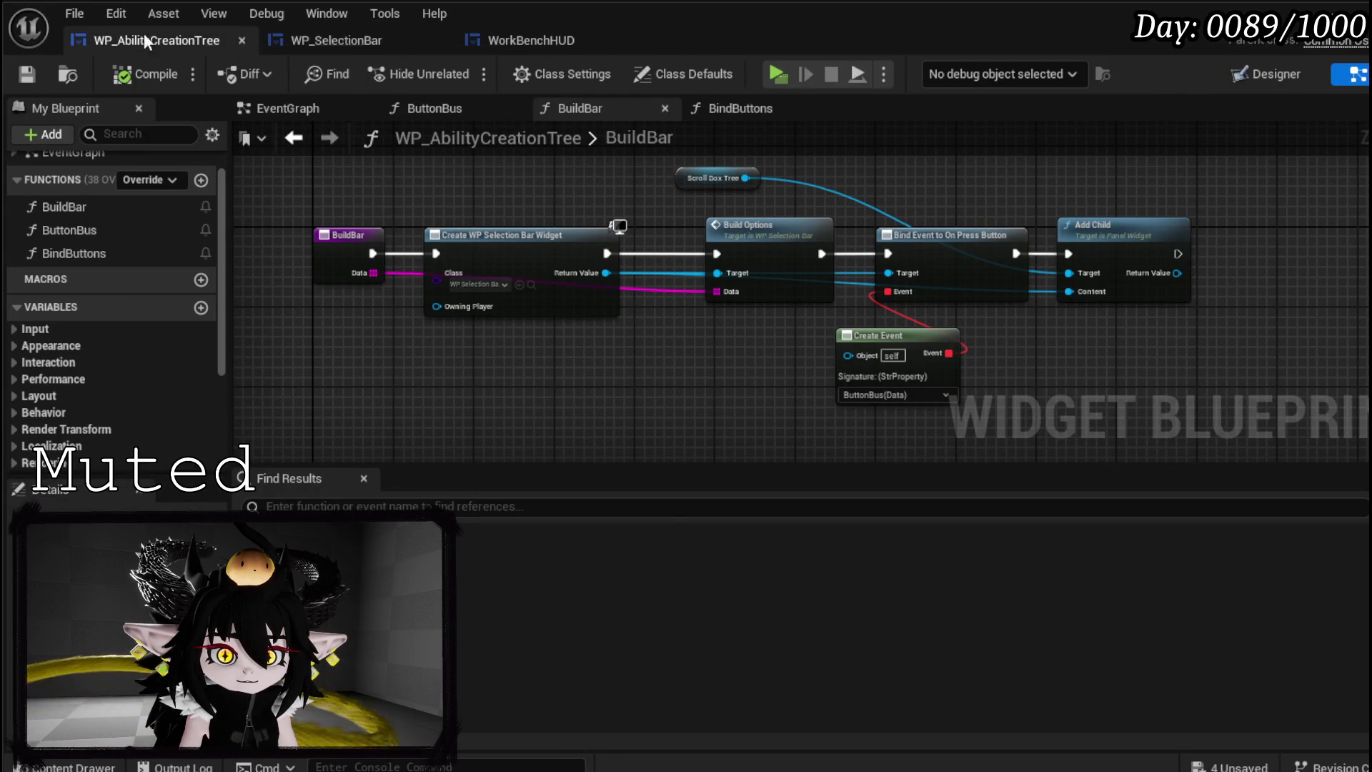
{"action": "left_click", "coordinate": [1270, 73]}
{"action": "left_click", "coordinate": [582, 319]}
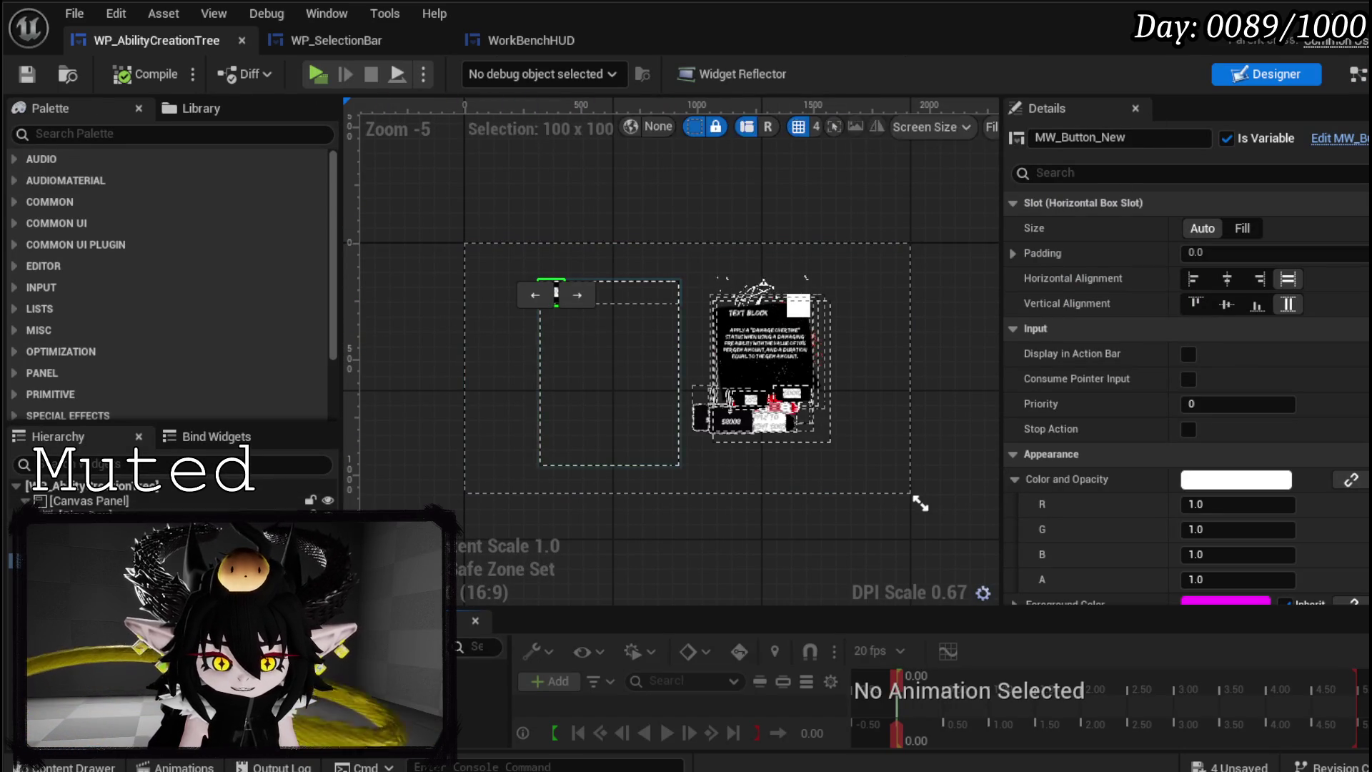
{"action": "left_click", "coordinate": [1357, 73]}
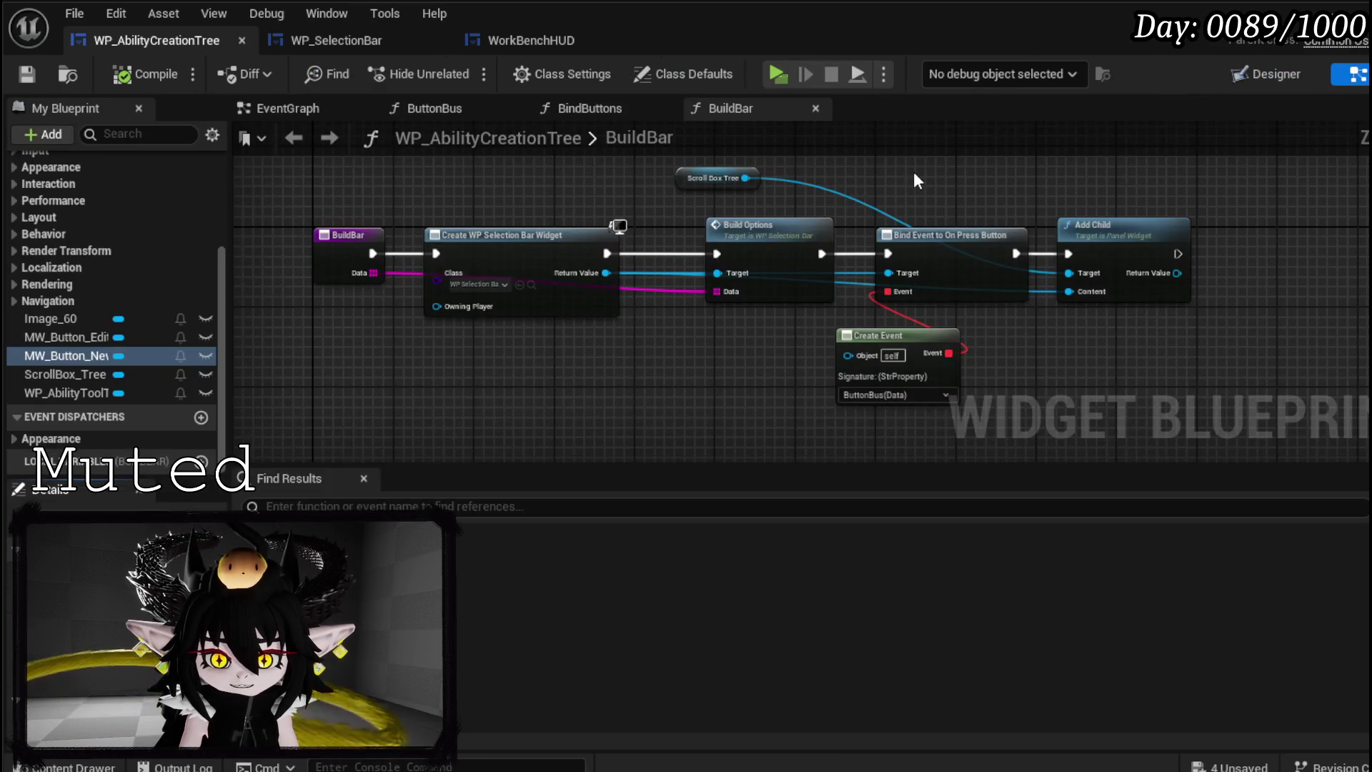
- Move Add Child right and add a Bind Event to On Hover Button from the new widget
{"action": "left_click", "coordinate": [862, 281]}
{"action": "left_click_drag", "start_coordinate": [822, 254], "coordinate": [1116, 253]}
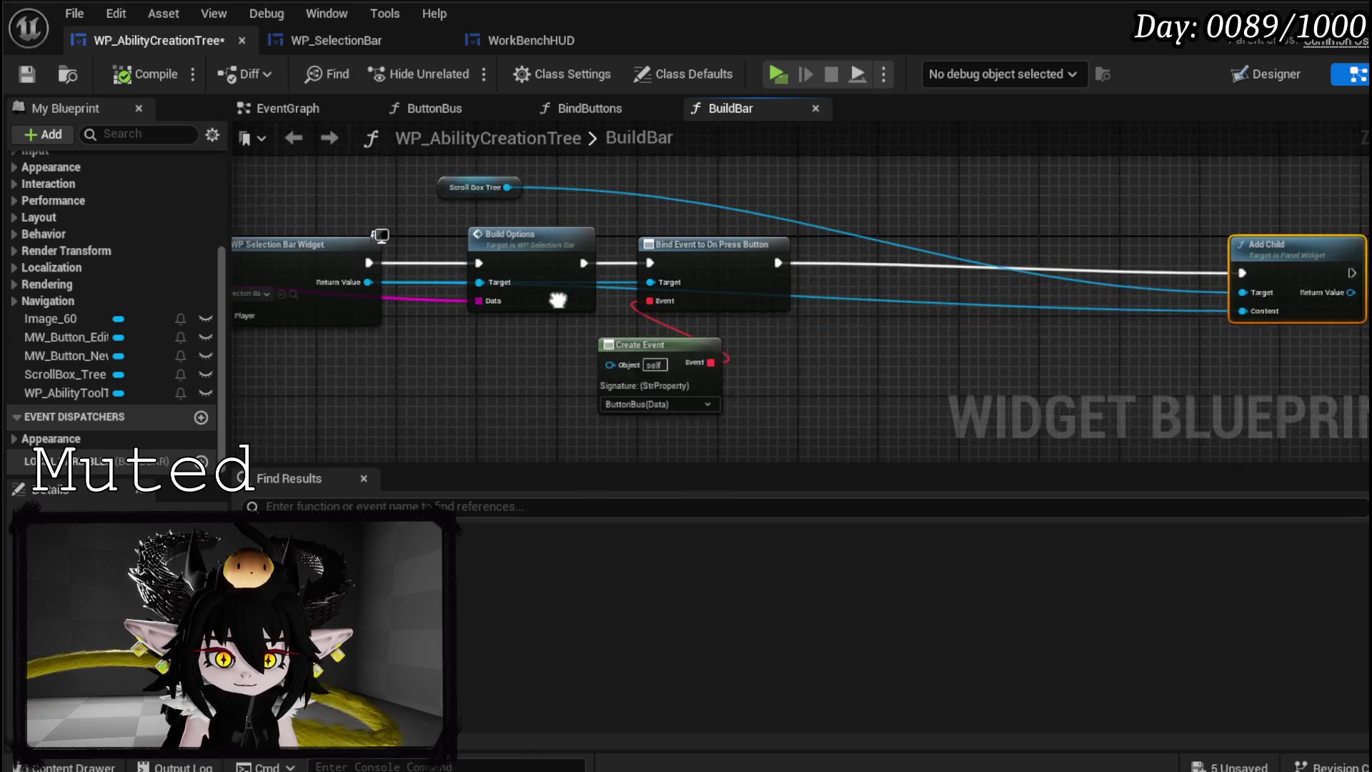
{"action": "left_click_drag", "start_coordinate": [320, 271], "coordinate": [747, 371]}
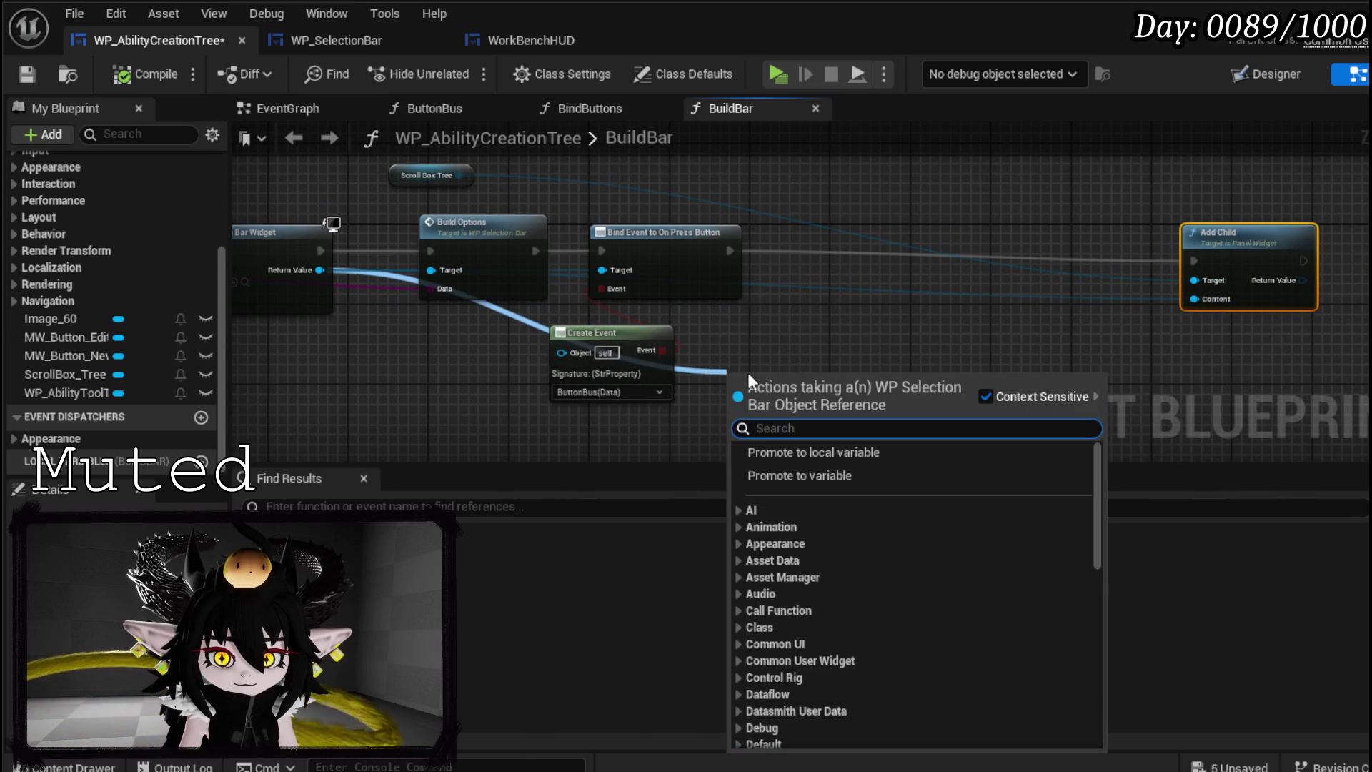
{"action": "type", "text": "On"}
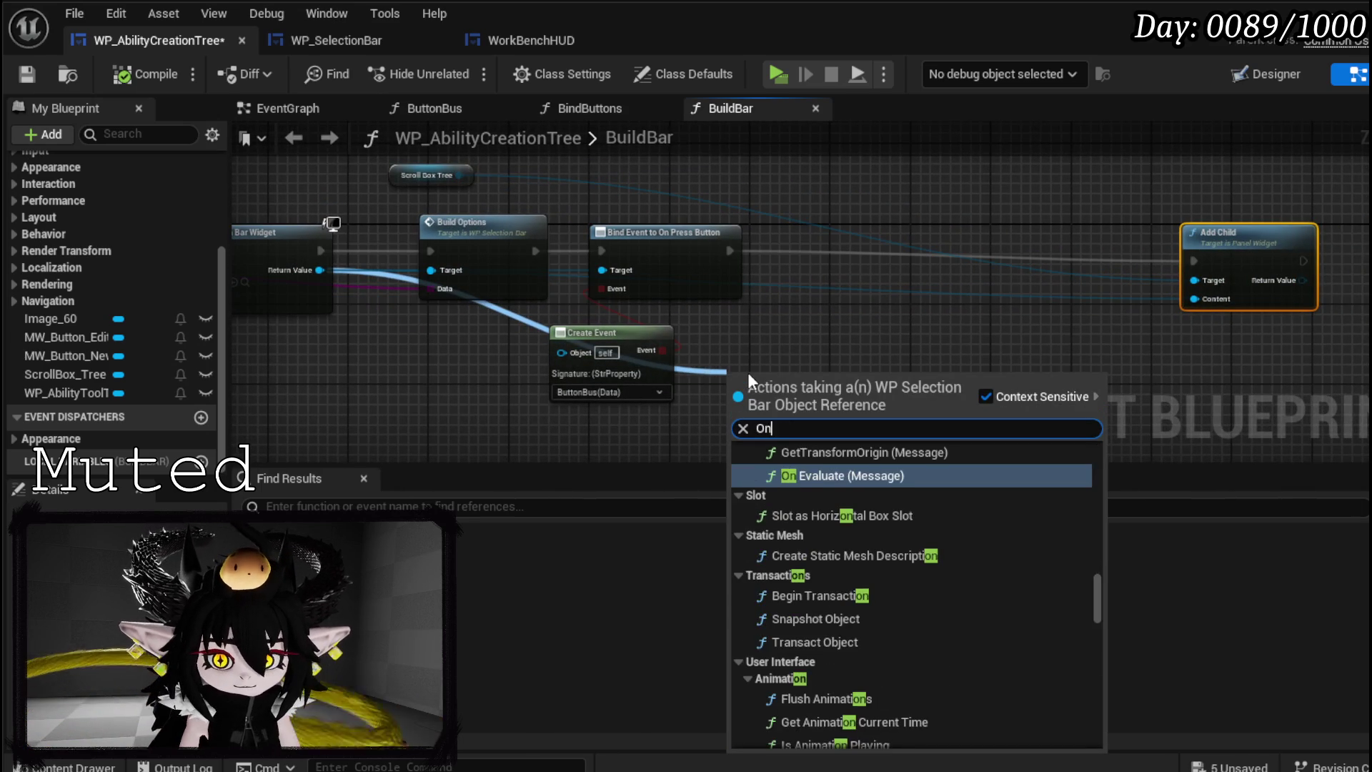
{"action": "type", "text": "Hover"}
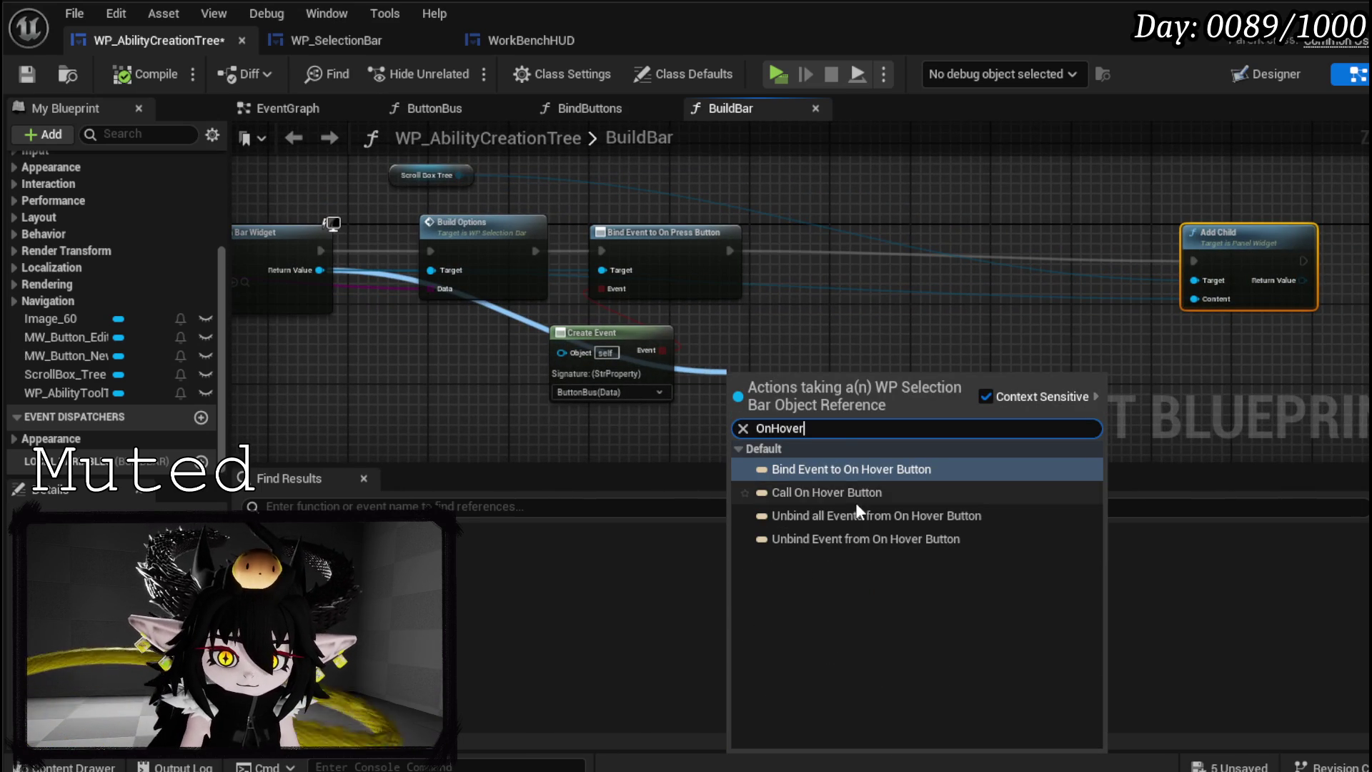
{"action": "left_click", "coordinate": [849, 471]}
{"action": "left_click_drag", "start_coordinate": [820, 382], "coordinate": [888, 243]}
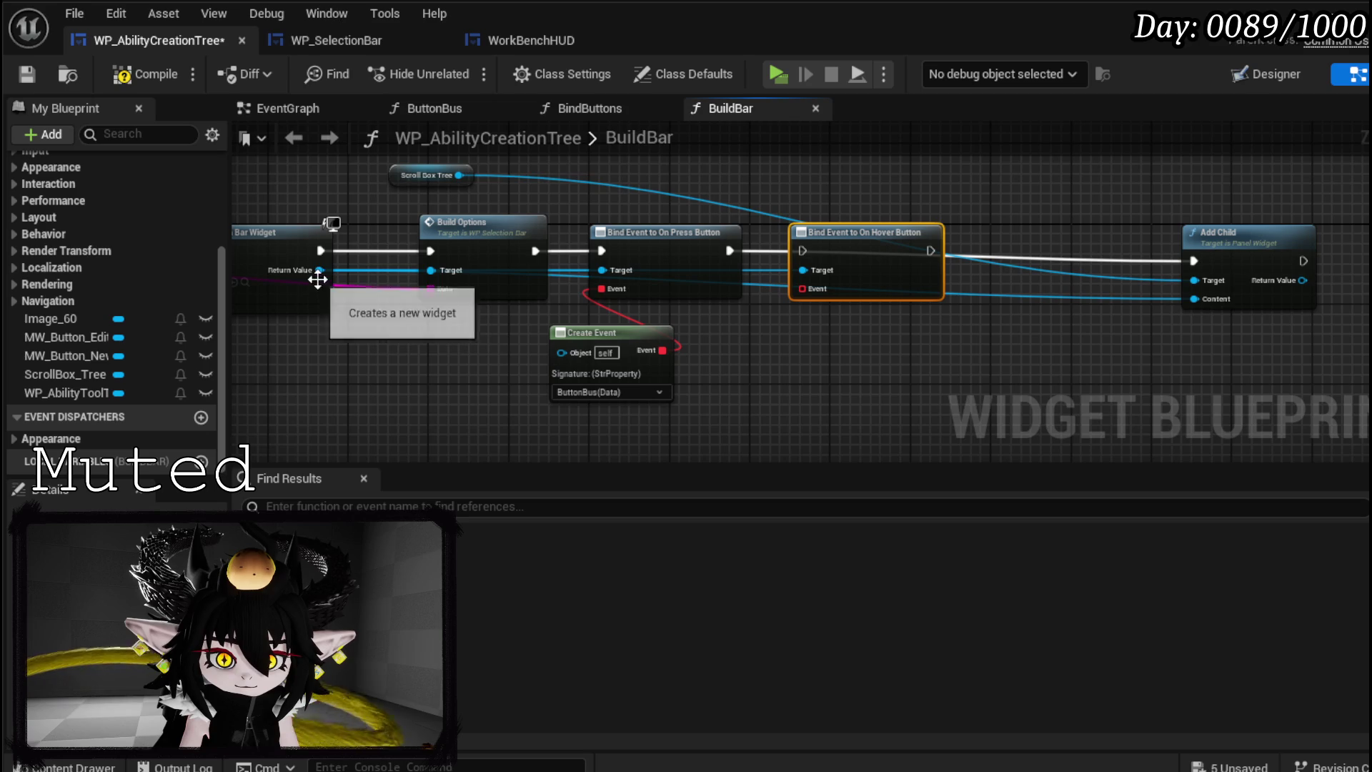
- Add a Bind Event to On Unhover and chain press, hover, unhover bindings into Add Child
{"action": "left_click_drag", "start_coordinate": [318, 270], "coordinate": [932, 385]}
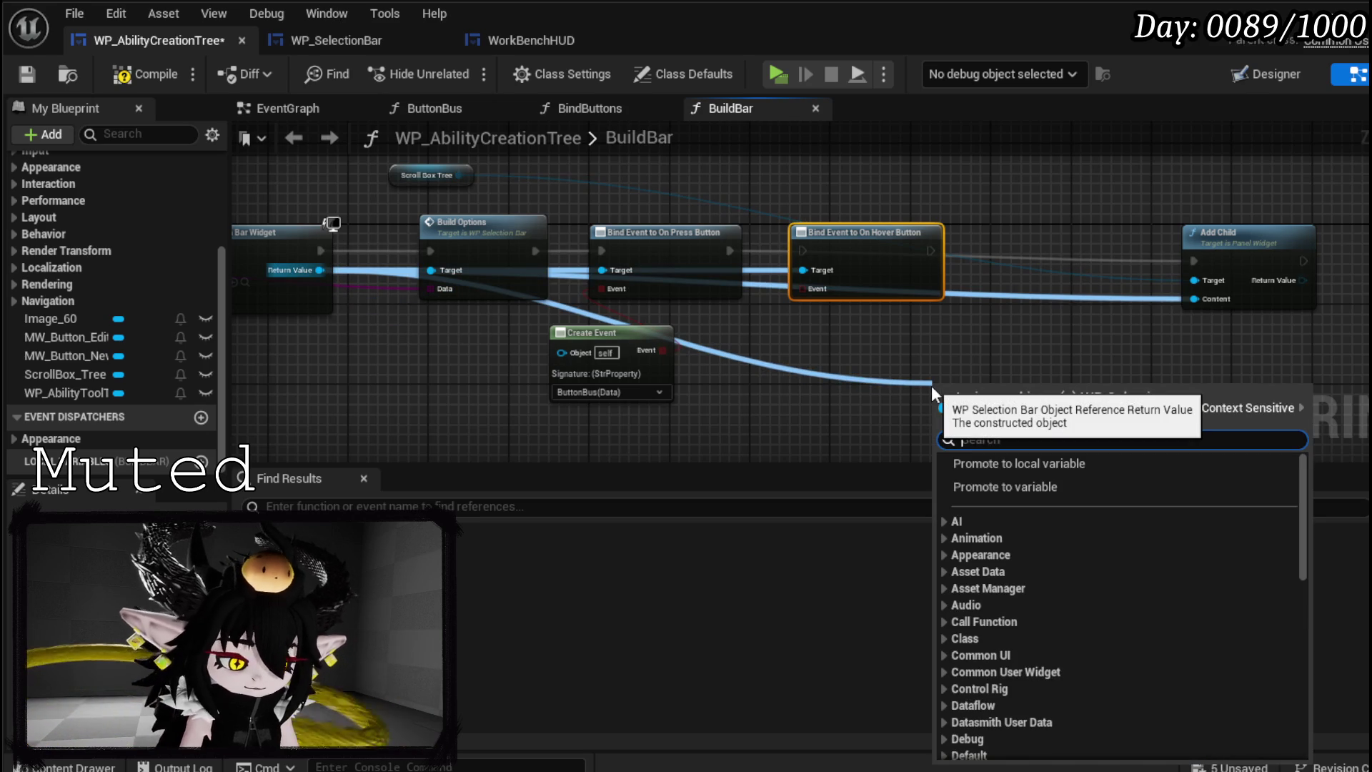
{"action": "type", "text": "UnOnh"}
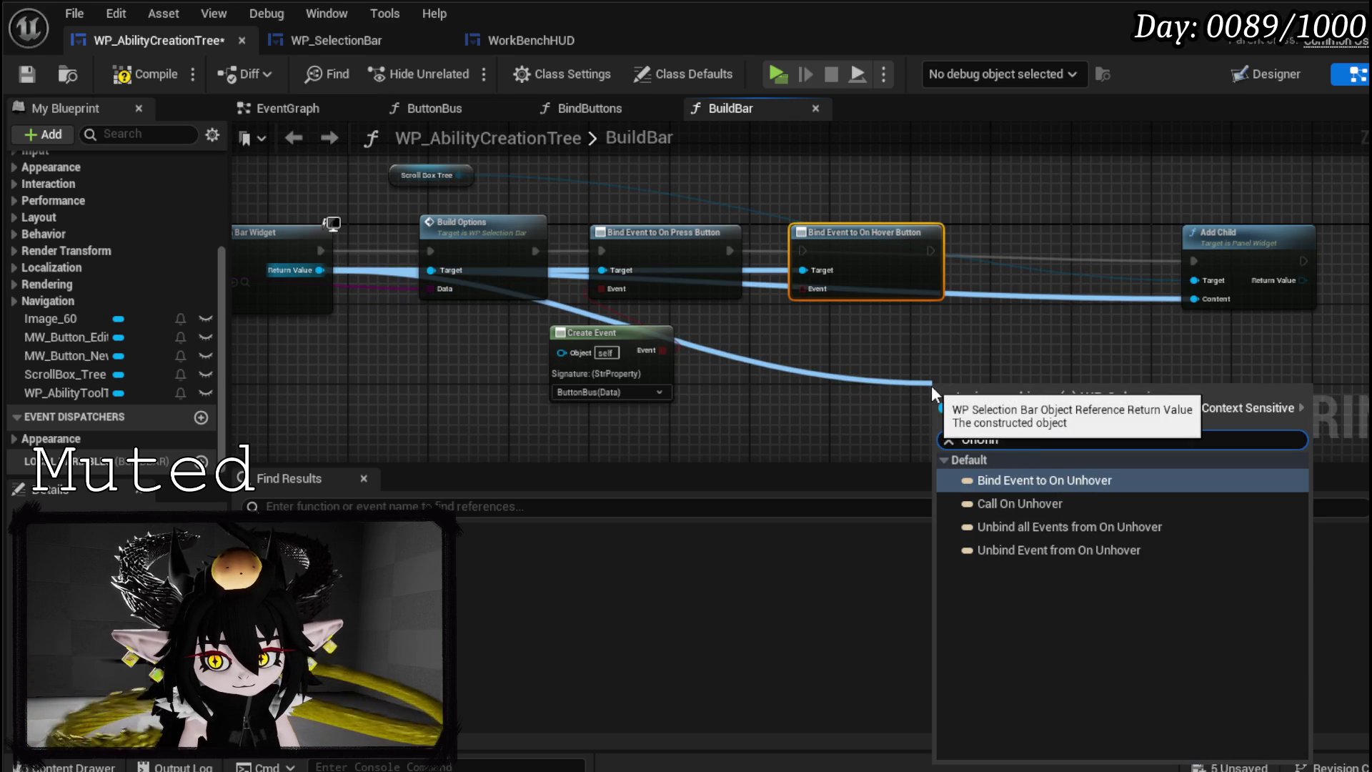
{"action": "key", "text": "Return"}
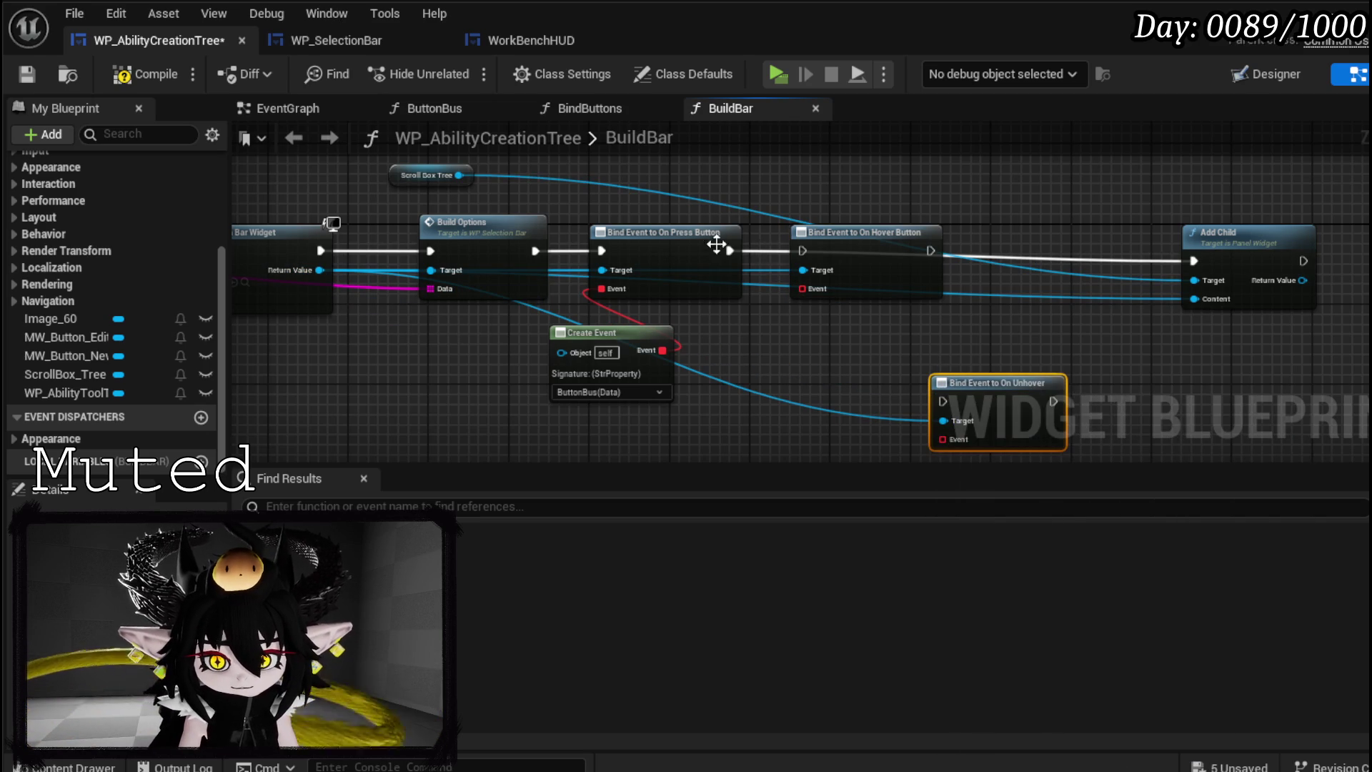
{"action": "left_click_drag", "start_coordinate": [730, 250], "coordinate": [801, 247]}
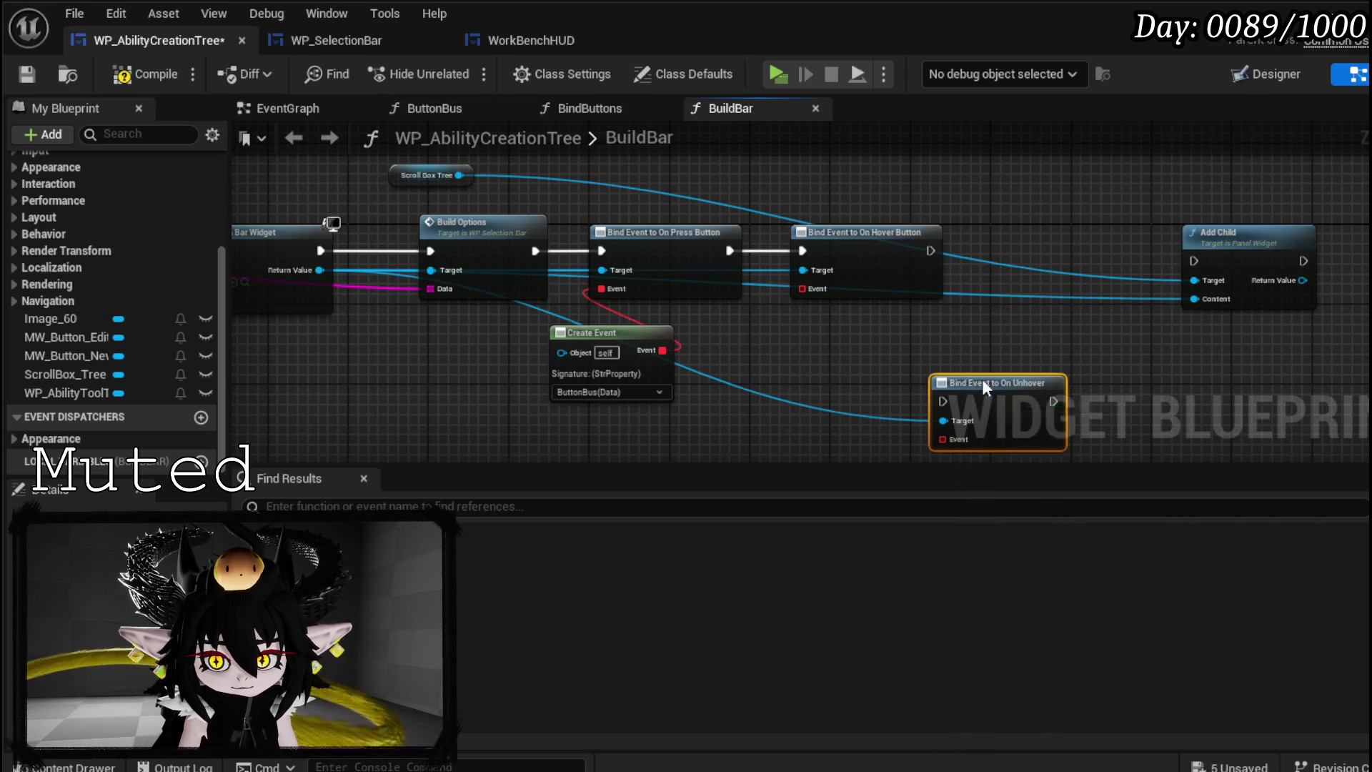
{"action": "left_click_drag", "start_coordinate": [973, 388], "coordinate": [1034, 246]}
{"action": "left_click_drag", "start_coordinate": [931, 251], "coordinate": [1004, 251]}
{"action": "left_click_drag", "start_coordinate": [1114, 250], "coordinate": [1205, 250]}
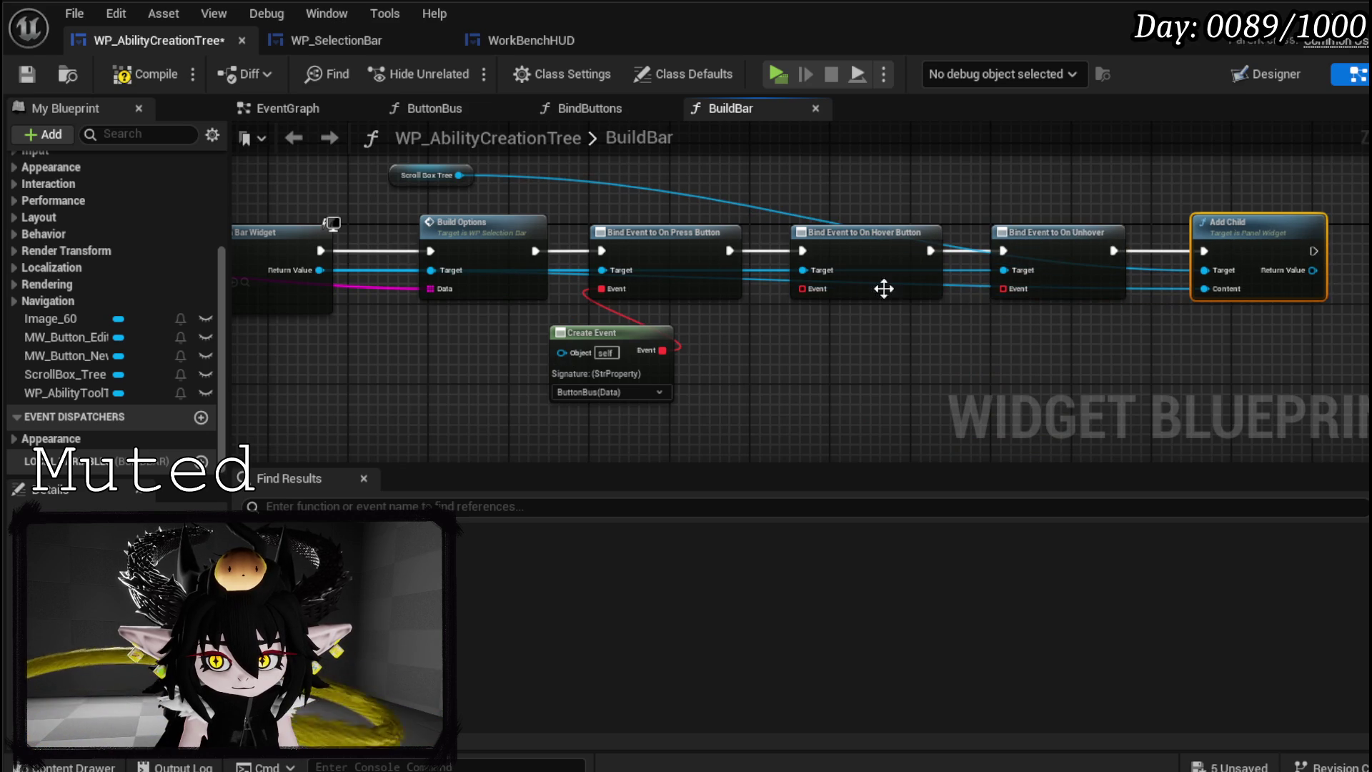
- Give the On Hover Button binding a Create Event node
{"action": "left_click_drag", "start_coordinate": [802, 289], "coordinate": [802, 339]}
{"action": "type", "text": "crea"}
{"action": "key", "text": "Return"}
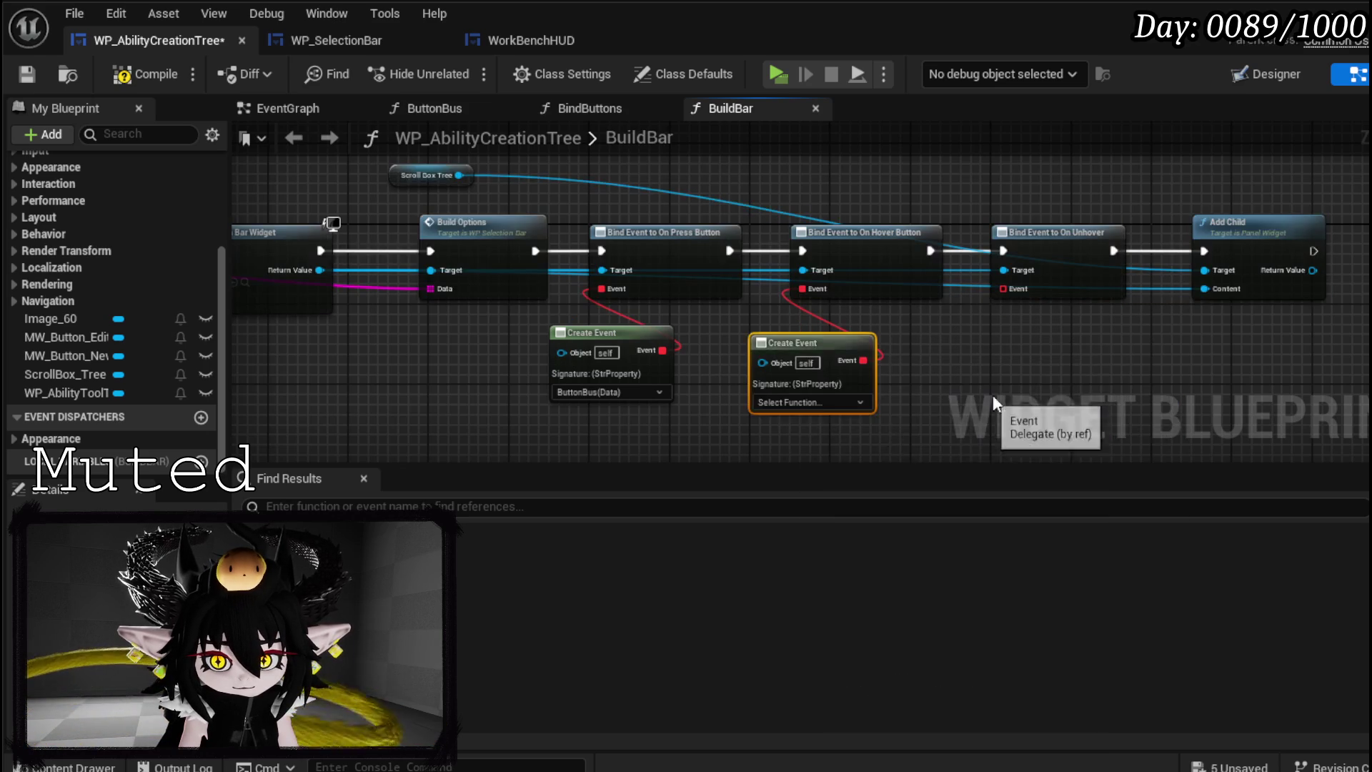
- Add a Create Event for On Unhover, then generate a matching function for the On Hover Create Event
{"action": "left_click_drag", "start_coordinate": [966, 404], "coordinate": [760, 358]}
{"action": "left_click_drag", "start_coordinate": [779, 259], "coordinate": [781, 326]}
{"action": "type", "text": "Crea"}
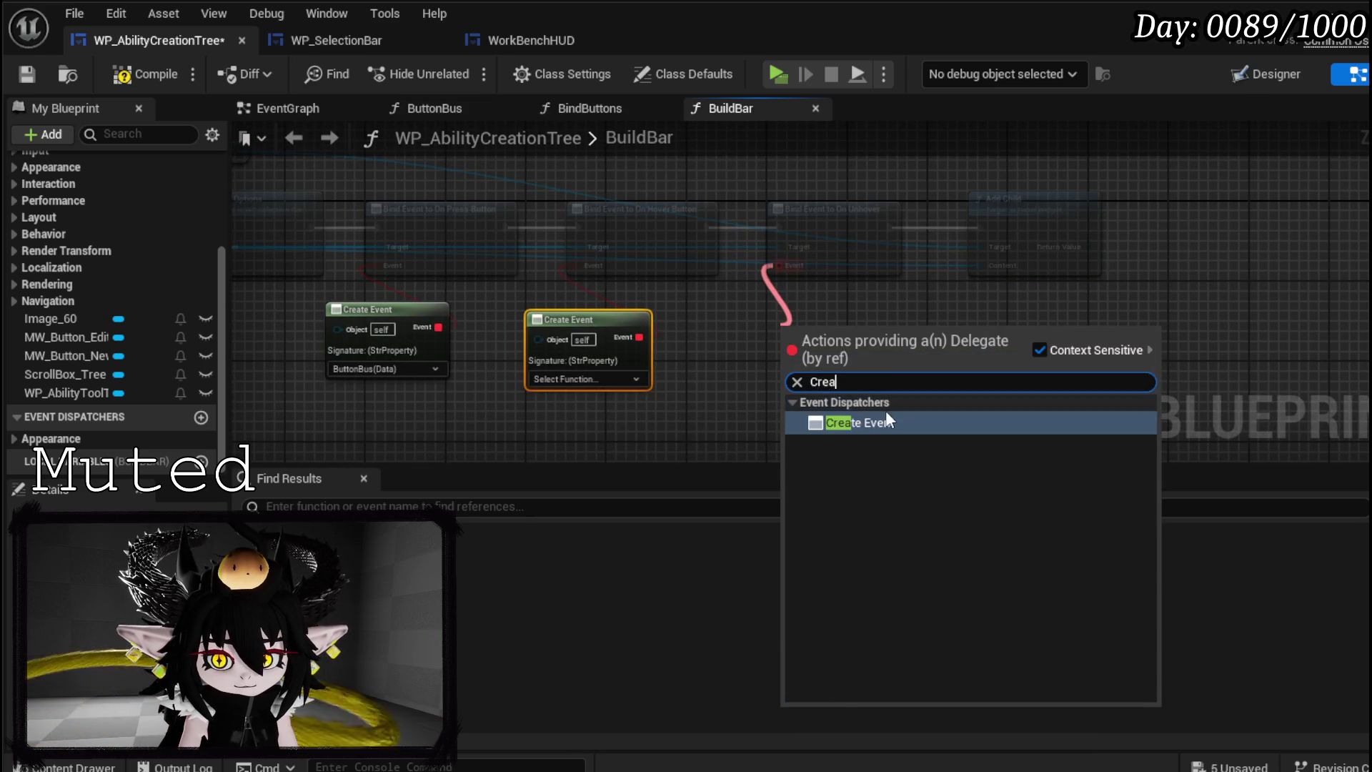
{"action": "key", "text": "Return"}
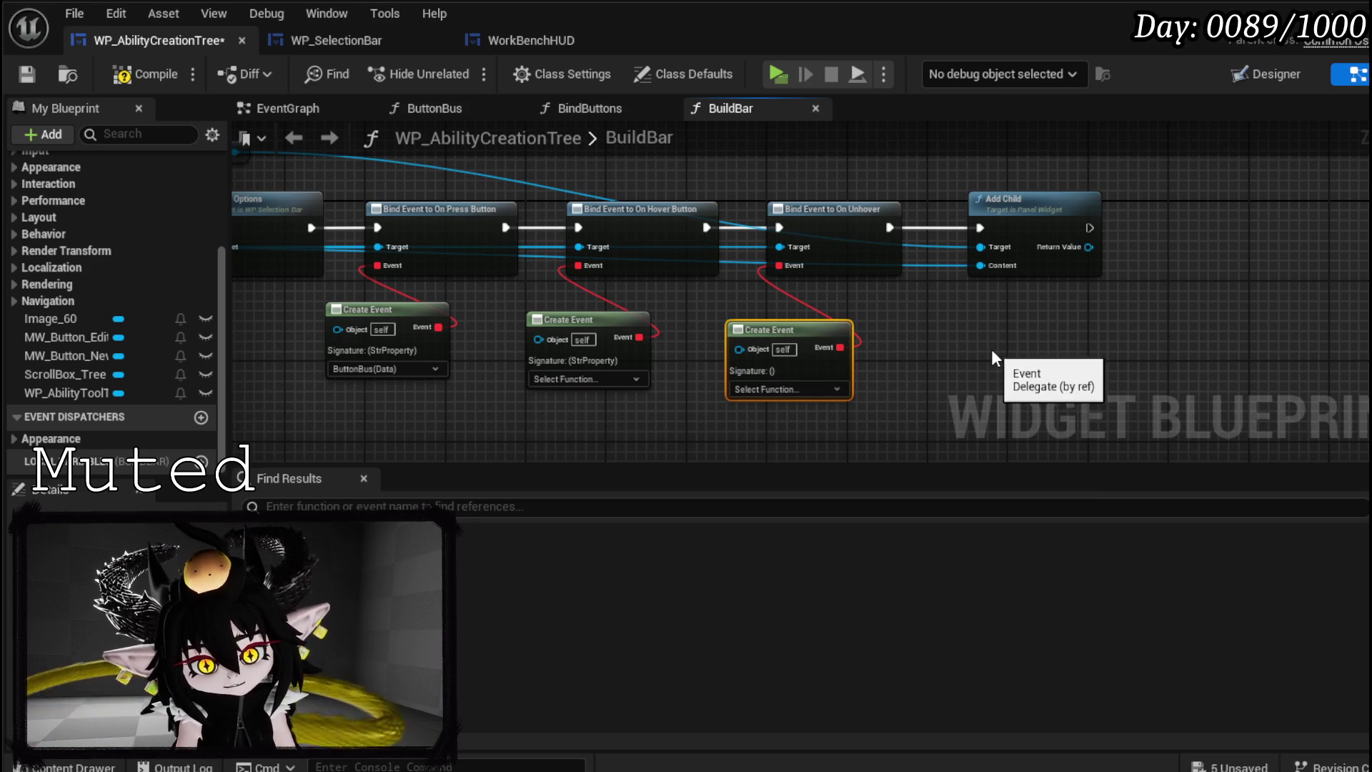
{"action": "scroll", "coordinate": [740, 258], "scroll_direction": "up", "scroll_amount": 3}
{"action": "left_click_drag", "start_coordinate": [765, 243], "coordinate": [809, 228]}
{"action": "left_click", "coordinate": [445, 317]}
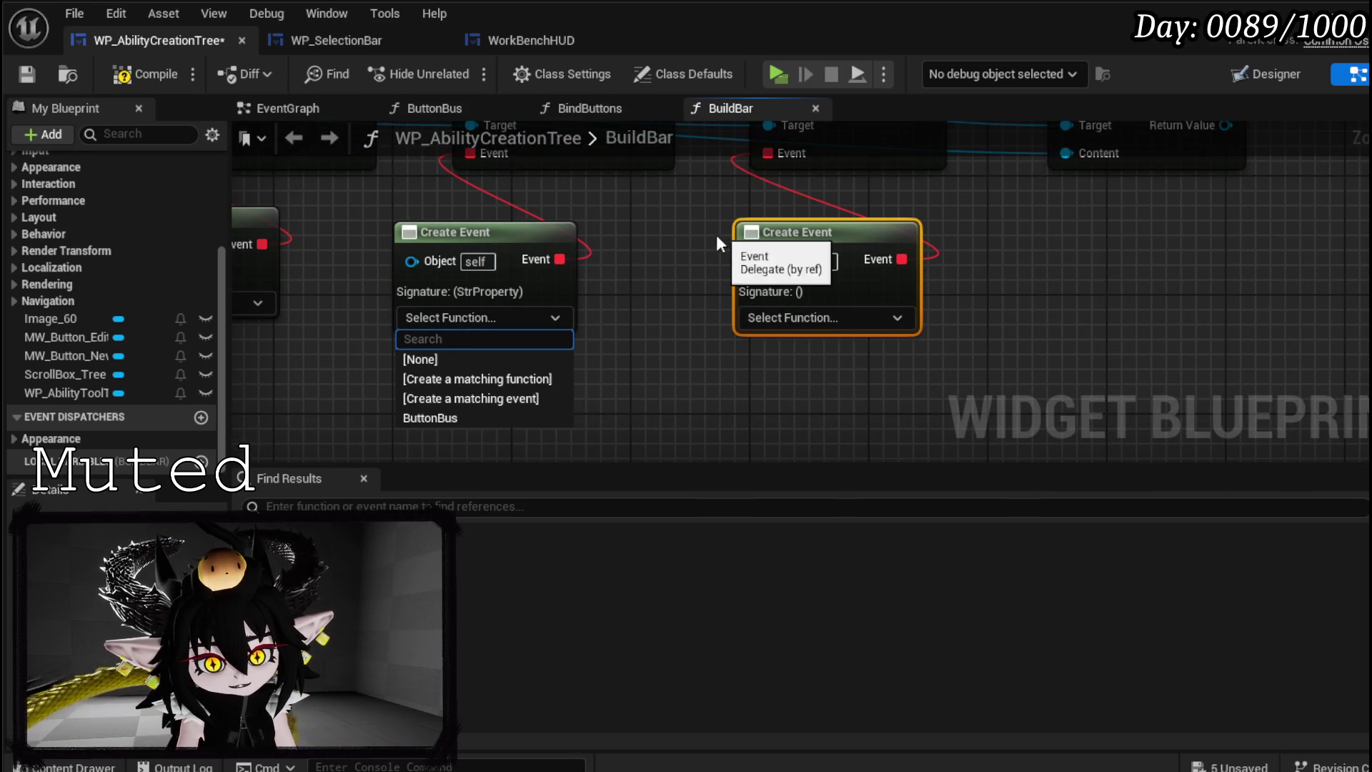
{"action": "left_click", "coordinate": [505, 379]}
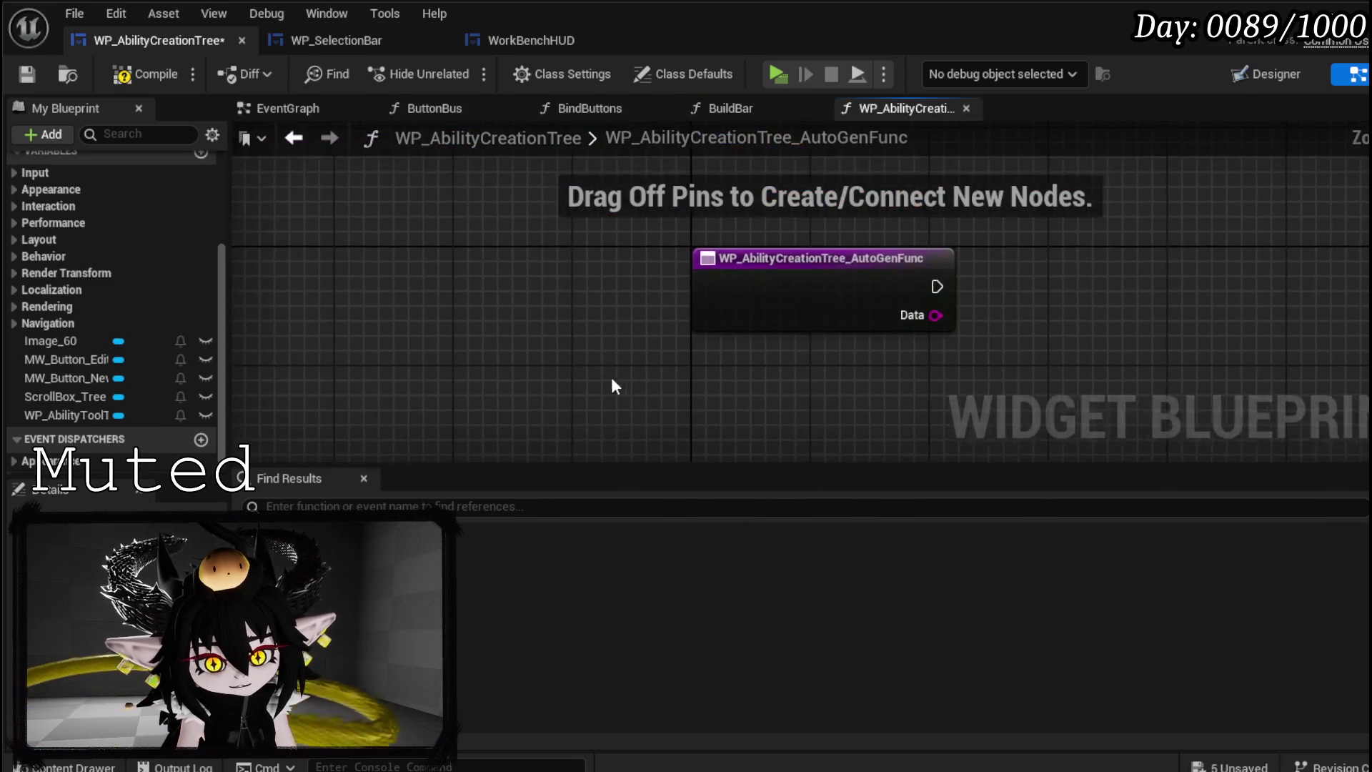
- Rename the auto-generated function to ToolTippBus
{"action": "right_click", "coordinate": [474, 284]}
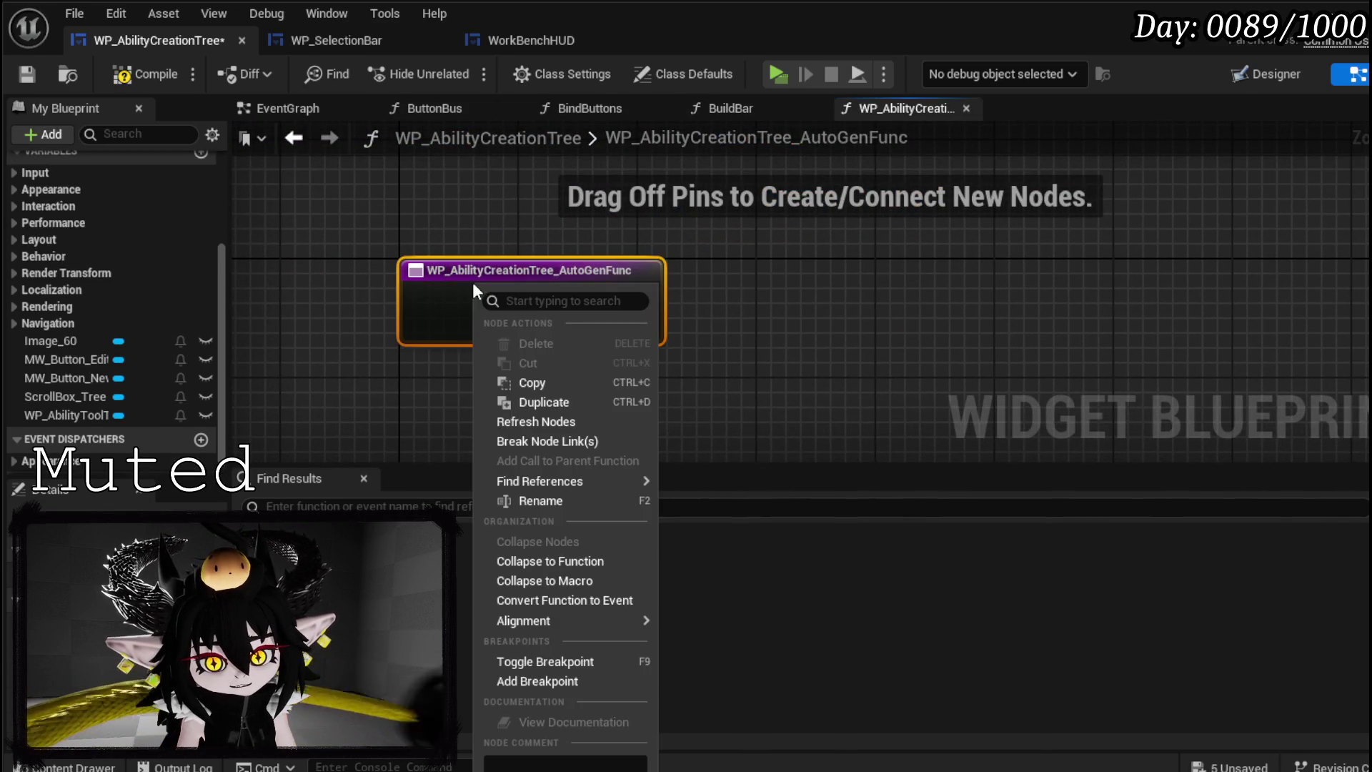
{"action": "left_click", "coordinate": [538, 500]}
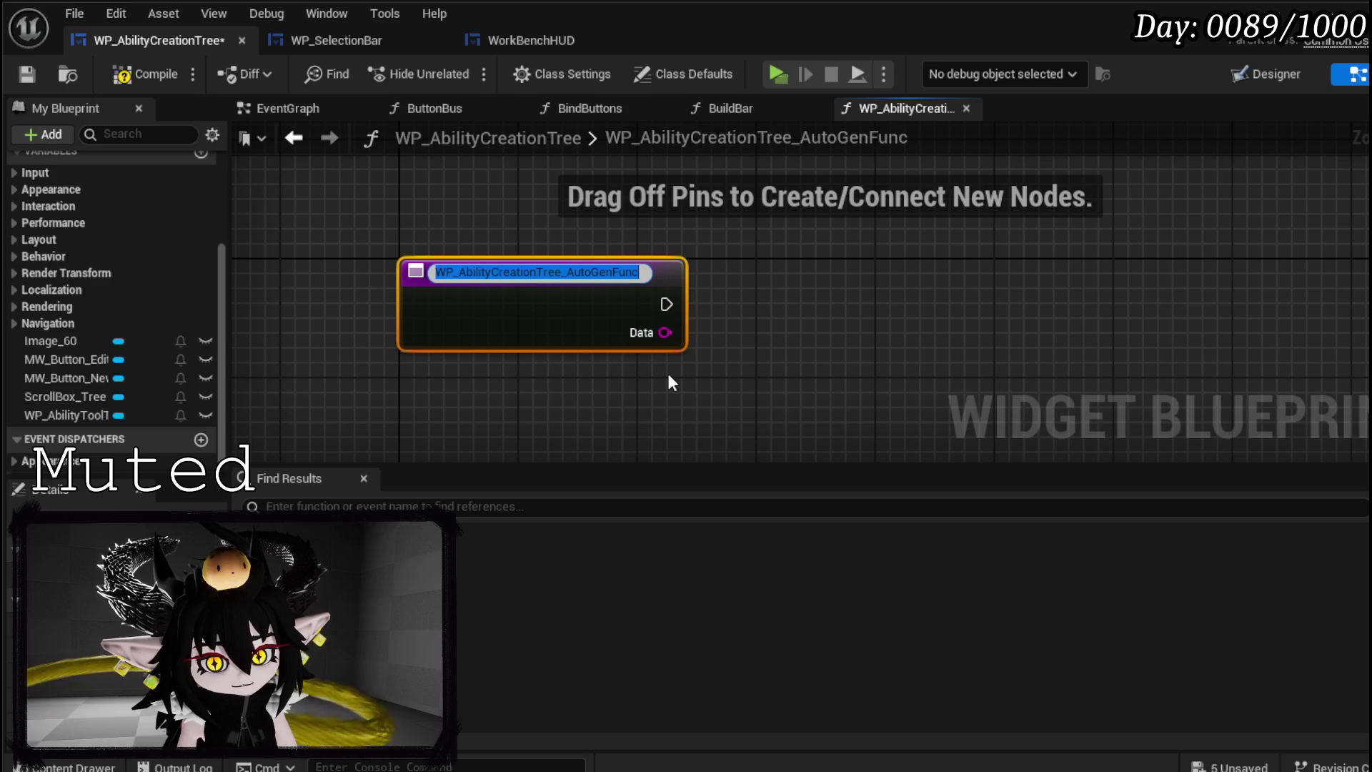
{"action": "type", "text": "Hovered"}
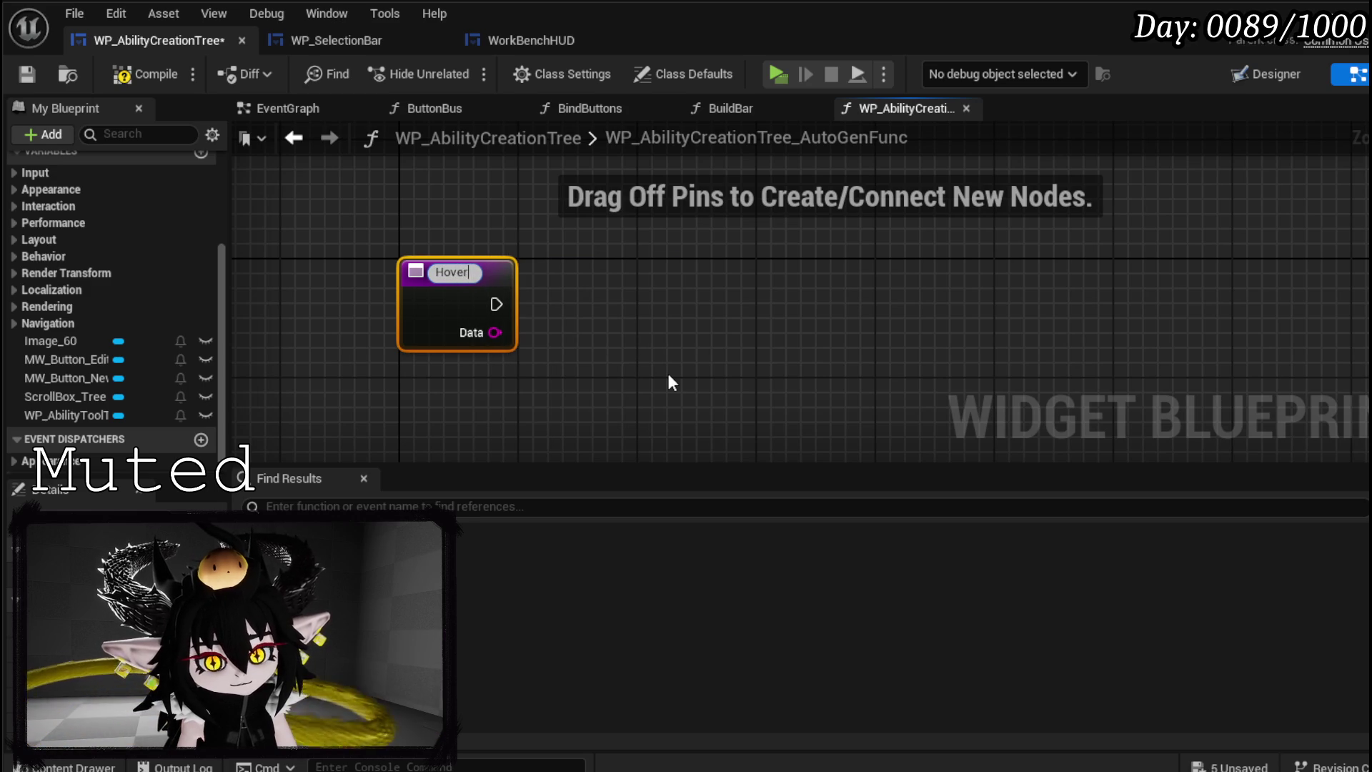
{"action": "key", "text": "BackSpace"}
{"action": "key", "text": "BackSpace"}
{"action": "key", "text": "BackSpace"}
{"action": "type", "text": "ToolTi"}
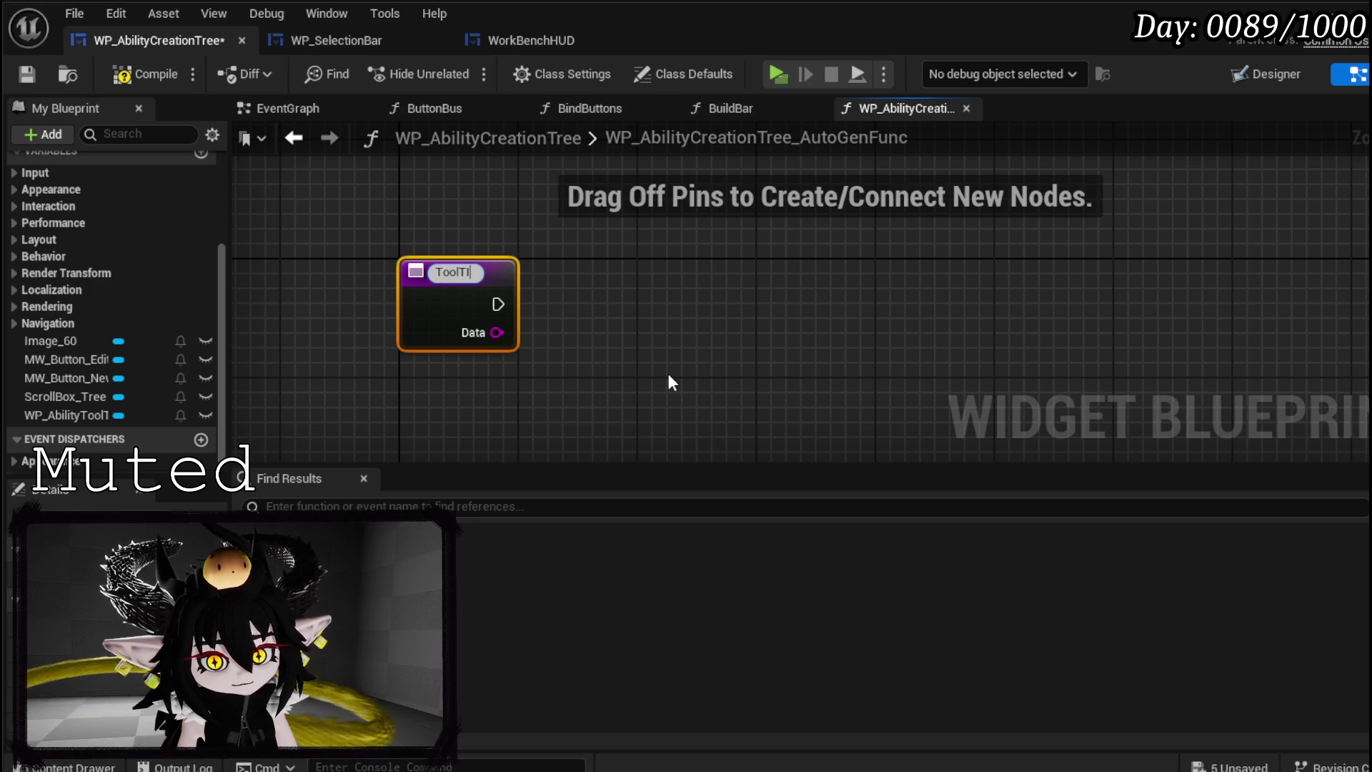
{"action": "type", "text": "ppBus"}
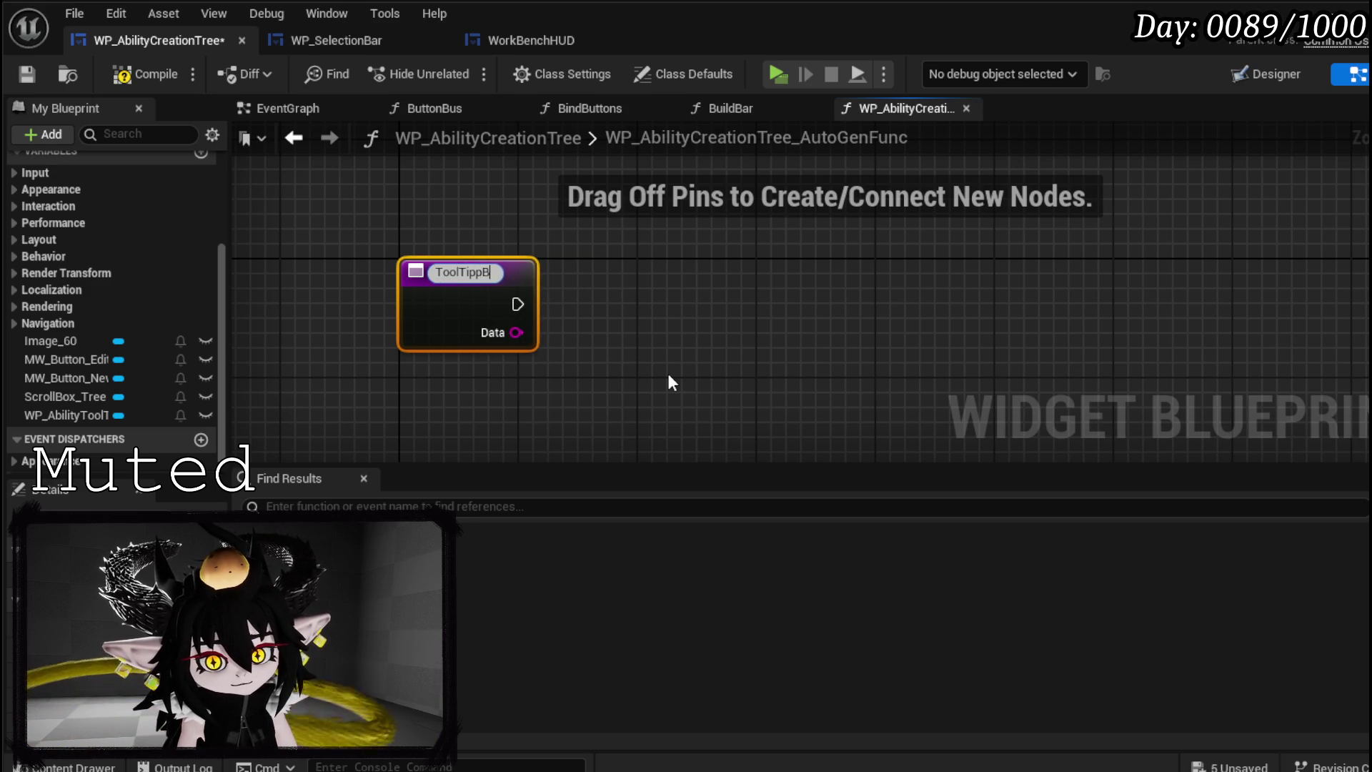
{"action": "key", "text": "Return"}
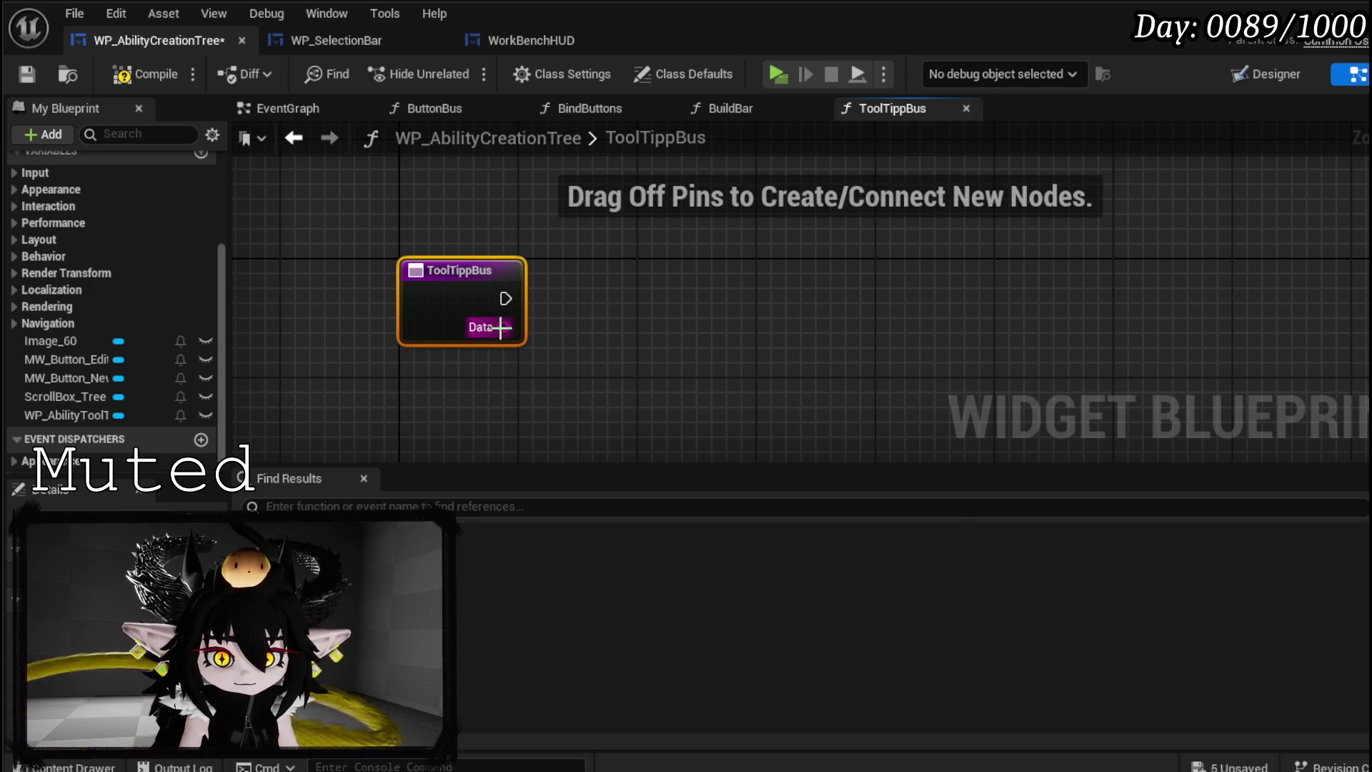
- Feed ToolTippBus's Data into a new Switch on String node and compile to surface the error
{"action": "left_click_drag", "start_coordinate": [502, 329], "coordinate": [586, 348]}
{"action": "type", "text": "Switch"}
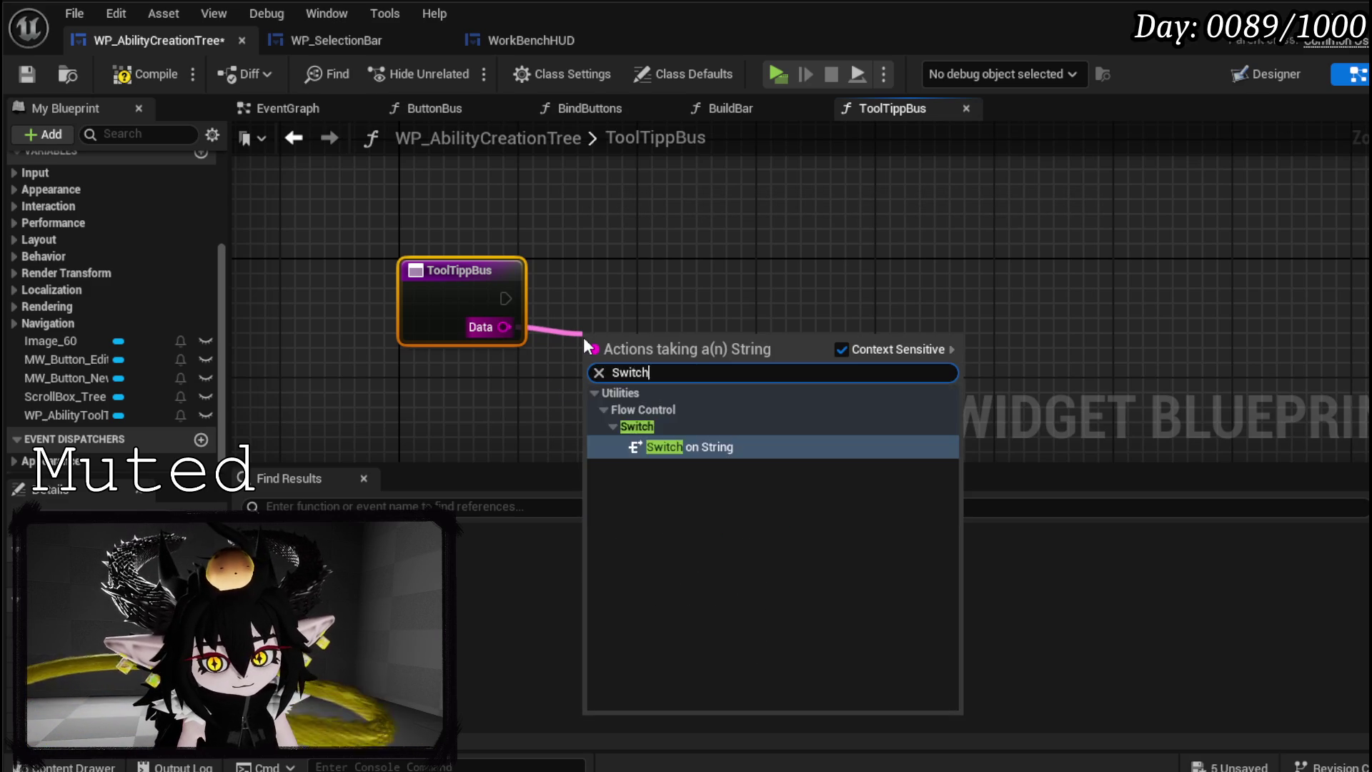
{"action": "key", "text": "Return"}
{"action": "left_click_drag", "start_coordinate": [632, 338], "coordinate": [607, 272]}
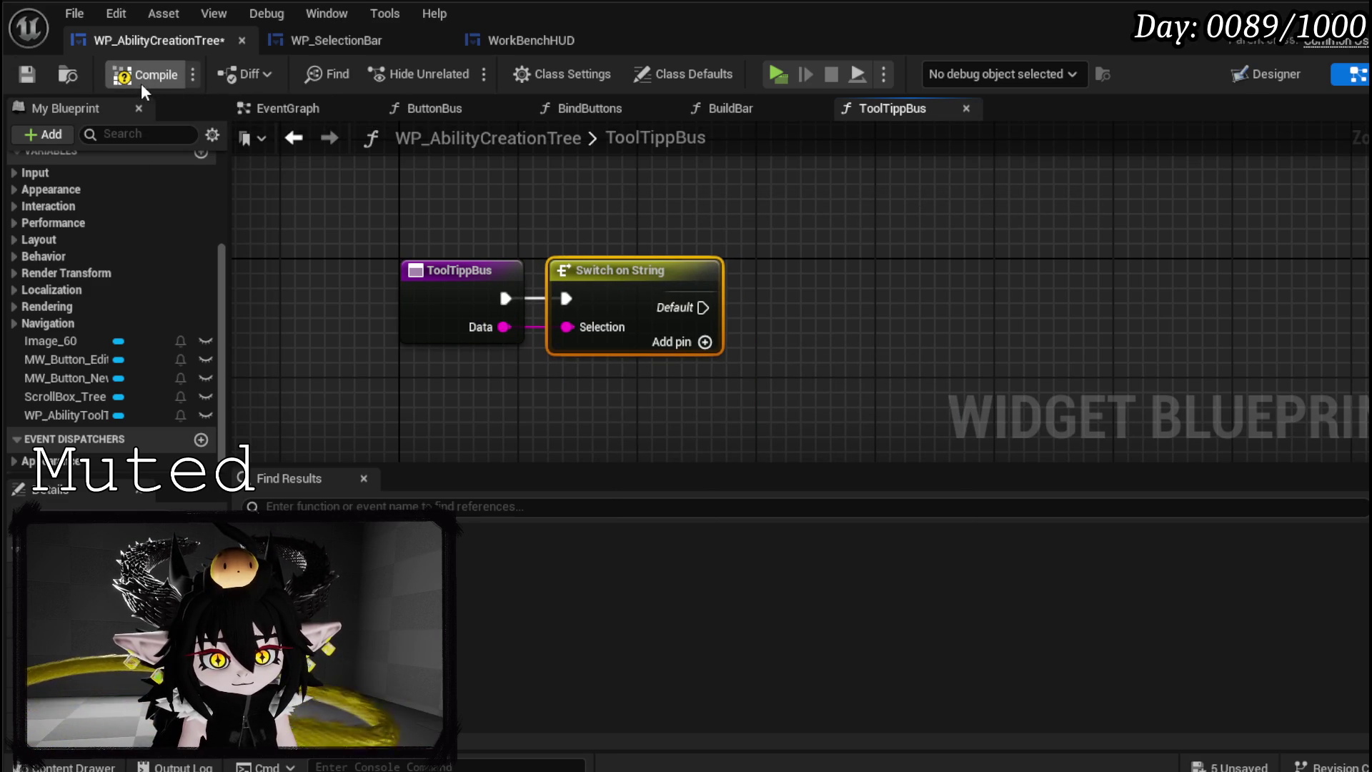
{"action": "left_click", "coordinate": [29, 74]}
{"action": "left_click", "coordinate": [715, 515]}
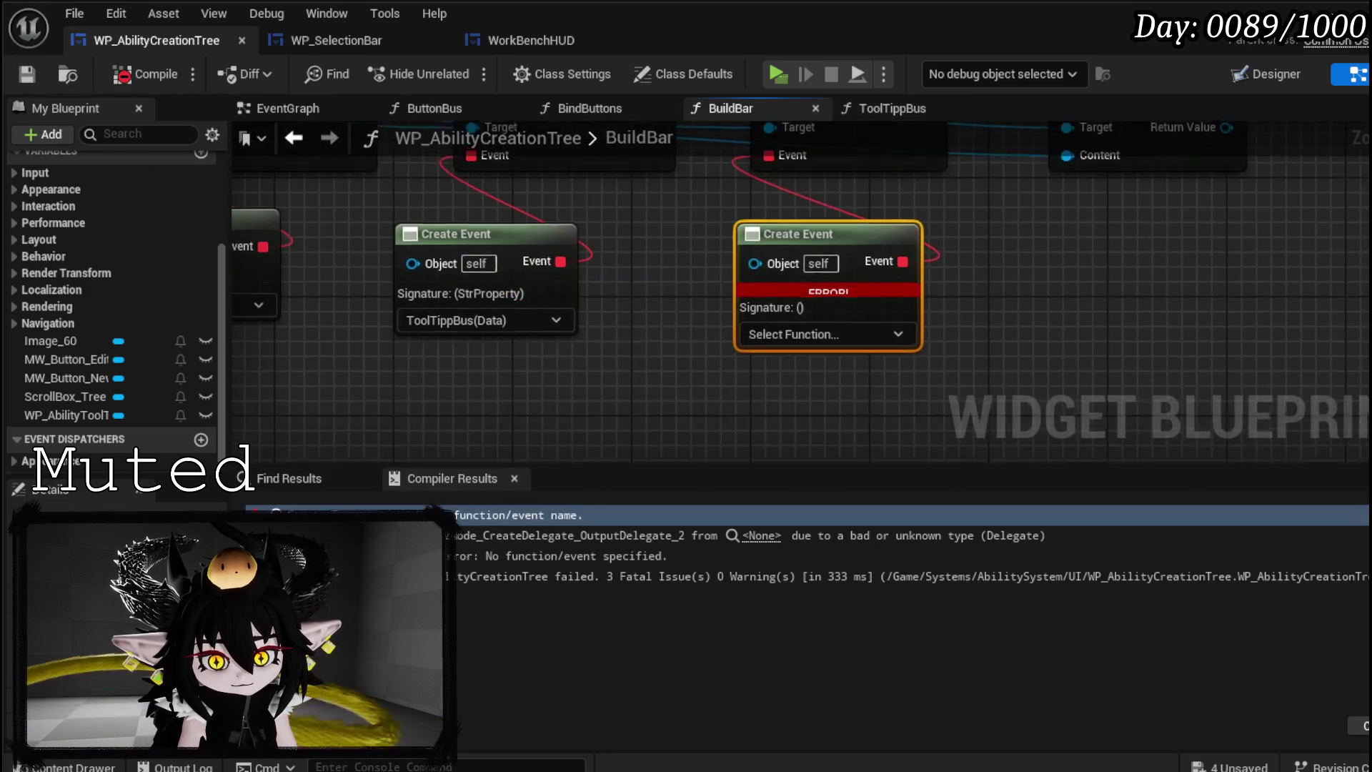
- Create a matching function for the On Unhover event and name it HideToolTipp
{"action": "left_click", "coordinate": [850, 346]}
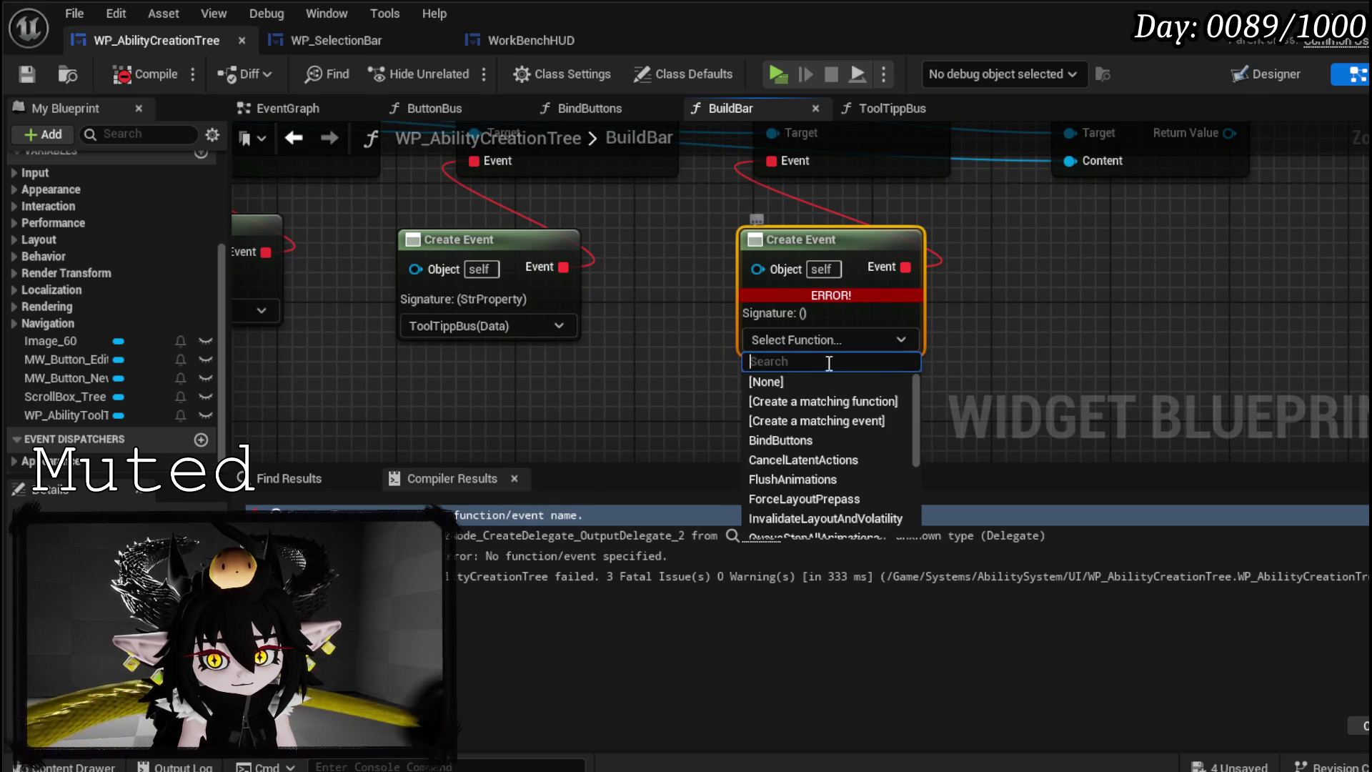
{"action": "left_click", "coordinate": [815, 406]}
{"action": "right_click", "coordinate": [493, 316]}
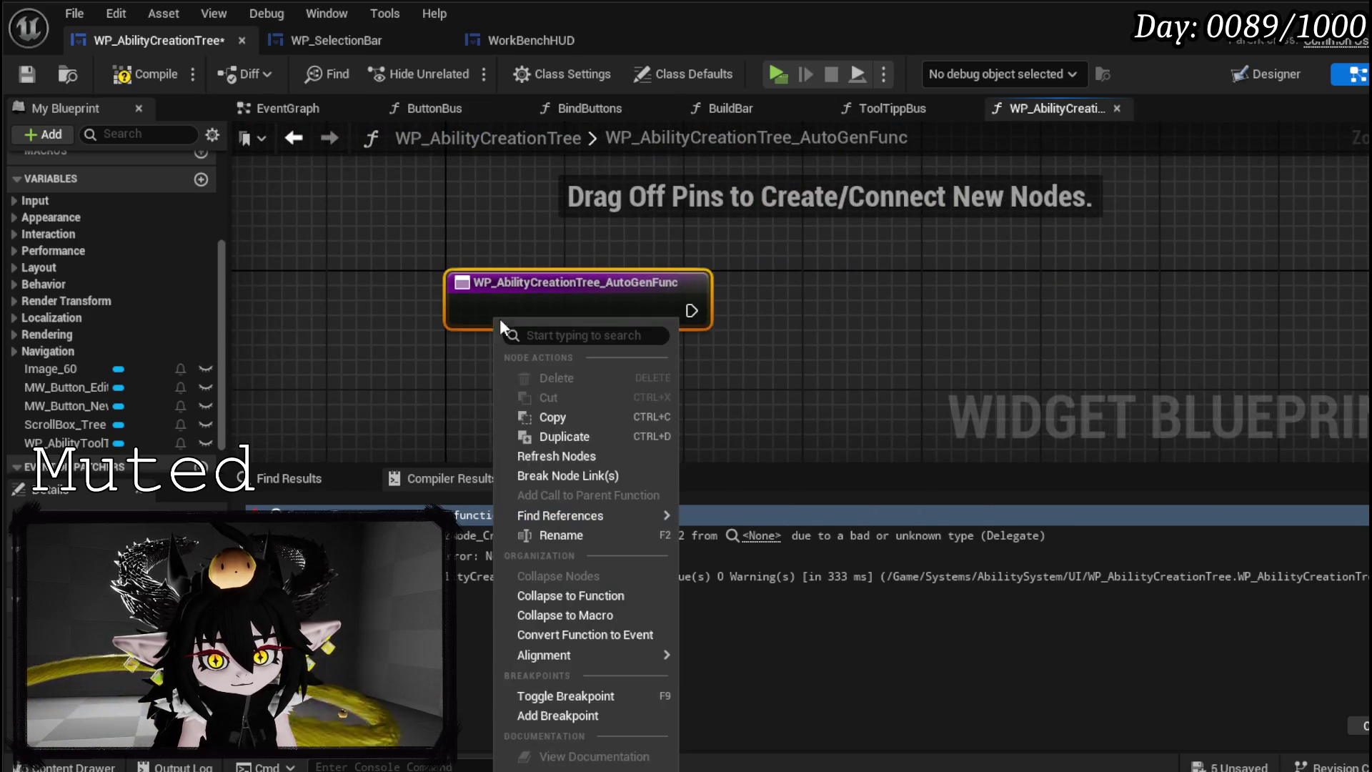
{"action": "left_click", "coordinate": [568, 536]}
{"action": "type", "text": "Hide"}
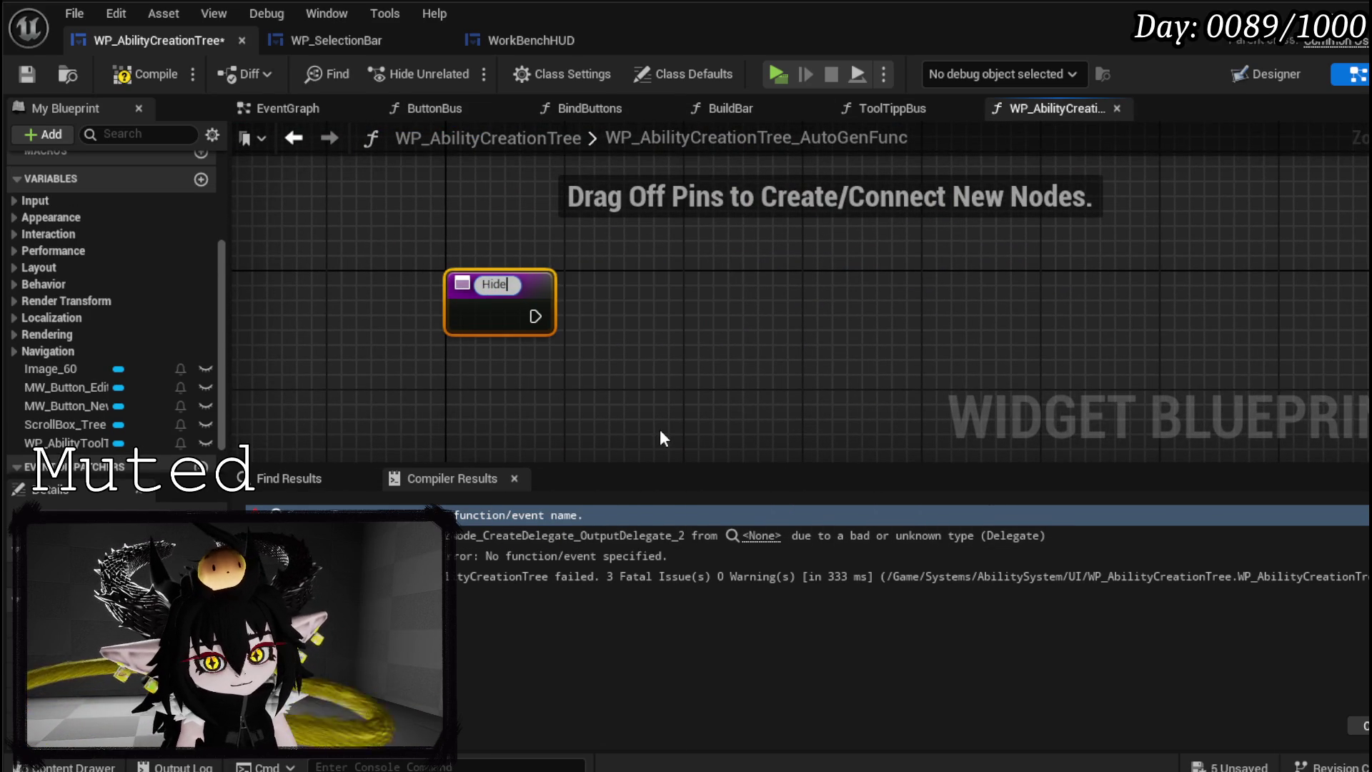
{"action": "type", "text": "ToolTipp"}
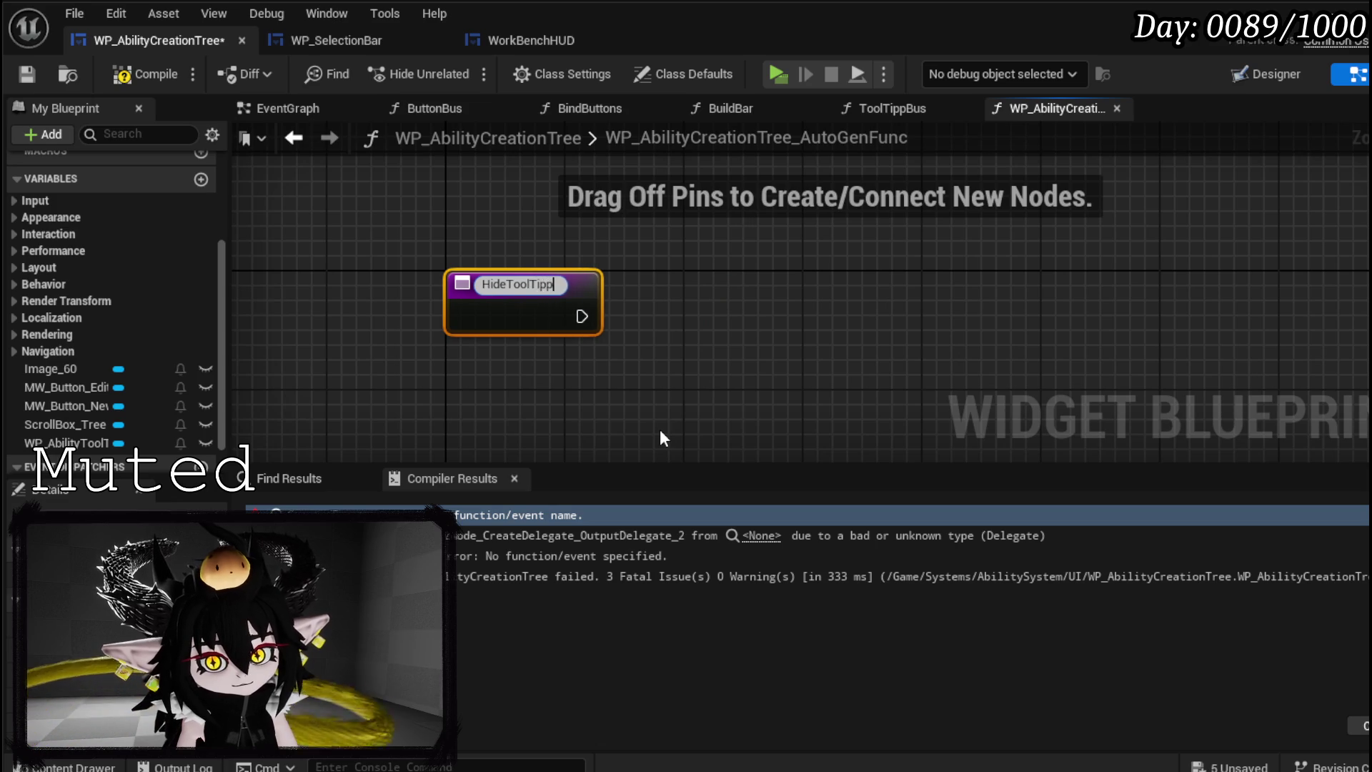
{"action": "key", "text": "Return"}
- Compile and save the blueprint, then return to the EventGraph
{"action": "left_click", "coordinate": [144, 77]}
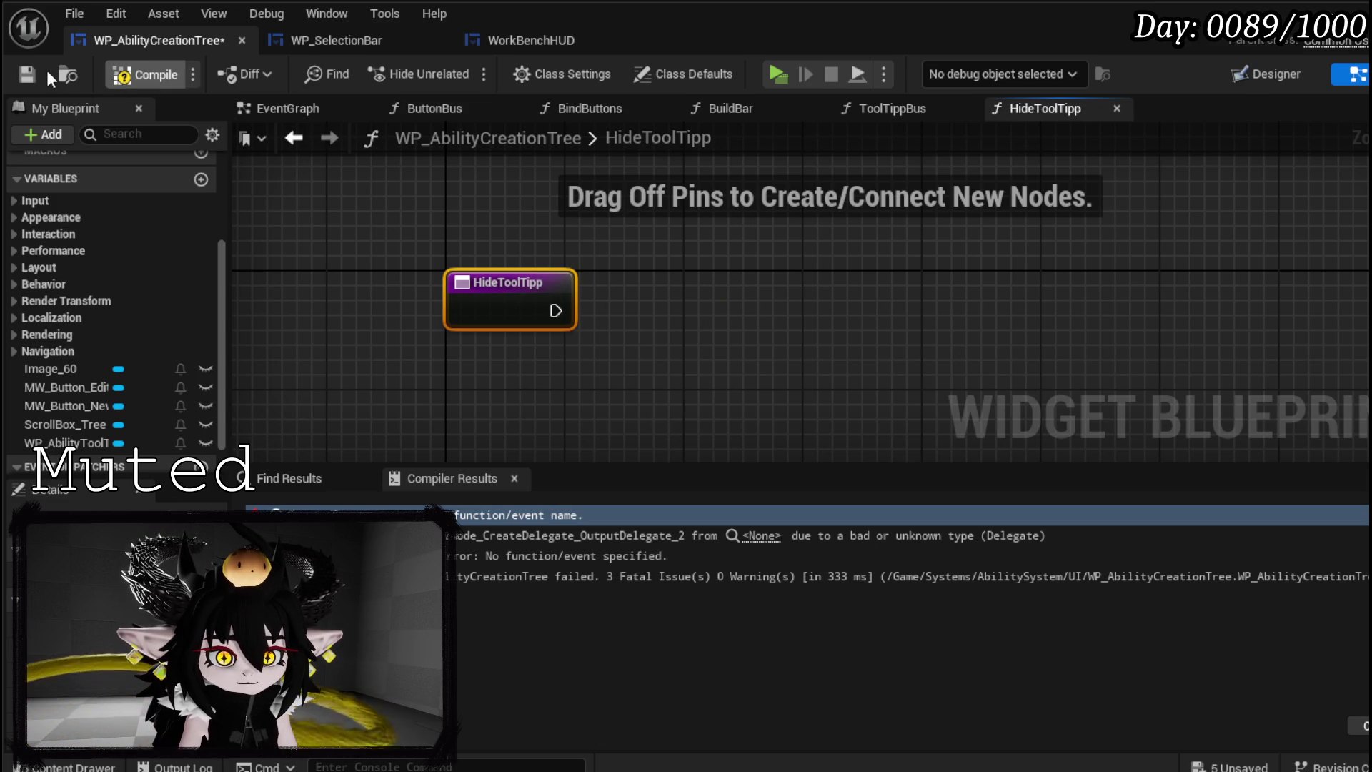
{"action": "left_click", "coordinate": [26, 76]}
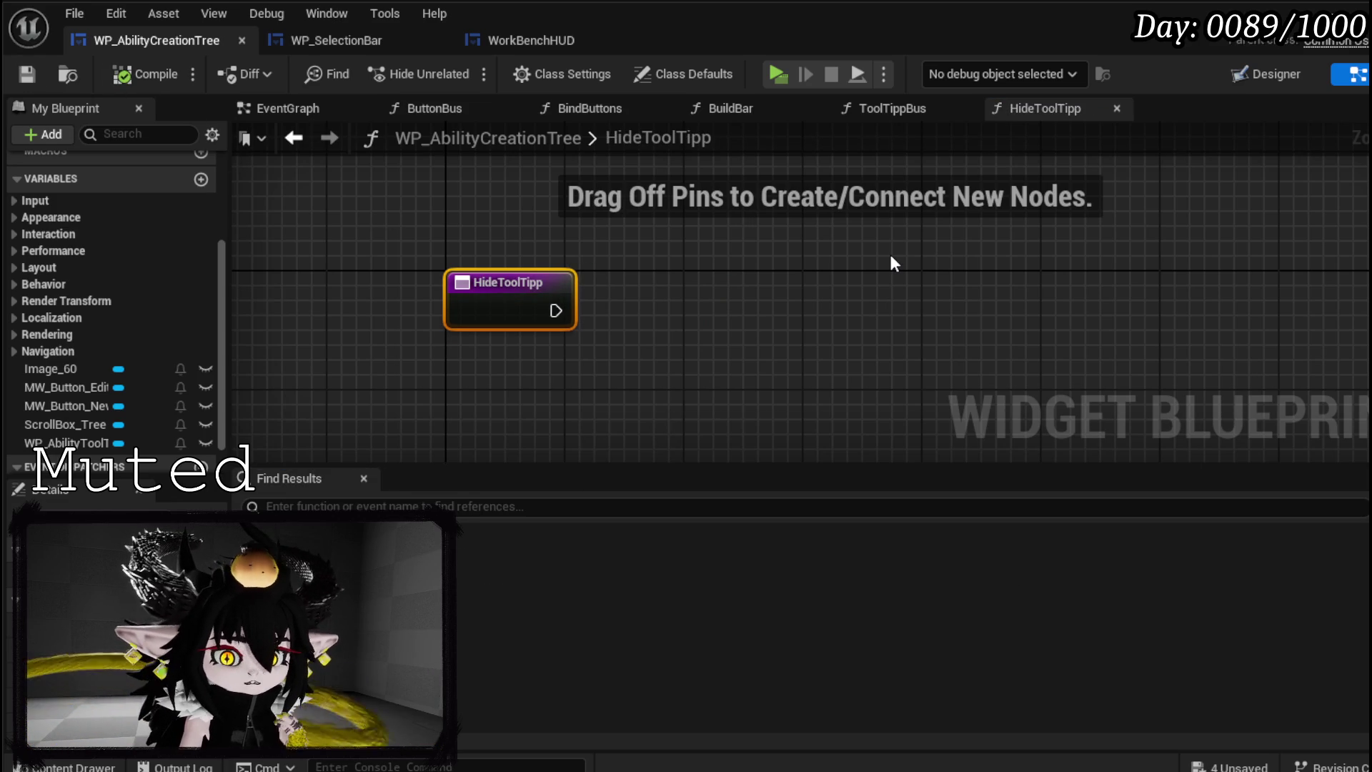
{"action": "left_click", "coordinate": [277, 113]}
{"action": "scroll", "coordinate": [173, 299], "scroll_direction": "up", "scroll_amount": 5}
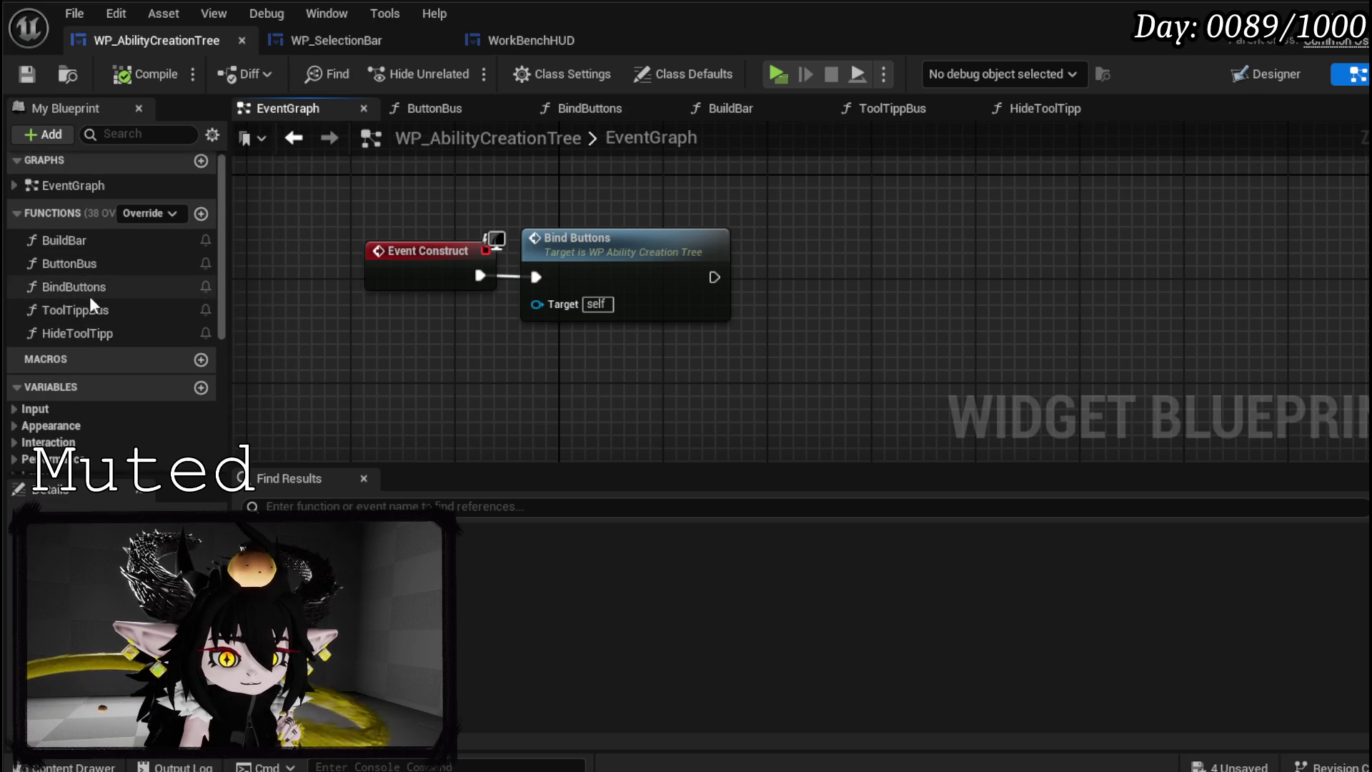
- Add four case pins to ToolTippBus's Switch on String, naming the first two Offensive and Support
{"action": "double_click", "coordinate": [88, 315]}
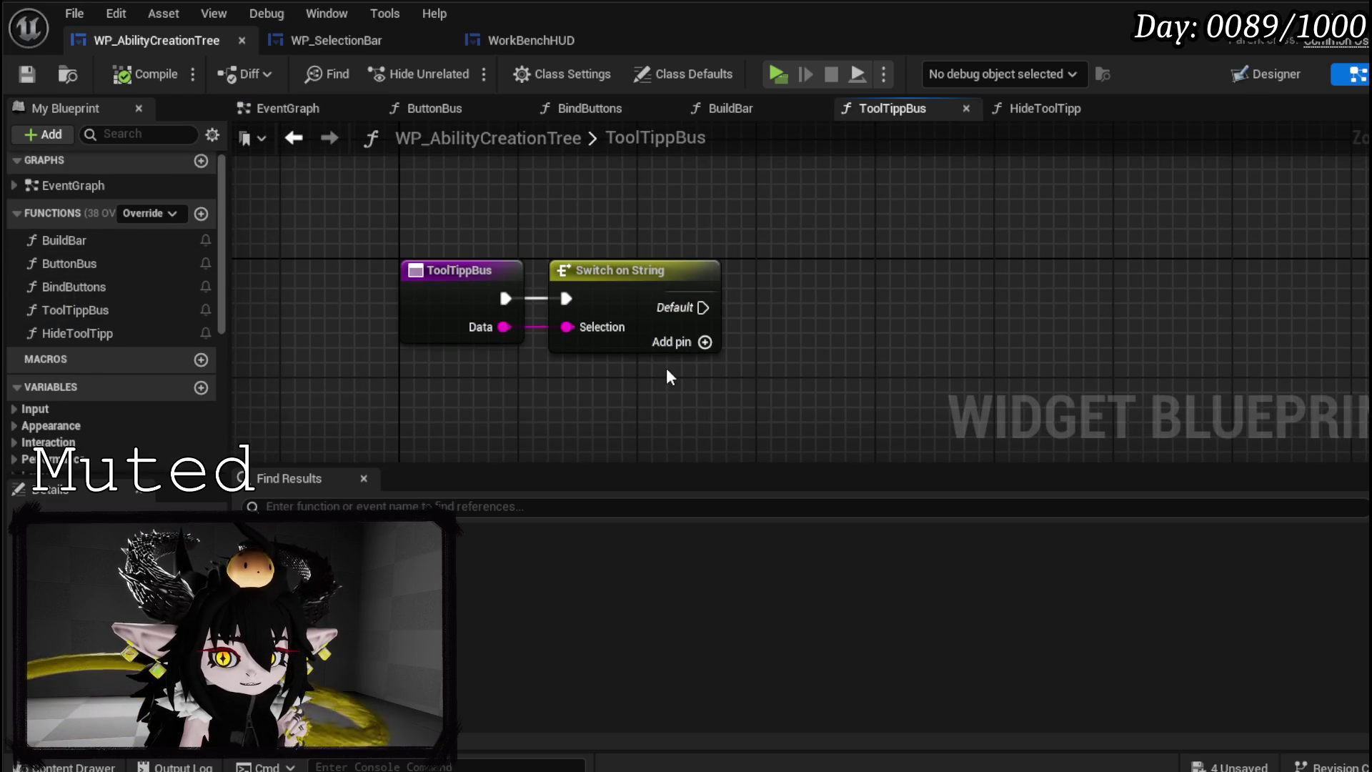
{"action": "left_click", "coordinate": [705, 342]}
{"action": "left_click", "coordinate": [705, 371]}
{"action": "left_click", "coordinate": [705, 401]}
{"action": "left_click", "coordinate": [705, 431]}
{"action": "left_click", "coordinate": [521, 328]}
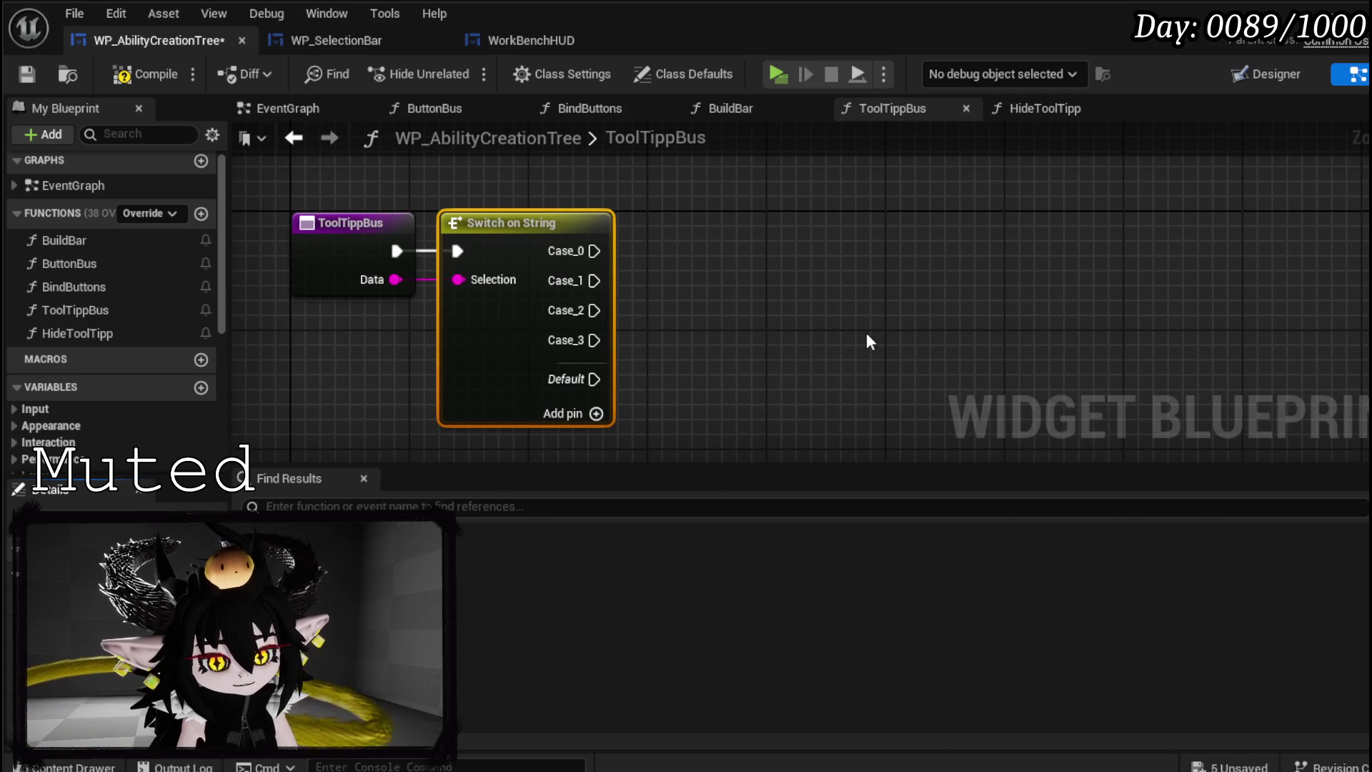
{"action": "type", "text": "Offensive"}
{"action": "key", "text": "Return"}
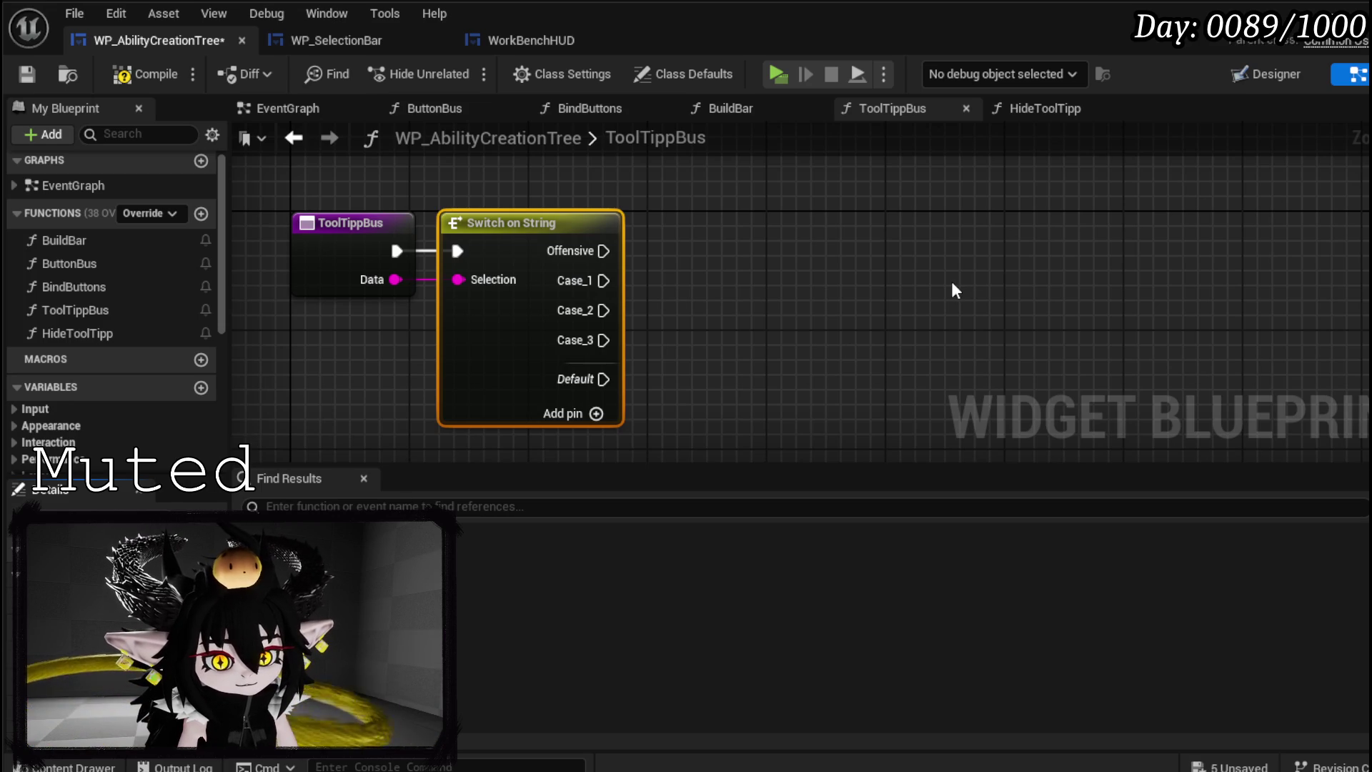
{"action": "key", "text": "Return"}
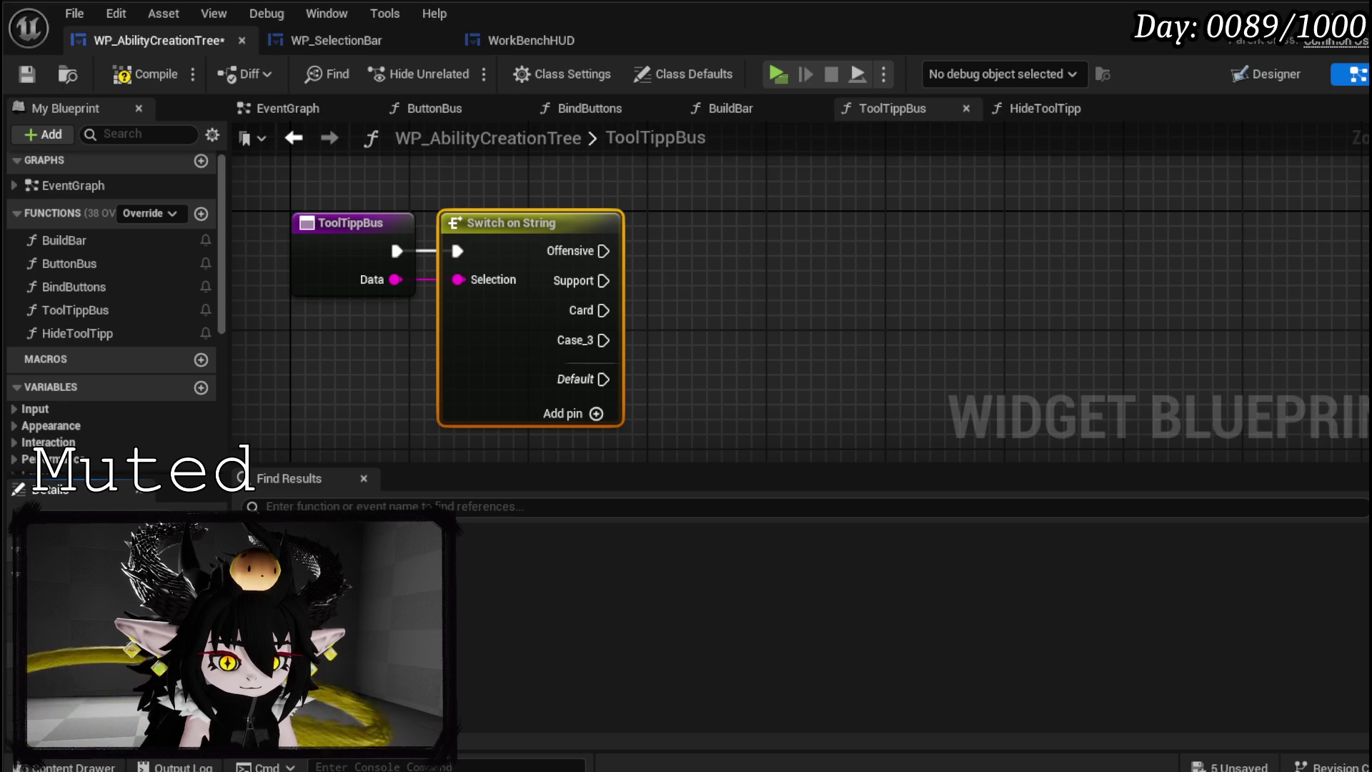
- Finish the Card and Summon case names on the Switch on String and compile
{"action": "mouse_move", "coordinate": [656, 228]}
{"action": "left_mouse_down"}
{"action": "mouse_move", "coordinate": [690, 223]}
{"action": "mouse_move", "coordinate": [306, 327]}
{"action": "left_mouse_up"}
{"action": "key", "text": "Delete"}
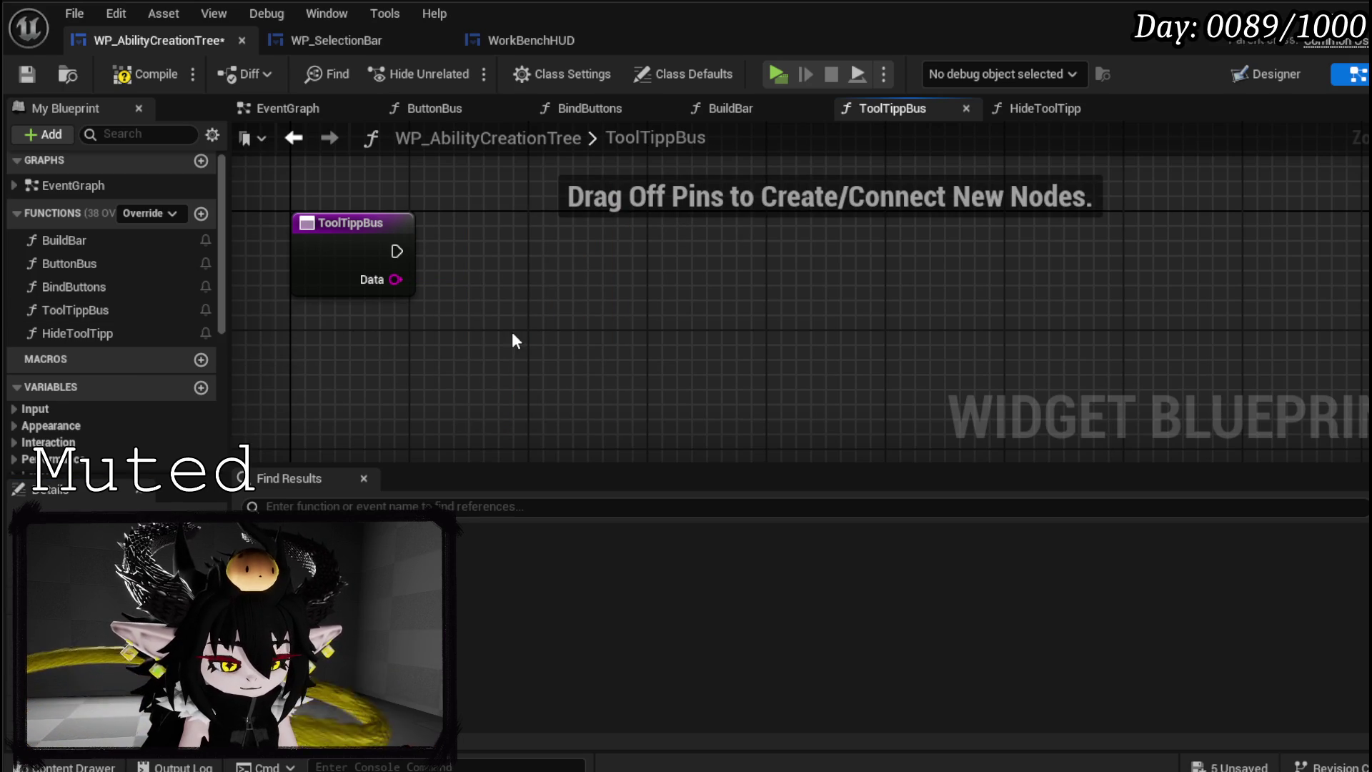
{"action": "key", "text": "ctrl+z"}
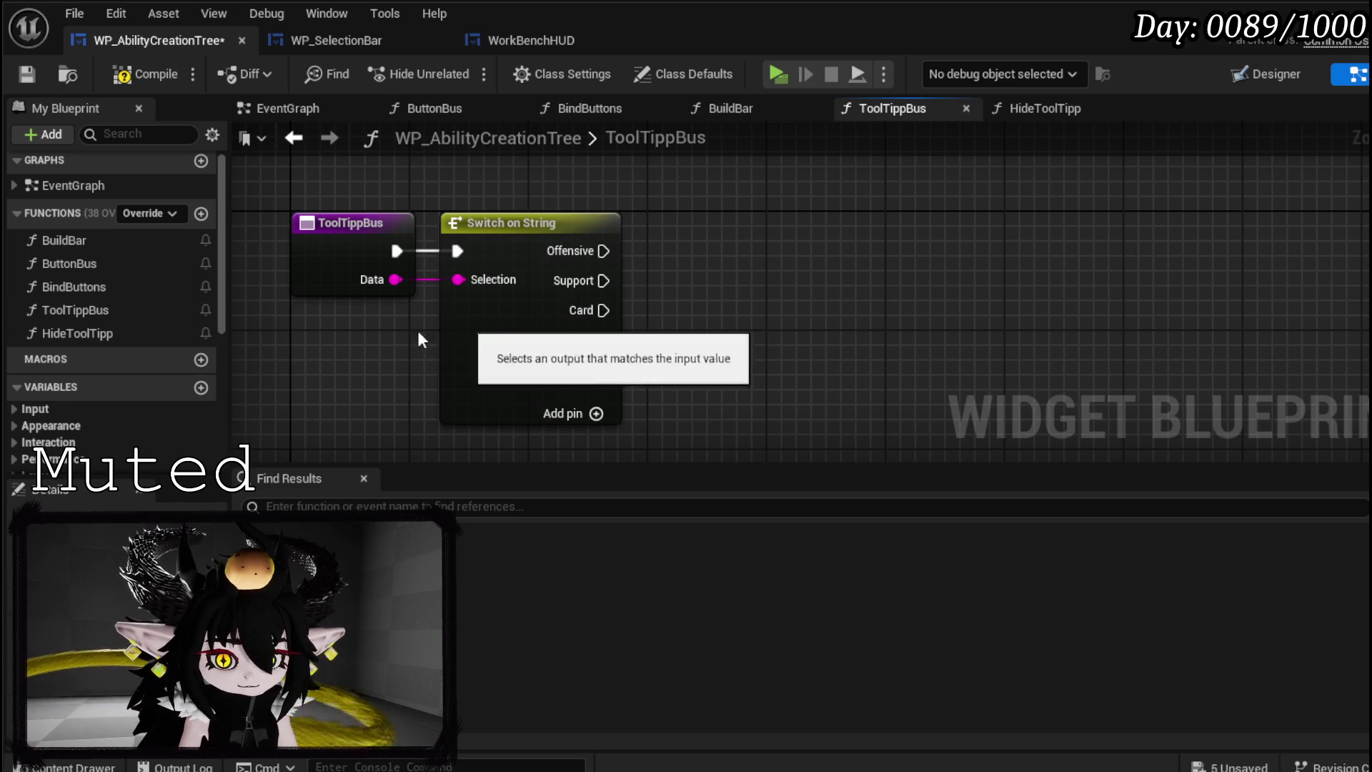
{"action": "left_click", "coordinate": [455, 379]}
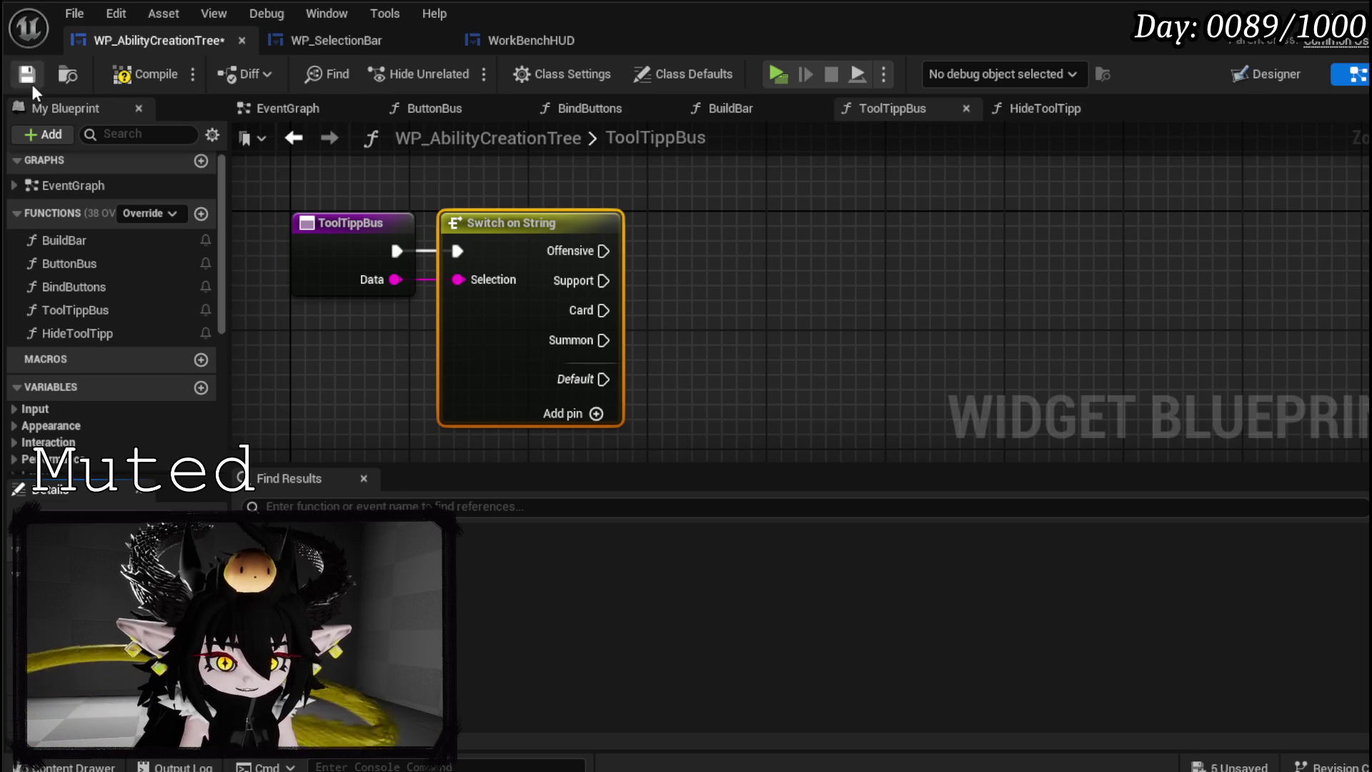
{"action": "left_click", "coordinate": [129, 73]}
- Add a WP Ability Tool Tipp getter node to the ToolTippBus graph
{"action": "scroll", "coordinate": [136, 336], "scroll_direction": "down", "scroll_amount": 5}
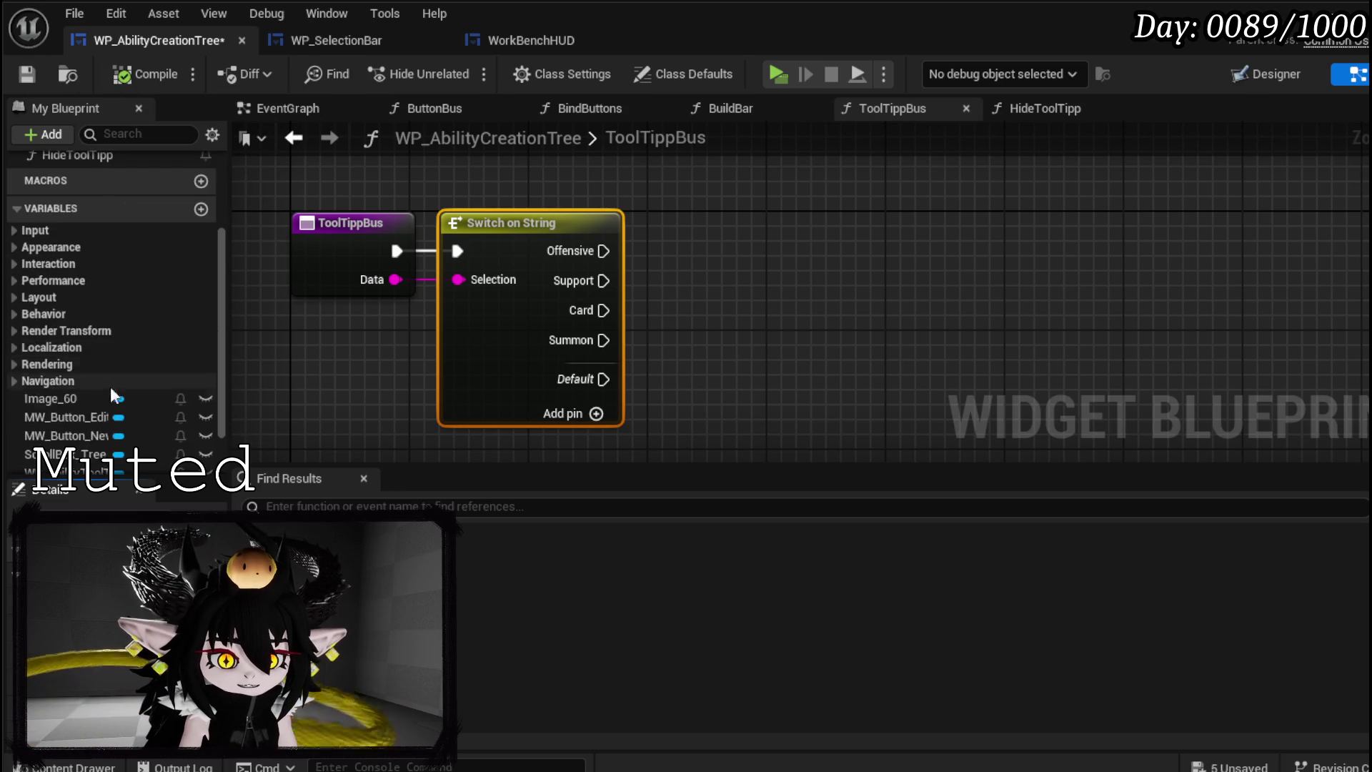
{"action": "scroll", "coordinate": [119, 386], "scroll_direction": "down", "scroll_amount": 2}
{"action": "mouse_move", "coordinate": [72, 393]}
{"action": "left_mouse_down"}
{"action": "mouse_move", "coordinate": [508, 189]}
{"action": "mouse_move", "coordinate": [512, 202]}
{"action": "left_mouse_up"}
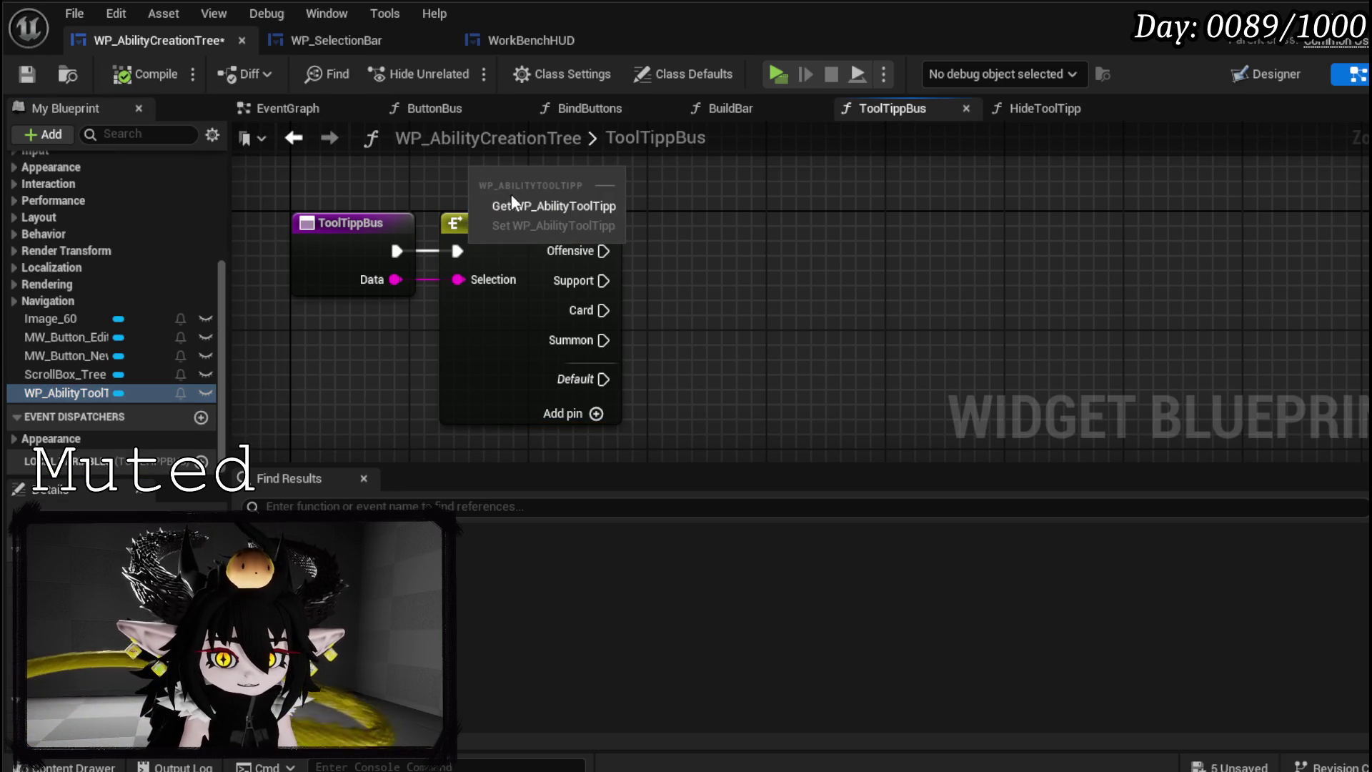
{"action": "left_click", "coordinate": [529, 205]}
{"action": "left_click_drag", "start_coordinate": [378, 252], "coordinate": [394, 207]}
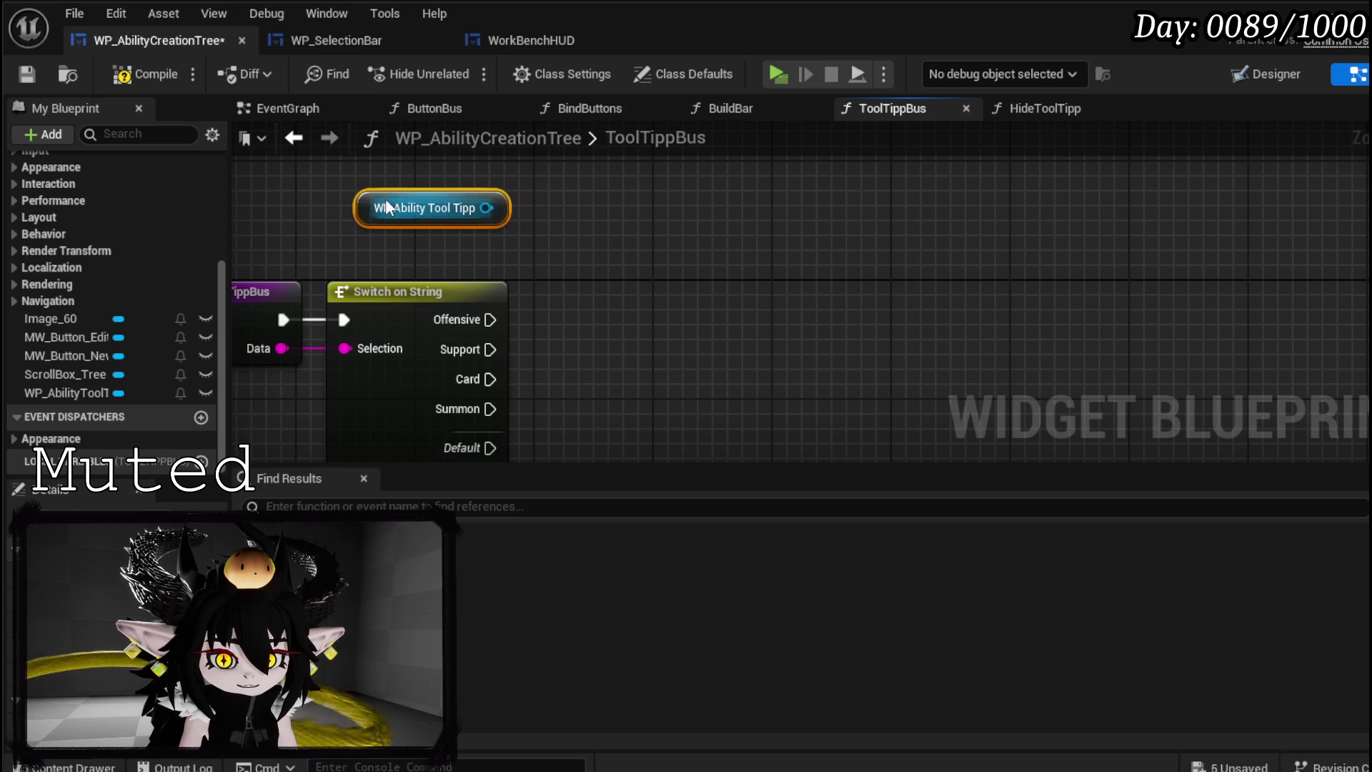
- Search the reference's actions without adding any, compile, and switch to the Designer view
{"action": "left_click_drag", "start_coordinate": [486, 208], "coordinate": [595, 247]}
{"action": "type", "text": "Se"}
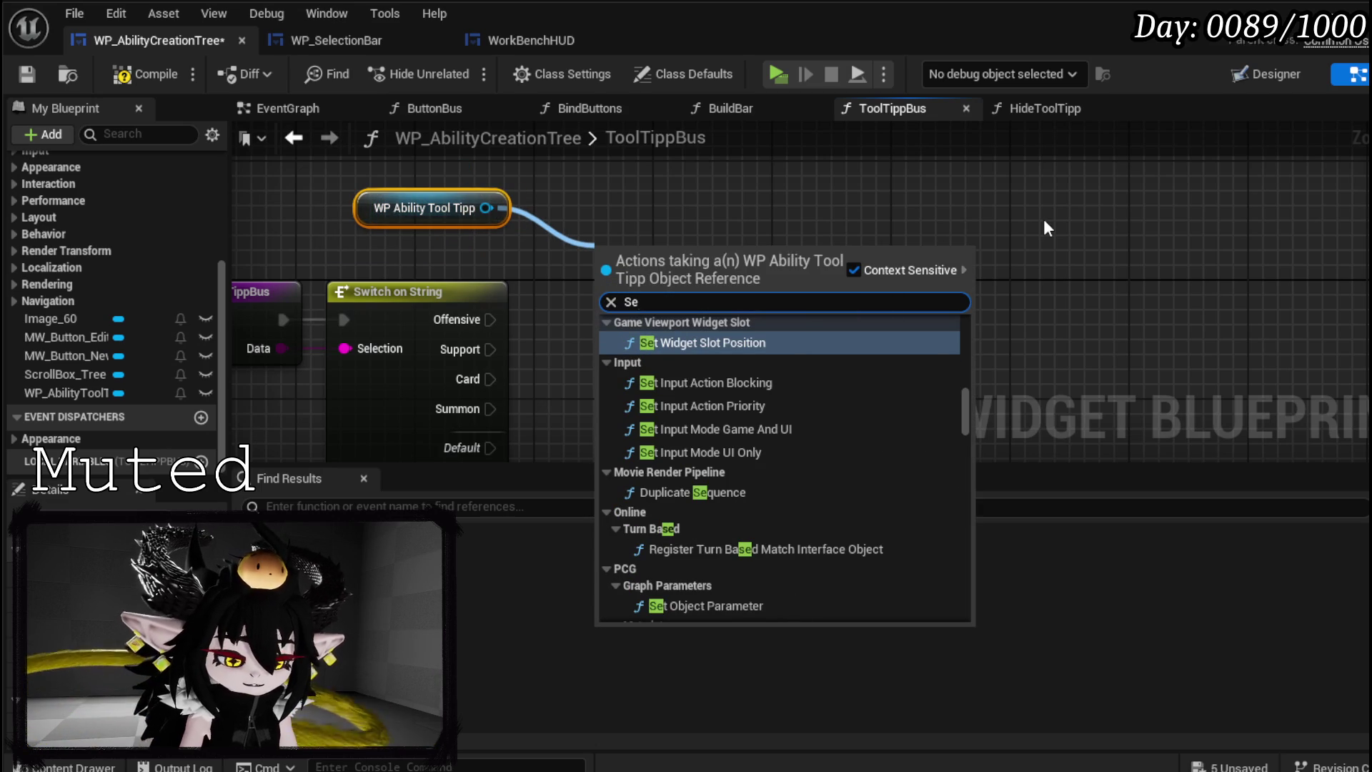
{"action": "key", "text": "BackSpace"}
{"action": "key", "text": "BackSpace"}
{"action": "type", "text": "Show"}
{"action": "key", "text": "BackSpace"}
{"action": "key", "text": "BackSpace"}
{"action": "key", "text": "BackSpace"}
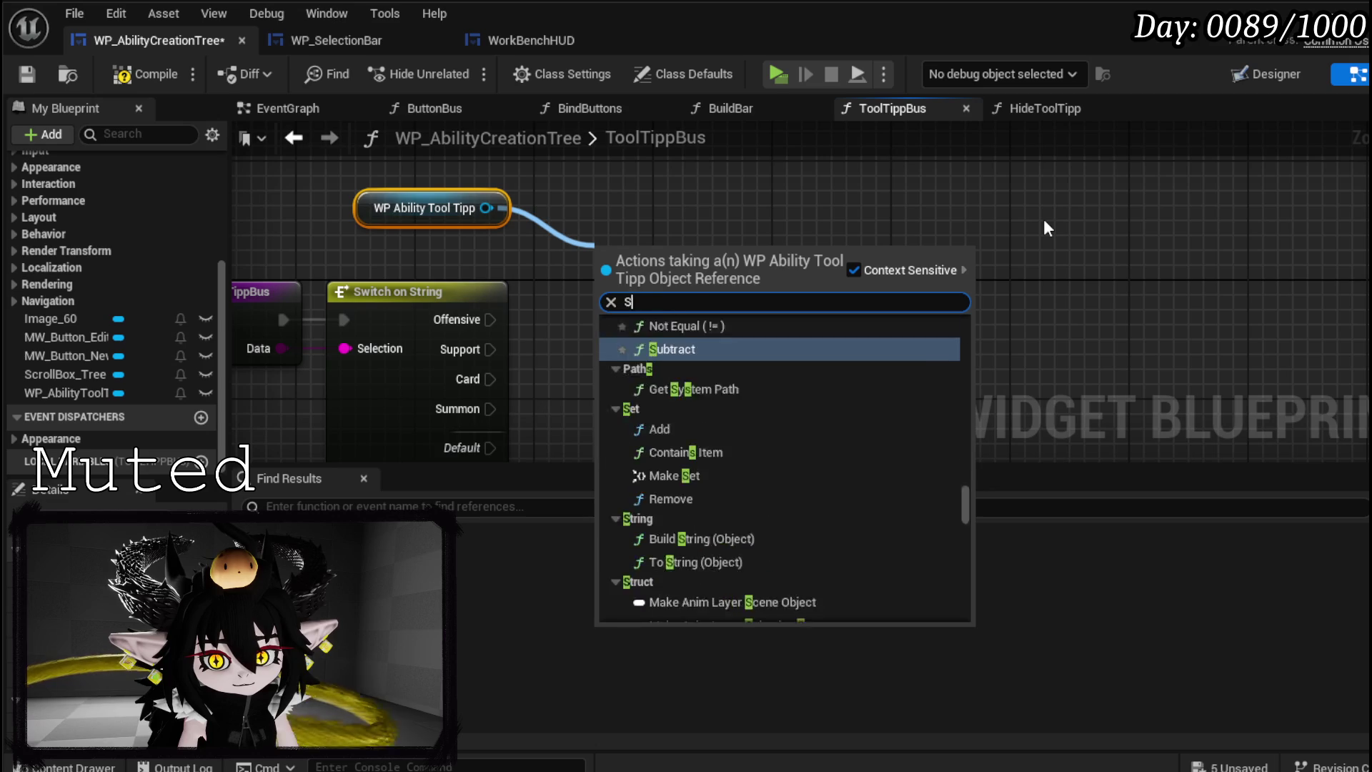
{"action": "left_click", "coordinate": [743, 165]}
{"action": "left_click", "coordinate": [132, 73]}
{"action": "left_click_drag", "start_coordinate": [436, 207], "coordinate": [406, 208]}
{"action": "left_click", "coordinate": [1155, 193]}
{"action": "left_click", "coordinate": [1248, 75]}
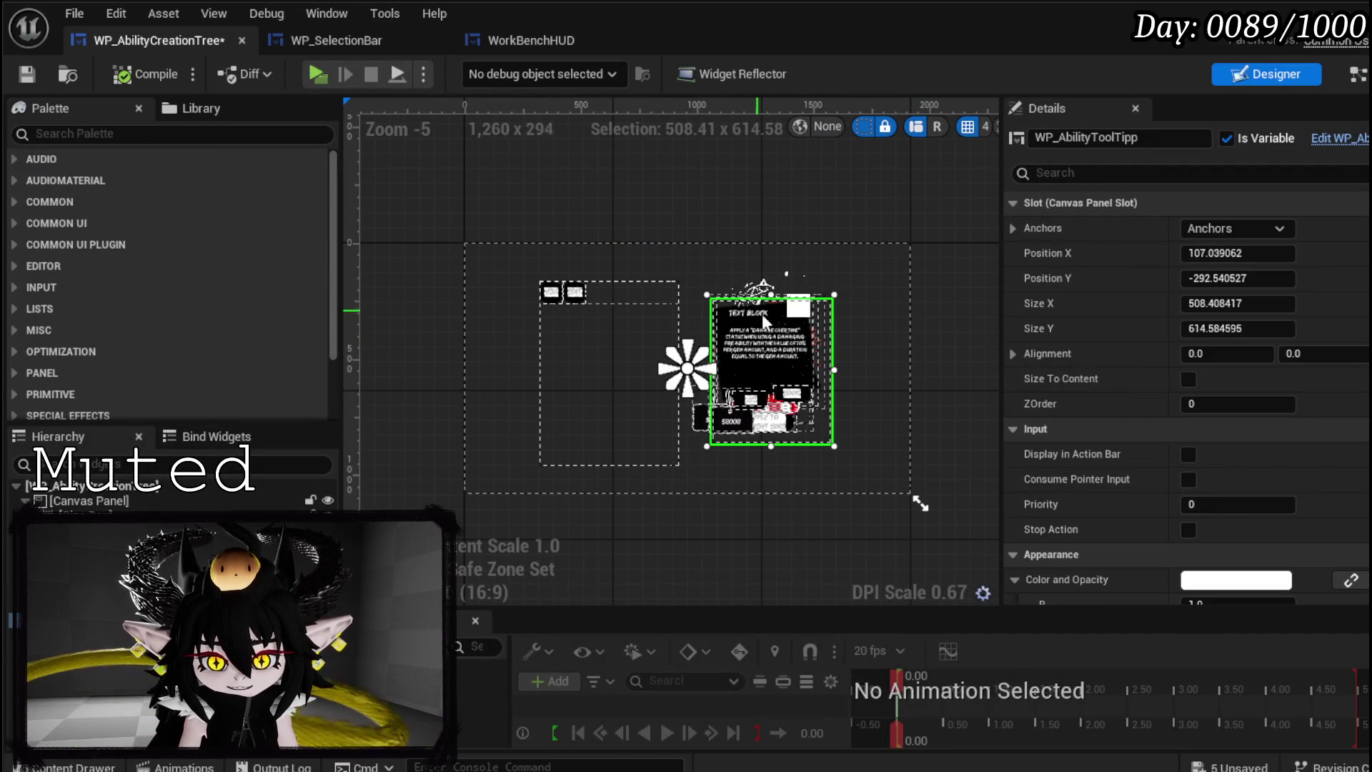
- Open WP_AbilityToolTipp and inspect the hover and pressed event chains in its EventGraph
{"action": "left_click", "coordinate": [1362, 146]}
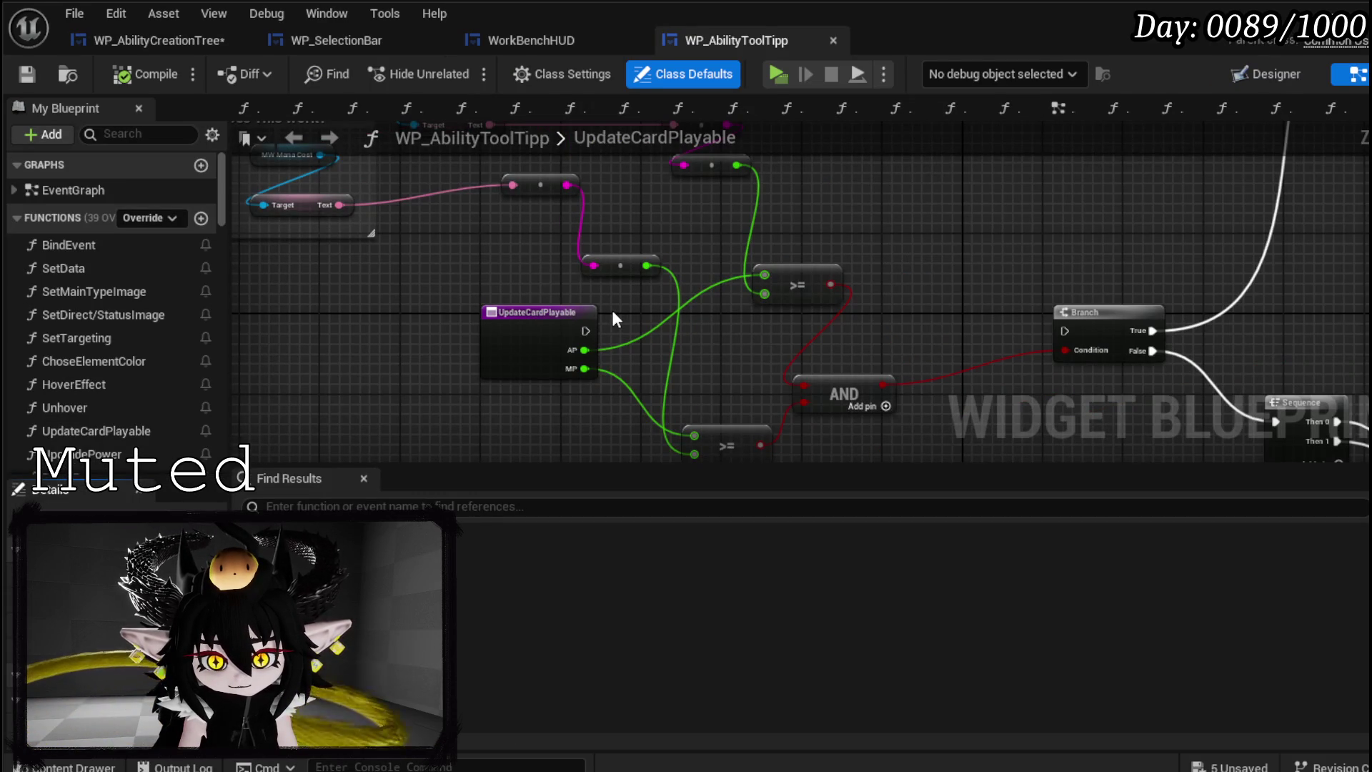
{"action": "scroll", "coordinate": [117, 329], "scroll_direction": "down", "scroll_amount": 5}
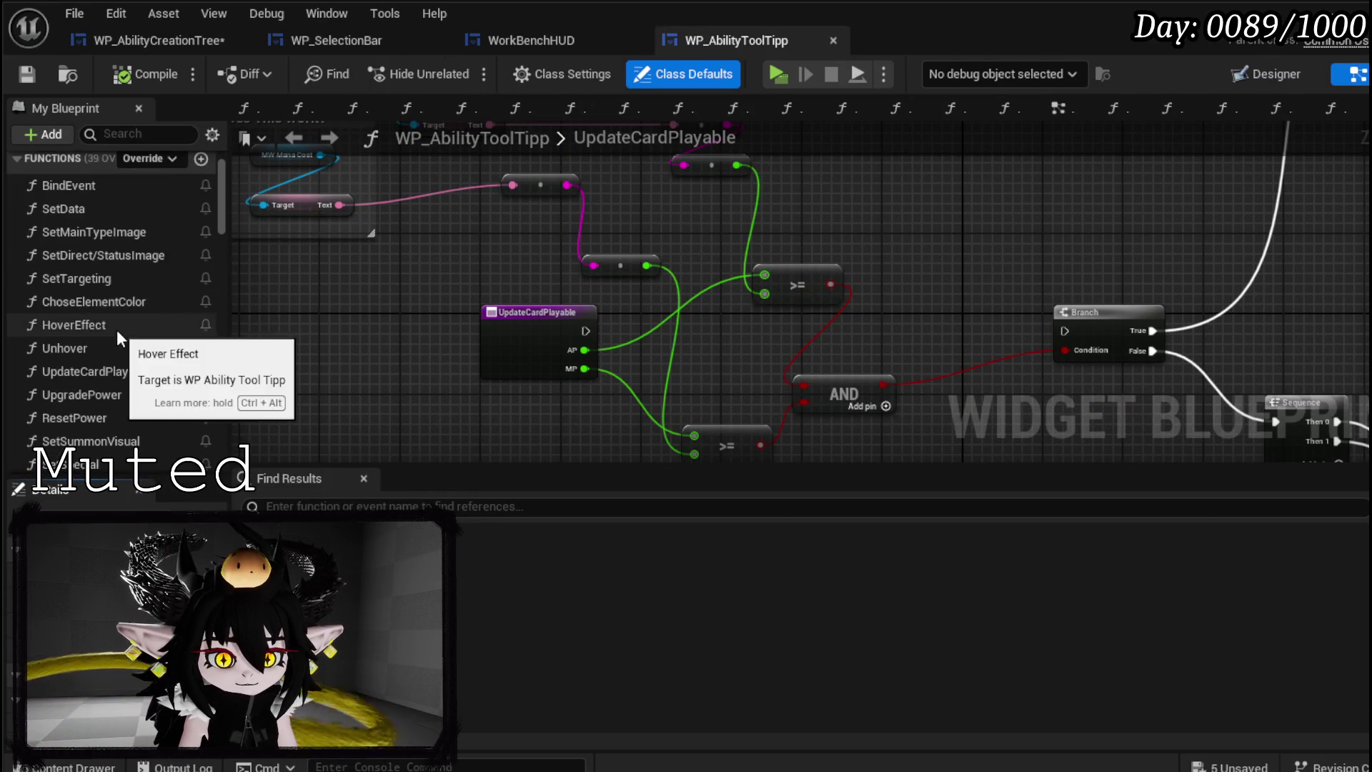
{"action": "scroll", "coordinate": [127, 333], "scroll_direction": "down", "scroll_amount": 10}
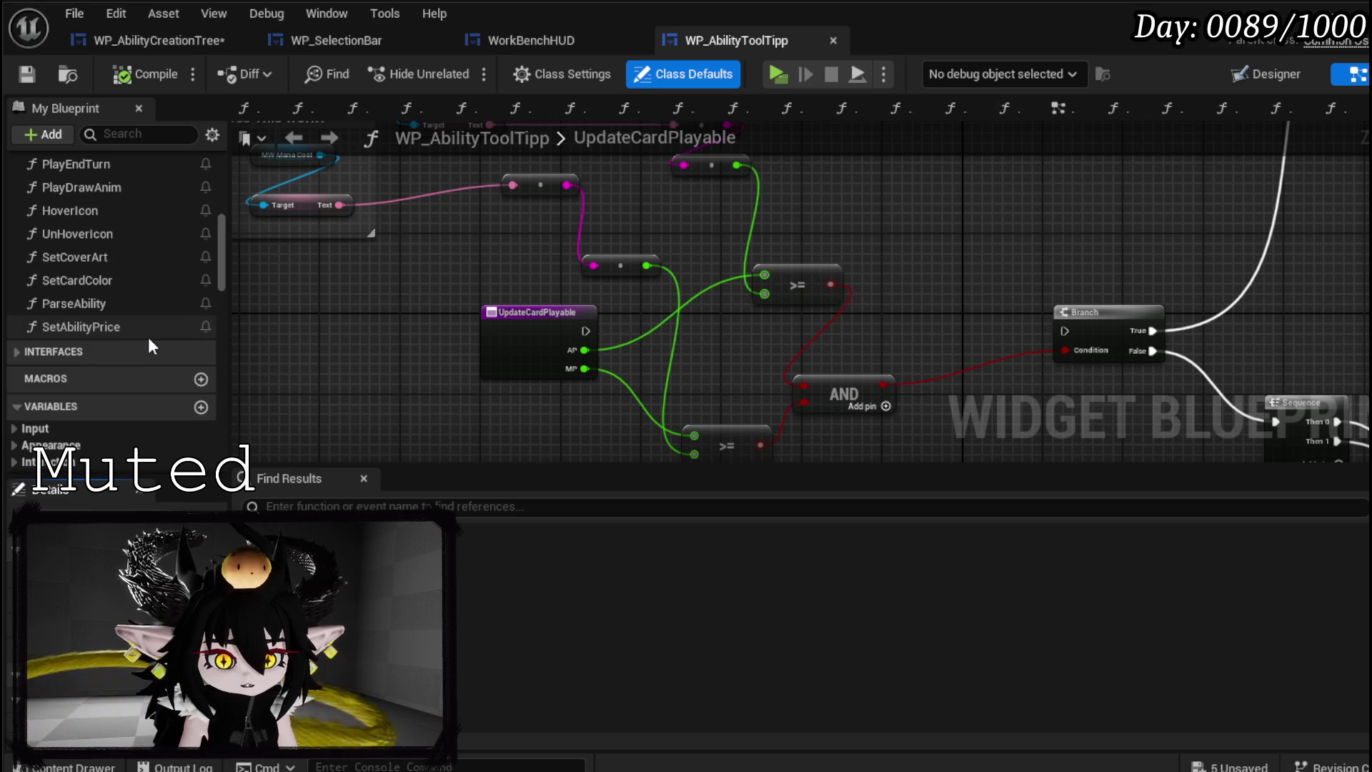
{"action": "scroll", "coordinate": [149, 343], "scroll_direction": "up", "scroll_amount": 4}
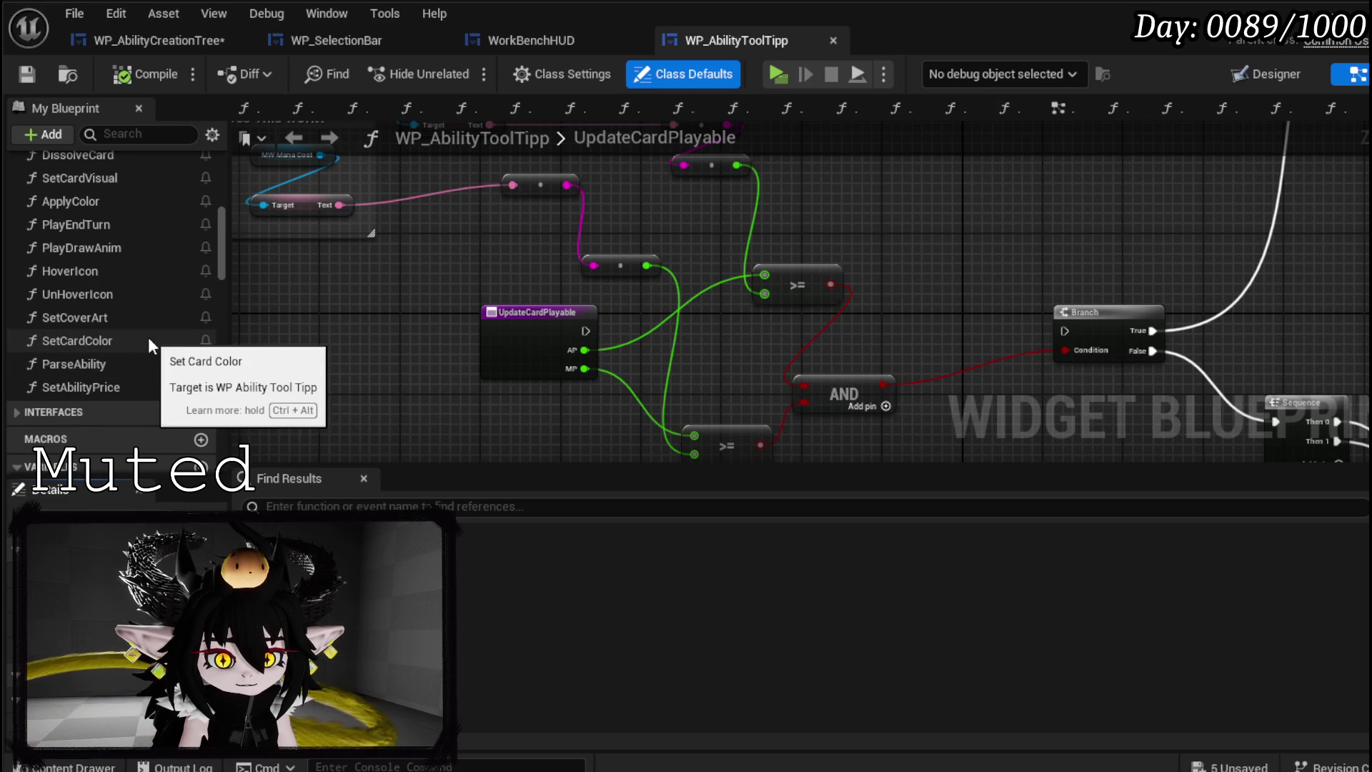
{"action": "scroll", "coordinate": [148, 341], "scroll_direction": "up", "scroll_amount": 3}
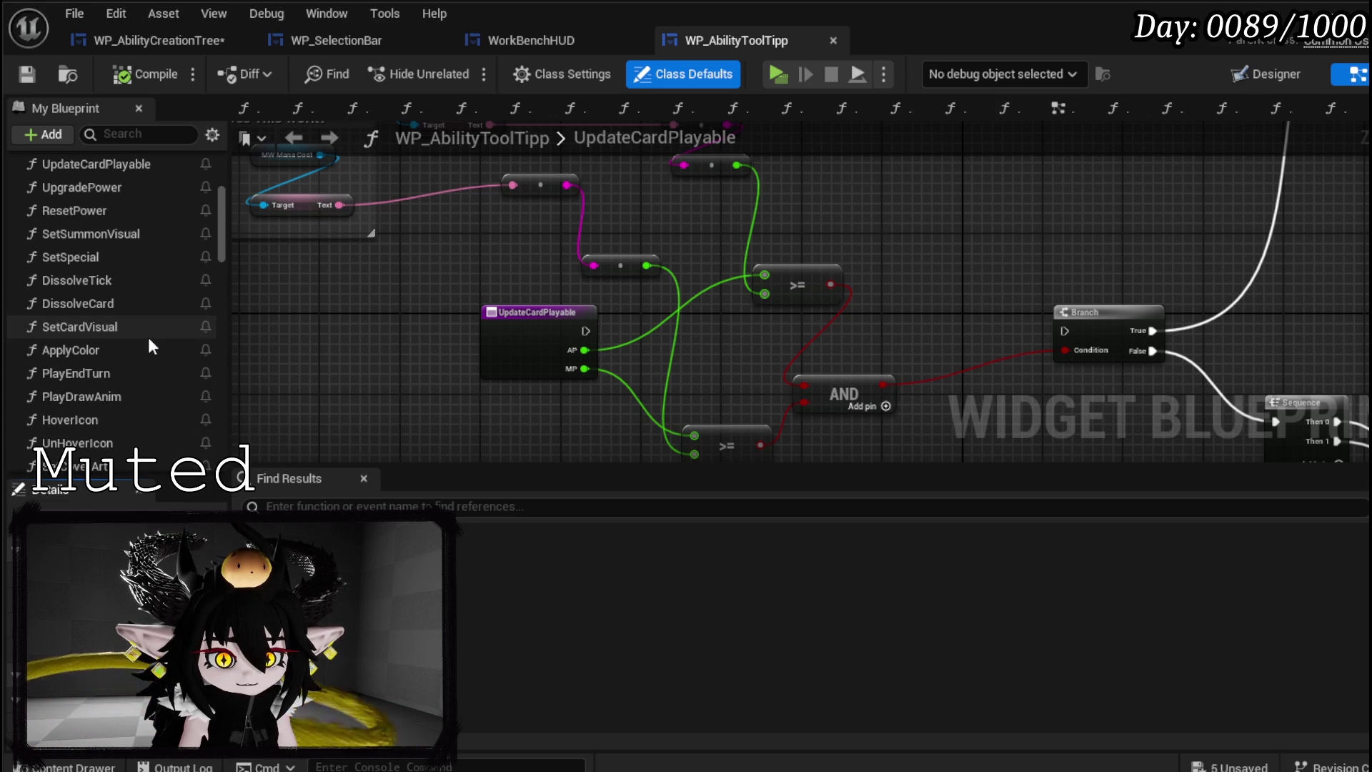
{"action": "left_click", "coordinate": [1058, 109]}
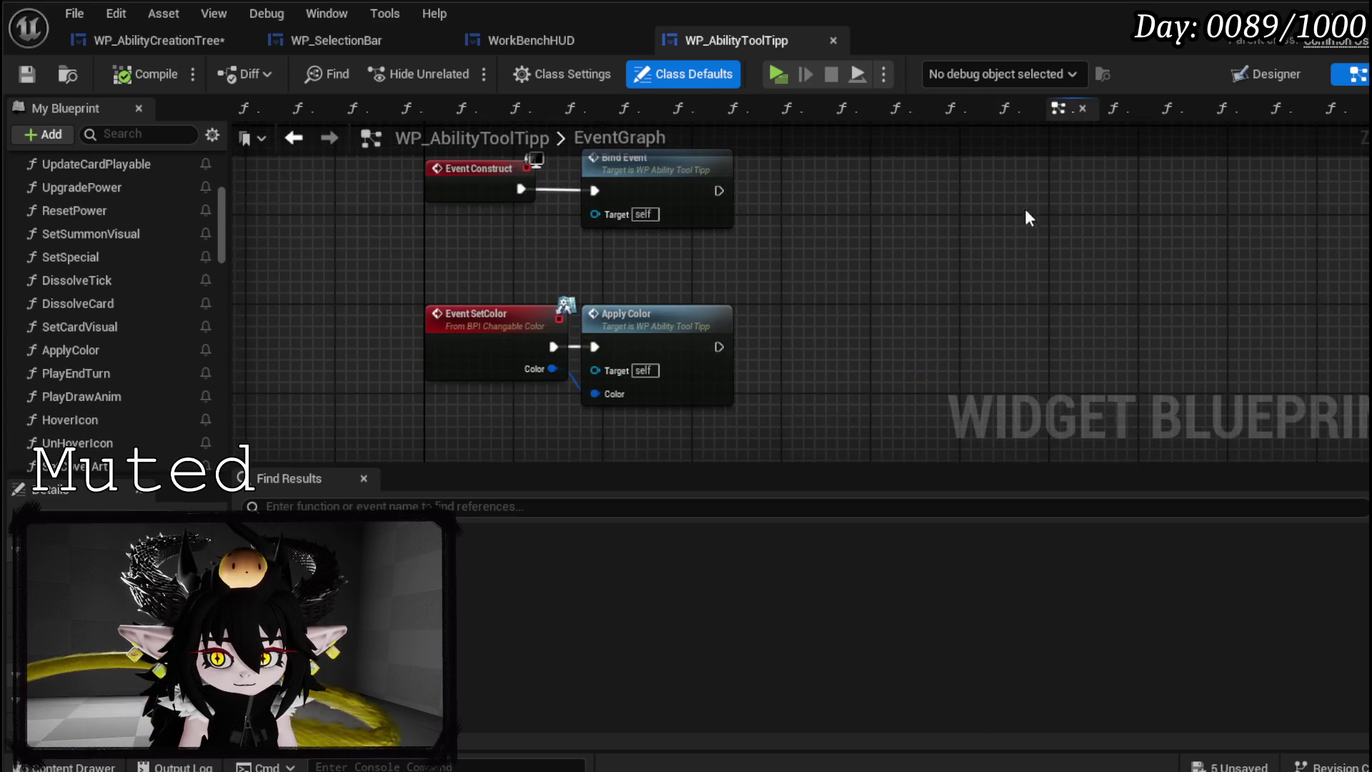
{"action": "mouse_move", "coordinate": [822, 309]}
{"action": "left_mouse_down"}
{"action": "mouse_move", "coordinate": [791, 358]}
{"action": "mouse_move", "coordinate": [760, 251]}
{"action": "mouse_move", "coordinate": [768, 419]}
{"action": "left_mouse_up"}
{"action": "scroll", "coordinate": [765, 418], "scroll_direction": "down", "scroll_amount": 5}
{"action": "scroll", "coordinate": [587, 362], "scroll_direction": "up", "scroll_amount": 7}
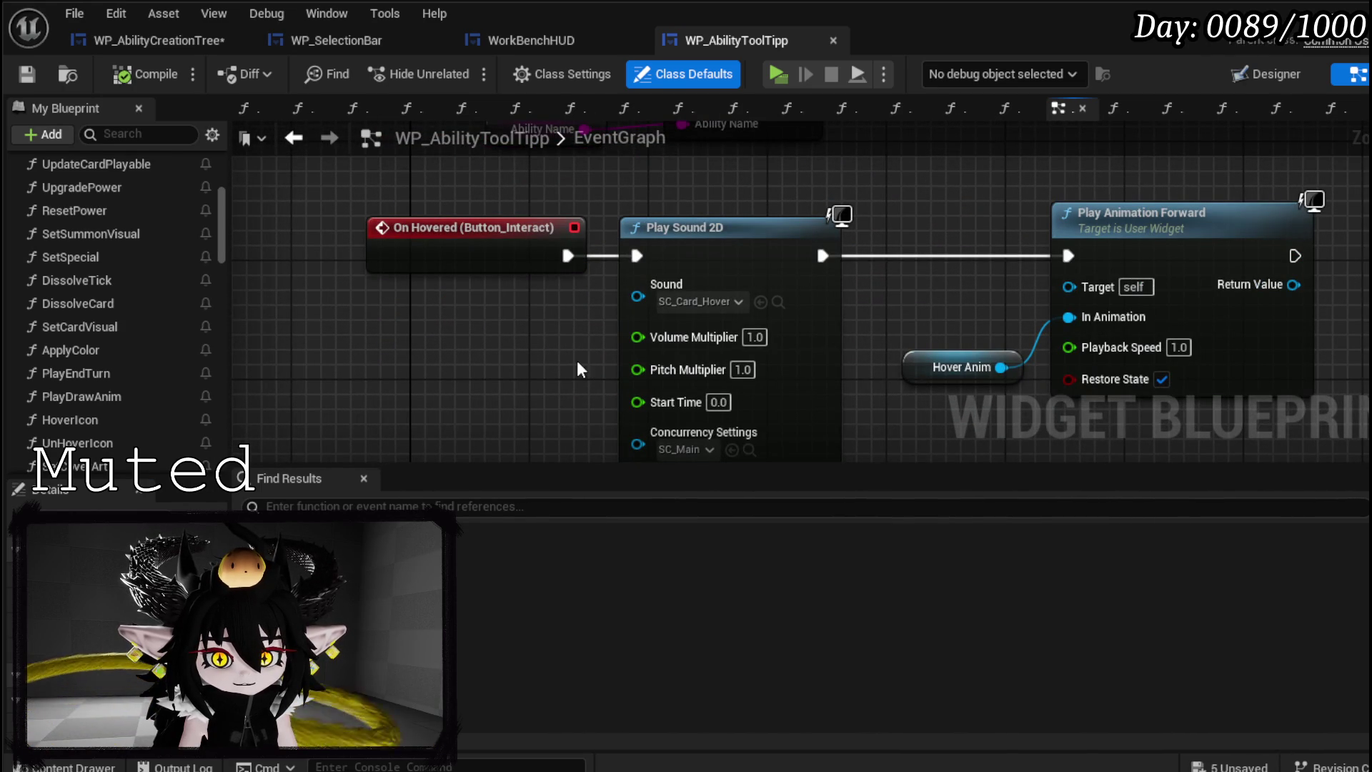
{"action": "scroll", "coordinate": [574, 358], "scroll_direction": "down", "scroll_amount": 3}
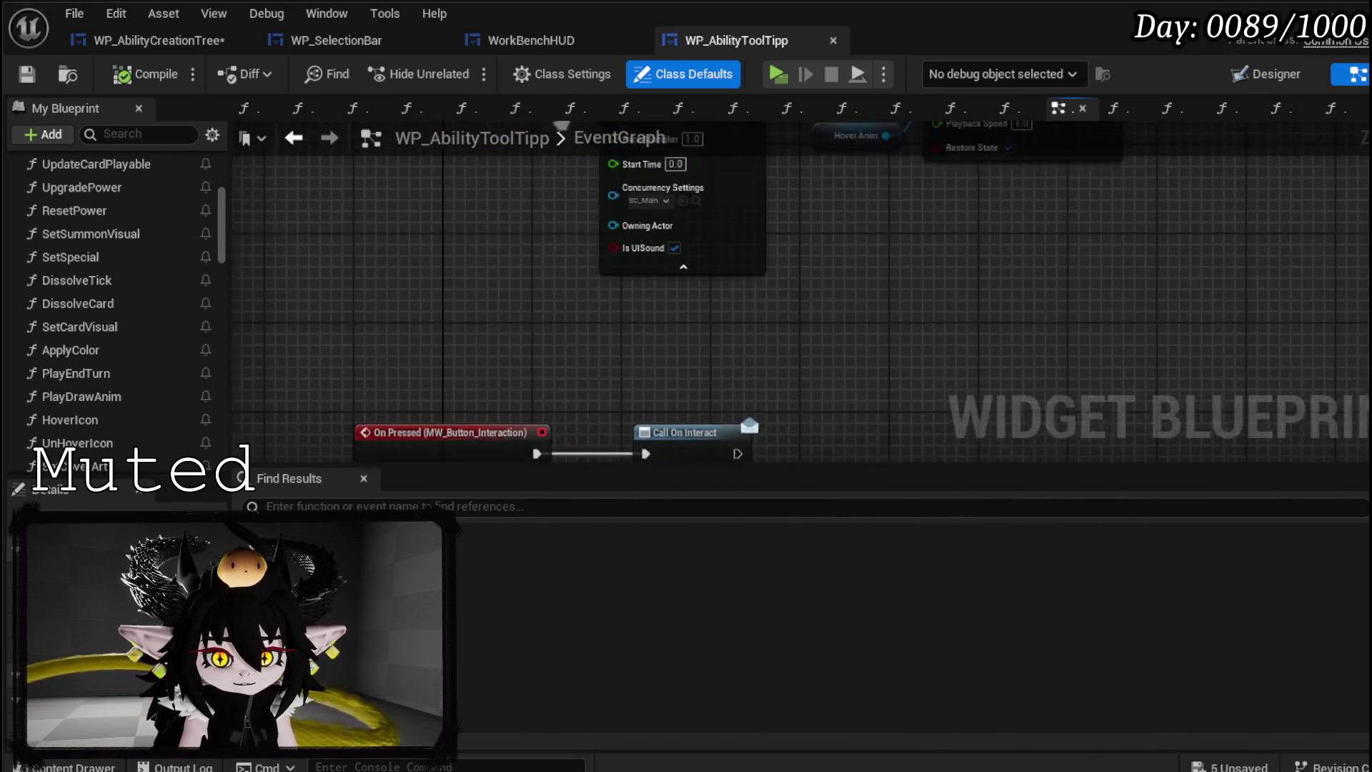
{"action": "scroll", "coordinate": [564, 313], "scroll_direction": "up", "scroll_amount": 2}
{"action": "left_click_drag", "start_coordinate": [563, 312], "coordinate": [563, 39]}
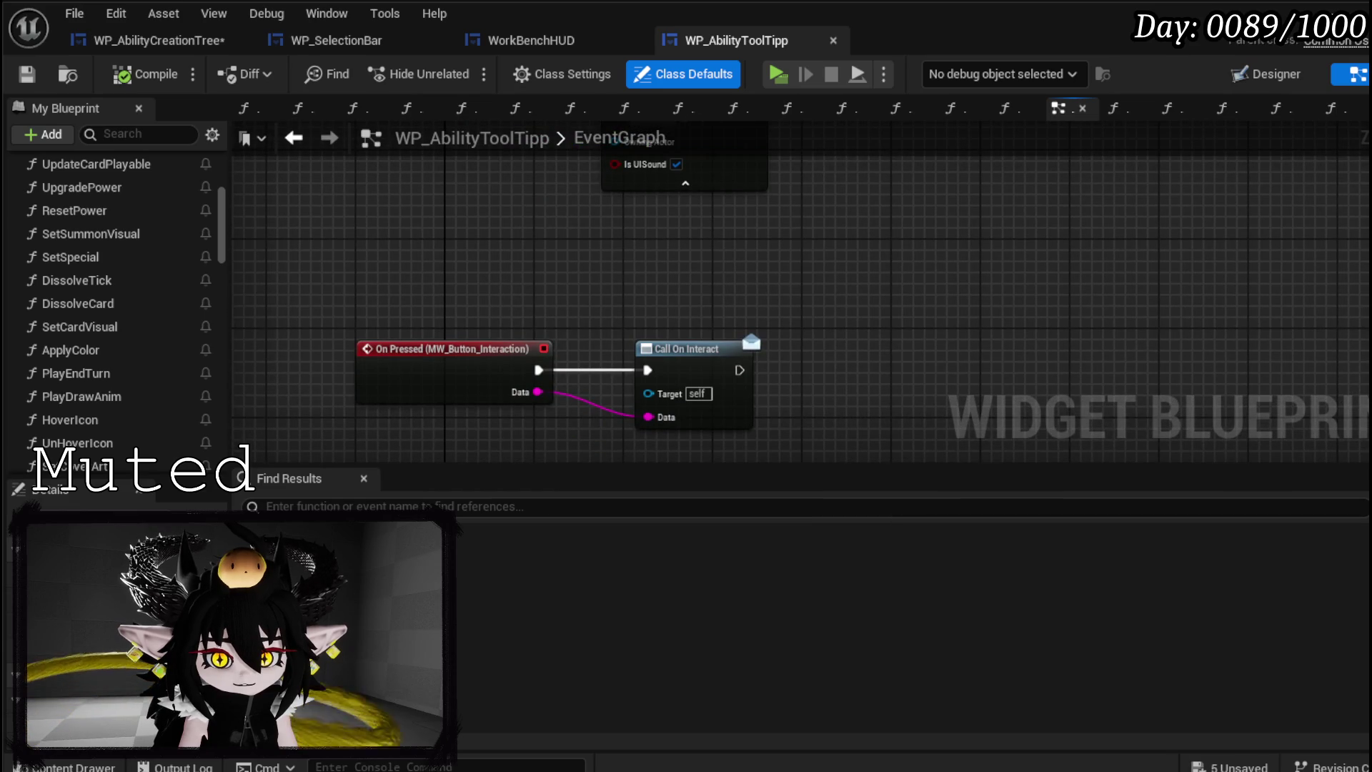
{"action": "scroll", "coordinate": [561, 328], "scroll_direction": "down", "scroll_amount": 1}
{"action": "mouse_move", "coordinate": [560, 328]}
{"action": "left_mouse_down"}
{"action": "mouse_move", "coordinate": [545, 283]}
{"action": "mouse_move", "coordinate": [521, 304]}
{"action": "mouse_move", "coordinate": [500, 294]}
{"action": "mouse_move", "coordinate": [482, 366]}
{"action": "left_mouse_up"}
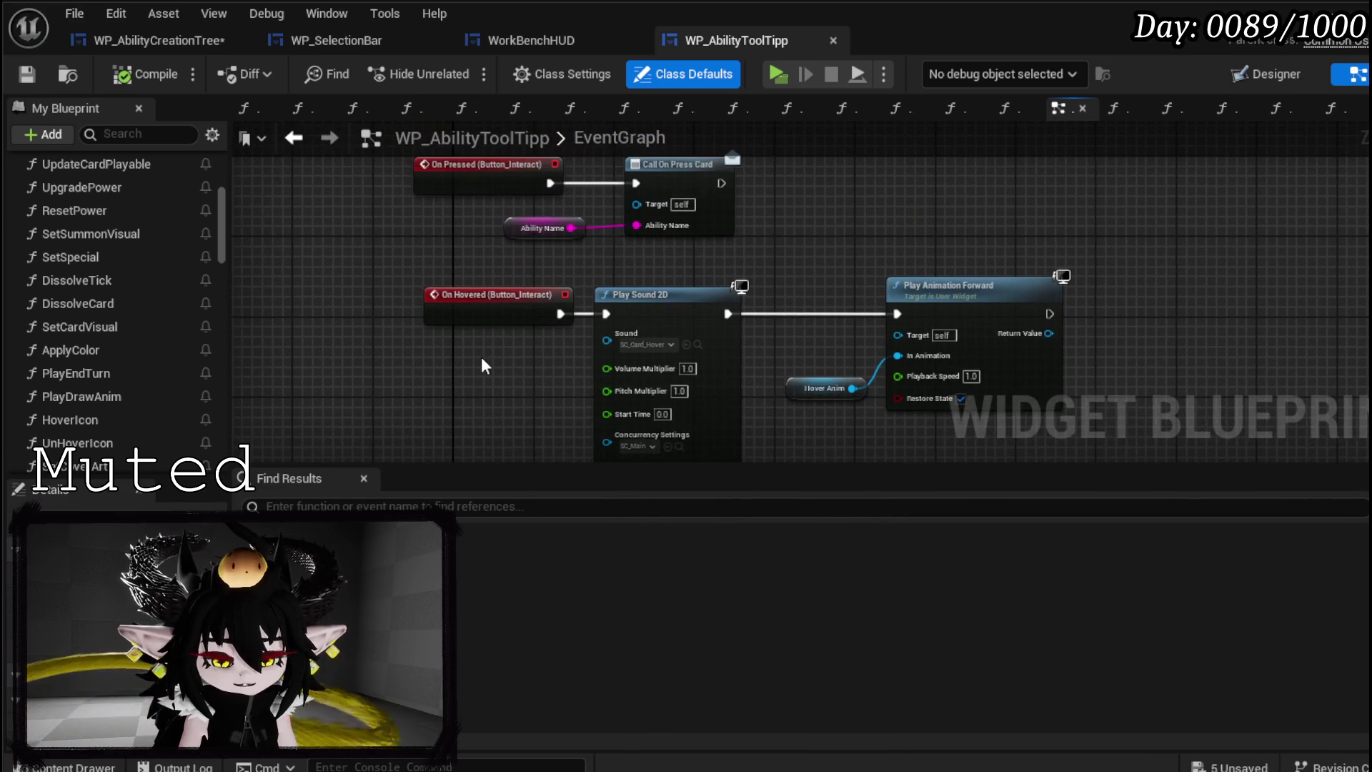
{"action": "scroll", "coordinate": [57, 349], "scroll_direction": "down", "scroll_amount": 5}
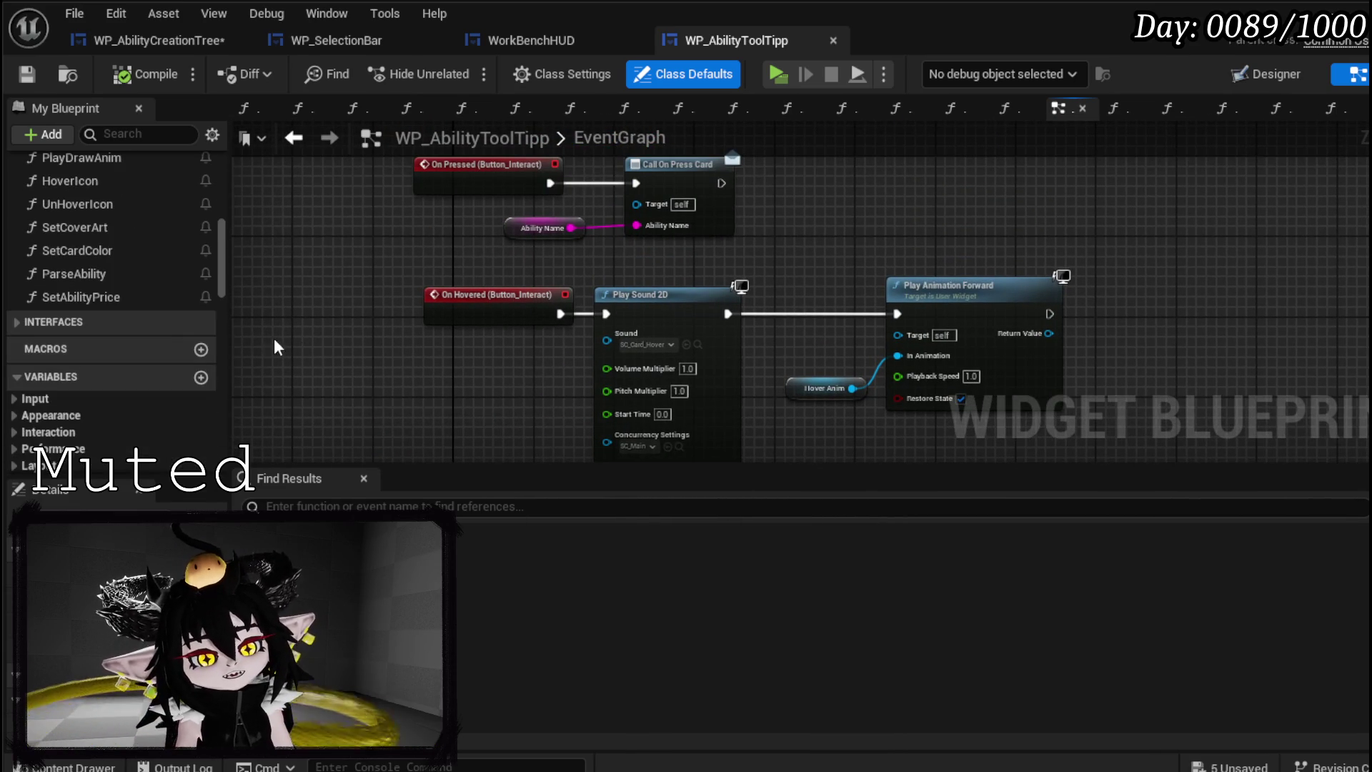
{"action": "scroll", "coordinate": [127, 311], "scroll_direction": "up", "scroll_amount": 3}
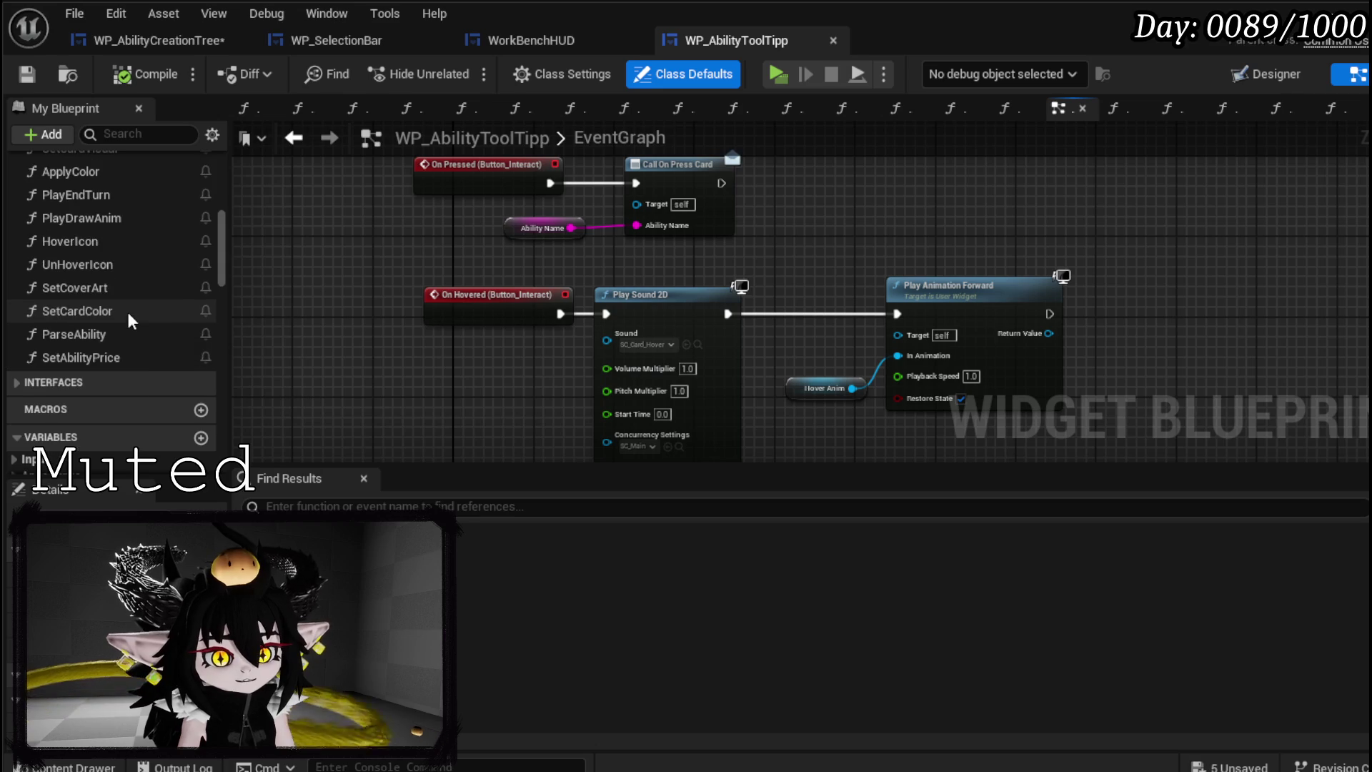
- Inspect the HoverIcon function, then cycle tabs back to WP_AbilityCreationTree
{"action": "double_click", "coordinate": [76, 238]}
{"action": "left_click_drag", "start_coordinate": [525, 321], "coordinate": [446, 313]}
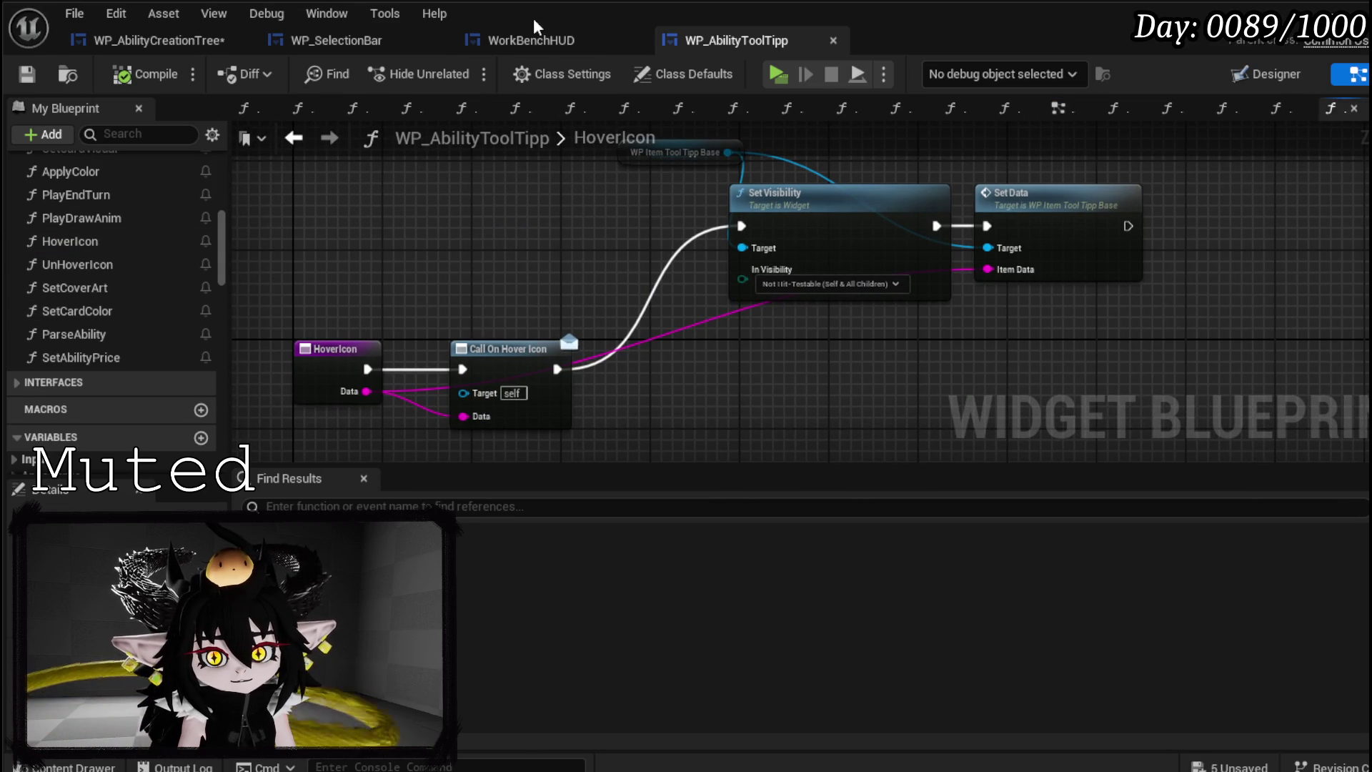
{"action": "left_click", "coordinate": [529, 40]}
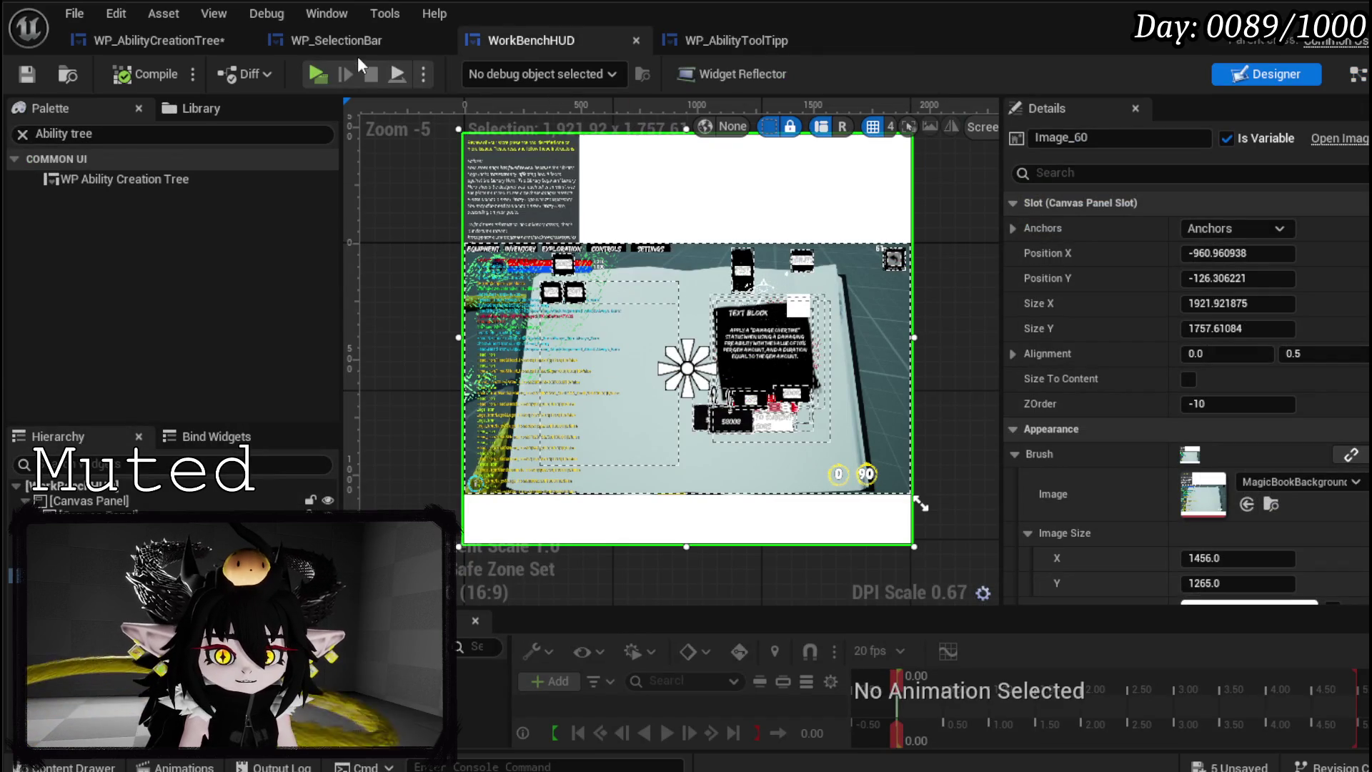
{"action": "left_click", "coordinate": [353, 43]}
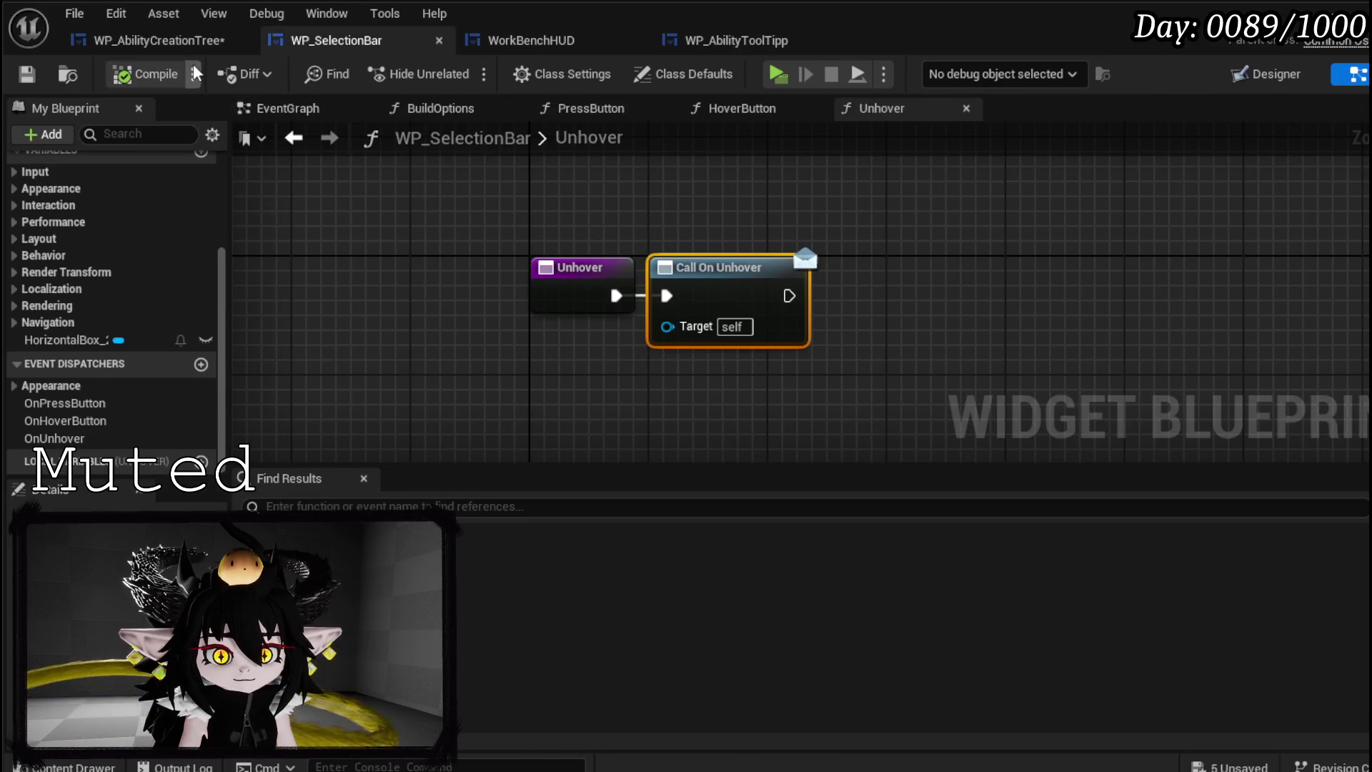
{"action": "left_click", "coordinate": [157, 40]}
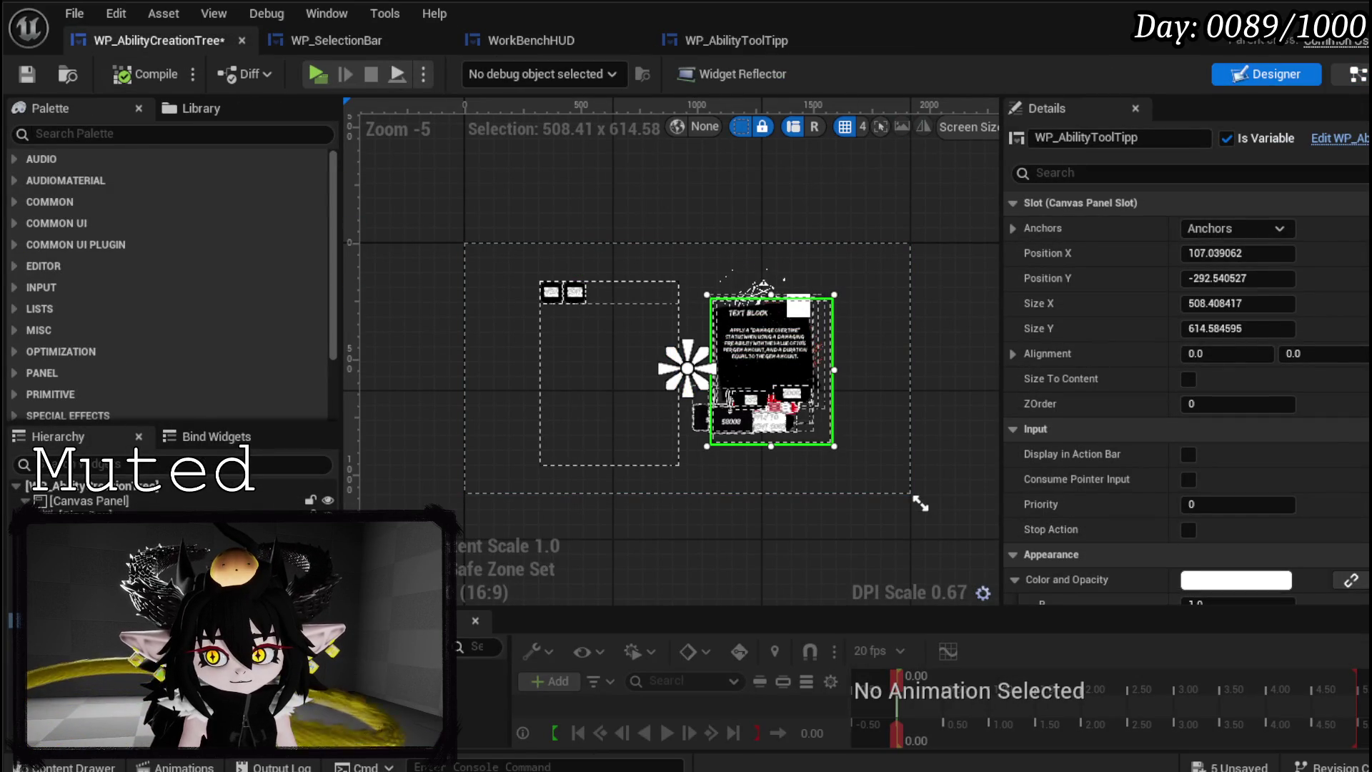
- Add a Hover Icon call on the WP Ability Tool Tipp reference, wiring ToolTippBus exec and Data into it
{"action": "left_click", "coordinate": [1358, 74]}
{"action": "left_click_drag", "start_coordinate": [455, 208], "coordinate": [602, 222]}
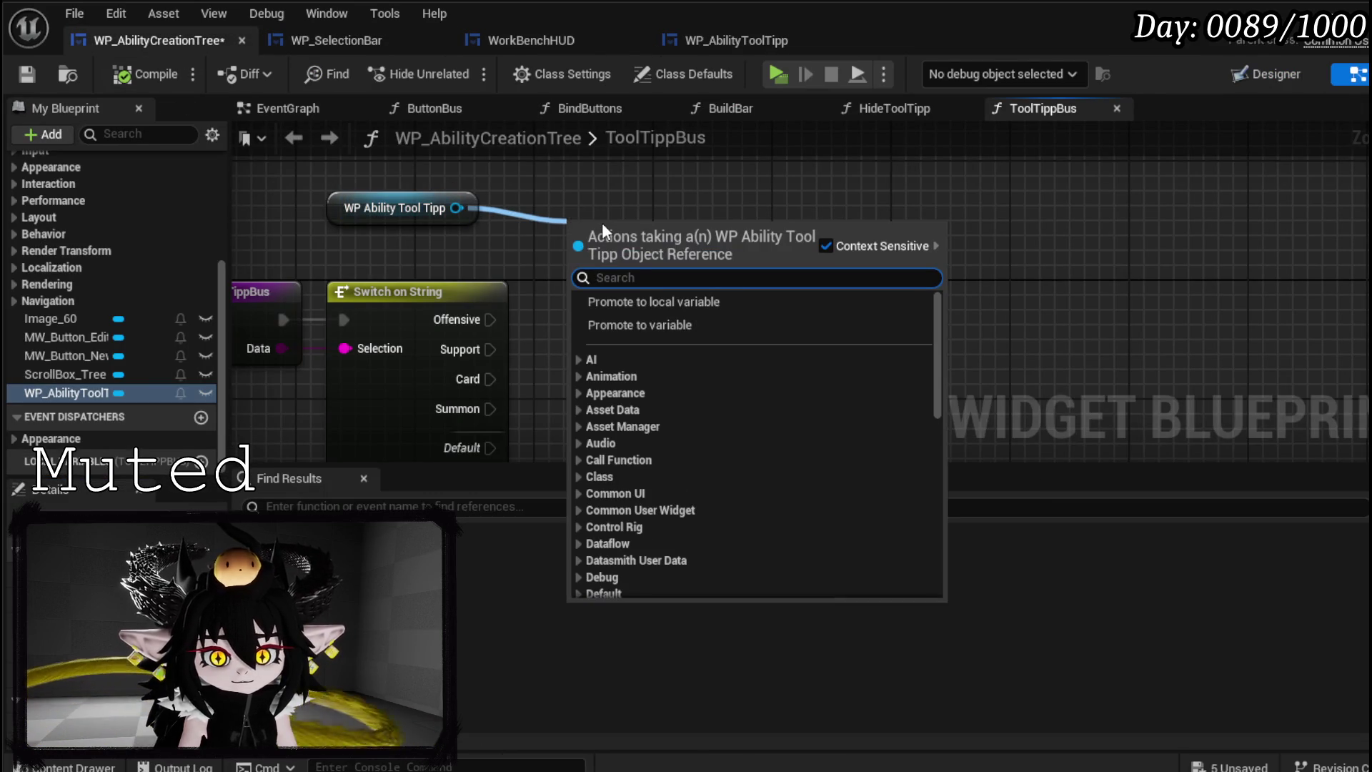
{"action": "type", "text": "Hv"}
{"action": "key", "text": "BackSpace"}
{"action": "type", "text": "over"}
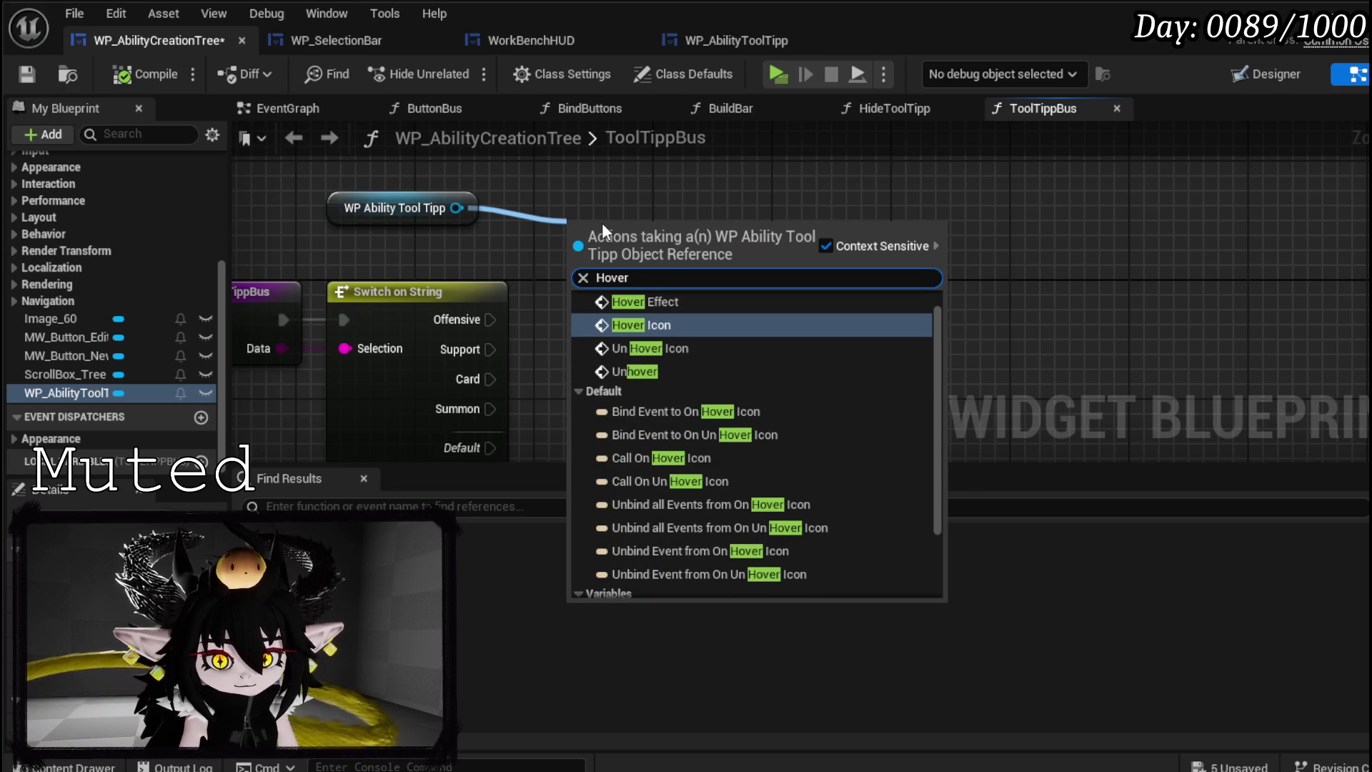
{"action": "left_click", "coordinate": [651, 323]}
{"action": "left_click_drag", "start_coordinate": [686, 270], "coordinate": [462, 329]}
{"action": "left_click_drag", "start_coordinate": [370, 341], "coordinate": [364, 336]}
{"action": "left_click_drag", "start_coordinate": [425, 310], "coordinate": [440, 295]}
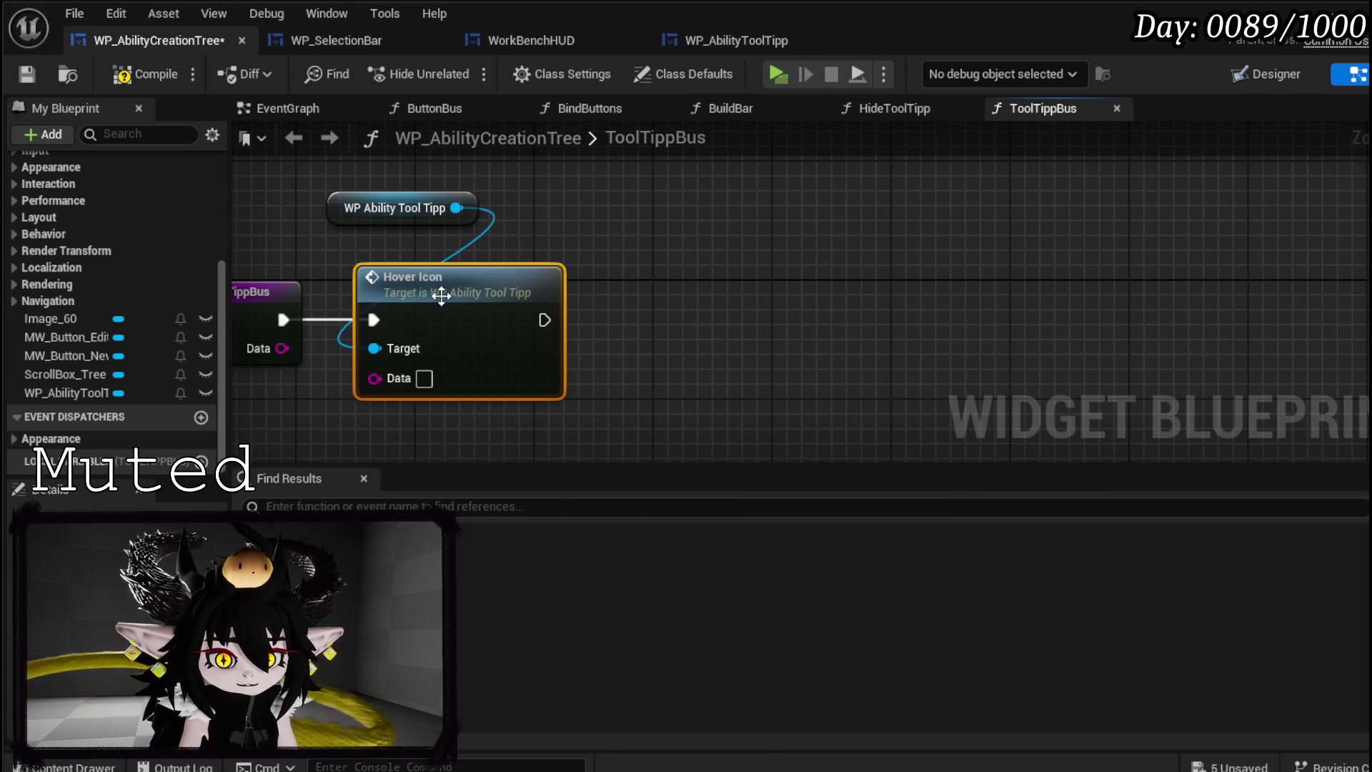
{"action": "left_click_drag", "start_coordinate": [262, 352], "coordinate": [378, 380]}
{"action": "left_click", "coordinate": [362, 208]}
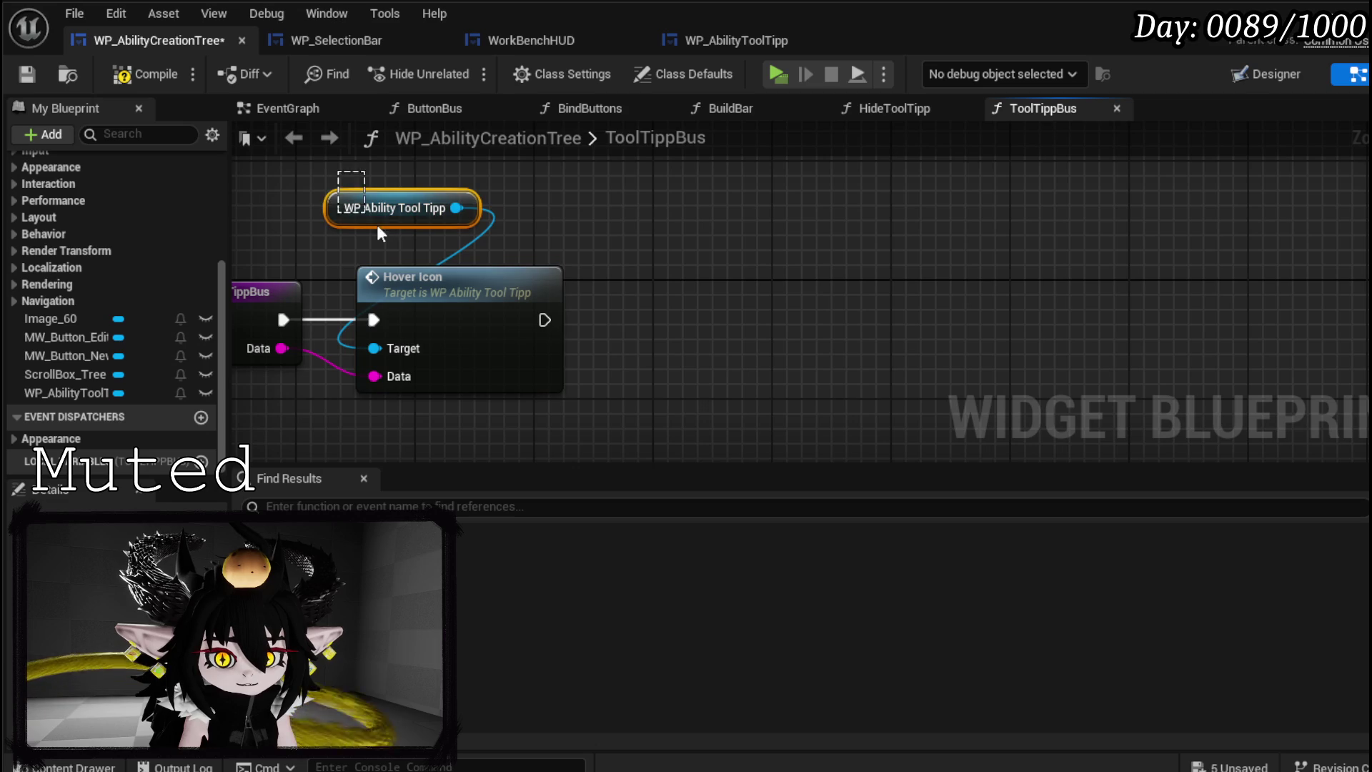
{"action": "scroll", "coordinate": [164, 275], "scroll_direction": "up", "scroll_amount": 5}
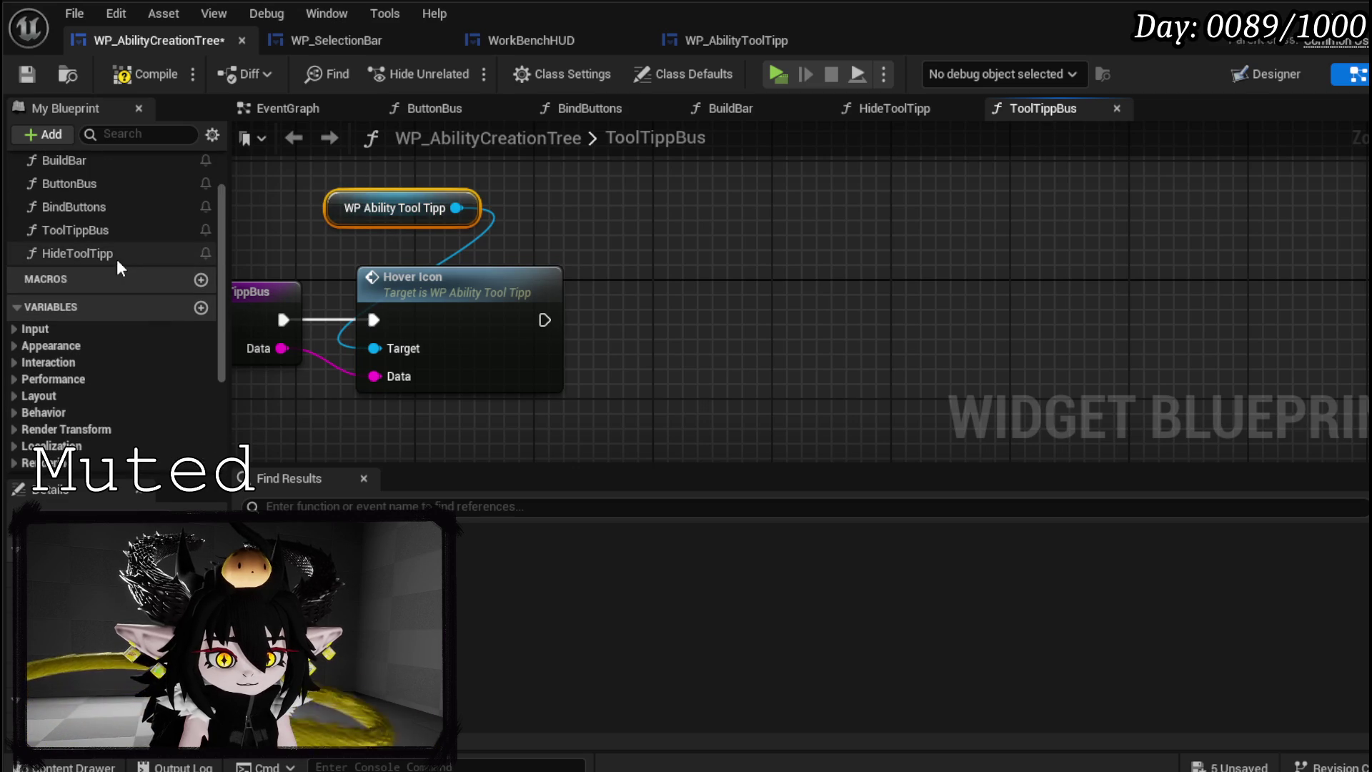
- Make HideToolTipp call Unhover on a pasted tool tip reference, compile, and return to L_DungeonCreationTest
{"action": "double_click", "coordinate": [118, 255]}
{"action": "key", "text": "ctrl+v"}
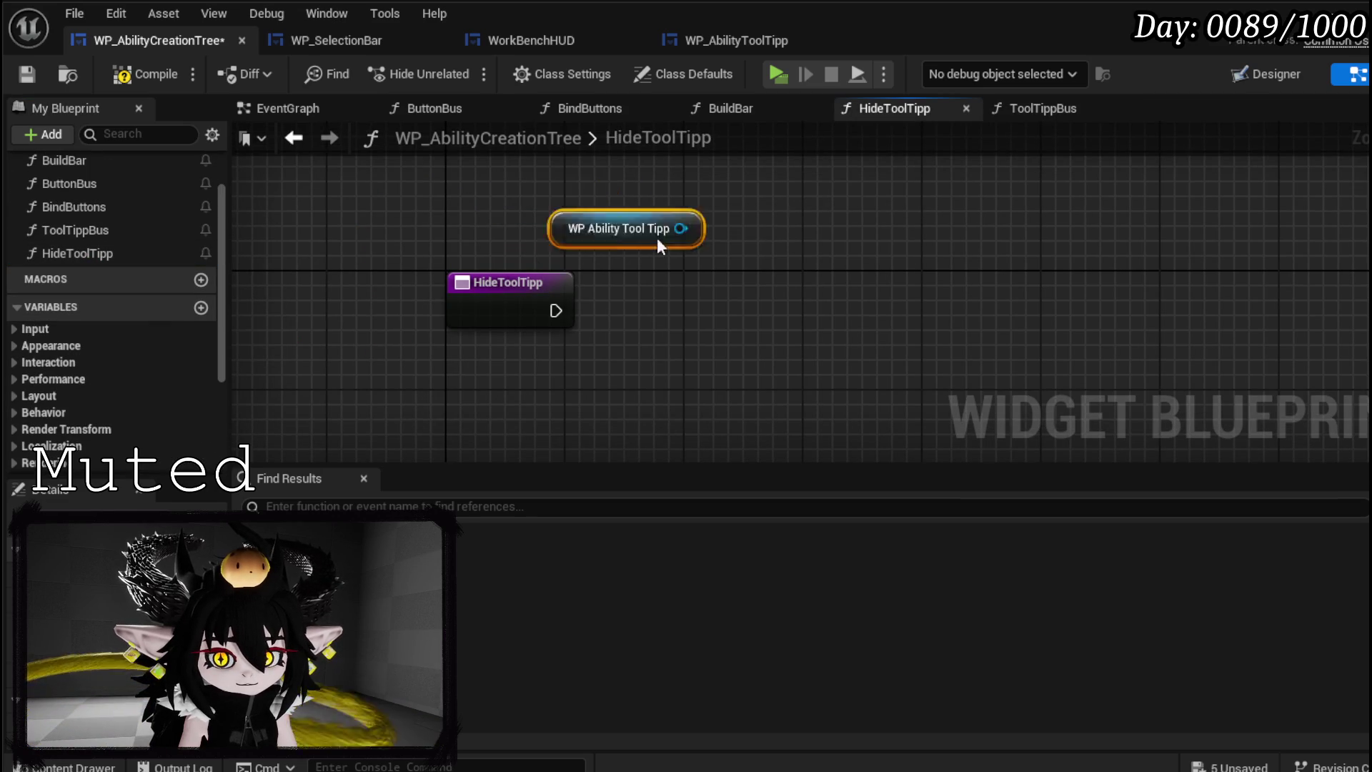
{"action": "left_click_drag", "start_coordinate": [560, 198], "coordinate": [624, 223]}
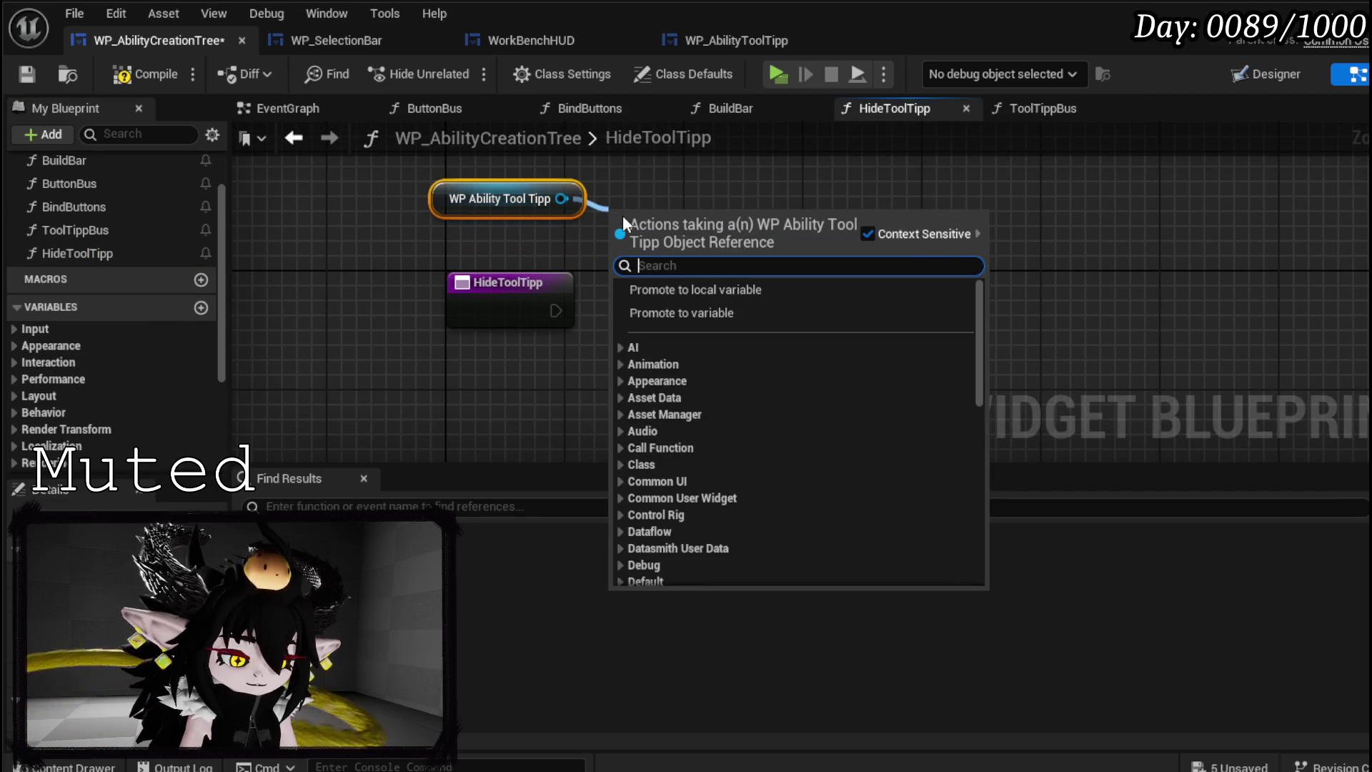
{"action": "type", "text": "Unhover"}
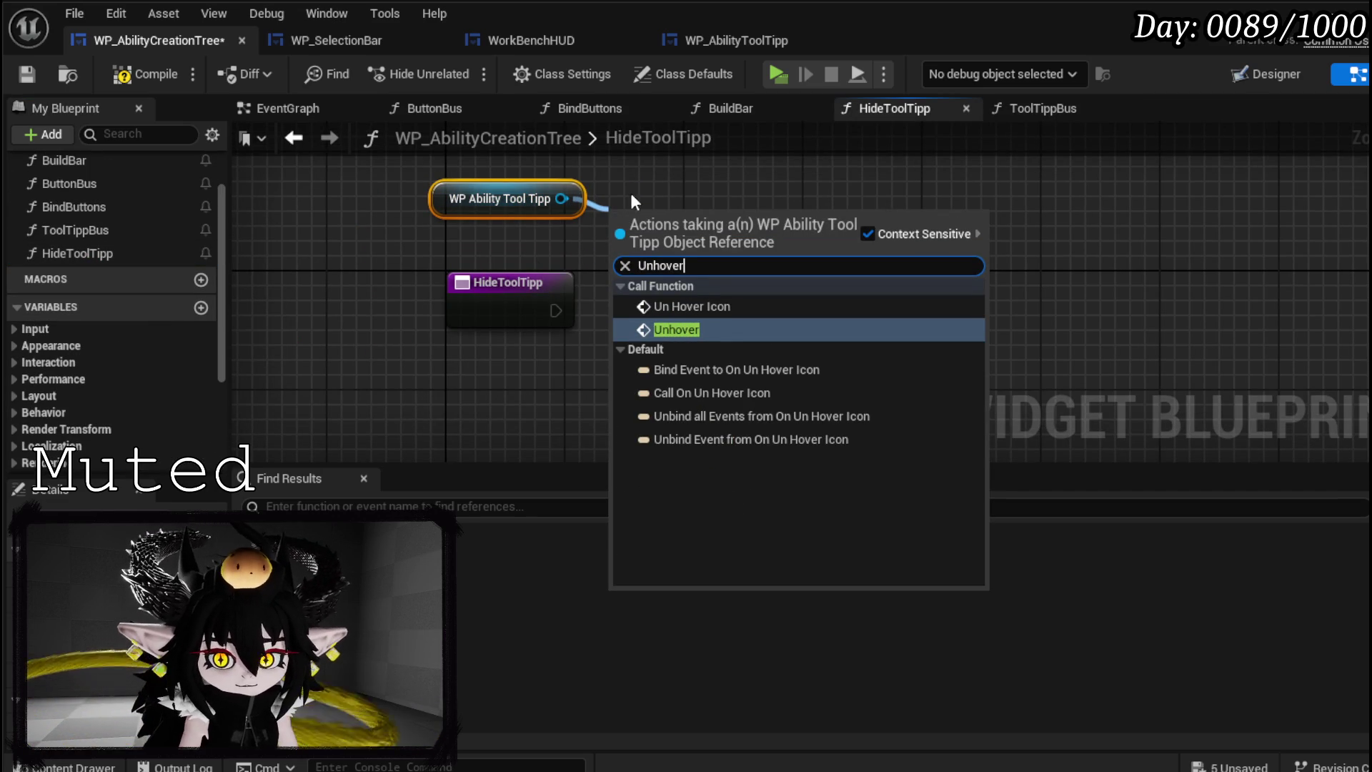
{"action": "left_click", "coordinate": [679, 329]}
{"action": "left_click_drag", "start_coordinate": [556, 310], "coordinate": [616, 252]}
{"action": "left_click_drag", "start_coordinate": [682, 210], "coordinate": [686, 285]}
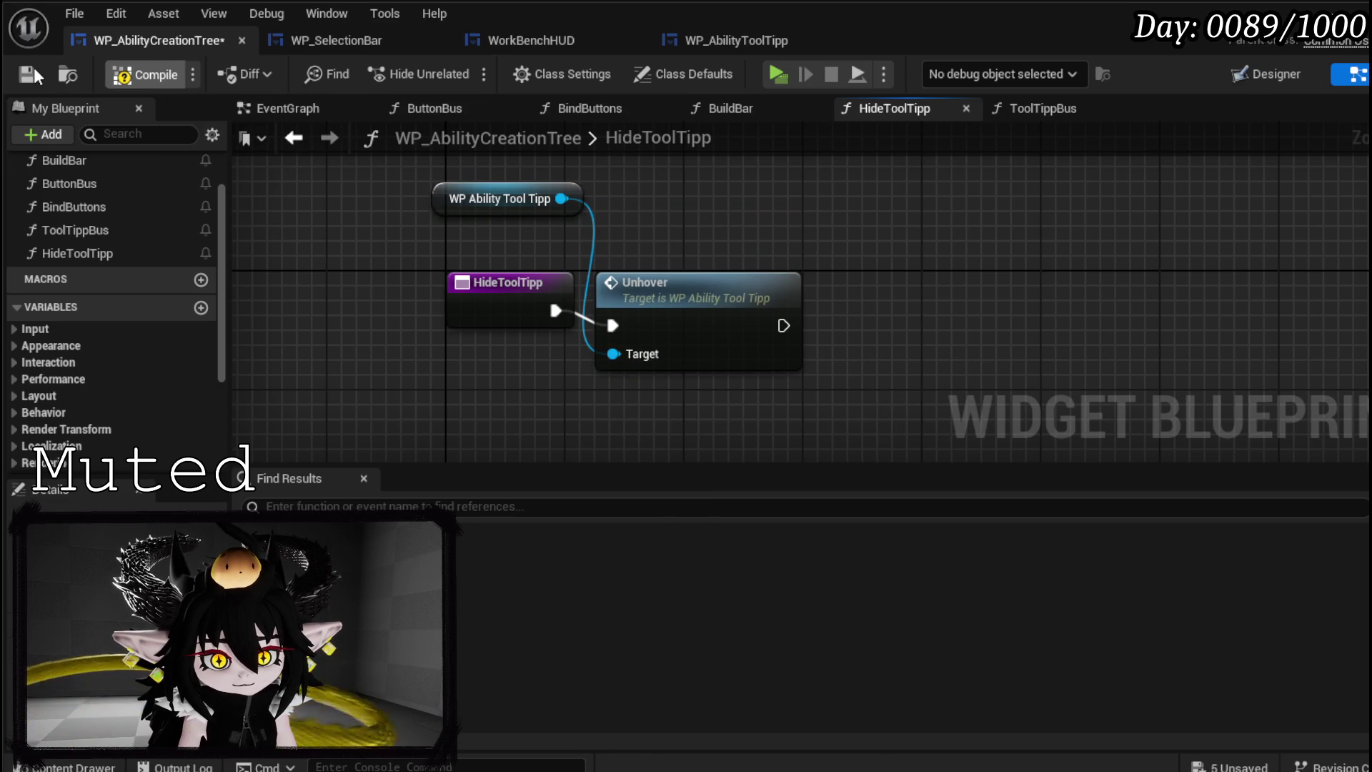
{"action": "left_click", "coordinate": [33, 70]}
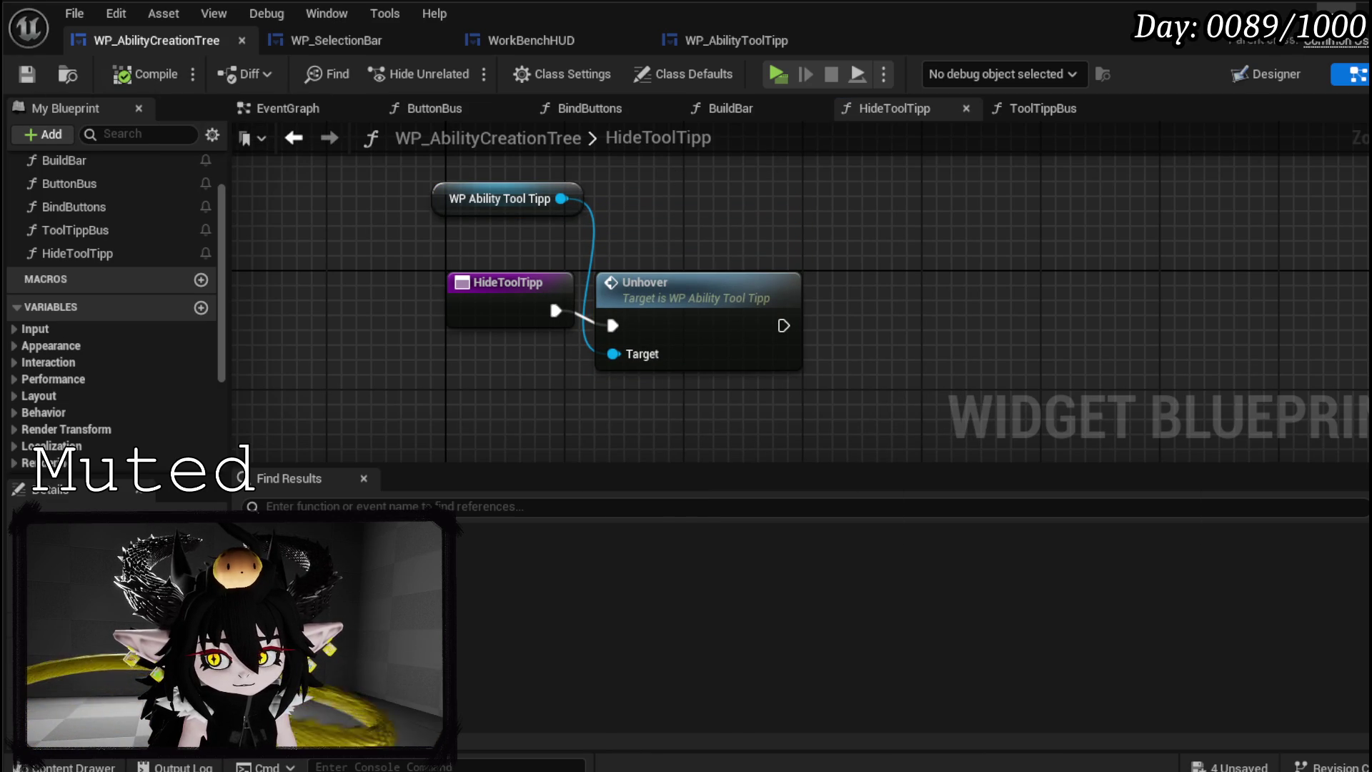
{"action": "key", "text": "alt+Tab"}
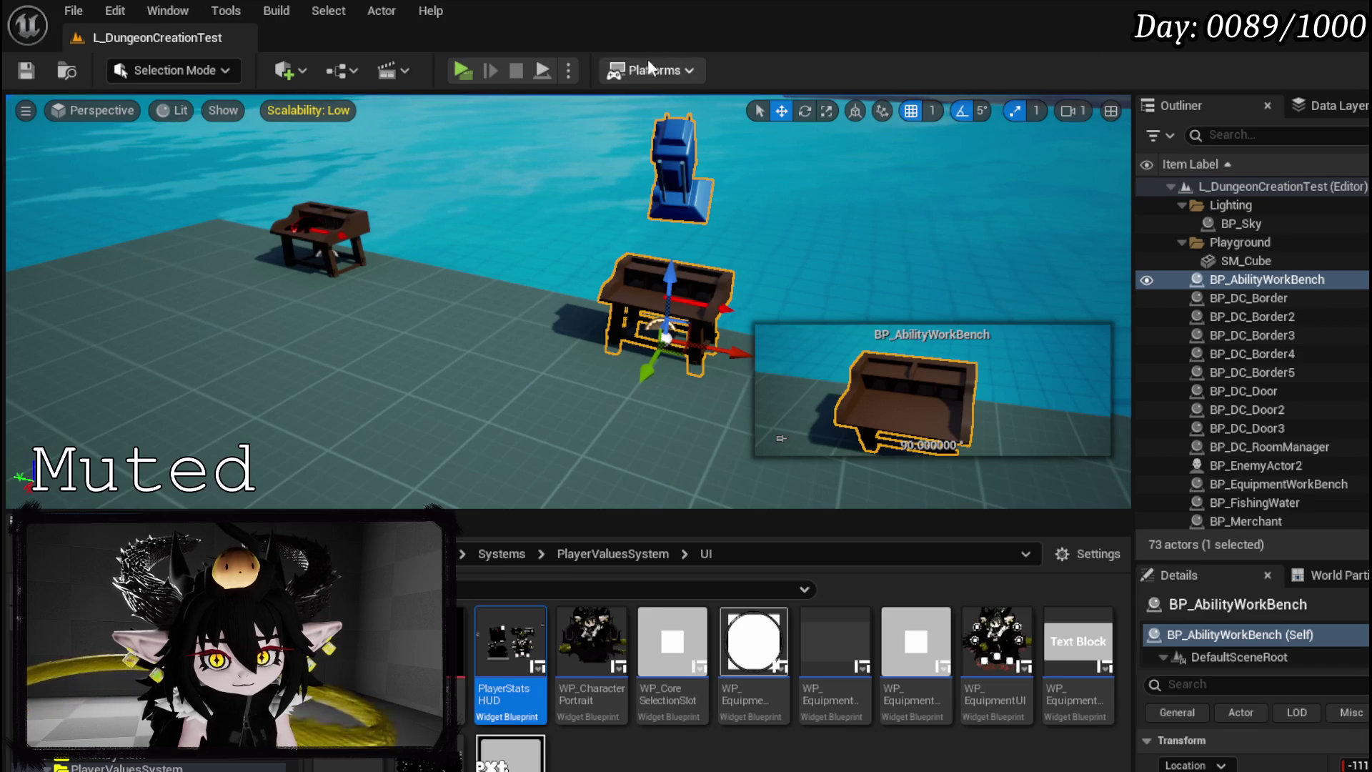
{"action": "left_click", "coordinate": [473, 73]}
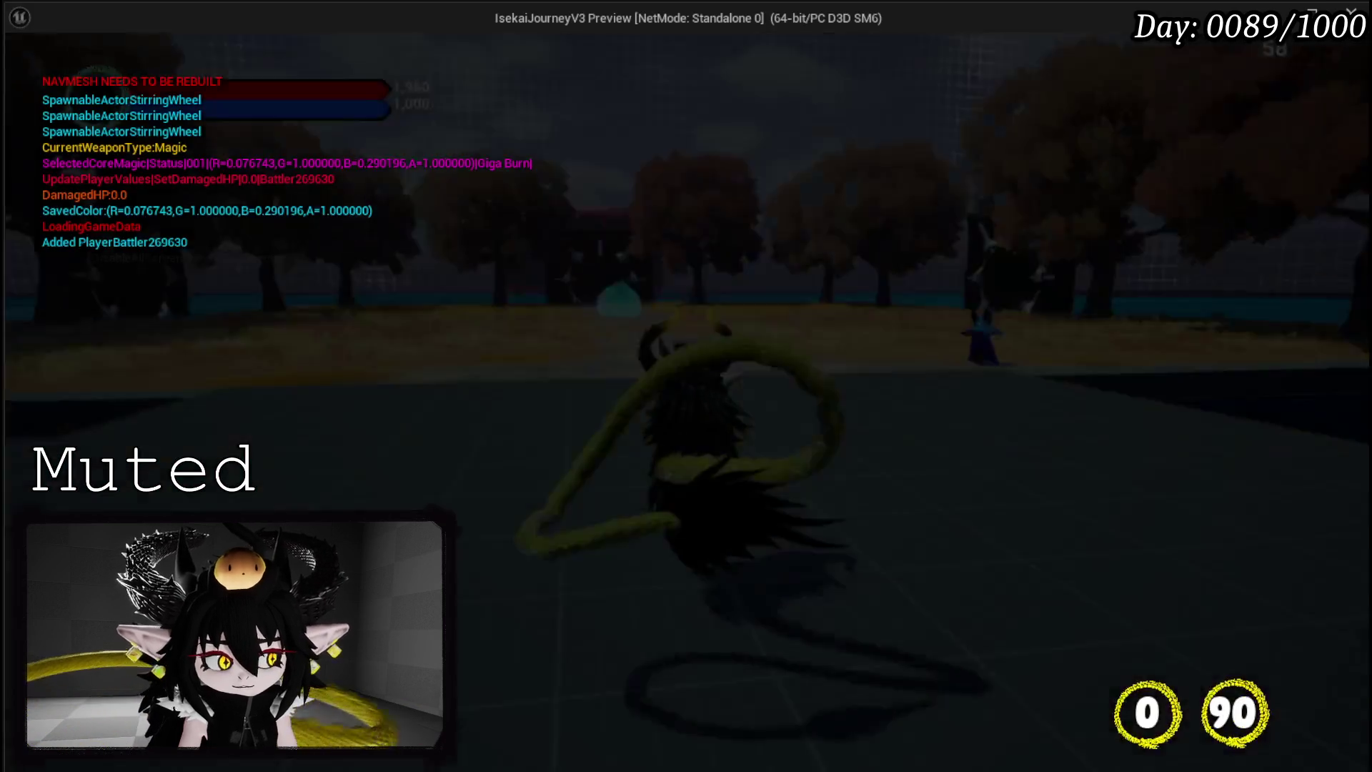
{"action": "key", "text": "Tab"}
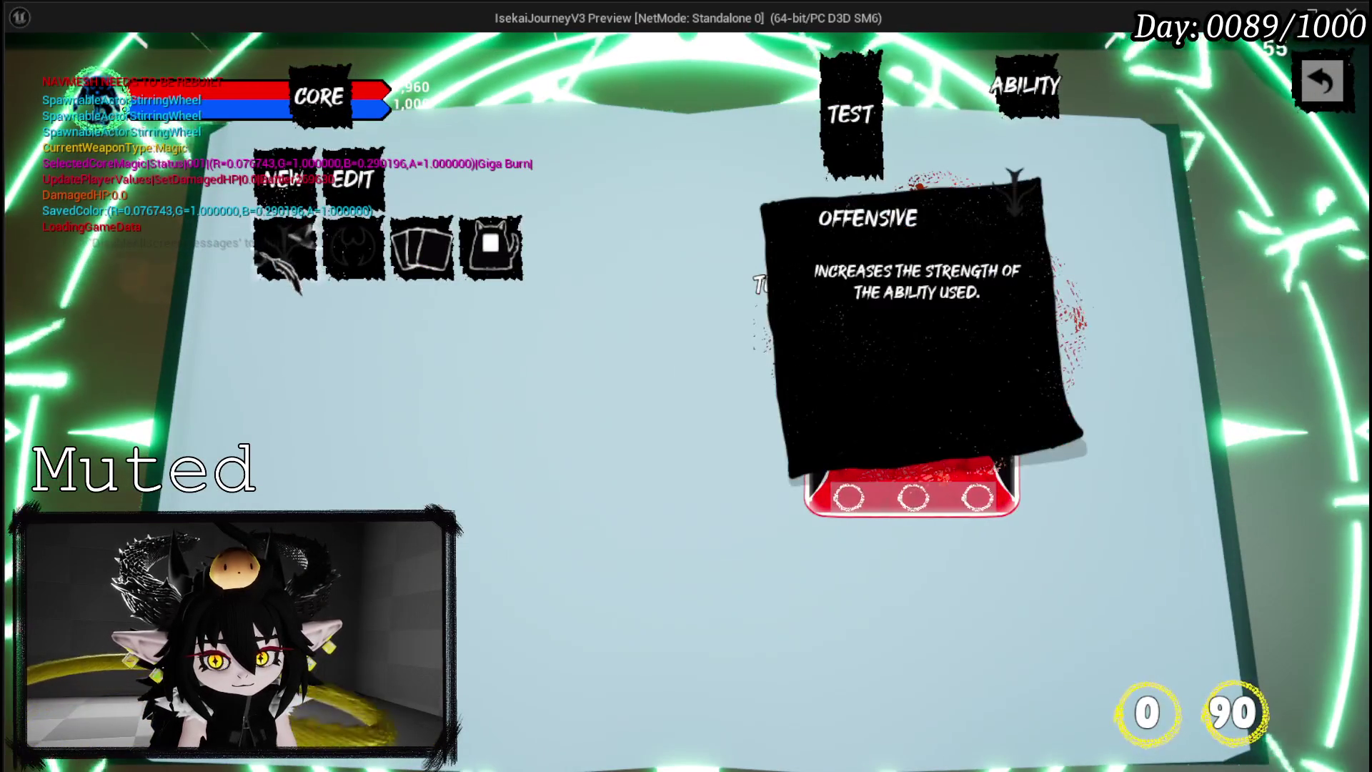
{"action": "mouse_move", "coordinate": [353, 250]}
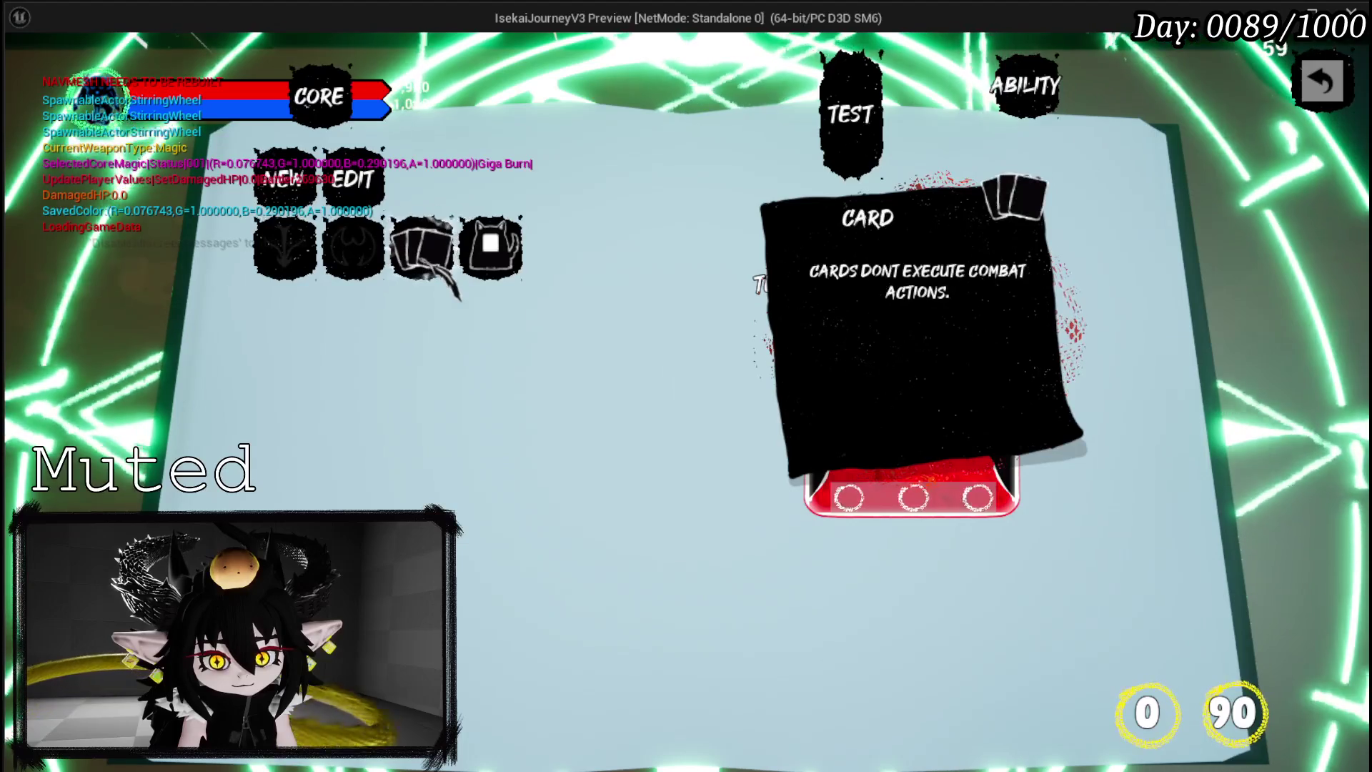
{"action": "mouse_move", "coordinate": [493, 250]}
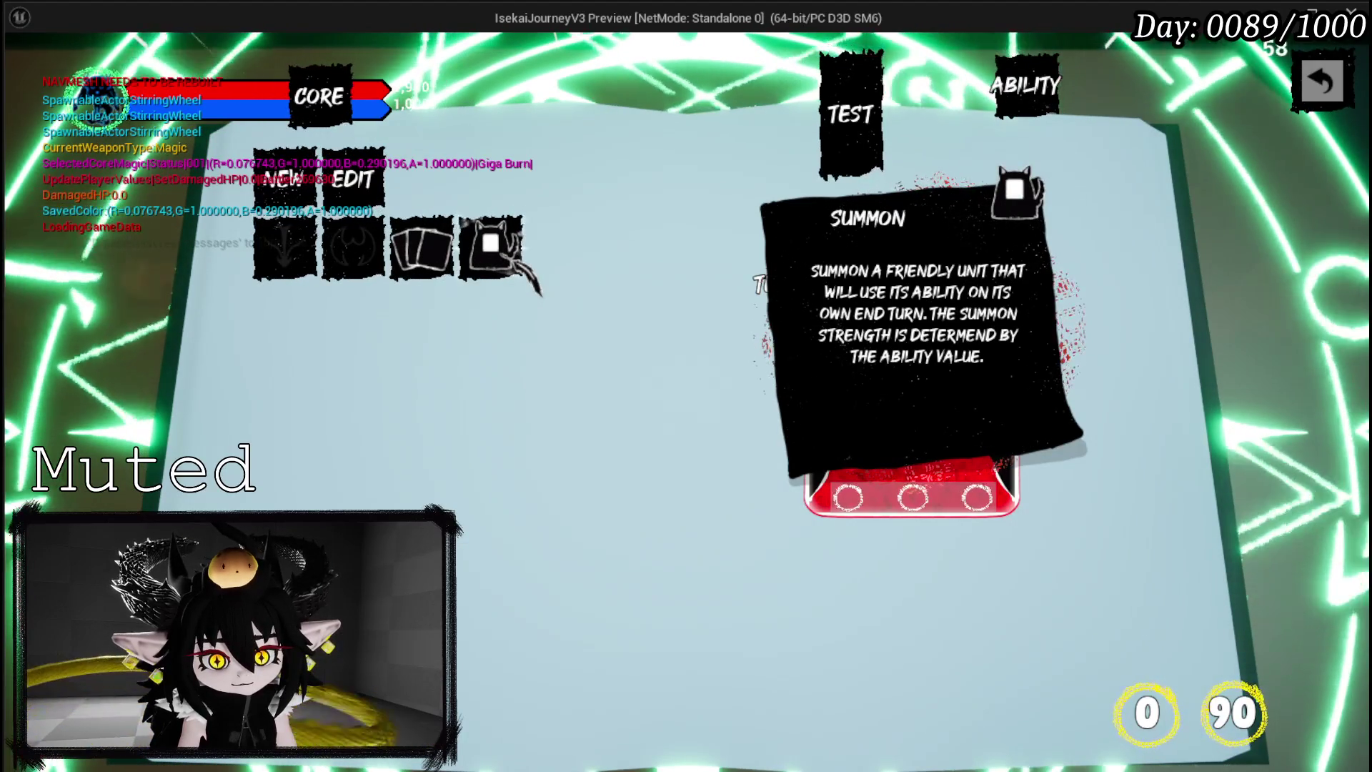
{"action": "mouse_move", "coordinate": [418, 283]}
{"action": "mouse_move", "coordinate": [300, 275]}
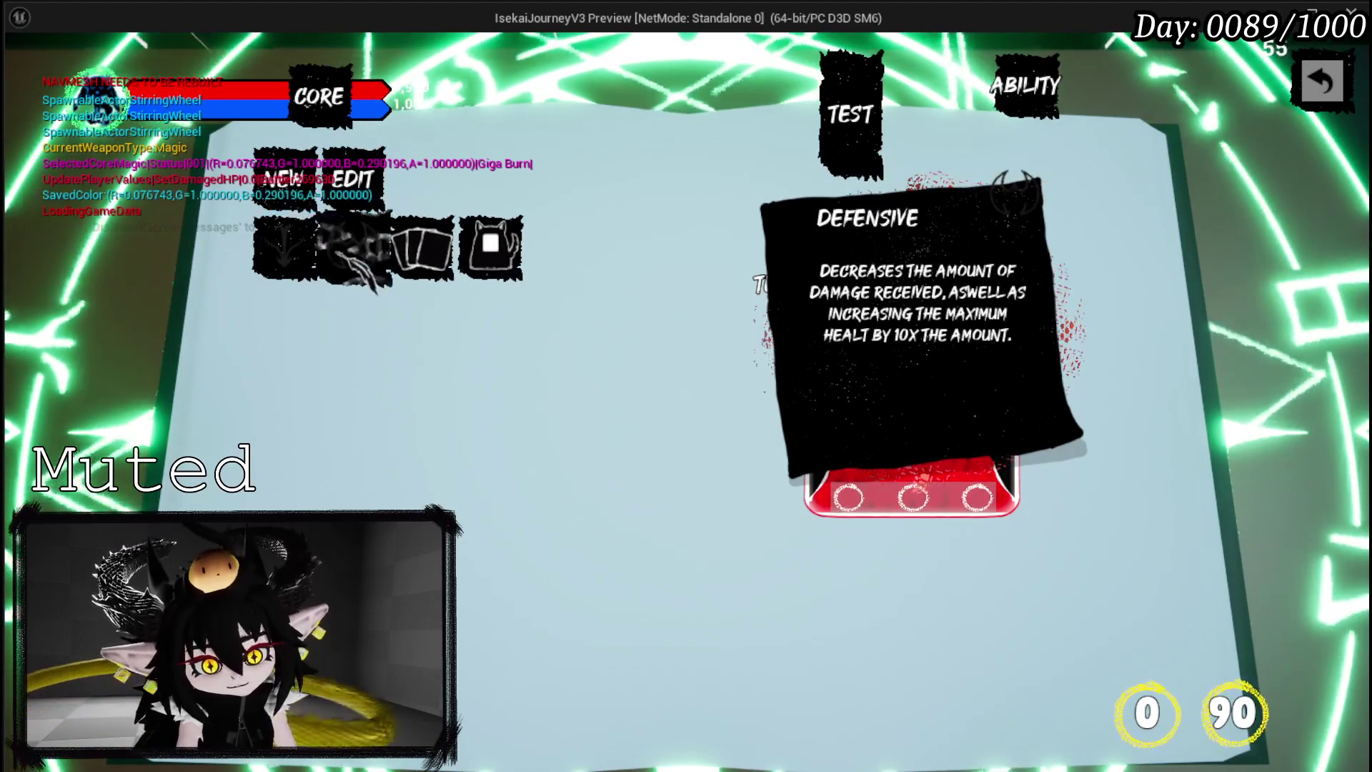
{"action": "key", "text": "Escape"}
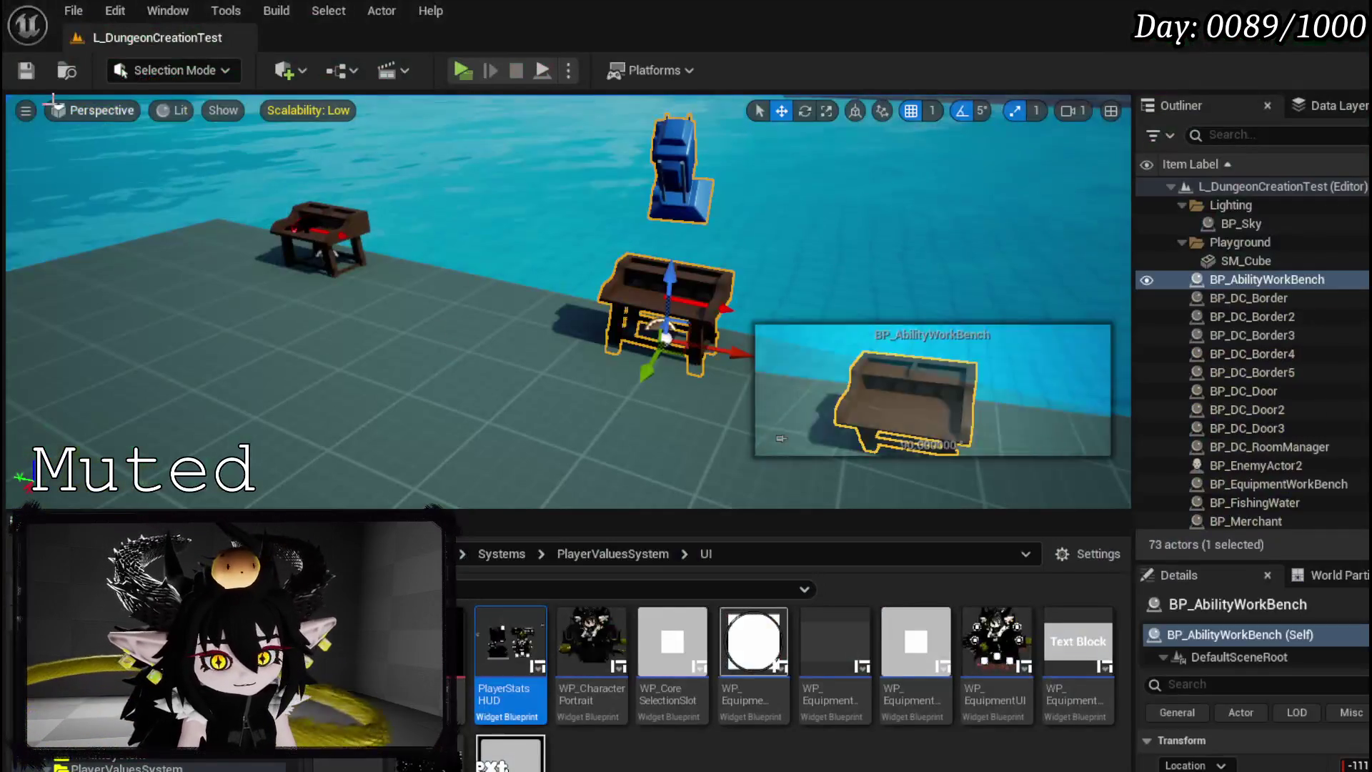
- Straighten the Unhover node's execution wire in HideToolTipp and save WP_AbilityCreationTree
{"action": "key", "text": "ctrl+s"}
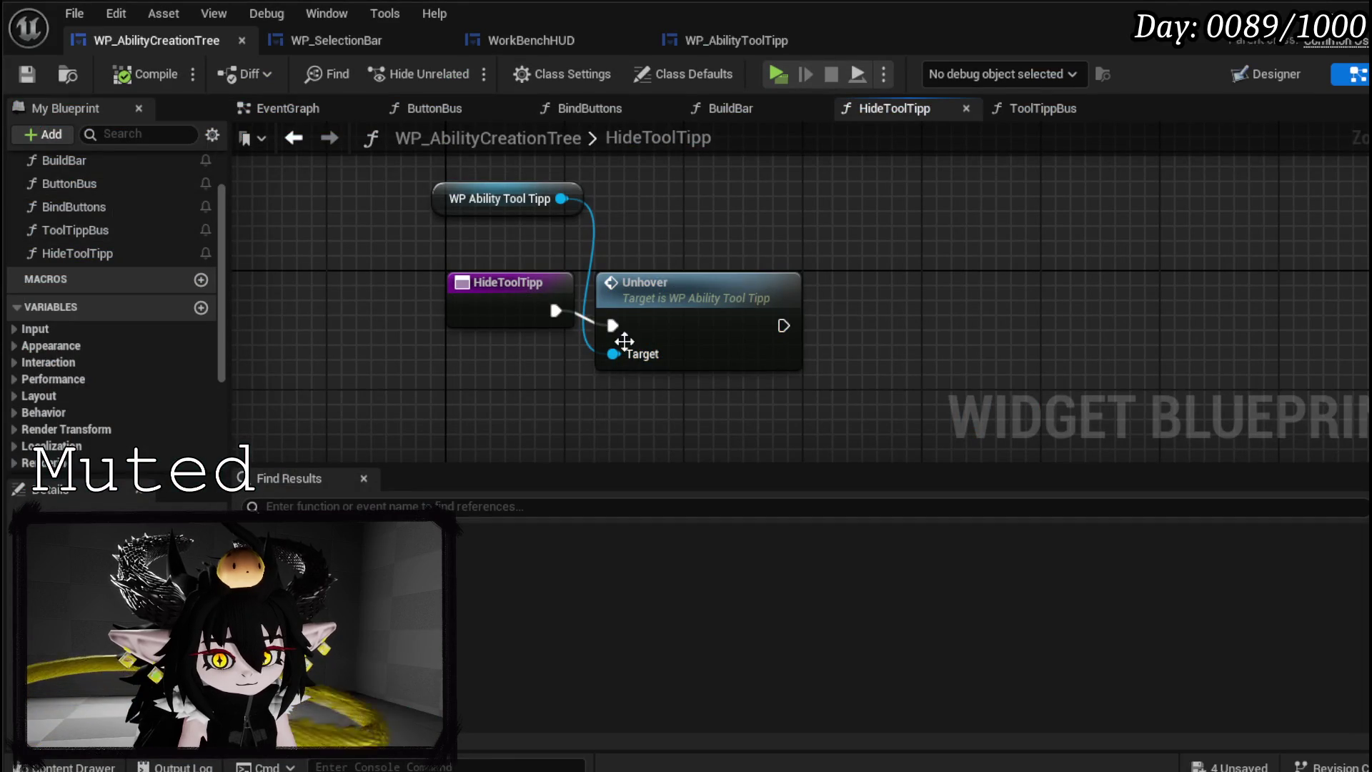
{"action": "left_click_drag", "start_coordinate": [679, 305], "coordinate": [679, 289]}
{"action": "left_click", "coordinate": [611, 375]}
{"action": "left_click", "coordinate": [23, 77]}
{"action": "scroll", "coordinate": [97, 204], "scroll_direction": "up", "scroll_amount": 2}
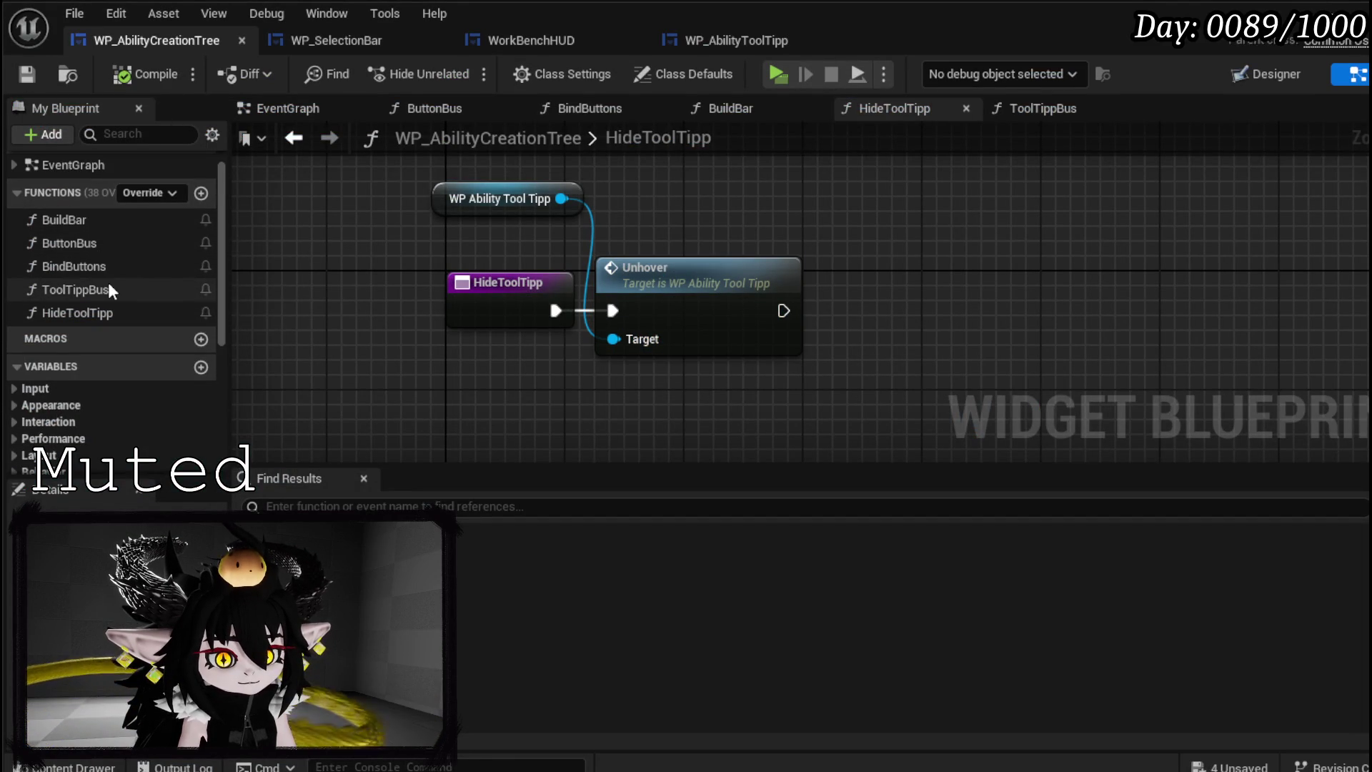
{"action": "left_click", "coordinate": [83, 243]}
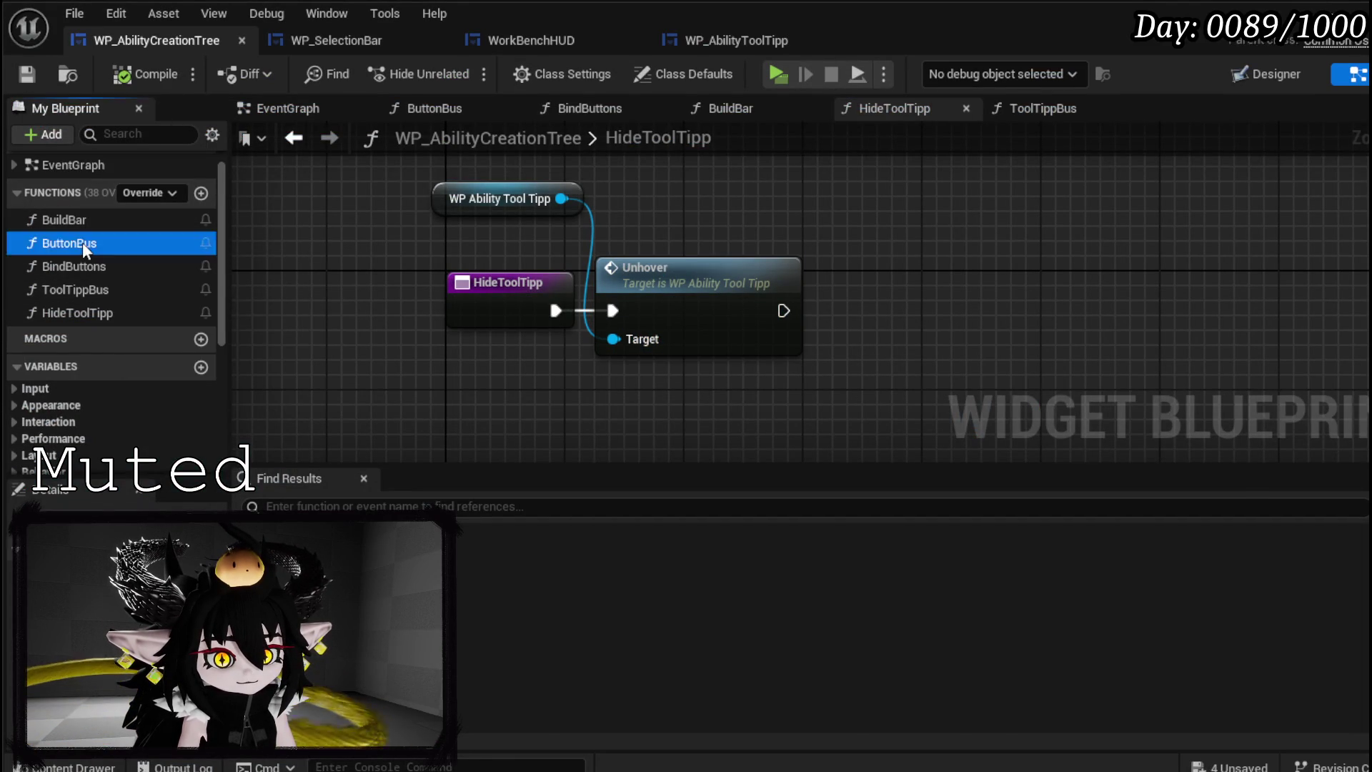
- Add three cases to ButtonBus's Switch on String, named Ability, Card and Summon
{"action": "double_click", "coordinate": [83, 243]}
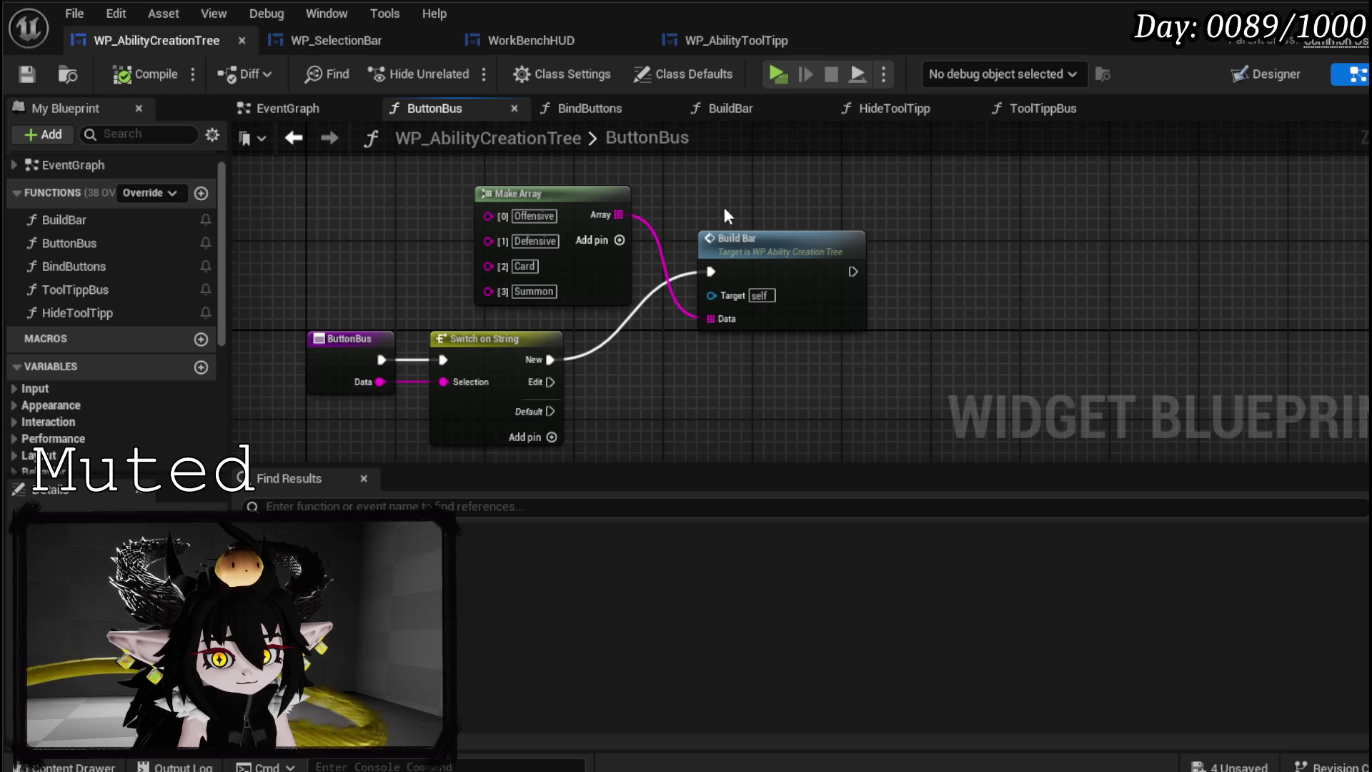
{"action": "left_click_drag", "start_coordinate": [552, 437], "coordinate": [542, 288]}
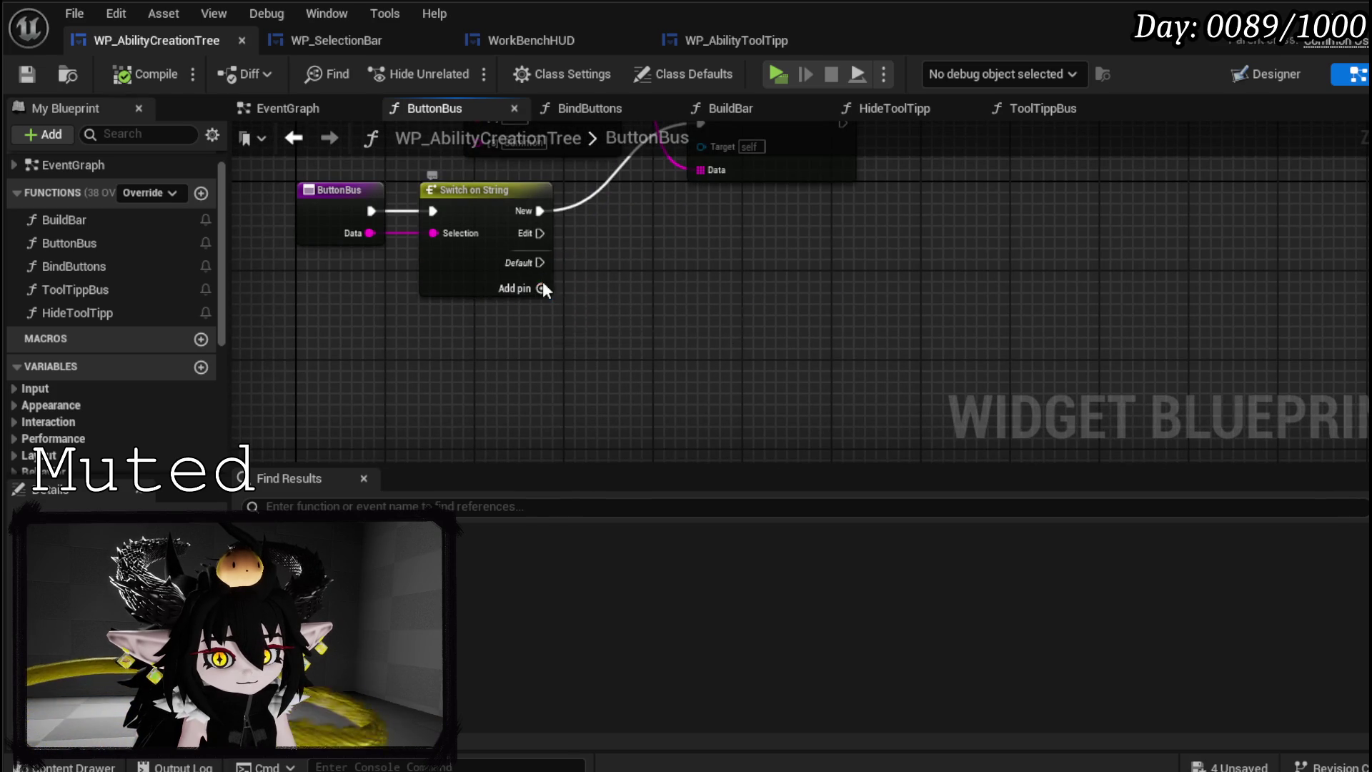
{"action": "left_click", "coordinate": [542, 288]}
{"action": "left_click", "coordinate": [542, 311]}
{"action": "left_click", "coordinate": [542, 332]}
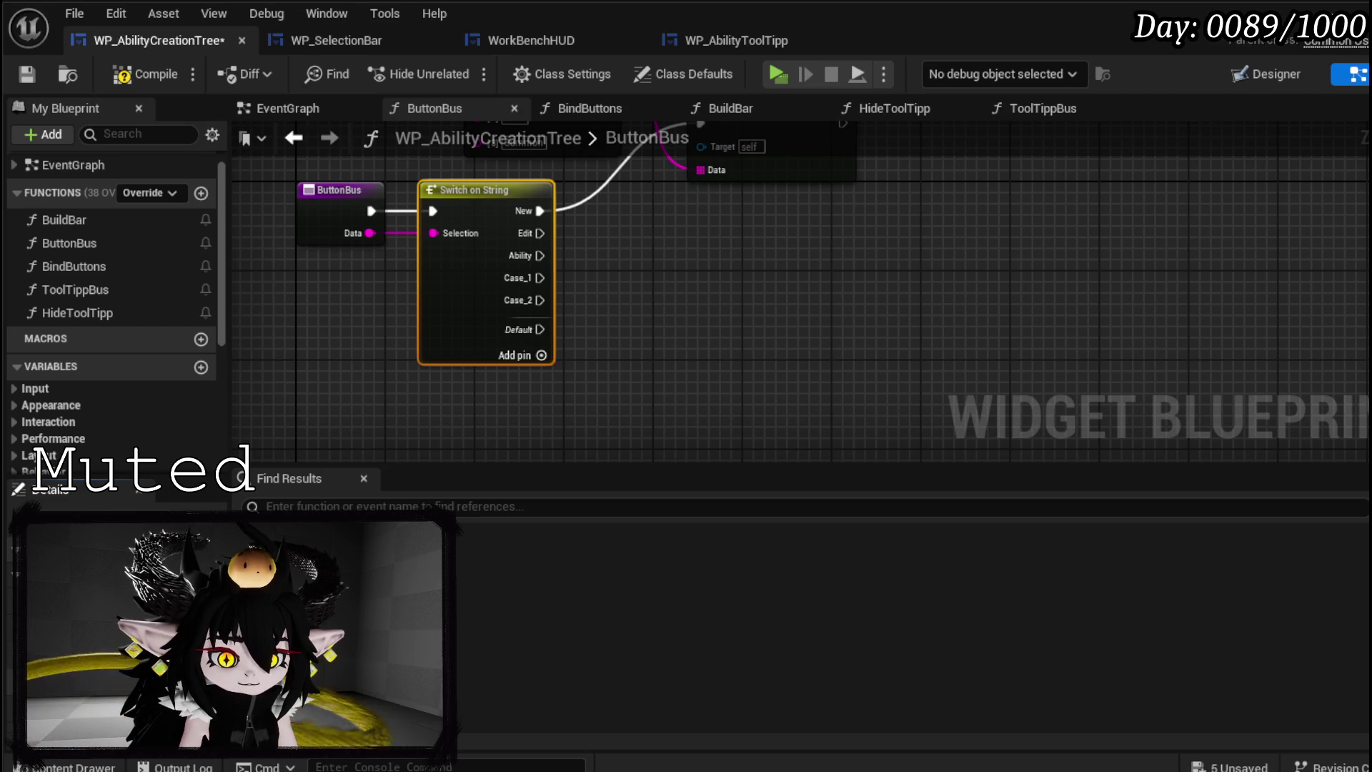
{"action": "left_click", "coordinate": [698, 391]}
{"action": "left_click", "coordinate": [441, 340]}
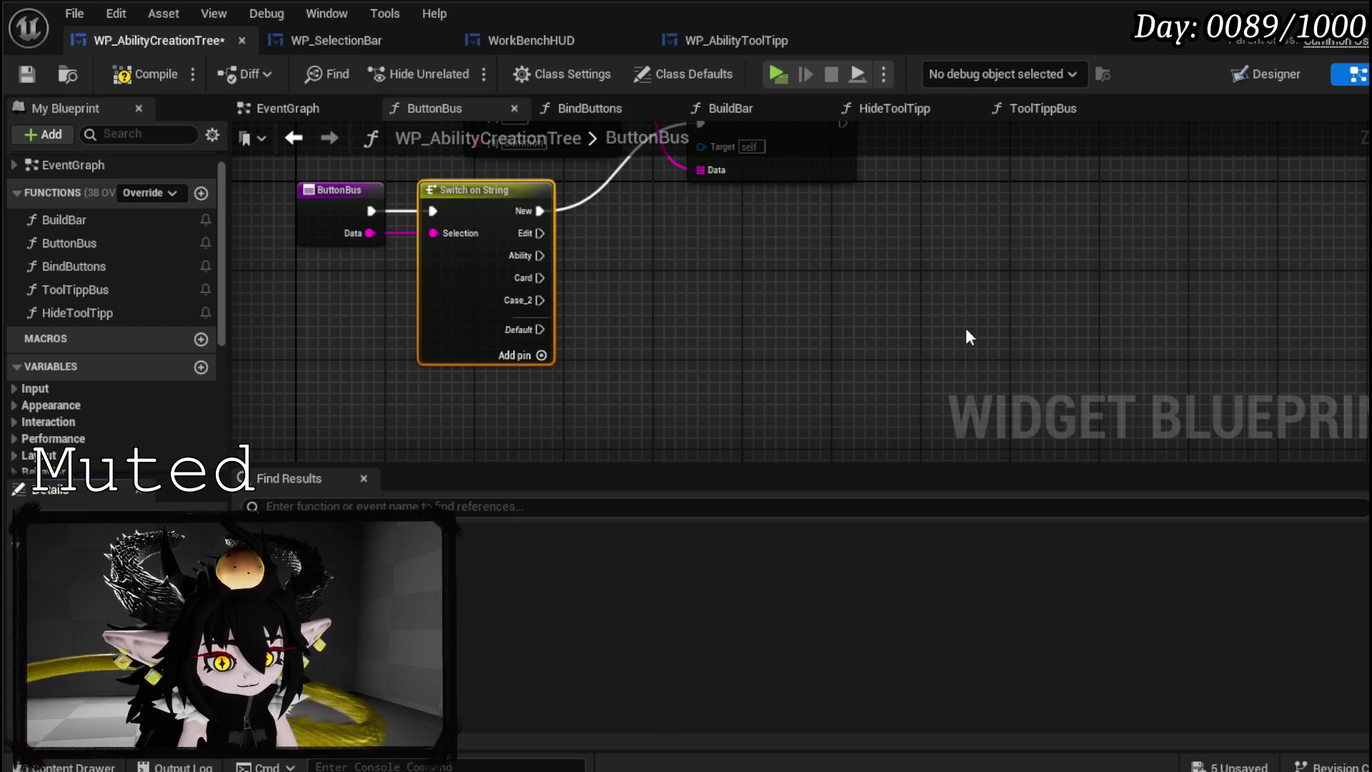
{"action": "key", "text": "Return"}
- Compile and save the blueprint, then recentre the ButtonBus graph
{"action": "left_click", "coordinate": [127, 73]}
{"action": "left_click", "coordinate": [28, 75]}
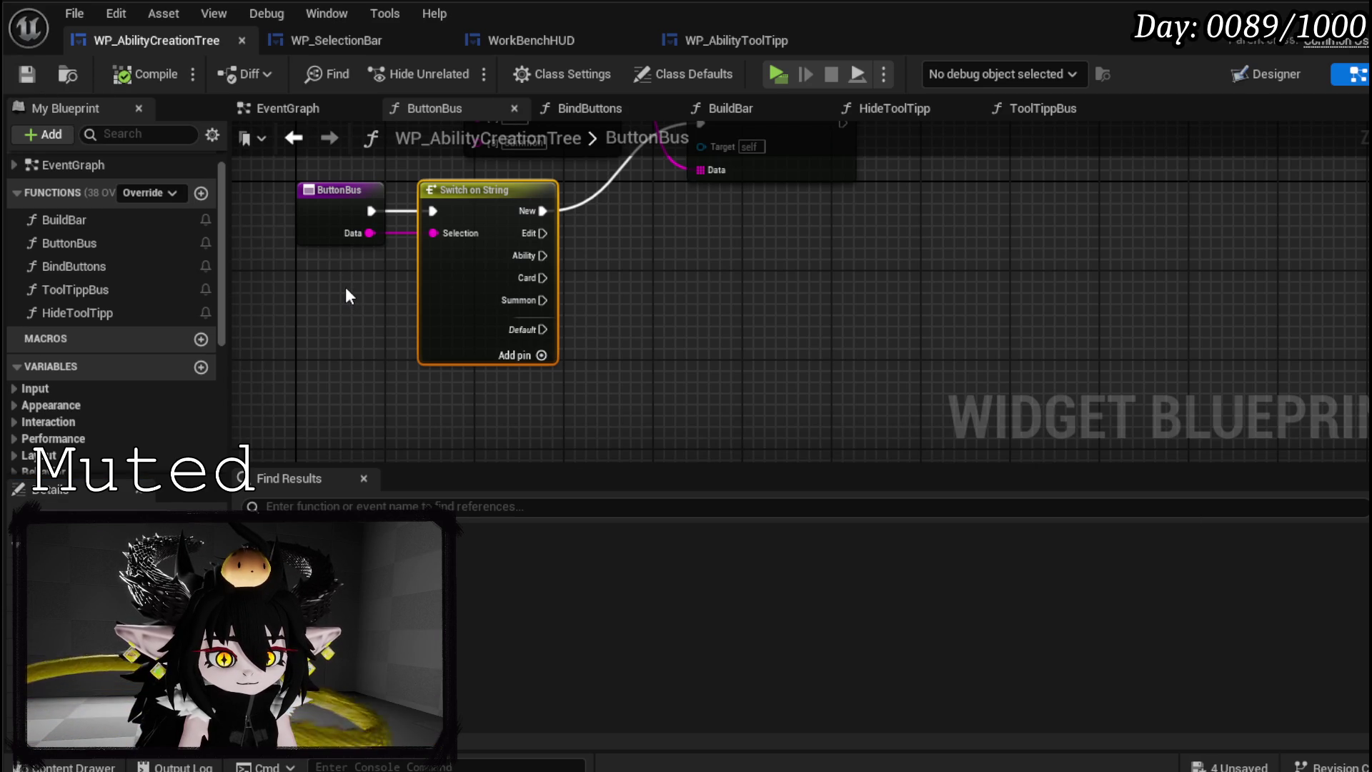
{"action": "double_click", "coordinate": [36, 243]}
{"action": "left_click", "coordinate": [426, 268]}
{"action": "scroll", "coordinate": [551, 212], "scroll_direction": "up", "scroll_amount": 2}
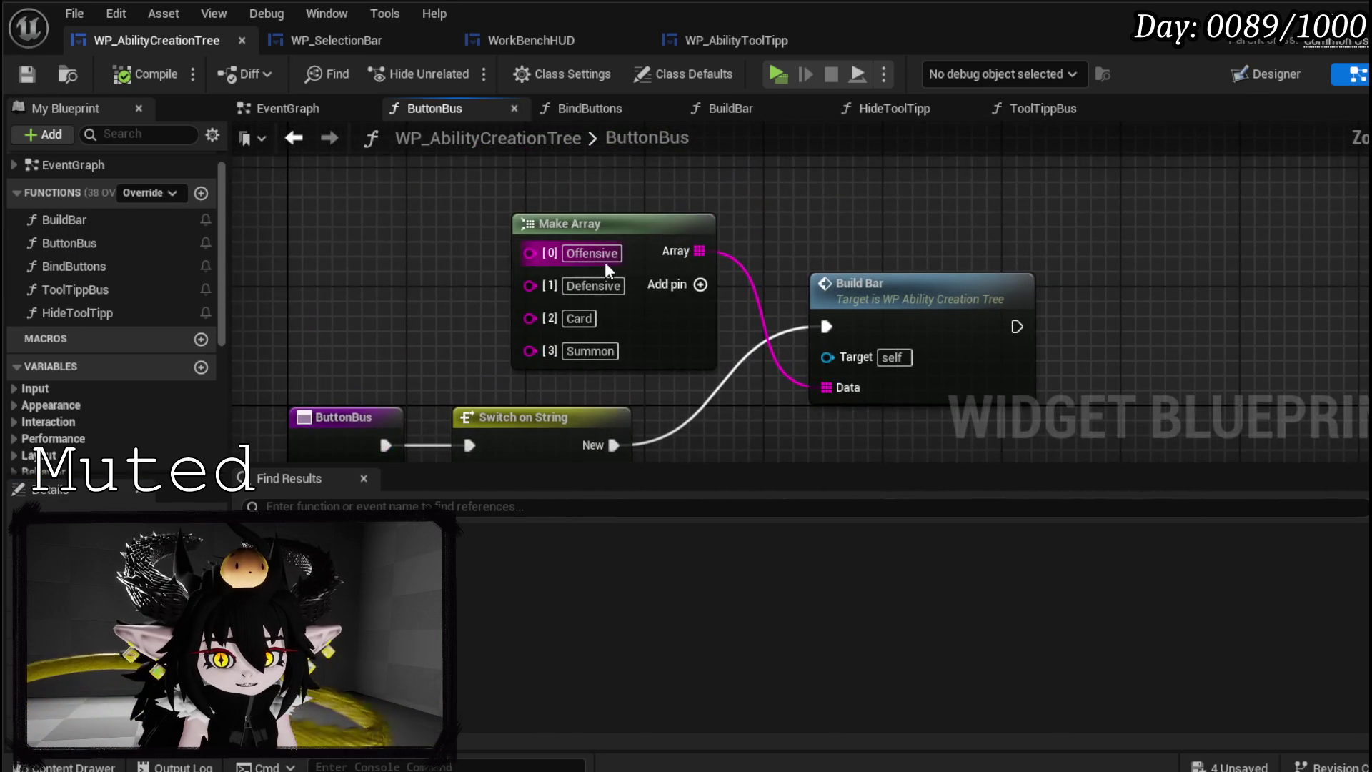
- Clear the Defensive entry and remove its pin from ButtonBus's Make Array
{"action": "double_click", "coordinate": [585, 281]}
{"action": "key", "text": "BackSpace"}
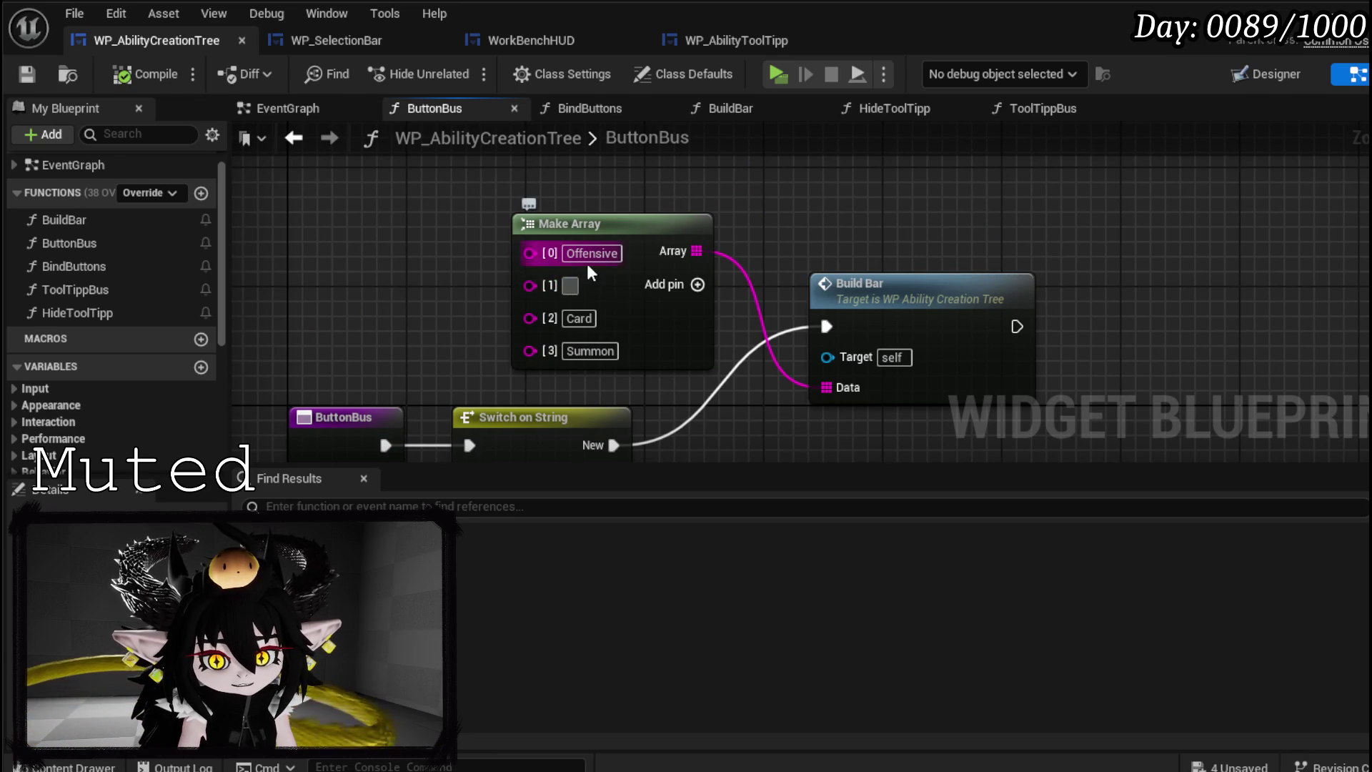
{"action": "right_click", "coordinate": [530, 286]}
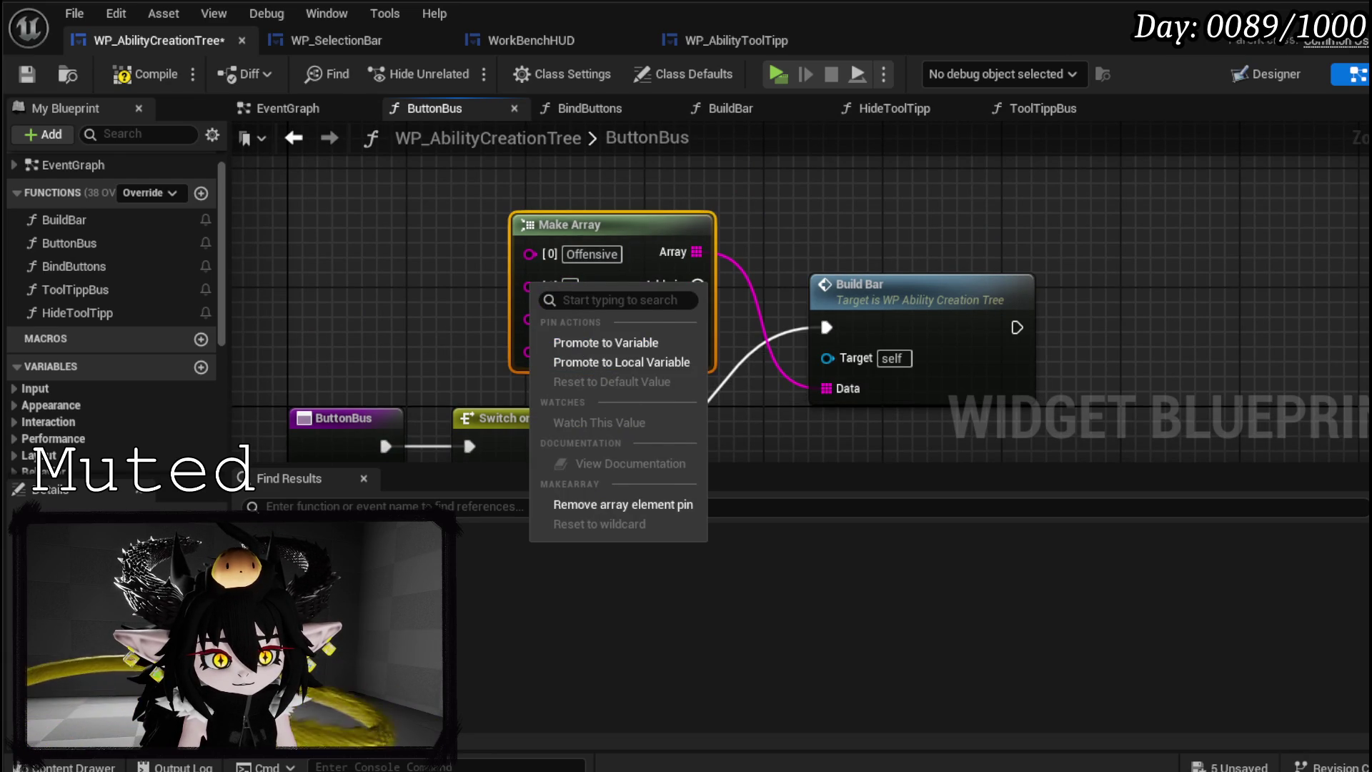
{"action": "key", "text": "Escape"}
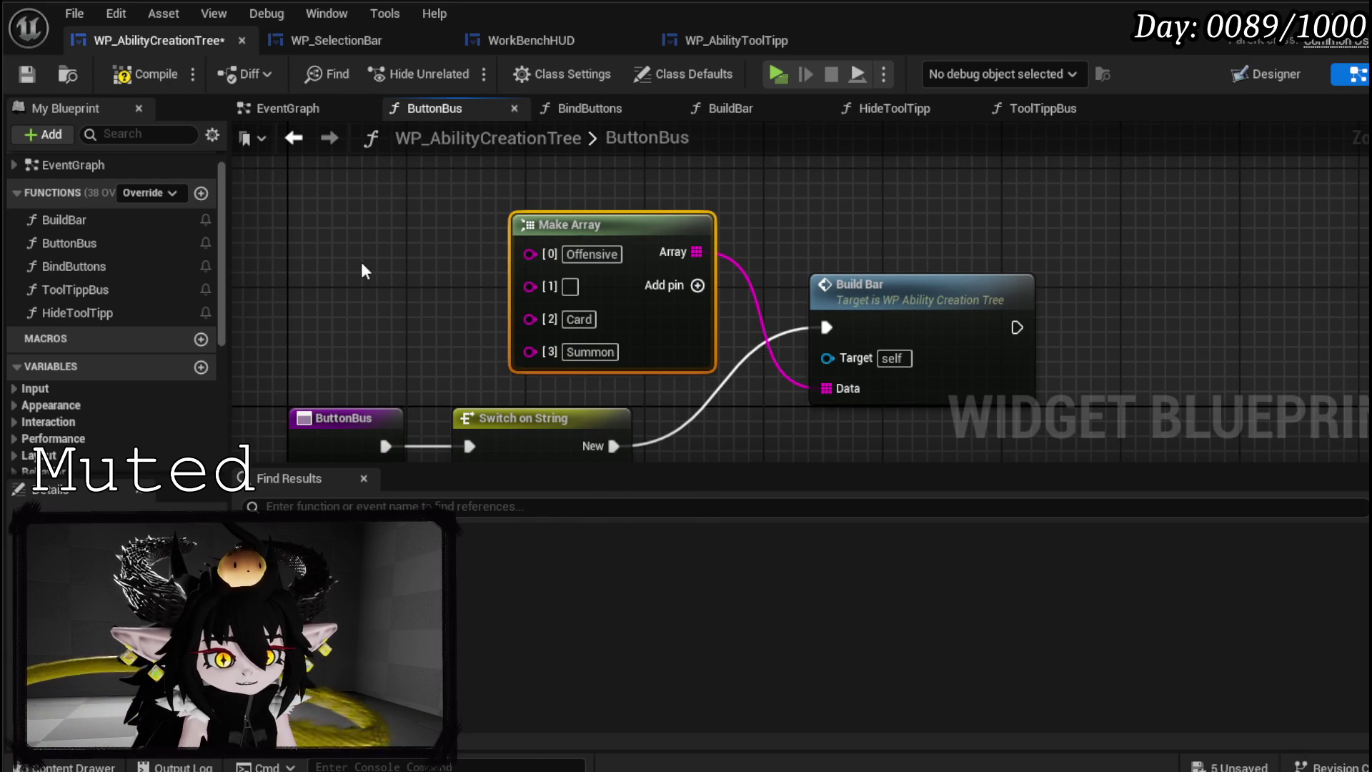
{"action": "right_click", "coordinate": [531, 285]}
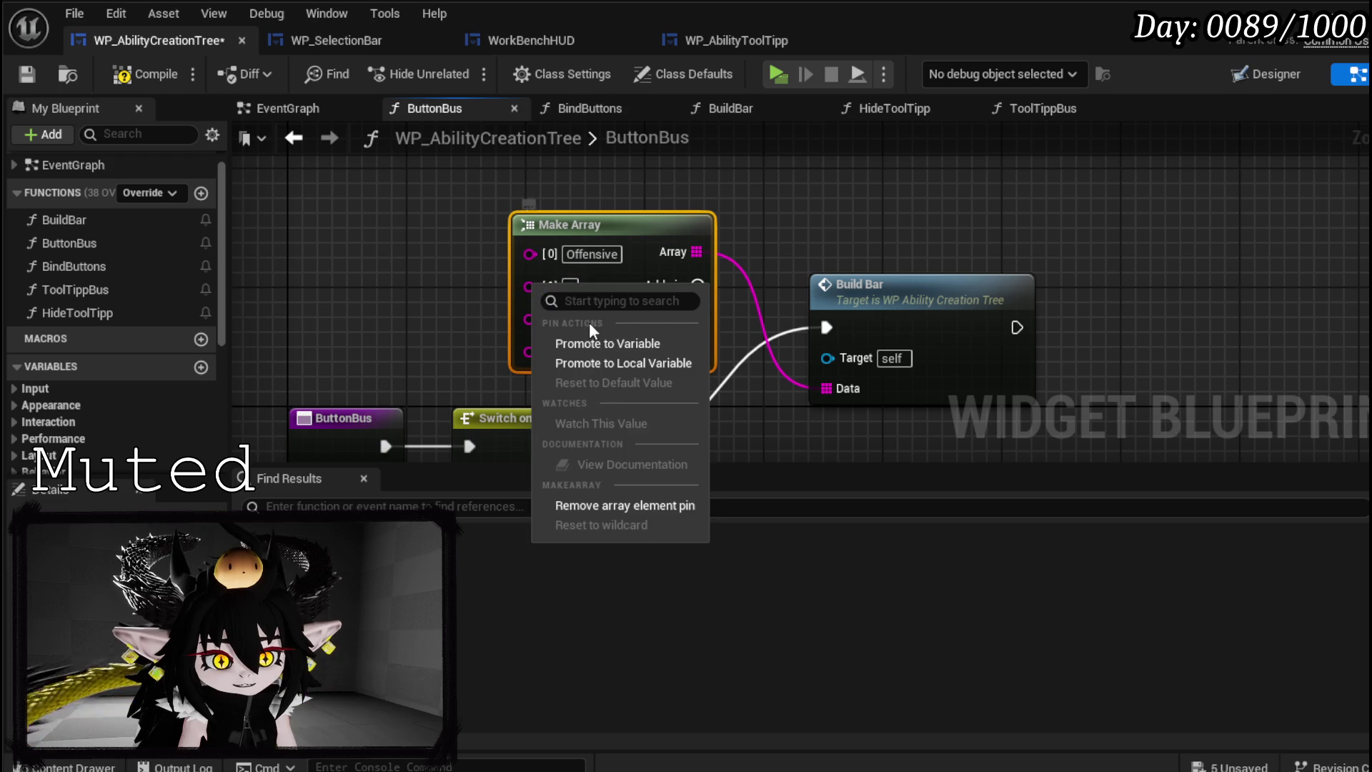
{"action": "left_click", "coordinate": [626, 500]}
- Replace the Offensive array entry with Ability, then compile and save
{"action": "left_click", "coordinate": [590, 256]}
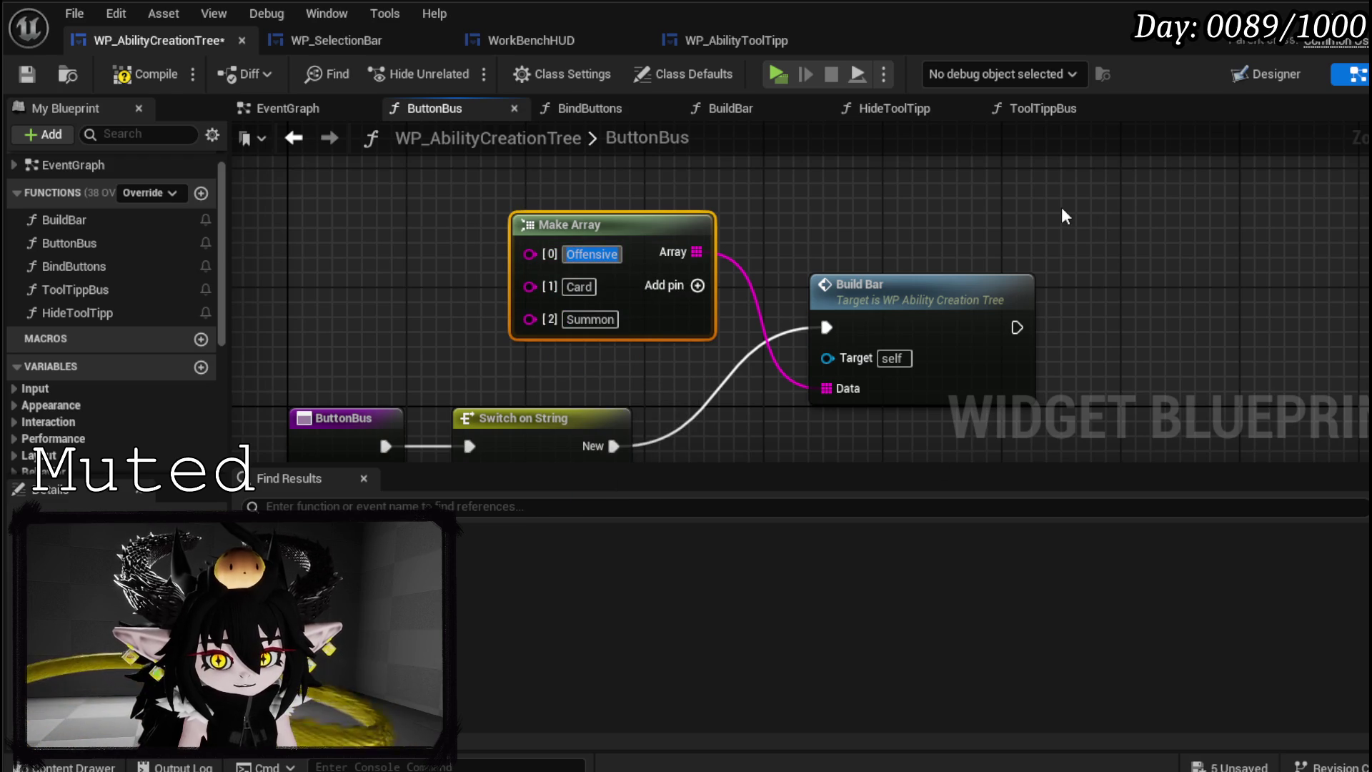
{"action": "type", "text": "Abil"}
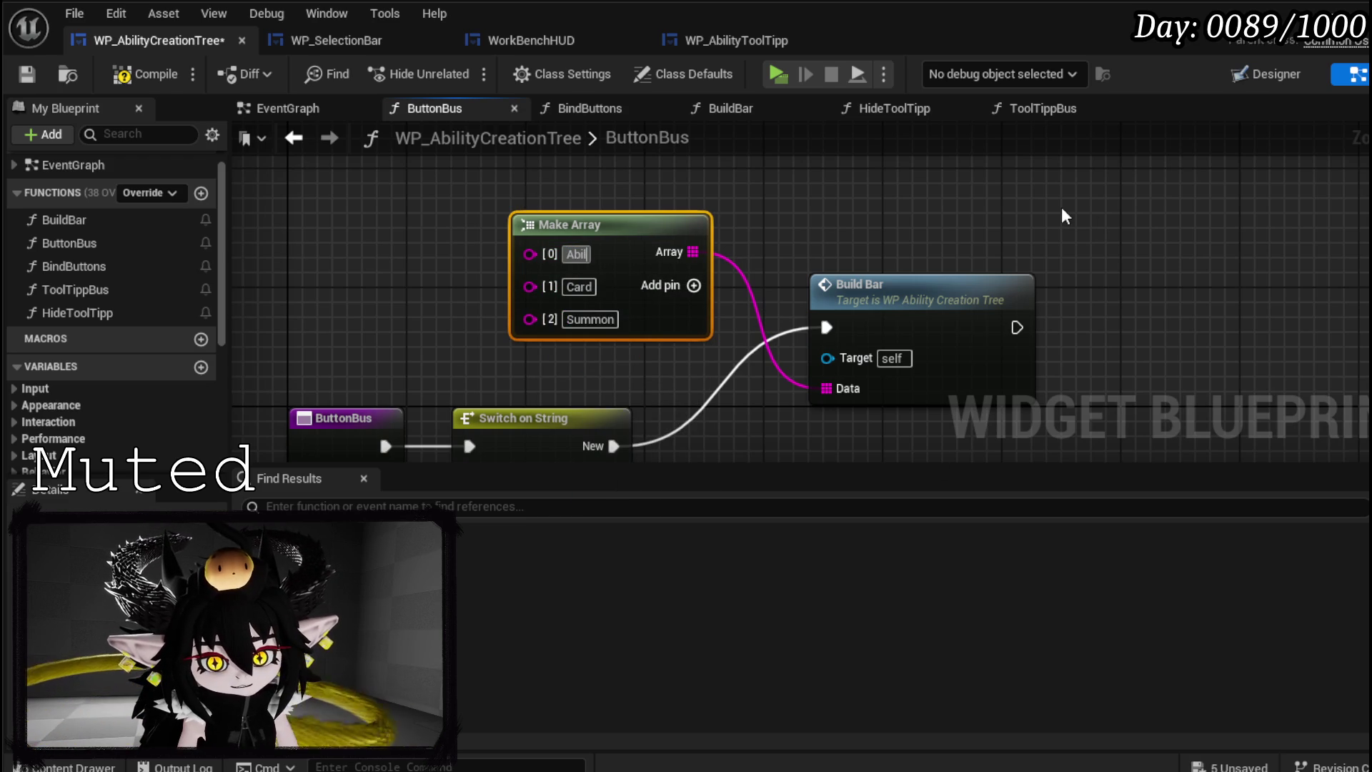
{"action": "type", "text": "ity"}
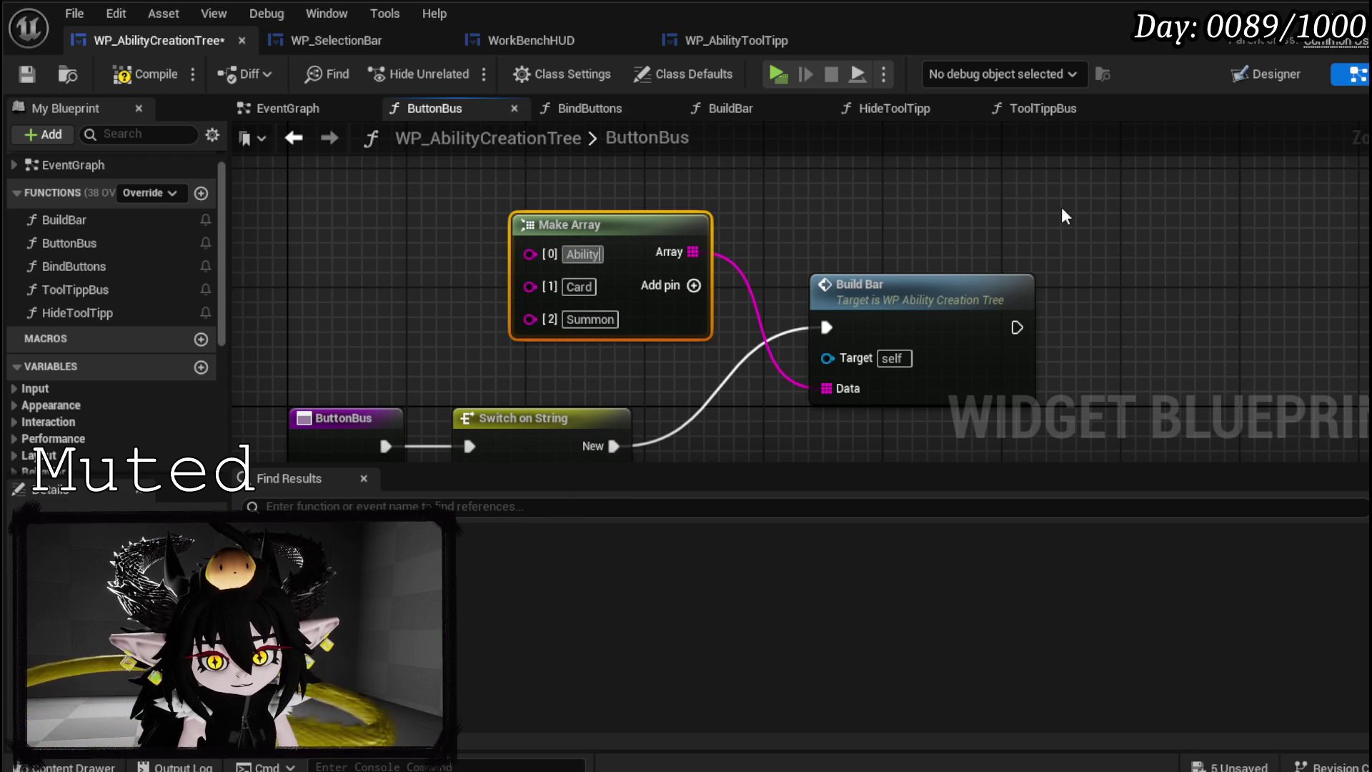
{"action": "key", "text": "Return"}
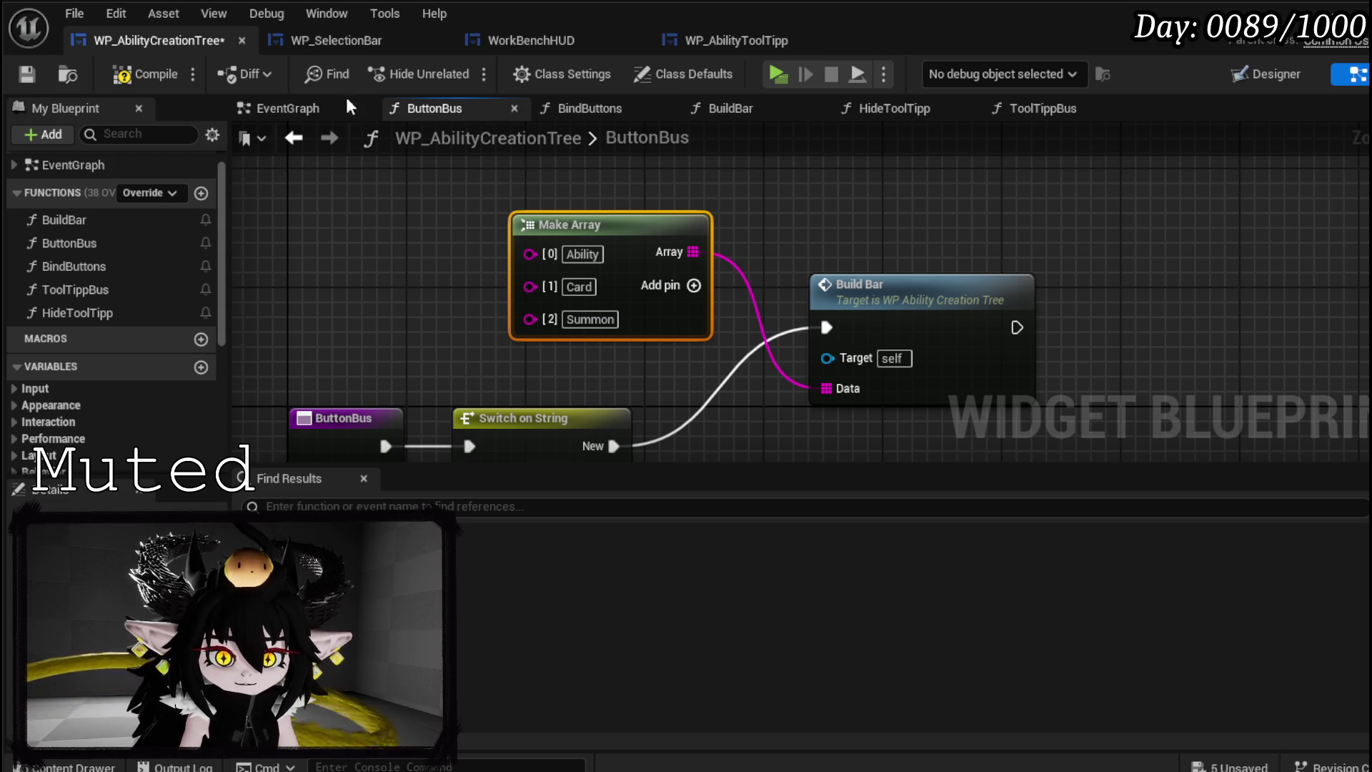
{"action": "left_click", "coordinate": [166, 73]}
{"action": "left_click", "coordinate": [26, 74]}
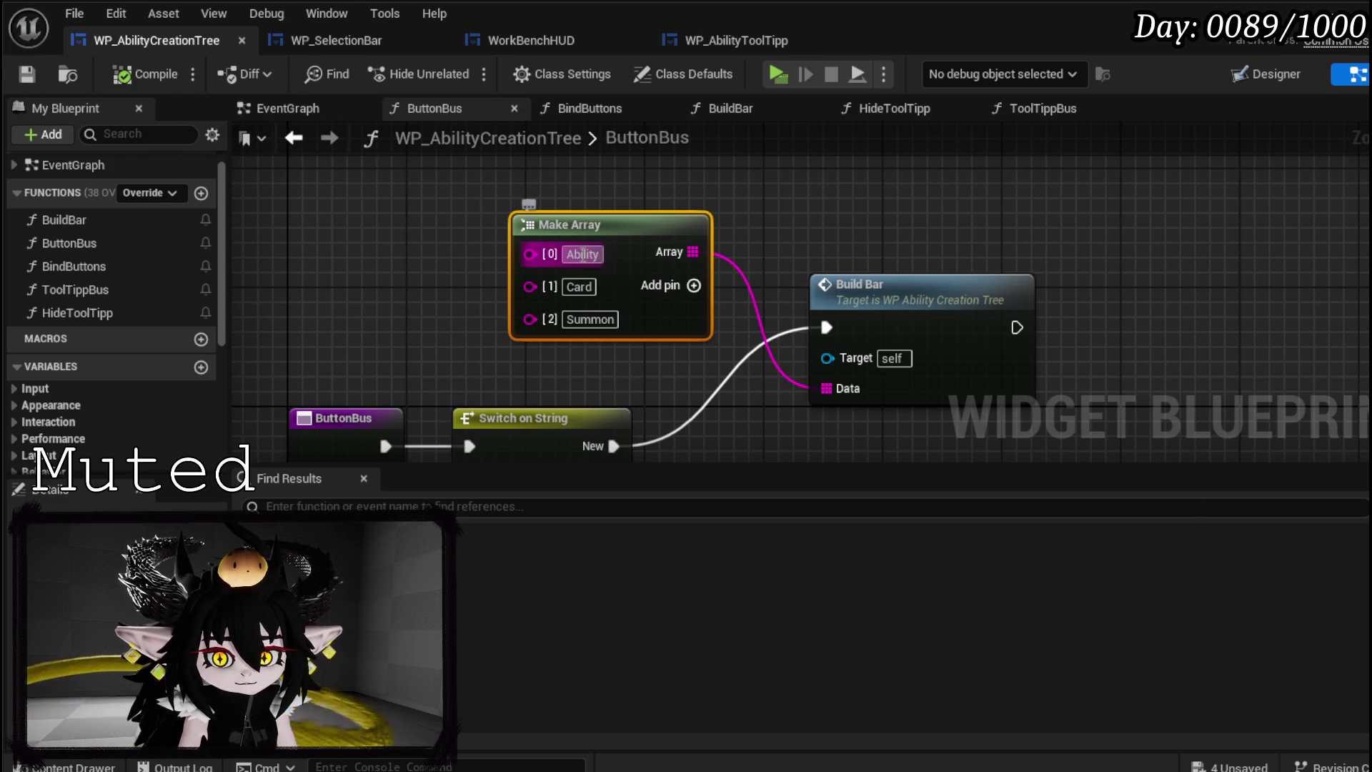
{"action": "left_click", "coordinate": [355, 266]}
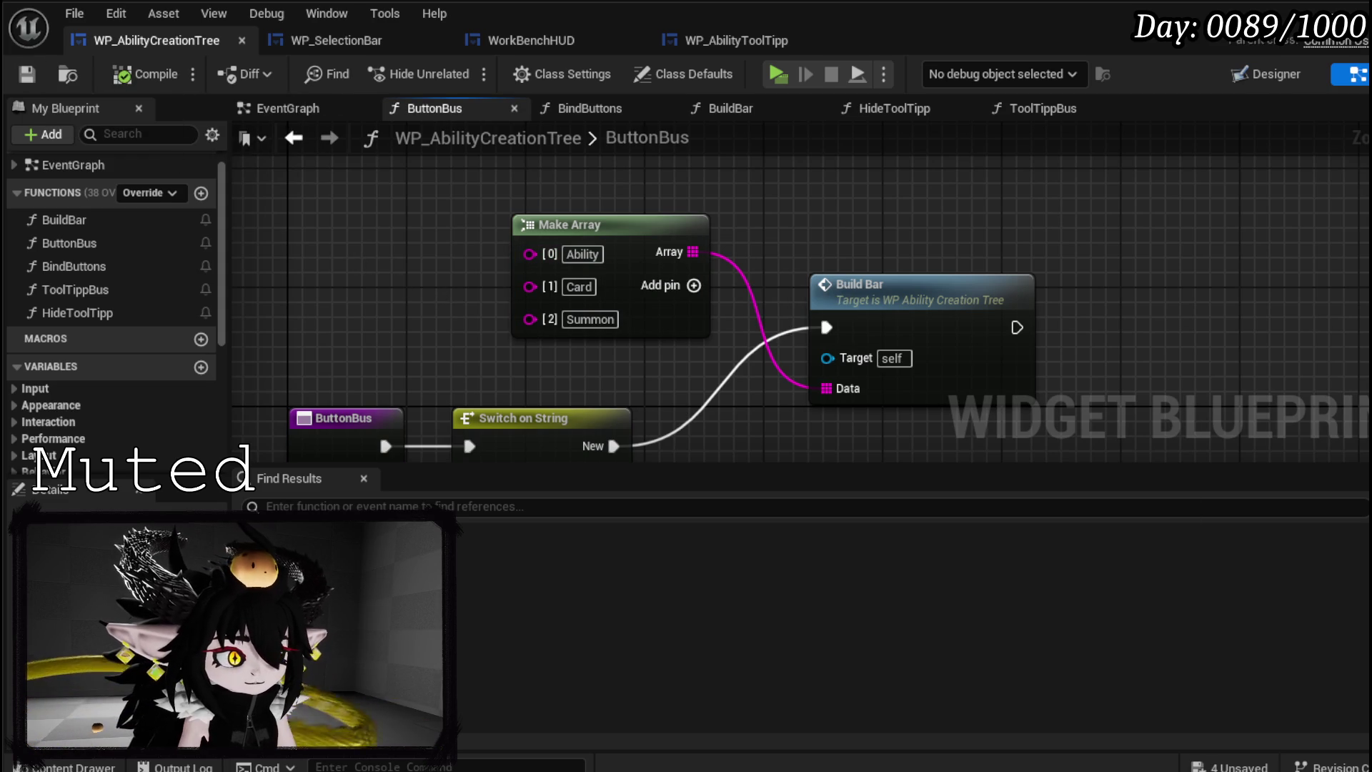
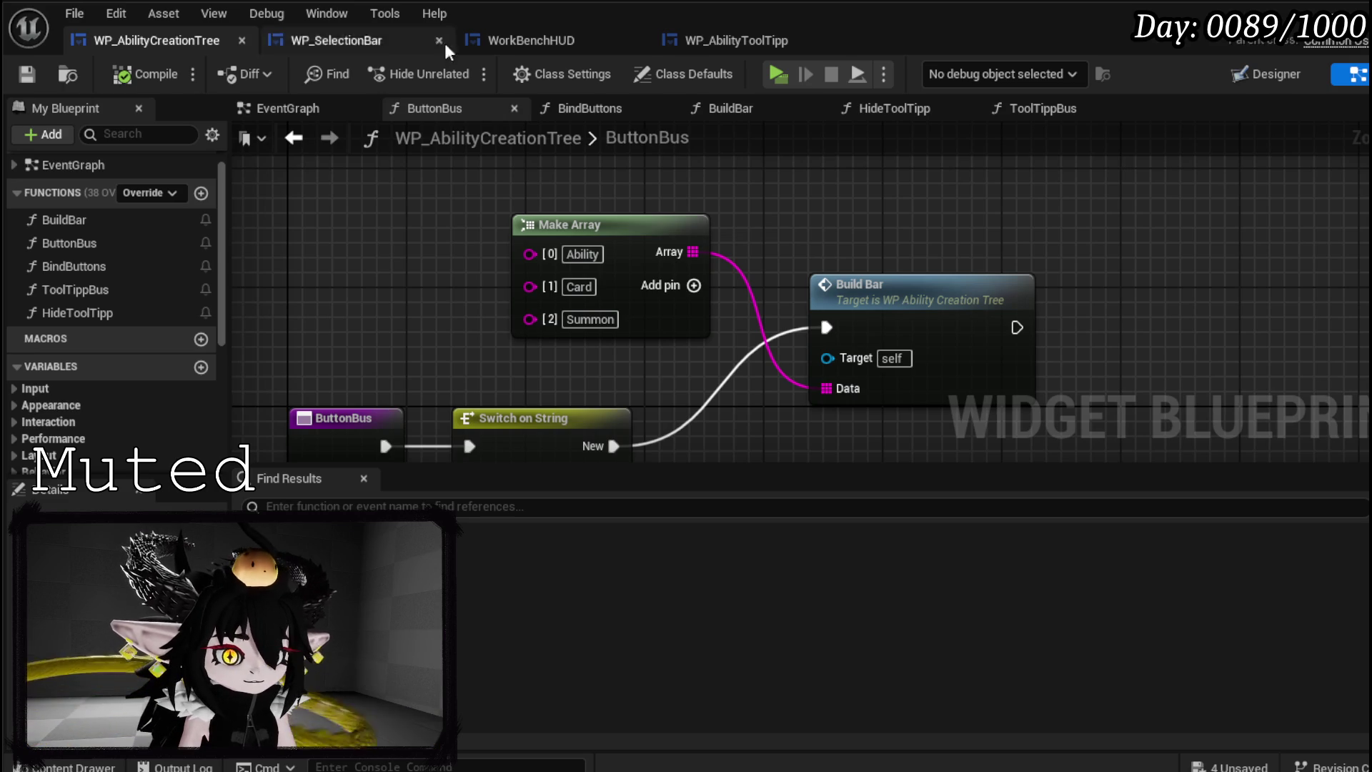
- Play-test the dungeon level, view the Summon ability tooltip, then stop and save L_DungeonCreationTest
{"action": "key", "text": "alt+Tab"}
{"action": "left_click", "coordinate": [472, 73]}
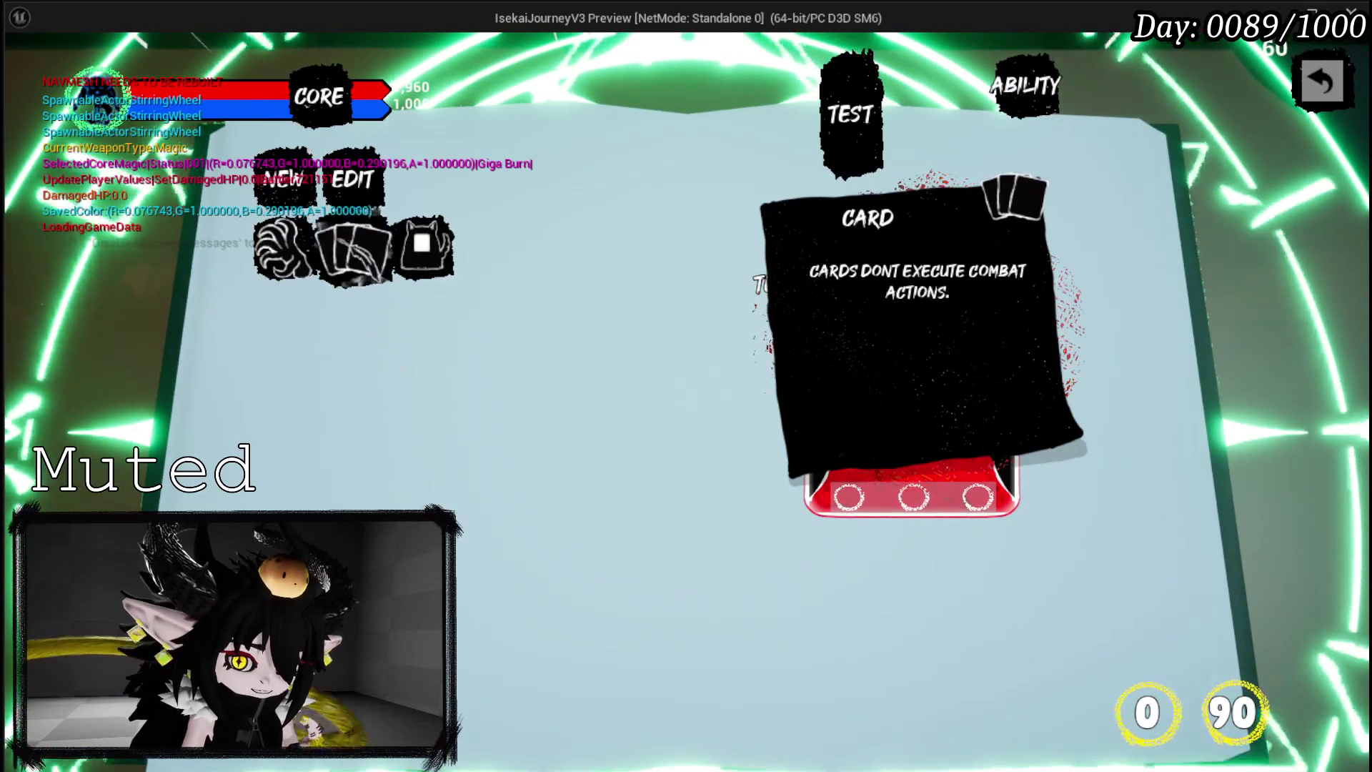
{"action": "left_click", "coordinate": [427, 247]}
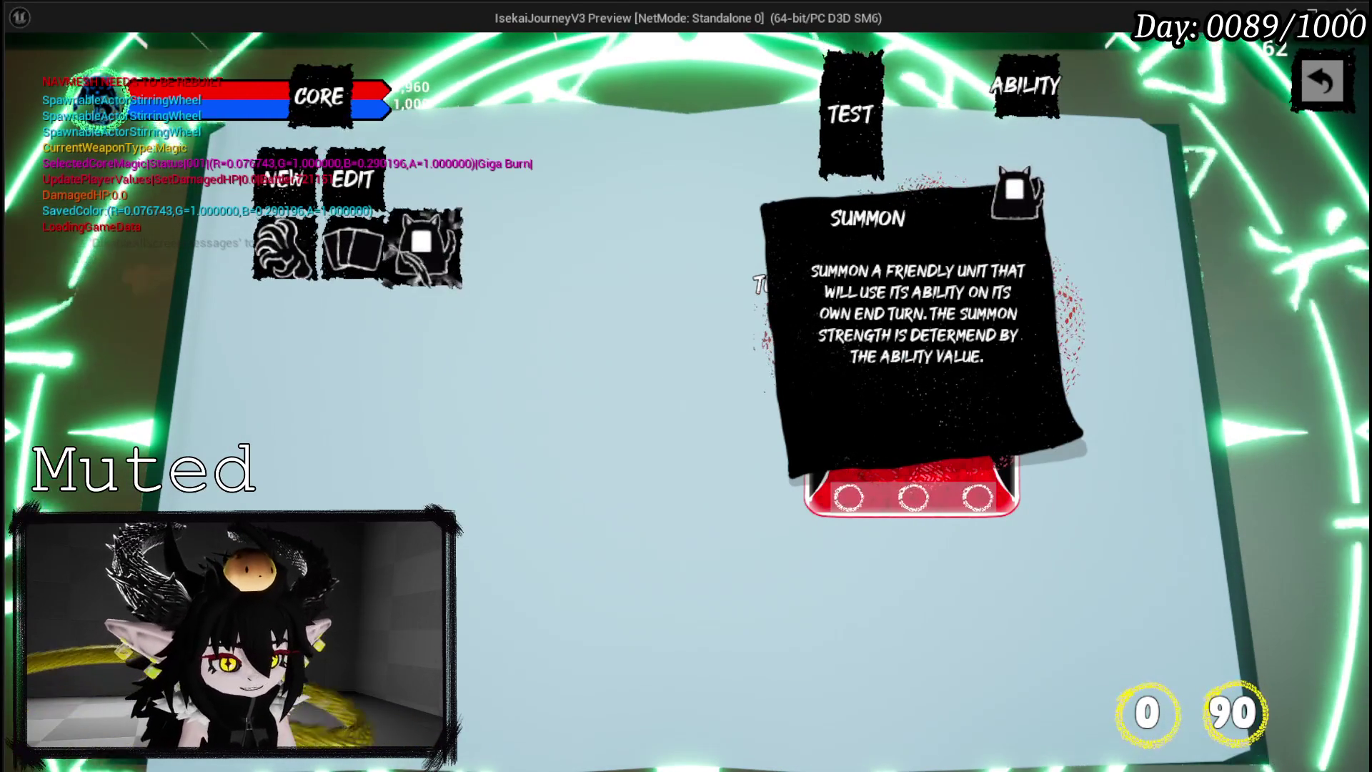
{"action": "key", "text": "Escape"}
{"action": "left_click", "coordinate": [21, 73]}
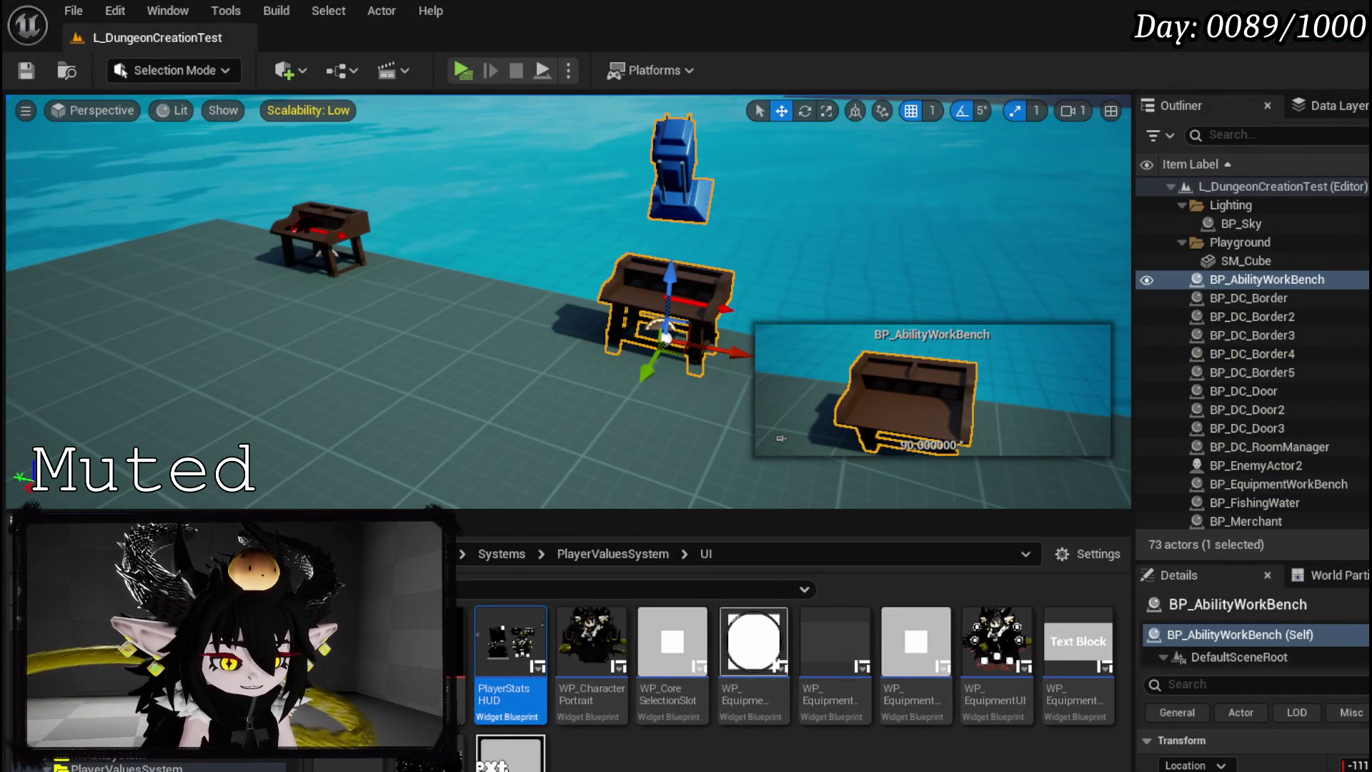
- Duplicate the Build Bar node and drive it from Switch on String's Ability case
{"action": "key", "text": "alt+Tab"}
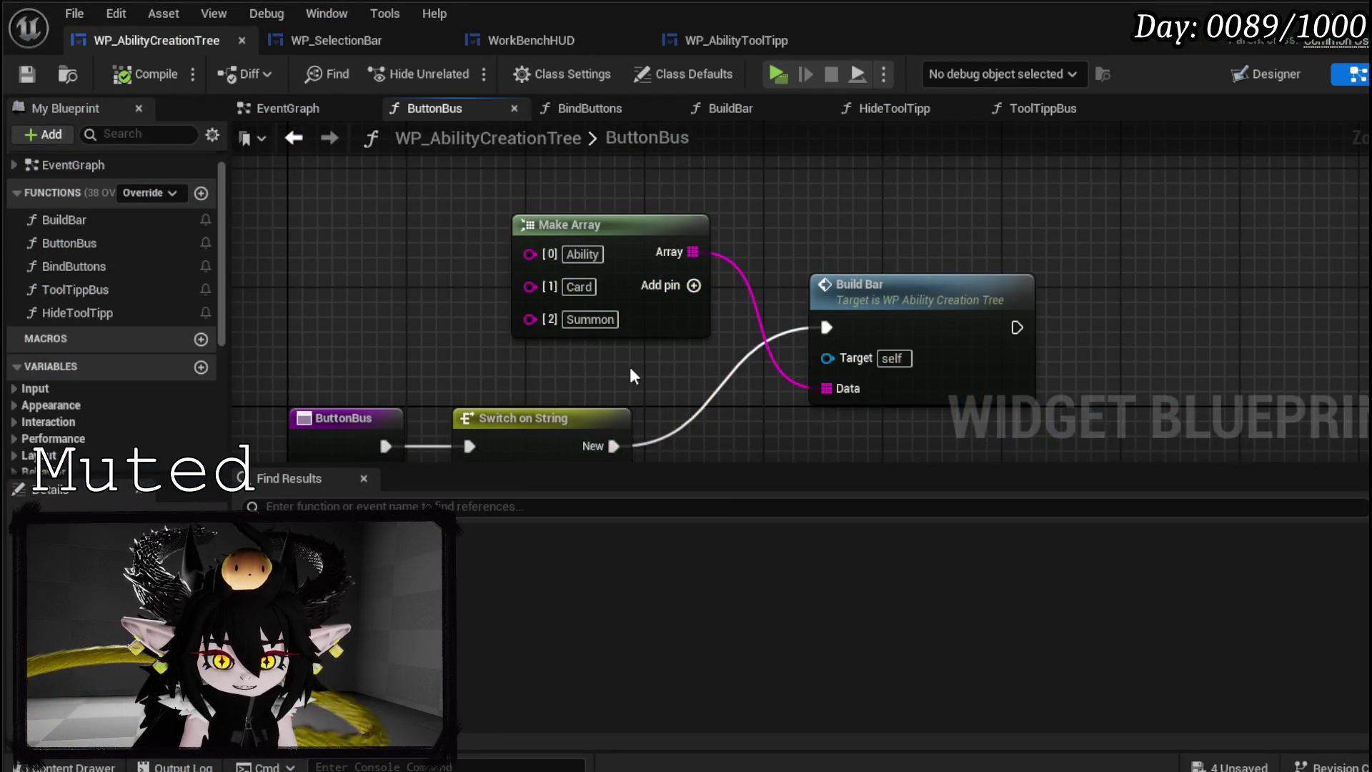
{"action": "left_click_drag", "start_coordinate": [629, 366], "coordinate": [650, 224]}
{"action": "mouse_move", "coordinate": [706, 357]}
{"action": "left_mouse_down"}
{"action": "mouse_move", "coordinate": [642, 347]}
{"action": "mouse_move", "coordinate": [621, 397]}
{"action": "left_mouse_up"}
{"action": "left_click", "coordinate": [790, 304]}
{"action": "left_click_drag", "start_coordinate": [818, 354], "coordinate": [801, 230]}
{"action": "key", "text": "ctrl+c"}
{"action": "key", "text": "ctrl+v"}
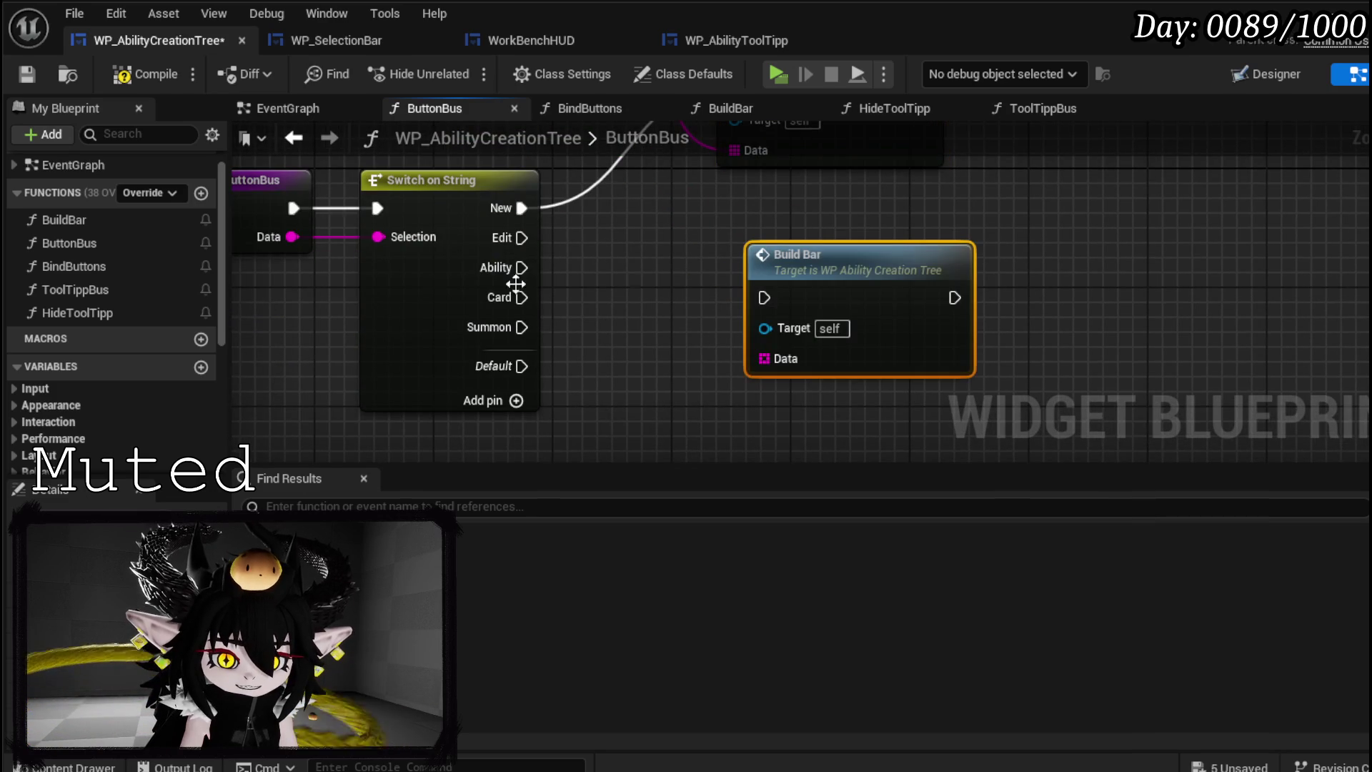
{"action": "left_click_drag", "start_coordinate": [522, 268], "coordinate": [769, 295]}
{"action": "left_click_drag", "start_coordinate": [805, 294], "coordinate": [920, 269]}
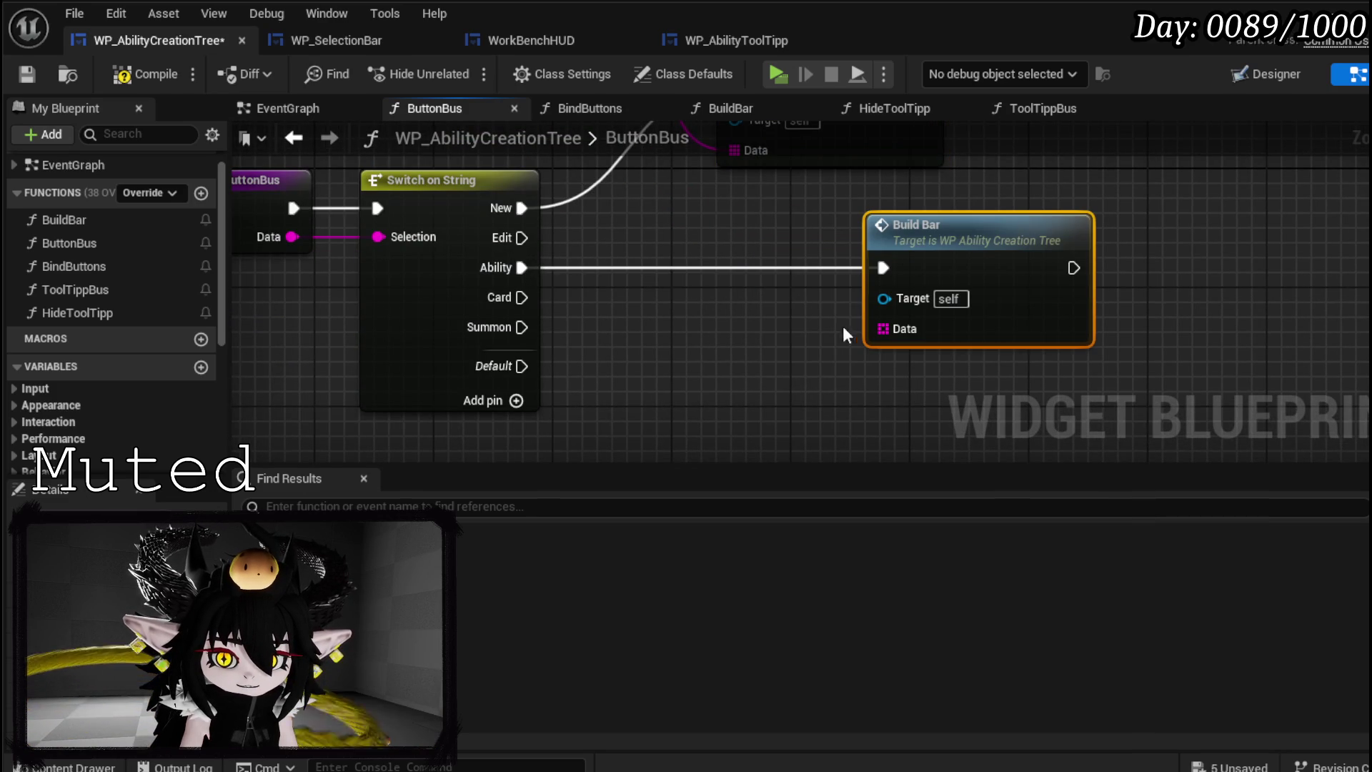
- Place a copy of the Make Array node beside the new Build Bar
{"action": "left_click_drag", "start_coordinate": [872, 329], "coordinate": [897, 467]}
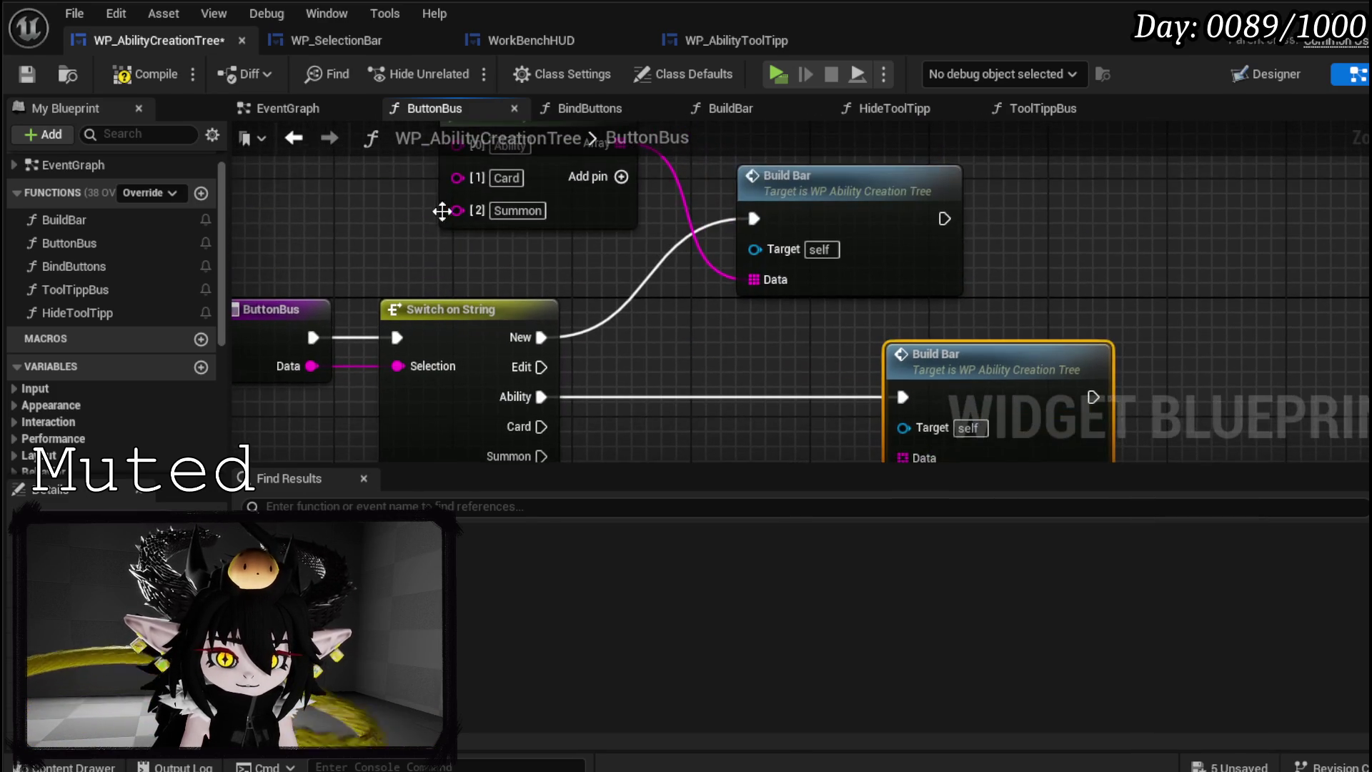
{"action": "left_click_drag", "start_coordinate": [740, 325], "coordinate": [636, 163]}
{"action": "key", "text": "ctrl+z"}
{"action": "left_click_drag", "start_coordinate": [782, 316], "coordinate": [740, 316]}
- Rename the copied array entries to Offensive and Defensive and remove the third Summon element
{"action": "left_click", "coordinate": [632, 337]}
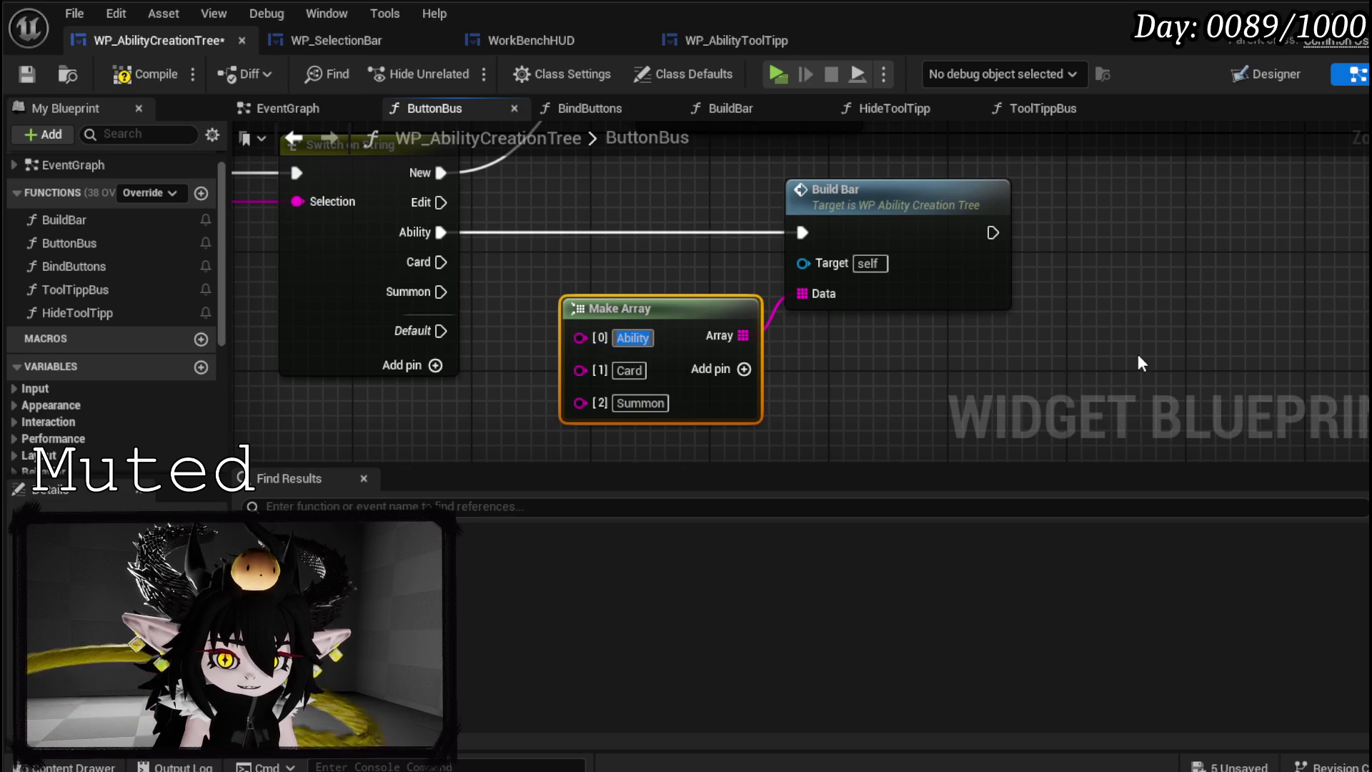
{"action": "type", "text": "Offensive"}
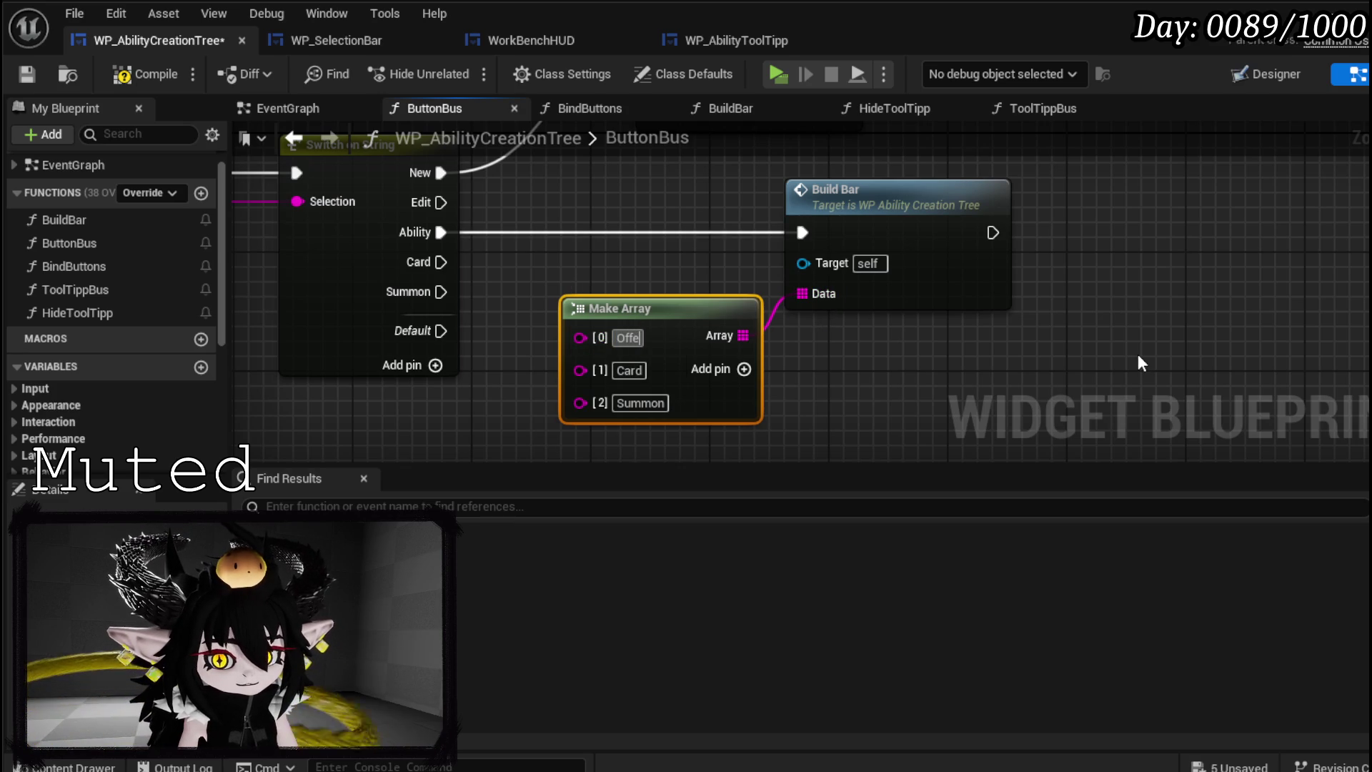
{"action": "key", "text": "Return"}
{"action": "left_click", "coordinate": [629, 370]}
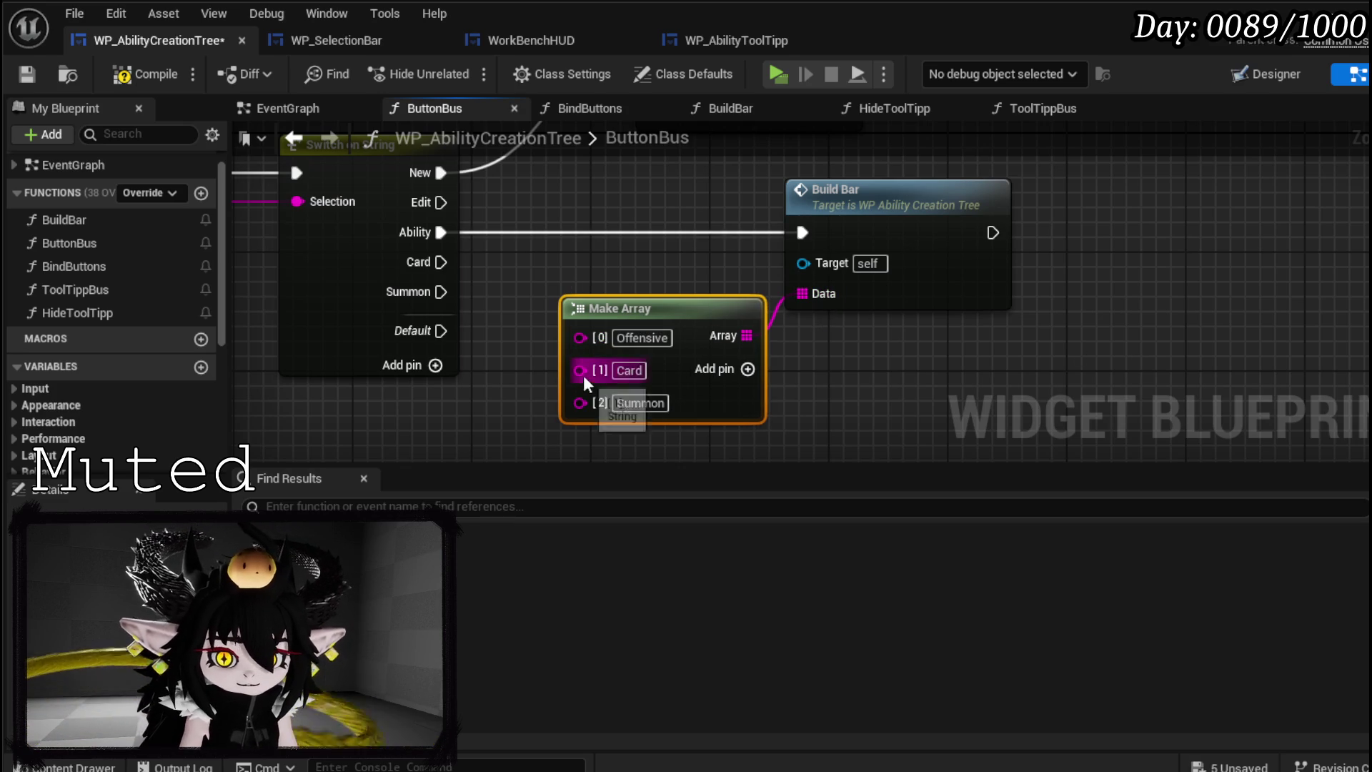
{"action": "type", "text": "Defensive"}
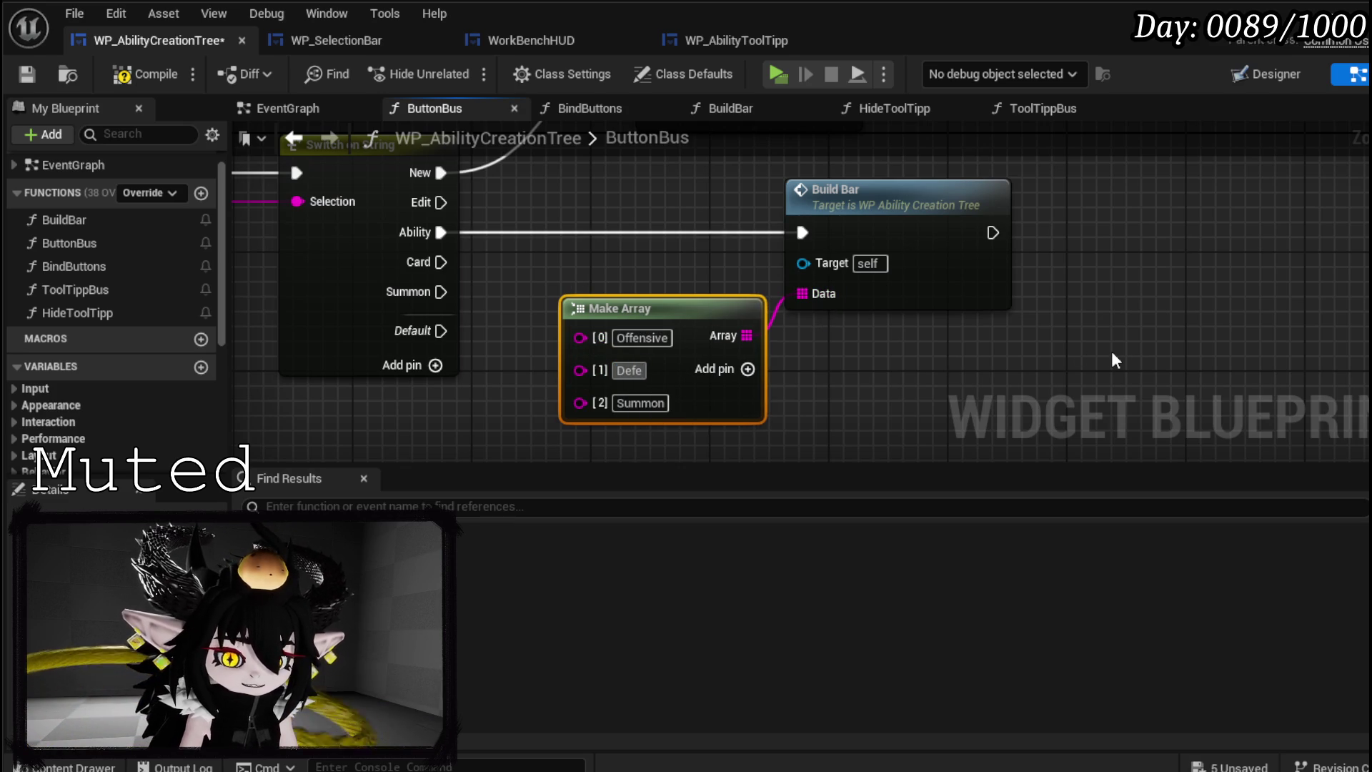
{"action": "key", "text": "Return"}
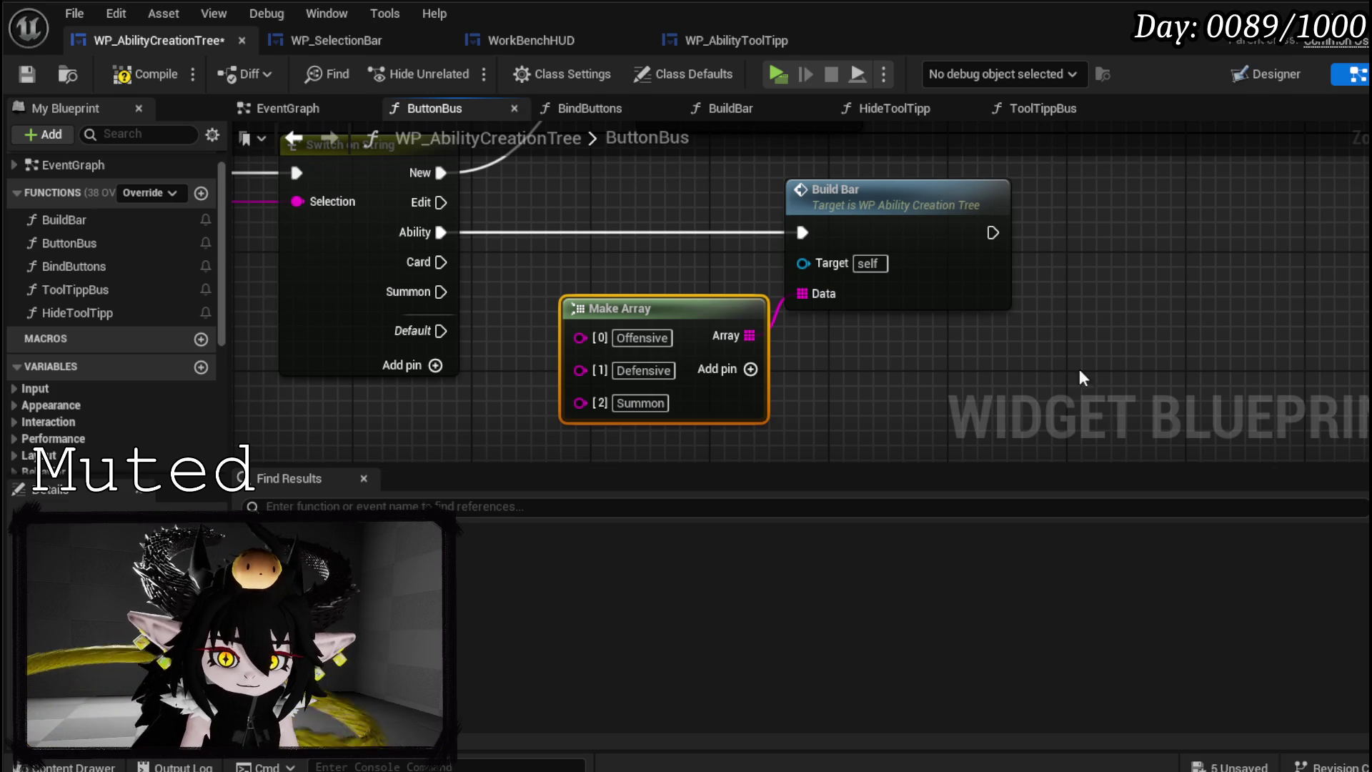
{"action": "left_click", "coordinate": [640, 404]}
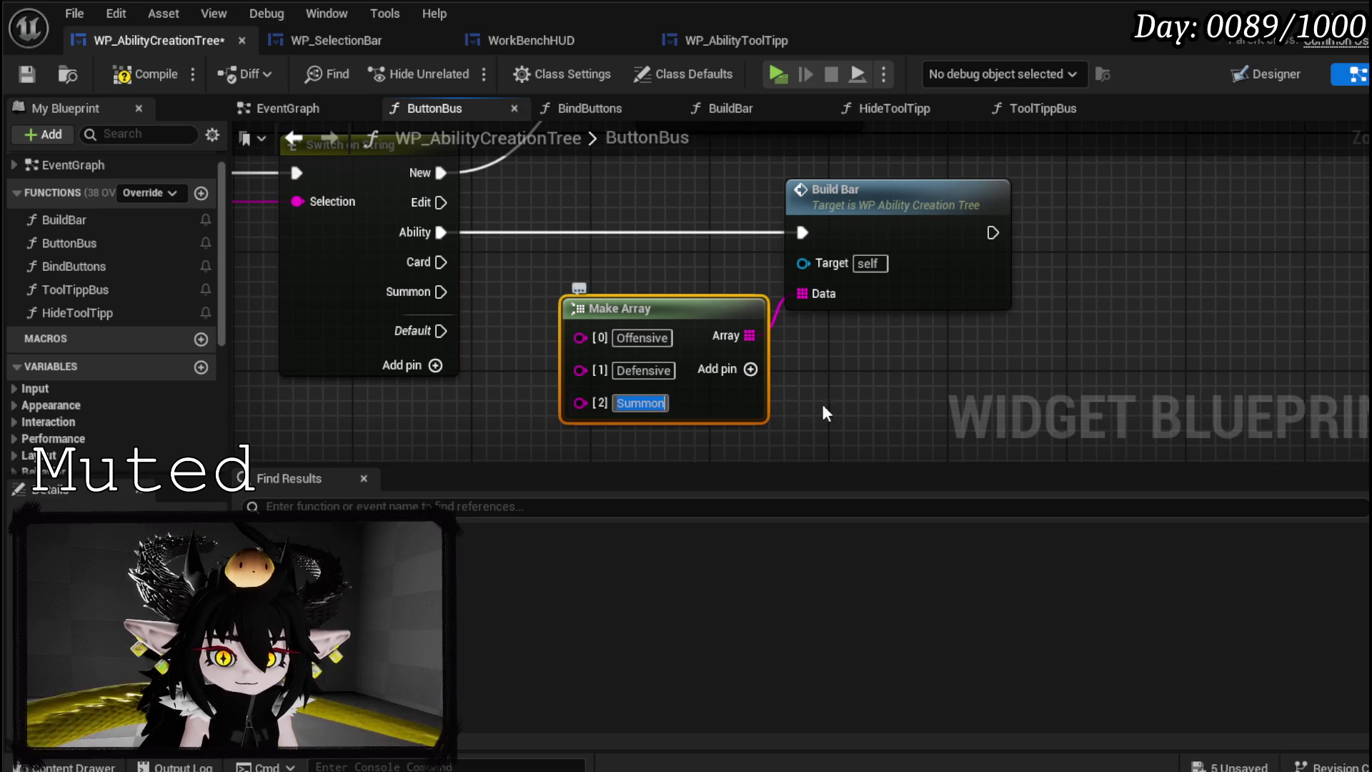
{"action": "right_click", "coordinate": [573, 401]}
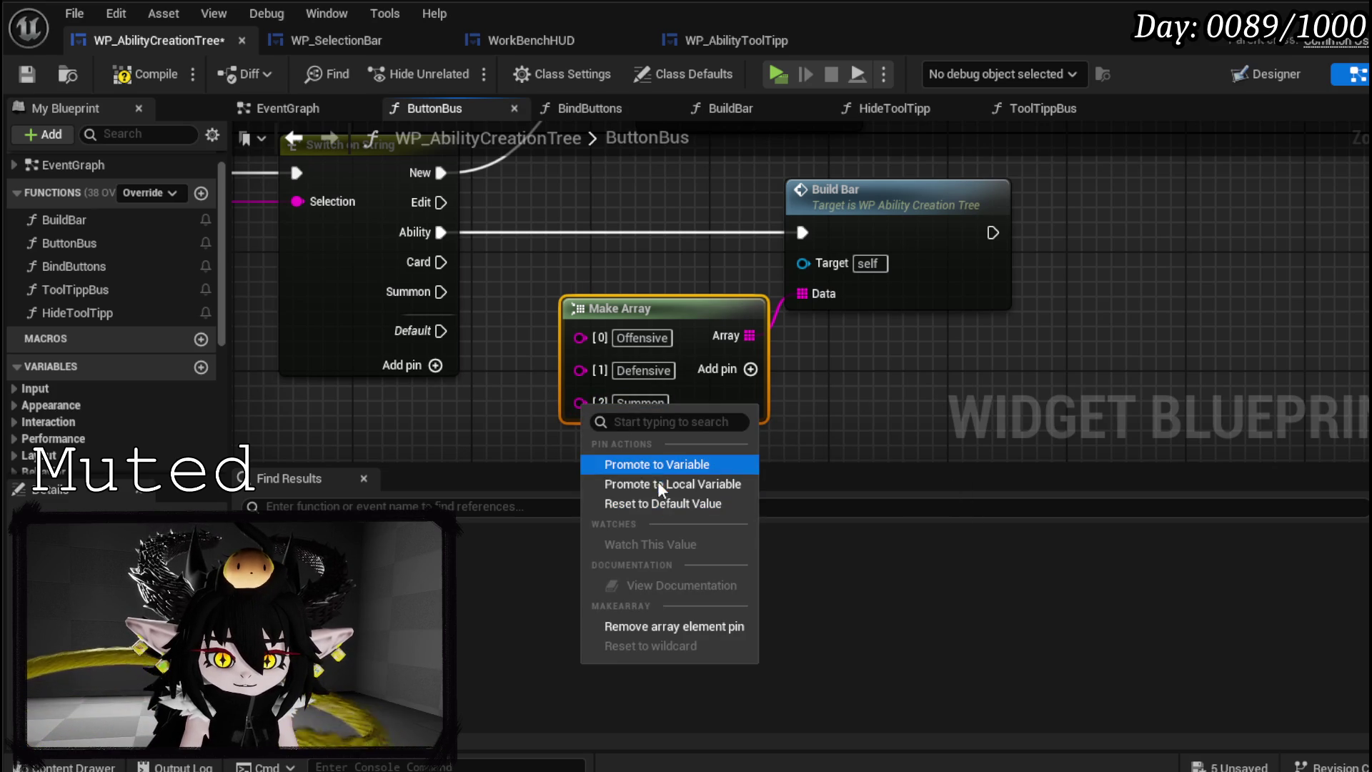
{"action": "left_click", "coordinate": [646, 626]}
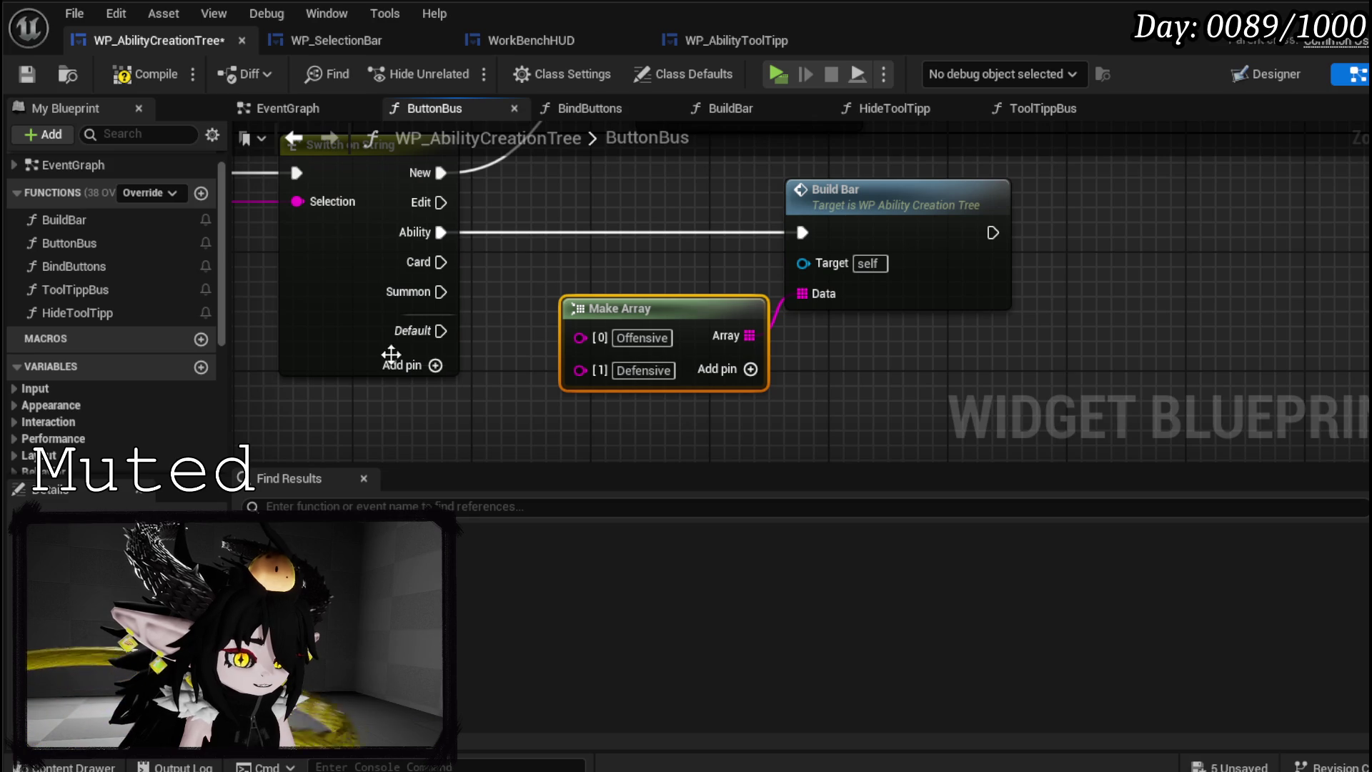
- Change the array entries to Damage and Healing, then compile the blueprint
{"action": "left_click", "coordinate": [642, 337]}
{"action": "type", "text": "Damage"}
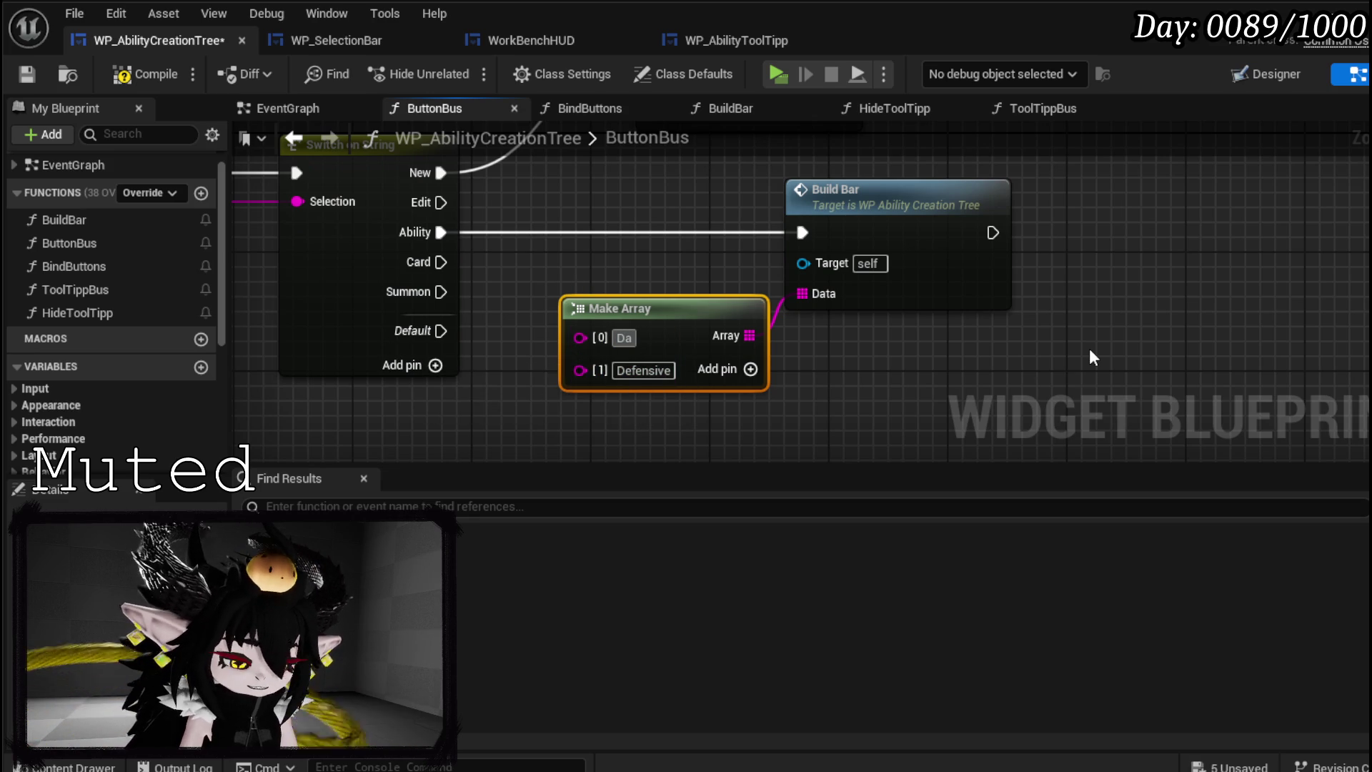
{"action": "key", "text": "Return"}
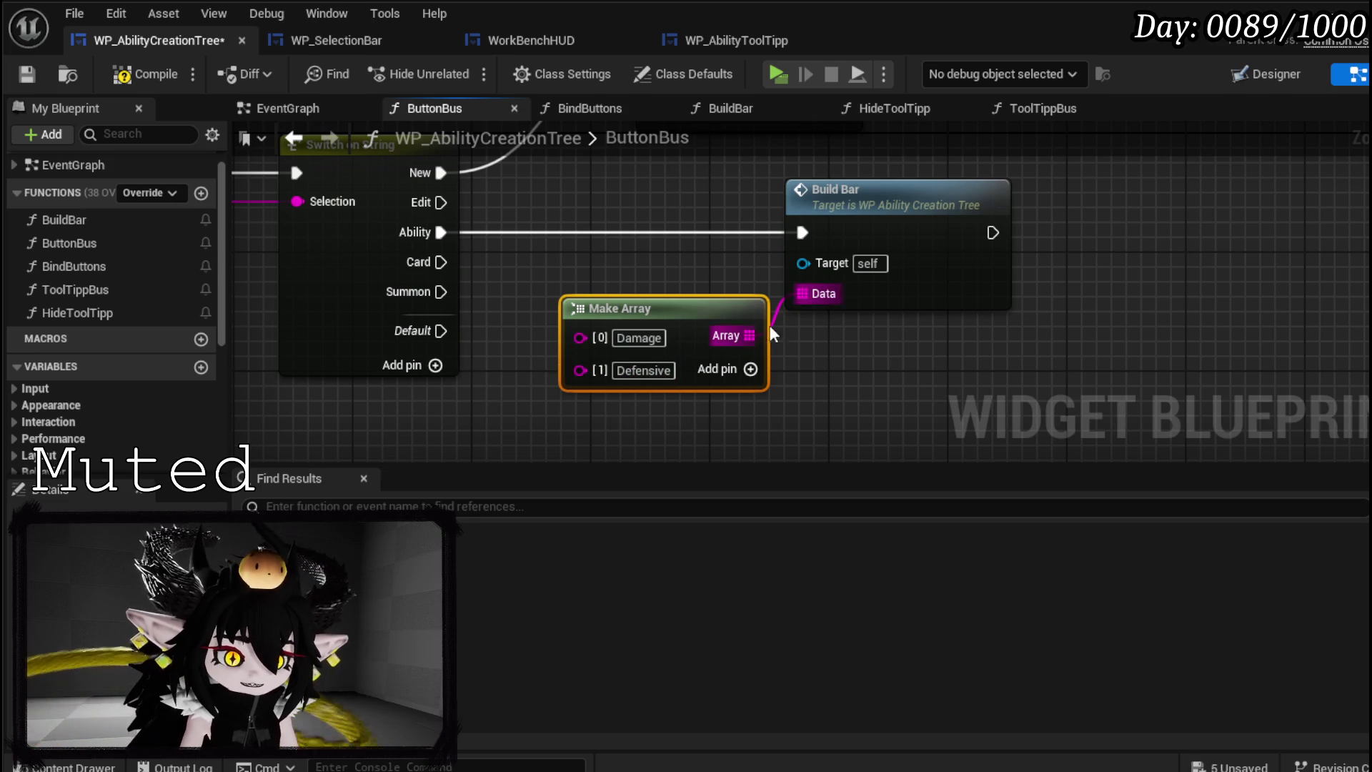
{"action": "key", "text": "Tab"}
{"action": "type", "text": "Healing"}
{"action": "key", "text": "Return"}
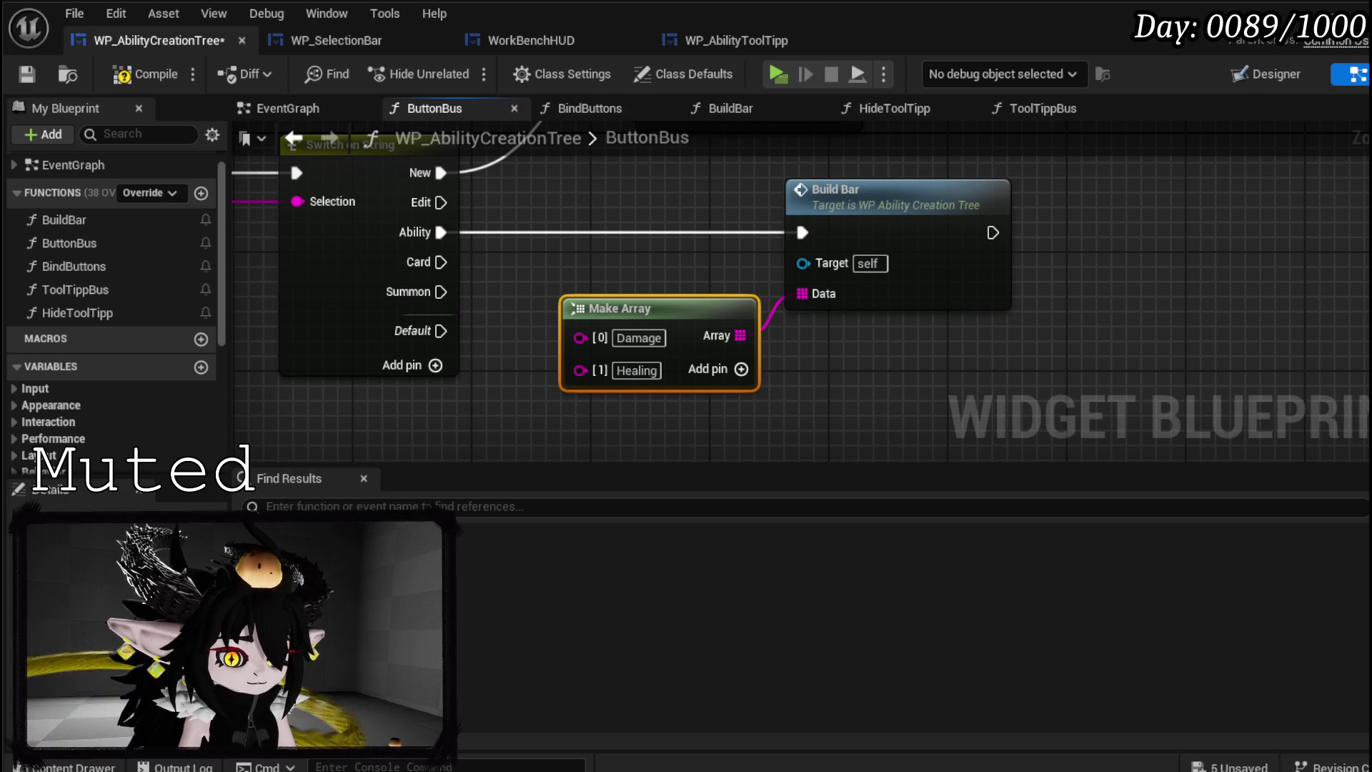
{"action": "left_click", "coordinate": [143, 71]}
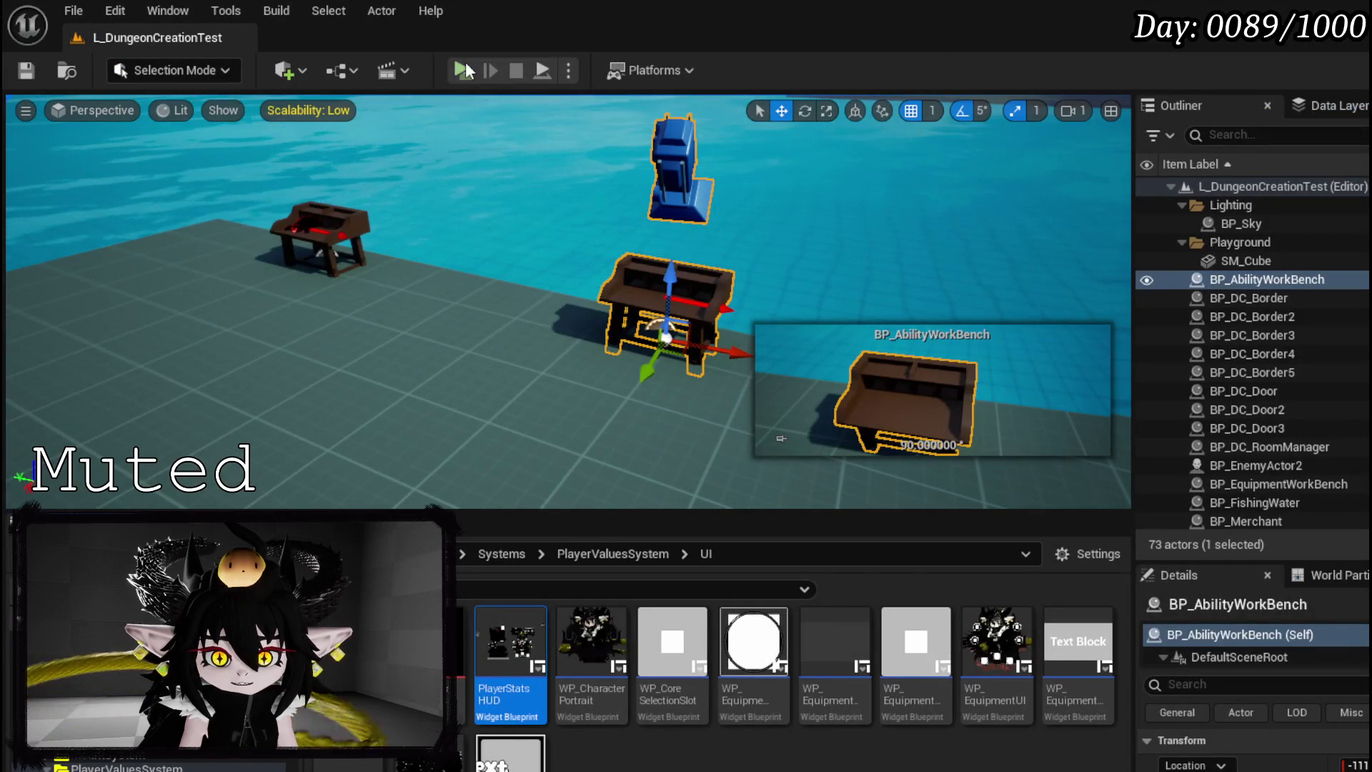
- Play-test the spellbook's ability branch to view the new options, then stop and save all
{"action": "left_click", "coordinate": [464, 69]}
{"action": "key", "text": "Tab"}
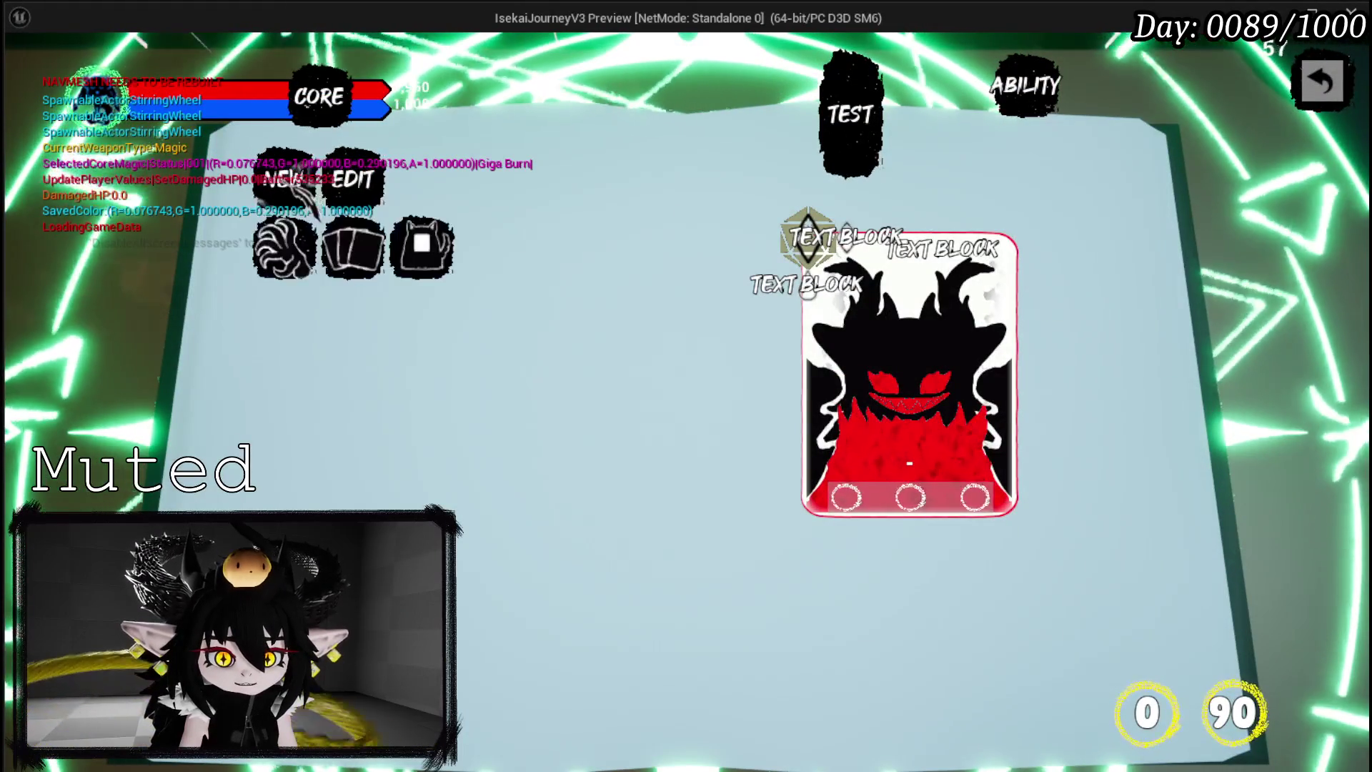
{"action": "left_click", "coordinate": [297, 336]}
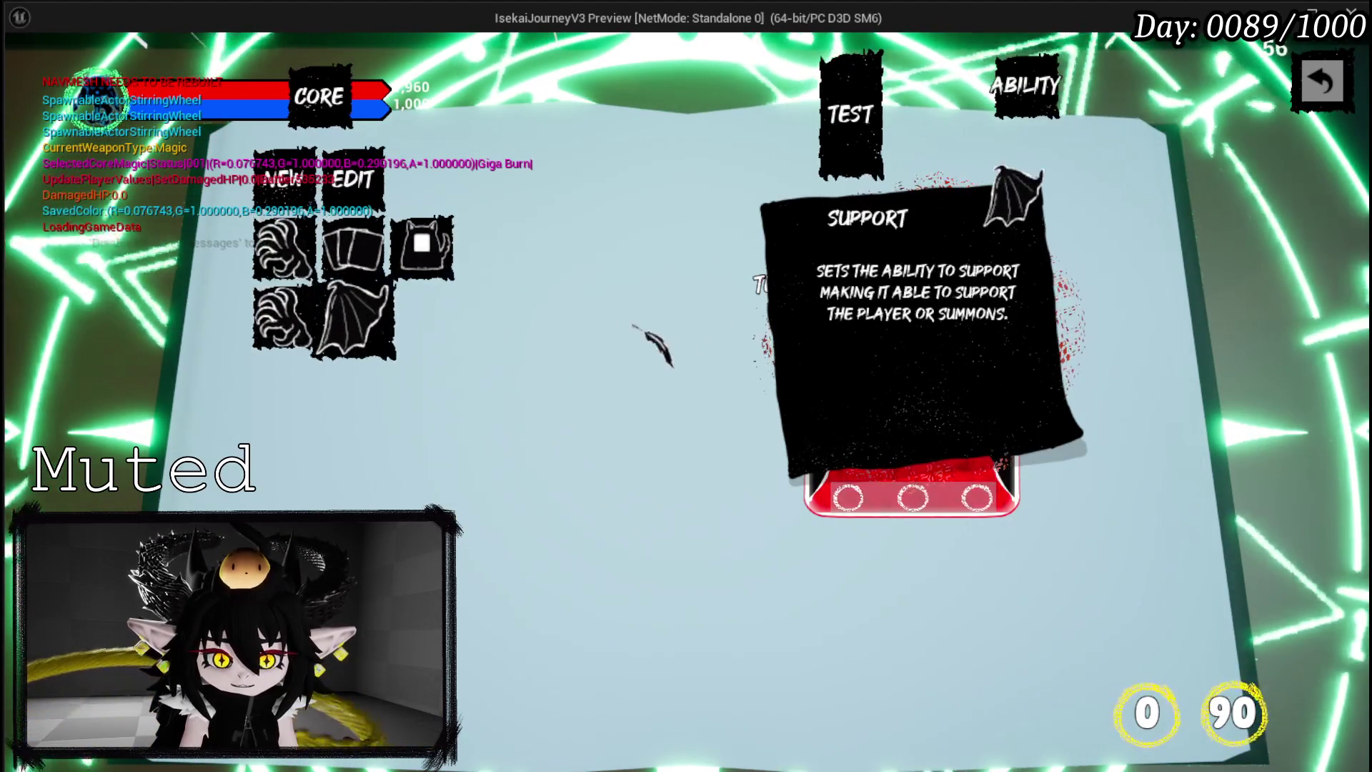
{"action": "key", "text": "Escape"}
{"action": "left_click", "coordinate": [629, 321]}
{"action": "left_click", "coordinate": [27, 71]}
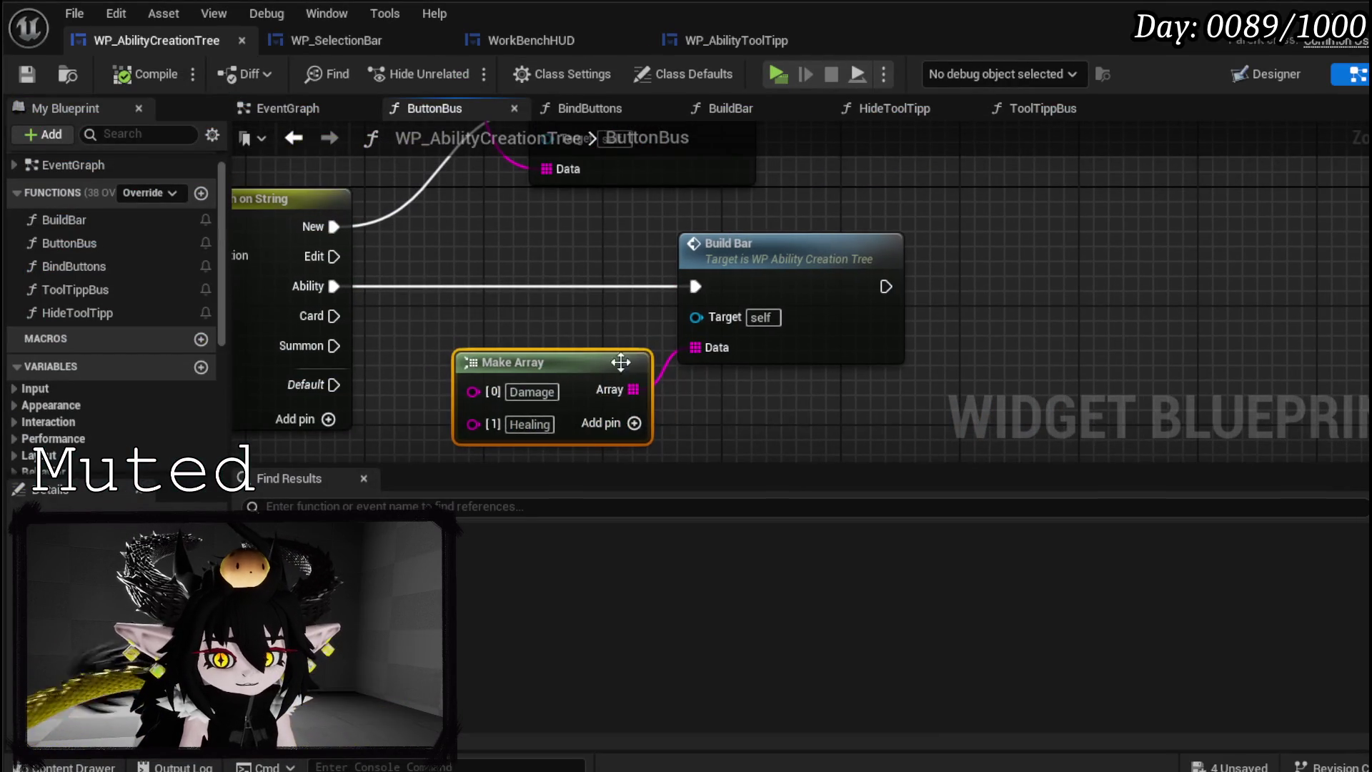
- Move the Damage/Healing Make Array node next to the Build Bar node
{"action": "mouse_move", "coordinate": [561, 374]}
{"action": "left_mouse_down"}
{"action": "mouse_move", "coordinate": [522, 297]}
{"action": "mouse_move", "coordinate": [552, 327]}
{"action": "left_mouse_up"}
- Check the Make Array's Damage and Healing entries beside the string switch
{"action": "left_click_drag", "start_coordinate": [657, 397], "coordinate": [677, 356]}
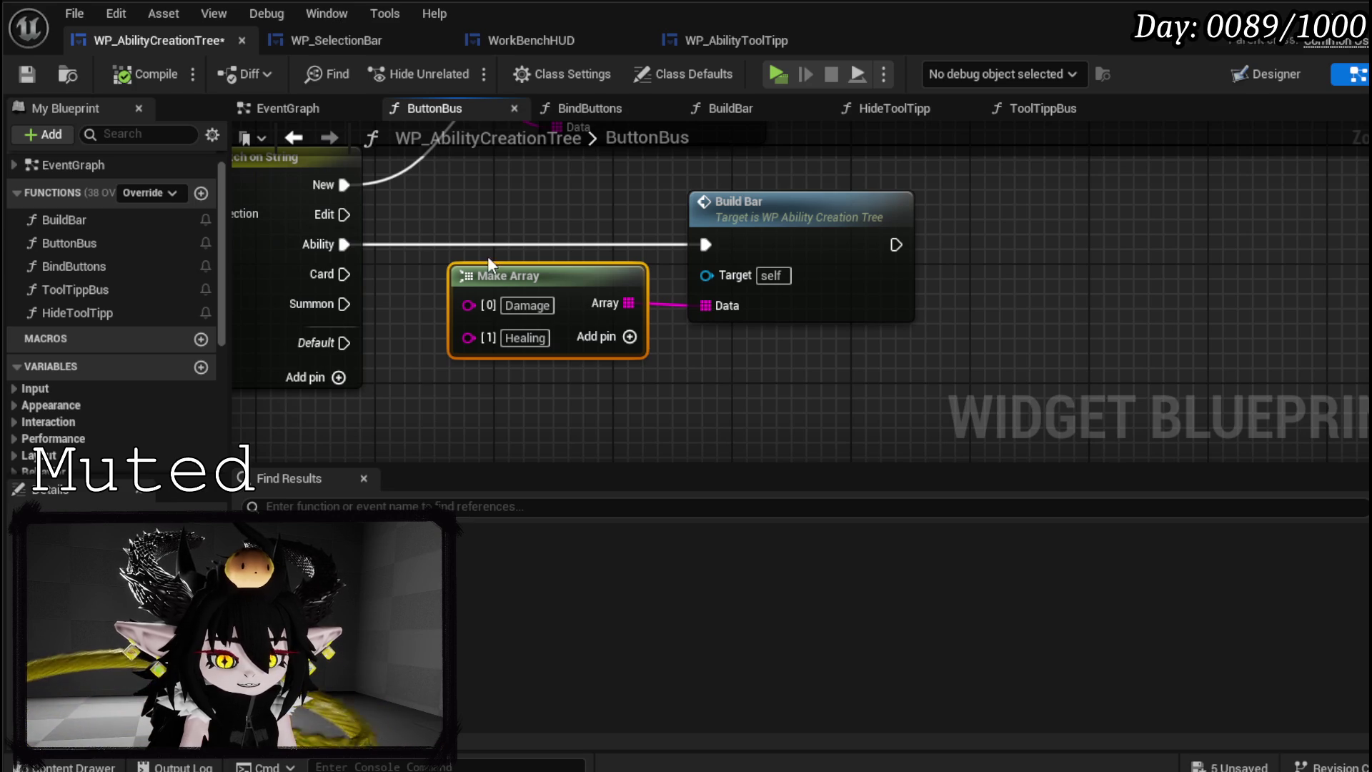
{"action": "left_click", "coordinate": [584, 345]}
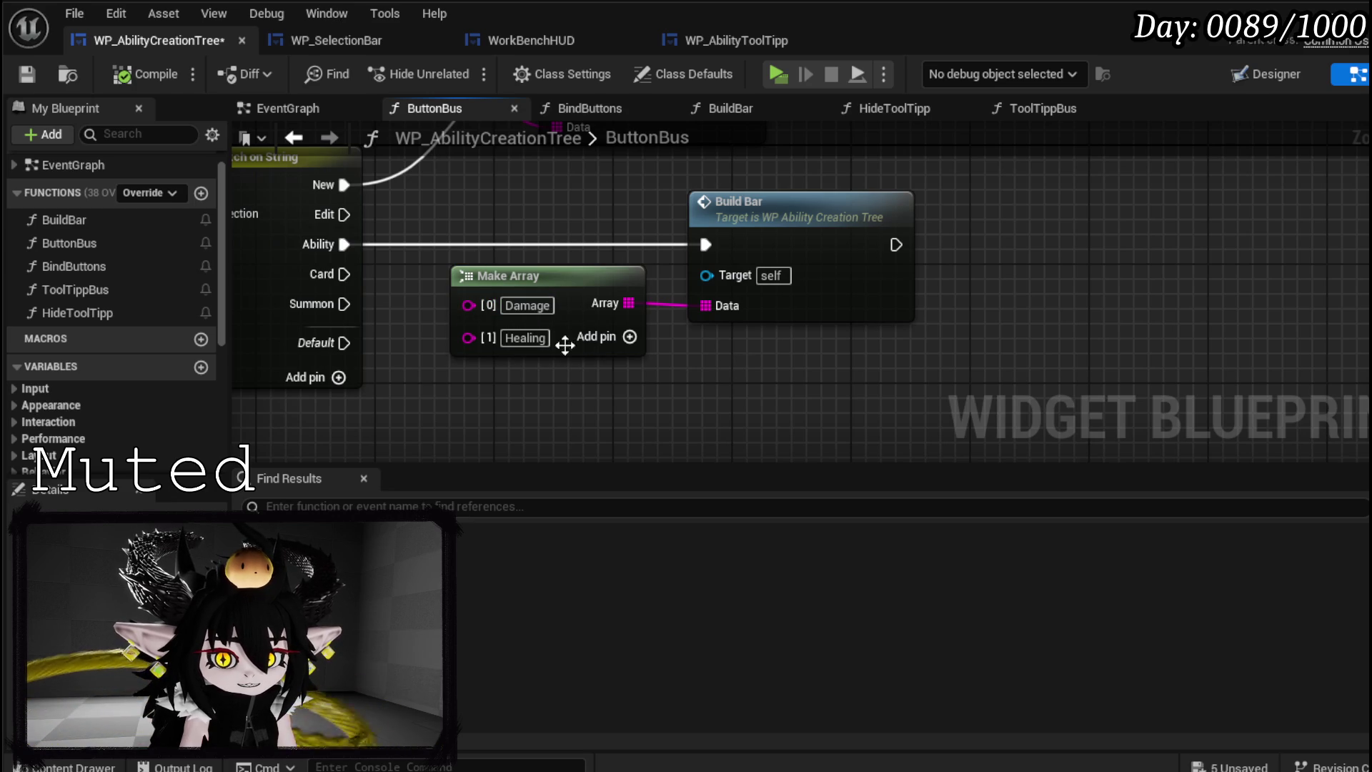
{"action": "left_click", "coordinate": [527, 305]}
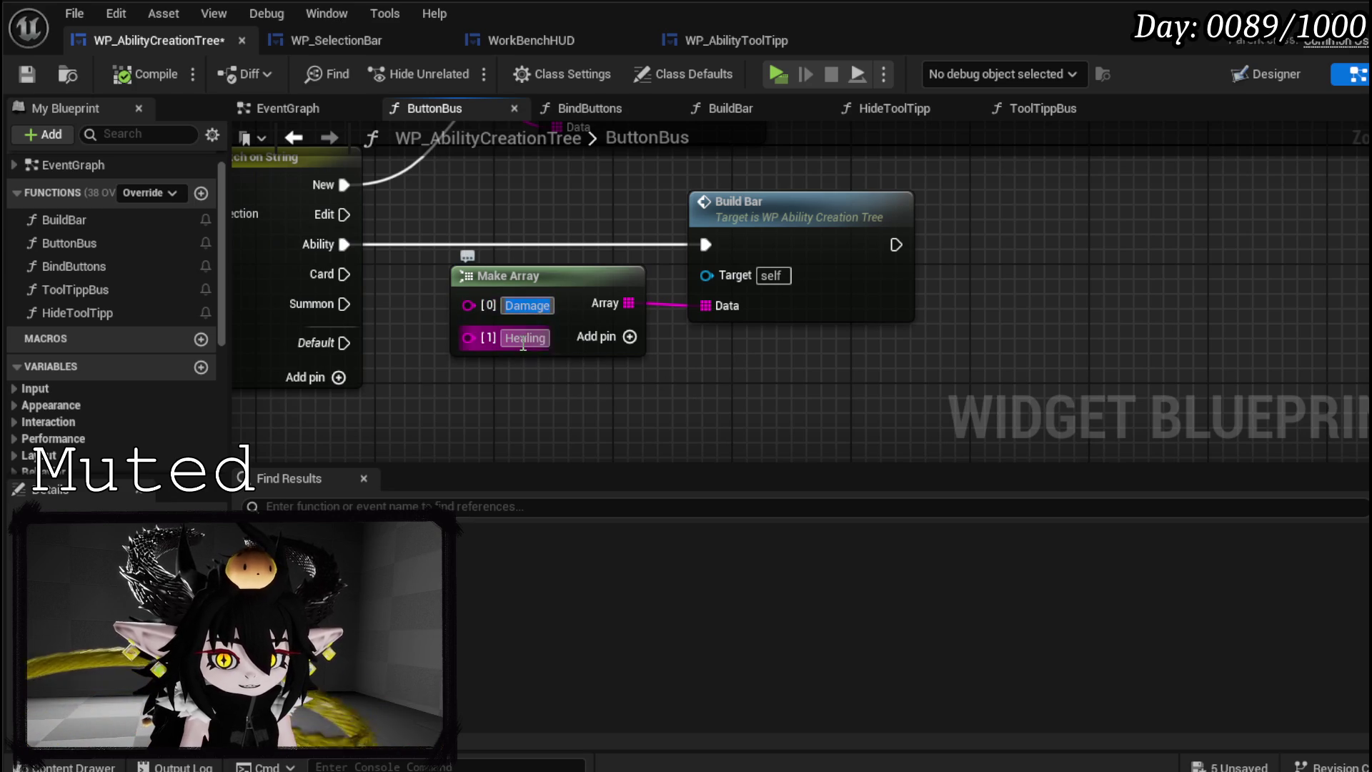
{"action": "left_click", "coordinate": [526, 338]}
{"action": "left_click", "coordinate": [715, 393]}
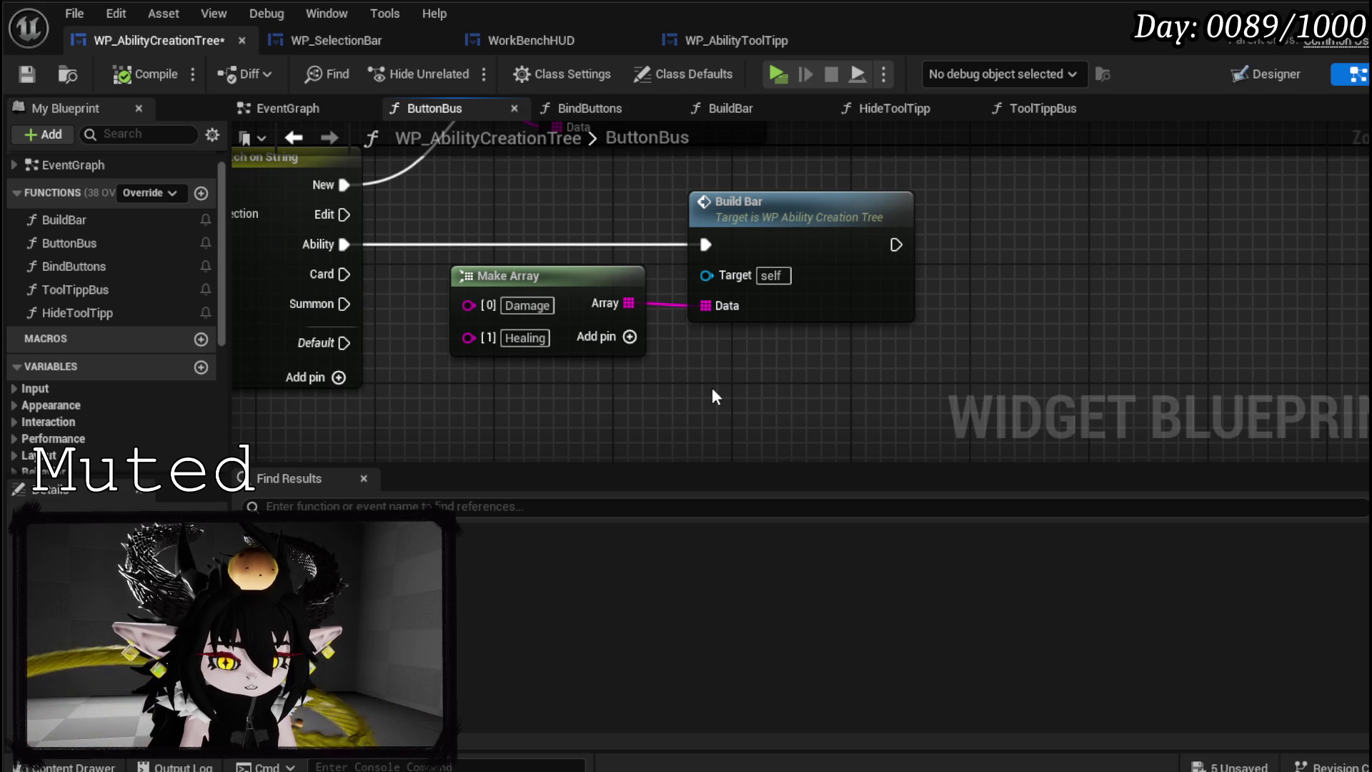
- Add new output case pins to Switch on String, naming them Damage and Healing
{"action": "left_click", "coordinate": [338, 376]}
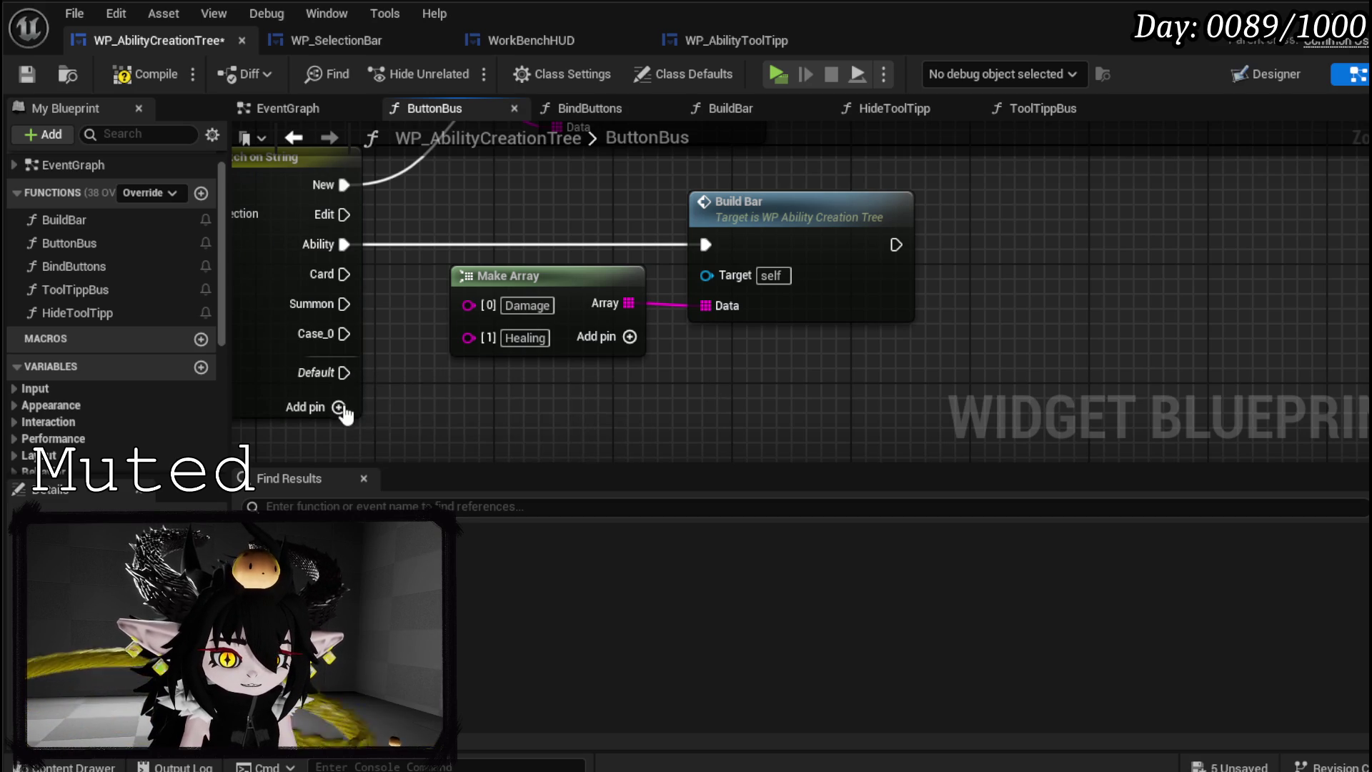
{"action": "left_click", "coordinate": [345, 408]}
{"action": "left_click", "coordinate": [379, 310]}
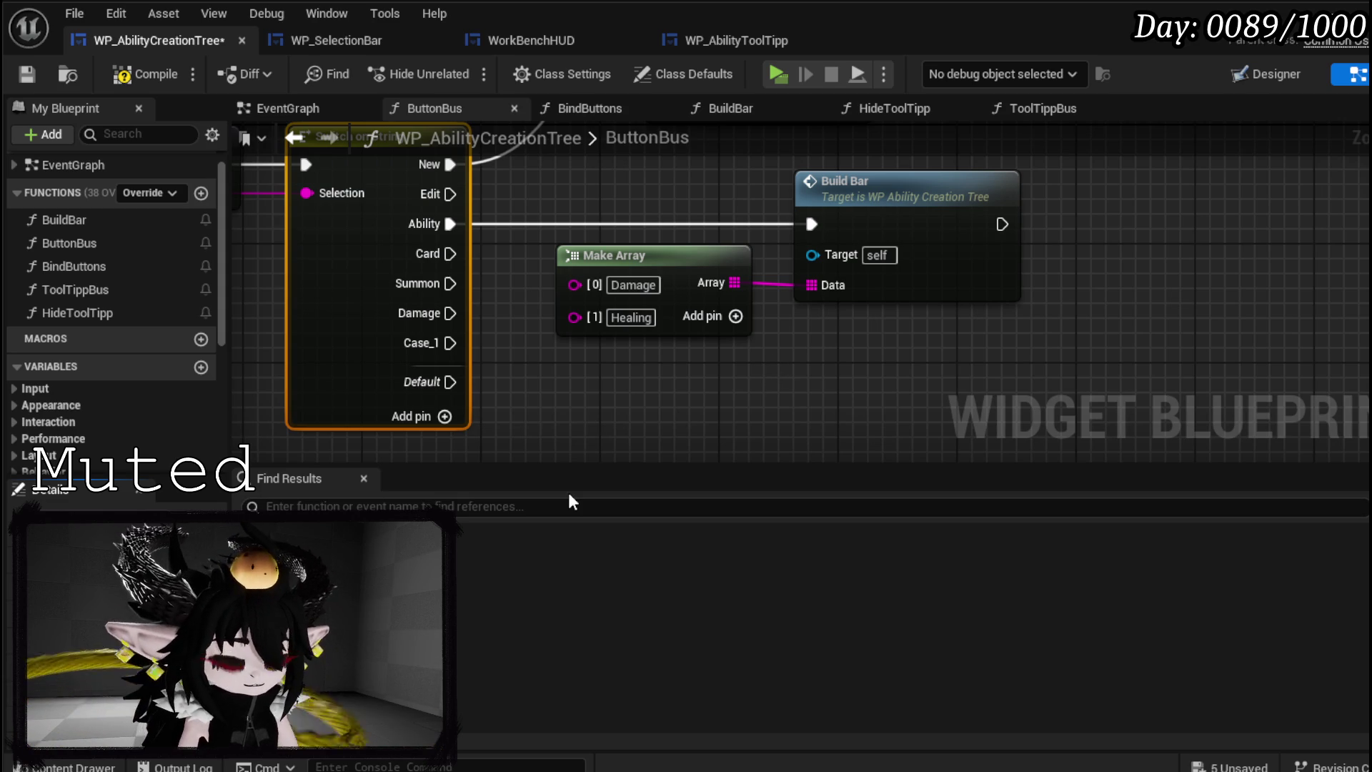
{"action": "key", "text": "Return"}
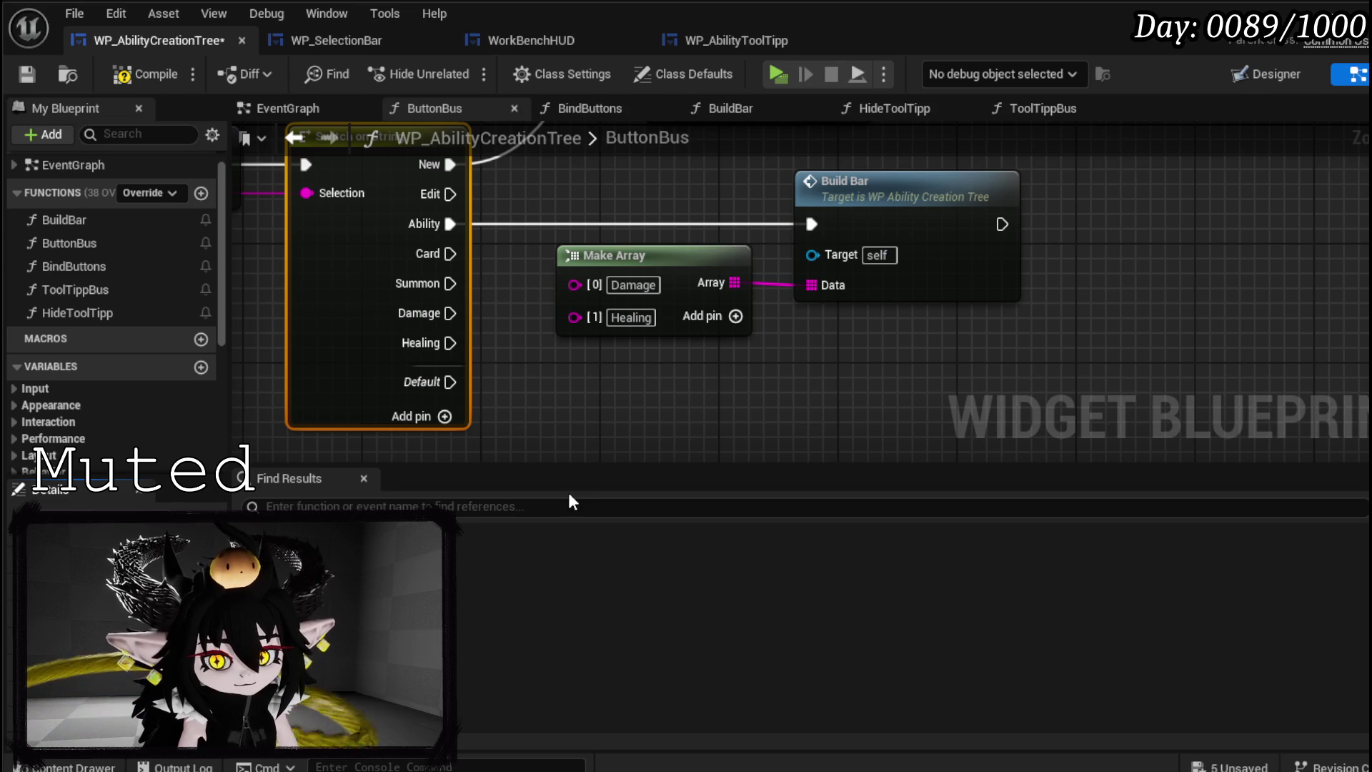
- Paste a second Build Bar and wire the Damage and Healing cases into it
{"action": "left_click_drag", "start_coordinate": [719, 336], "coordinate": [770, 255]}
{"action": "key", "text": "ctrl+c"}
{"action": "key", "text": "ctrl+v"}
{"action": "mouse_move", "coordinate": [353, 258]}
{"action": "left_mouse_down"}
{"action": "mouse_move", "coordinate": [562, 330]}
{"action": "mouse_move", "coordinate": [714, 362]}
{"action": "left_mouse_up"}
{"action": "left_click_drag", "start_coordinate": [353, 288], "coordinate": [715, 362]}
{"action": "mouse_move", "coordinate": [795, 323]}
{"action": "left_mouse_down"}
{"action": "mouse_move", "coordinate": [792, 296]}
{"action": "mouse_move", "coordinate": [810, 279]}
{"action": "left_mouse_up"}
{"action": "mouse_move", "coordinate": [741, 396]}
{"action": "left_mouse_down"}
{"action": "mouse_move", "coordinate": [741, 342]}
{"action": "mouse_move", "coordinate": [750, 381]}
{"action": "left_mouse_up"}
- Feed a copied Make Array with entries Direct and Status into its Data, then save the blueprint
{"action": "left_click", "coordinate": [552, 218]}
{"action": "key", "text": "ctrl+c"}
{"action": "key", "text": "ctrl+v"}
{"action": "mouse_move", "coordinate": [677, 405]}
{"action": "left_mouse_down"}
{"action": "mouse_move", "coordinate": [779, 447]}
{"action": "mouse_move", "coordinate": [731, 353]}
{"action": "mouse_move", "coordinate": [758, 389]}
{"action": "mouse_move", "coordinate": [739, 363]}
{"action": "left_mouse_up"}
{"action": "key", "text": "Escape"}
{"action": "left_click", "coordinate": [586, 406]}
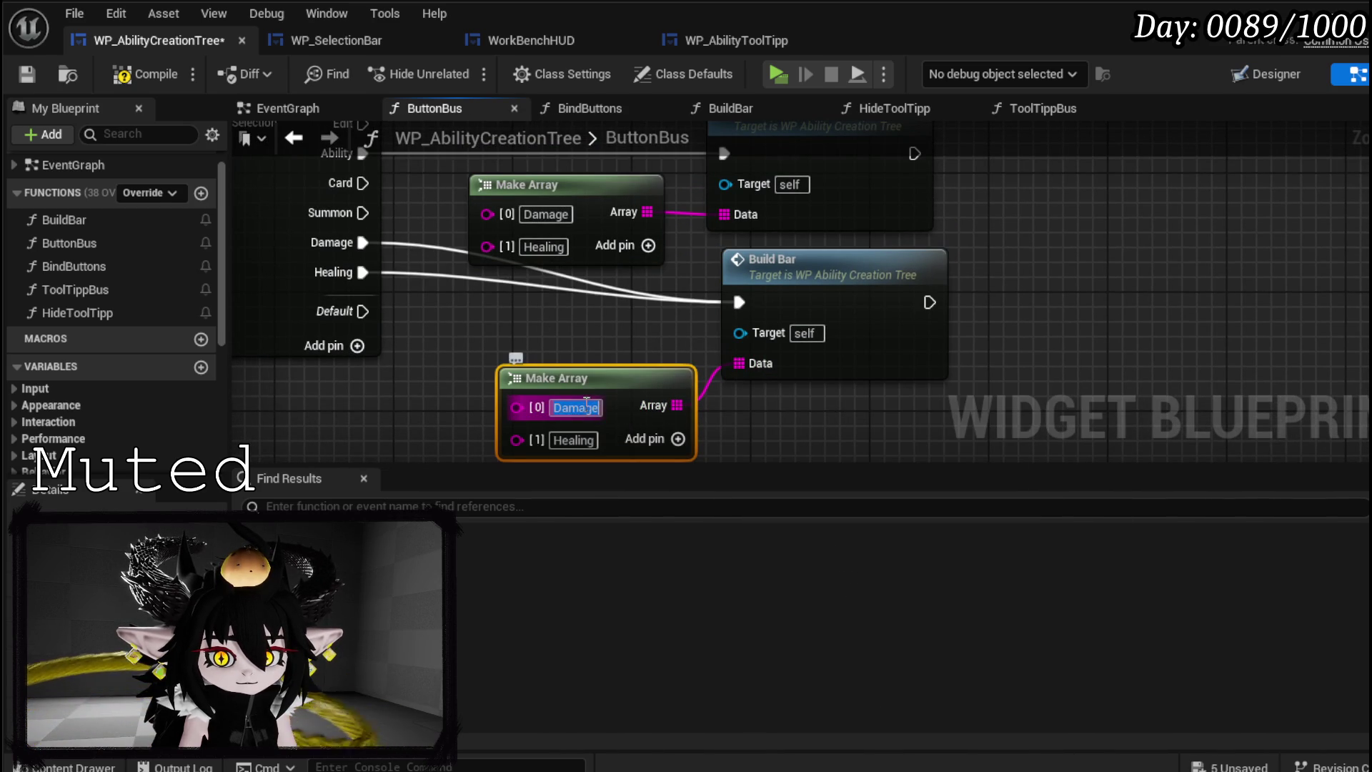
{"action": "type", "text": "Direct"}
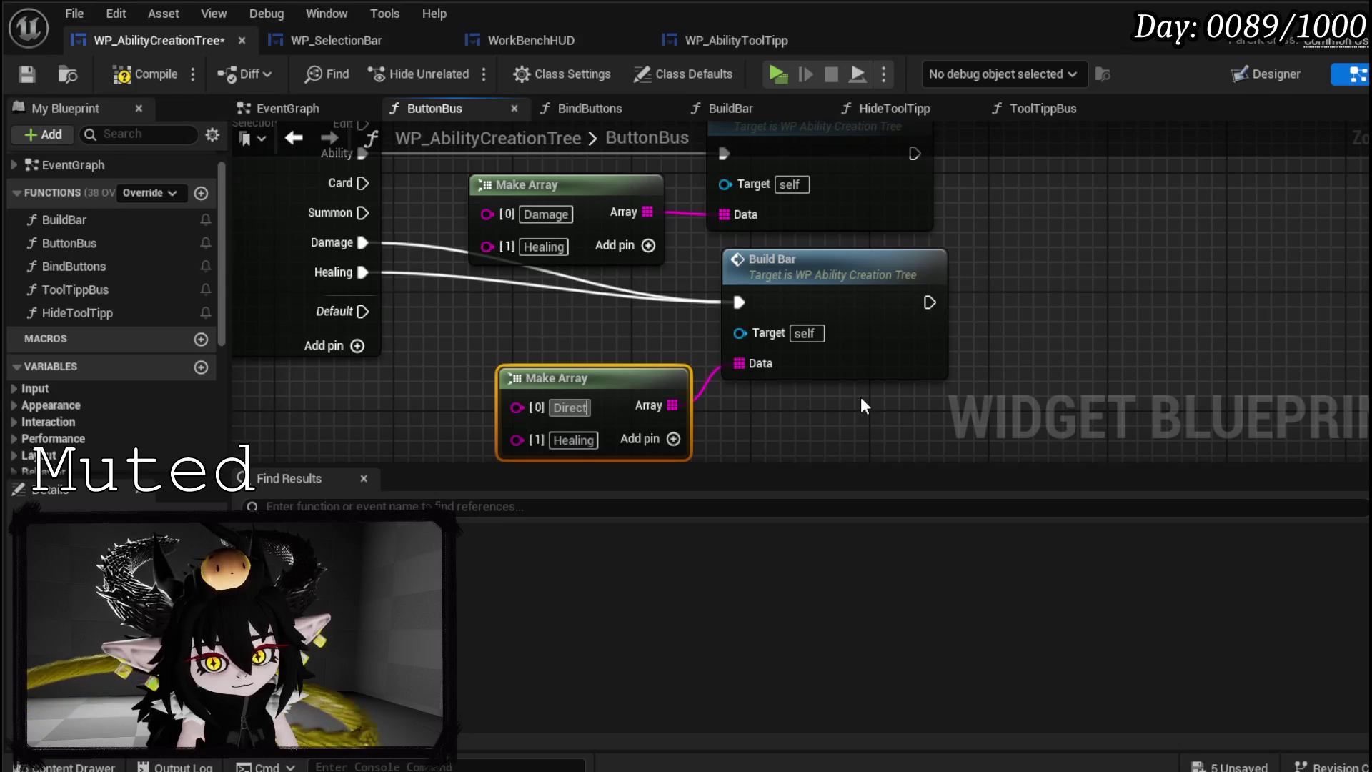
{"action": "key", "text": "Tab"}
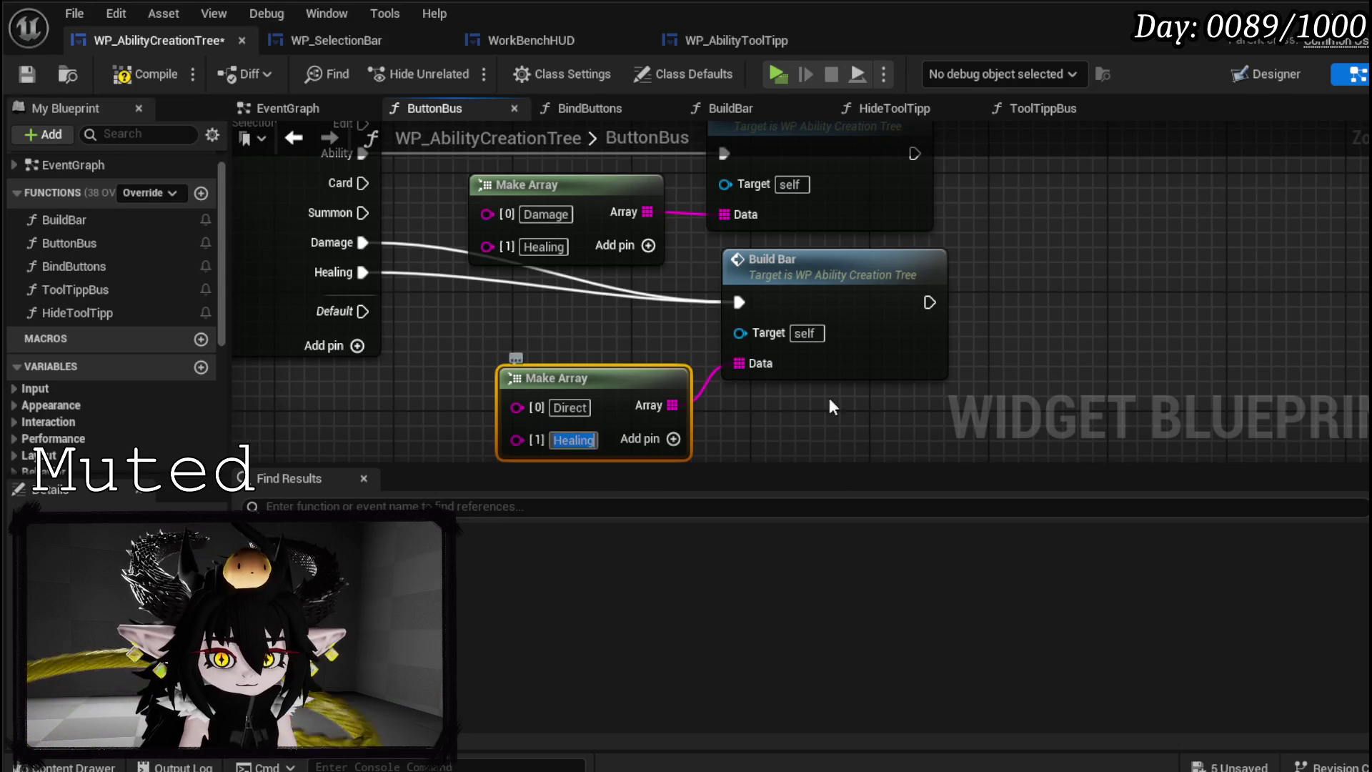
{"action": "type", "text": "Status"}
{"action": "key", "text": "Return"}
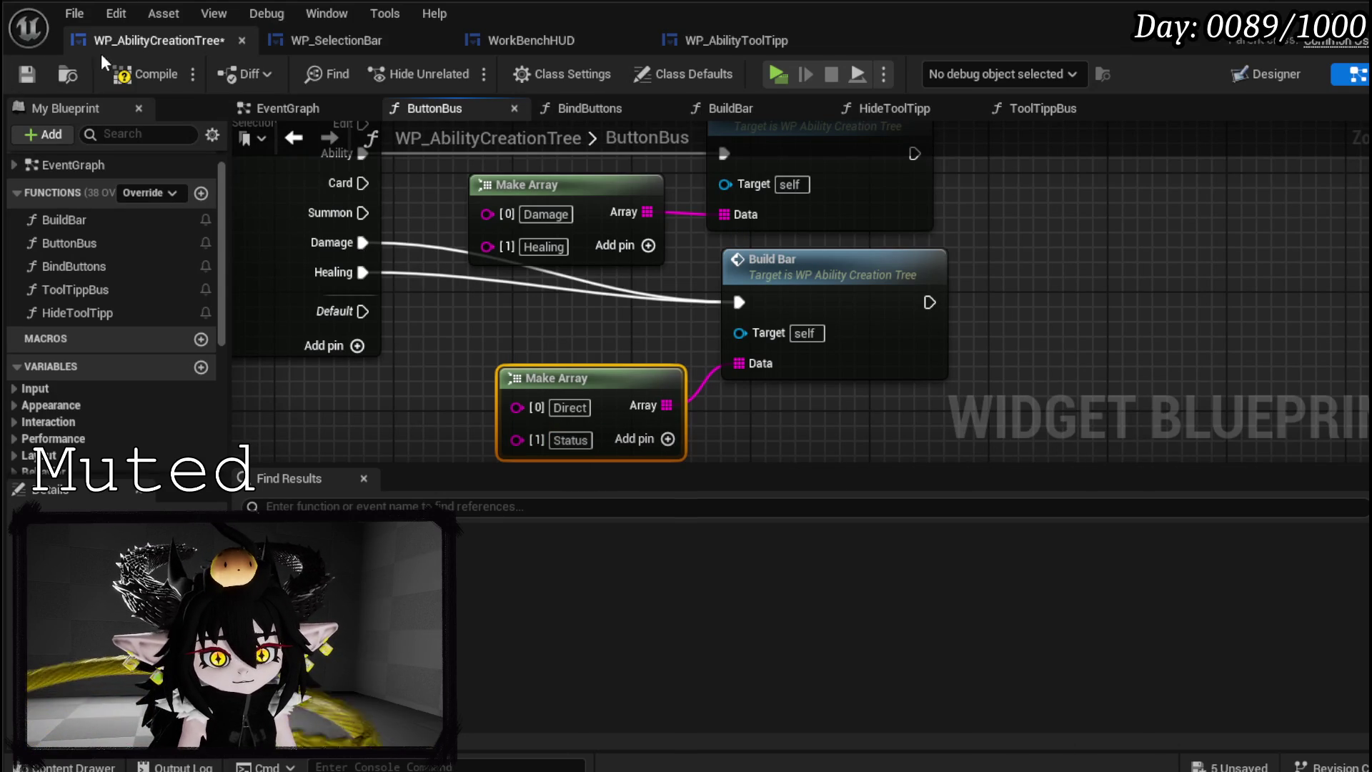
{"action": "left_click", "coordinate": [26, 74]}
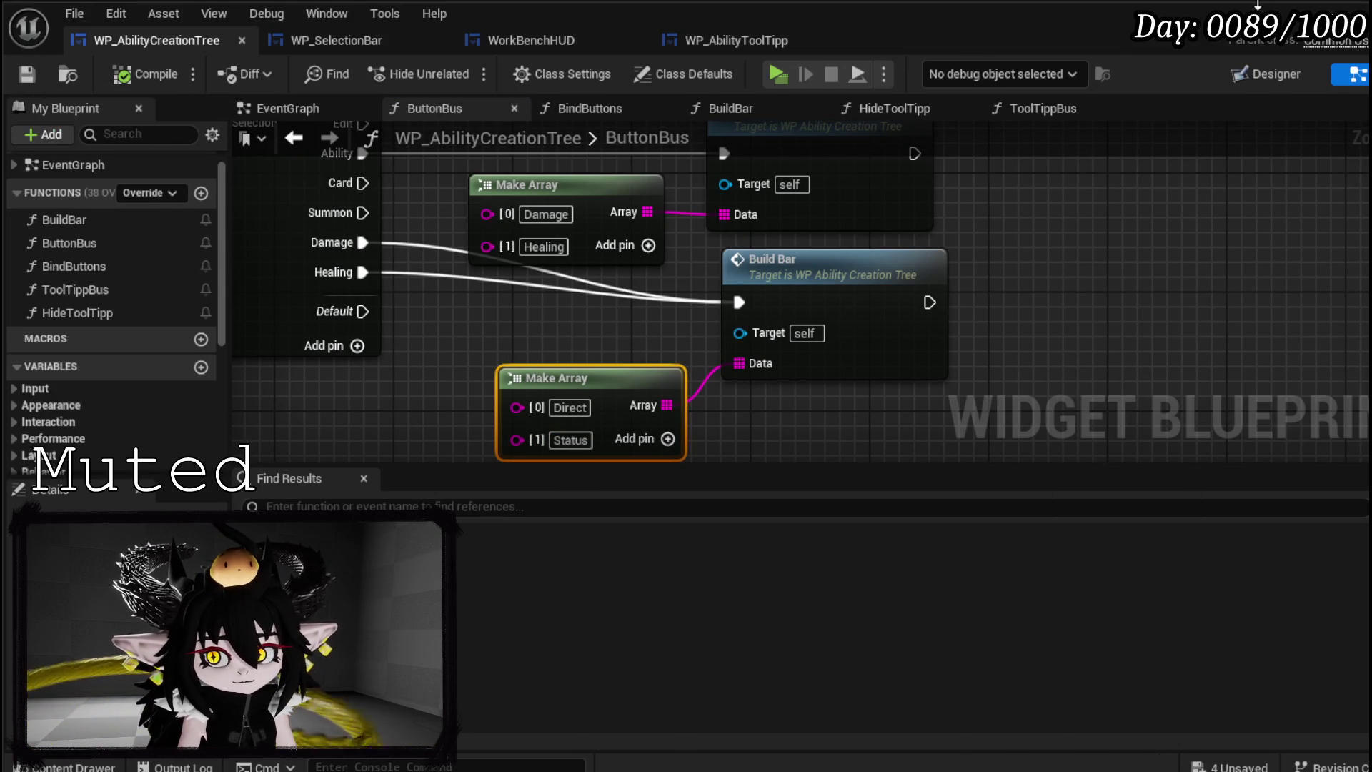
{"action": "key", "text": "alt+Tab"}
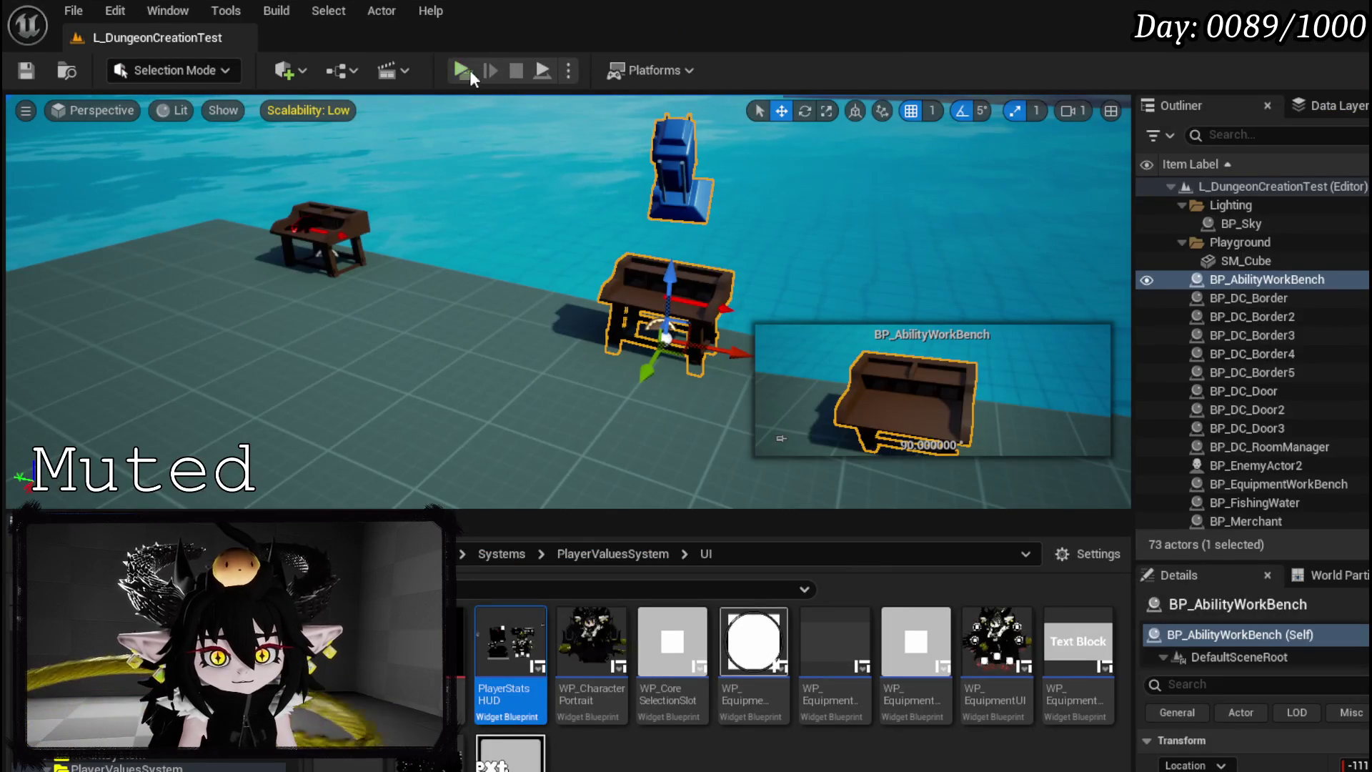
- Play the level, select Direct Hit and check each ability icon's description card, then close the book
{"action": "left_click", "coordinate": [462, 70]}
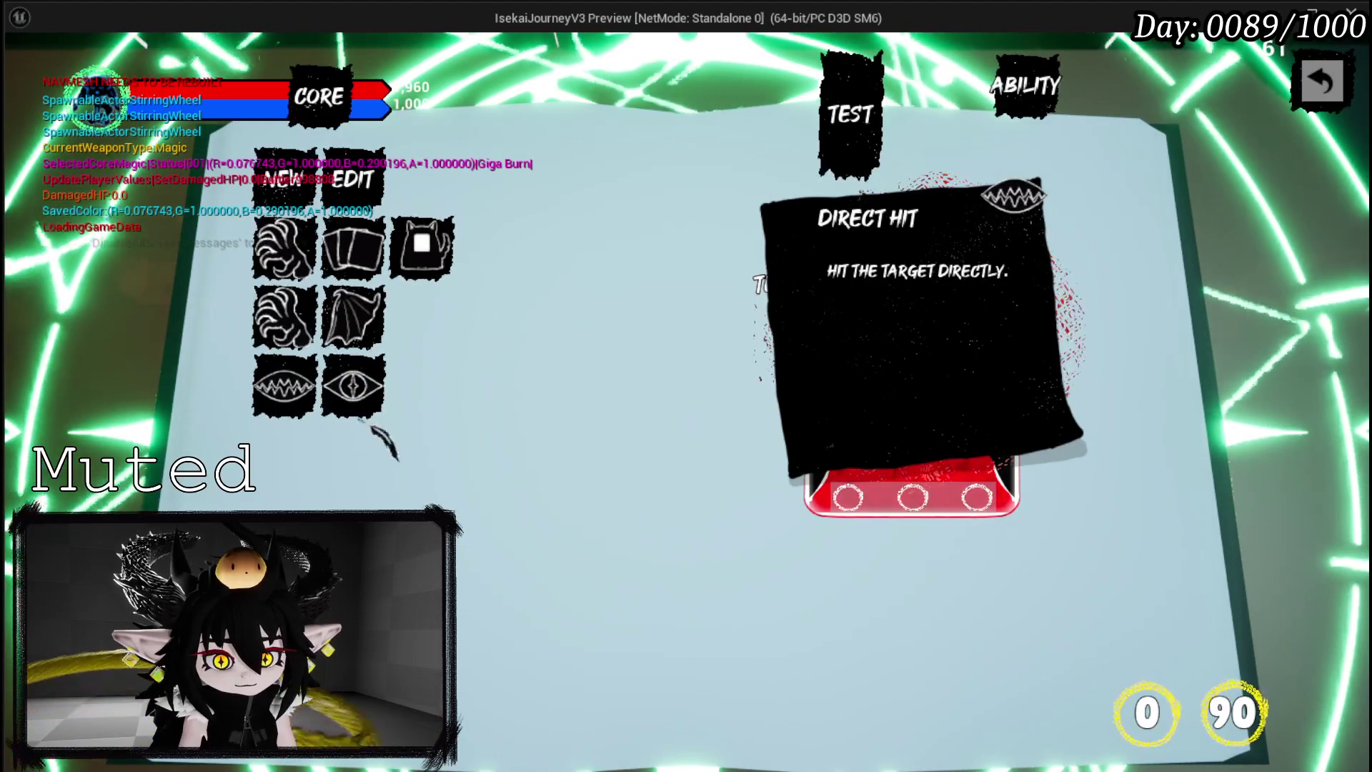
{"action": "mouse_move", "coordinate": [389, 397]}
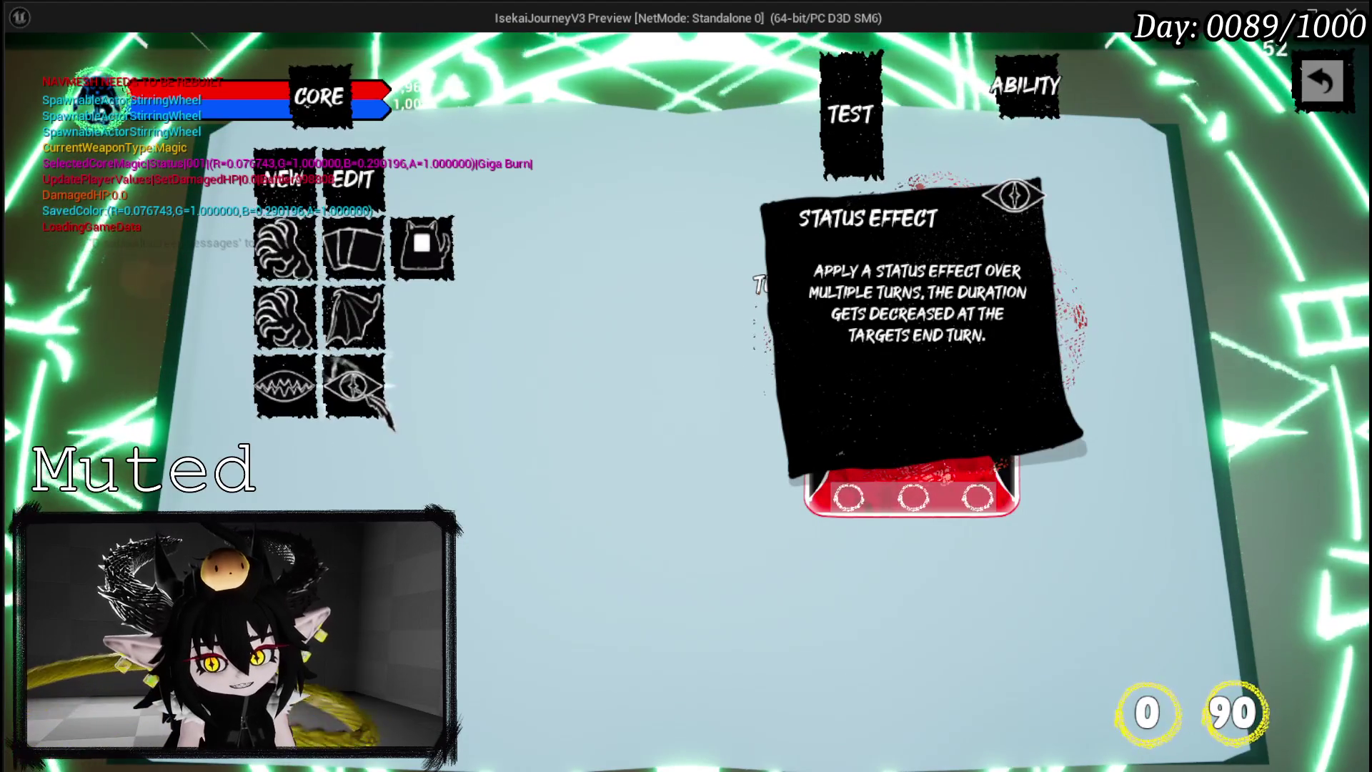
{"action": "left_click", "coordinate": [285, 386]}
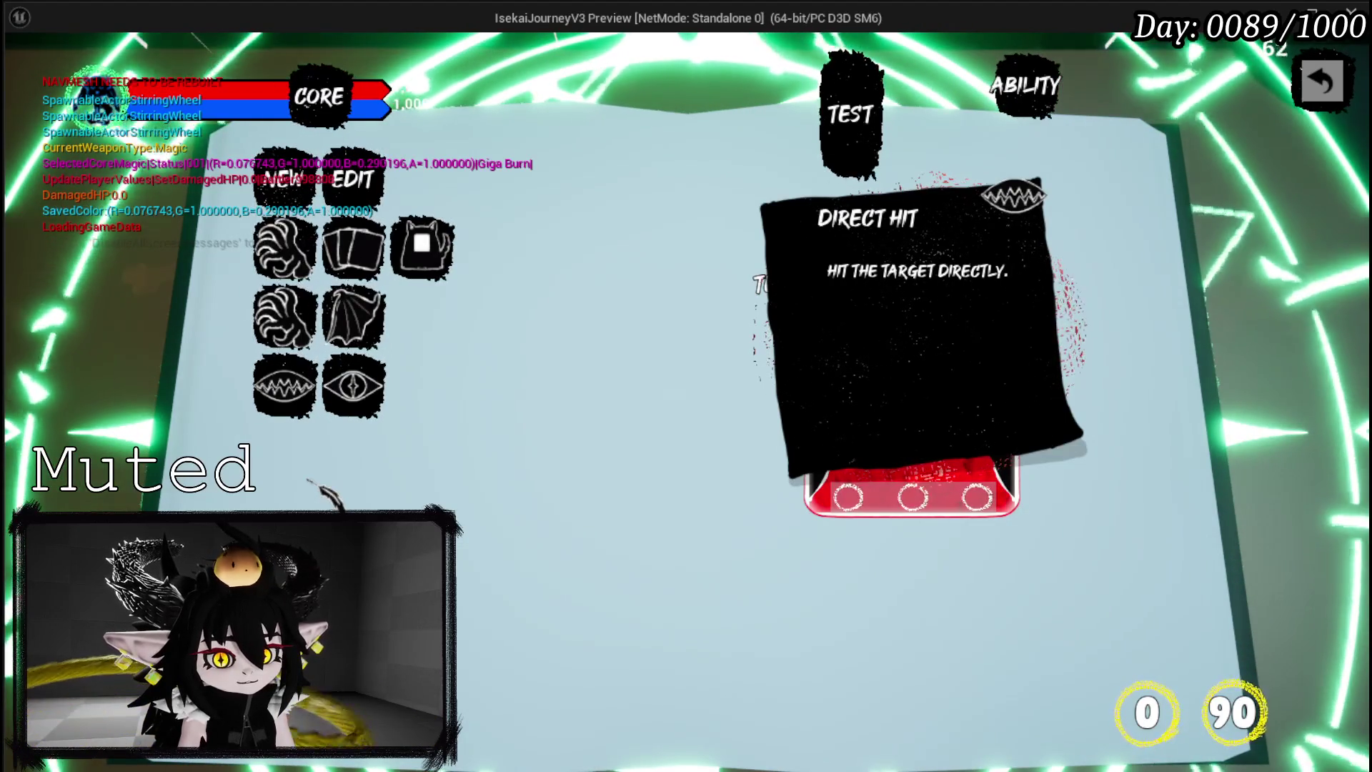
{"action": "mouse_move", "coordinate": [283, 315]}
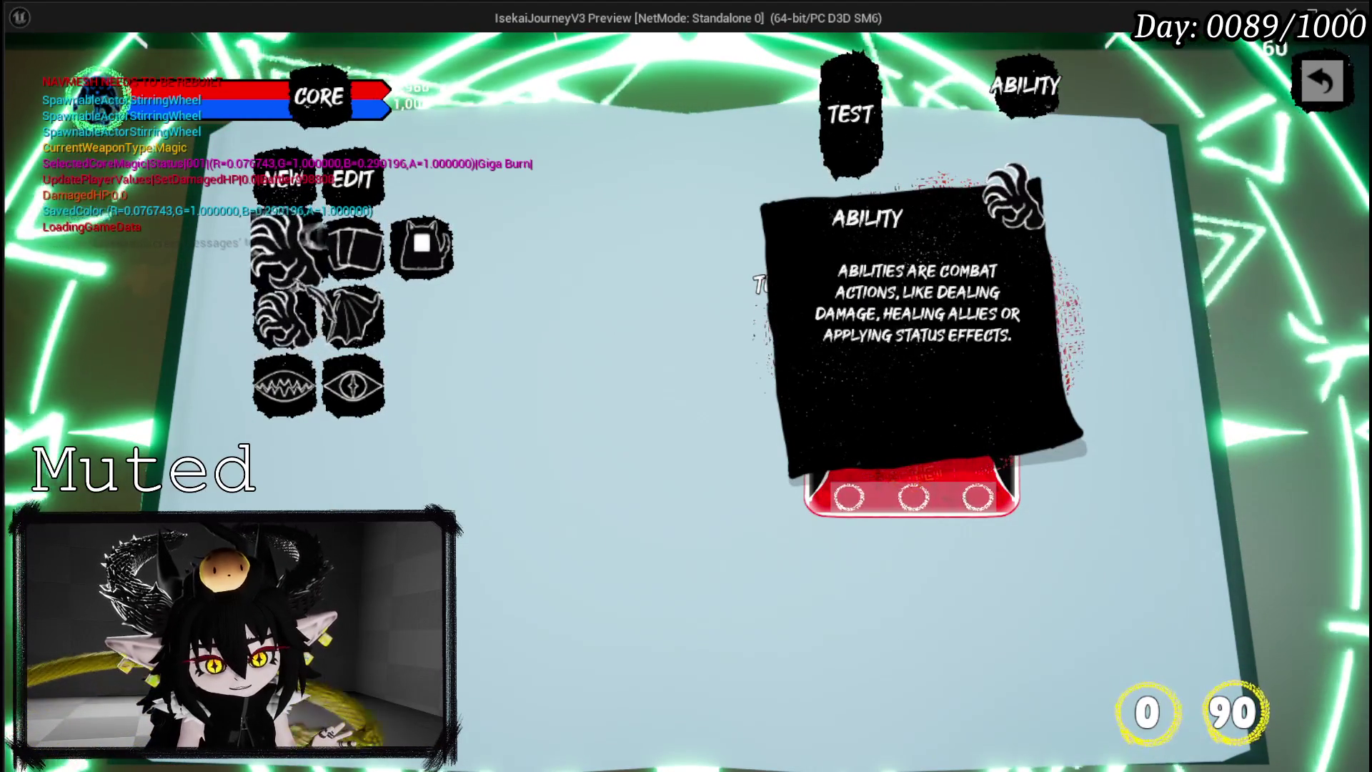
{"action": "mouse_move", "coordinate": [422, 247]}
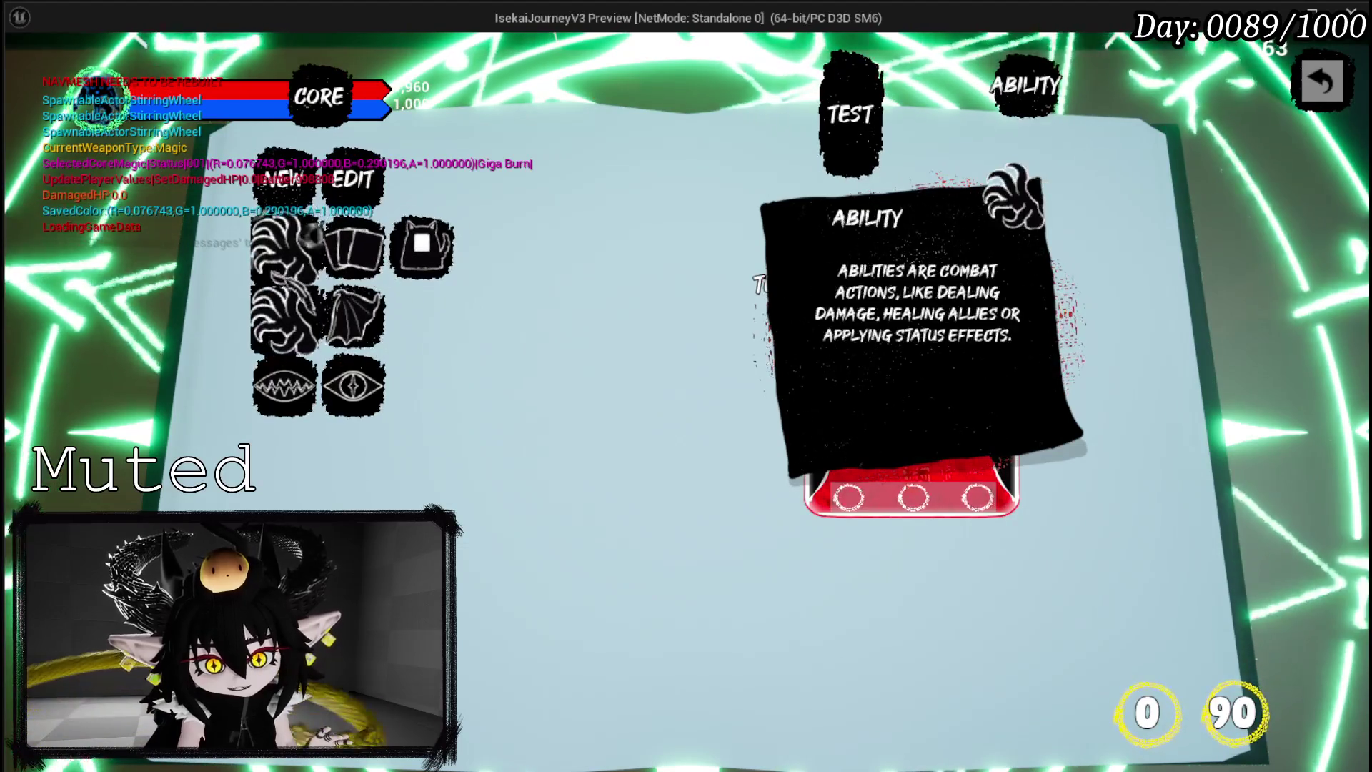
{"action": "mouse_move", "coordinate": [354, 315]}
{"action": "key", "text": "Escape"}
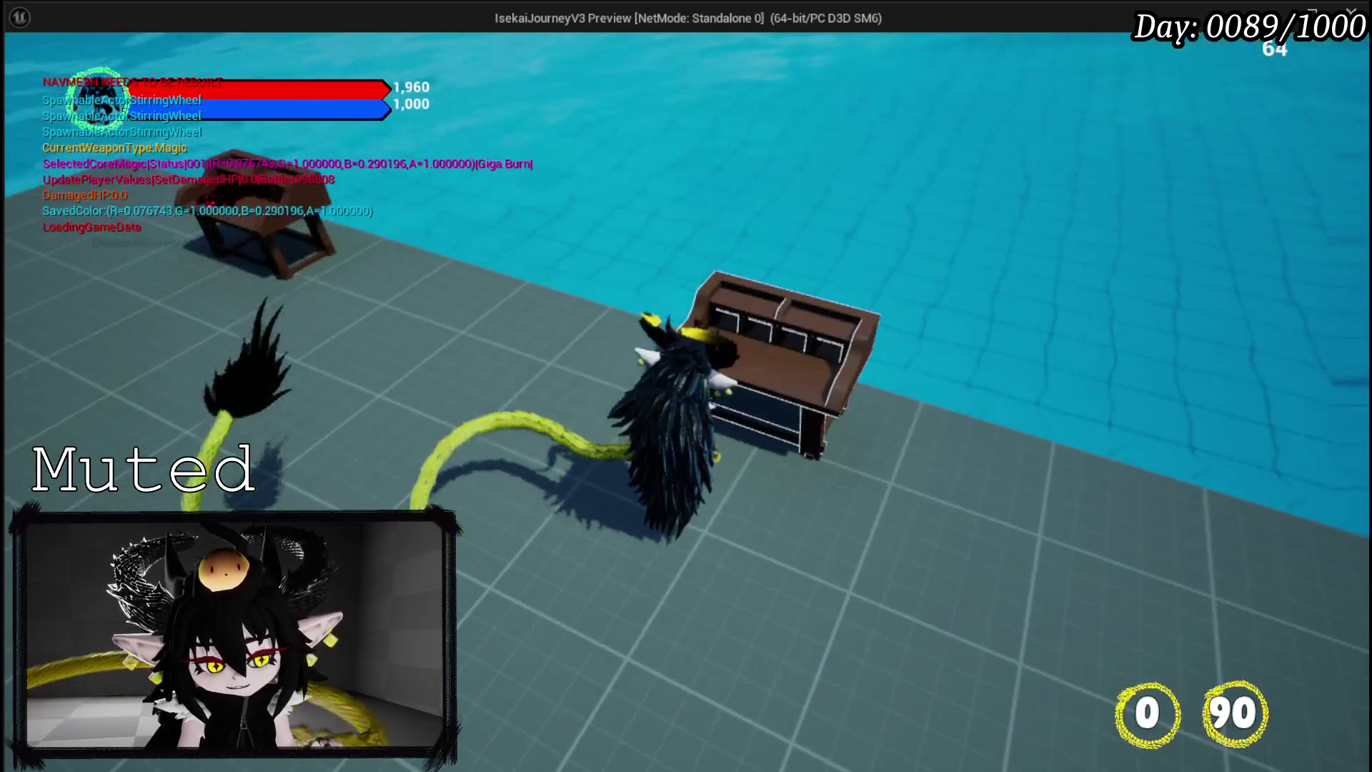
- Stop the game preview and switch to the Krita window with CookingHUD_Concept.kra
{"action": "key", "text": "Escape"}
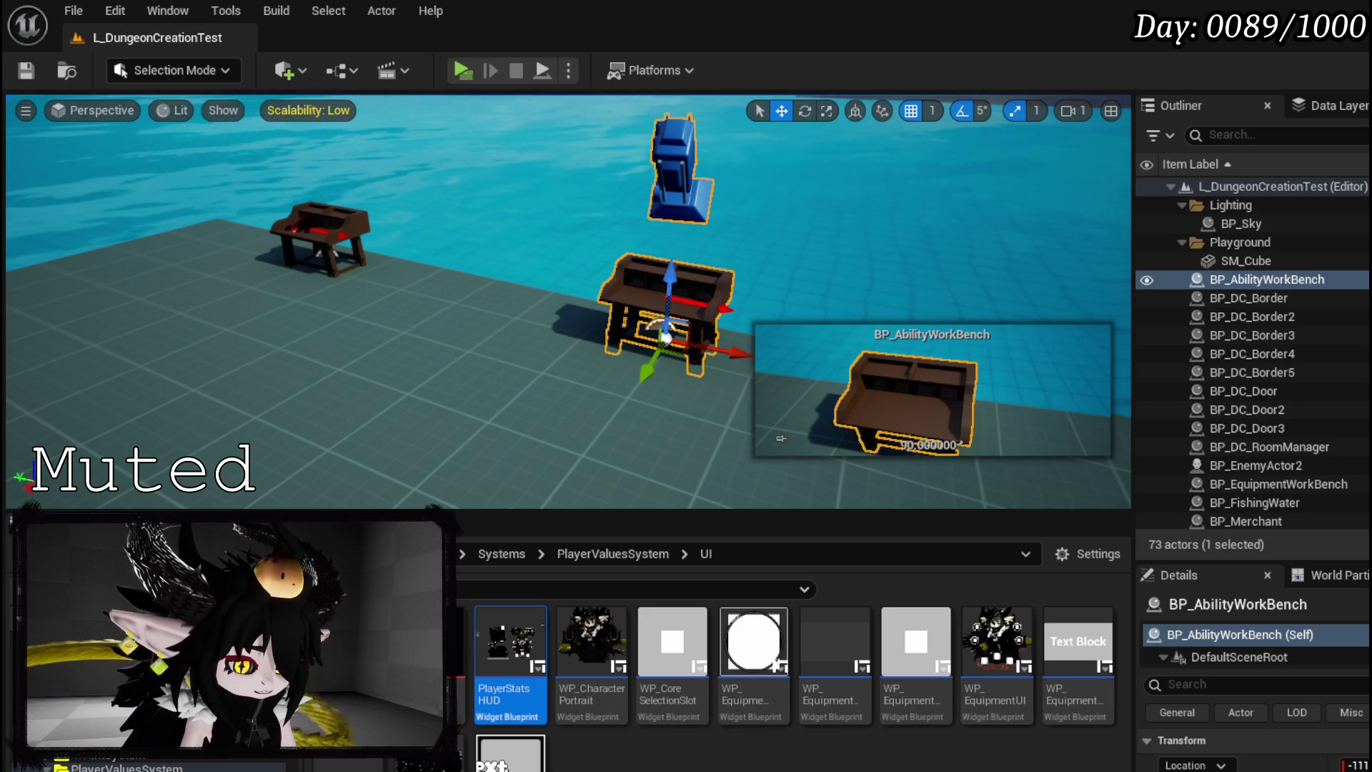
{"action": "key", "text": "alt+Tab"}
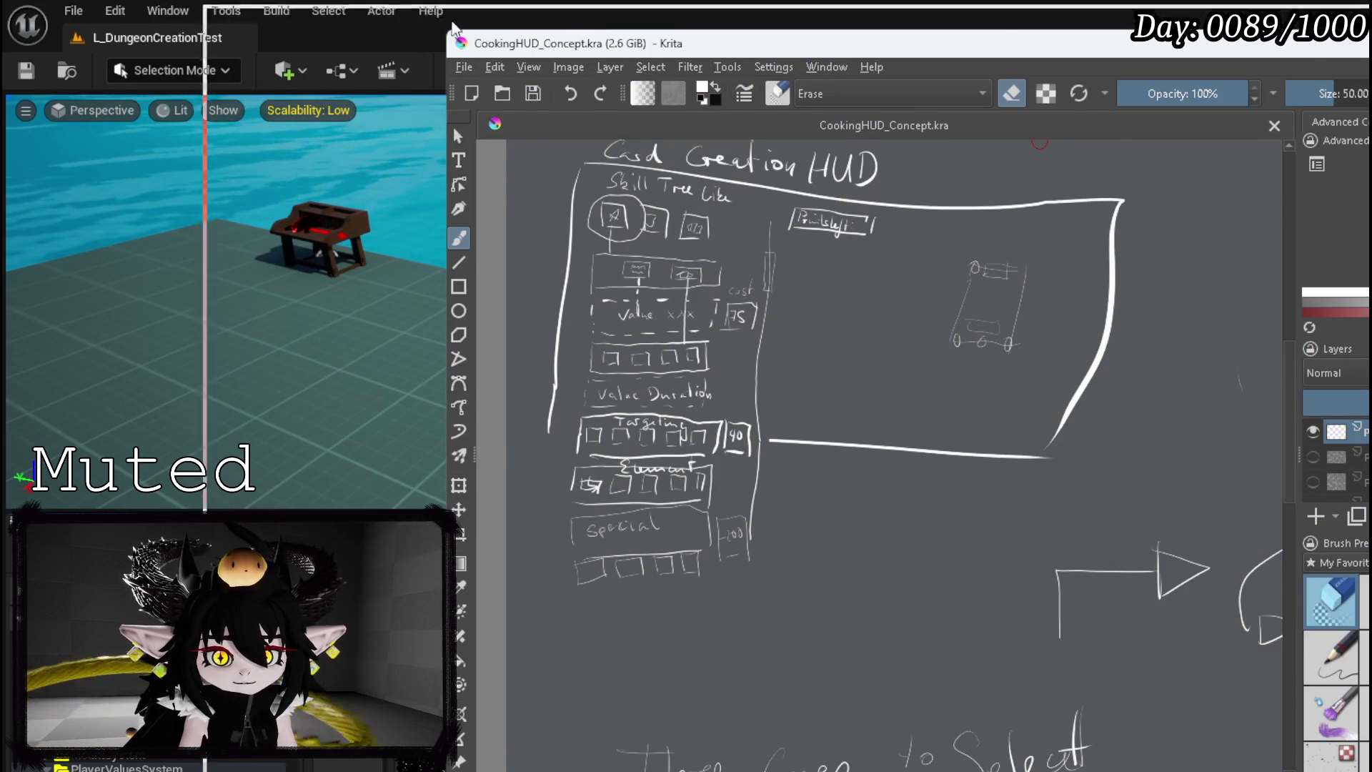
- Create a new Krita document using the Texture 256x256 preset size
{"action": "left_click_drag", "start_coordinate": [694, 50], "coordinate": [368, 21]}
{"action": "left_click", "coordinate": [139, 39]}
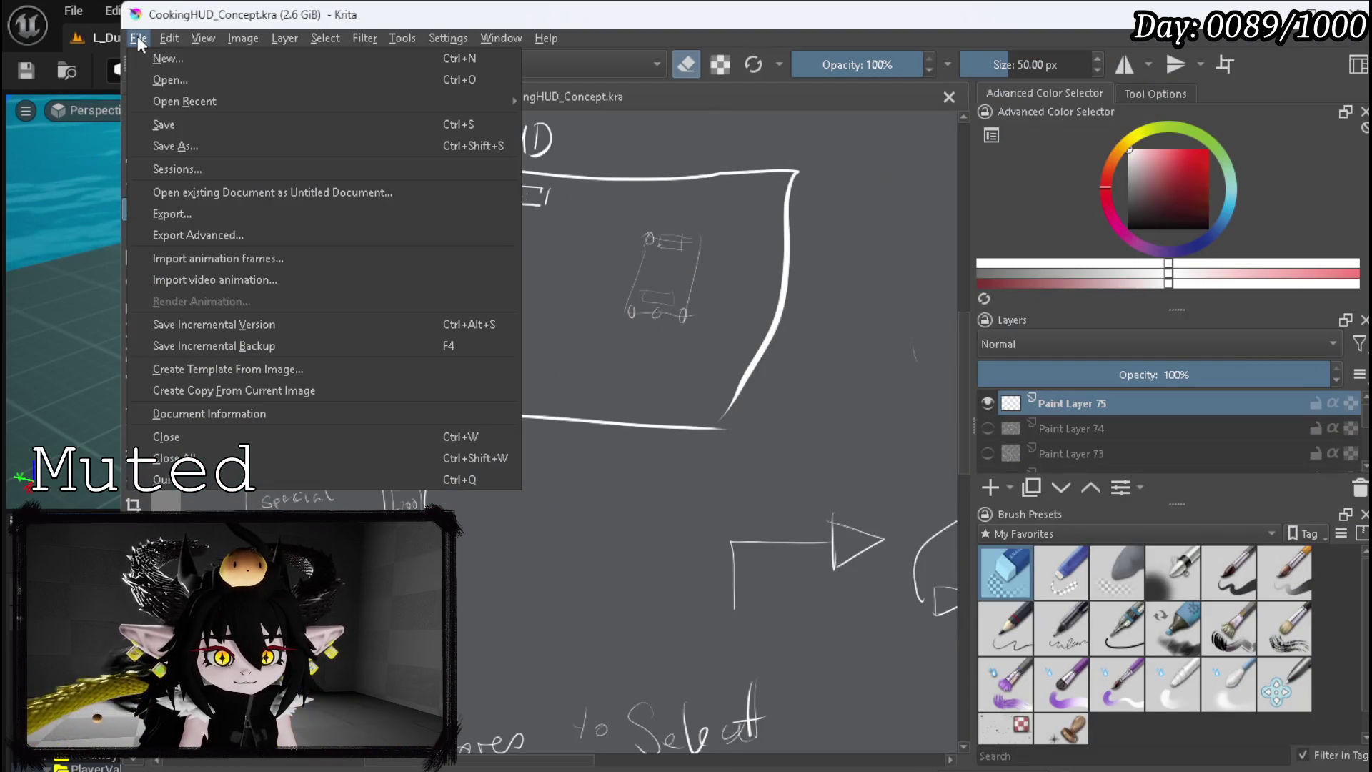
{"action": "left_click", "coordinate": [178, 62]}
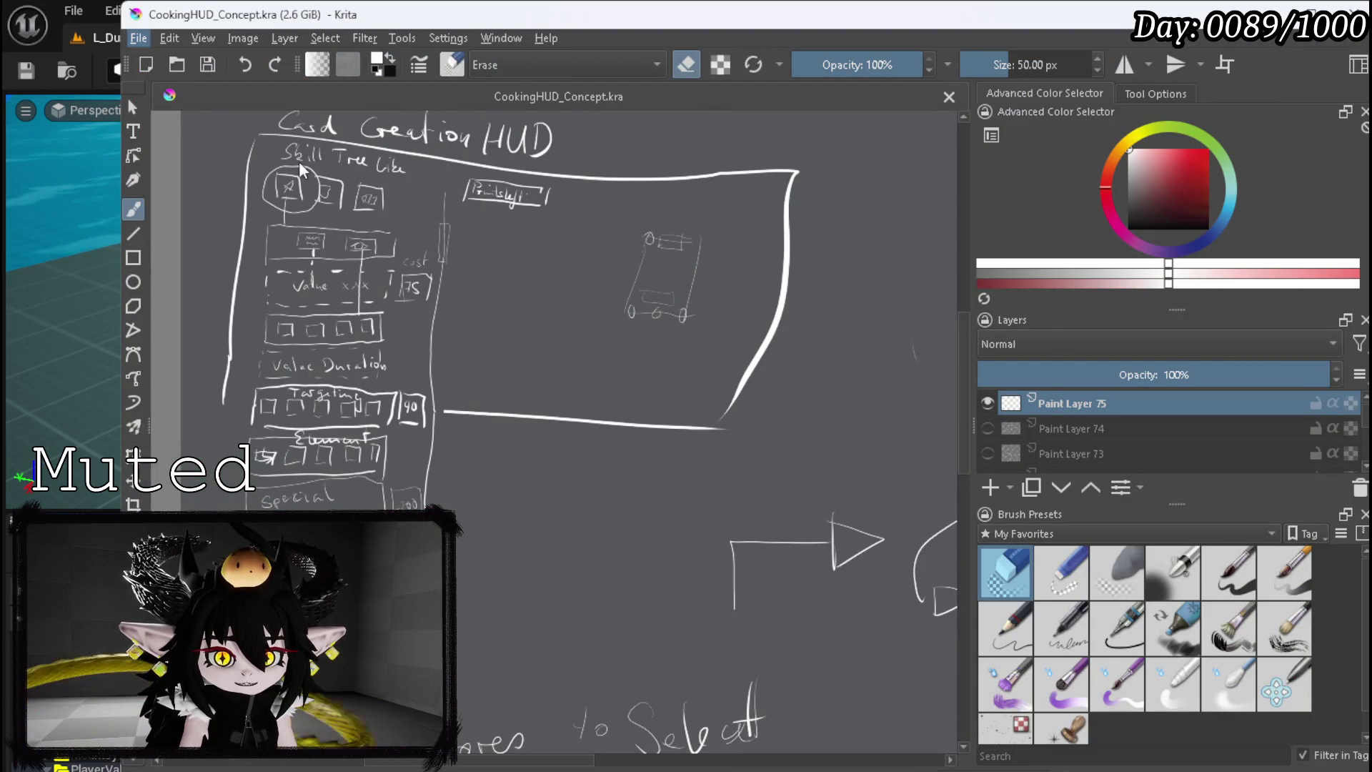
{"action": "double_click", "coordinate": [757, 288]}
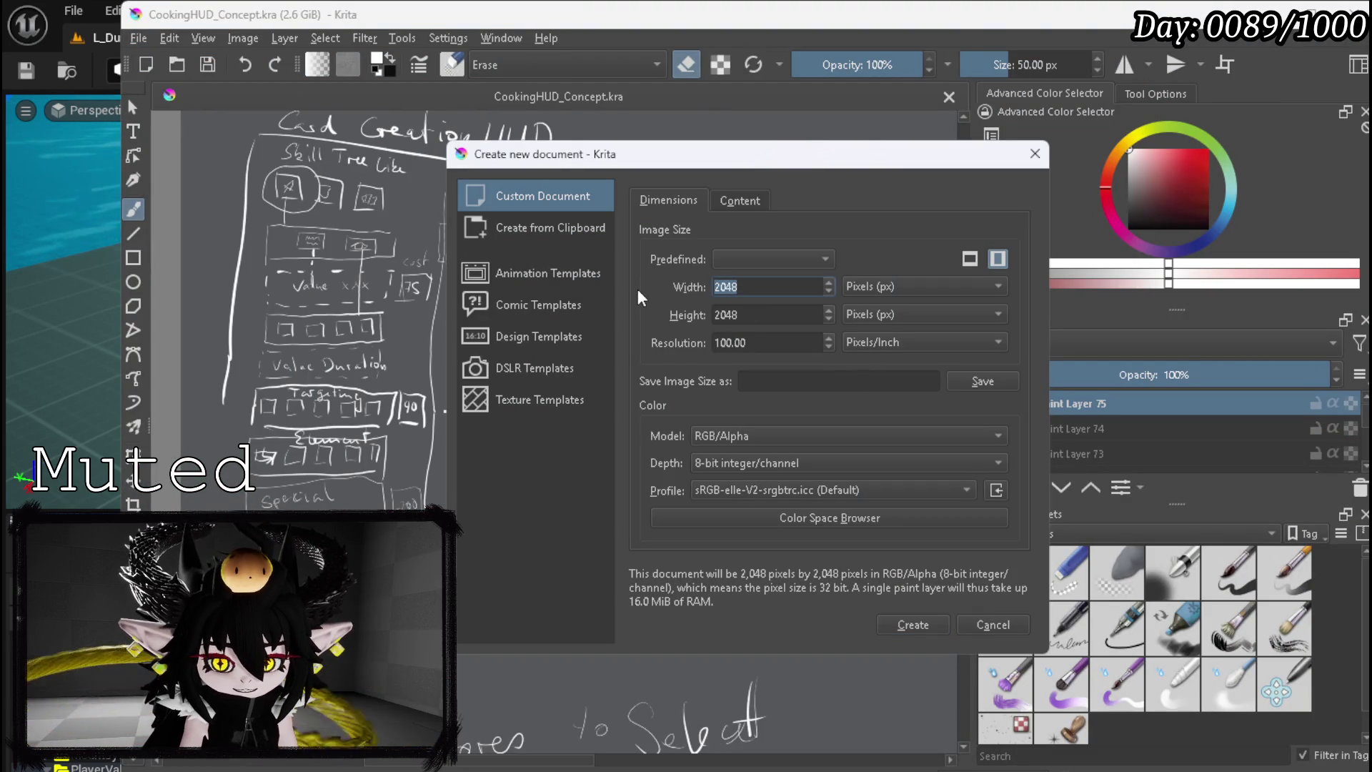
{"action": "type", "text": "200"}
{"action": "key", "text": "Tab"}
{"action": "type", "text": "200"}
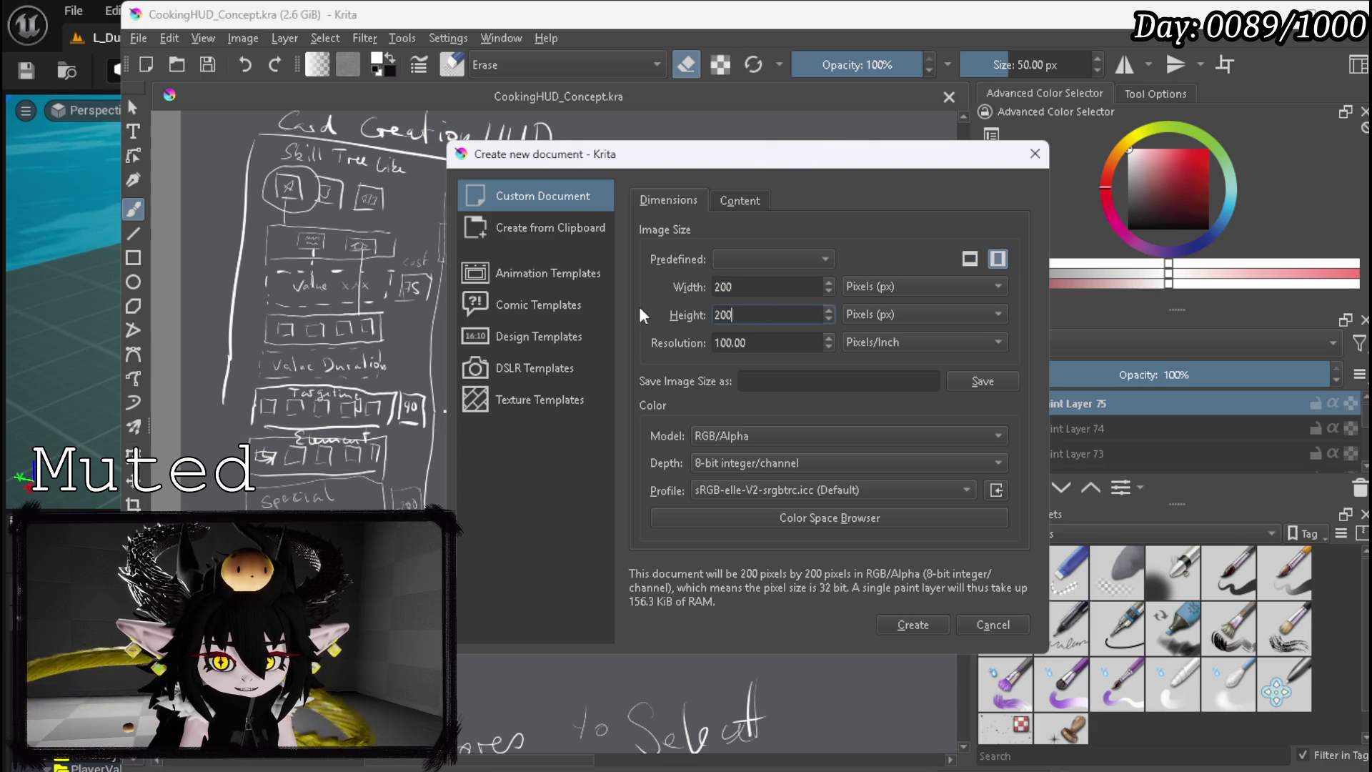
{"action": "left_click", "coordinate": [760, 254]}
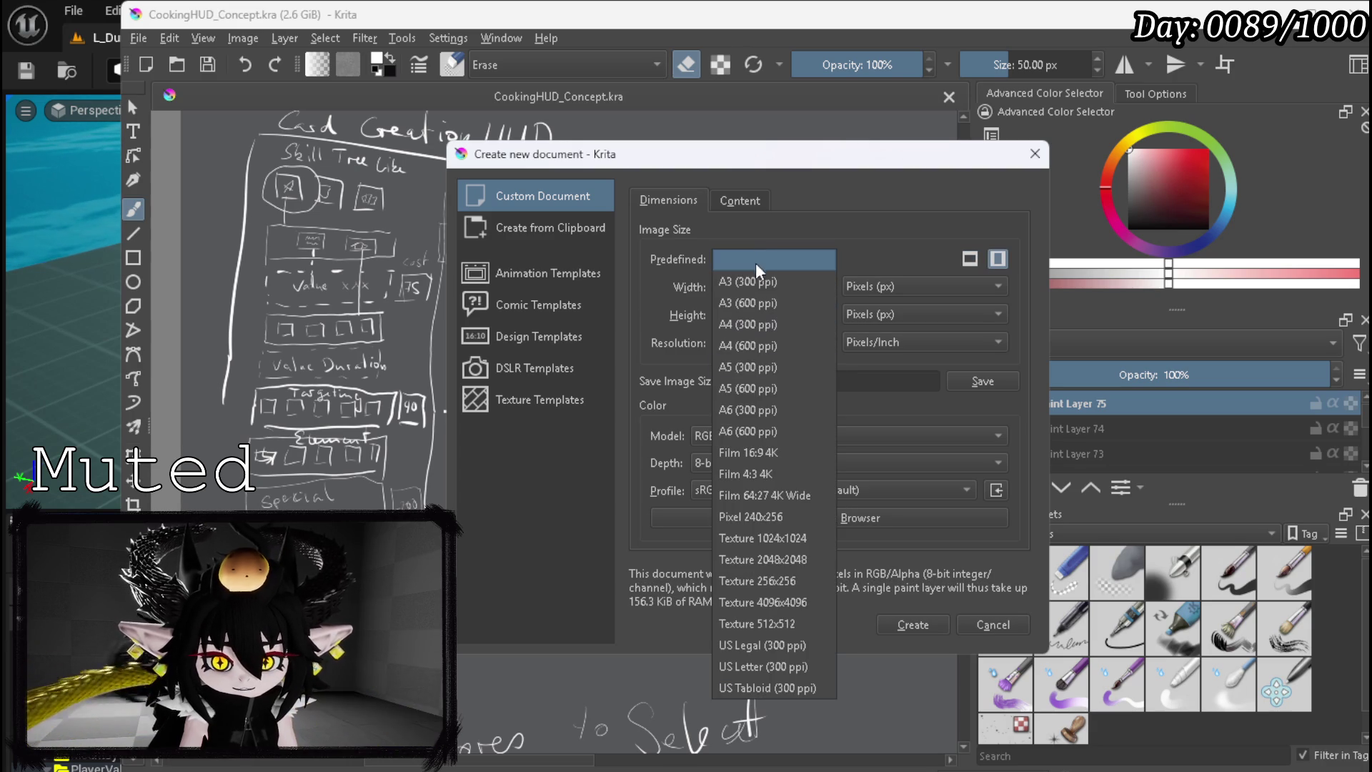
{"action": "left_click", "coordinate": [773, 579]}
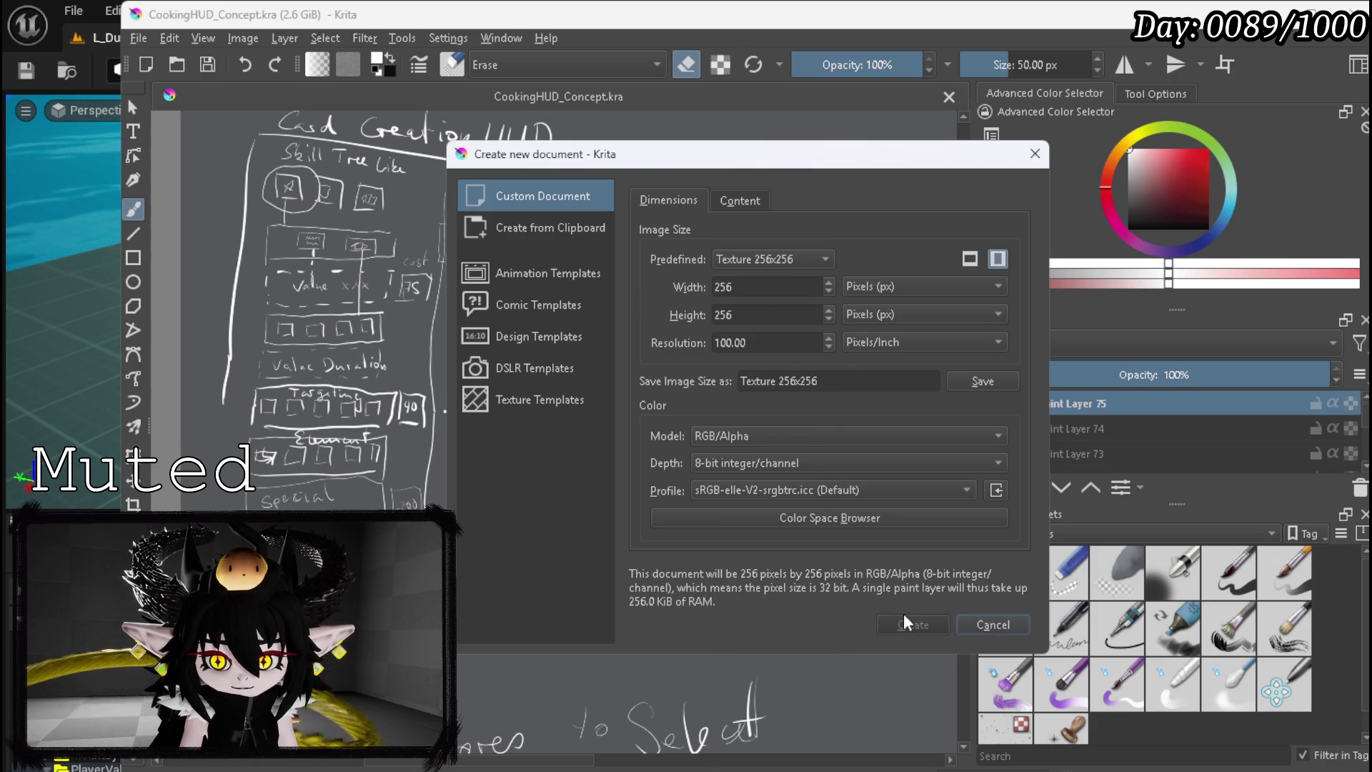
{"action": "left_click", "coordinate": [904, 618]}
{"action": "scroll", "coordinate": [676, 438], "scroll_direction": "down", "scroll_amount": 1}
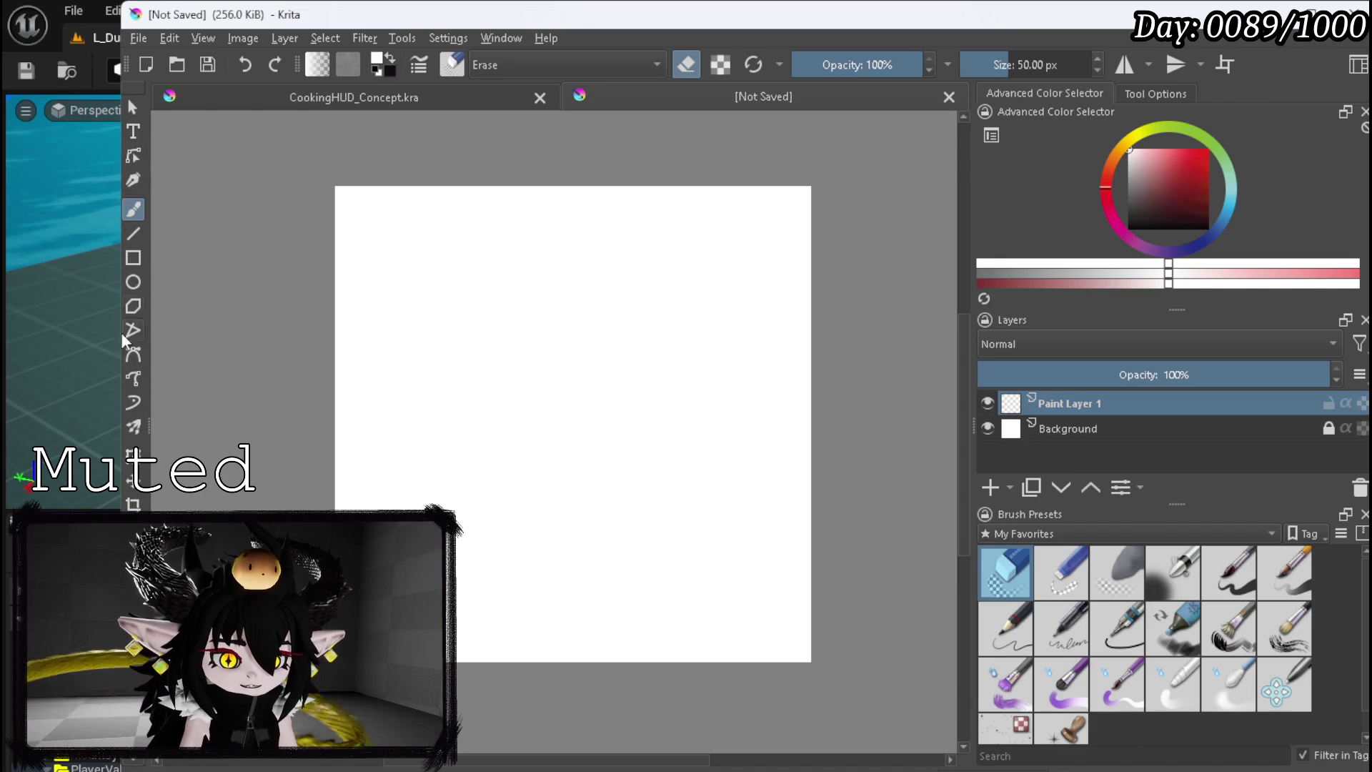
- Pick red, then unlock, clear and fill the Background layer with solid red
{"action": "left_click_drag", "start_coordinate": [1208, 175], "coordinate": [1186, 149]}
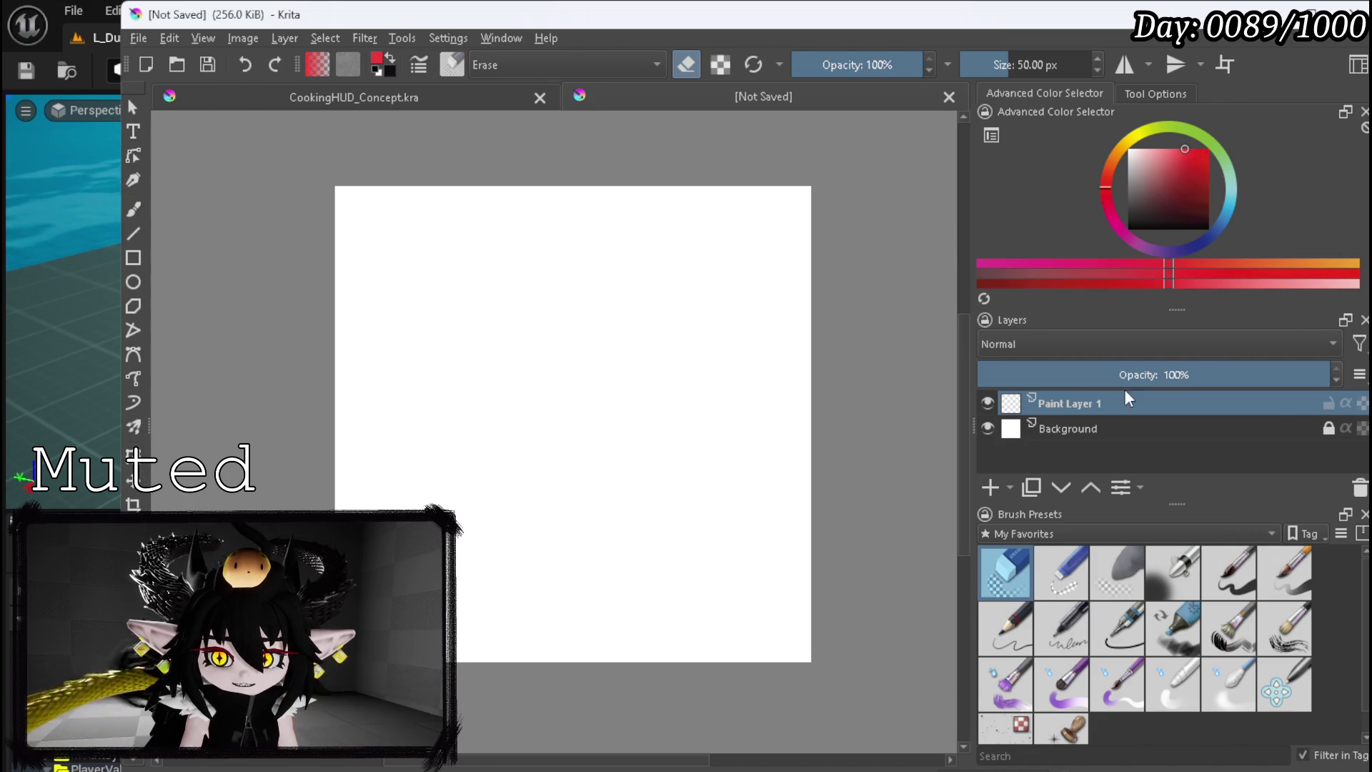
{"action": "left_click", "coordinate": [1087, 439]}
{"action": "left_click", "coordinate": [1329, 428]}
{"action": "key", "text": "Delete"}
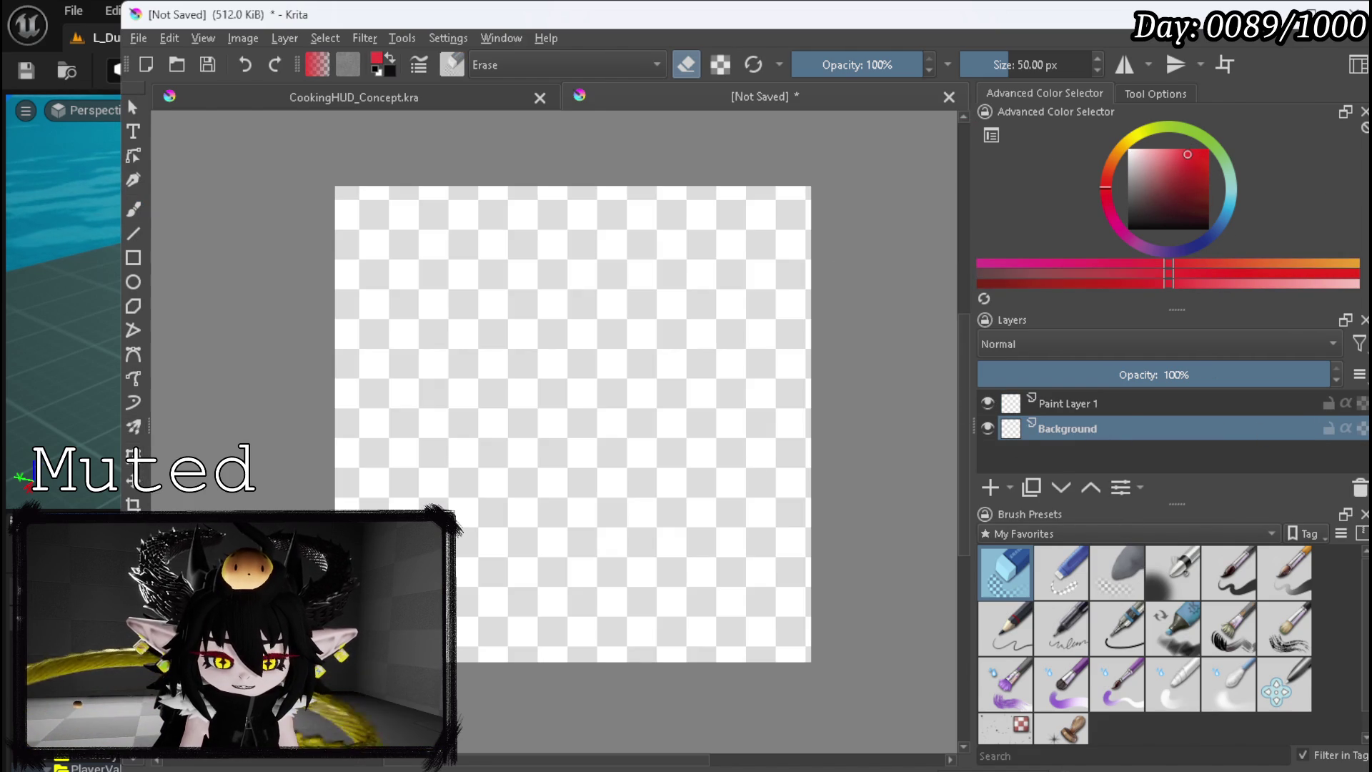
{"action": "left_click", "coordinate": [1229, 572]}
{"action": "key", "text": "shift+BackSpace"}
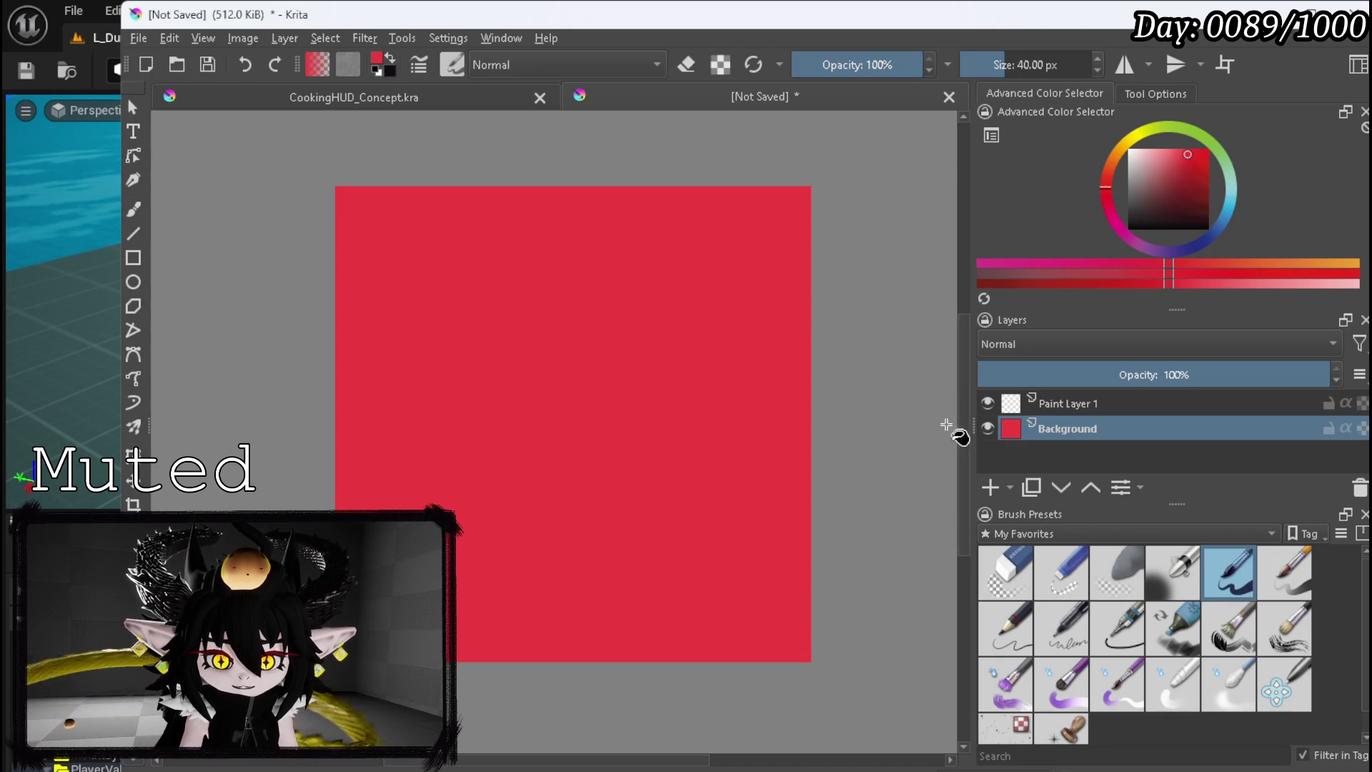
- Select Paint Layer 1, set white as the painting colour, and choose the Freehand Brush
{"action": "left_click", "coordinate": [1083, 405]}
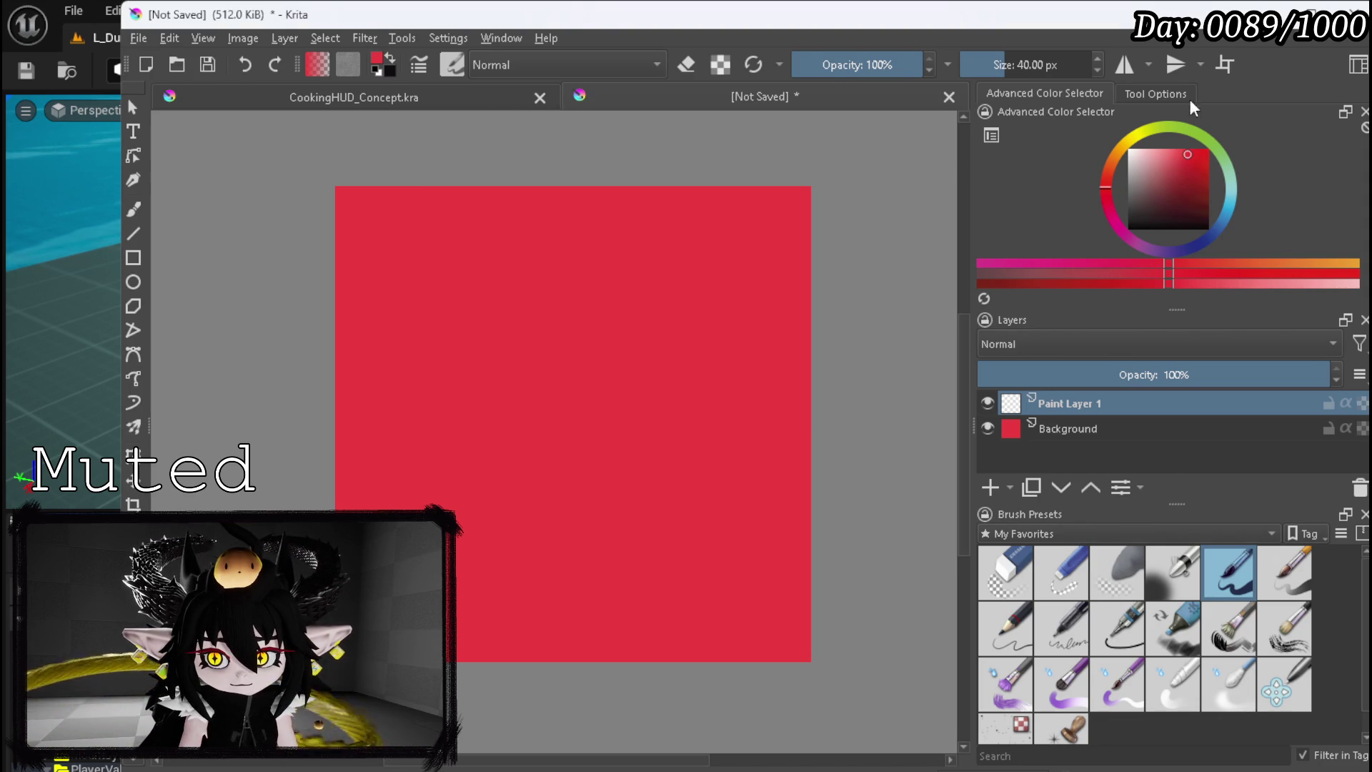
{"action": "left_click_drag", "start_coordinate": [1185, 181], "coordinate": [1075, 120]}
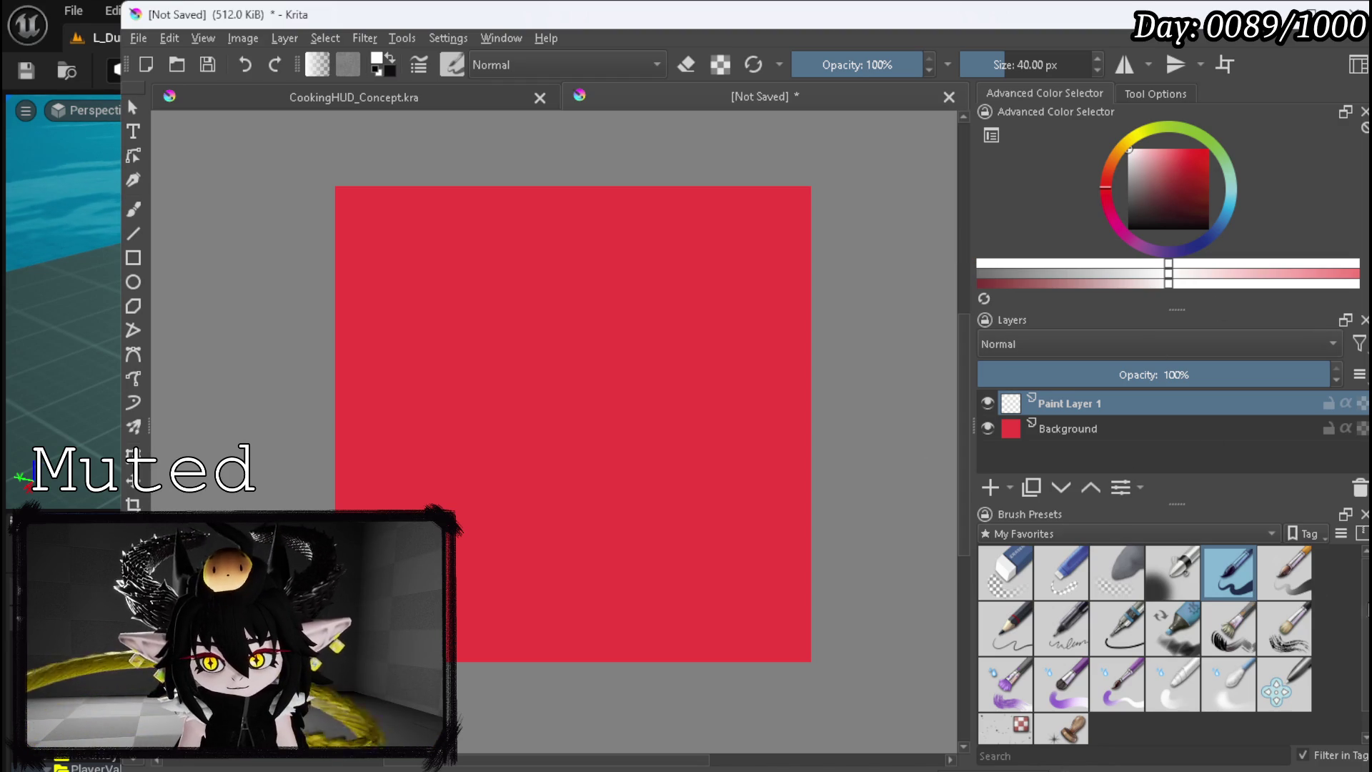
{"action": "left_click", "coordinate": [133, 209]}
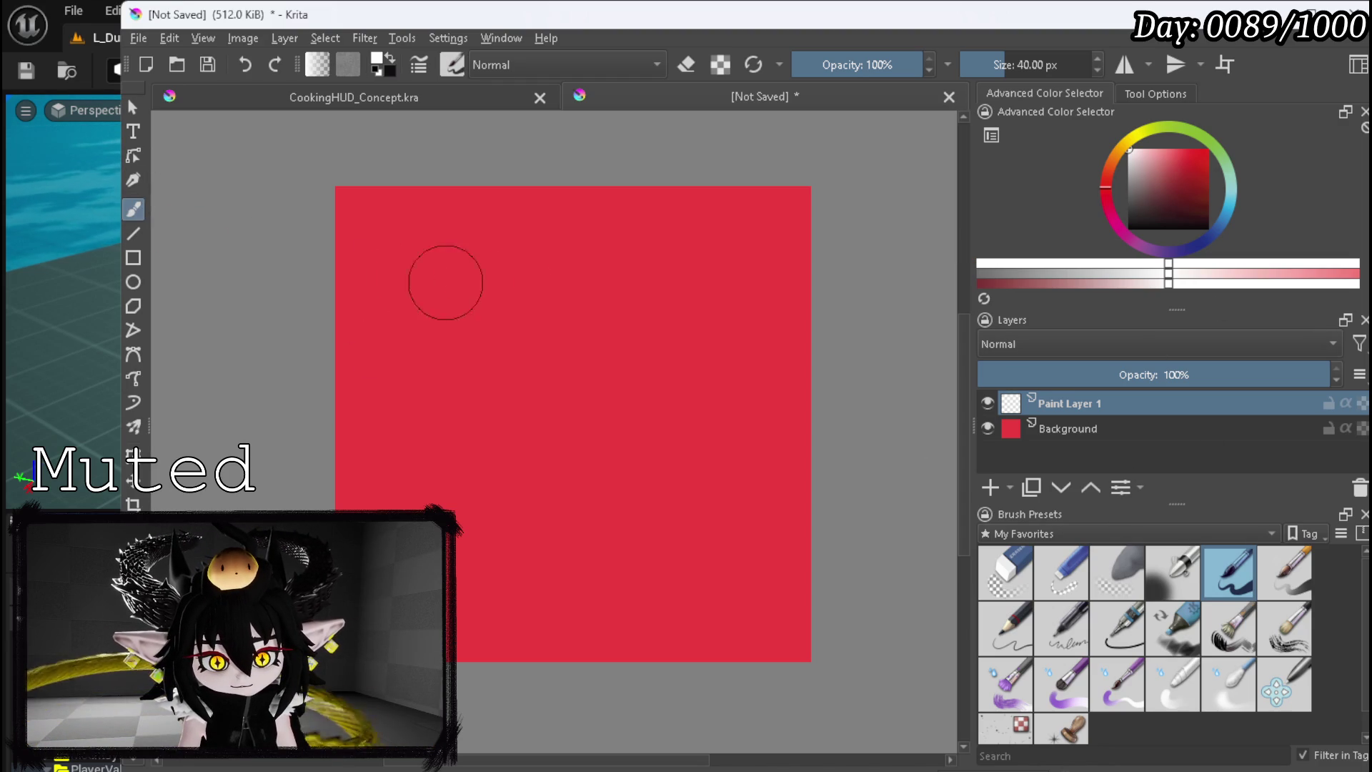
- Paint white over the red canvas on Paint Layer 1, finishing with soft airbrush strokes
{"action": "left_click_drag", "start_coordinate": [415, 245], "coordinate": [421, 519]}
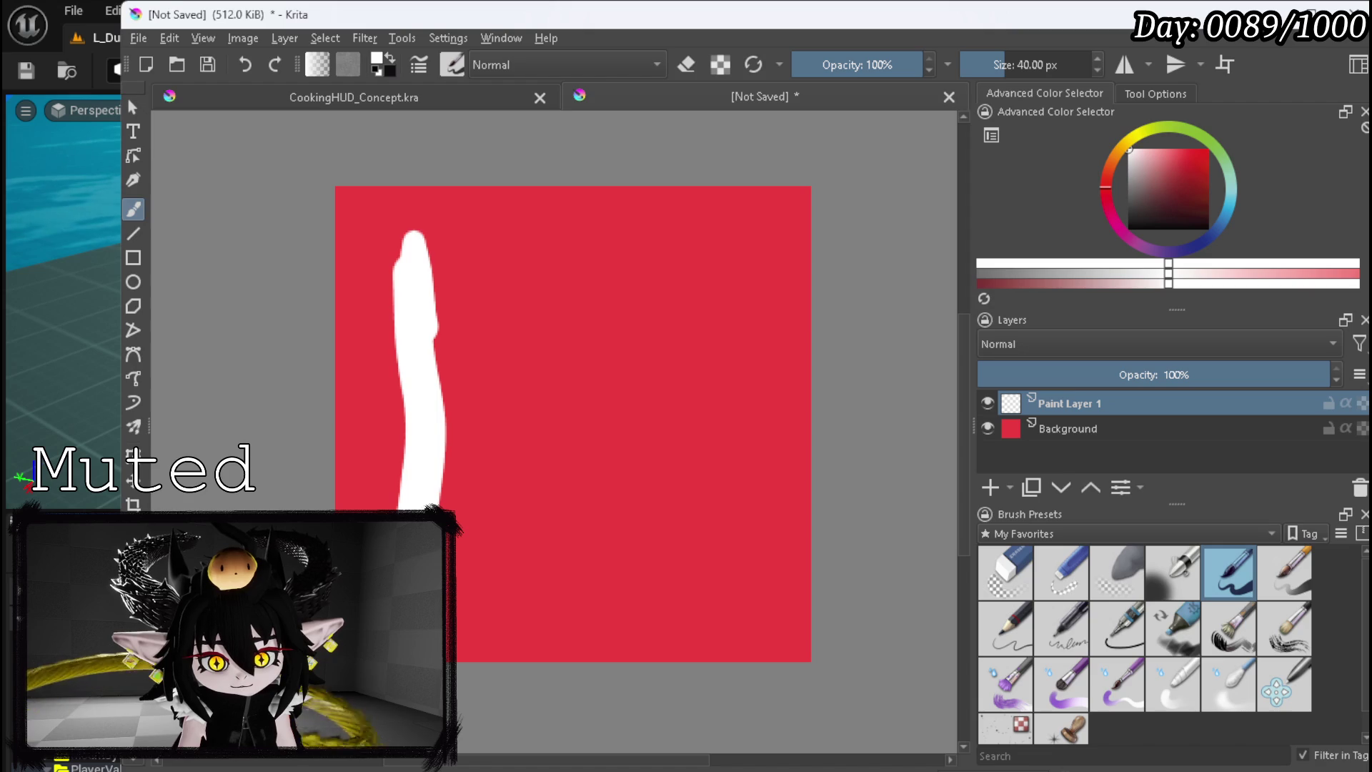
{"action": "mouse_move", "coordinate": [436, 593]}
{"action": "left_mouse_down"}
{"action": "mouse_move", "coordinate": [701, 591]}
{"action": "mouse_move", "coordinate": [737, 395]}
{"action": "mouse_move", "coordinate": [736, 251]}
{"action": "mouse_move", "coordinate": [560, 229]}
{"action": "mouse_move", "coordinate": [392, 248]}
{"action": "mouse_move", "coordinate": [478, 233]}
{"action": "mouse_move", "coordinate": [738, 233]}
{"action": "mouse_move", "coordinate": [738, 573]}
{"action": "mouse_move", "coordinate": [425, 594]}
{"action": "mouse_move", "coordinate": [392, 257]}
{"action": "mouse_move", "coordinate": [412, 492]}
{"action": "left_mouse_up"}
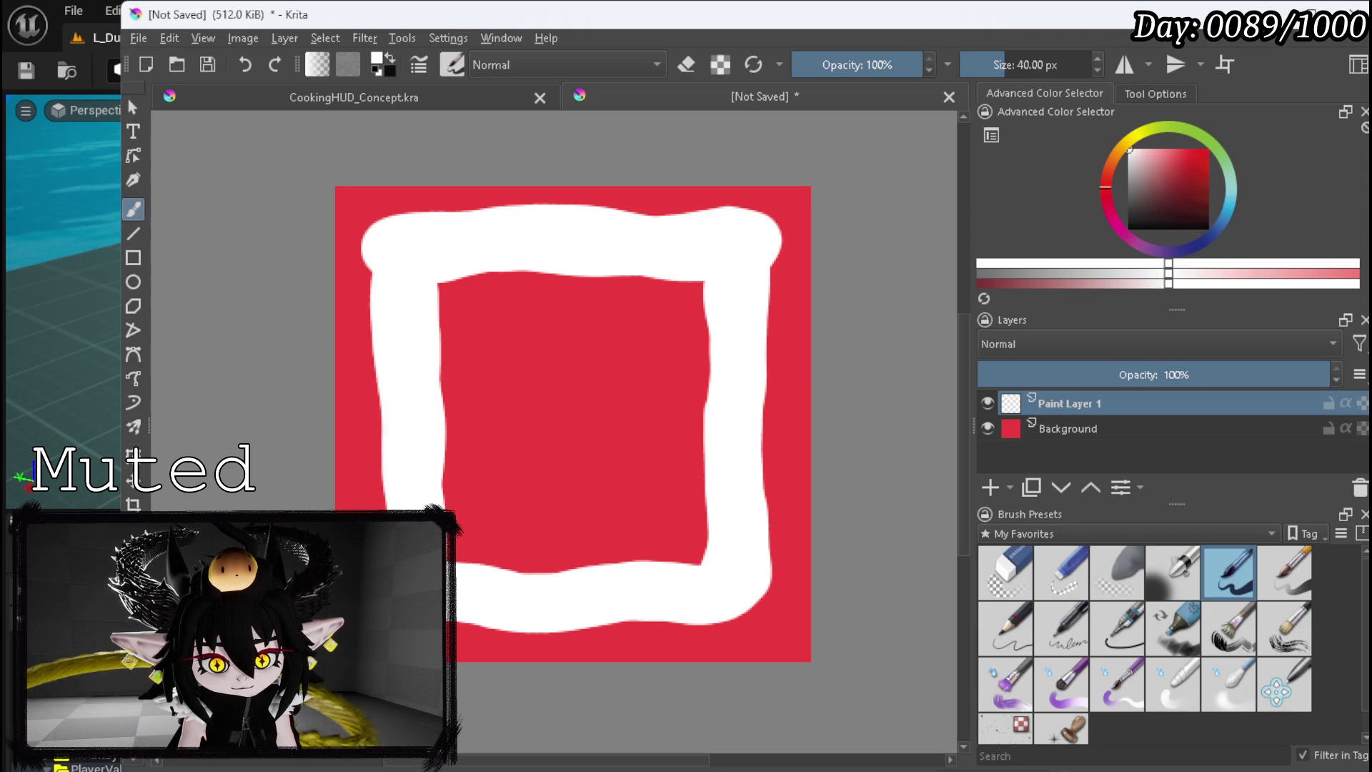
{"action": "mouse_move", "coordinate": [504, 309]}
{"action": "left_mouse_down"}
{"action": "mouse_move", "coordinate": [486, 276]}
{"action": "mouse_move", "coordinate": [566, 279]}
{"action": "mouse_move", "coordinate": [465, 438]}
{"action": "mouse_move", "coordinate": [582, 368]}
{"action": "mouse_move", "coordinate": [687, 437]}
{"action": "mouse_move", "coordinate": [665, 536]}
{"action": "mouse_move", "coordinate": [567, 475]}
{"action": "mouse_move", "coordinate": [474, 544]}
{"action": "mouse_move", "coordinate": [589, 419]}
{"action": "left_mouse_up"}
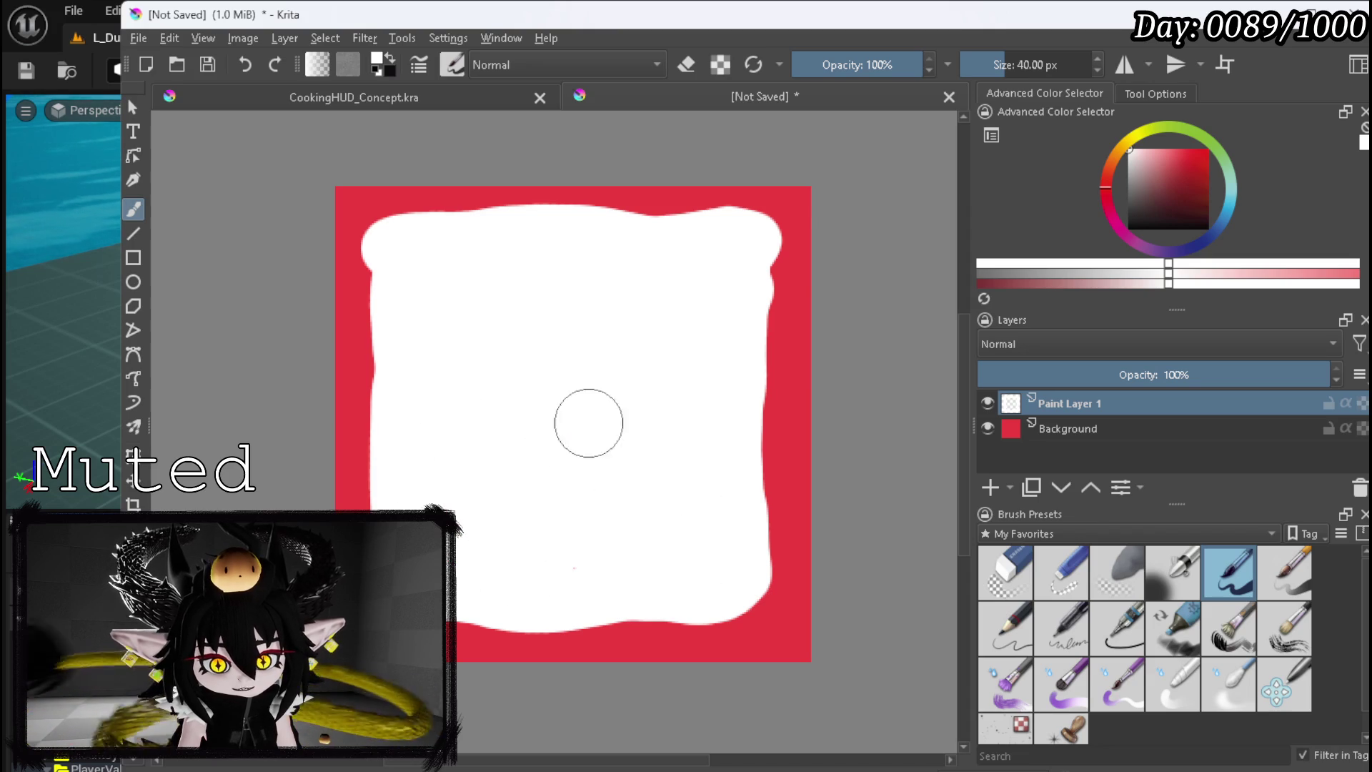
{"action": "left_click", "coordinate": [1247, 684]}
{"action": "mouse_move", "coordinate": [346, 229]}
{"action": "left_mouse_down"}
{"action": "mouse_move", "coordinate": [490, 245]}
{"action": "mouse_move", "coordinate": [551, 297]}
{"action": "mouse_move", "coordinate": [680, 242]}
{"action": "mouse_move", "coordinate": [604, 231]}
{"action": "mouse_move", "coordinate": [783, 216]}
{"action": "mouse_move", "coordinate": [740, 223]}
{"action": "mouse_move", "coordinate": [759, 368]}
{"action": "mouse_move", "coordinate": [727, 420]}
{"action": "mouse_move", "coordinate": [787, 628]}
{"action": "mouse_move", "coordinate": [753, 588]}
{"action": "mouse_move", "coordinate": [738, 668]}
{"action": "mouse_move", "coordinate": [665, 653]}
{"action": "mouse_move", "coordinate": [592, 603]}
{"action": "mouse_move", "coordinate": [435, 647]}
{"action": "mouse_move", "coordinate": [398, 466]}
{"action": "mouse_move", "coordinate": [358, 428]}
{"action": "mouse_move", "coordinate": [356, 306]}
{"action": "mouse_move", "coordinate": [419, 272]}
{"action": "mouse_move", "coordinate": [536, 272]}
{"action": "mouse_move", "coordinate": [671, 245]}
{"action": "mouse_move", "coordinate": [792, 317]}
{"action": "mouse_move", "coordinate": [707, 383]}
{"action": "mouse_move", "coordinate": [723, 567]}
{"action": "mouse_move", "coordinate": [716, 294]}
{"action": "mouse_move", "coordinate": [710, 570]}
{"action": "mouse_move", "coordinate": [494, 557]}
{"action": "mouse_move", "coordinate": [444, 453]}
{"action": "mouse_move", "coordinate": [481, 269]}
{"action": "mouse_move", "coordinate": [495, 292]}
{"action": "left_mouse_up"}
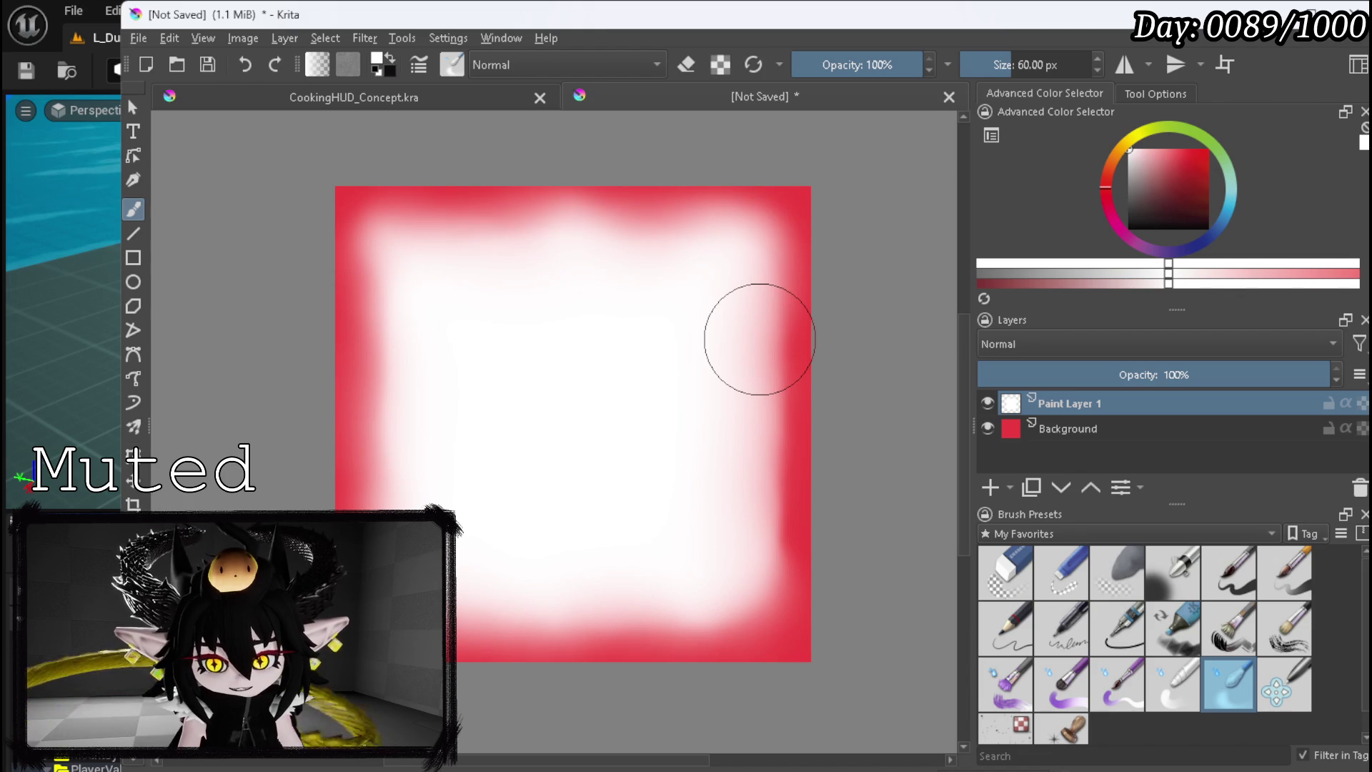
- Export Paint Layer 1 alone as a transparent PNG, then hide it and show the red Background
{"action": "left_click", "coordinate": [987, 429]}
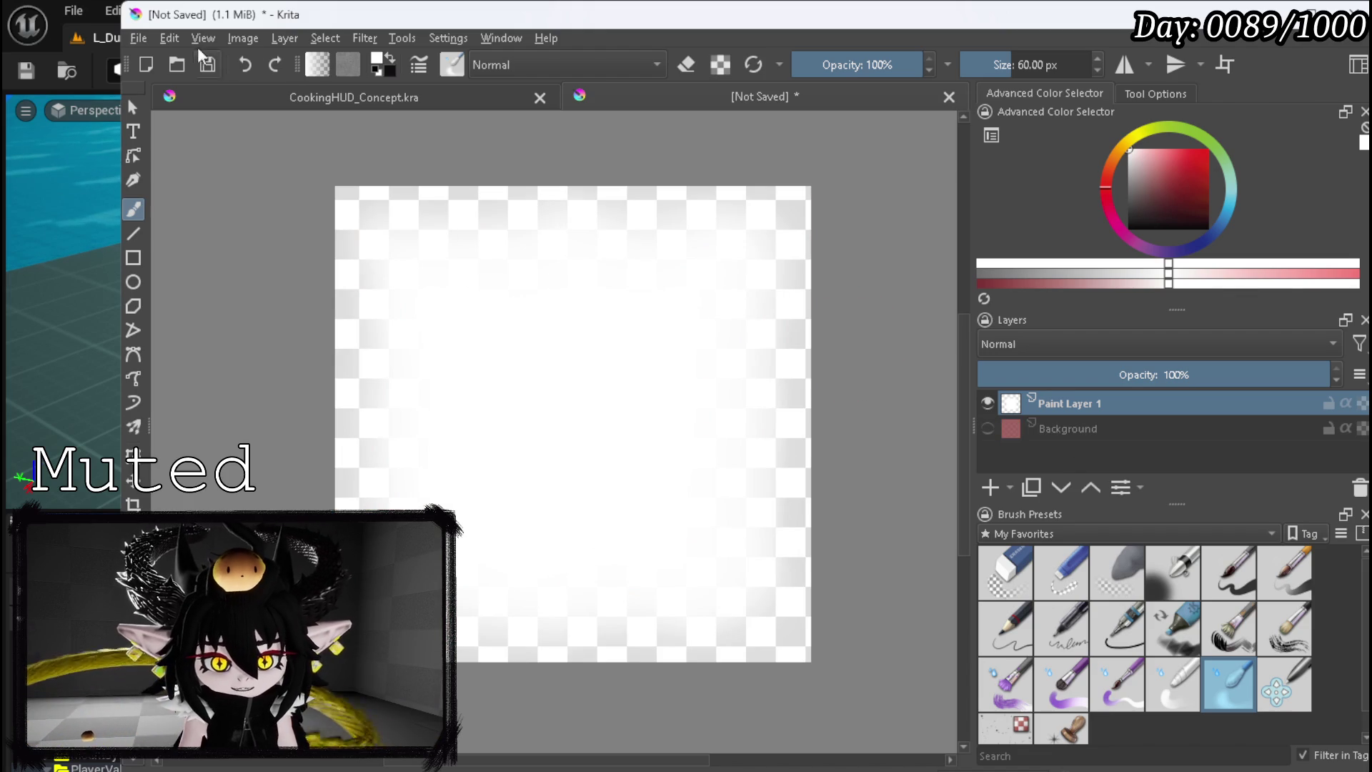
{"action": "left_click", "coordinate": [136, 40]}
{"action": "left_click", "coordinate": [188, 217]}
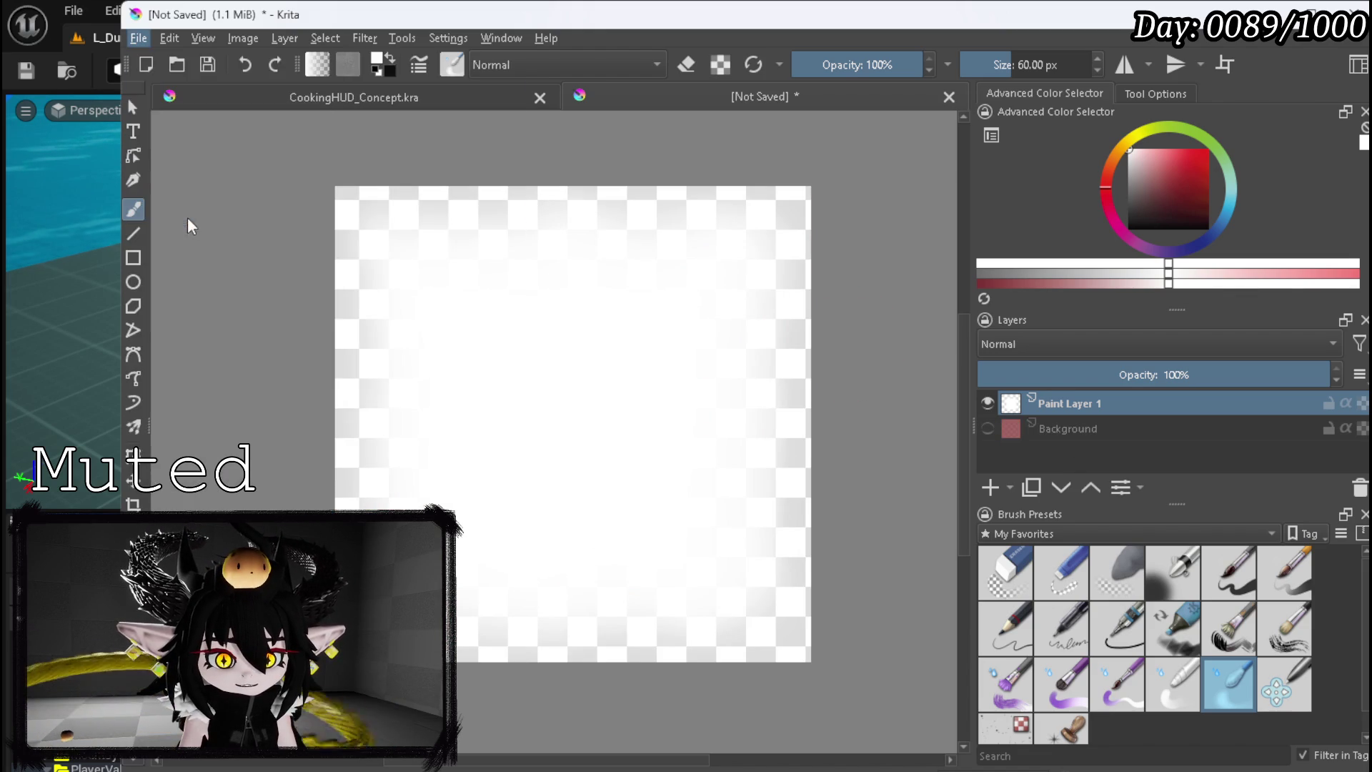
{"action": "key", "text": "Escape"}
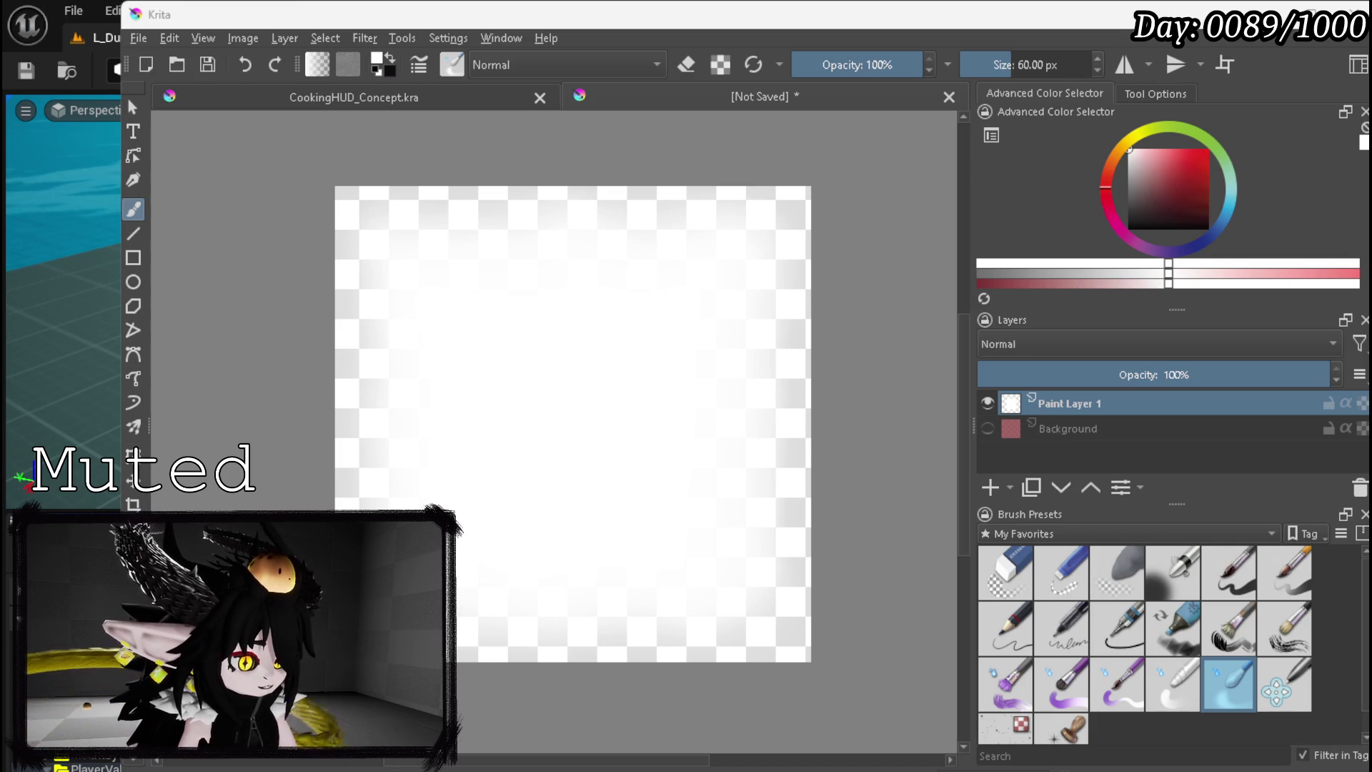
{"action": "key", "text": "Return"}
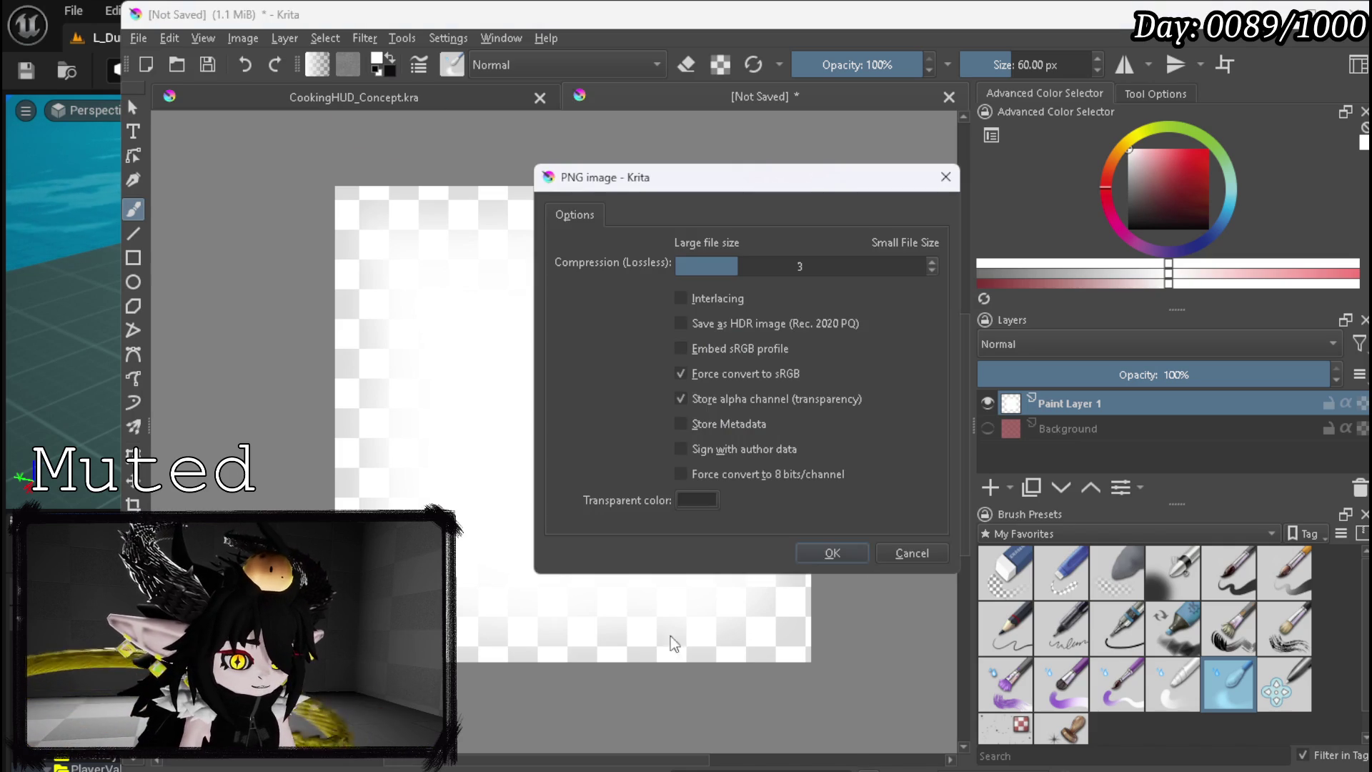
{"action": "left_click", "coordinate": [902, 552]}
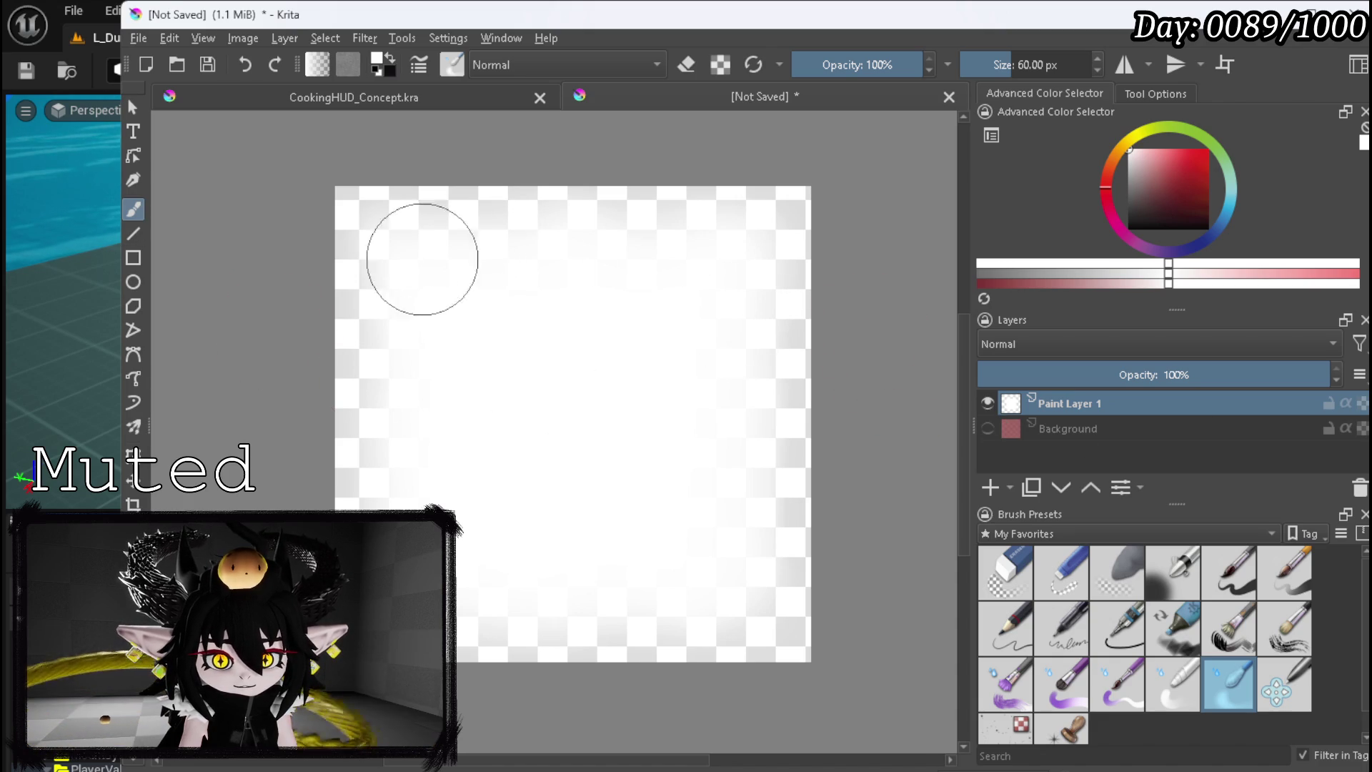
{"action": "left_click", "coordinate": [988, 403]}
{"action": "left_click", "coordinate": [988, 428]}
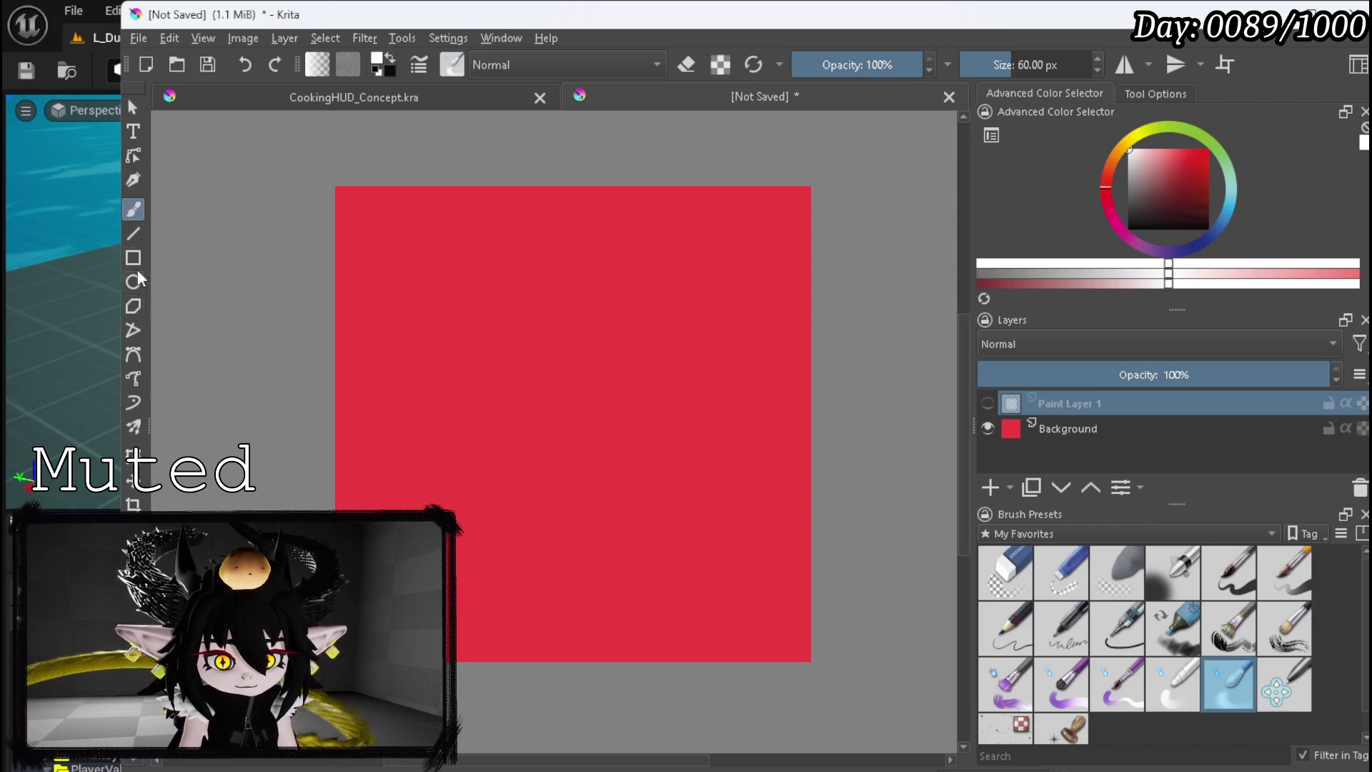
- Choose the Line tool, enable horizontal mirror, and add Paint Layer 2 above the Background
{"action": "left_click", "coordinate": [133, 235]}
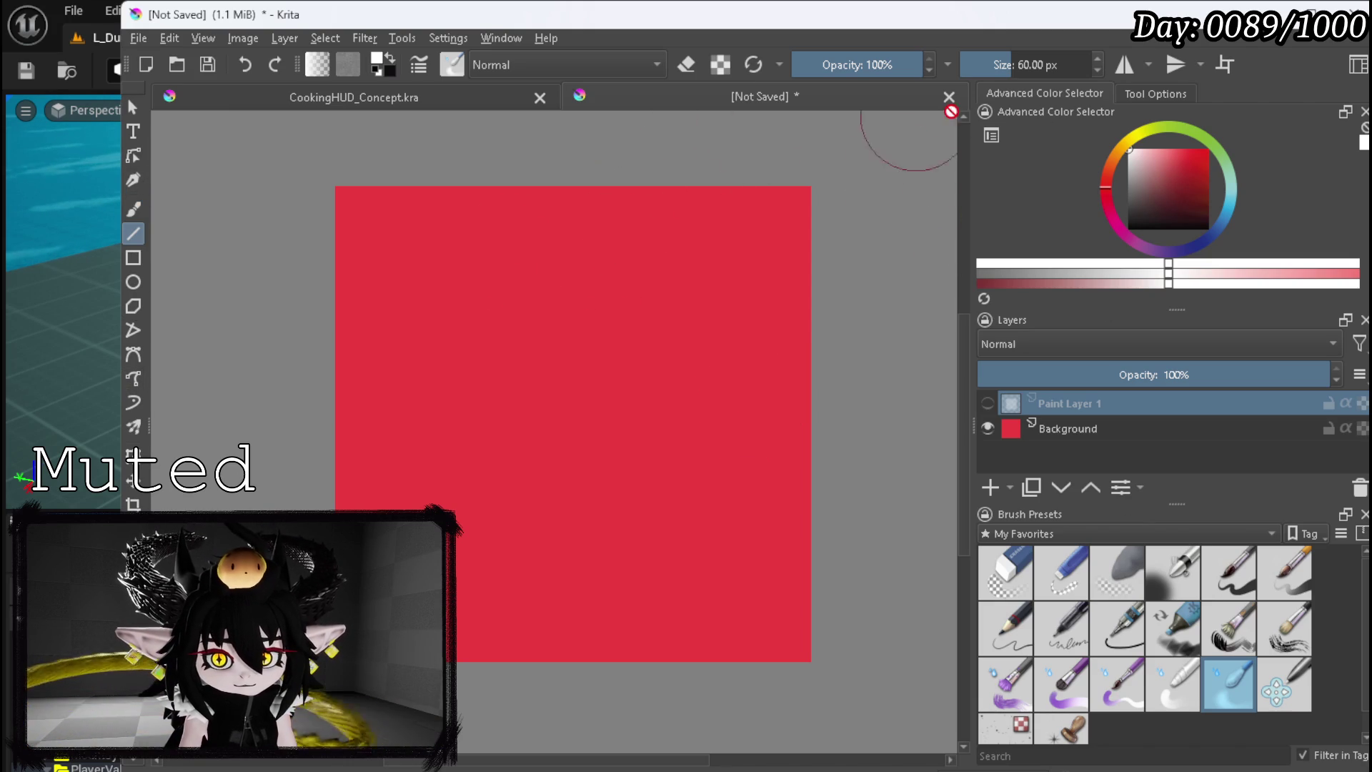
{"action": "left_click", "coordinate": [1115, 65]}
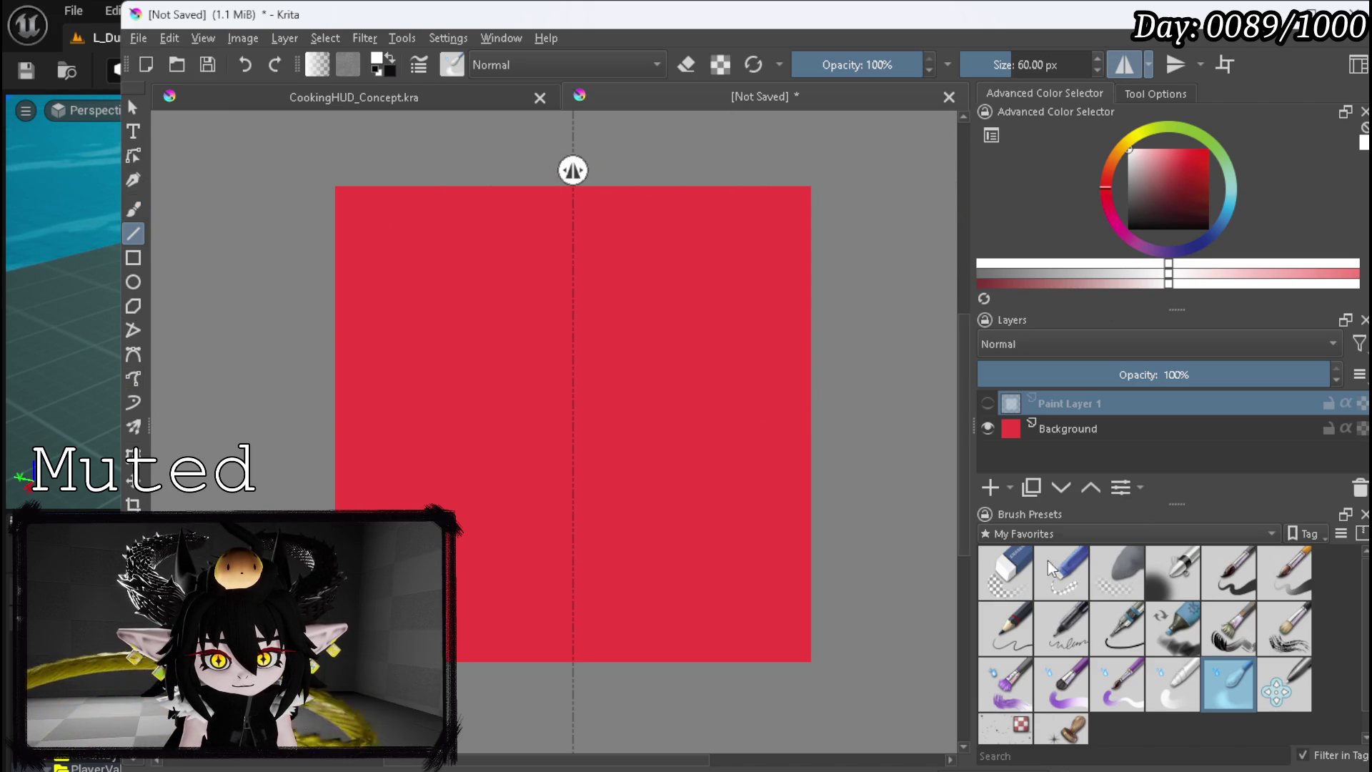
{"action": "left_click", "coordinate": [988, 406]}
{"action": "left_click", "coordinate": [988, 406]}
{"action": "left_click", "coordinate": [1038, 427]}
{"action": "left_click", "coordinate": [991, 487]}
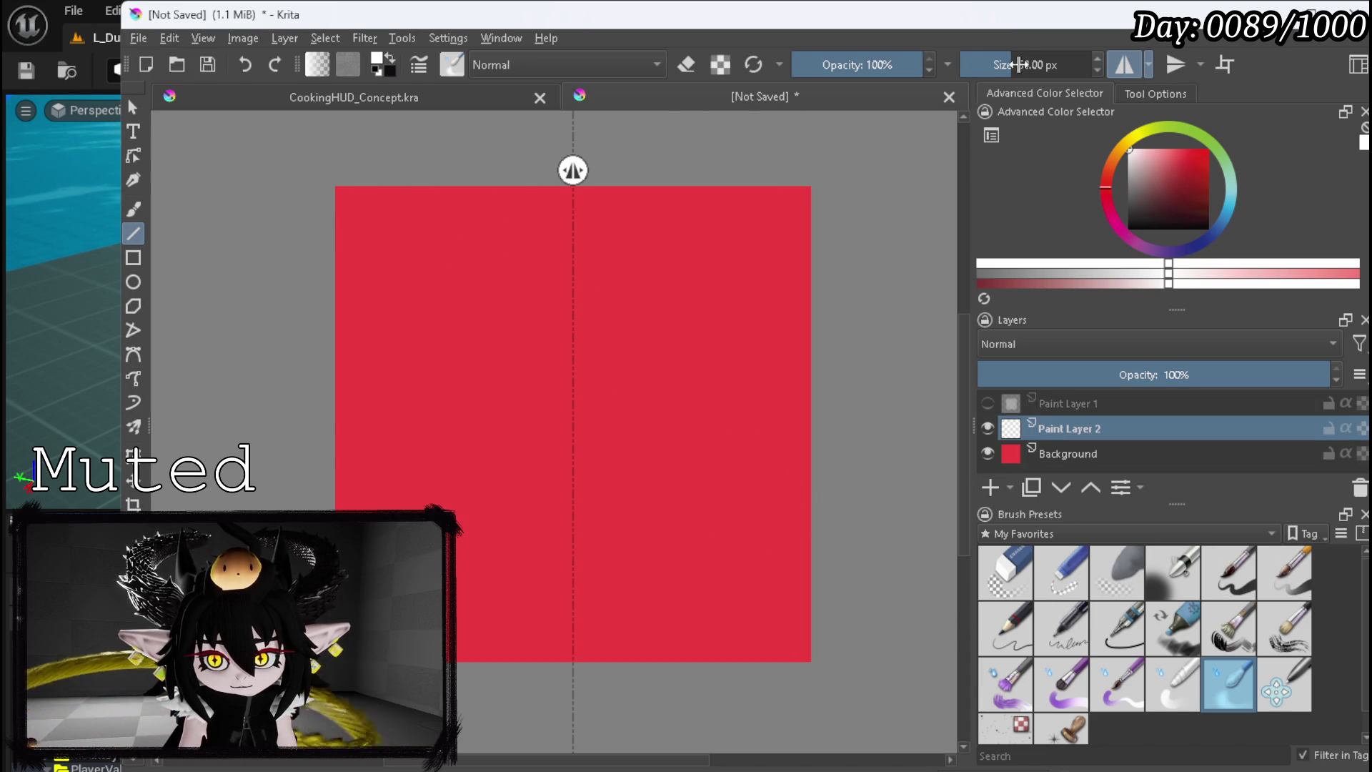
- Draw a thin 5 px white vertical line down the canvas centre with the ink pen
{"action": "left_click_drag", "start_coordinate": [999, 66], "coordinate": [983, 65]}
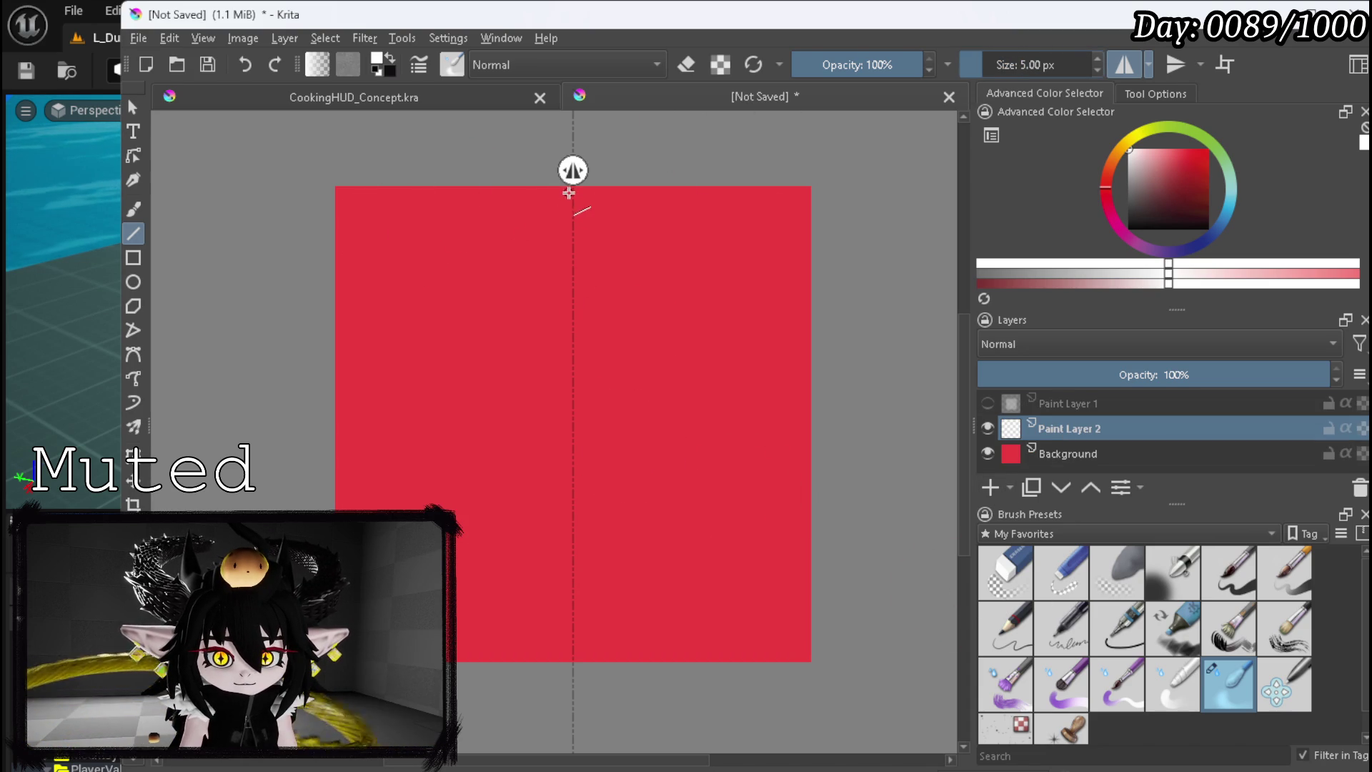
{"action": "mouse_move", "coordinate": [571, 189]}
{"action": "left_mouse_down"}
{"action": "mouse_move", "coordinate": [554, 465]}
{"action": "mouse_move", "coordinate": [569, 684]}
{"action": "left_mouse_up"}
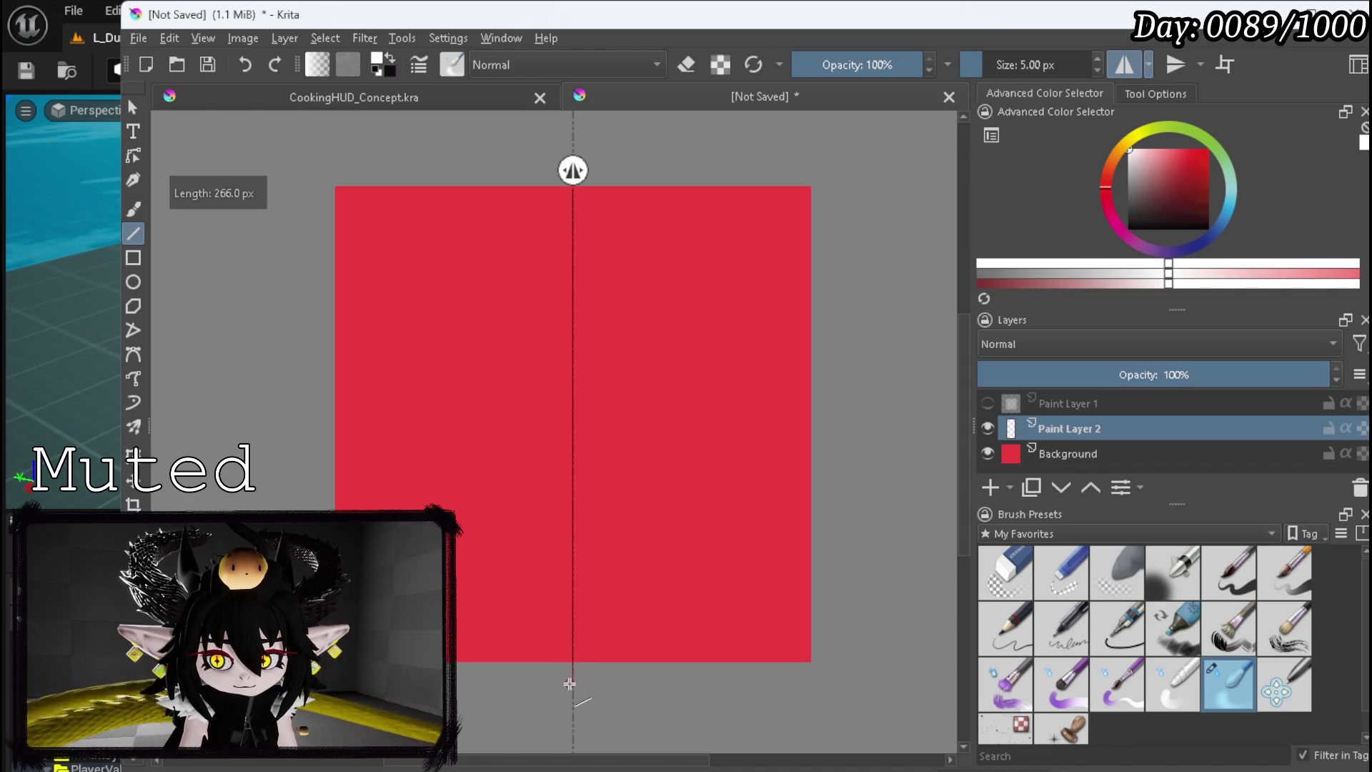
{"action": "left_click", "coordinate": [1227, 579]}
{"action": "left_click", "coordinate": [1051, 66]}
{"action": "type", "text": "5"}
{"action": "key", "text": "Return"}
{"action": "mouse_move", "coordinate": [572, 676]}
{"action": "left_mouse_down"}
{"action": "mouse_move", "coordinate": [603, 224]}
{"action": "mouse_move", "coordinate": [573, 170]}
{"action": "left_mouse_up"}
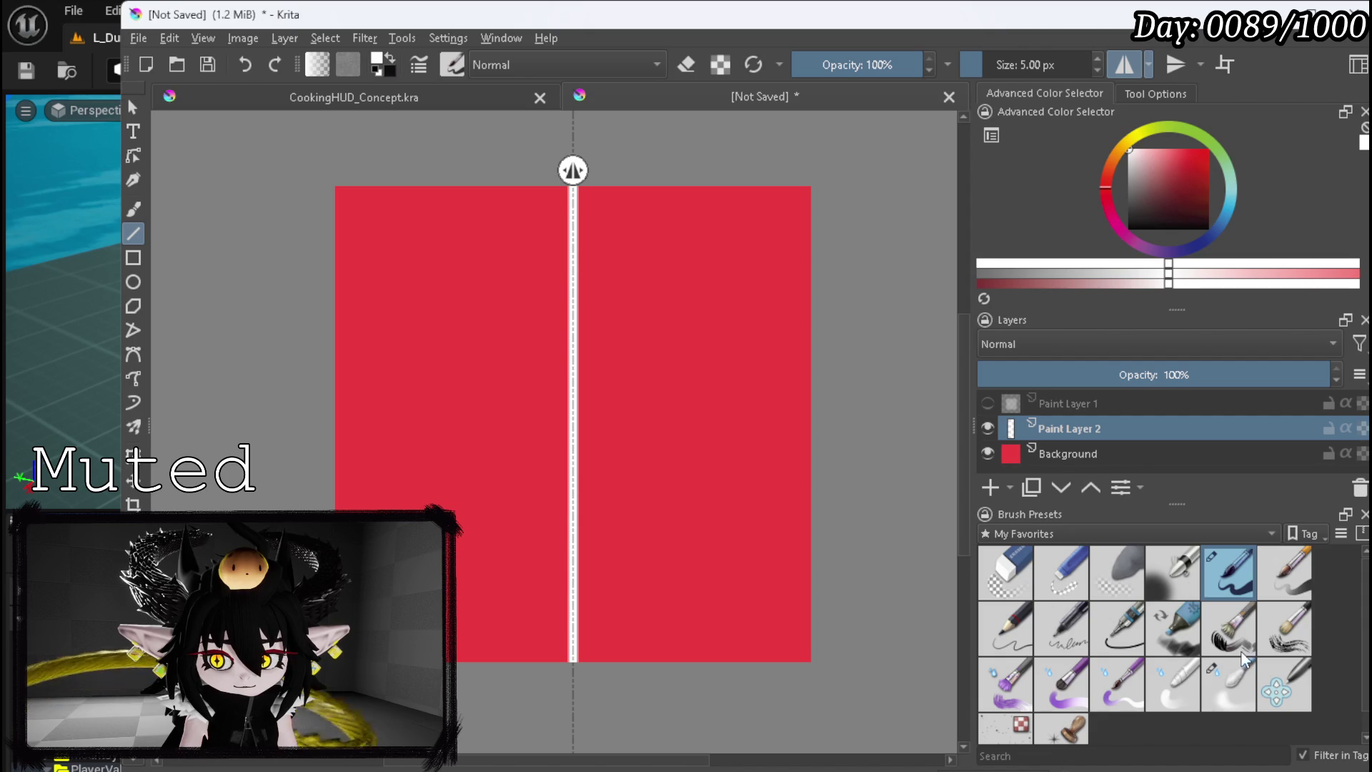
- Airbrush a soft 15 px white glow along the vertical line
{"action": "left_click", "coordinate": [1245, 692]}
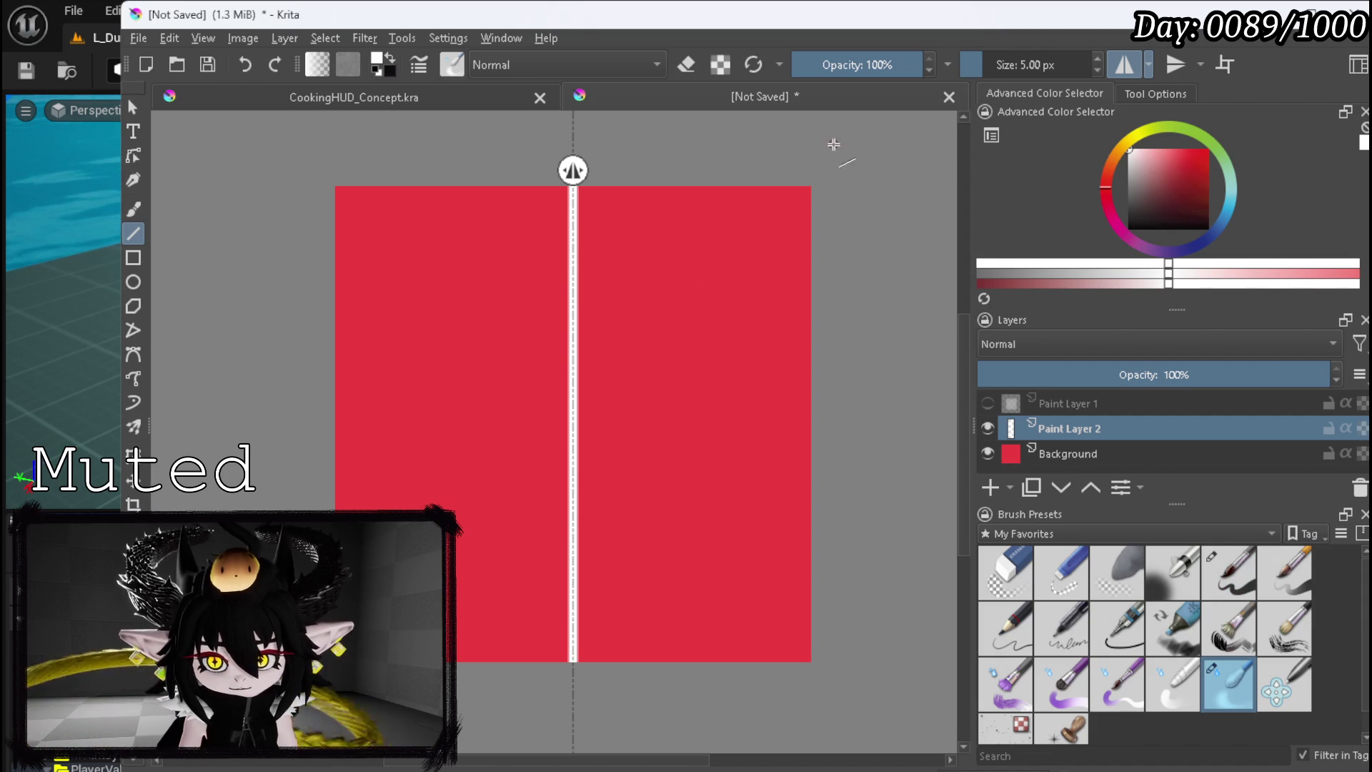
{"action": "left_click", "coordinate": [1029, 64]}
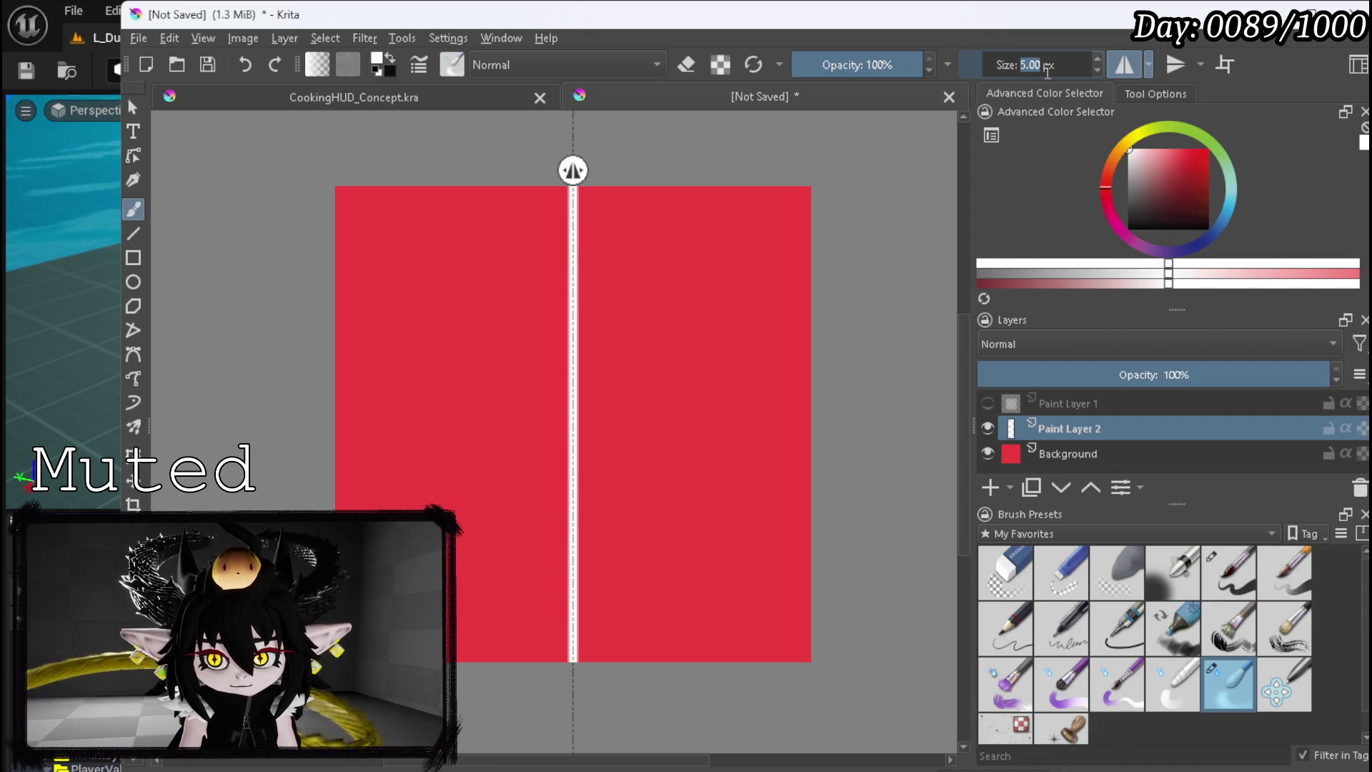
{"action": "type", "text": "15"}
{"action": "key", "text": "Return"}
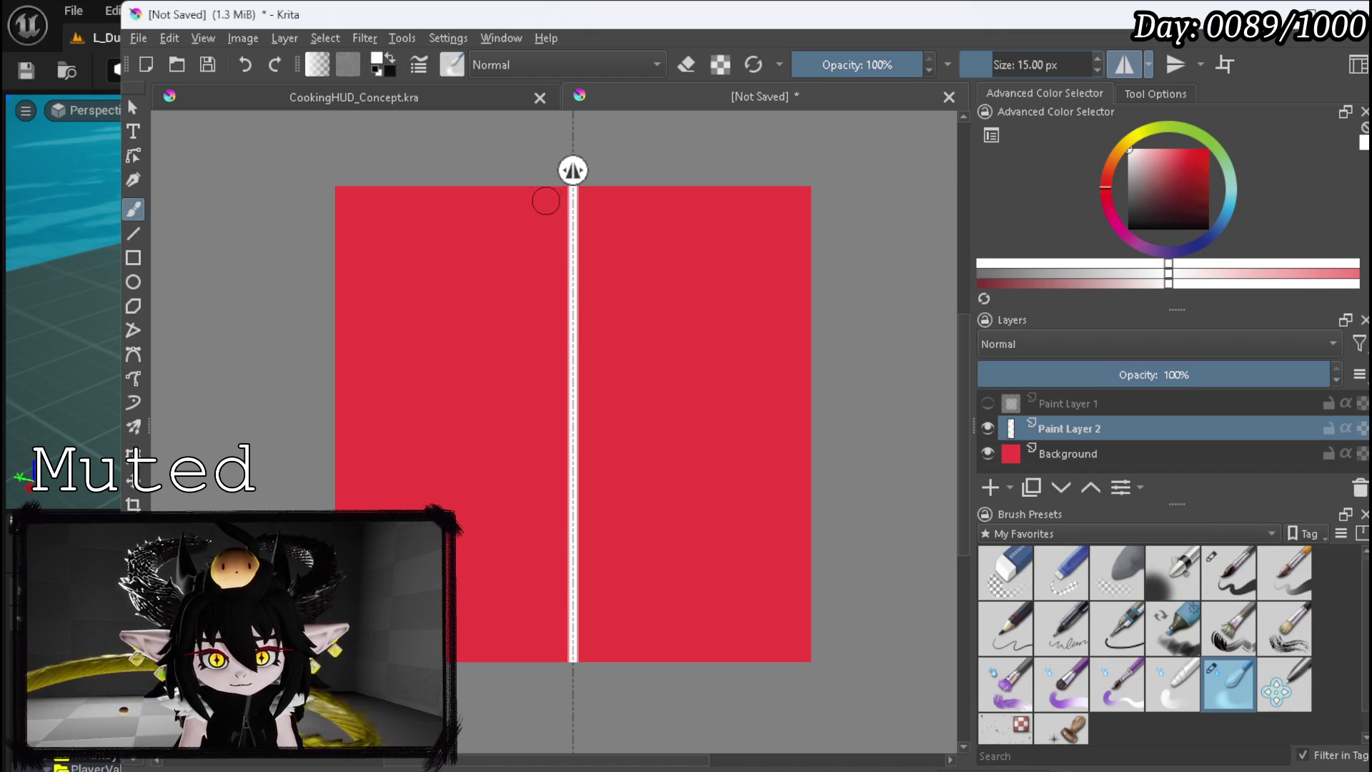
{"action": "mouse_move", "coordinate": [541, 242]}
{"action": "left_mouse_down"}
{"action": "mouse_move", "coordinate": [551, 229]}
{"action": "mouse_move", "coordinate": [564, 245]}
{"action": "mouse_move", "coordinate": [551, 233]}
{"action": "mouse_move", "coordinate": [557, 637]}
{"action": "left_mouse_up"}
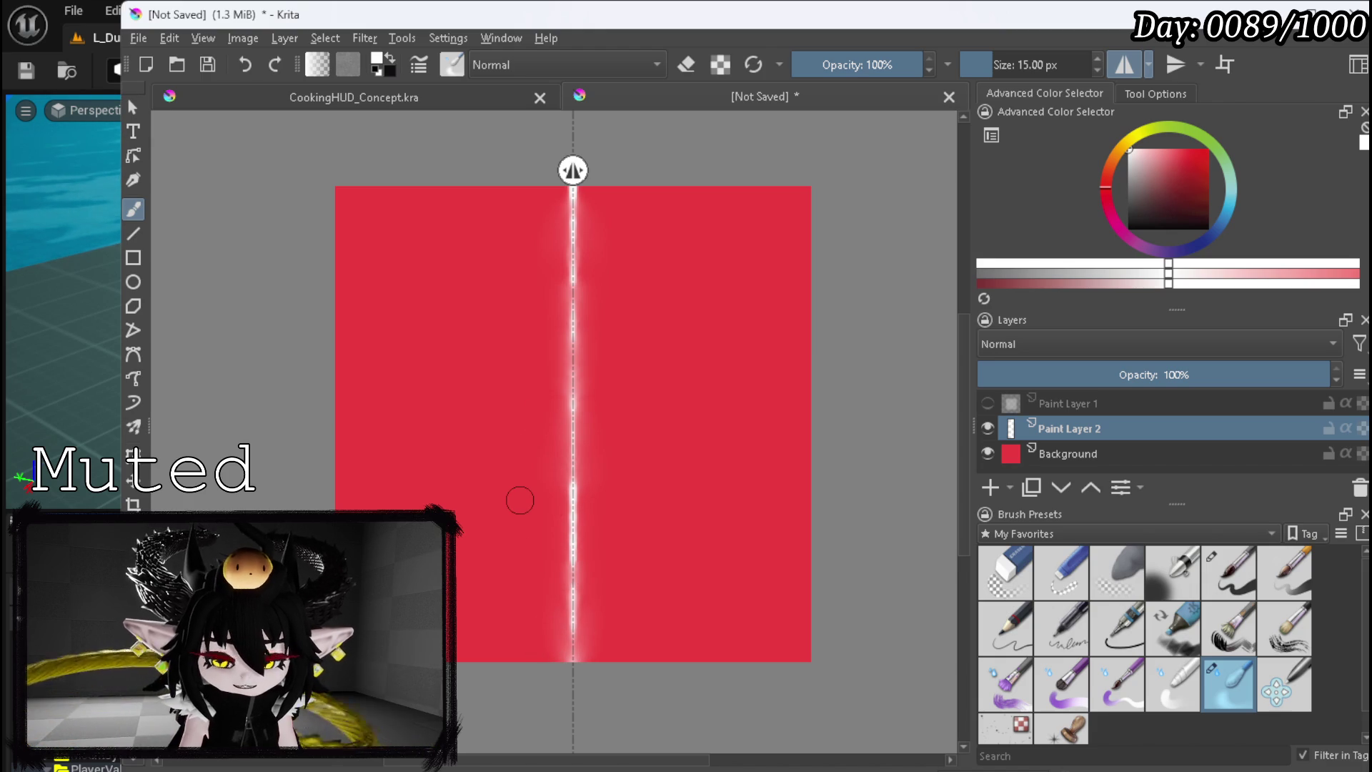
{"action": "scroll", "coordinate": [679, 254], "scroll_direction": "down", "scroll_amount": 1}
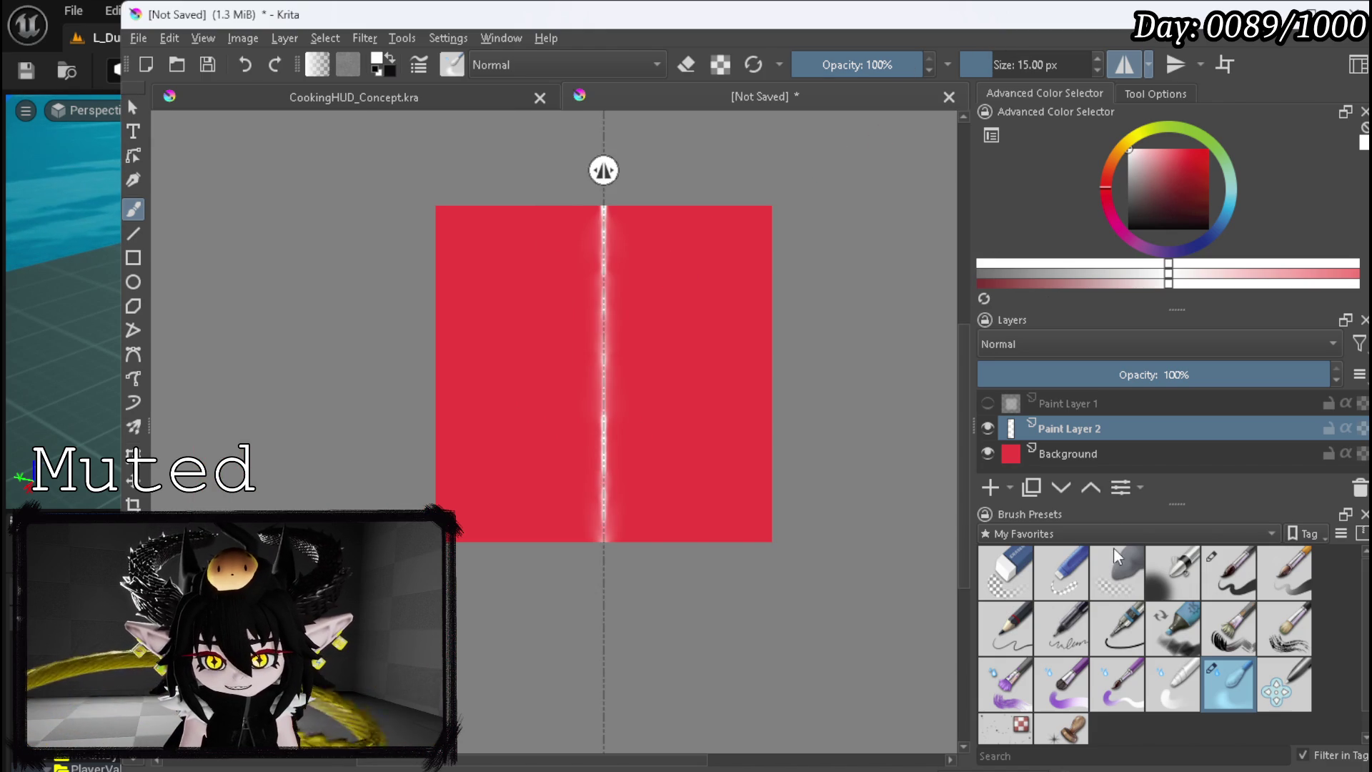
- Redraw the centre stripe as a thicker 15 px white ink-pen line
{"action": "left_click", "coordinate": [1218, 583]}
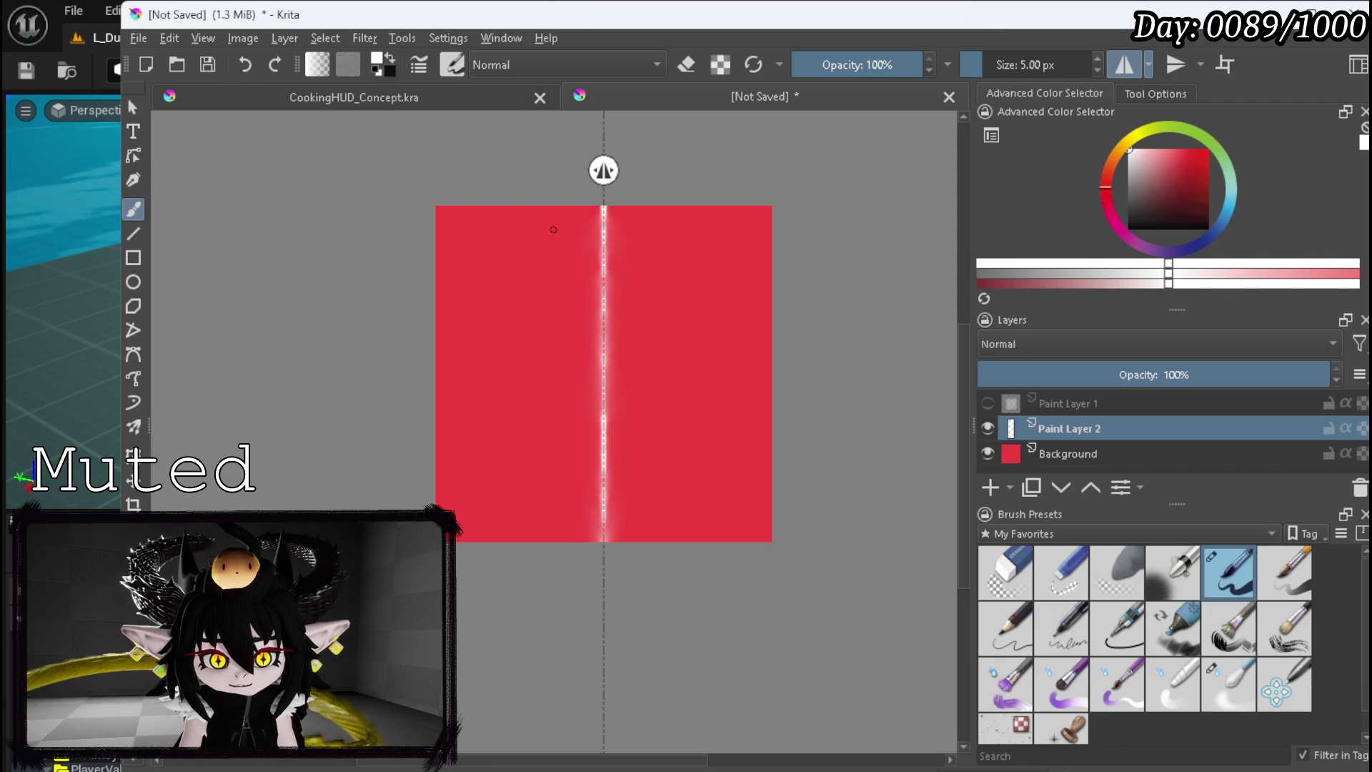
{"action": "left_click", "coordinate": [135, 236]}
{"action": "mouse_move", "coordinate": [603, 199]}
{"action": "left_mouse_down"}
{"action": "mouse_move", "coordinate": [644, 561]}
{"action": "mouse_move", "coordinate": [596, 599]}
{"action": "left_mouse_up"}
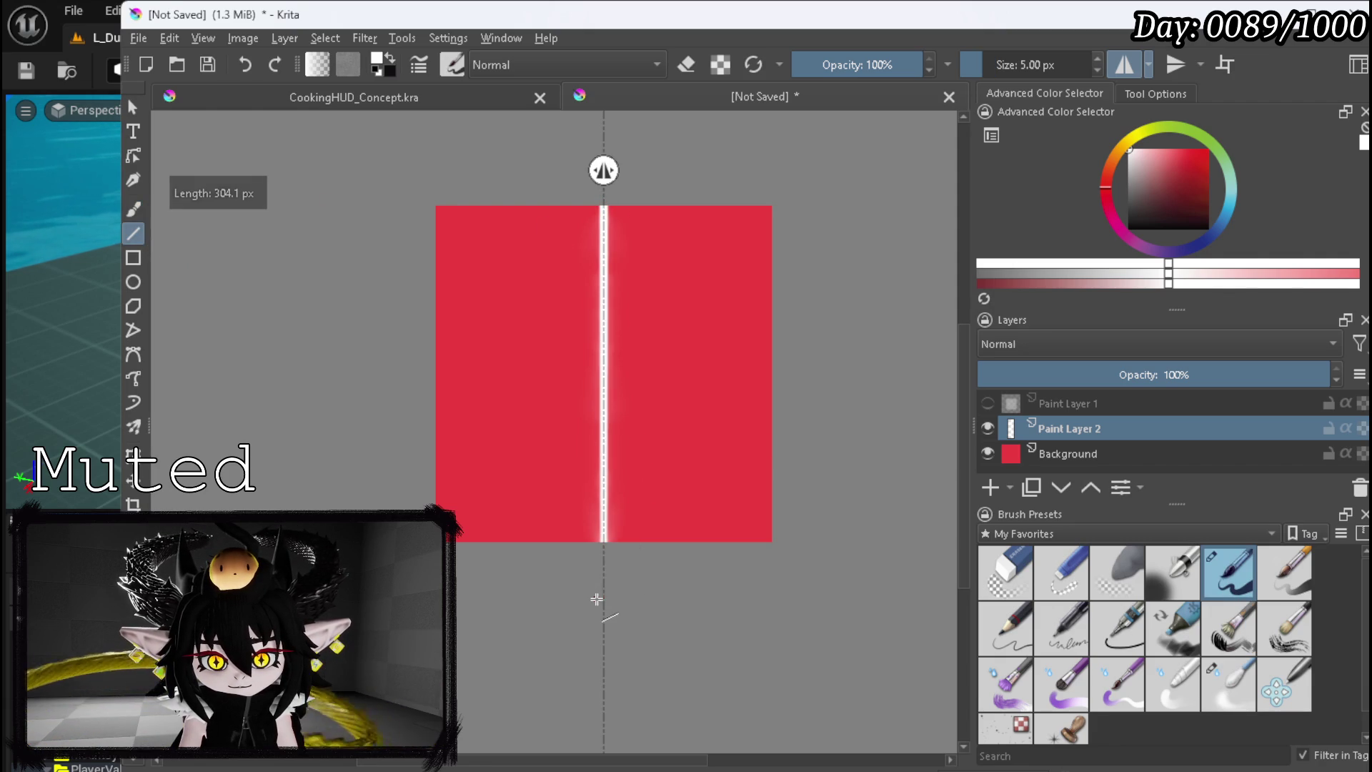
{"action": "double_click", "coordinate": [1042, 68]}
{"action": "type", "text": "15"}
{"action": "key", "text": "Return"}
{"action": "left_click_drag", "start_coordinate": [604, 205], "coordinate": [601, 559]}
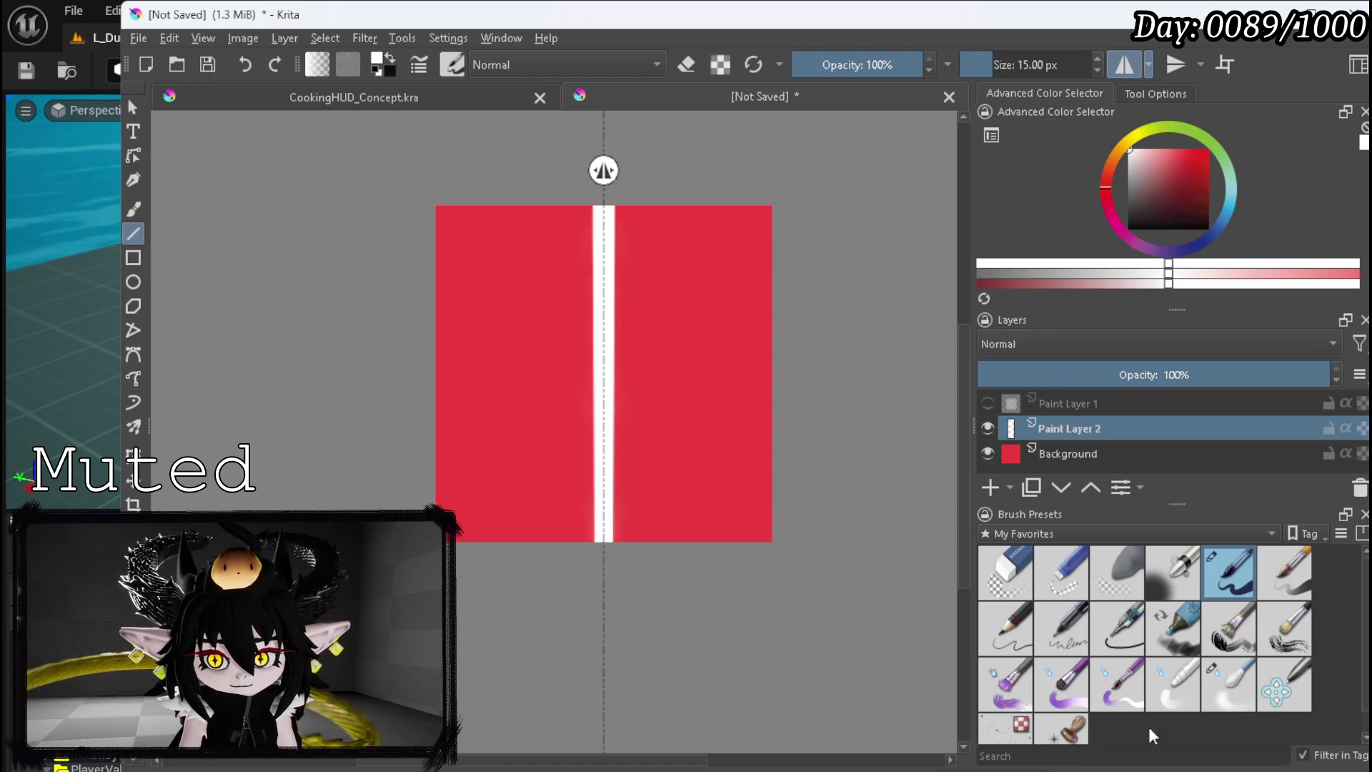
{"action": "left_click", "coordinate": [1243, 679]}
- Turn off mirror mode and freehand-airbrush soft white along both edges of the stripe
{"action": "left_click", "coordinate": [133, 209]}
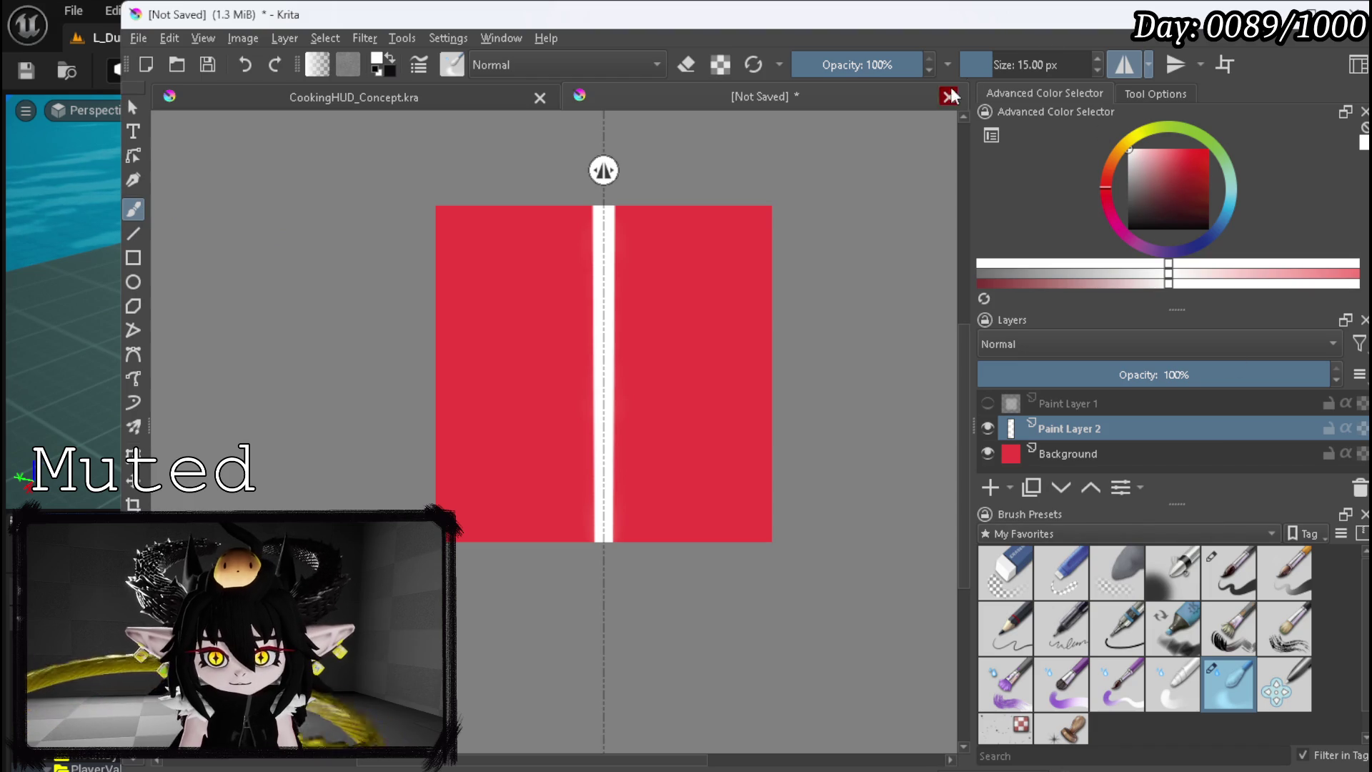
{"action": "left_click", "coordinate": [1115, 73]}
{"action": "mouse_move", "coordinate": [601, 215]}
{"action": "left_mouse_down"}
{"action": "mouse_move", "coordinate": [572, 309]}
{"action": "mouse_move", "coordinate": [584, 352]}
{"action": "left_mouse_up"}
{"action": "mouse_move", "coordinate": [577, 406]}
{"action": "left_mouse_down"}
{"action": "mouse_move", "coordinate": [590, 372]}
{"action": "mouse_move", "coordinate": [576, 444]}
{"action": "mouse_move", "coordinate": [590, 432]}
{"action": "mouse_move", "coordinate": [588, 500]}
{"action": "mouse_move", "coordinate": [613, 590]}
{"action": "left_mouse_up"}
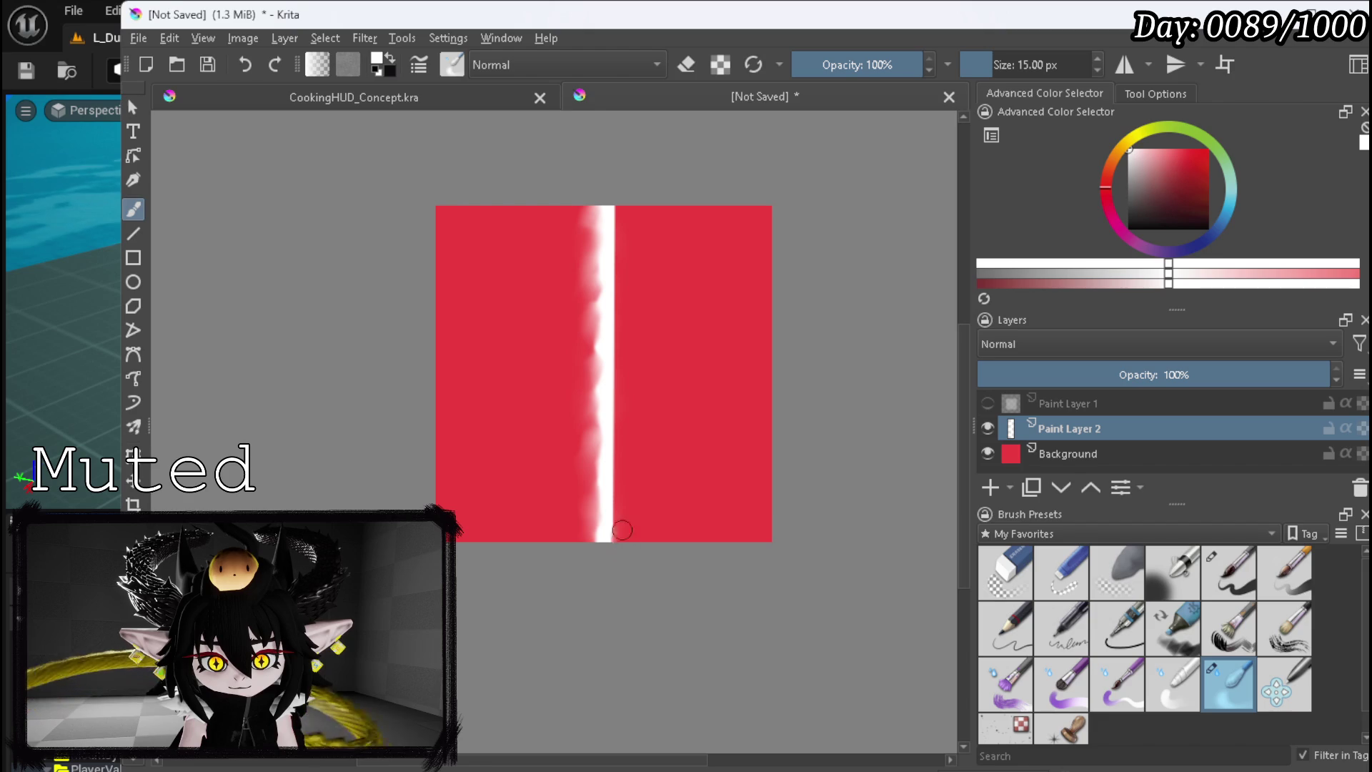
{"action": "mouse_move", "coordinate": [622, 523]}
{"action": "left_mouse_down"}
{"action": "mouse_move", "coordinate": [615, 217]}
{"action": "mouse_move", "coordinate": [639, 150]}
{"action": "left_mouse_up"}
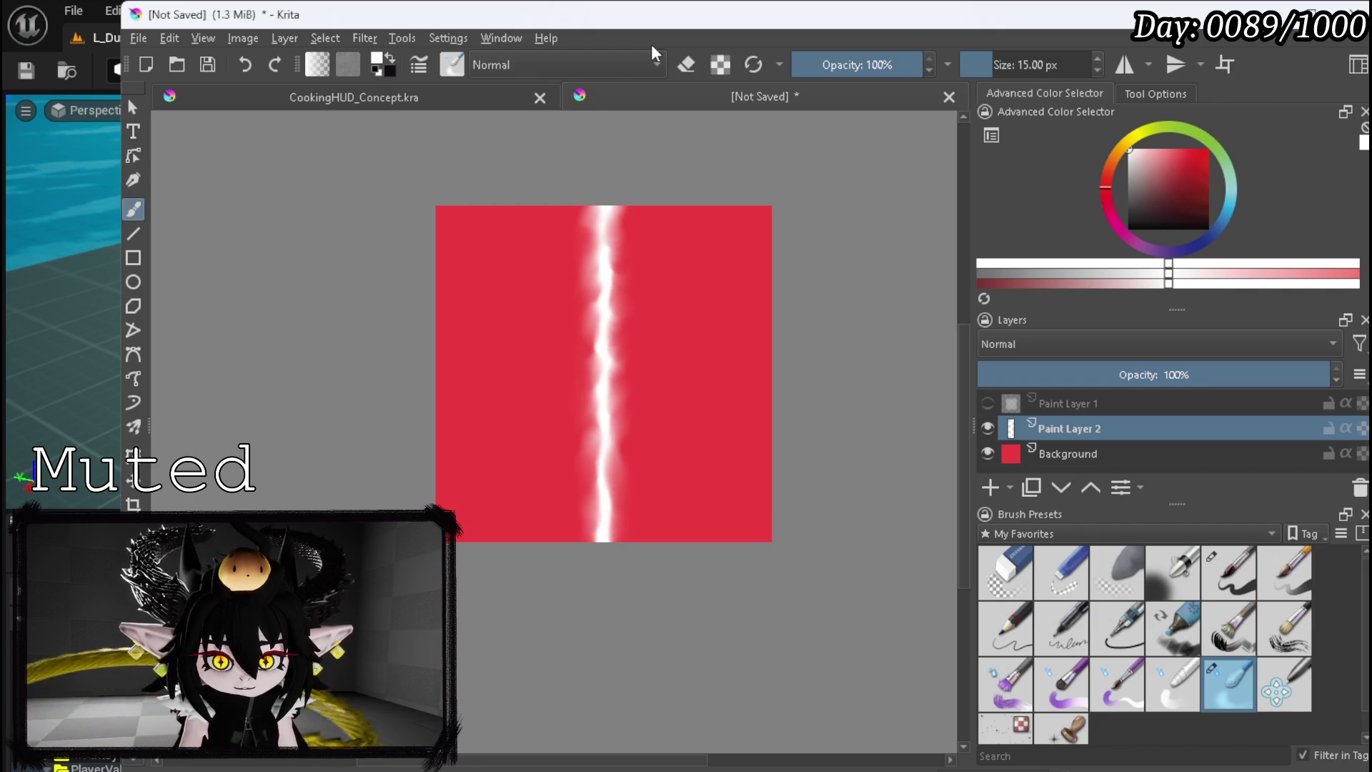
{"action": "left_click", "coordinate": [988, 428]}
{"action": "left_click", "coordinate": [988, 427]}
- Hide the red Background, export the stripe image as a PNG, and minimize Krita
{"action": "left_click", "coordinate": [991, 455]}
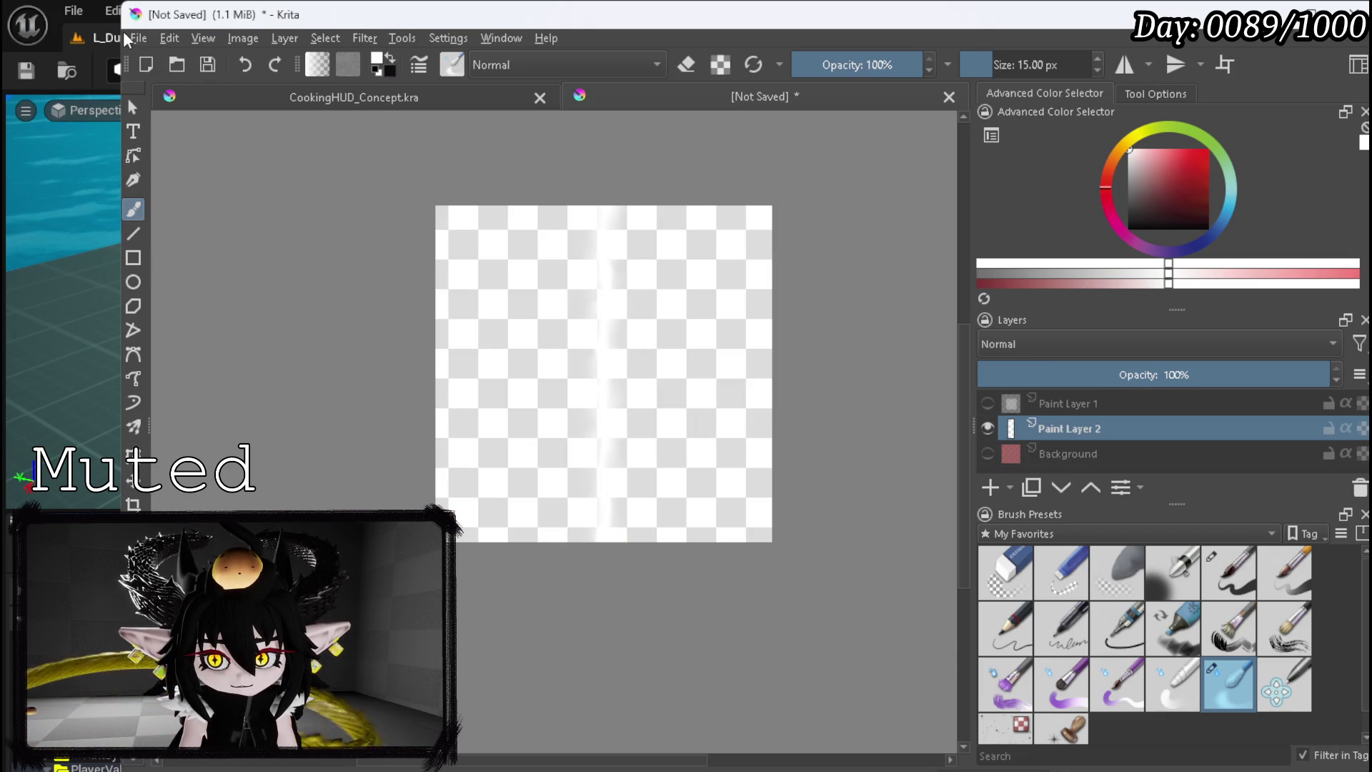
{"action": "scroll", "coordinate": [615, 308], "scroll_direction": "up", "scroll_amount": 5}
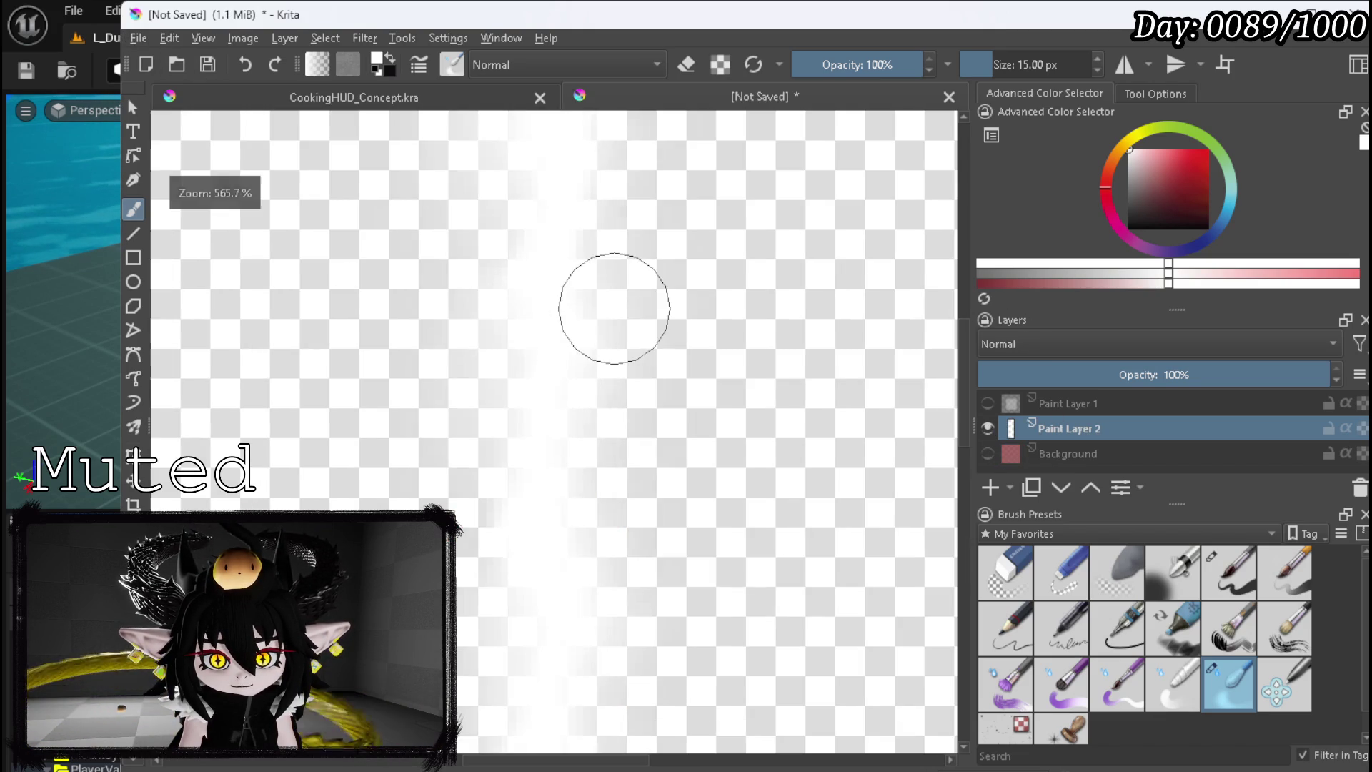
{"action": "scroll", "coordinate": [615, 308], "scroll_direction": "down", "scroll_amount": 8}
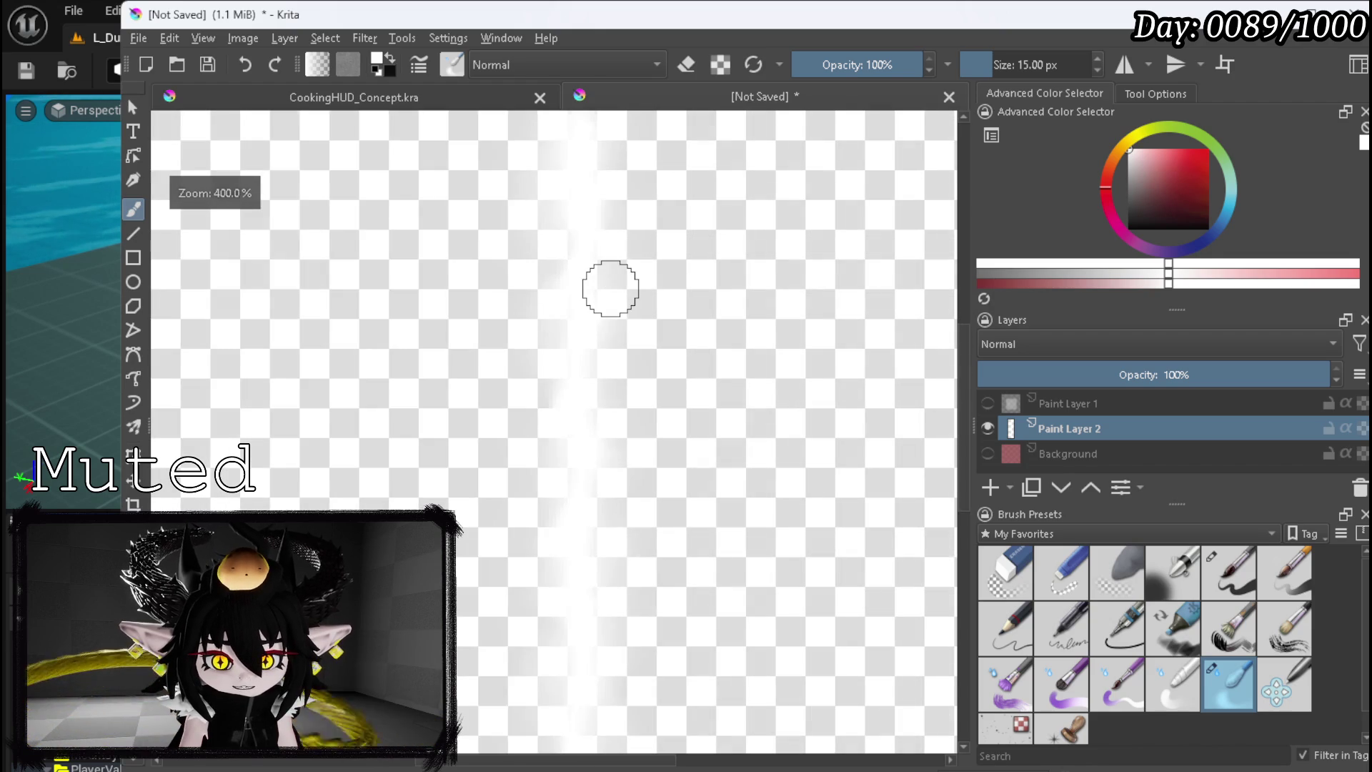
{"action": "scroll", "coordinate": [612, 288], "scroll_direction": "up", "scroll_amount": 4}
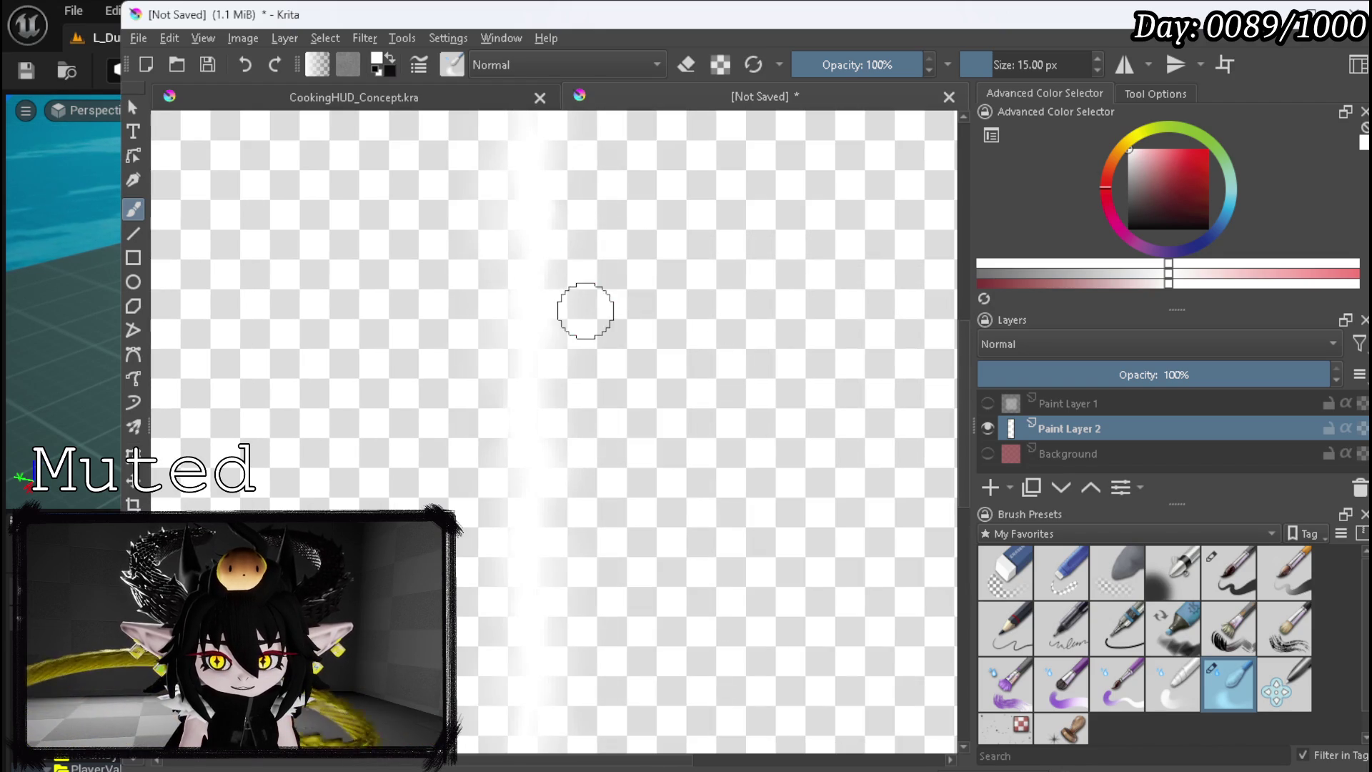
{"action": "left_click", "coordinate": [139, 38]}
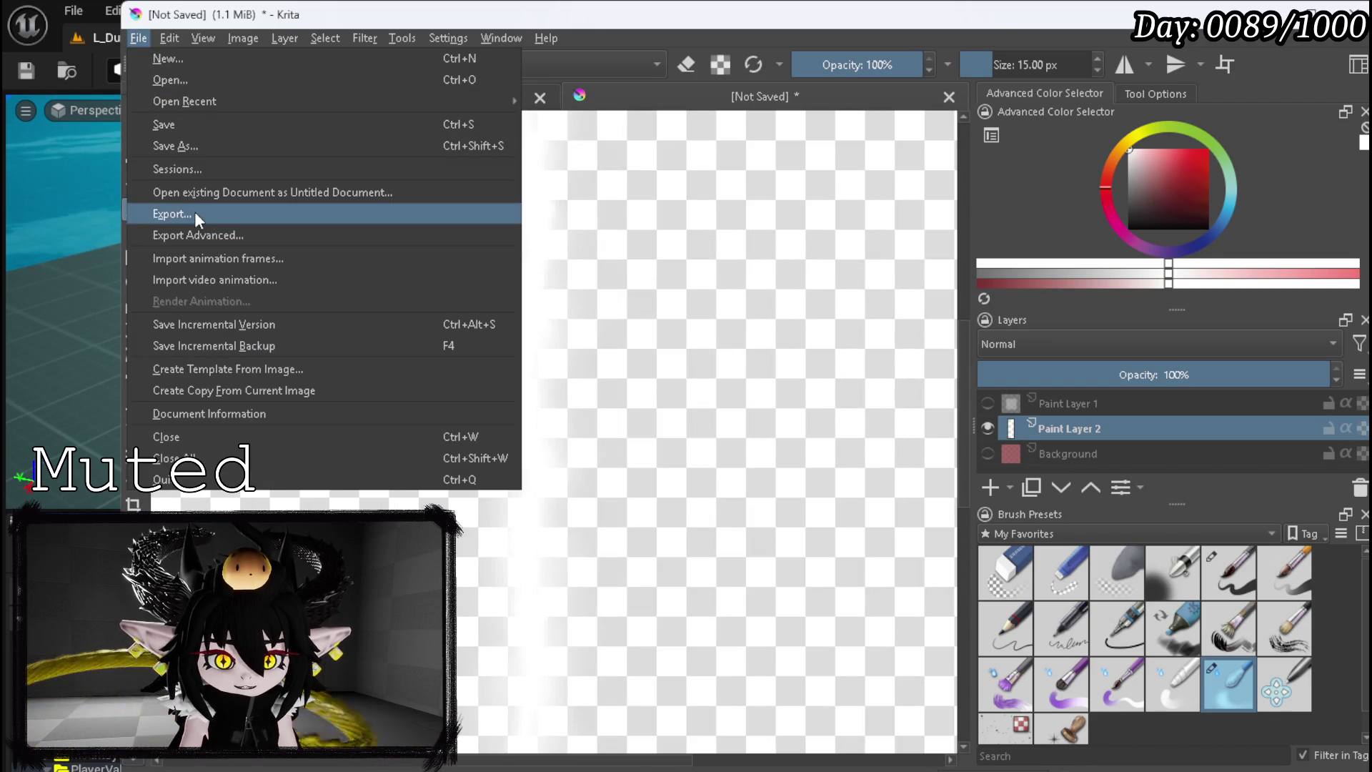
{"action": "left_click", "coordinate": [195, 212]}
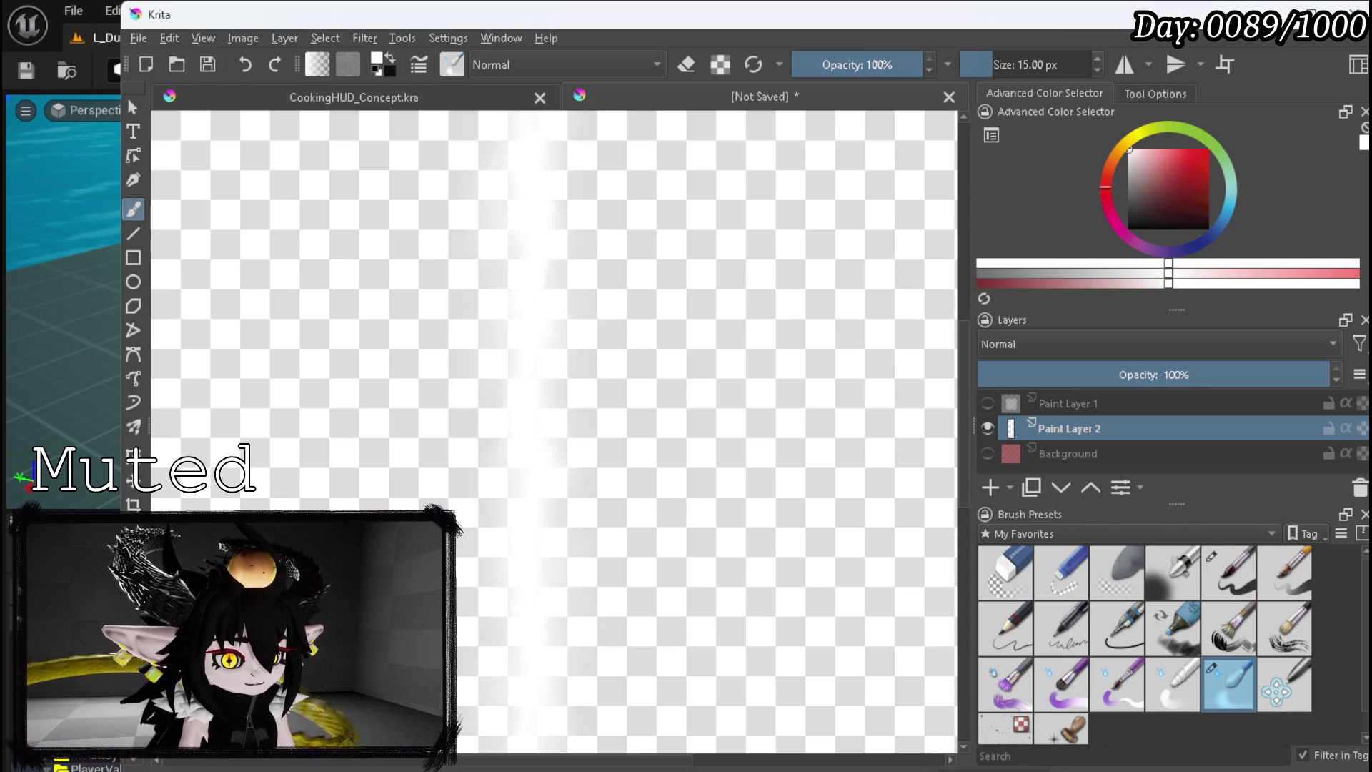
{"action": "left_click", "coordinate": [833, 554]}
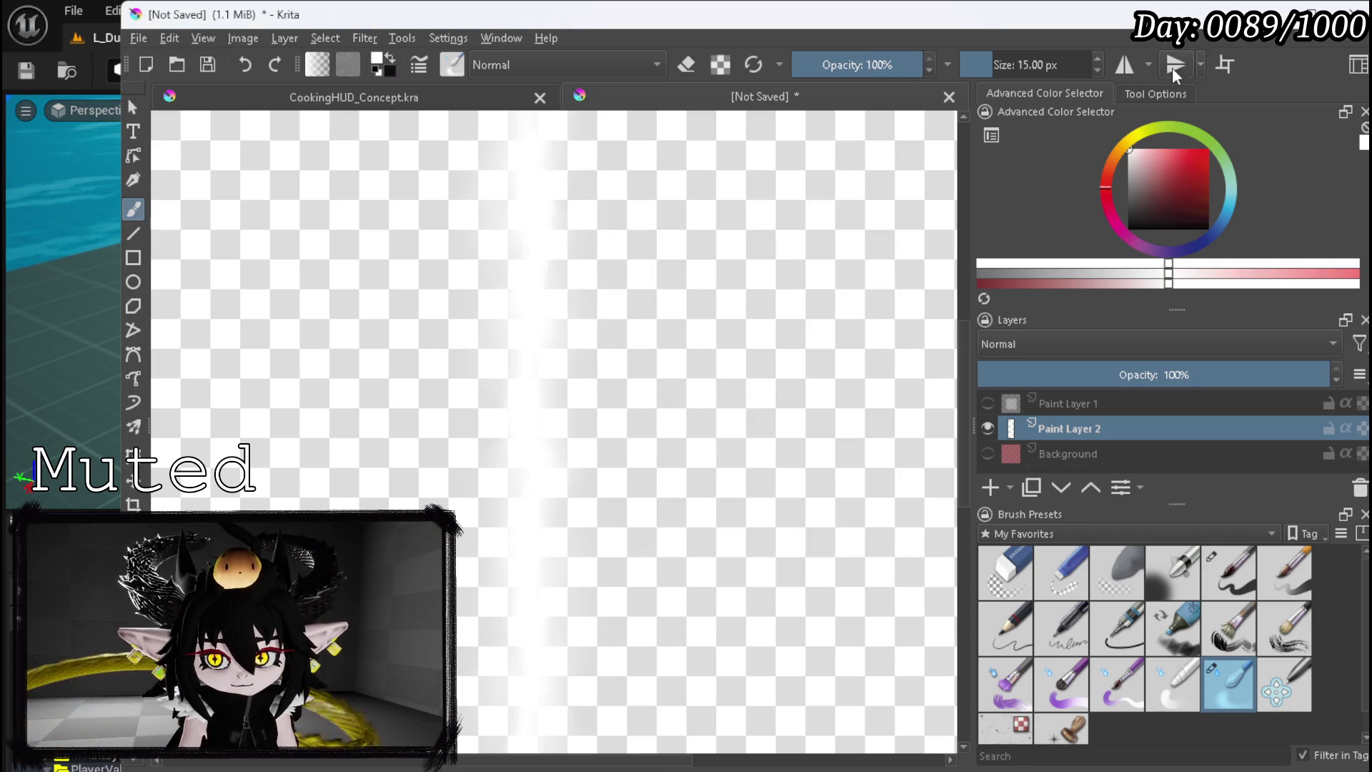
{"action": "left_click", "coordinate": [1270, 11]}
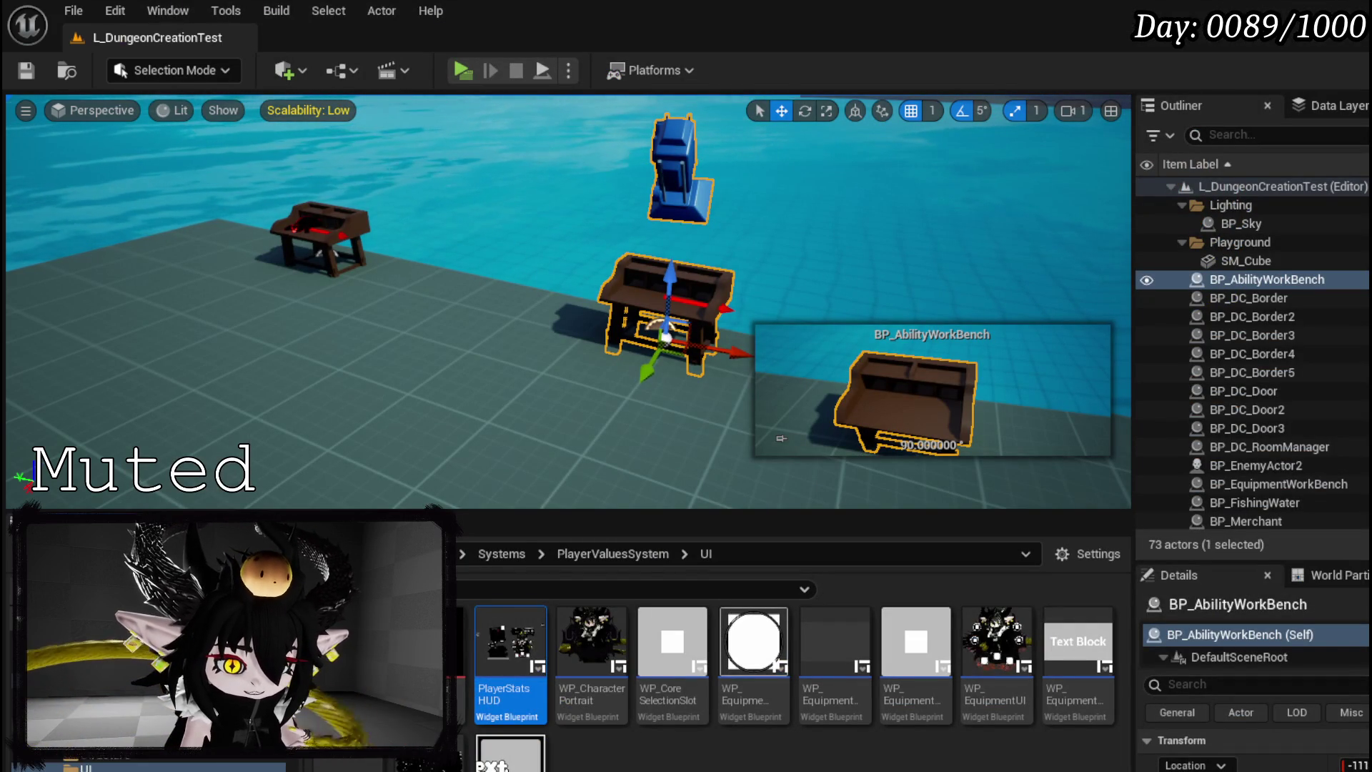
- Create a Widget Blueprint with CommonUserWidget as parent in the AbilitySystem/UI folder
{"action": "scroll", "coordinate": [143, 758], "scroll_direction": "down", "scroll_amount": 3}
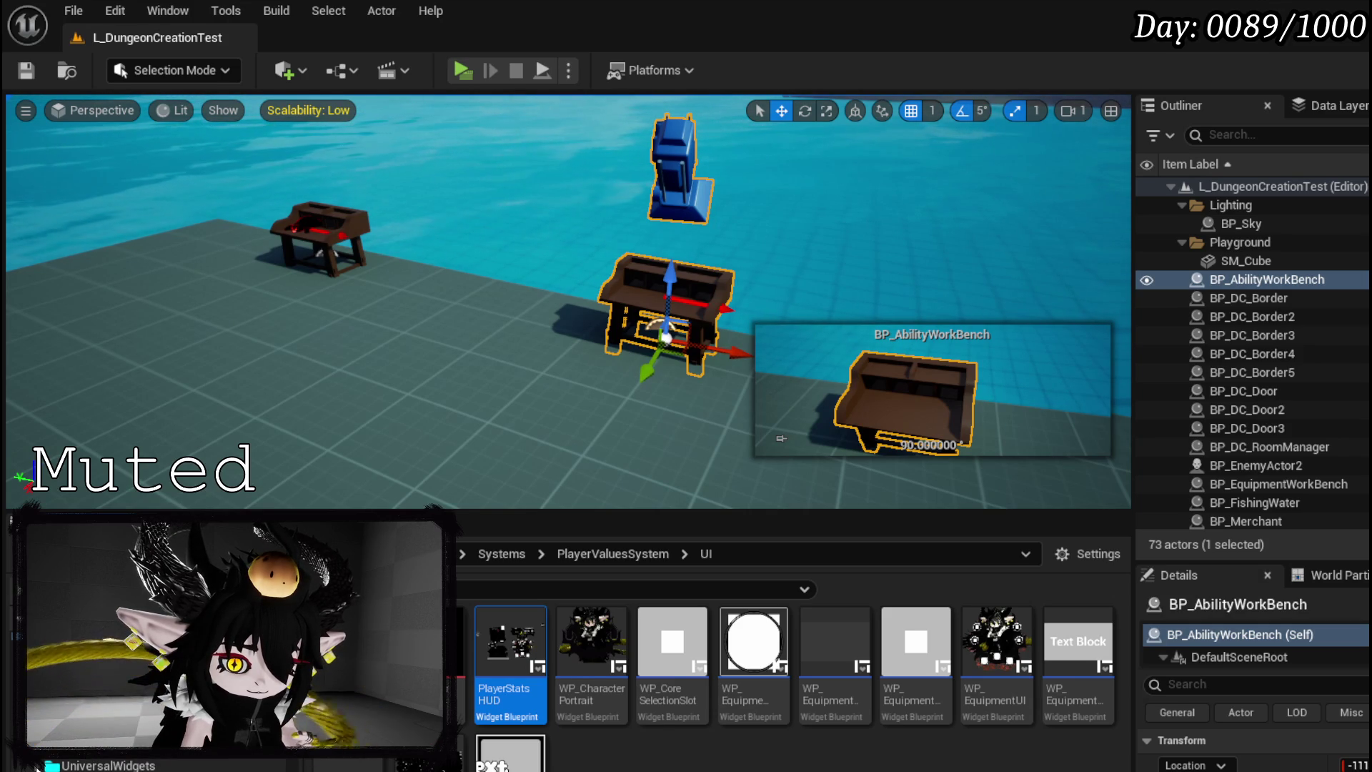
{"action": "scroll", "coordinate": [117, 762], "scroll_direction": "up", "scroll_amount": 3}
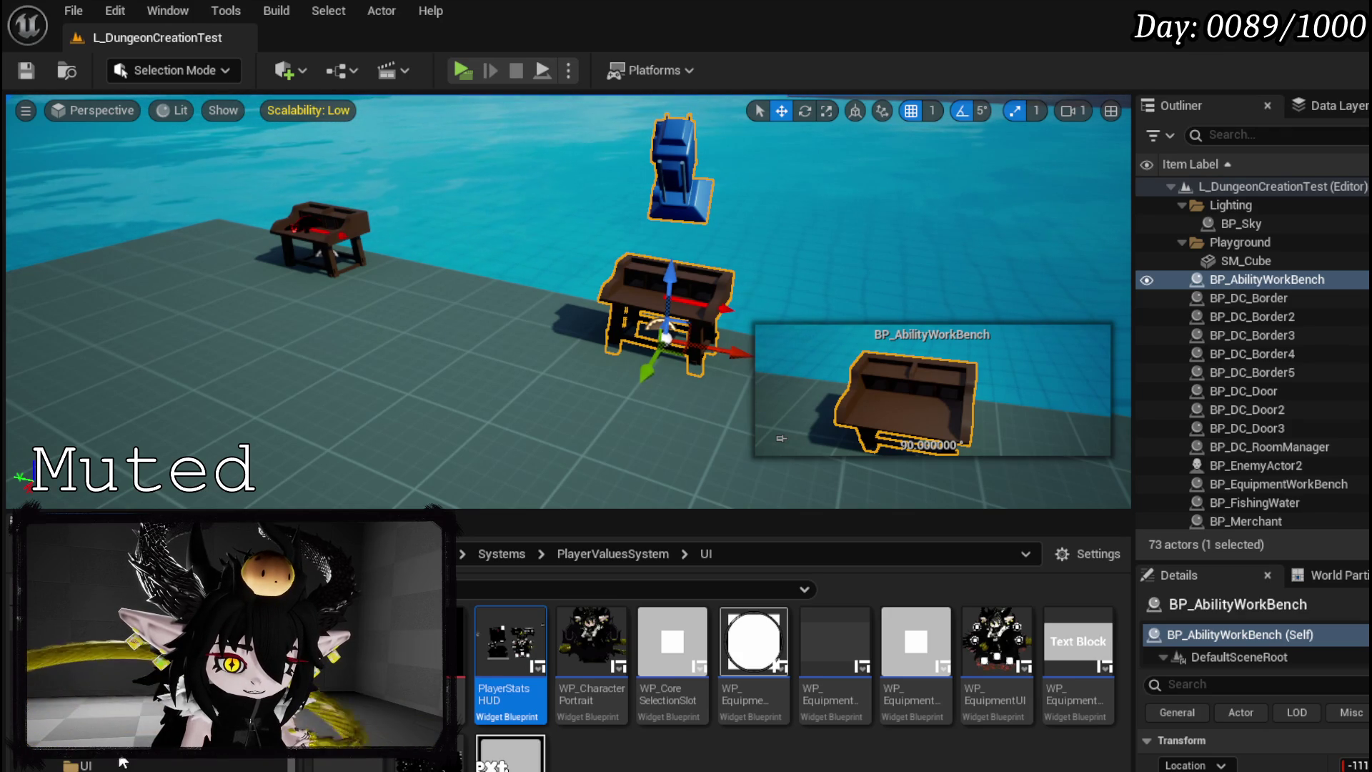
{"action": "left_click", "coordinate": [222, 765]}
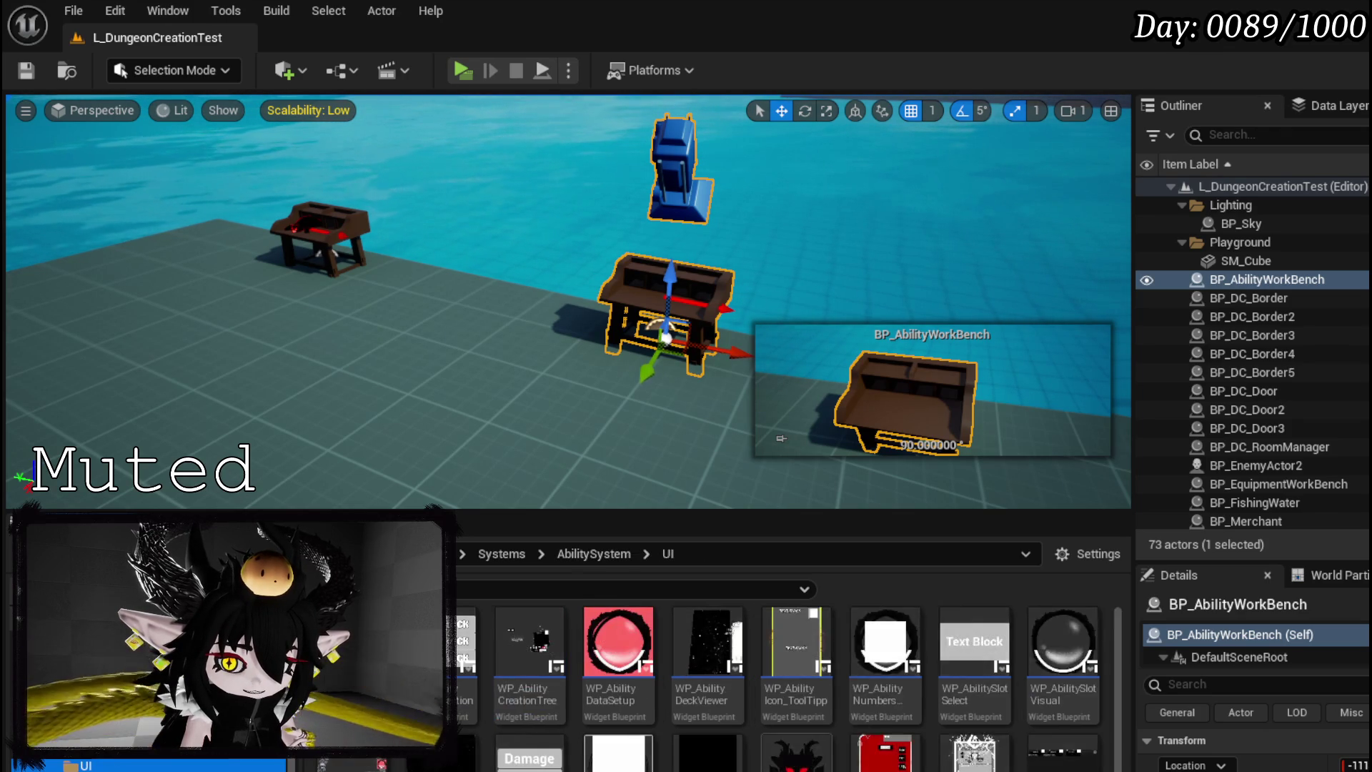
{"action": "right_click", "coordinate": [577, 685]}
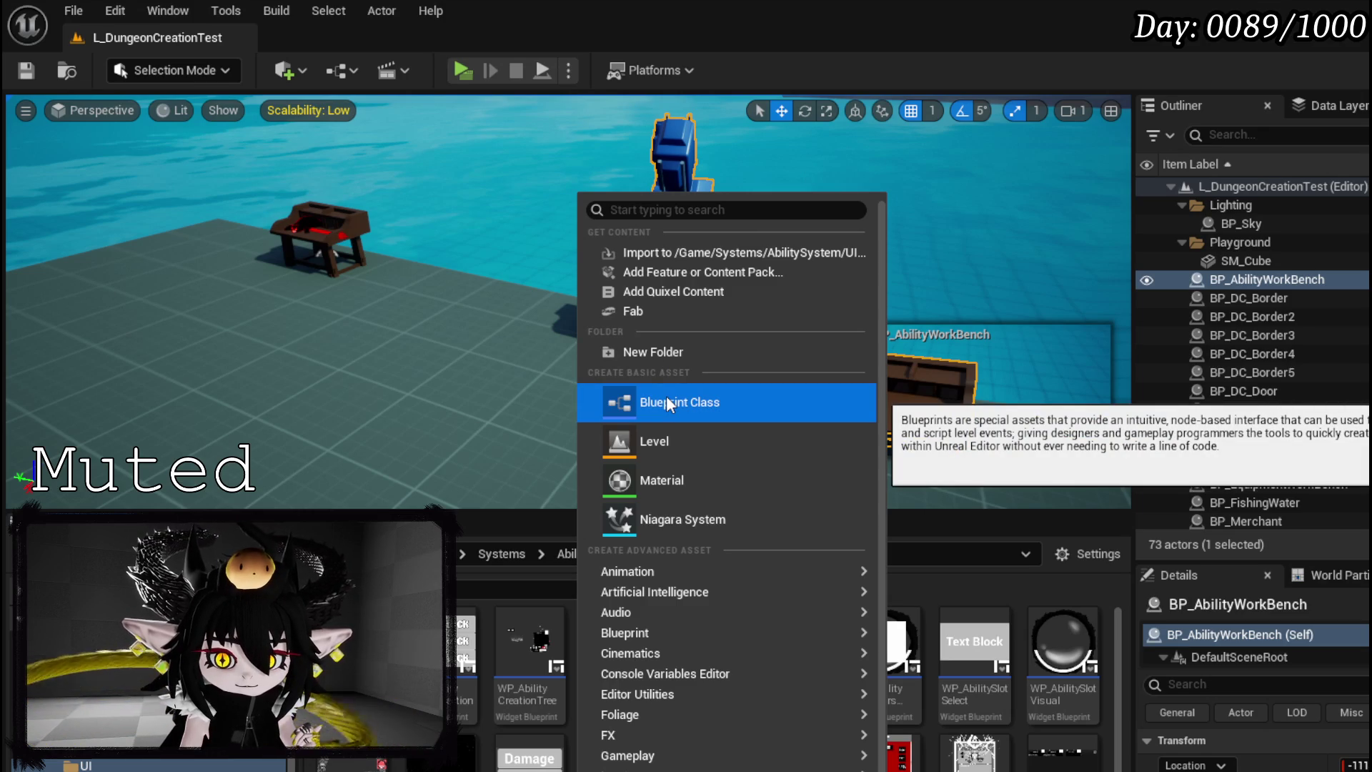
{"action": "mouse_move", "coordinate": [666, 643]}
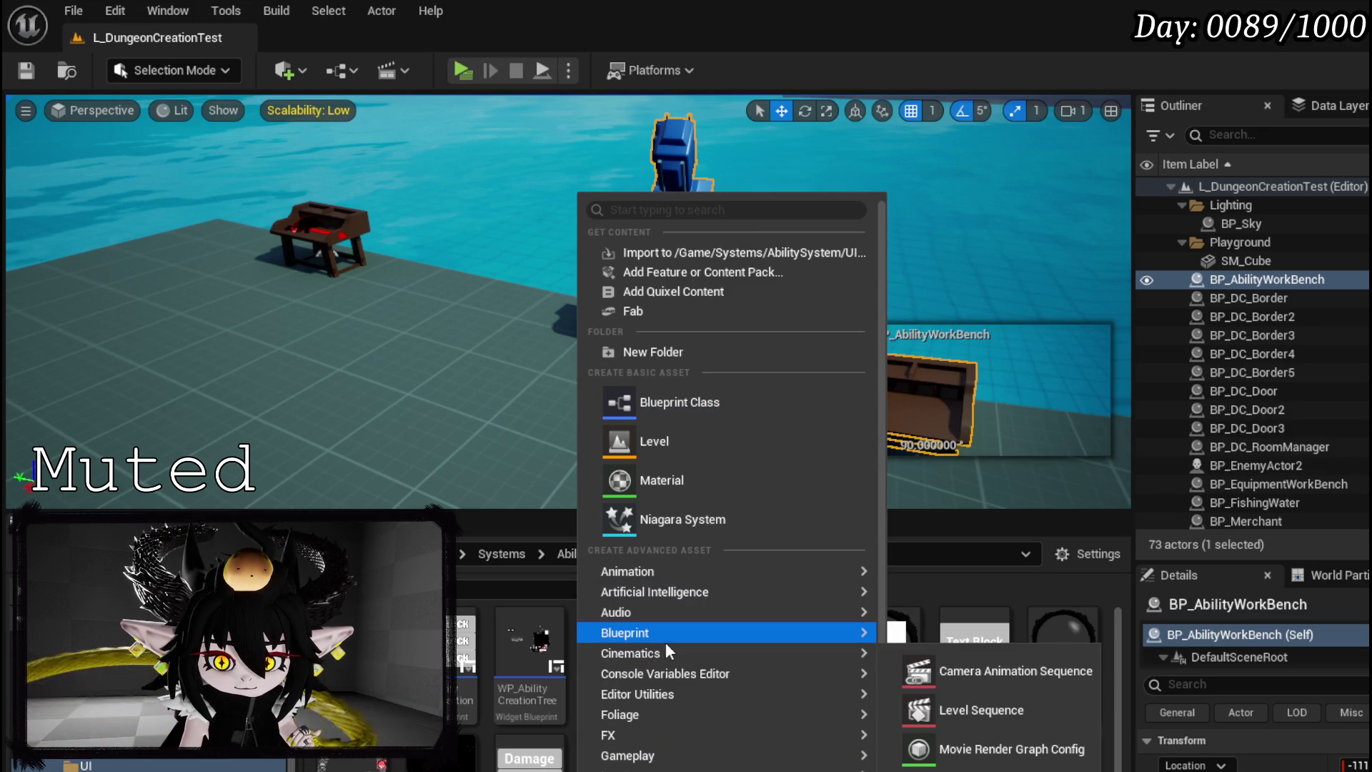
{"action": "scroll", "coordinate": [666, 641], "scroll_direction": "down", "scroll_amount": 3}
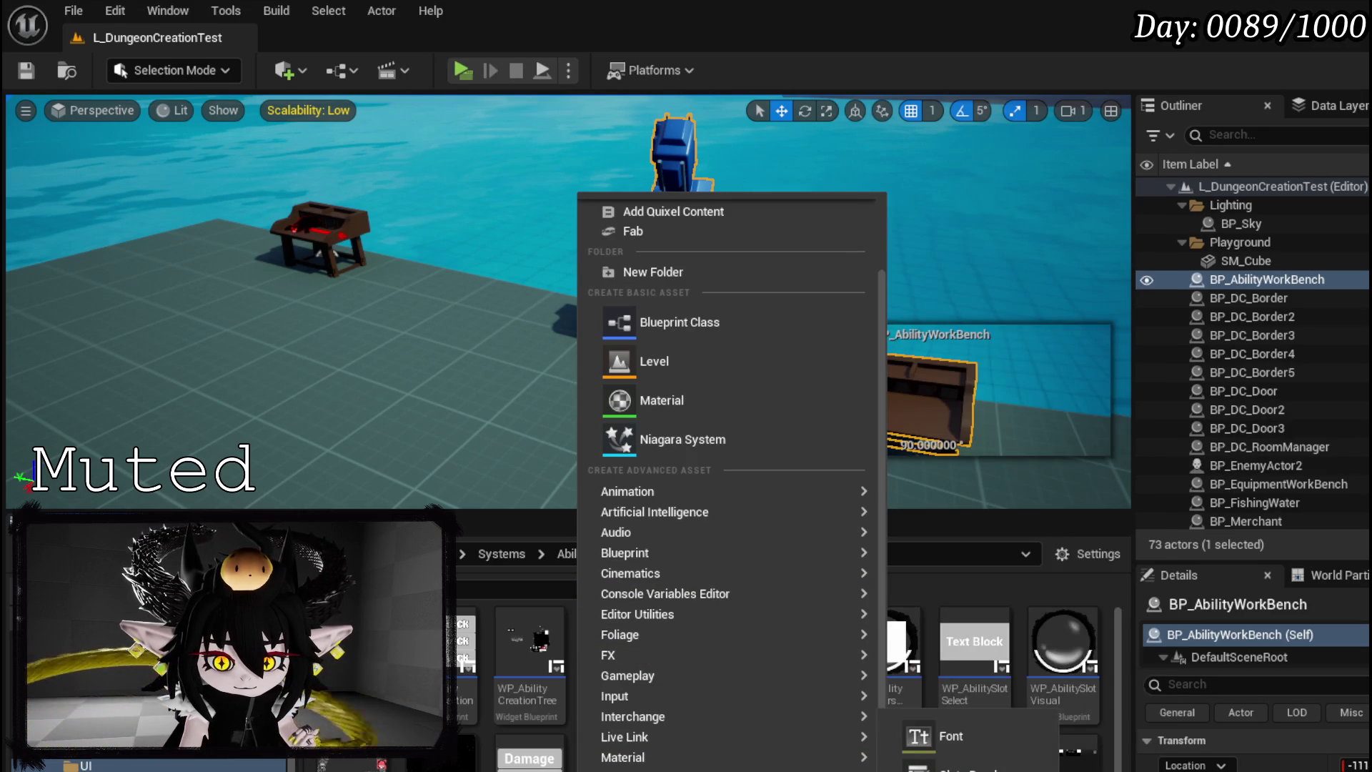
{"action": "left_click", "coordinate": [929, 769]}
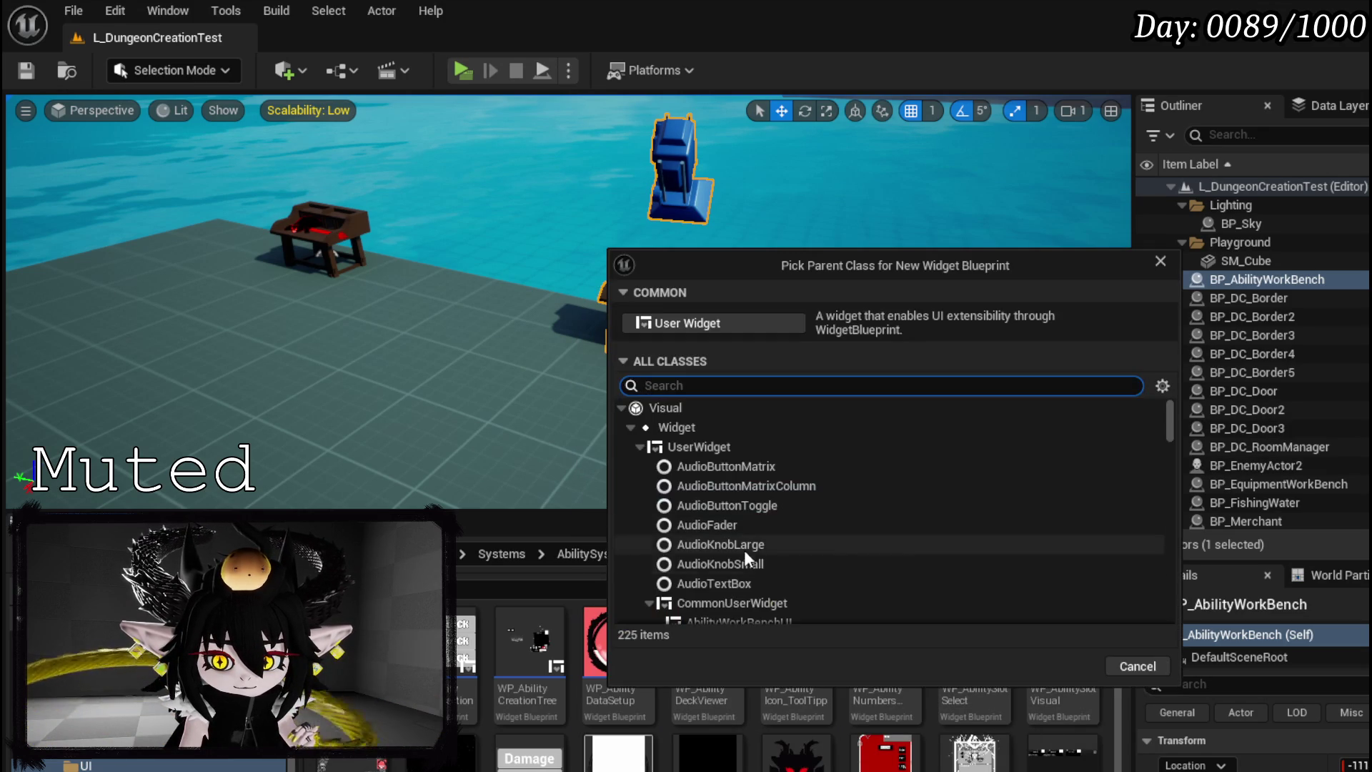
{"action": "left_click", "coordinate": [740, 603]}
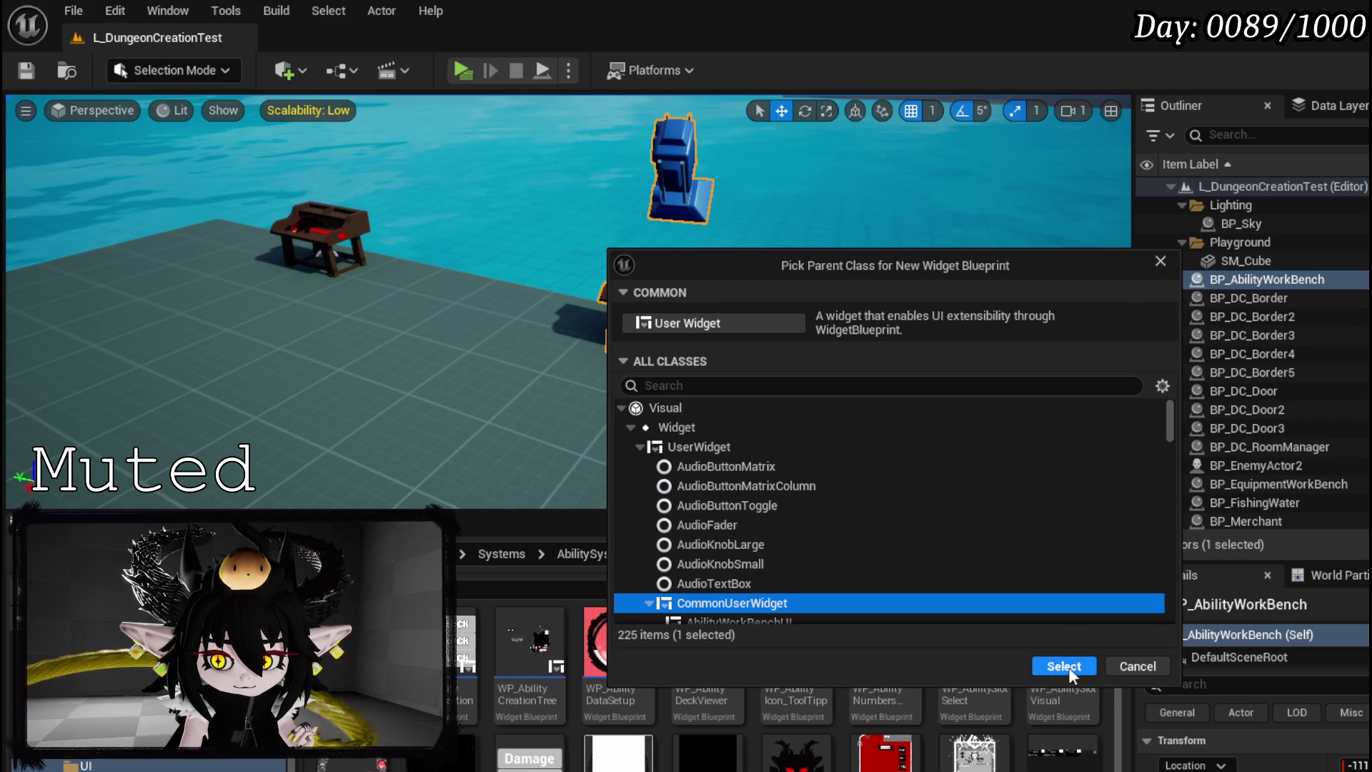
{"action": "left_click", "coordinate": [1074, 669]}
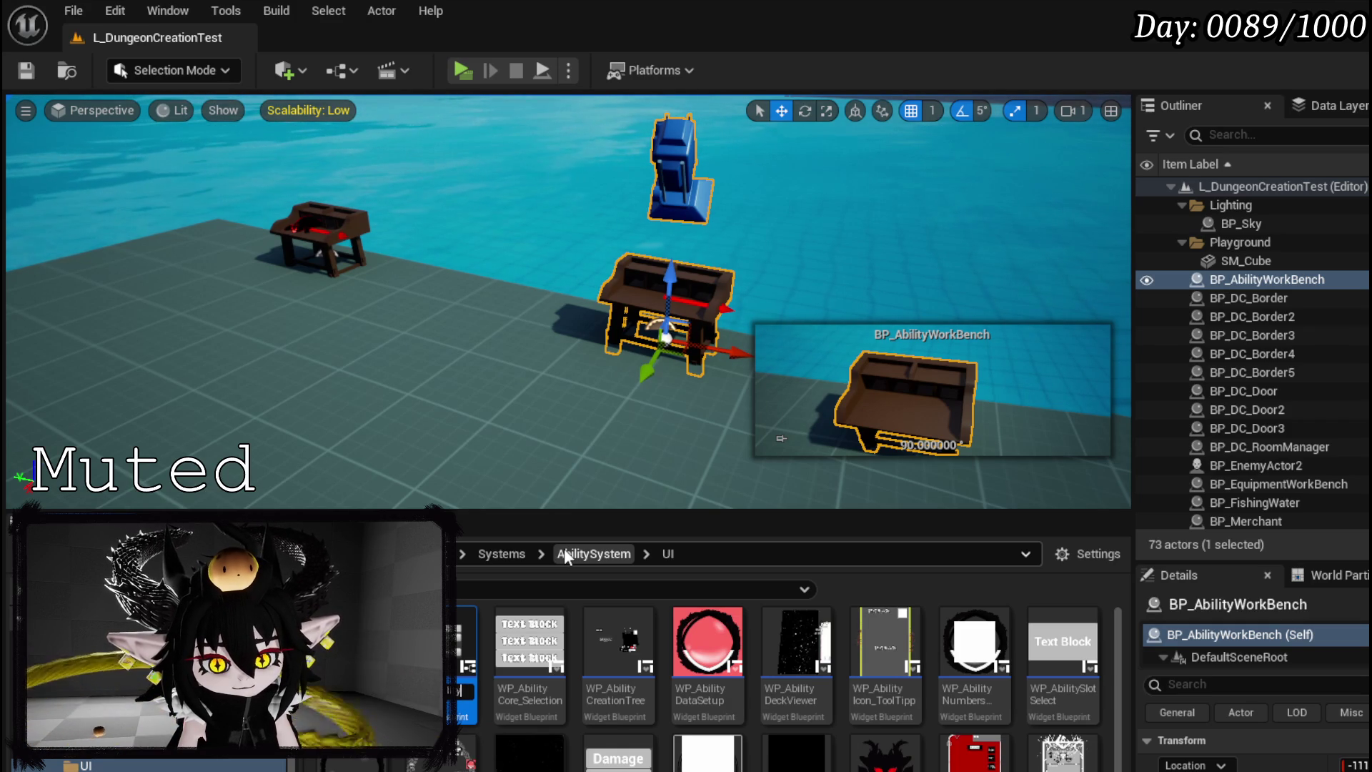
- Name it WP_AbilityButtonSlot, save it, and open it in the widget editor
{"action": "type", "text": "Bat"}
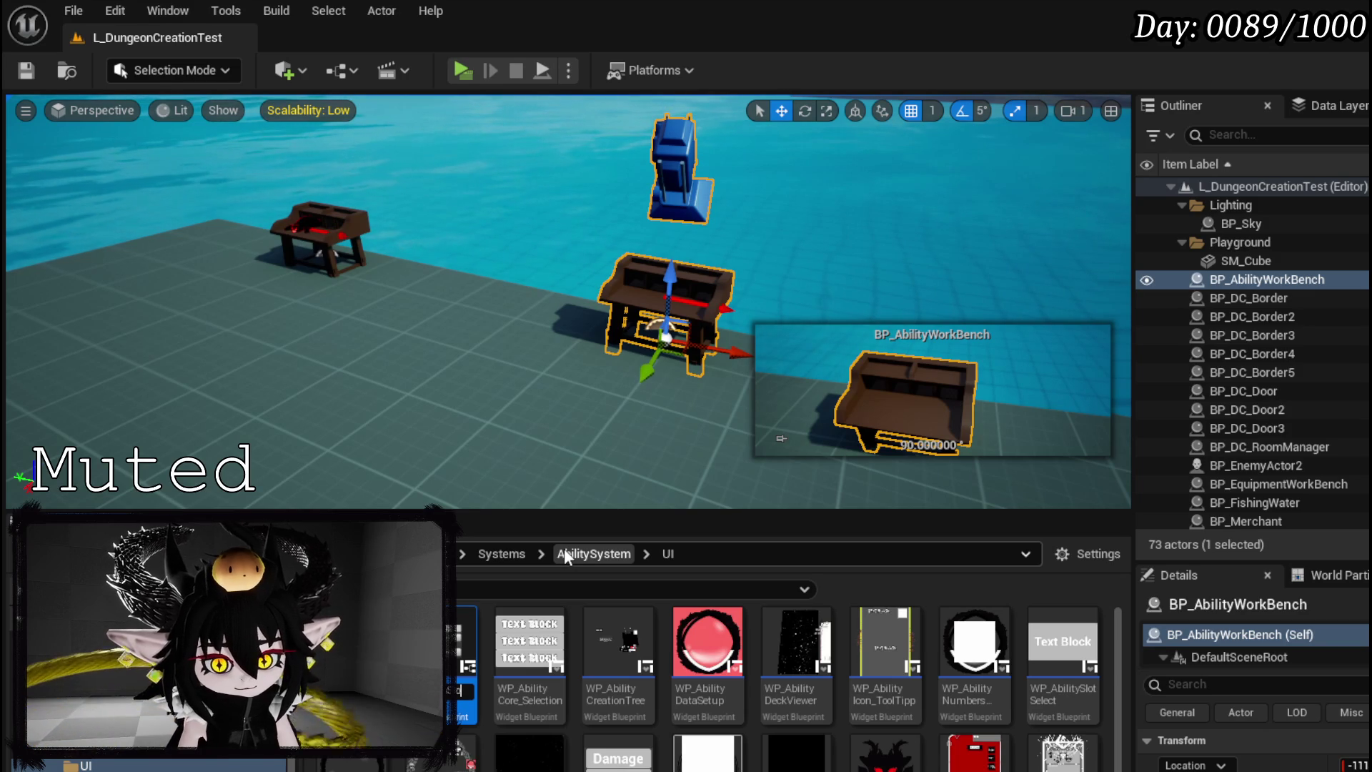
{"action": "key", "text": "Return"}
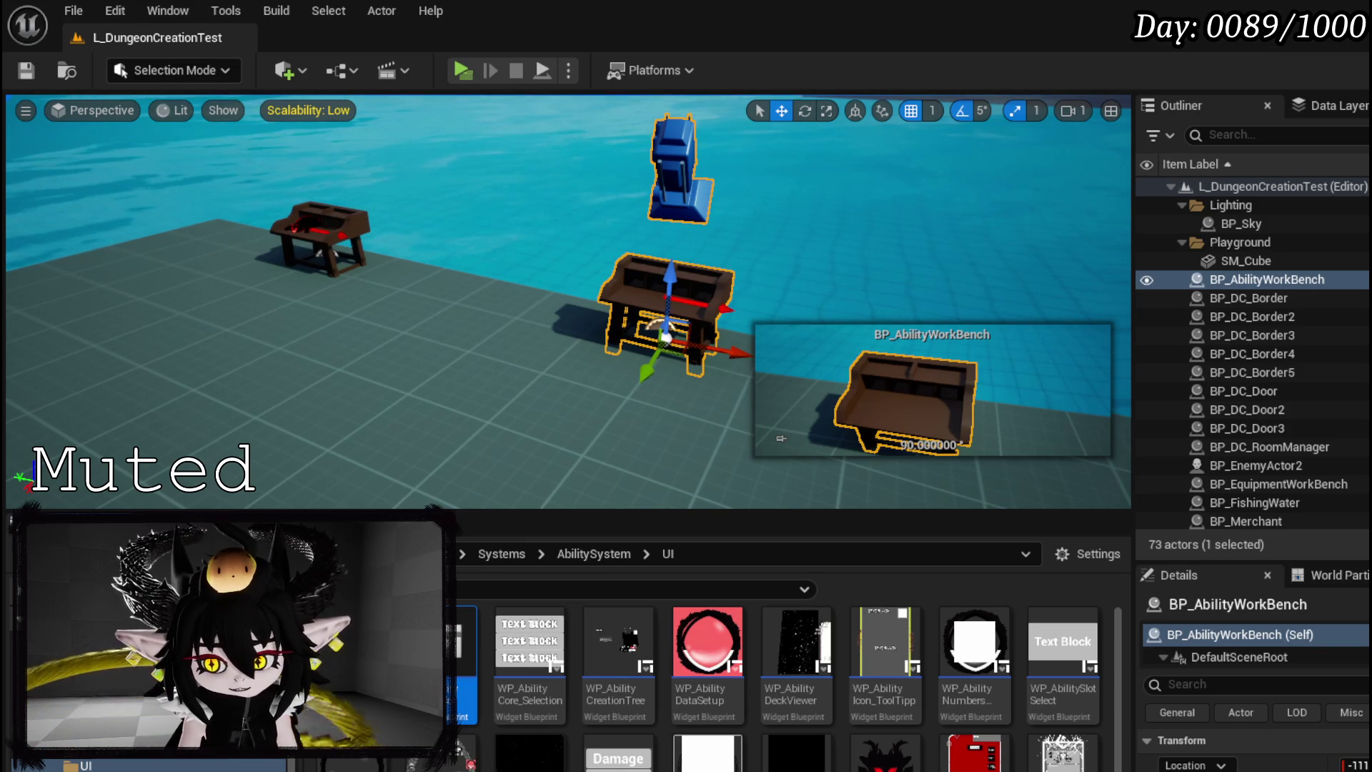
{"action": "key", "text": "ctrl+shift+s"}
{"action": "left_click", "coordinate": [1015, 704]}
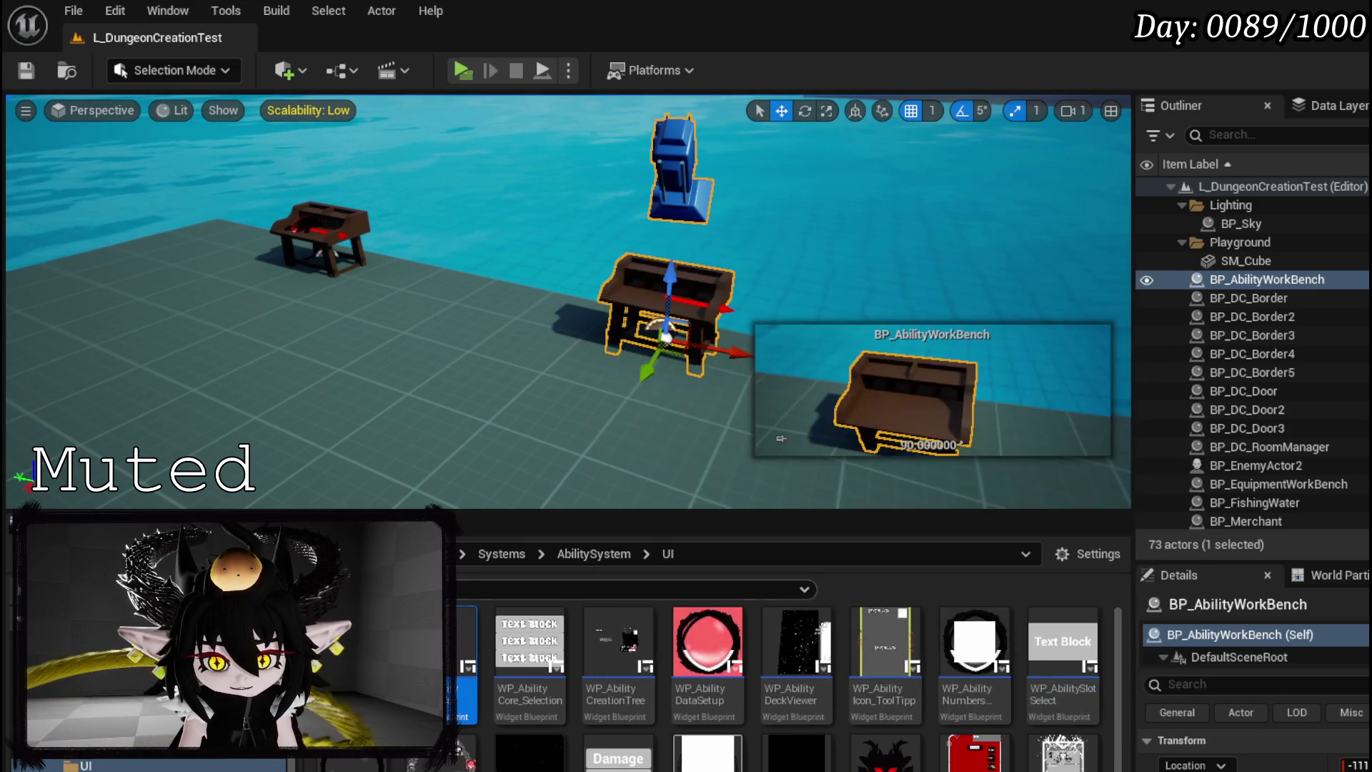
{"action": "double_click", "coordinate": [443, 633]}
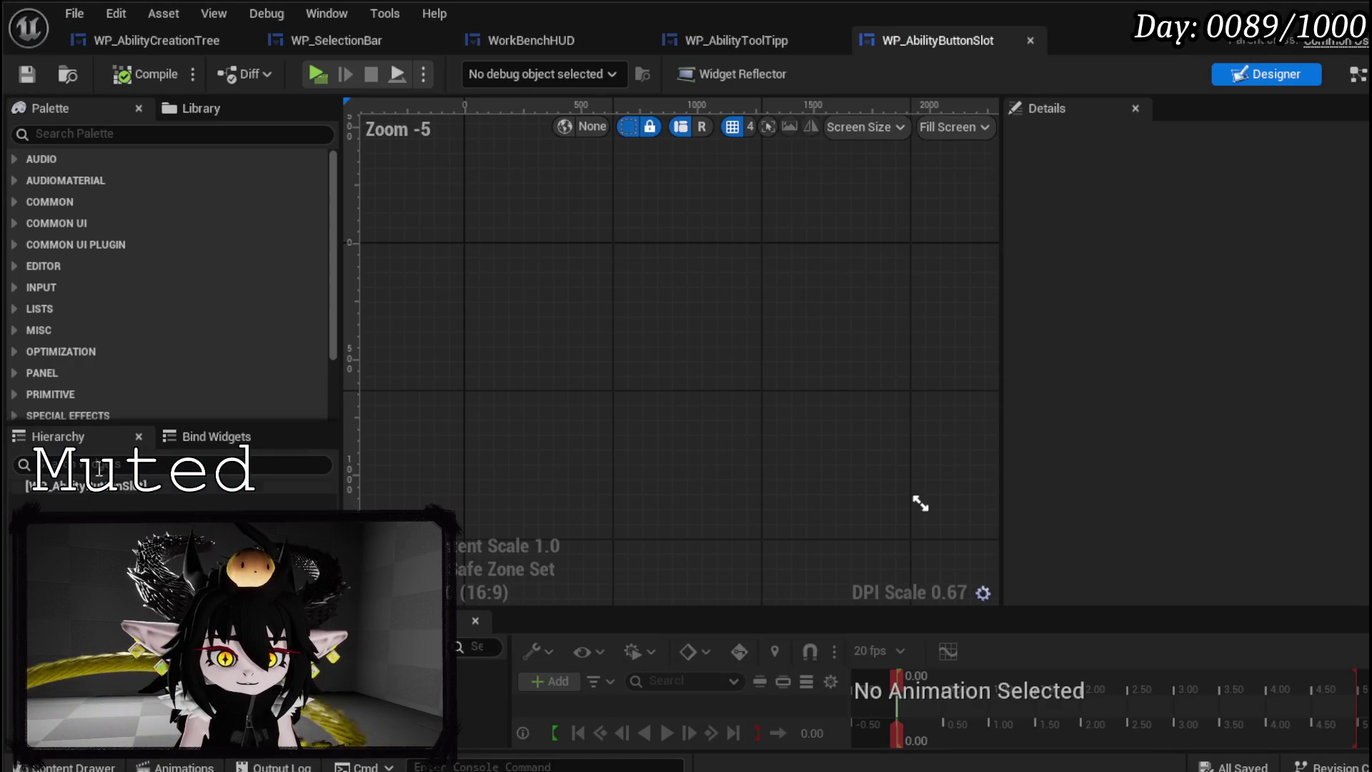
- Add an Overlay from the Palette and place an MW Button inside it
{"action": "left_click", "coordinate": [102, 135]}
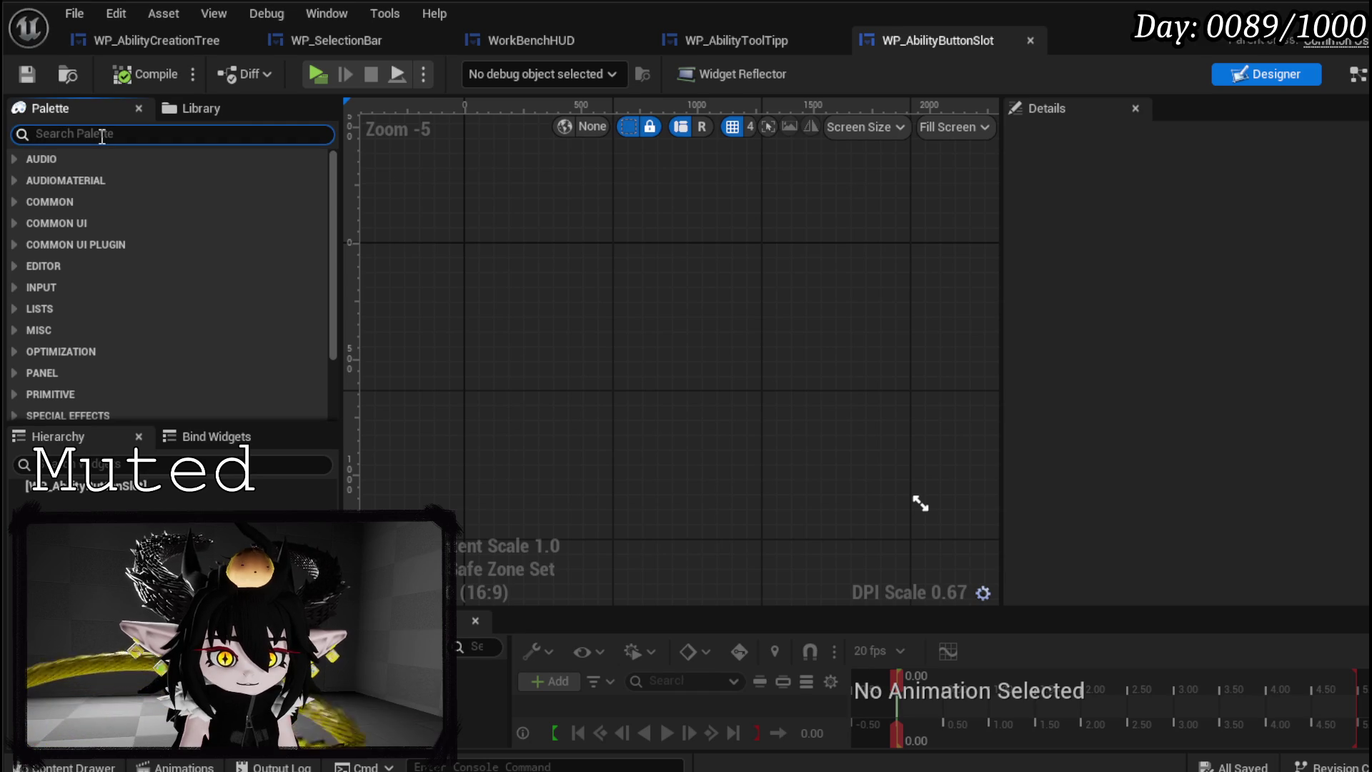
{"action": "type", "text": "Overlay"}
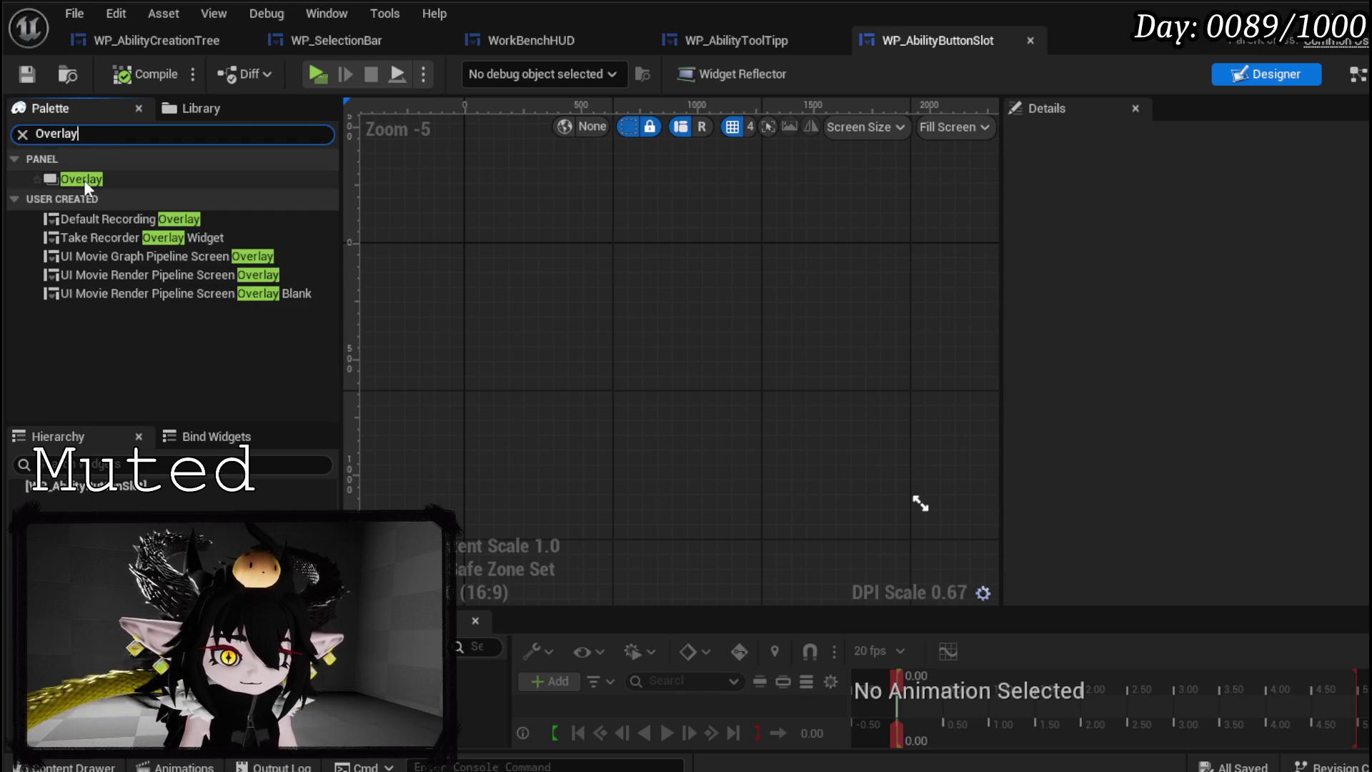
{"action": "left_click_drag", "start_coordinate": [86, 179], "coordinate": [107, 488]}
{"action": "left_click", "coordinate": [37, 134]}
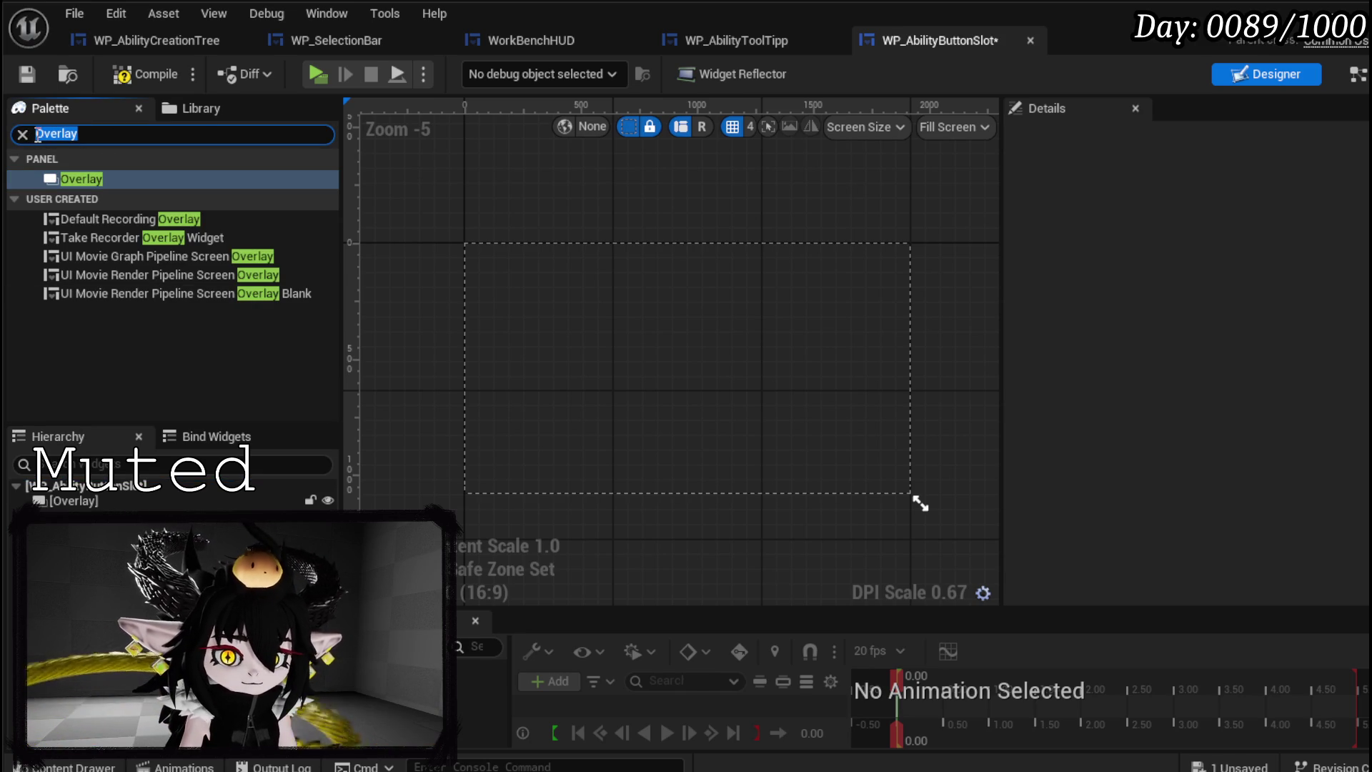
{"action": "type", "text": "MW"}
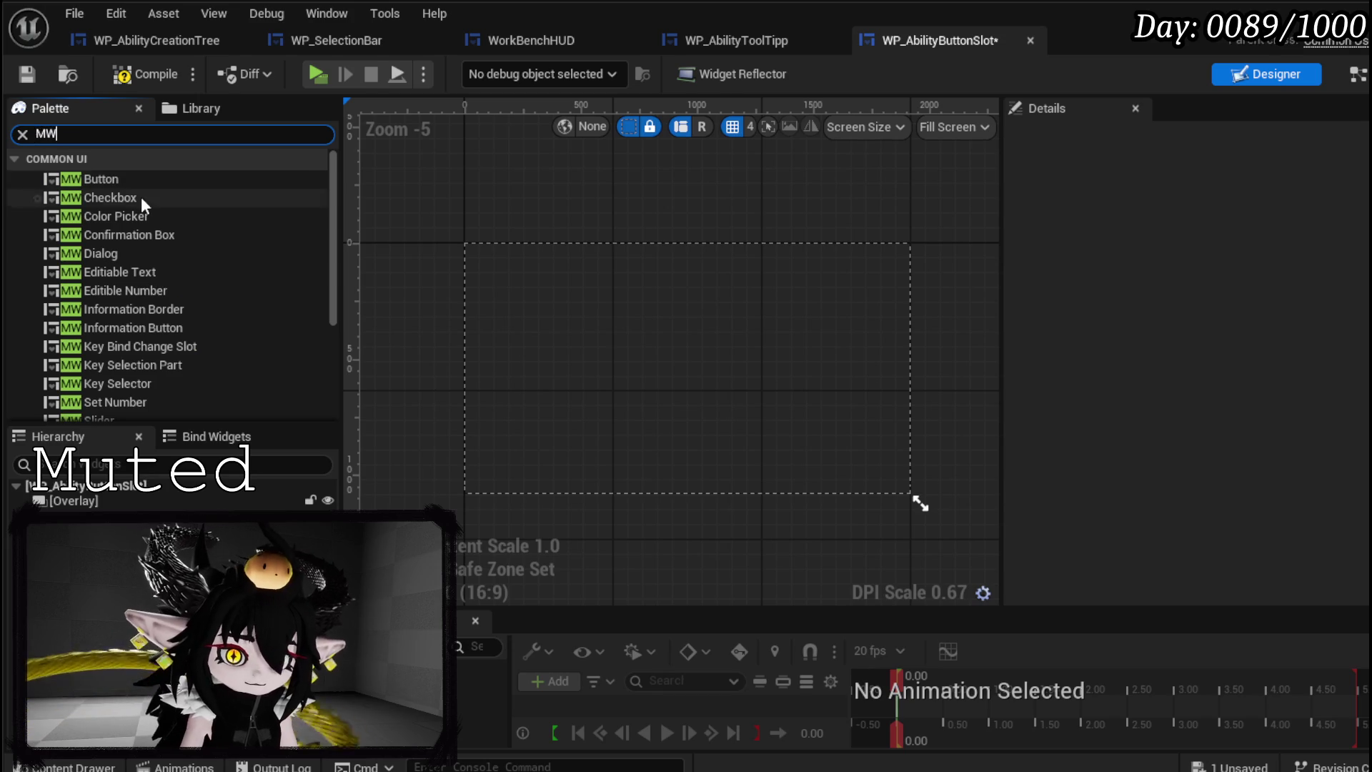
{"action": "left_click", "coordinate": [114, 180]}
{"action": "left_click_drag", "start_coordinate": [128, 205], "coordinate": [68, 502]}
{"action": "left_click", "coordinate": [61, 133]}
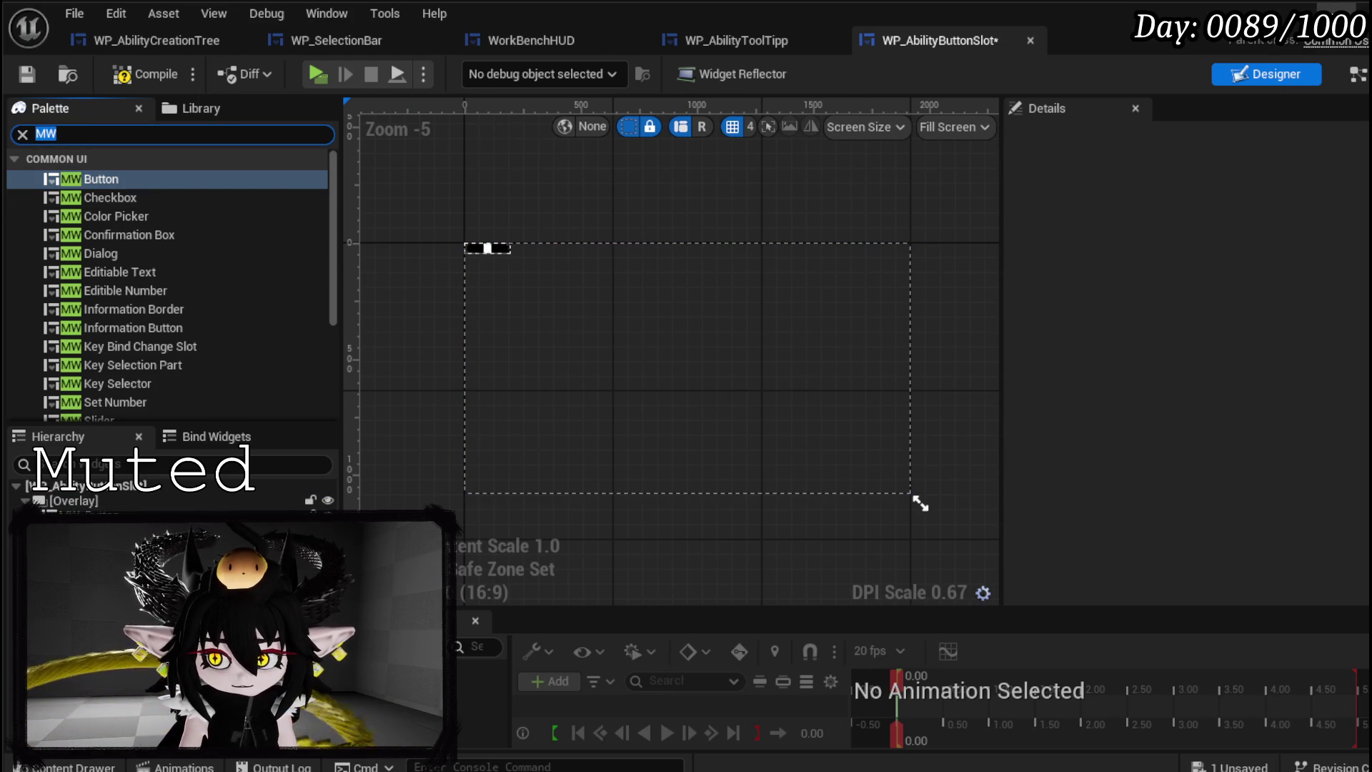
{"action": "left_click", "coordinate": [1336, 9]}
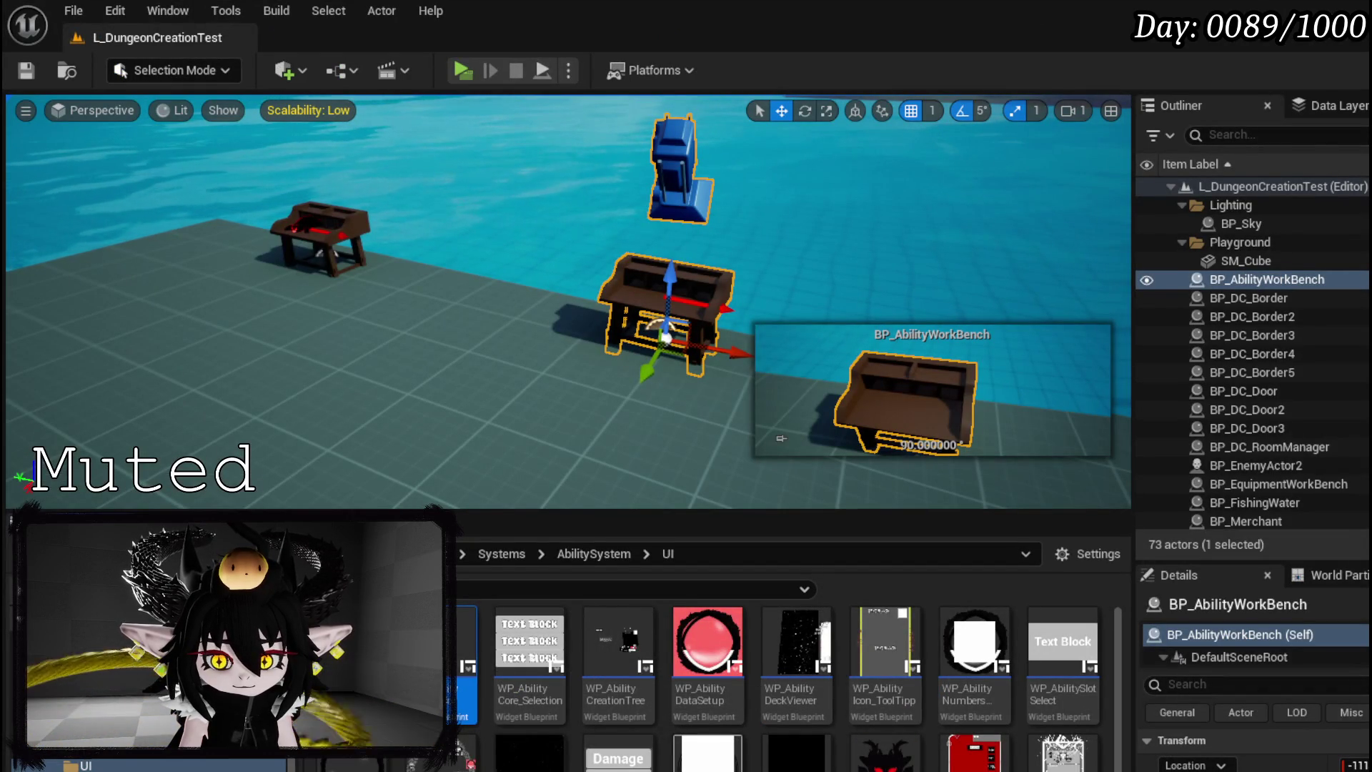
- Save pending assets and create a new Button folder inside AbilitySystem/Texture
{"action": "key", "text": "ctrl+shift+s"}
{"action": "left_click", "coordinate": [1029, 701]}
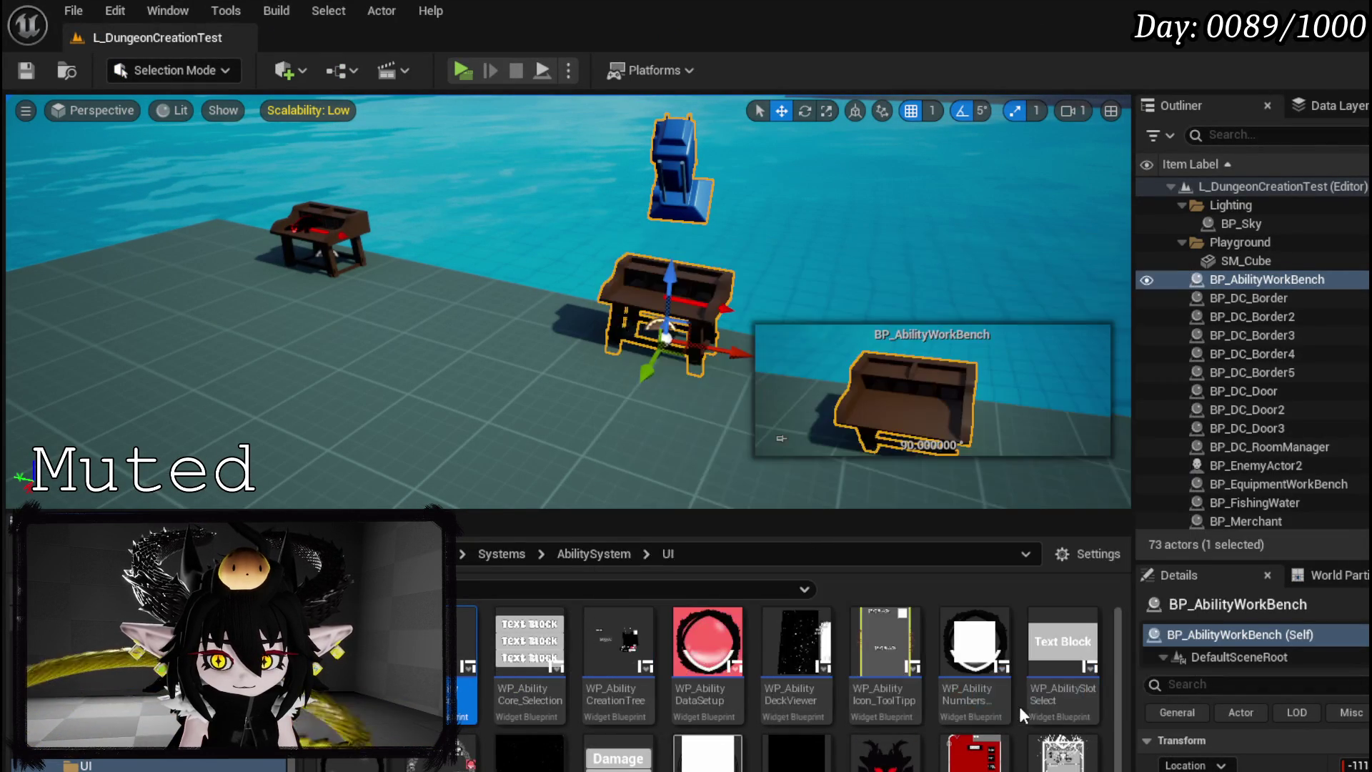
{"action": "left_click", "coordinate": [93, 747]}
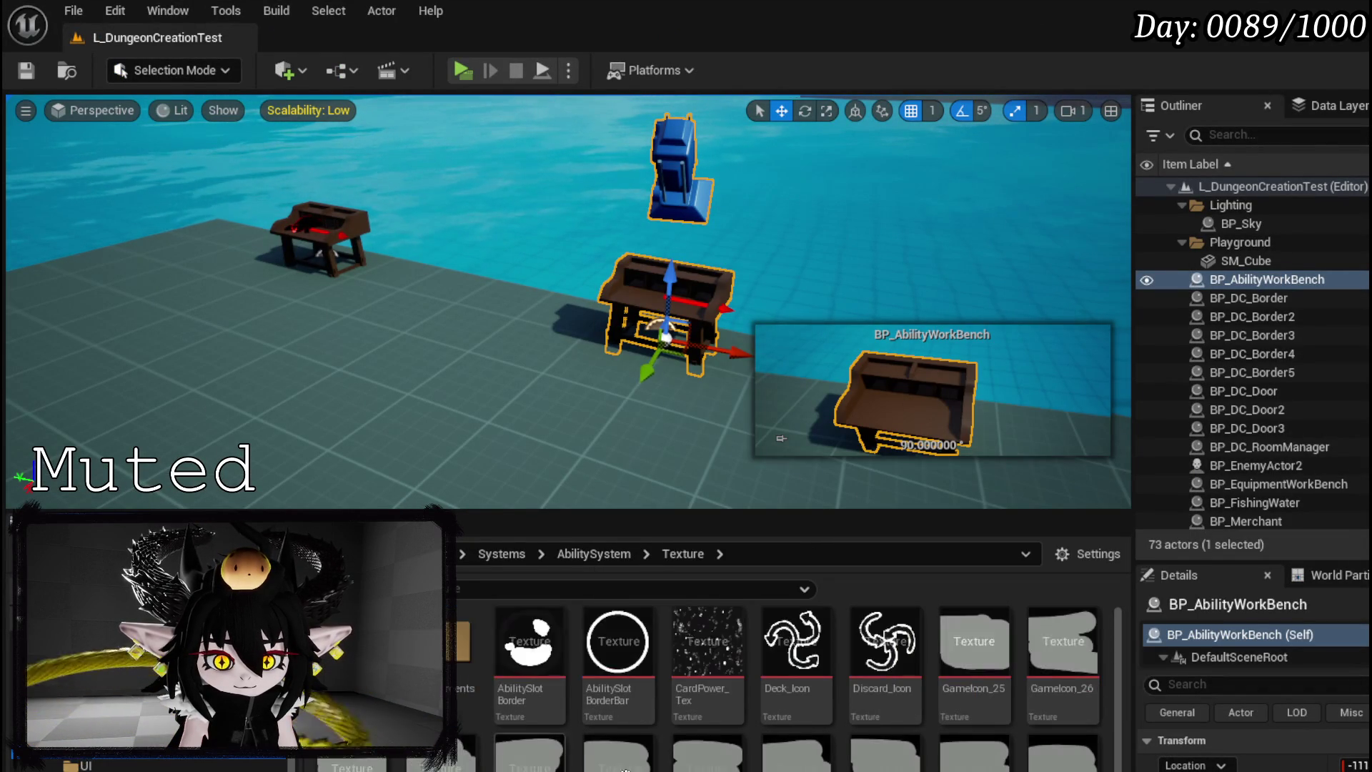
{"action": "right_click", "coordinate": [841, 715]}
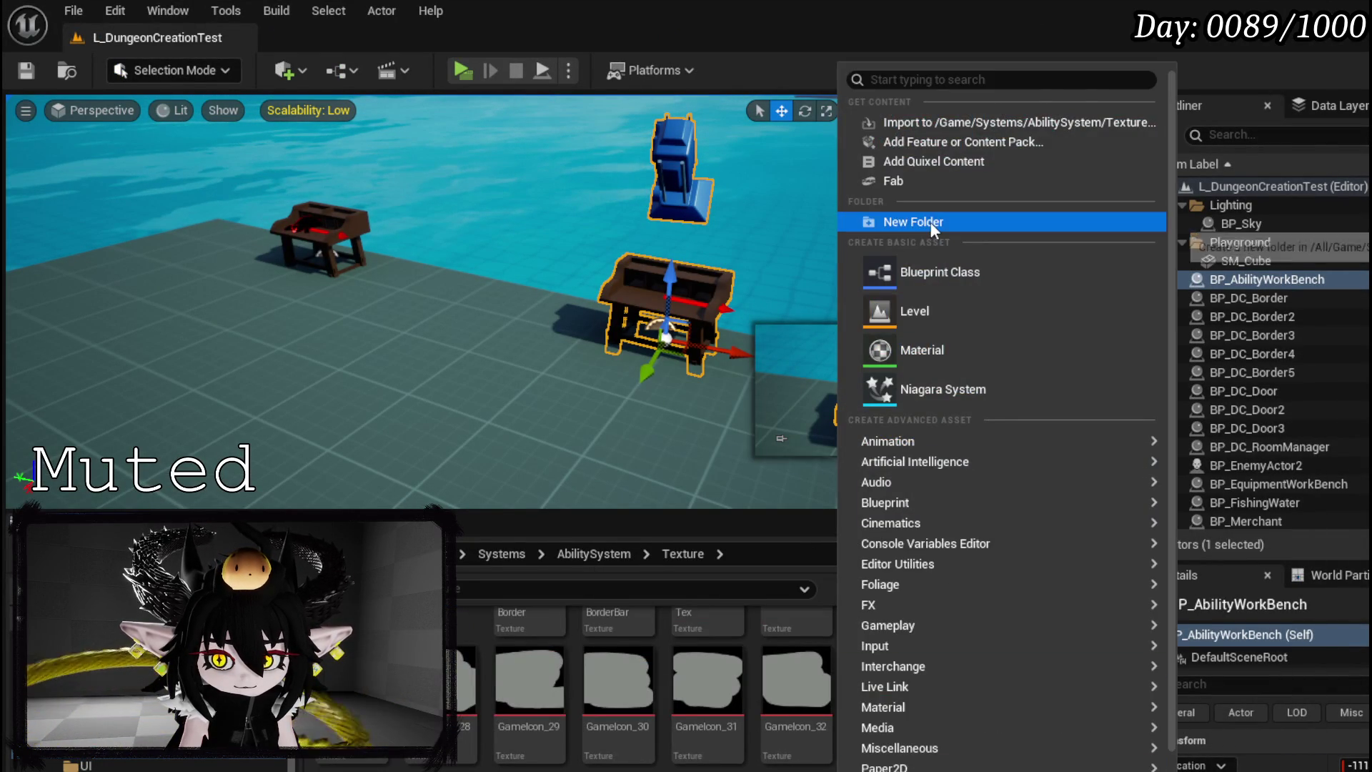
{"action": "left_click", "coordinate": [929, 221]}
{"action": "type", "text": "CardElements"}
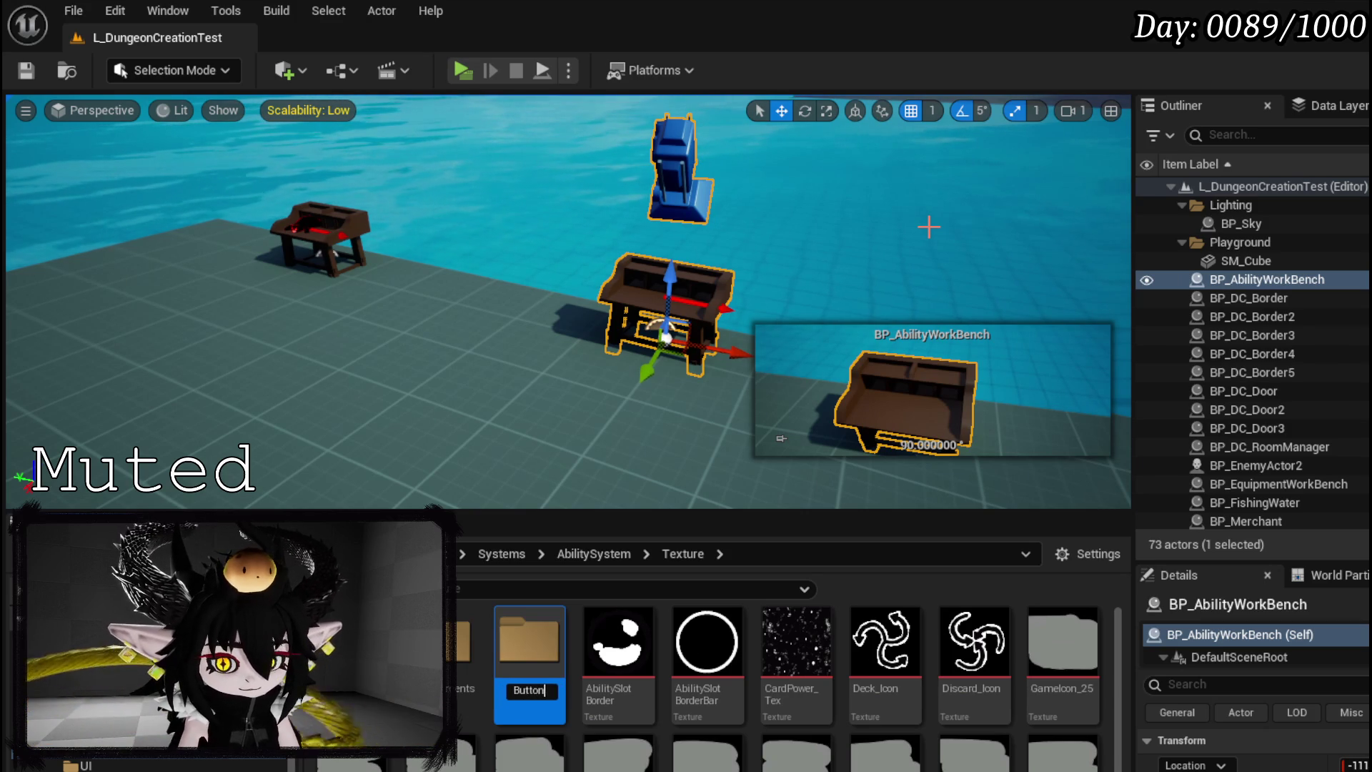
{"action": "key", "text": "Return"}
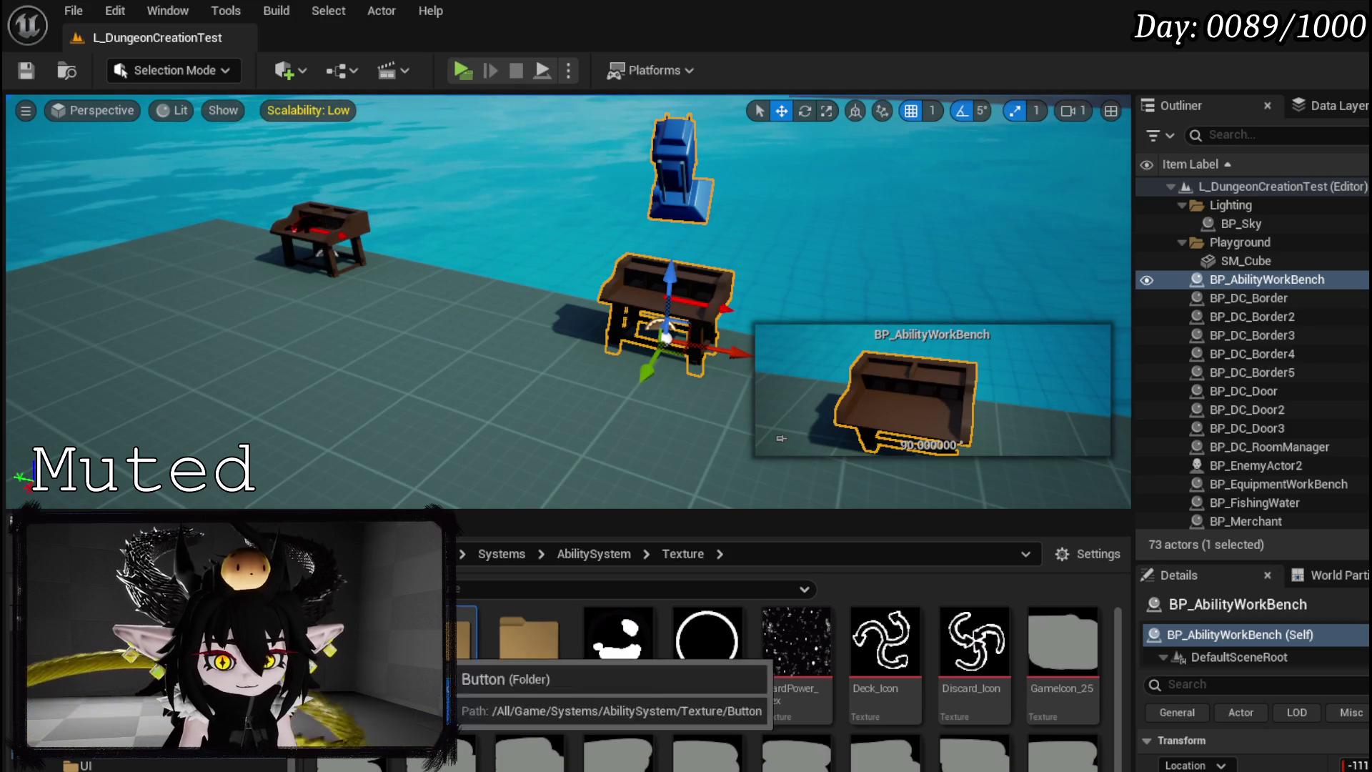
- Save Button_Highlight and Line_Highlight in the Button folder, then reopen WP_AbilityButtonSlot
{"action": "double_click", "coordinate": [461, 651]}
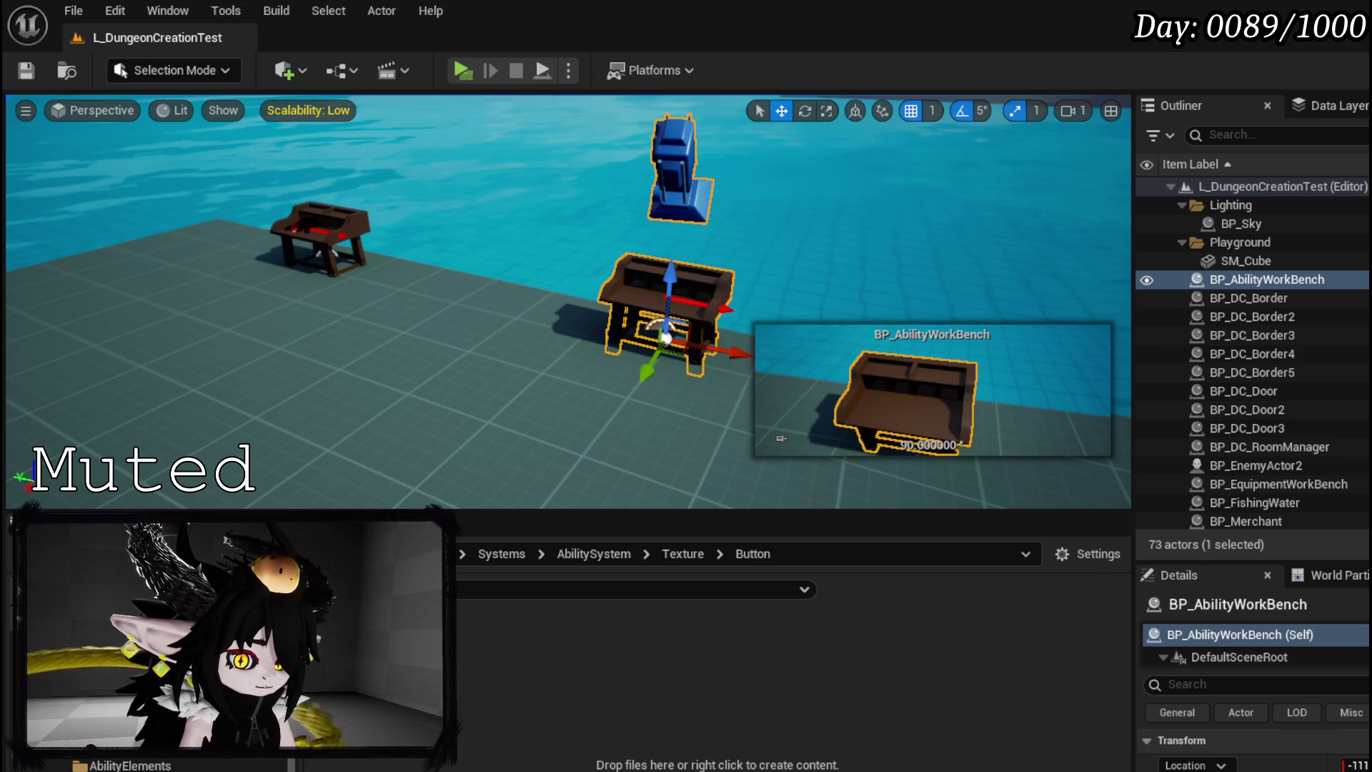
{"action": "key", "text": "ctrl+shift+s"}
{"action": "left_click", "coordinate": [1044, 699]}
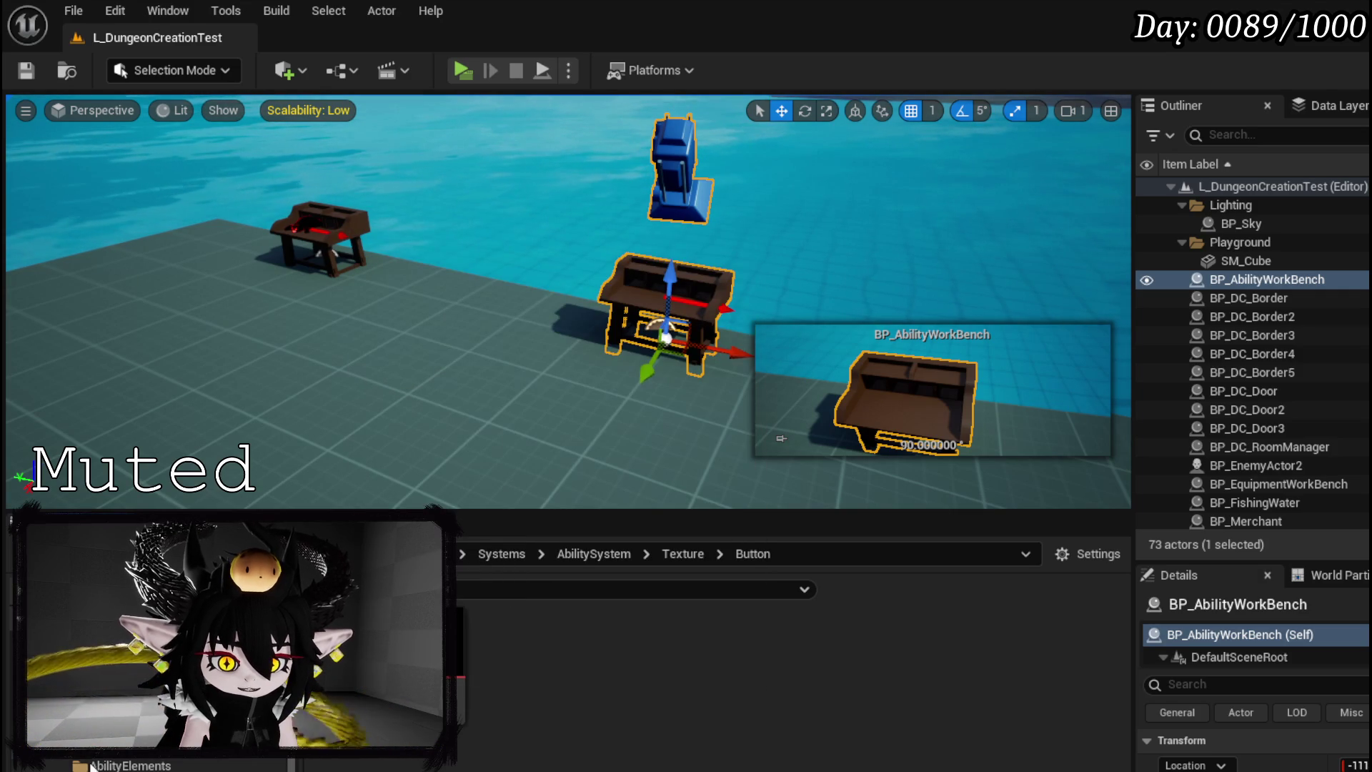
{"action": "left_click", "coordinate": [92, 766]}
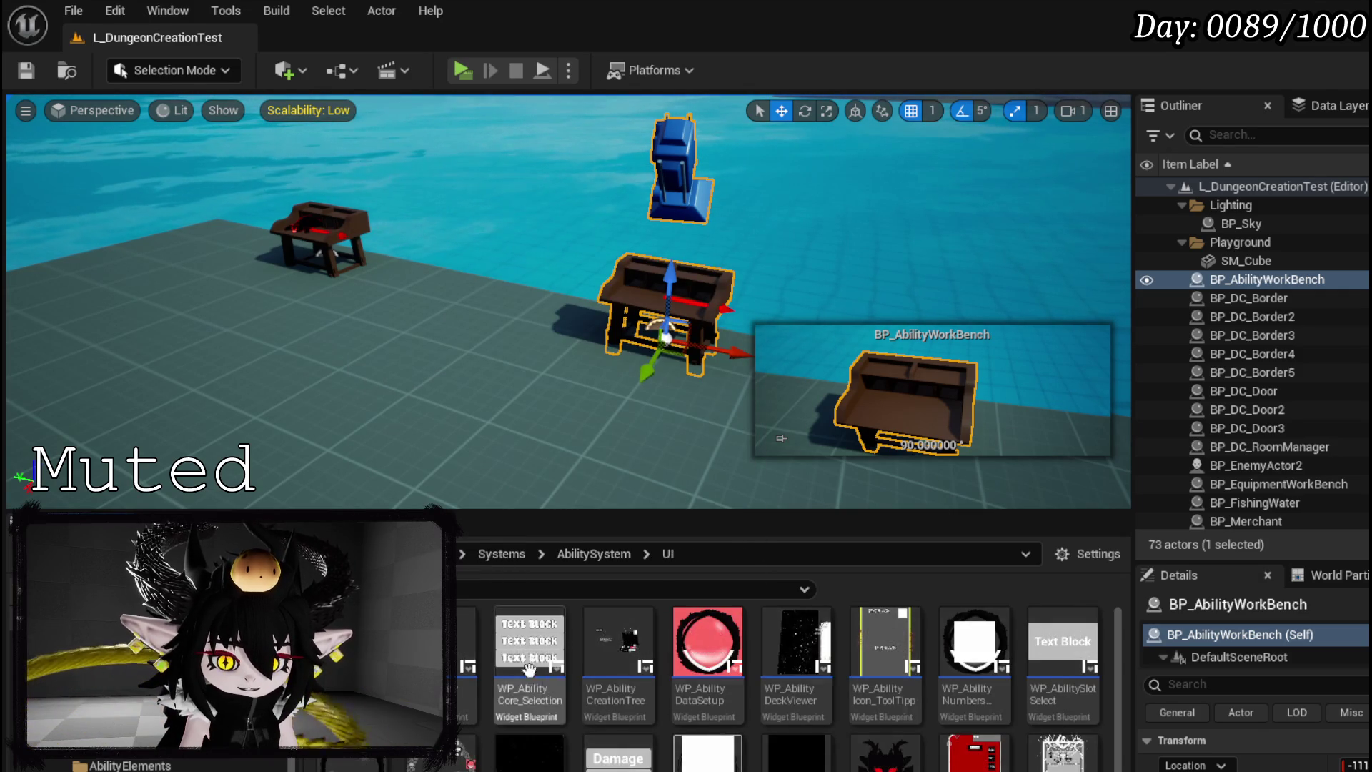
{"action": "double_click", "coordinate": [468, 661]}
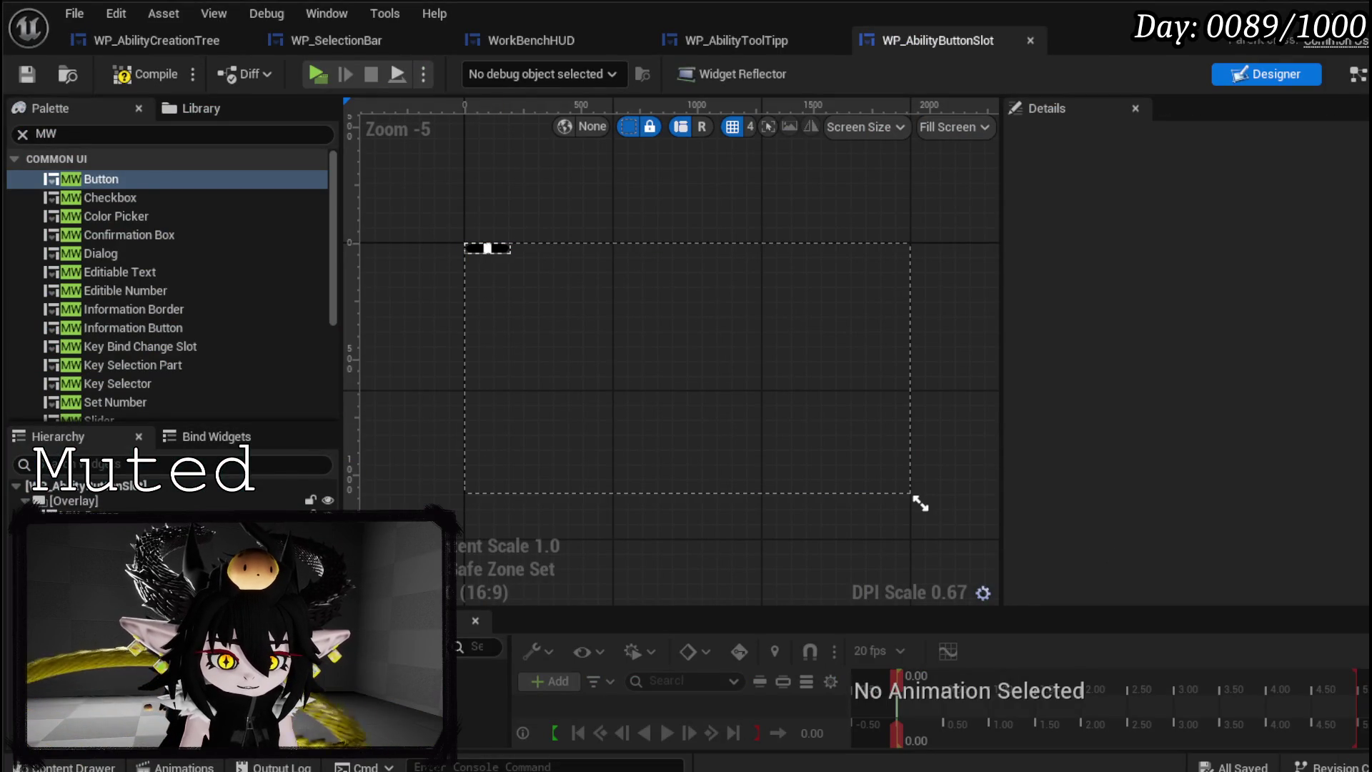
- Set the MW_Button's width and height overrides to 100, then compile and save
{"action": "left_click", "coordinate": [488, 248]}
{"action": "scroll", "coordinate": [1250, 519], "scroll_direction": "down", "scroll_amount": 10}
{"action": "left_click", "coordinate": [1237, 449]}
{"action": "type", "text": "100"}
{"action": "key", "text": "Tab"}
{"action": "type", "text": "10"}
{"action": "key", "text": "Return"}
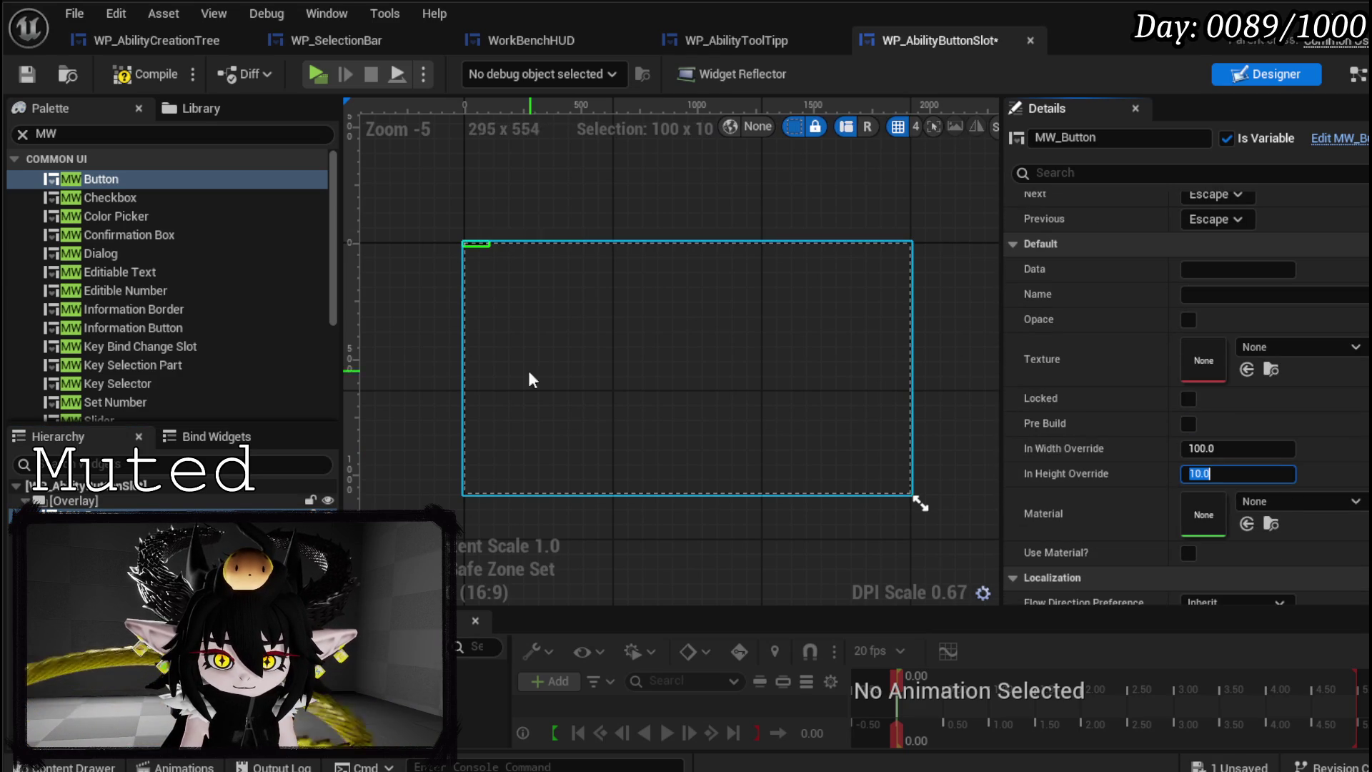
{"action": "type", "text": "100"}
{"action": "key", "text": "Return"}
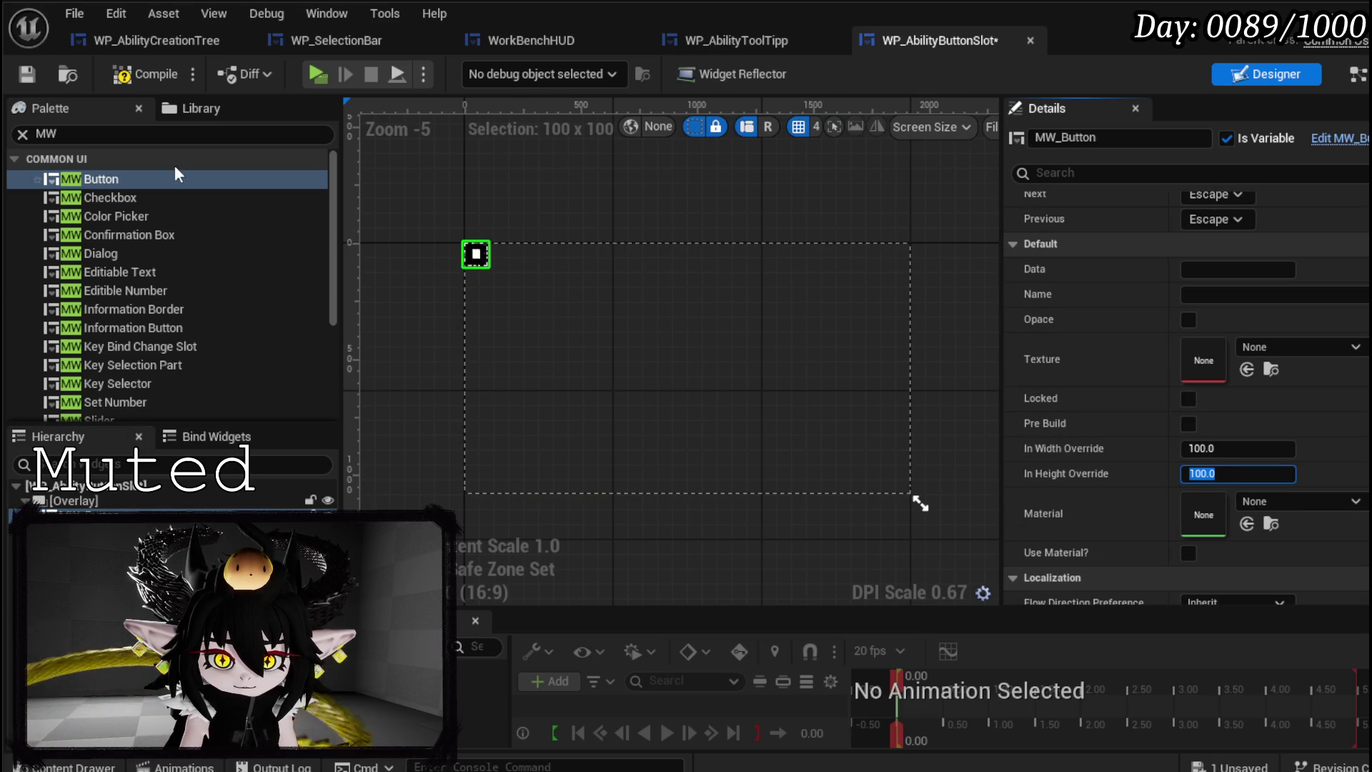
{"action": "left_click", "coordinate": [145, 74]}
{"action": "key", "text": "ctrl+s"}
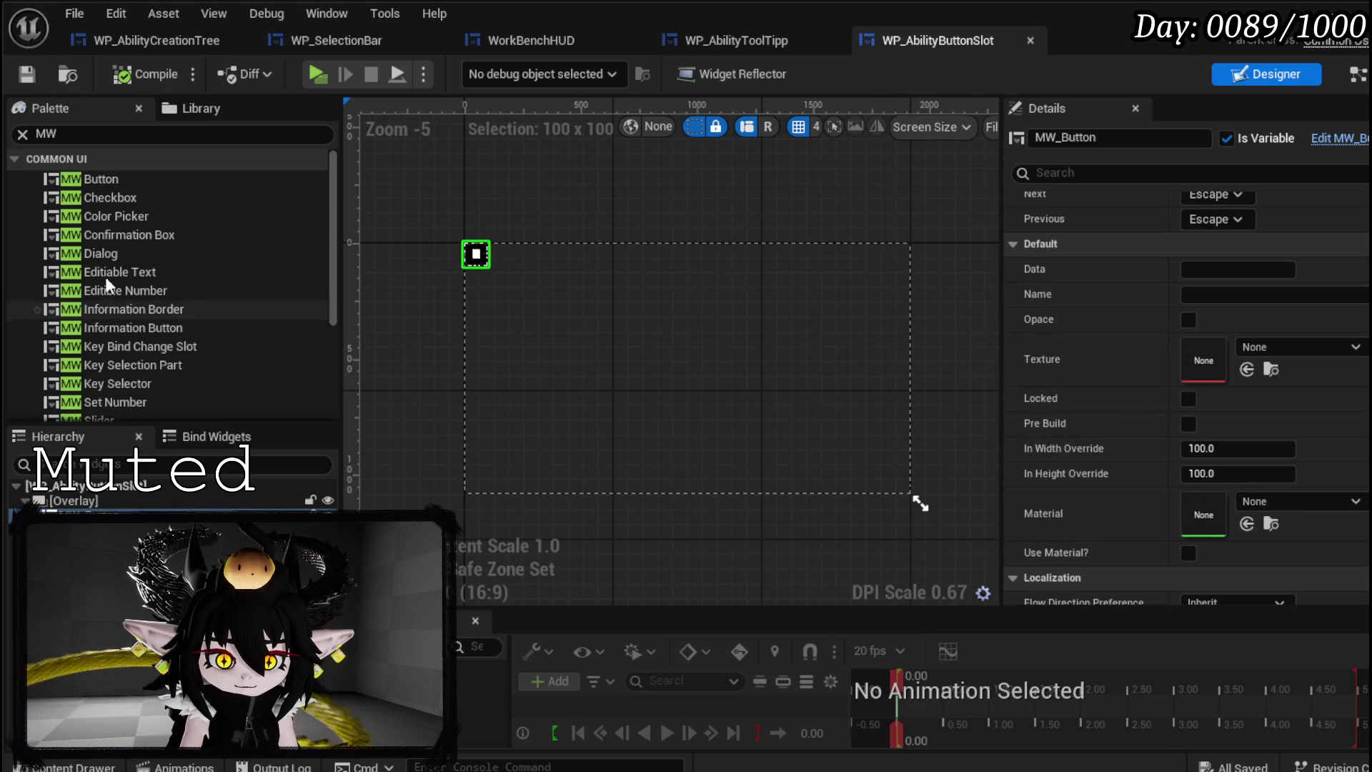
- Search the Palette and pick an Image widget to add
{"action": "left_click", "coordinate": [14, 132]}
{"action": "type", "text": "Imag"}
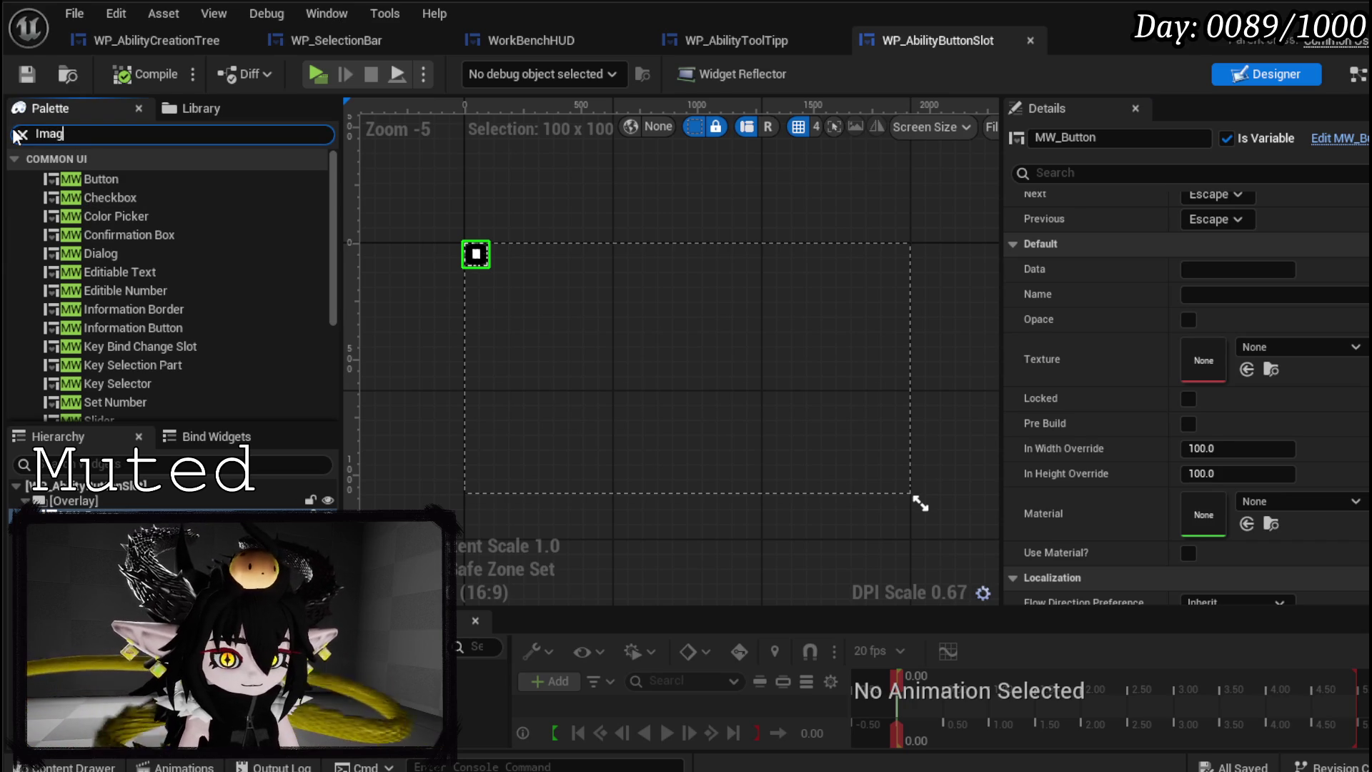
{"action": "type", "text": "e"}
{"action": "left_click", "coordinate": [198, 180]}
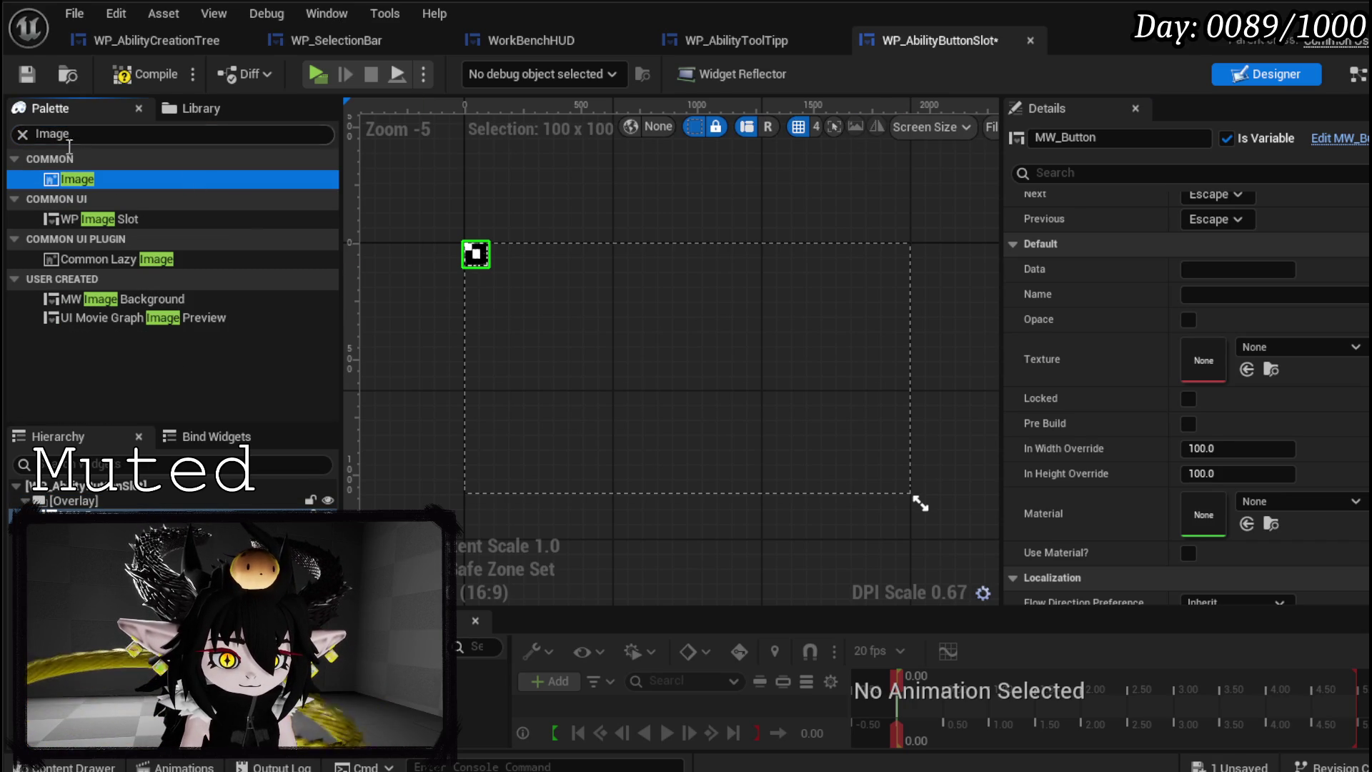
- Rename the newly added small image to Image_Highlight and compile the slot widget
{"action": "scroll", "coordinate": [493, 252], "scroll_direction": "up", "scroll_amount": 4}
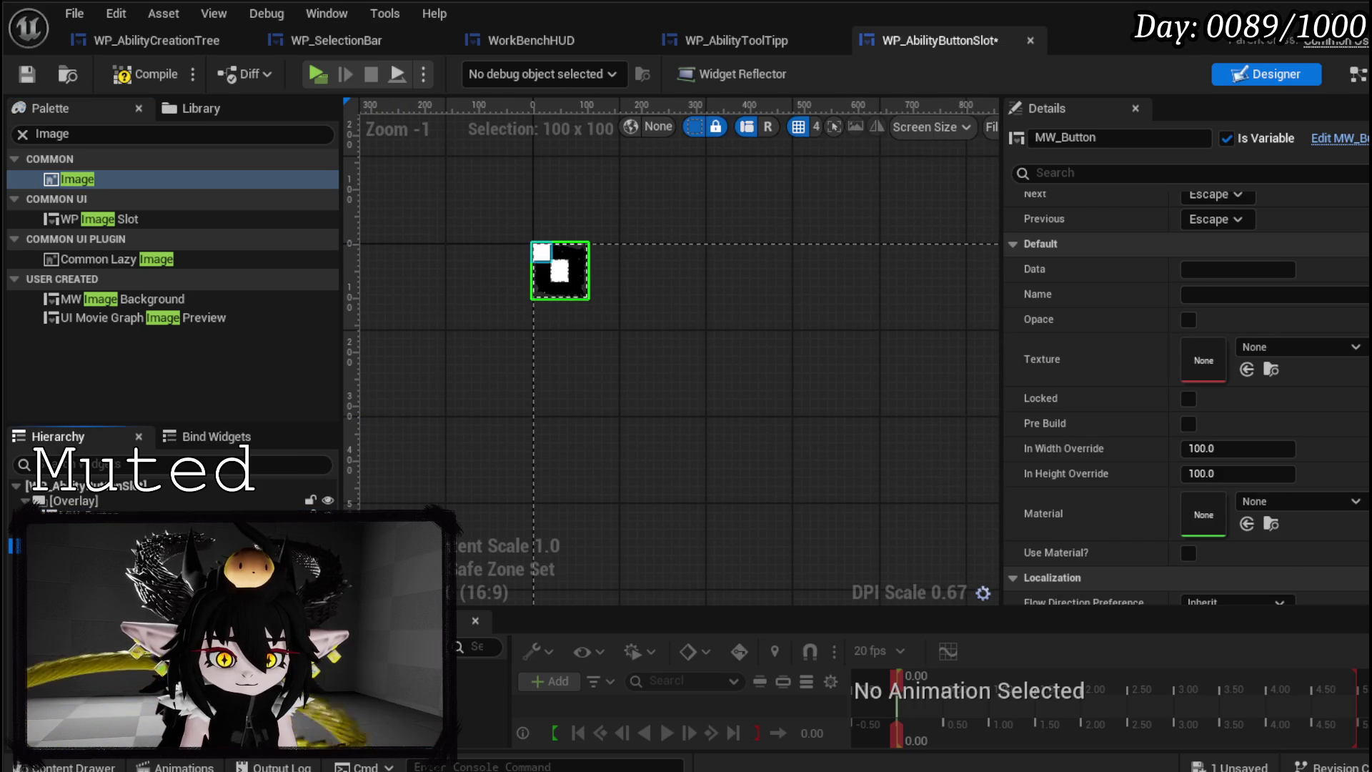
{"action": "left_click", "coordinate": [300, 546]}
{"action": "left_click", "coordinate": [1079, 138]}
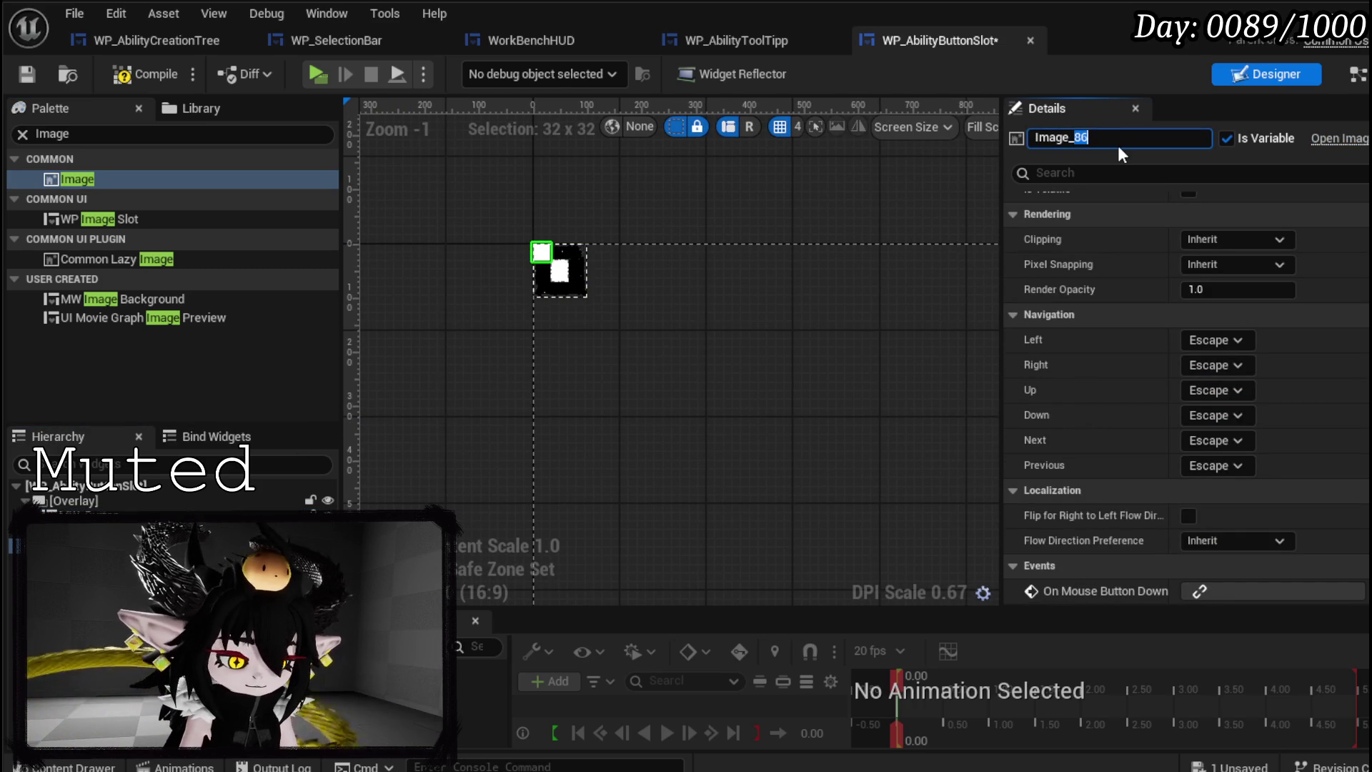
{"action": "key", "text": "Escape"}
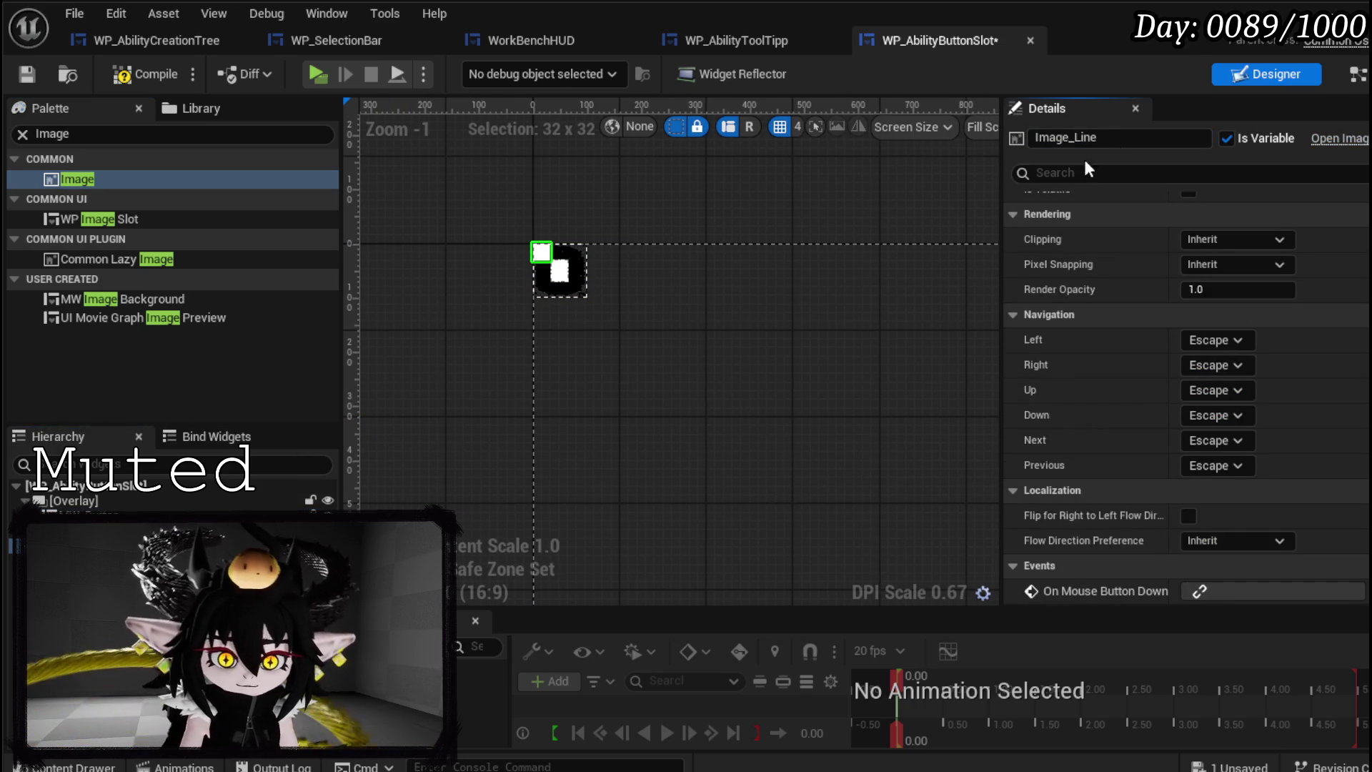
{"action": "left_click", "coordinate": [1076, 137]}
{"action": "type", "text": "Highlig"}
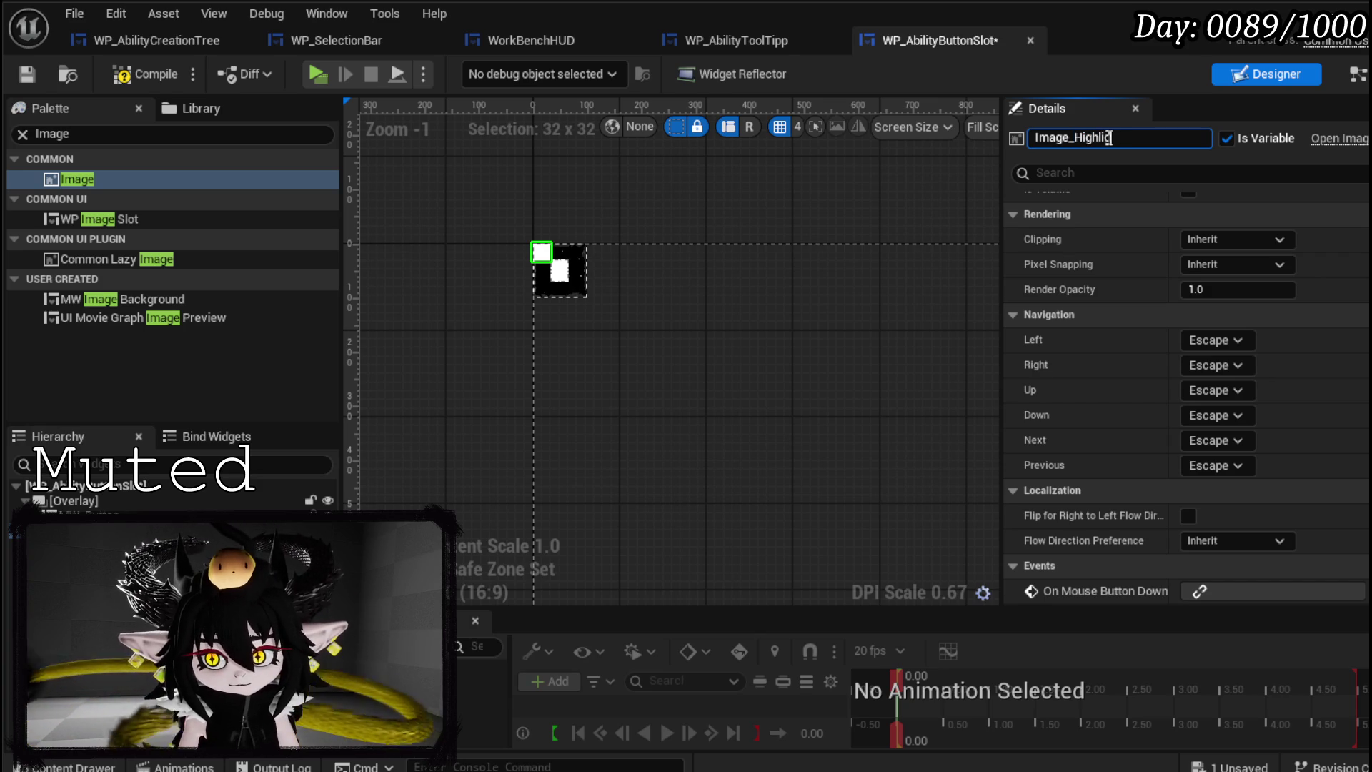
{"action": "type", "text": "ht"}
{"action": "key", "text": "Return"}
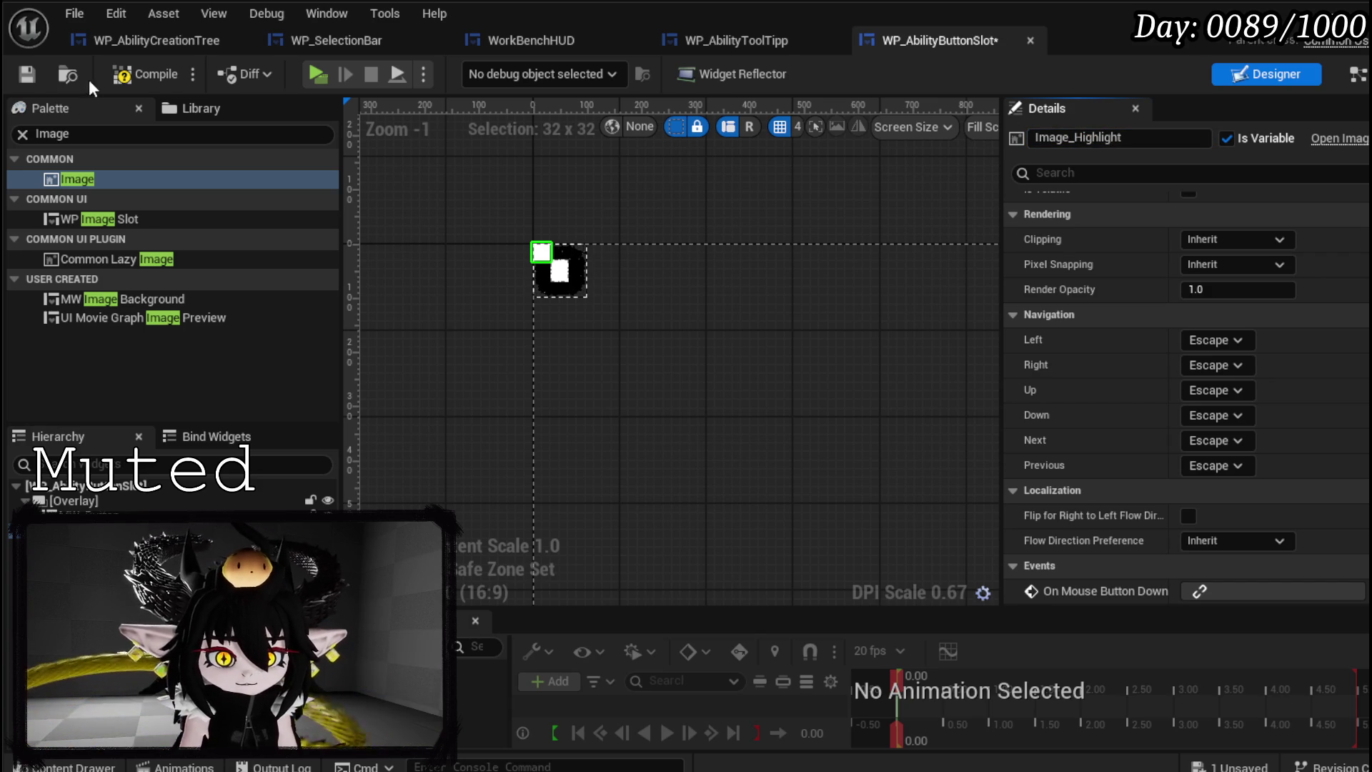
{"action": "left_click", "coordinate": [145, 74]}
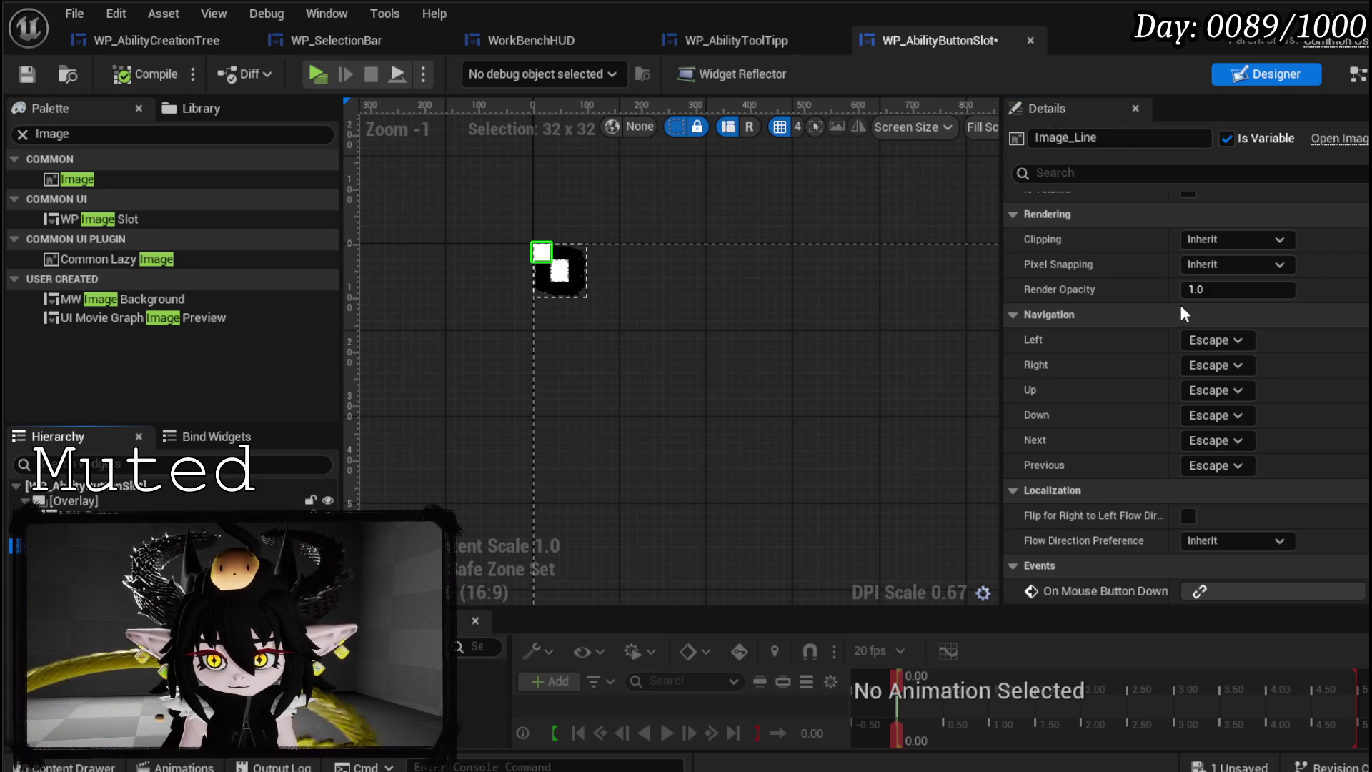
- Set Image_Highlight's vertical alignment to Center and compile and save
{"action": "scroll", "coordinate": [1178, 326], "scroll_direction": "up", "scroll_amount": 10}
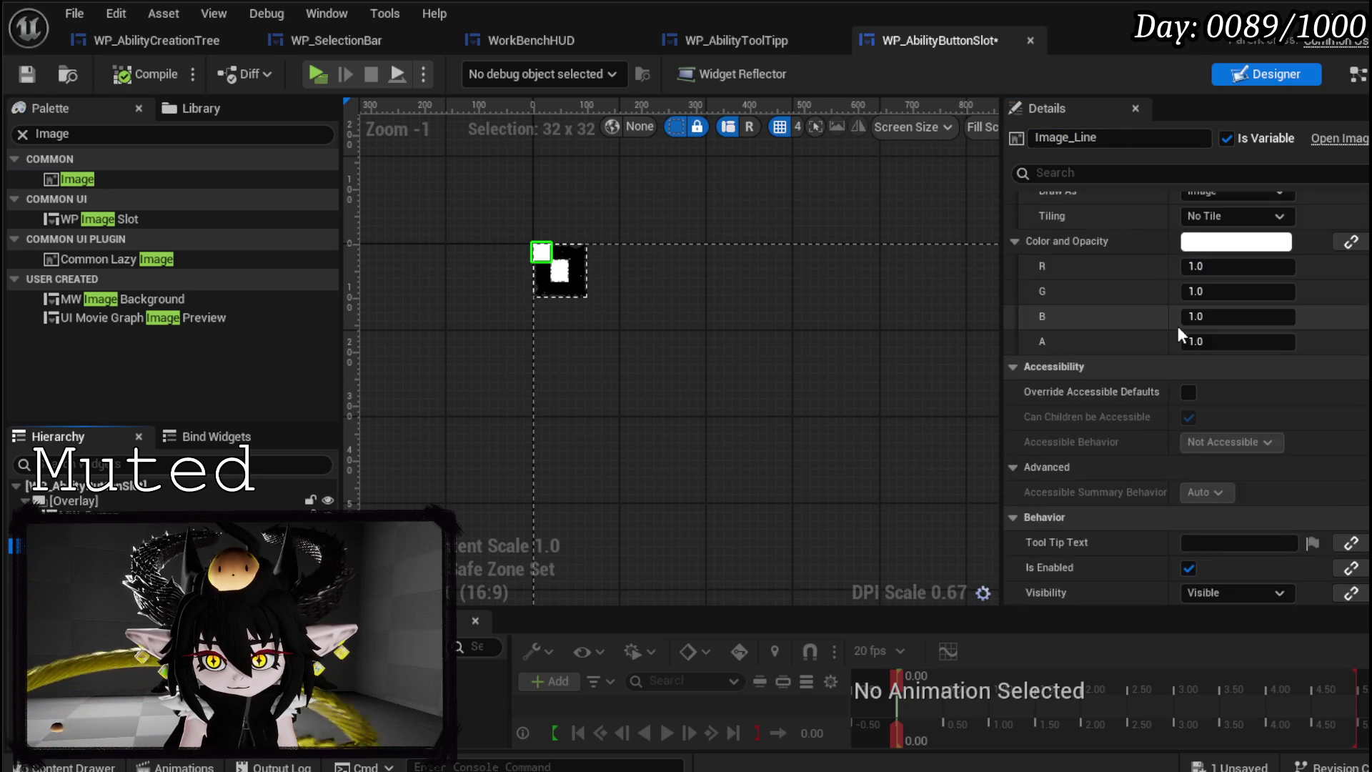
{"action": "scroll", "coordinate": [1178, 326], "scroll_direction": "up", "scroll_amount": 2}
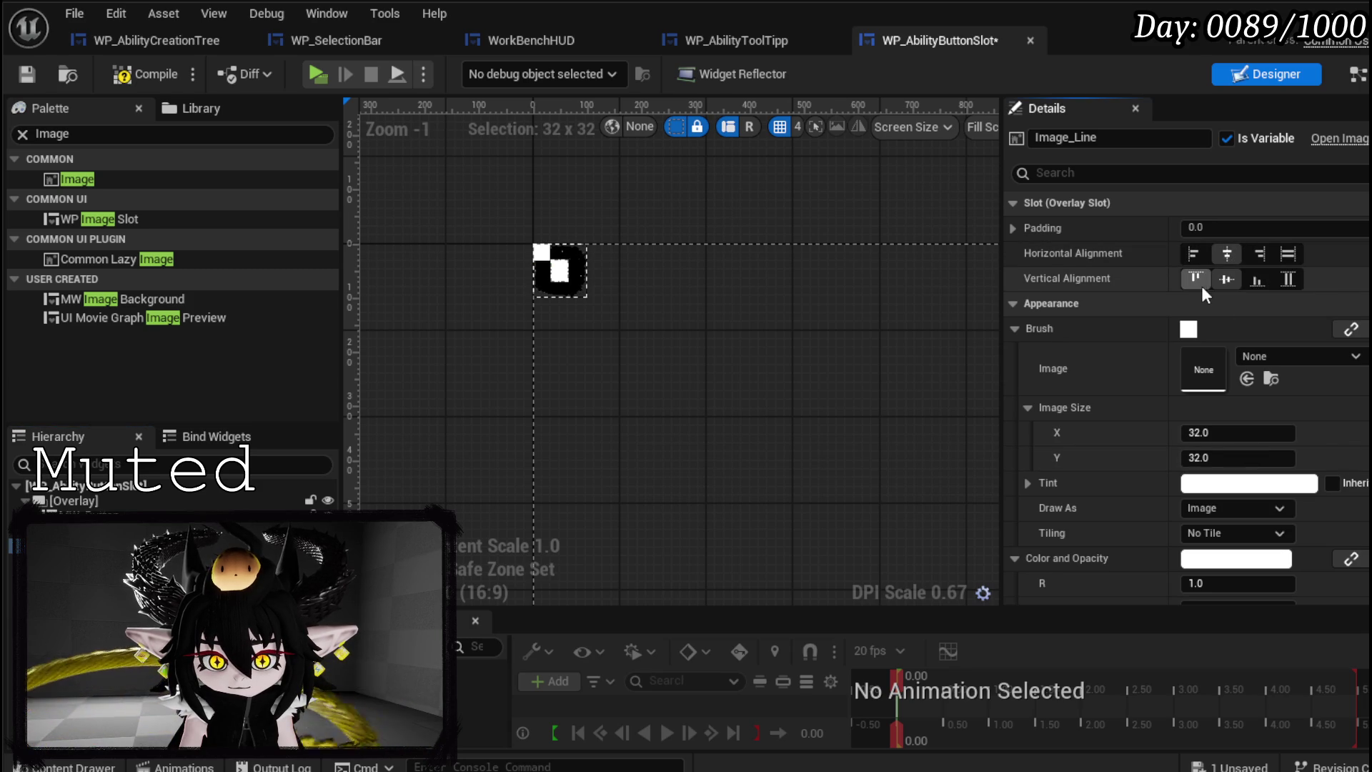
{"action": "left_click", "coordinate": [107, 548]}
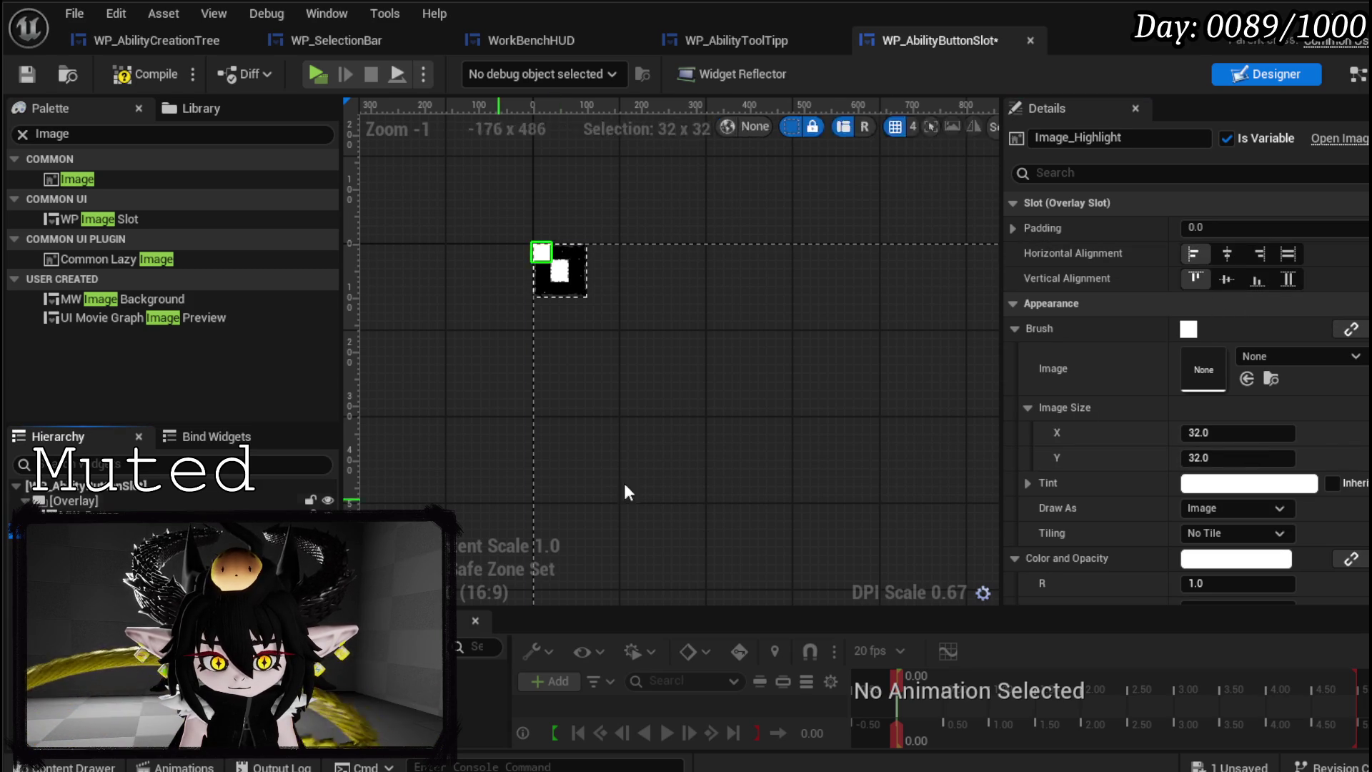
{"action": "left_click", "coordinate": [1227, 280]}
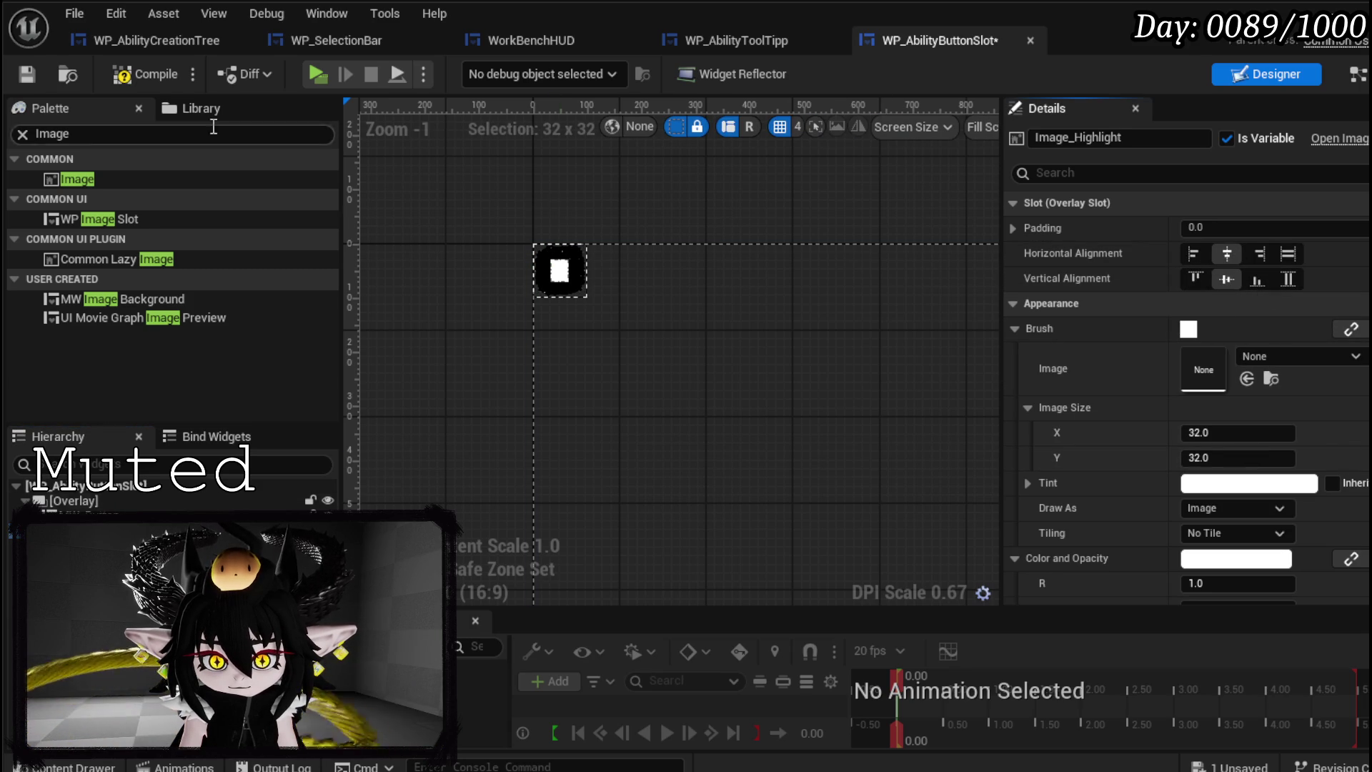
{"action": "left_click", "coordinate": [26, 74]}
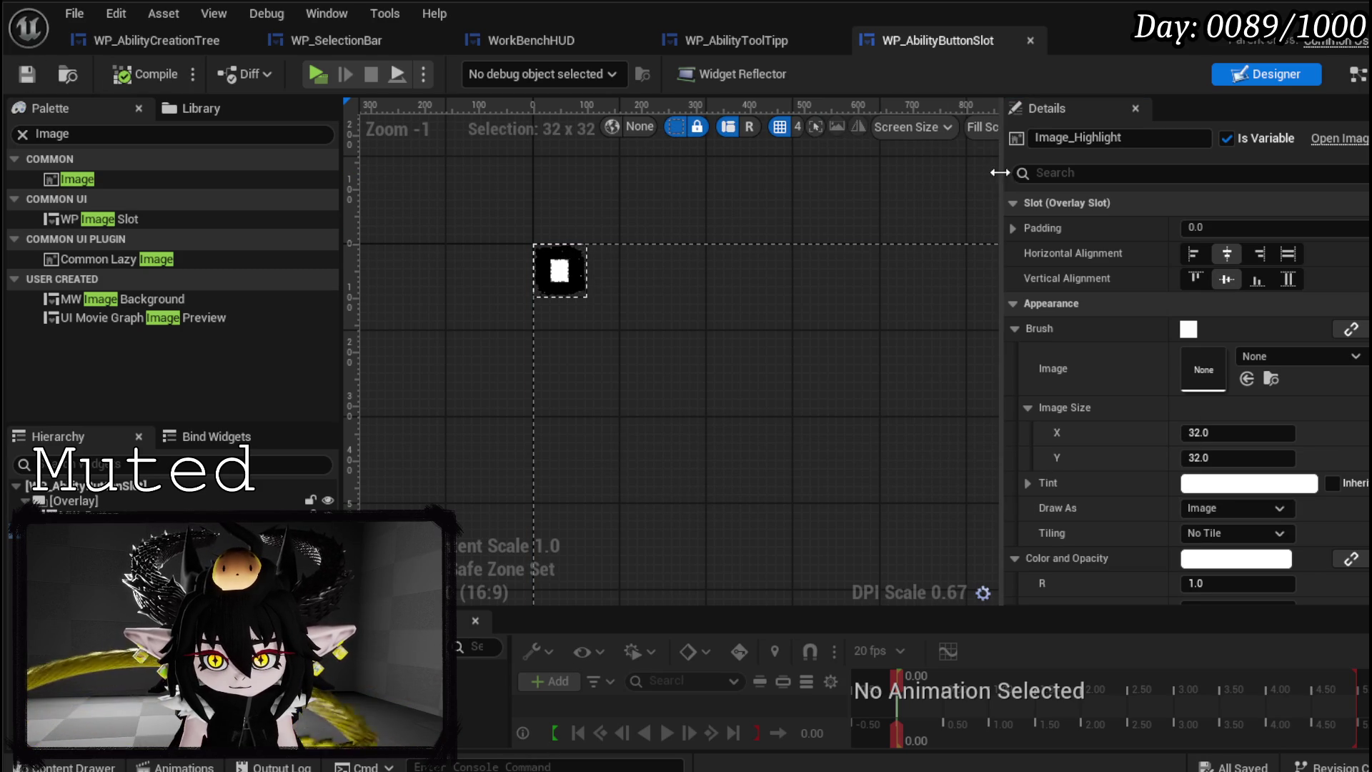
- Switch the designer preview from Fill Screen to Desired size, then save
{"action": "left_click_drag", "start_coordinate": [1003, 167], "coordinate": [1338, 152]}
{"action": "left_click", "coordinate": [1319, 127]}
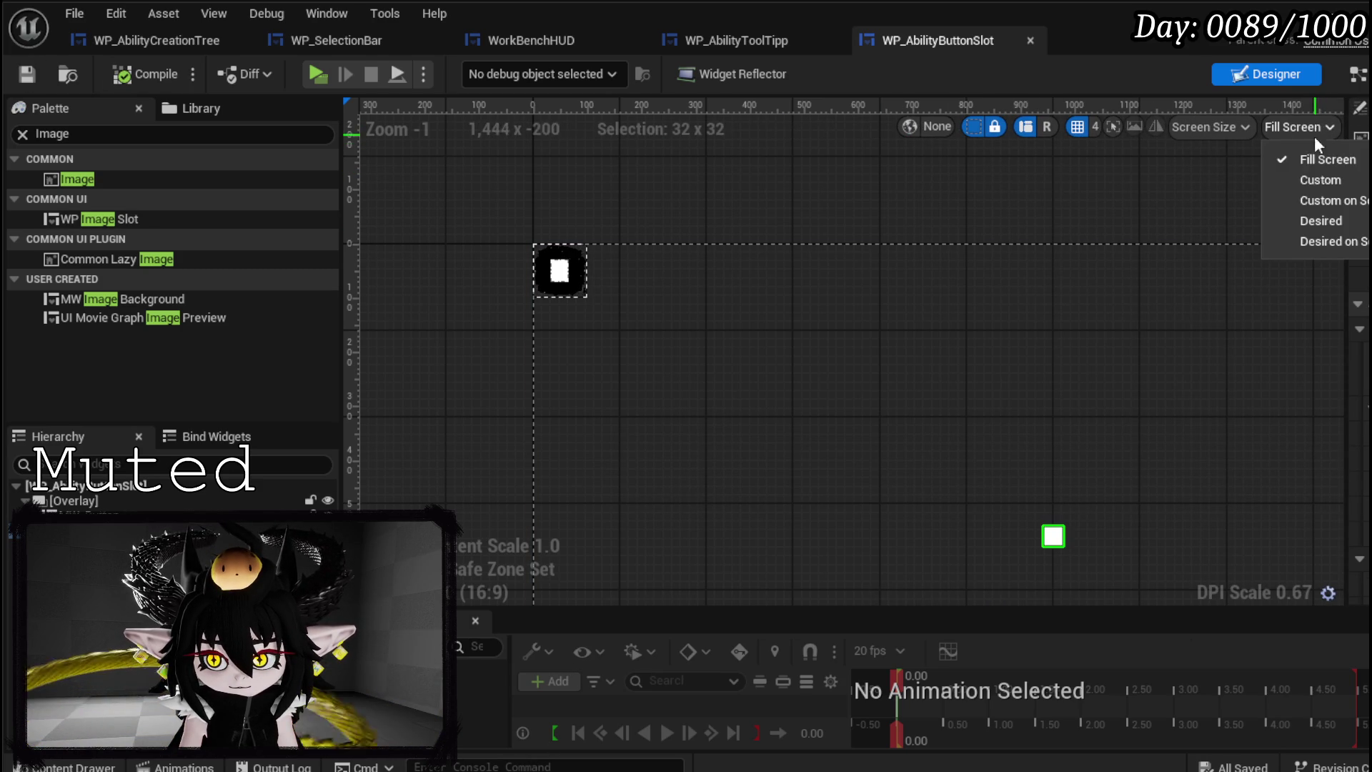
{"action": "left_click", "coordinate": [1296, 221]}
{"action": "scroll", "coordinate": [481, 285], "scroll_direction": "up", "scroll_amount": 10}
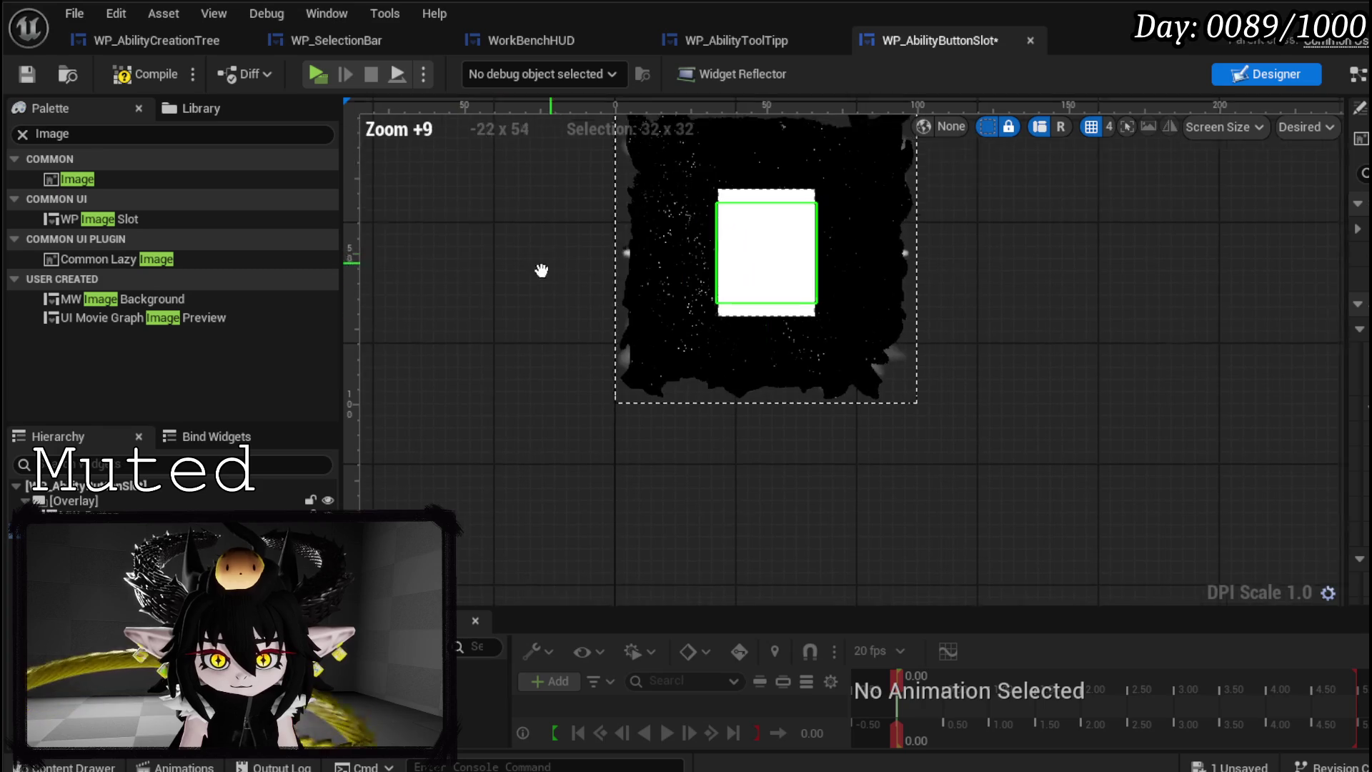
{"action": "left_click_drag", "start_coordinate": [1344, 254], "coordinate": [1090, 257]}
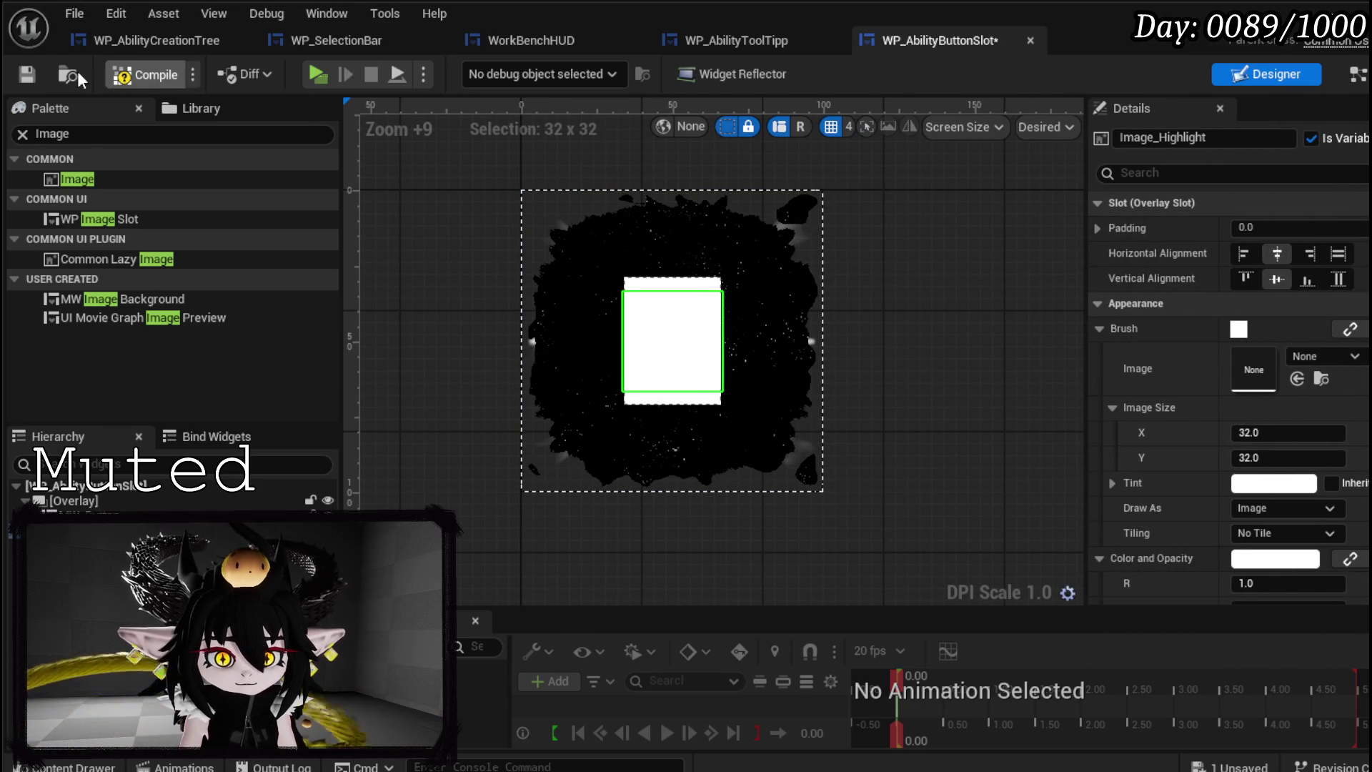
{"action": "left_click", "coordinate": [25, 75]}
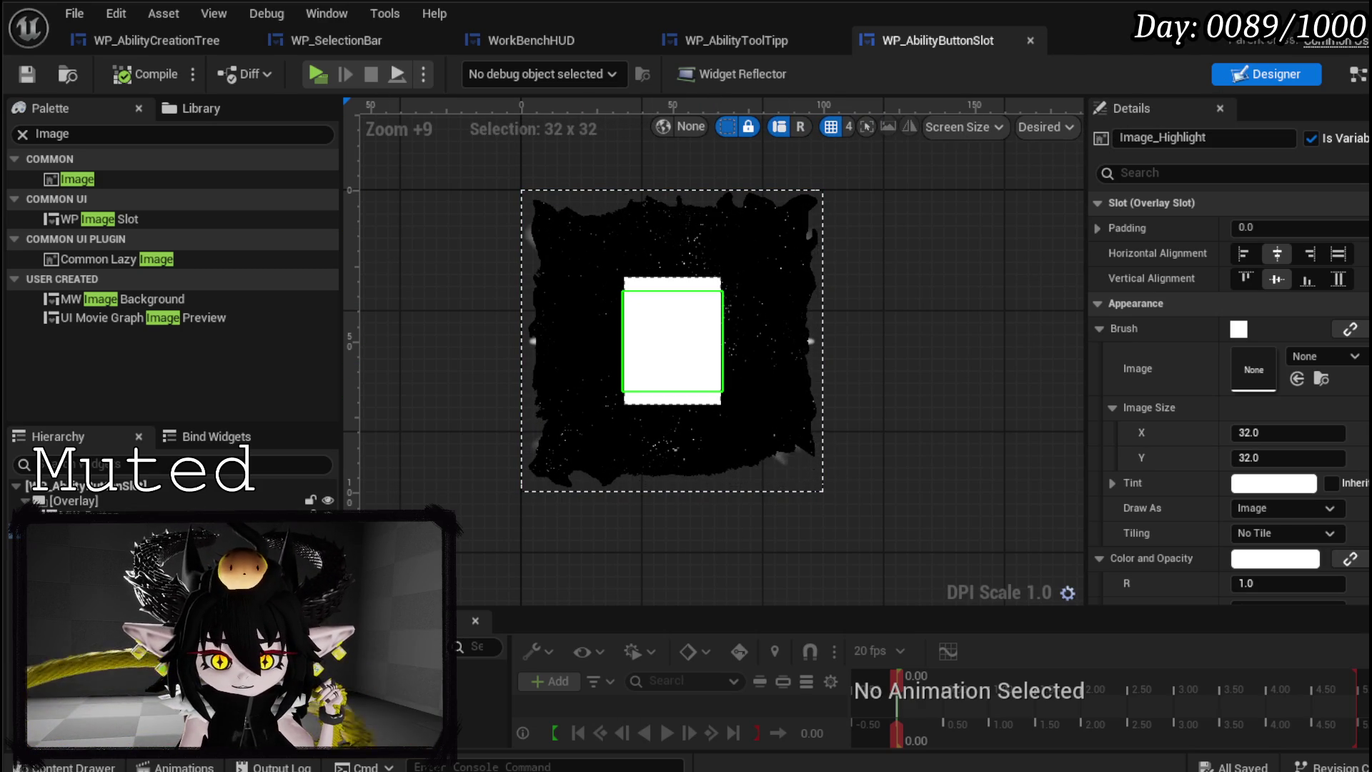
- Assign the Button_Highlight texture from the Content Drawer to Image_Highlight's brush
{"action": "key", "text": "ctrl+space"}
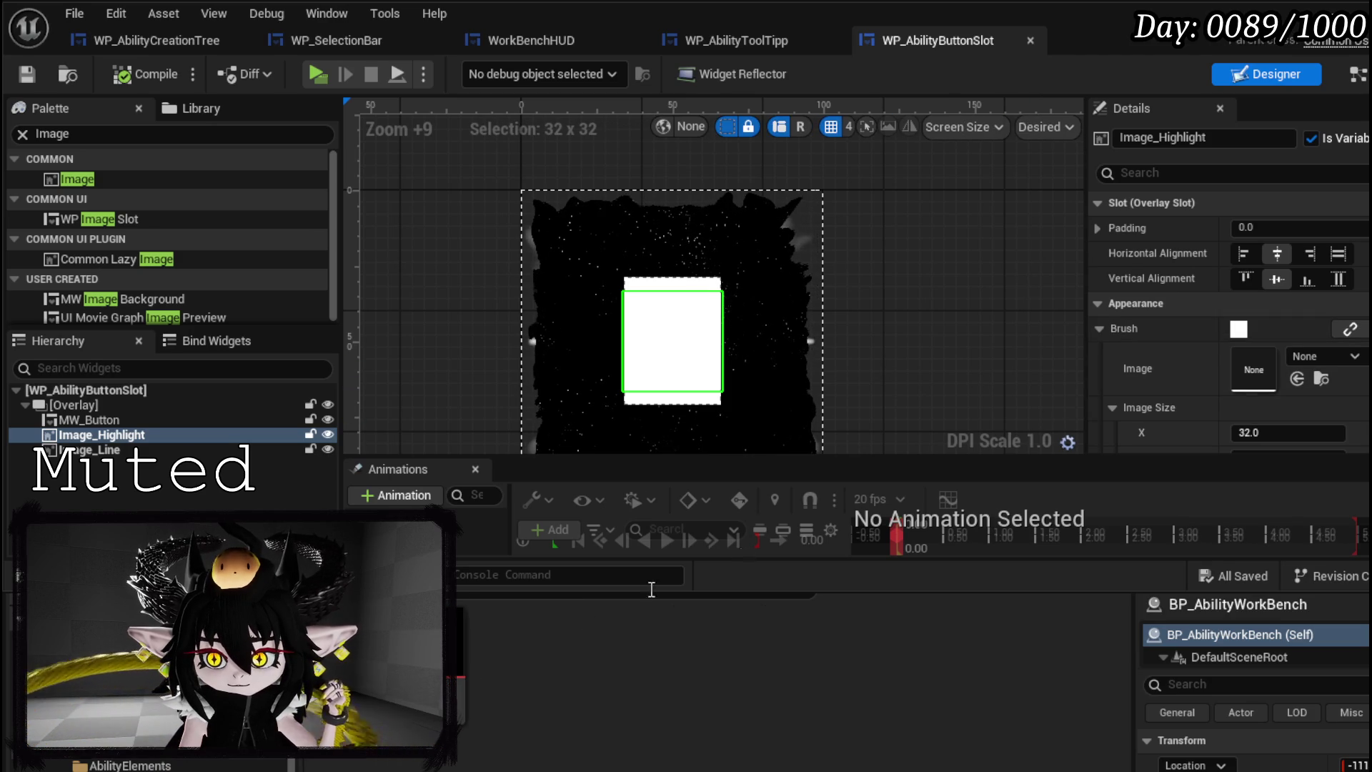
{"action": "mouse_move", "coordinate": [449, 610]}
{"action": "mouse_move", "coordinate": [449, 609]}
{"action": "left_mouse_down"}
{"action": "mouse_move", "coordinate": [929, 429]}
{"action": "mouse_move", "coordinate": [1254, 368]}
{"action": "left_mouse_up"}
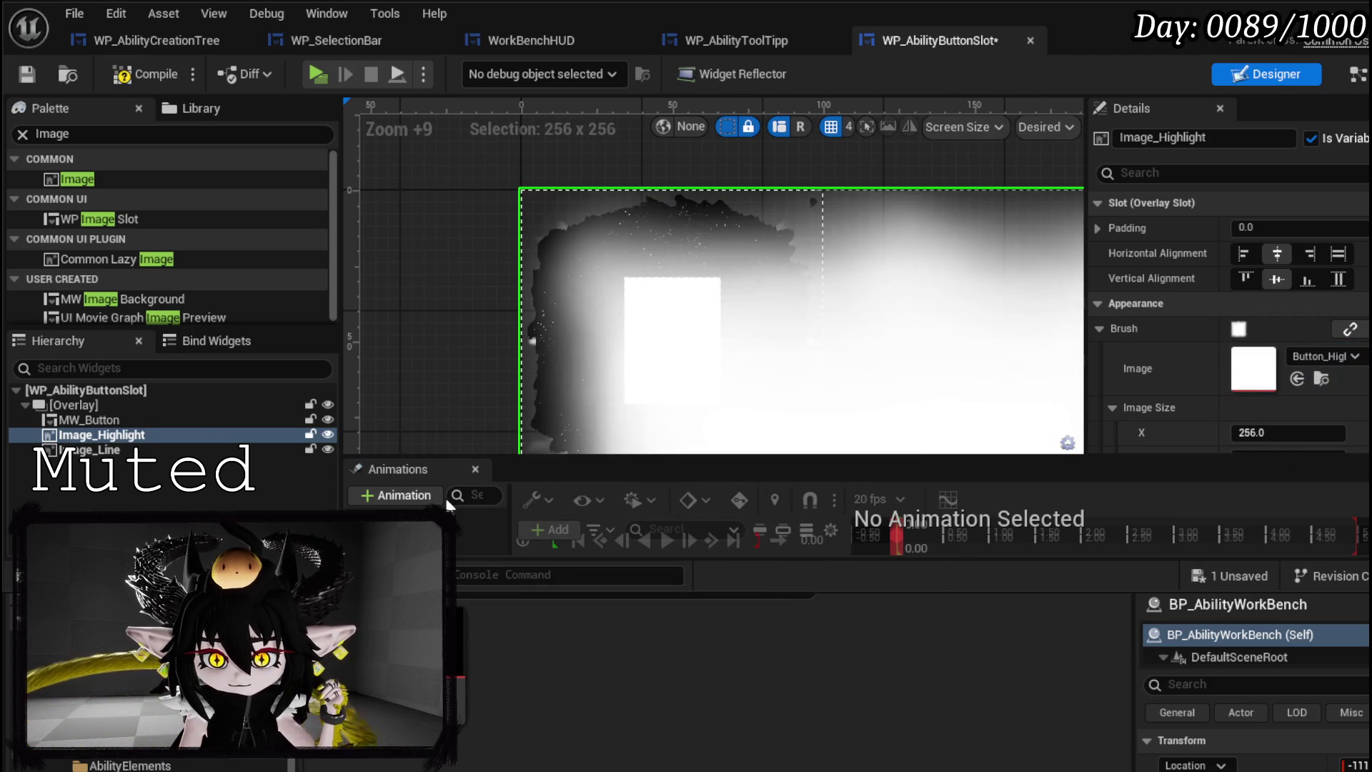
- Assign the Line_Highlight texture to Image_Line, then compile and save
{"action": "left_click", "coordinate": [107, 449]}
{"action": "left_click_drag", "start_coordinate": [1371, 400], "coordinate": [1257, 370]}
{"action": "scroll", "coordinate": [766, 341], "scroll_direction": "down", "scroll_amount": 5}
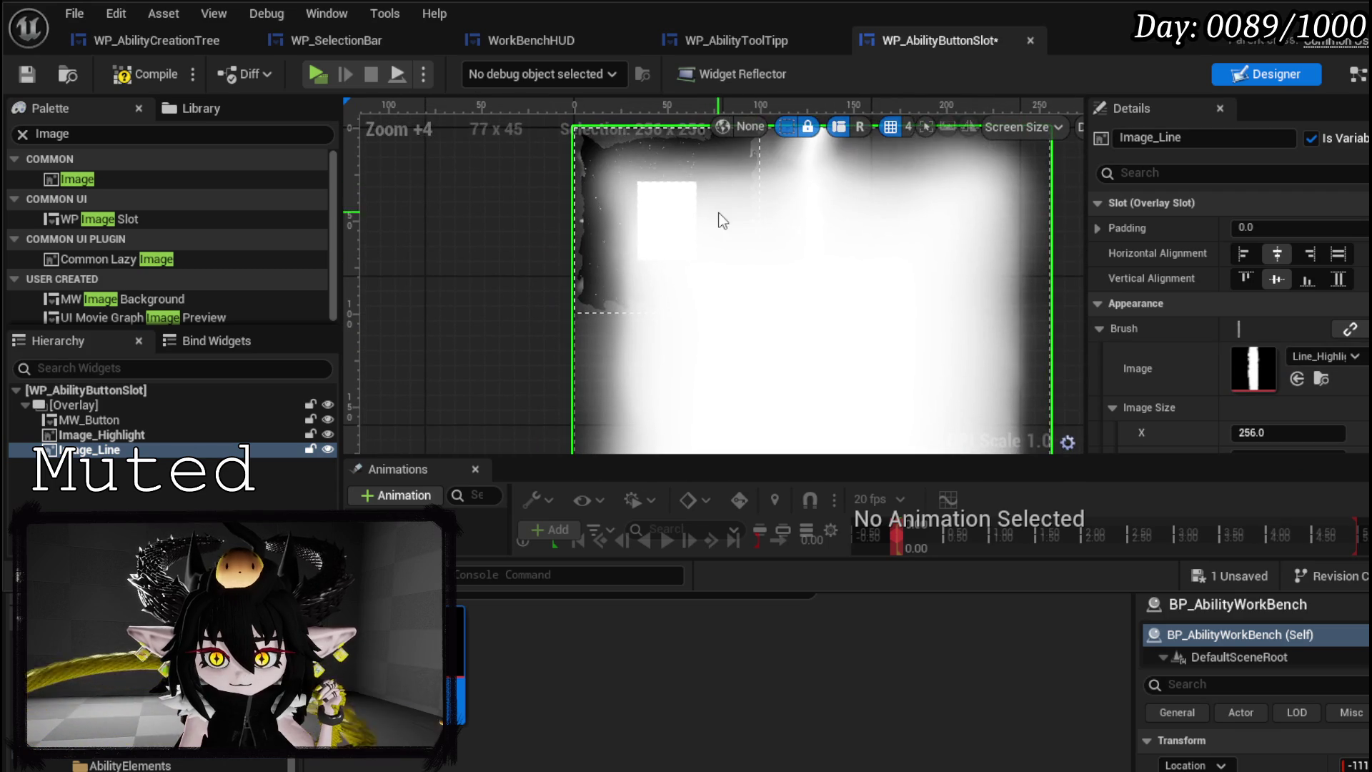
{"action": "left_click", "coordinate": [160, 71]}
{"action": "left_click", "coordinate": [27, 74]}
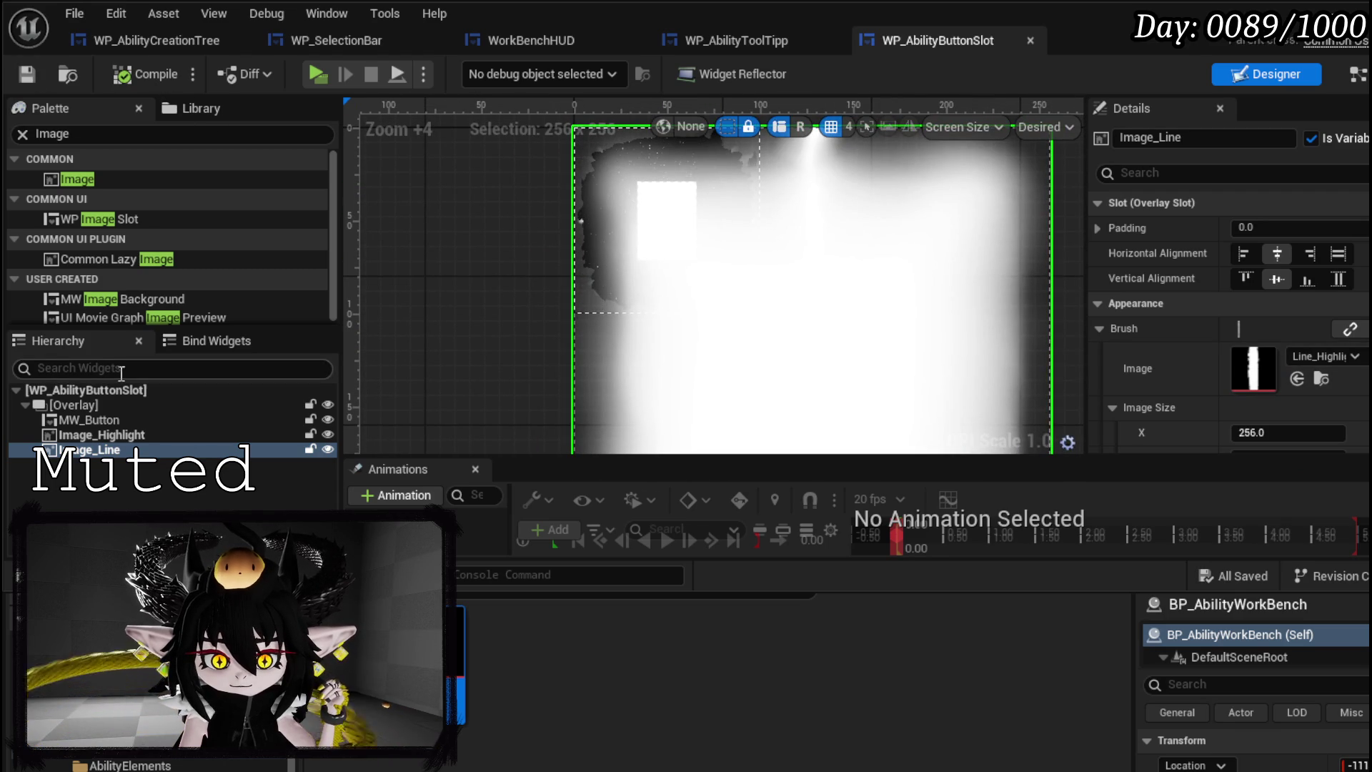
- Select Image_Highlight and review its size, layout and behaviour properties
{"action": "left_click", "coordinate": [138, 435]}
{"action": "scroll", "coordinate": [806, 245], "scroll_direction": "down", "scroll_amount": 2}
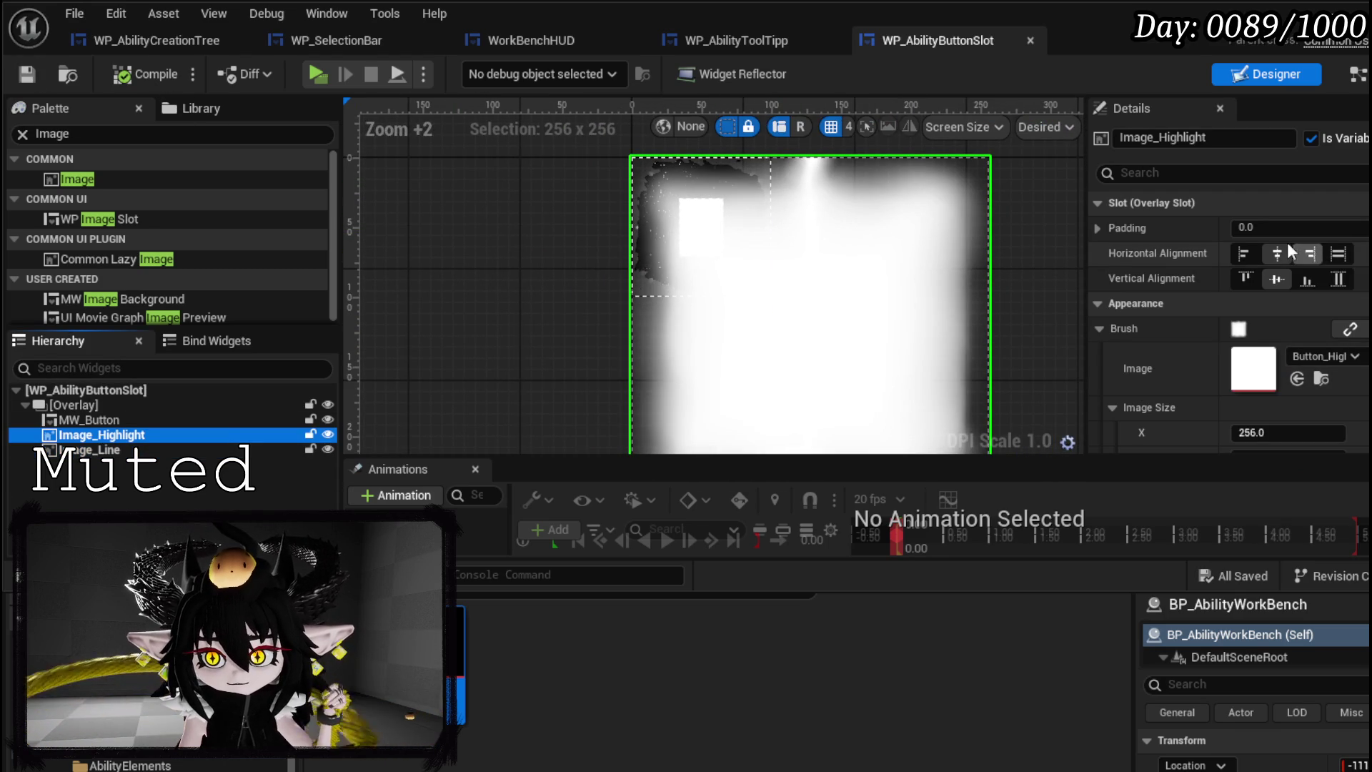
{"action": "scroll", "coordinate": [1298, 250], "scroll_direction": "down", "scroll_amount": 5}
{"action": "scroll", "coordinate": [1298, 250], "scroll_direction": "up", "scroll_amount": 2}
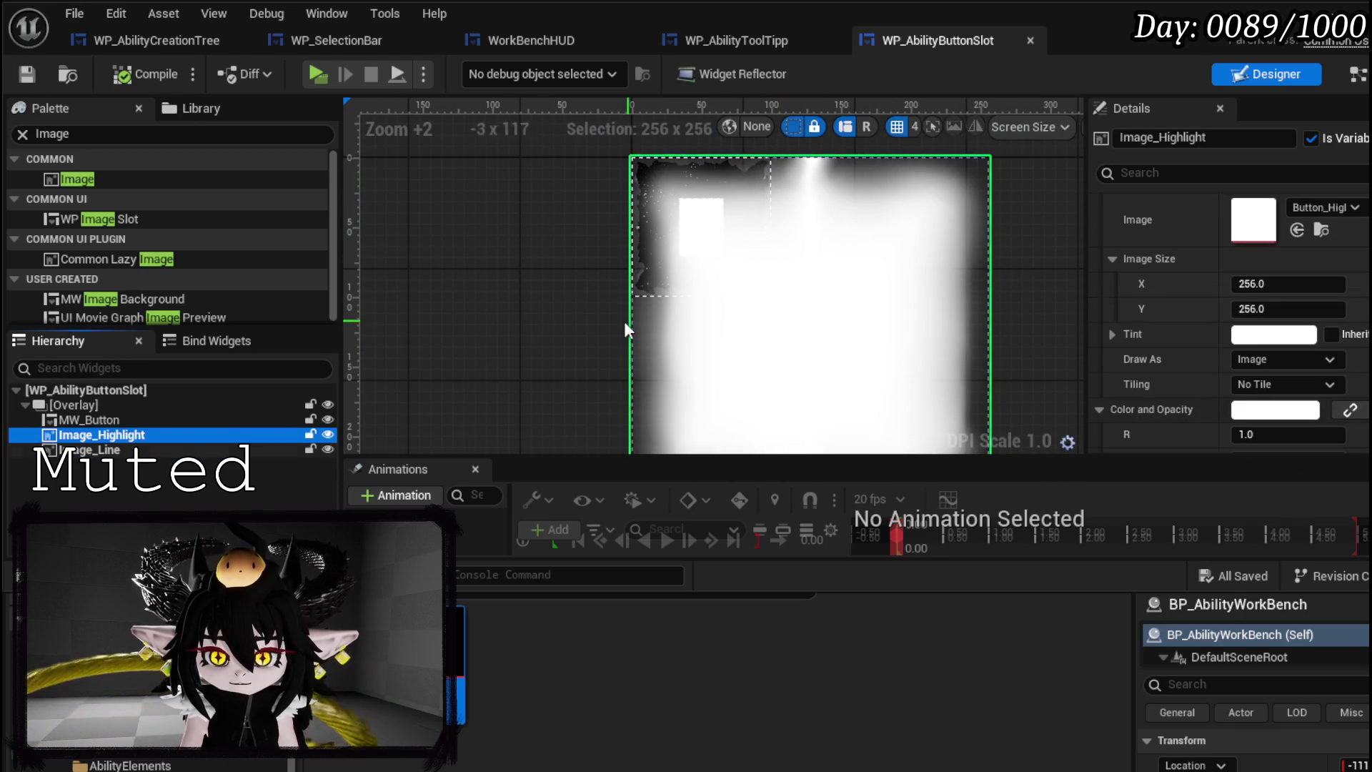
{"action": "scroll", "coordinate": [599, 248], "scroll_direction": "down", "scroll_amount": 4}
{"action": "scroll", "coordinate": [599, 248], "scroll_direction": "up", "scroll_amount": 3}
- Set Image_Highlight's image size to 156 x 156 and save the widget
{"action": "left_click", "coordinate": [1247, 283]}
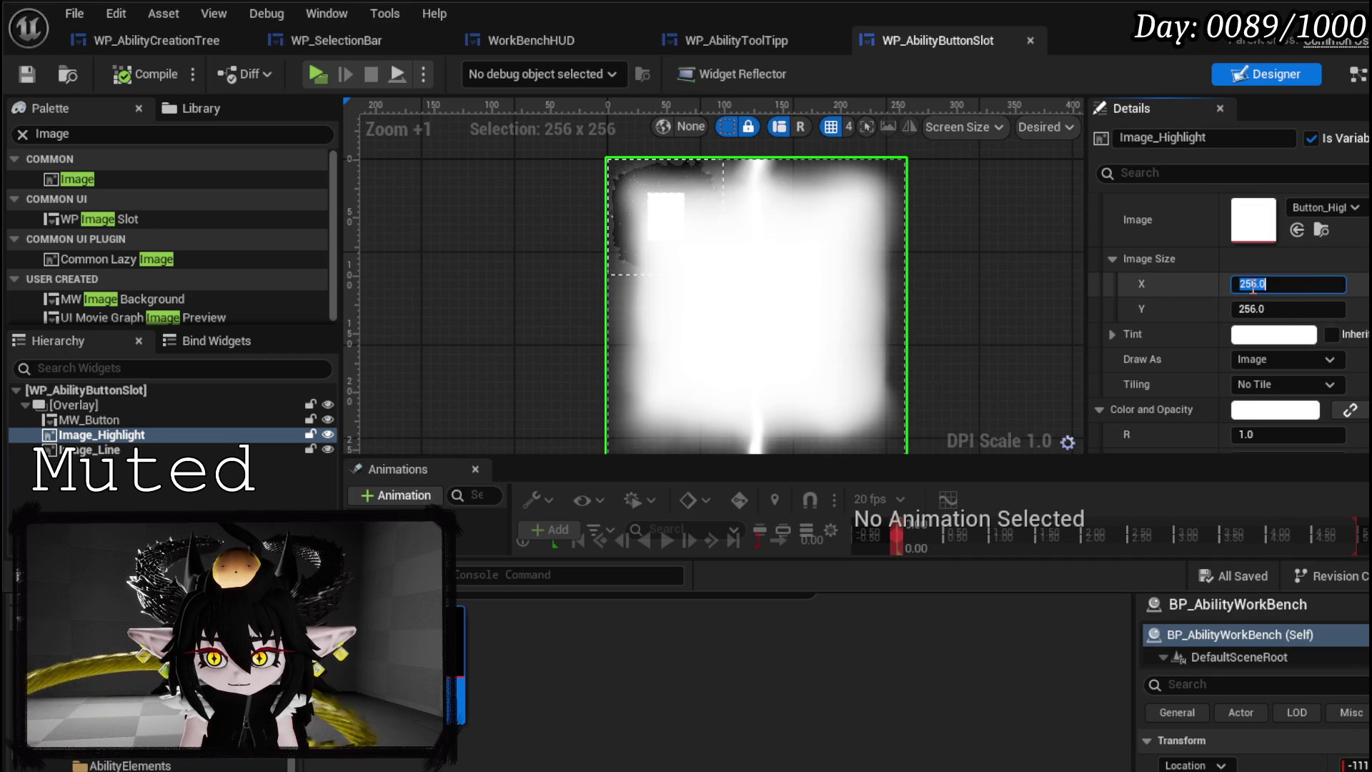
{"action": "type", "text": "156"}
{"action": "key", "text": "Return"}
{"action": "left_click", "coordinate": [1243, 308]}
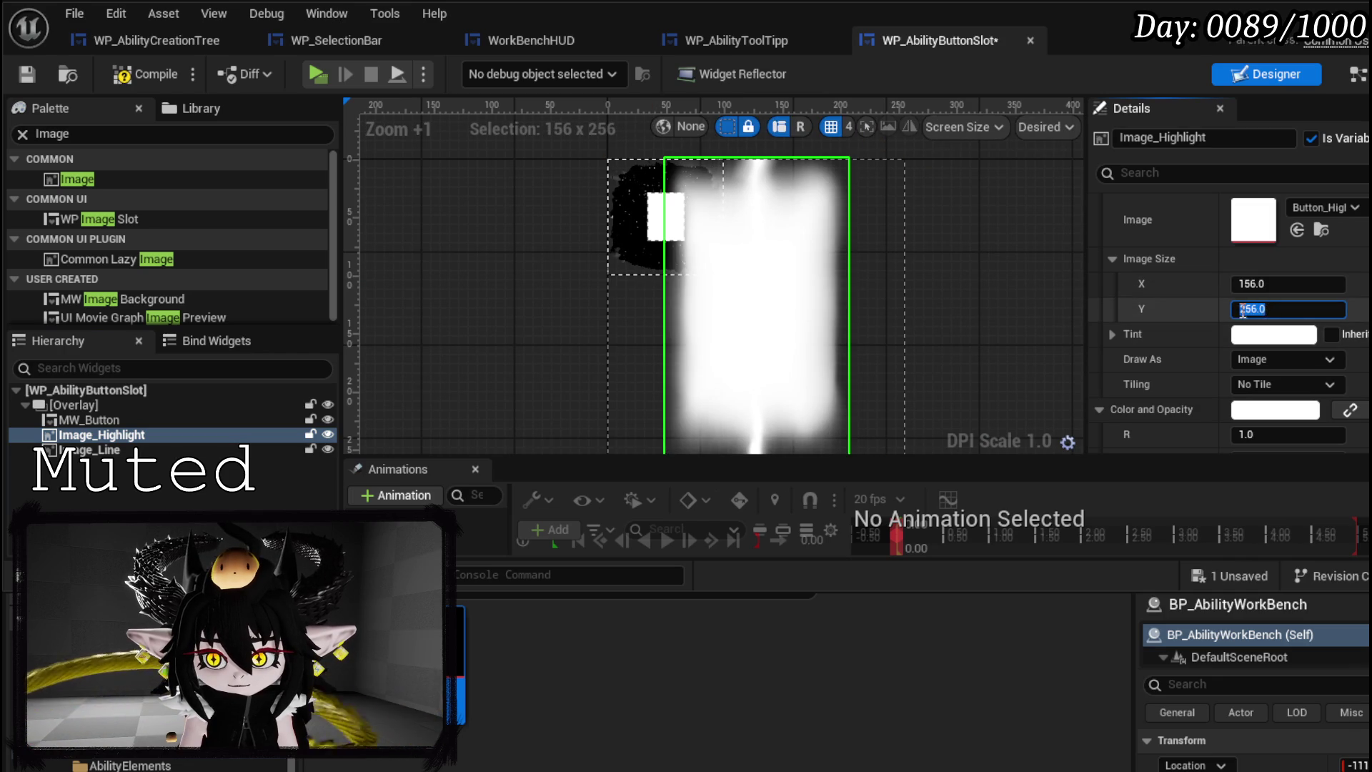
{"action": "type", "text": "156"}
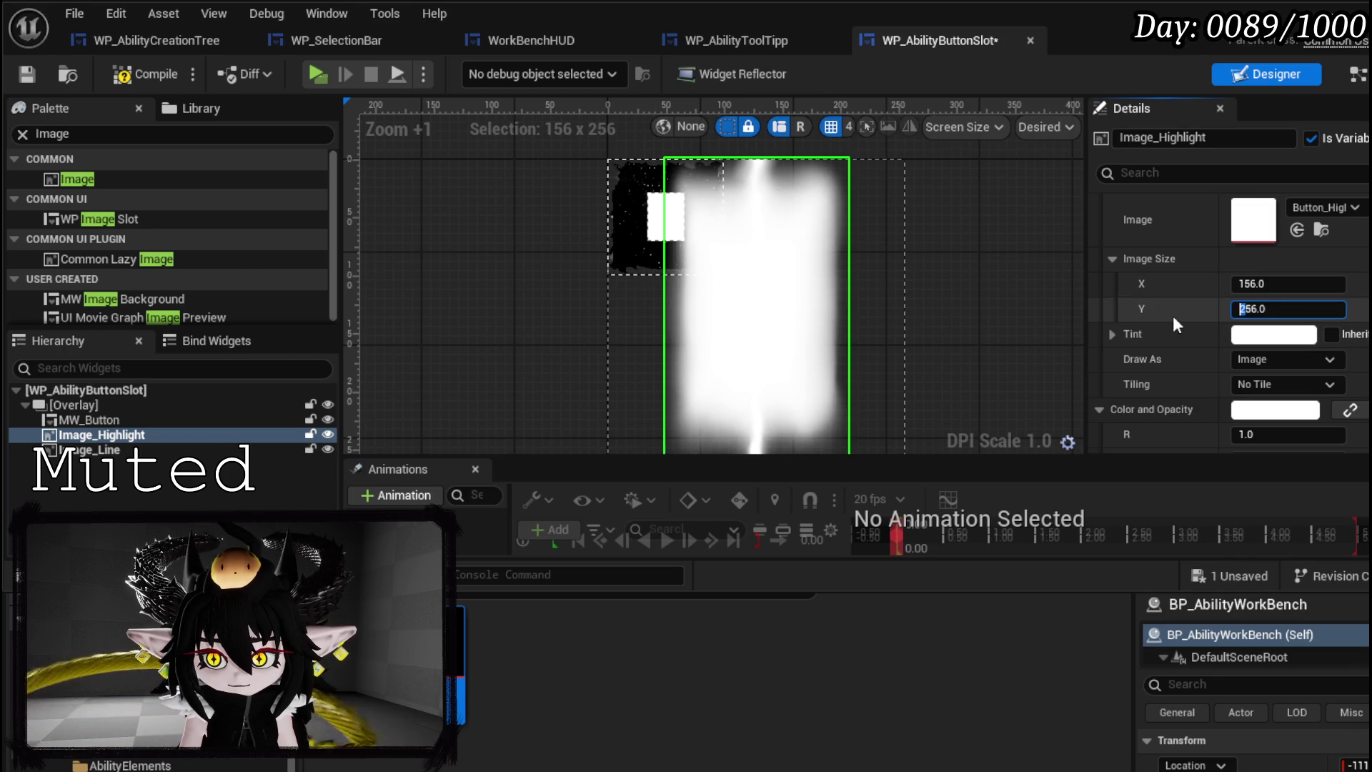
{"action": "key", "text": "Return"}
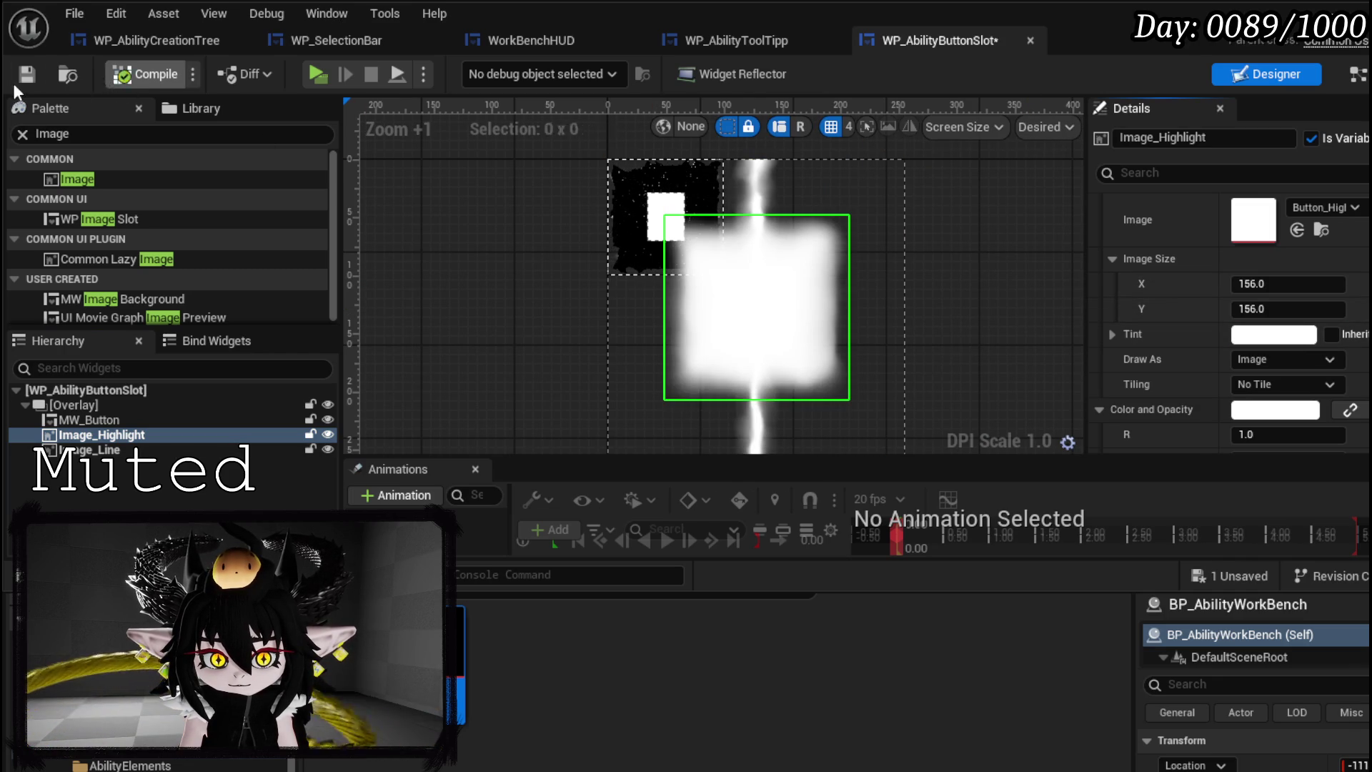
{"action": "left_click", "coordinate": [26, 74]}
{"action": "scroll", "coordinate": [1241, 267], "scroll_direction": "up", "scroll_amount": 4}
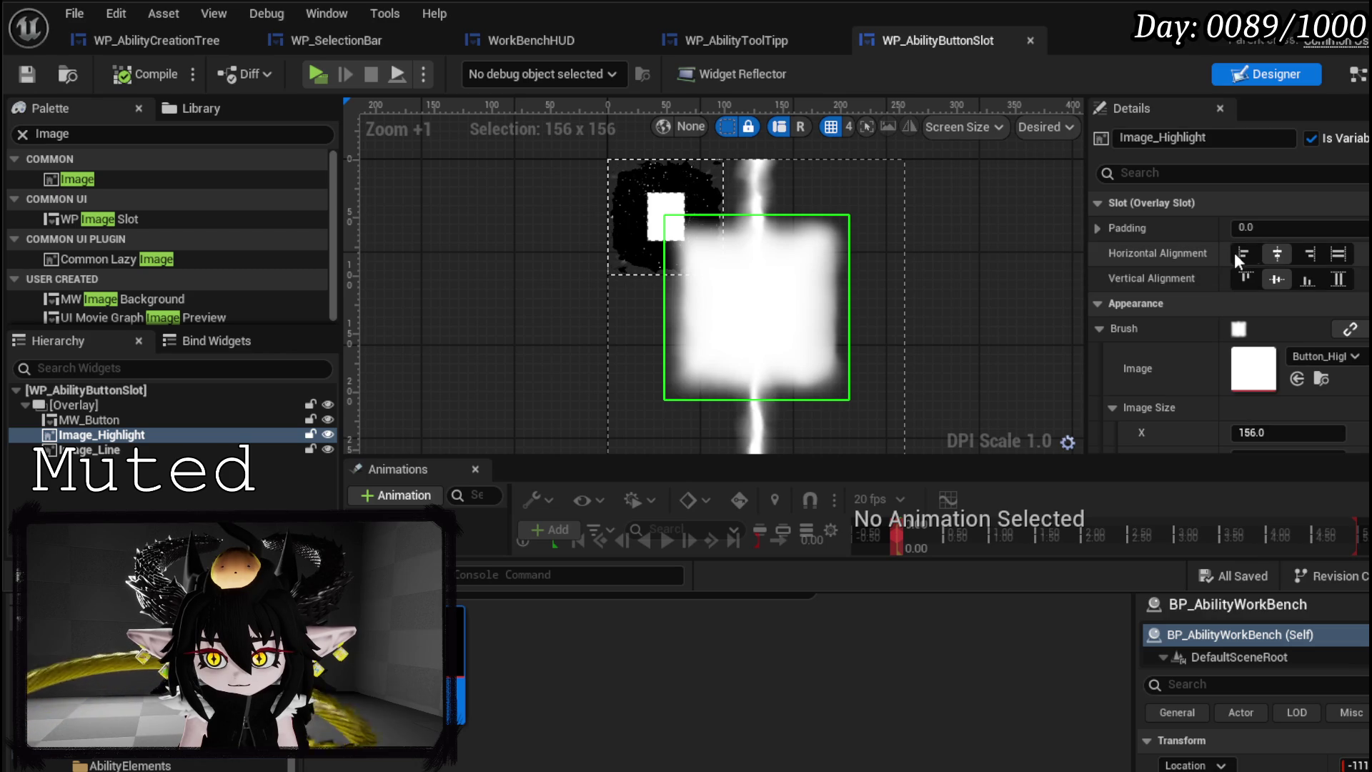
{"action": "scroll", "coordinate": [1246, 256], "scroll_direction": "down", "scroll_amount": 3}
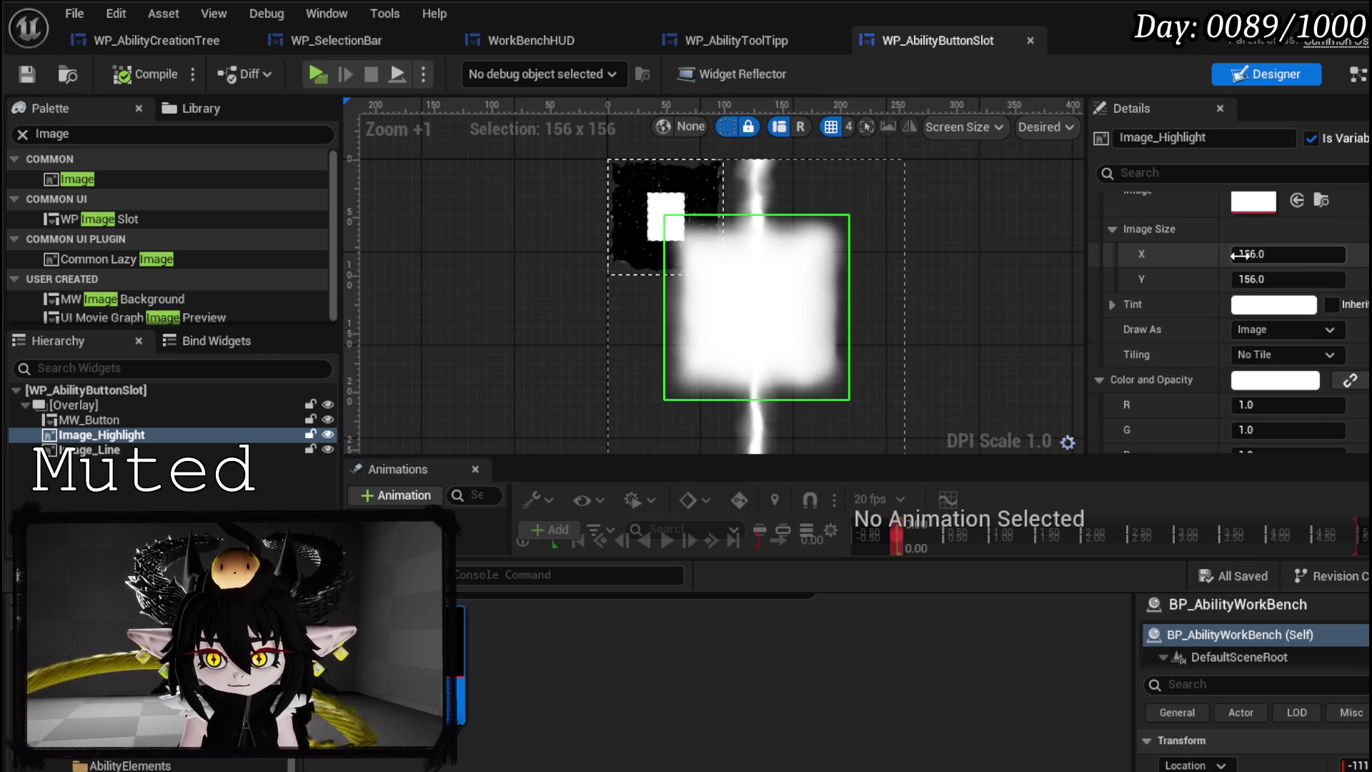
{"action": "scroll", "coordinate": [1154, 260], "scroll_direction": "down", "scroll_amount": 10}
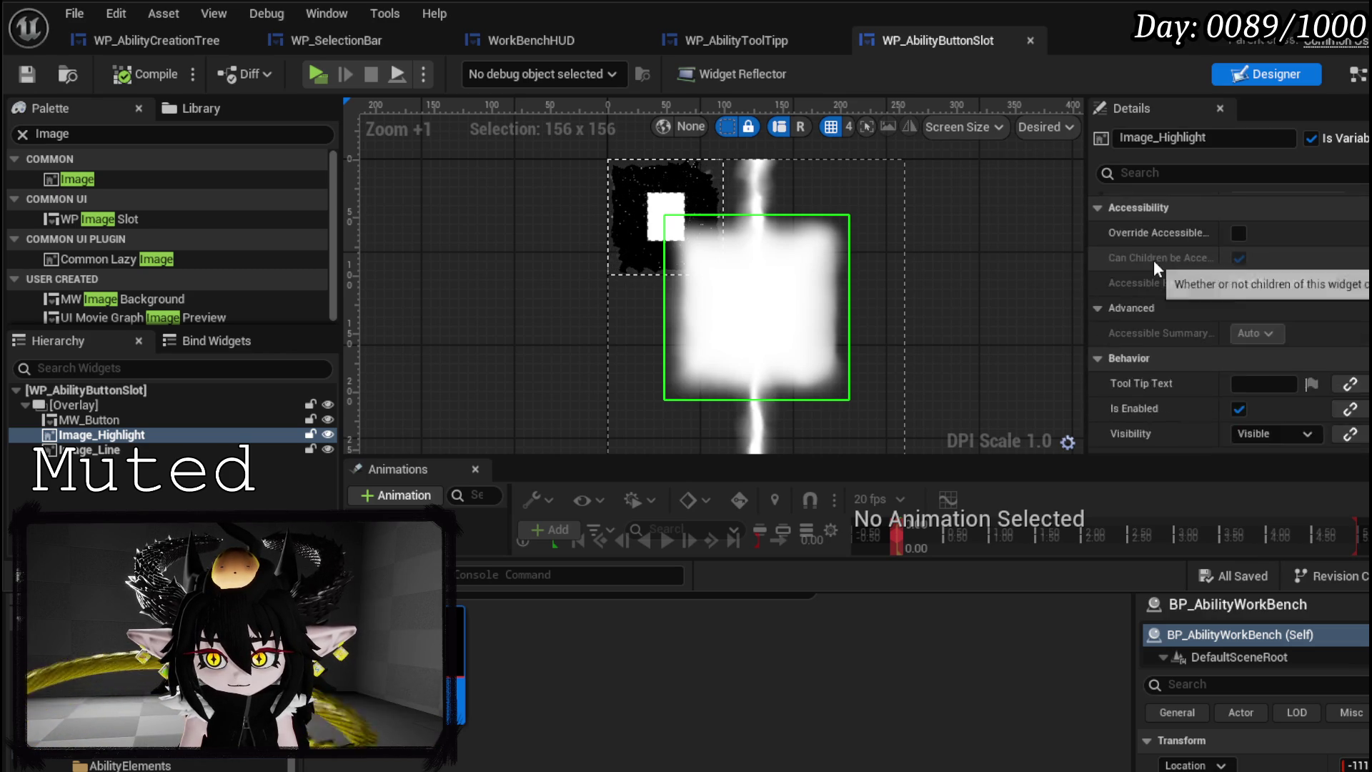
- Centre MW_Button in the overlay and place Image_Highlight above it in the hierarchy, then compile
{"action": "scroll", "coordinate": [1154, 260], "scroll_direction": "down", "scroll_amount": 8}
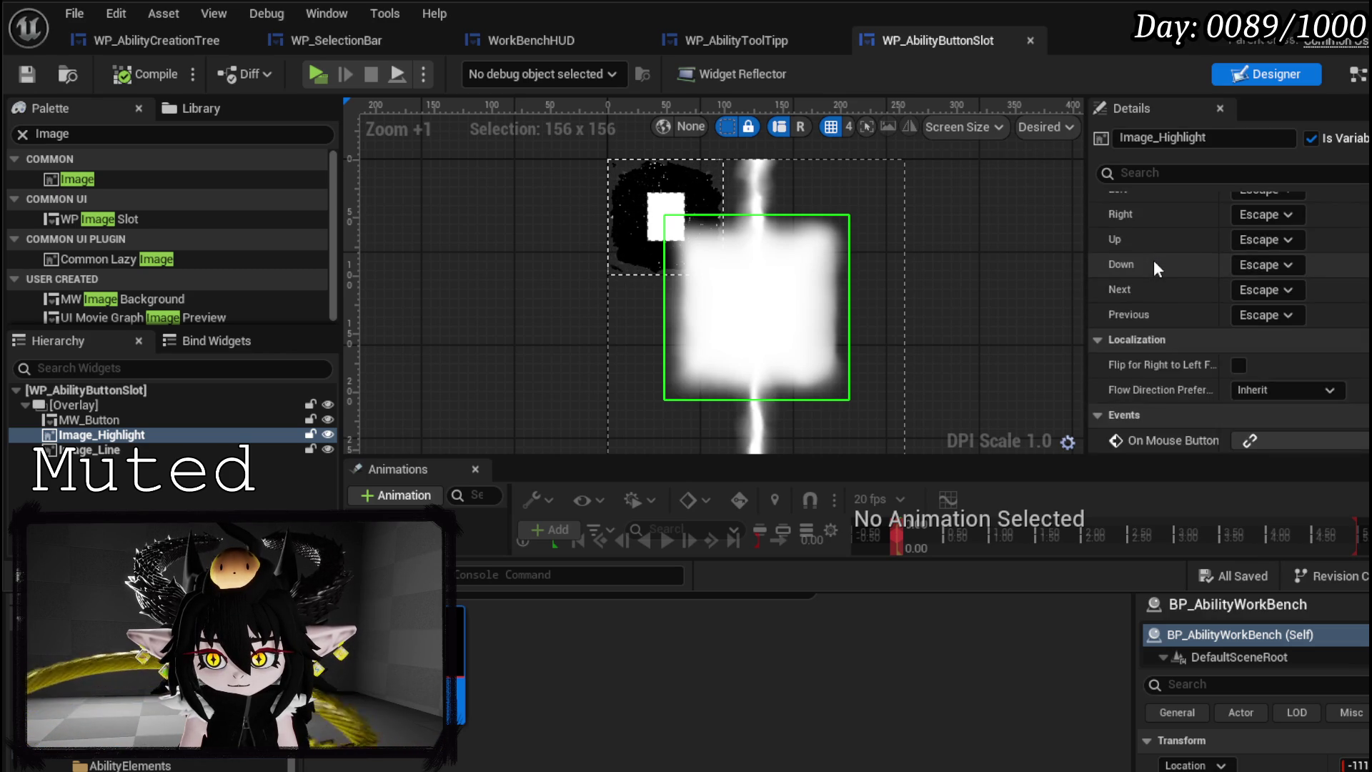
{"action": "scroll", "coordinate": [1154, 259], "scroll_direction": "up", "scroll_amount": 15}
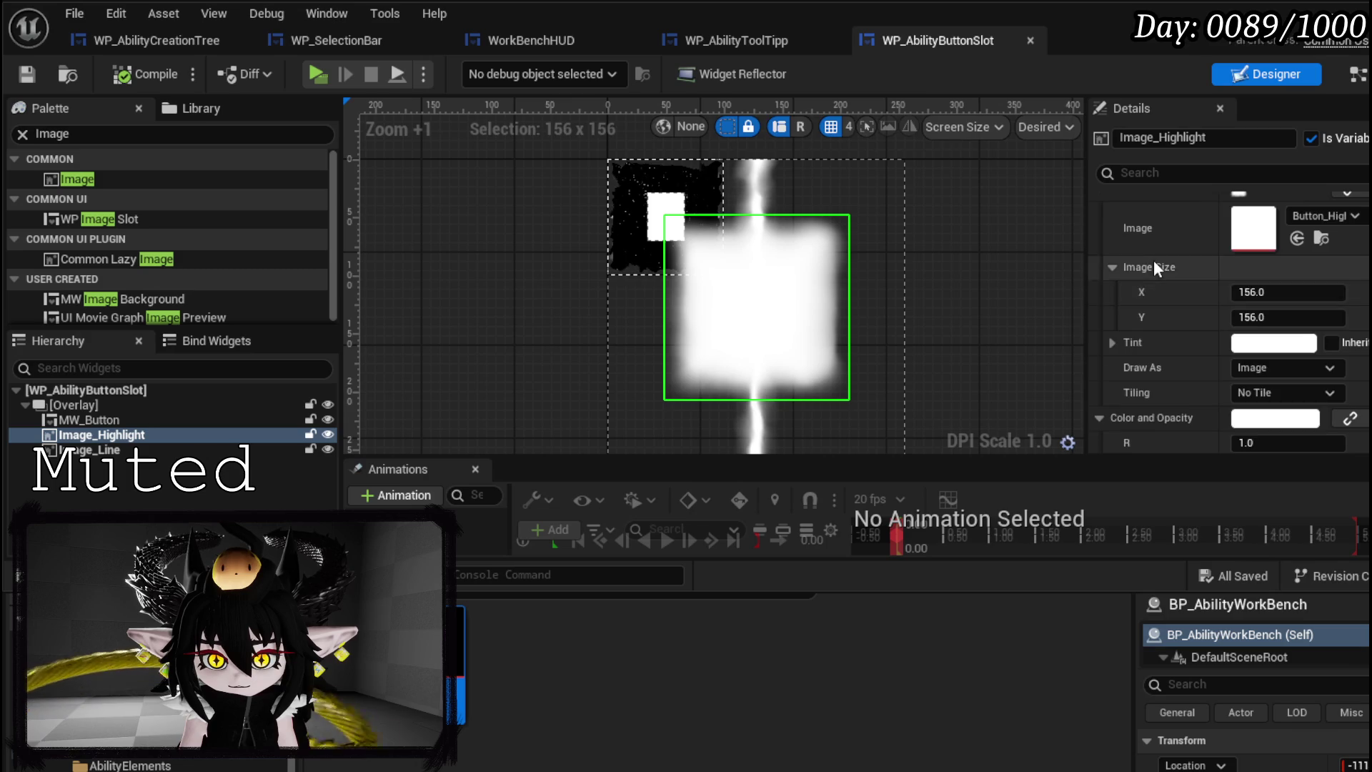
{"action": "left_click", "coordinate": [135, 420]}
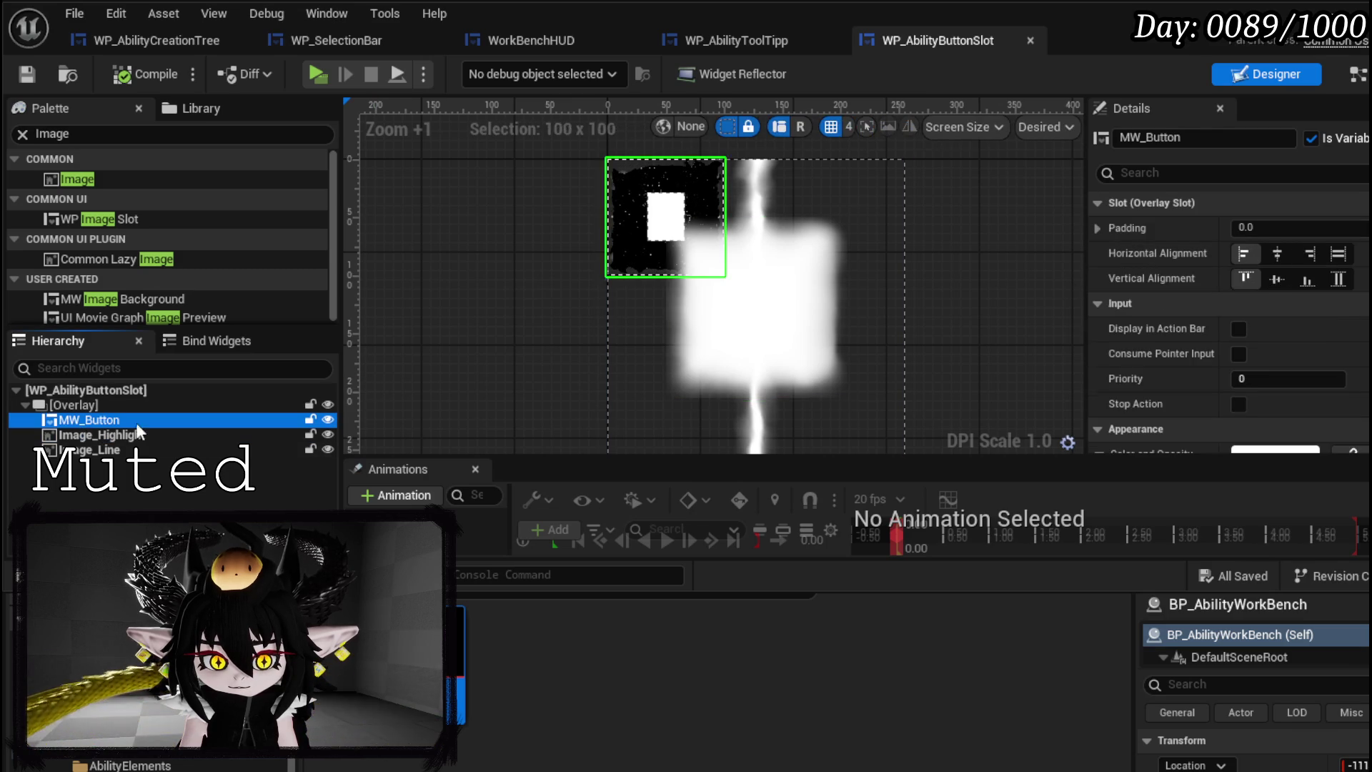
{"action": "left_click", "coordinate": [1277, 279]}
{"action": "left_click_drag", "start_coordinate": [88, 434], "coordinate": [97, 420]}
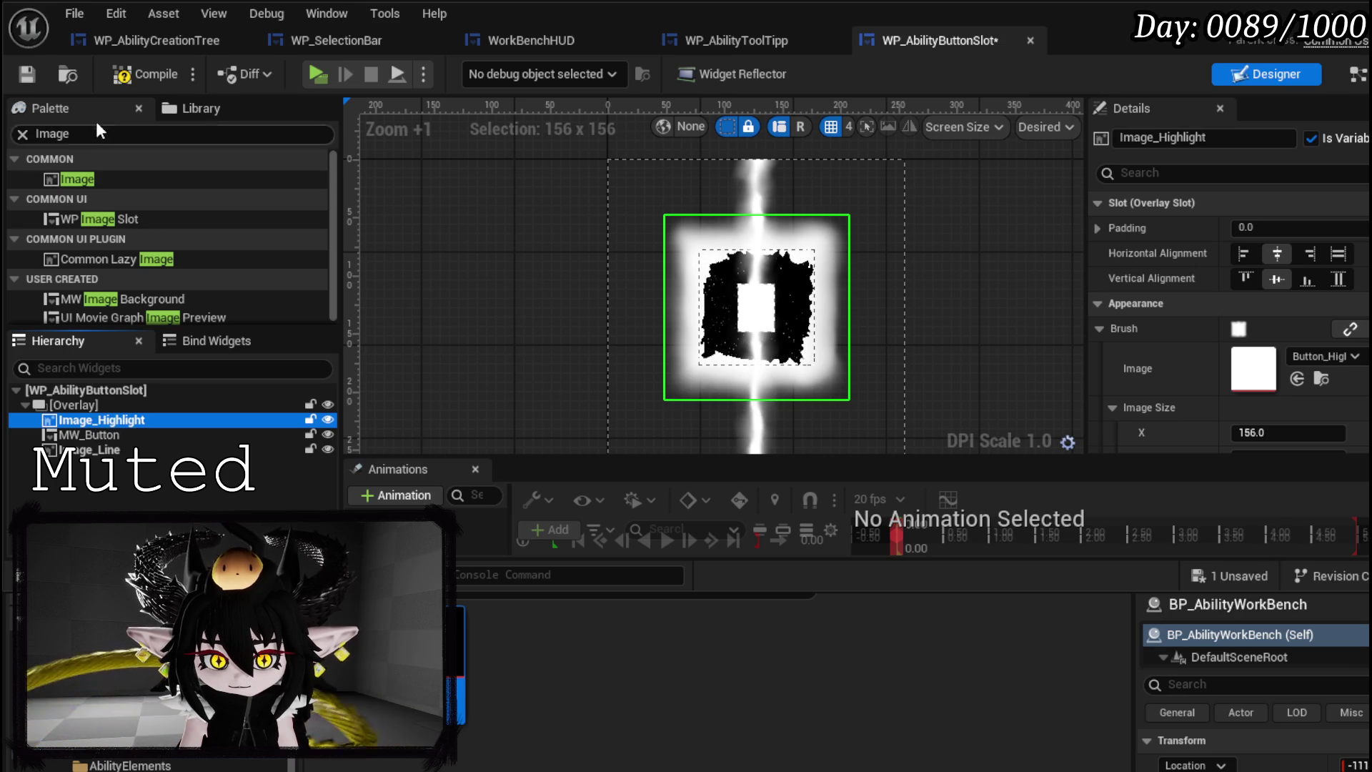
{"action": "left_click", "coordinate": [124, 77]}
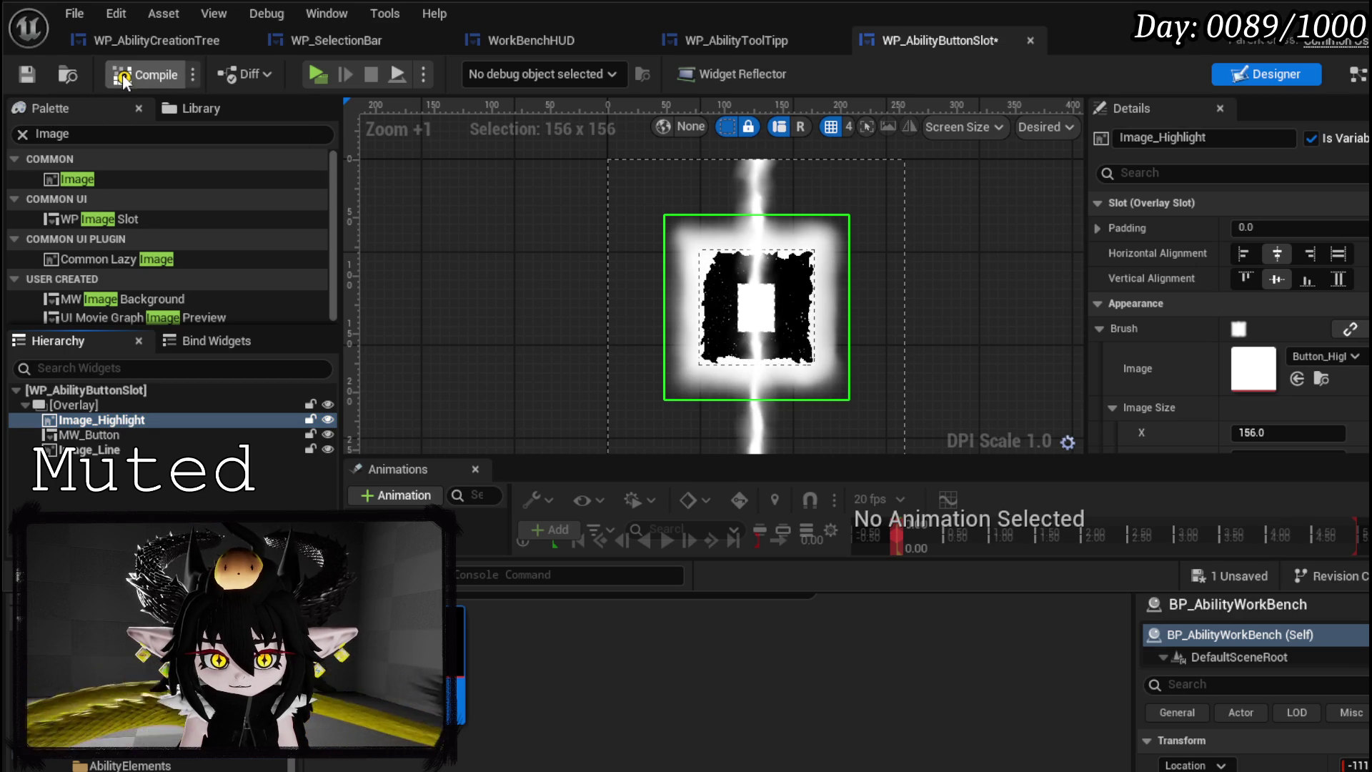
- Set Image_Line's brush image size X and Y to 156
{"action": "left_click", "coordinate": [100, 450]}
{"action": "scroll", "coordinate": [466, 294], "scroll_direction": "down", "scroll_amount": 2}
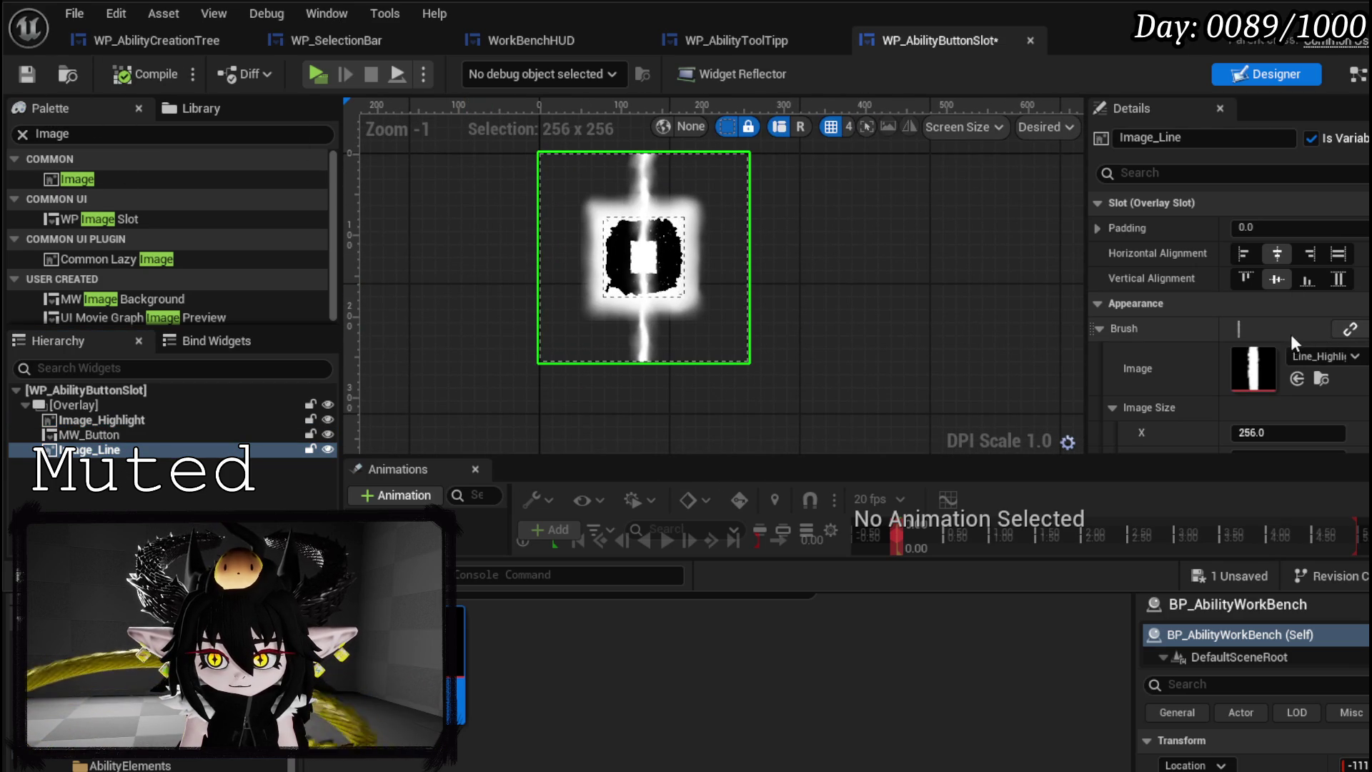
{"action": "left_click", "coordinate": [1244, 433]}
{"action": "type", "text": "156"}
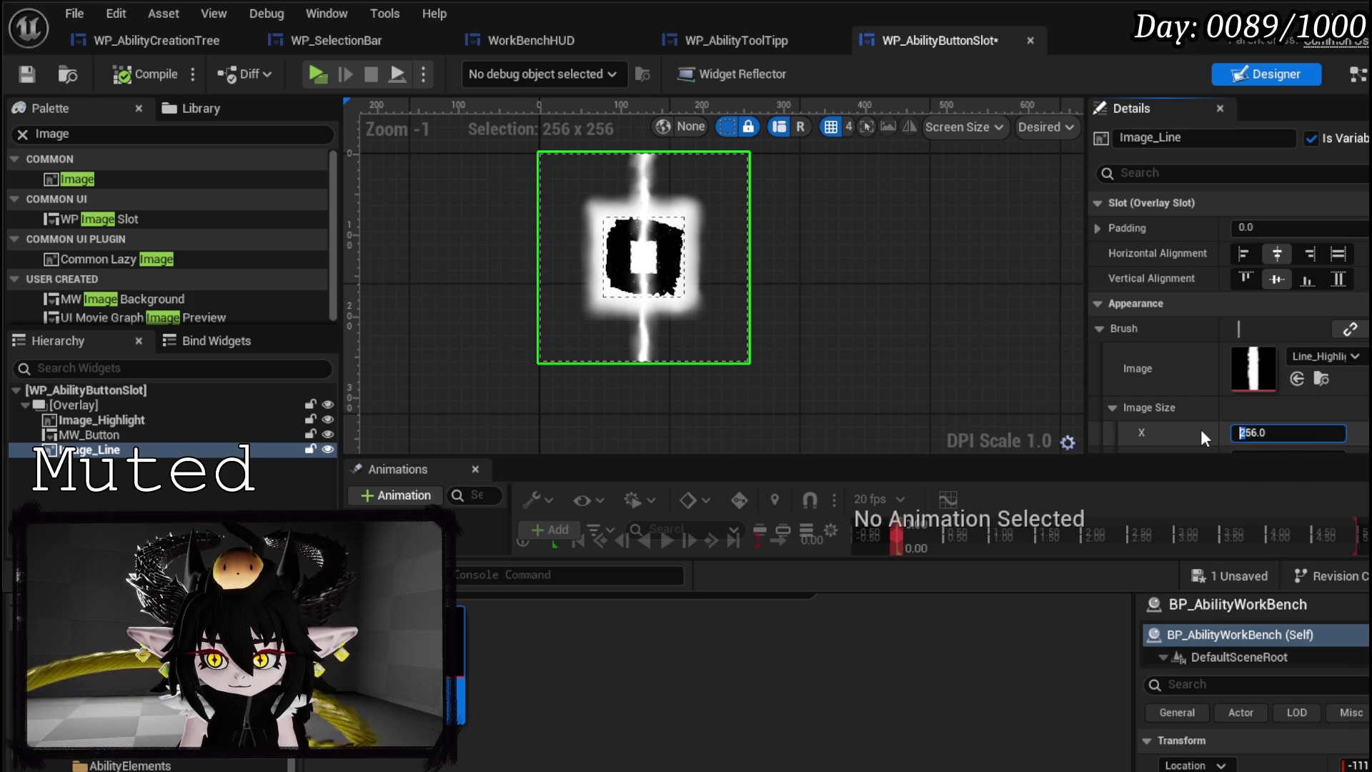
{"action": "key", "text": "Return"}
{"action": "type", "text": "153.0"}
{"action": "key", "text": "Return"}
{"action": "left_click", "coordinate": [1278, 433]}
{"action": "type", "text": "6"}
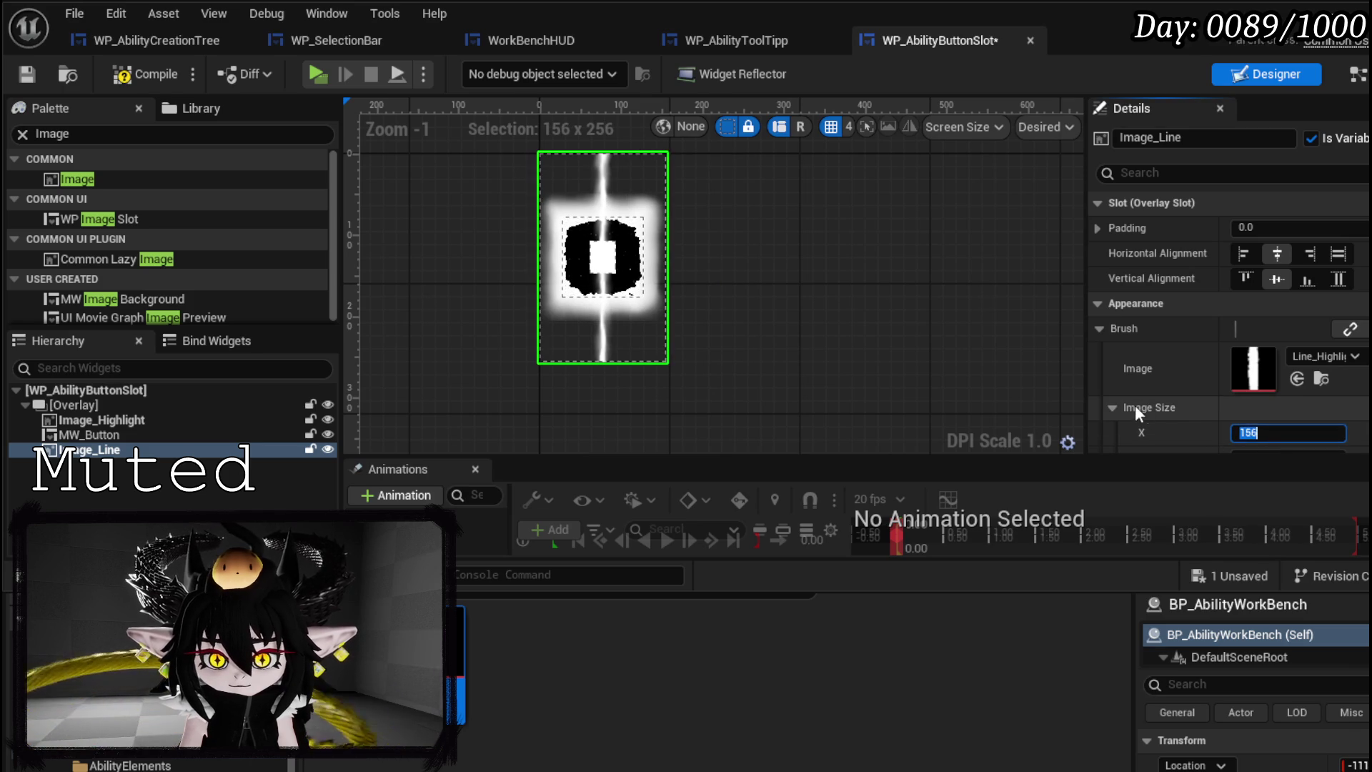
{"action": "key", "text": "Return"}
{"action": "scroll", "coordinate": [1215, 401], "scroll_direction": "down", "scroll_amount": 3}
{"action": "left_click", "coordinate": [1280, 339]}
{"action": "type", "text": "156"}
{"action": "key", "text": "Return"}
{"action": "scroll", "coordinate": [686, 250], "scroll_direction": "up", "scroll_amount": 2}
{"action": "scroll", "coordinate": [1216, 271], "scroll_direction": "up", "scroll_amount": 3}
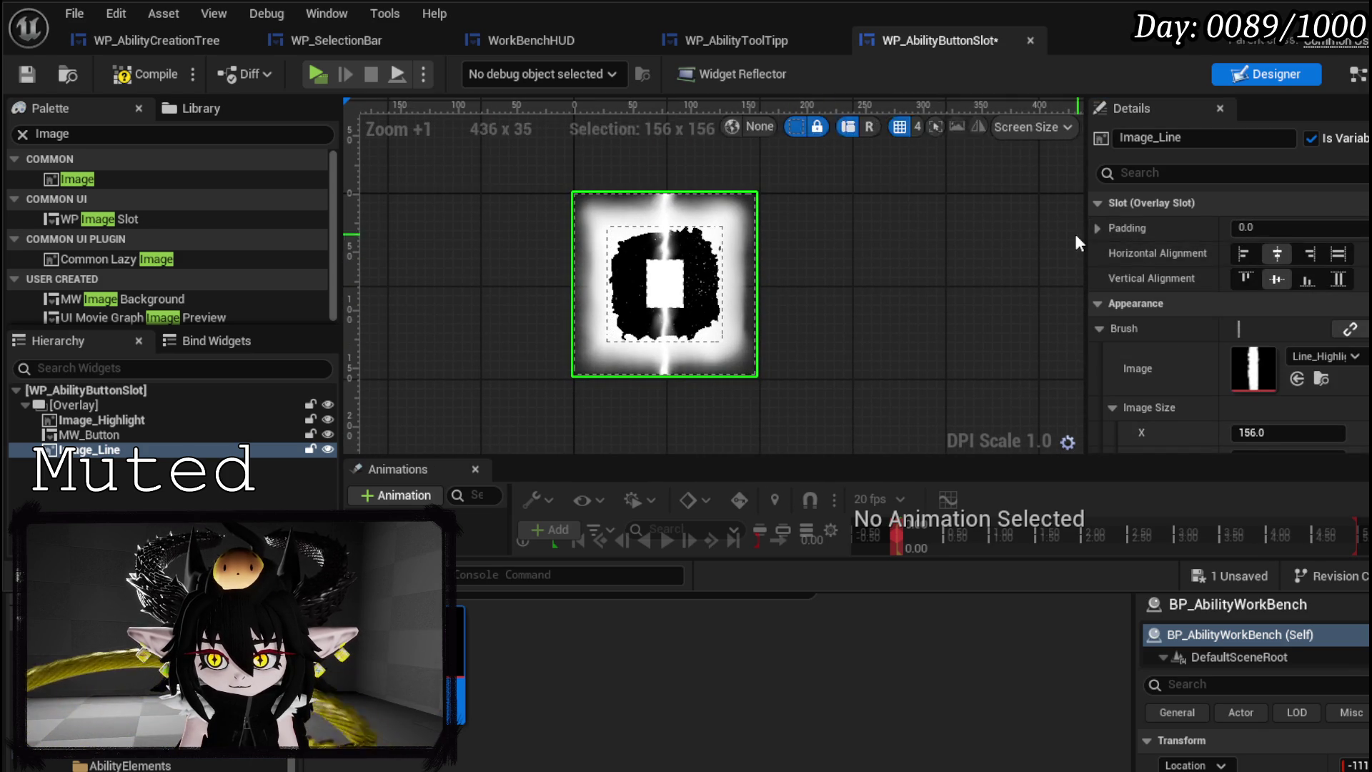
- Give Image_Line a top padding of 70, save, and move it to the top of the overlay
{"action": "left_click", "coordinate": [1097, 228]}
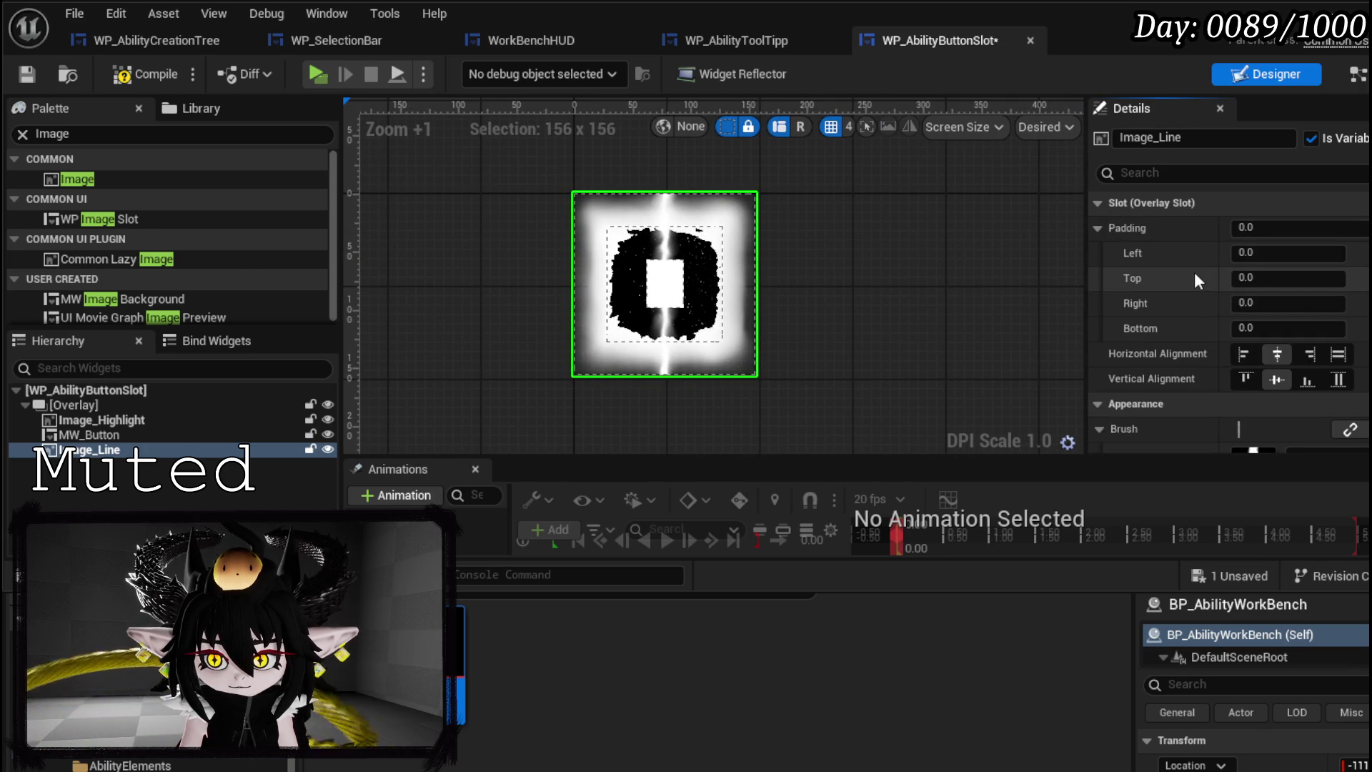
{"action": "left_click", "coordinate": [1246, 277]}
{"action": "type", "text": "20"}
{"action": "key", "text": "Return"}
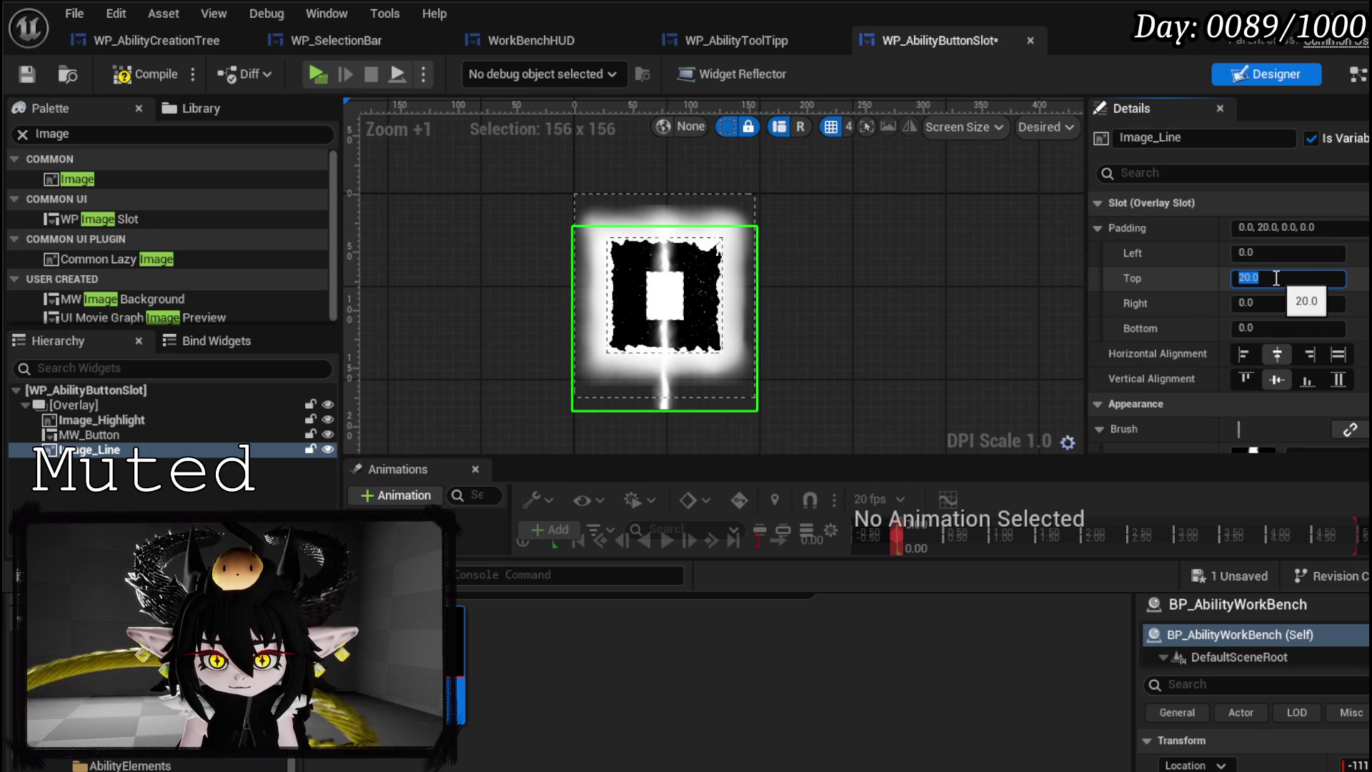
{"action": "type", "text": "50"}
{"action": "key", "text": "Return"}
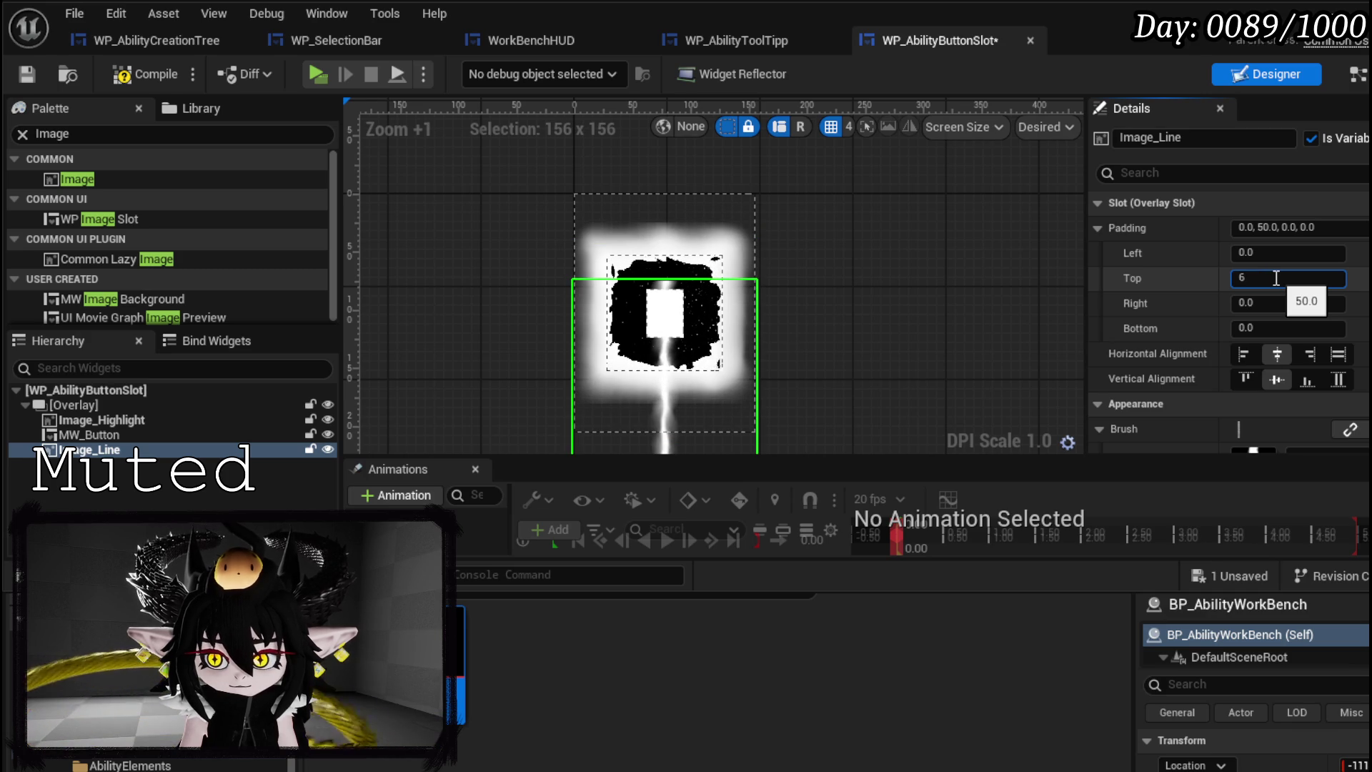
{"action": "type", "text": "0.0"}
{"action": "key", "text": "Return"}
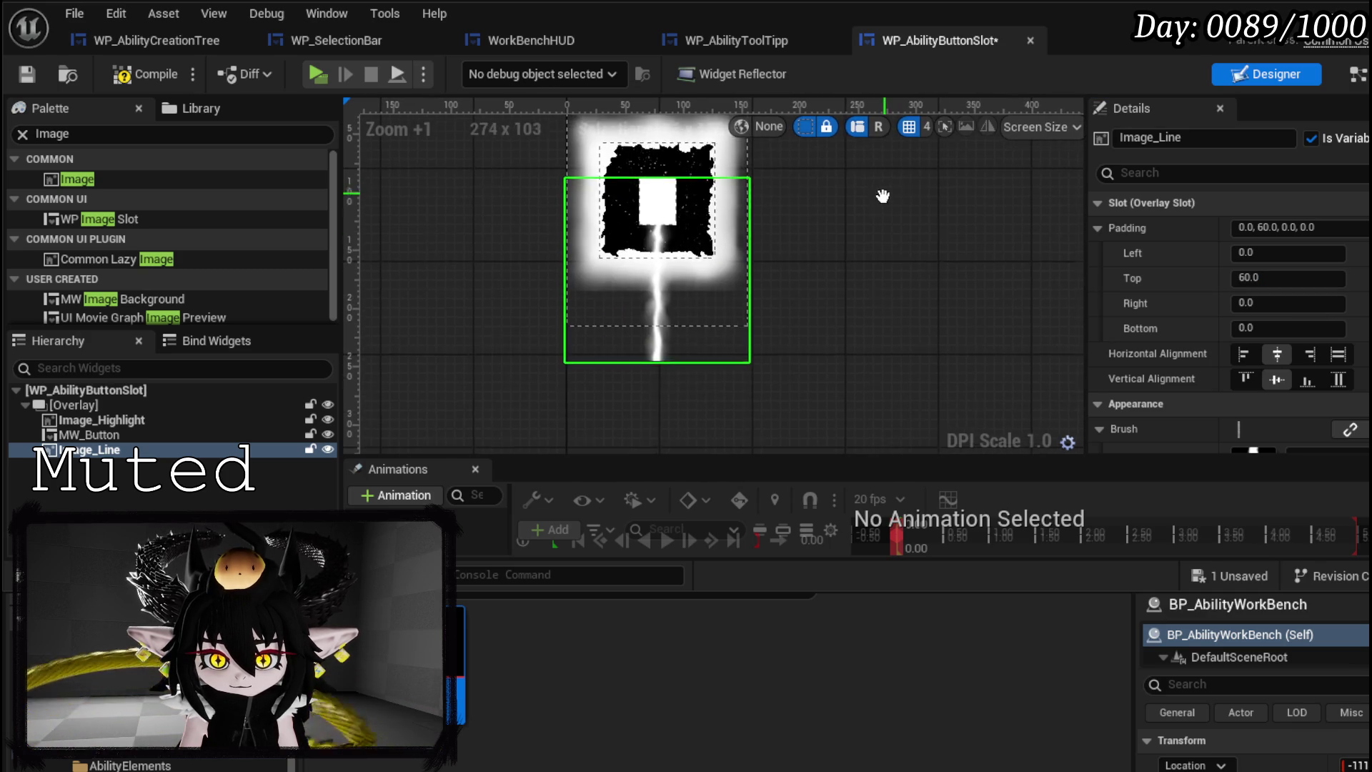
{"action": "type", "text": "0"}
{"action": "key", "text": "Return"}
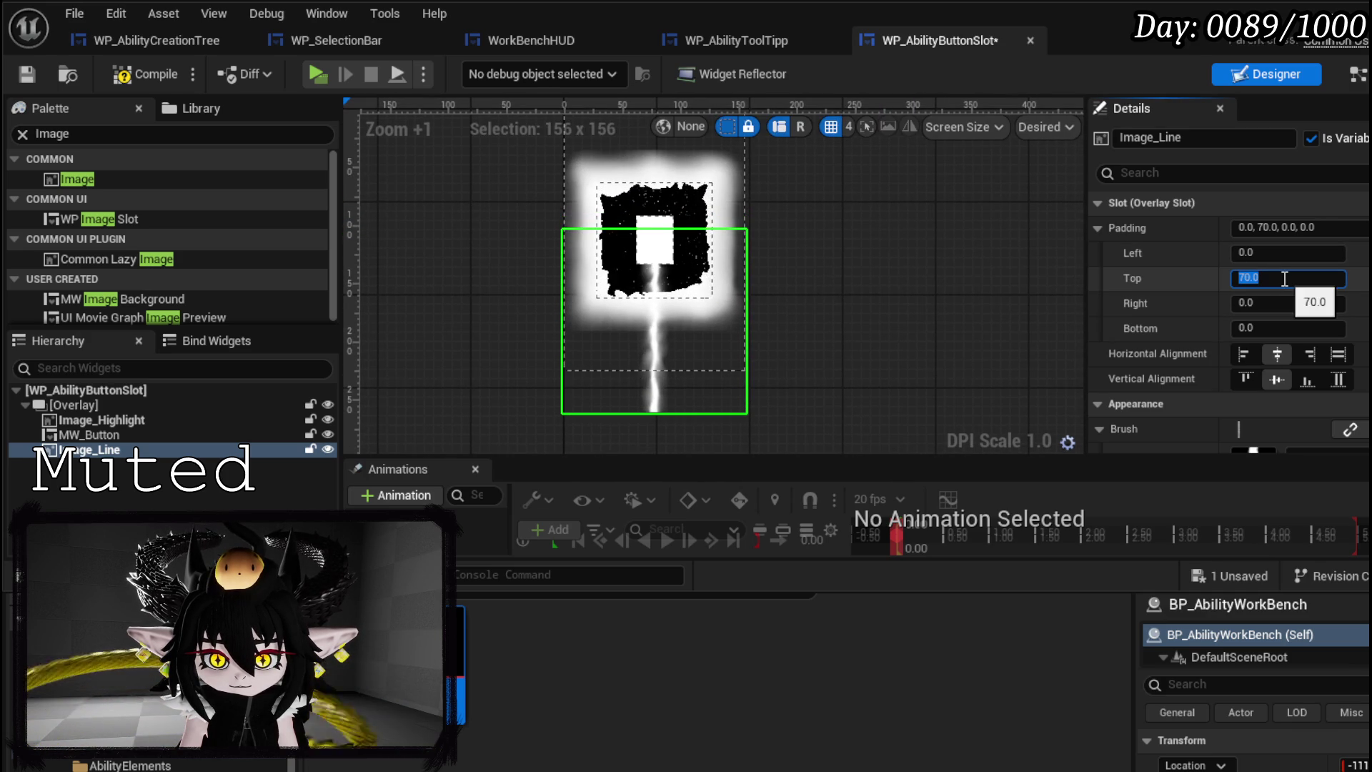
{"action": "left_click", "coordinate": [27, 75]}
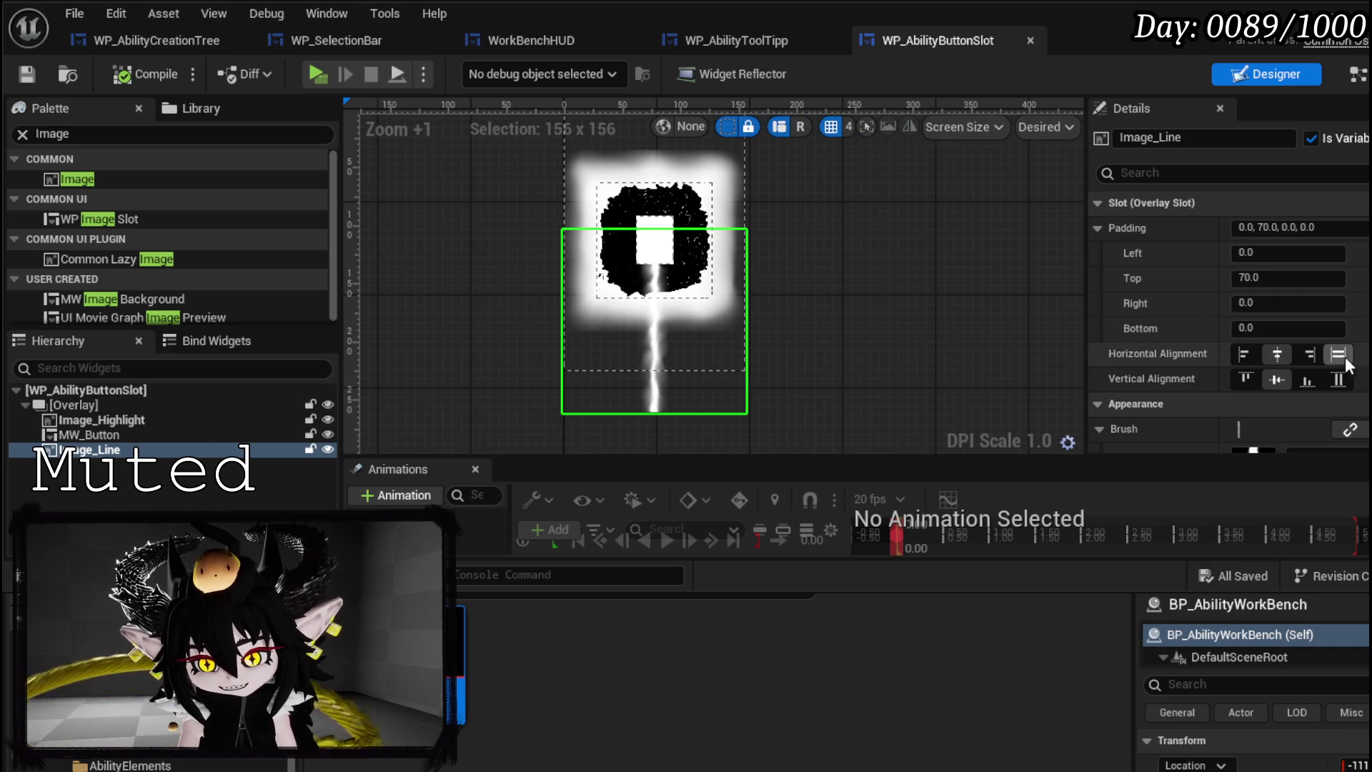
{"action": "mouse_move", "coordinate": [104, 449]}
{"action": "left_mouse_down"}
{"action": "mouse_move", "coordinate": [95, 457]}
{"action": "mouse_move", "coordinate": [92, 413]}
{"action": "left_mouse_up"}
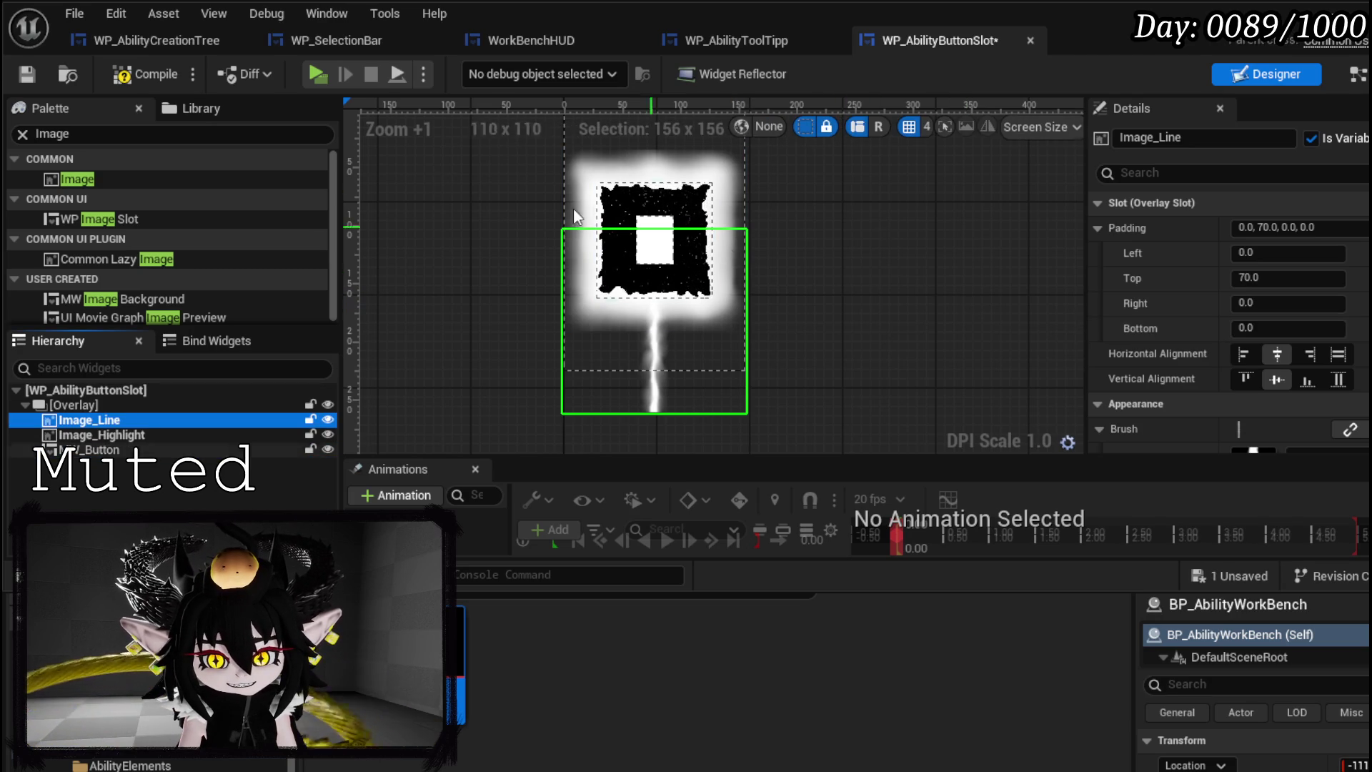
- Compile and save with Image_Line behind the highlight and button, then select Image_Highlight
{"action": "left_click", "coordinate": [131, 77]}
{"action": "left_click", "coordinate": [27, 73]}
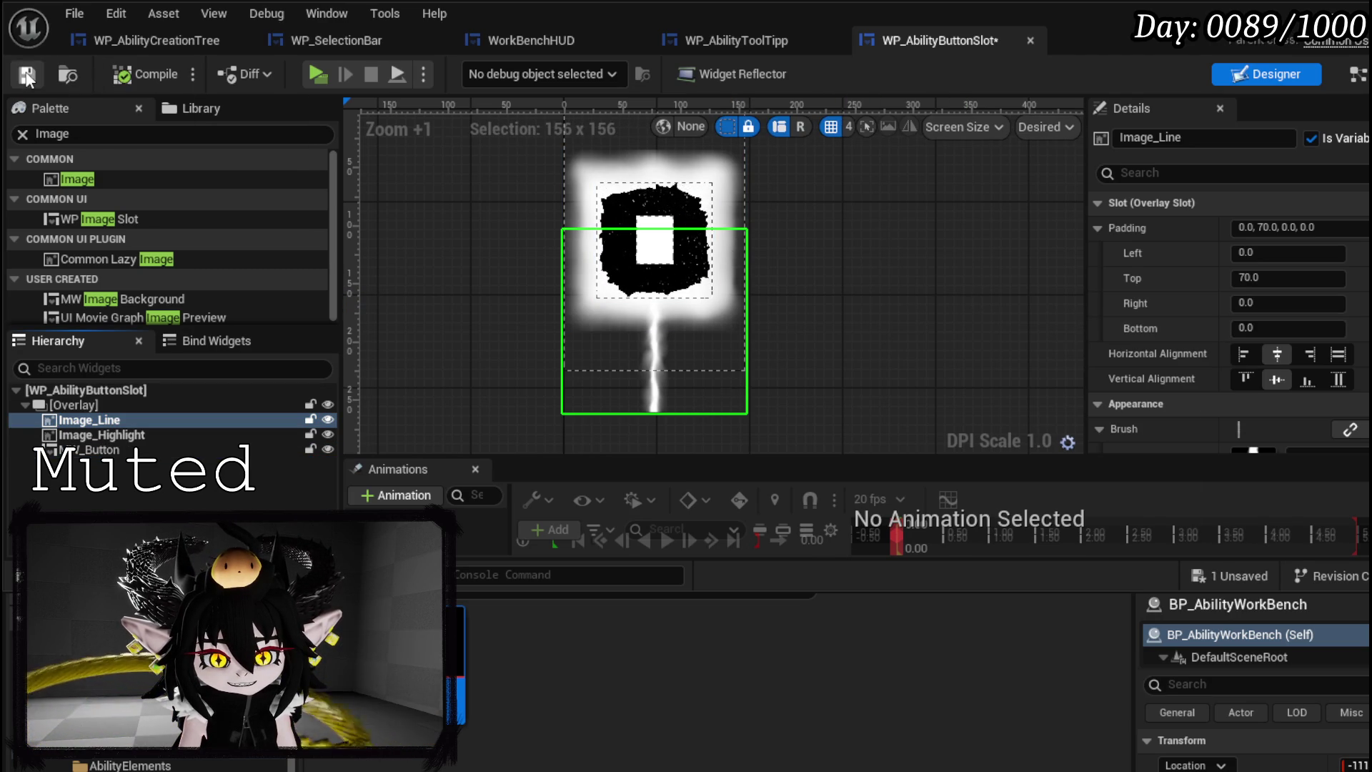
{"action": "scroll", "coordinate": [509, 241], "scroll_direction": "down", "scroll_amount": 3}
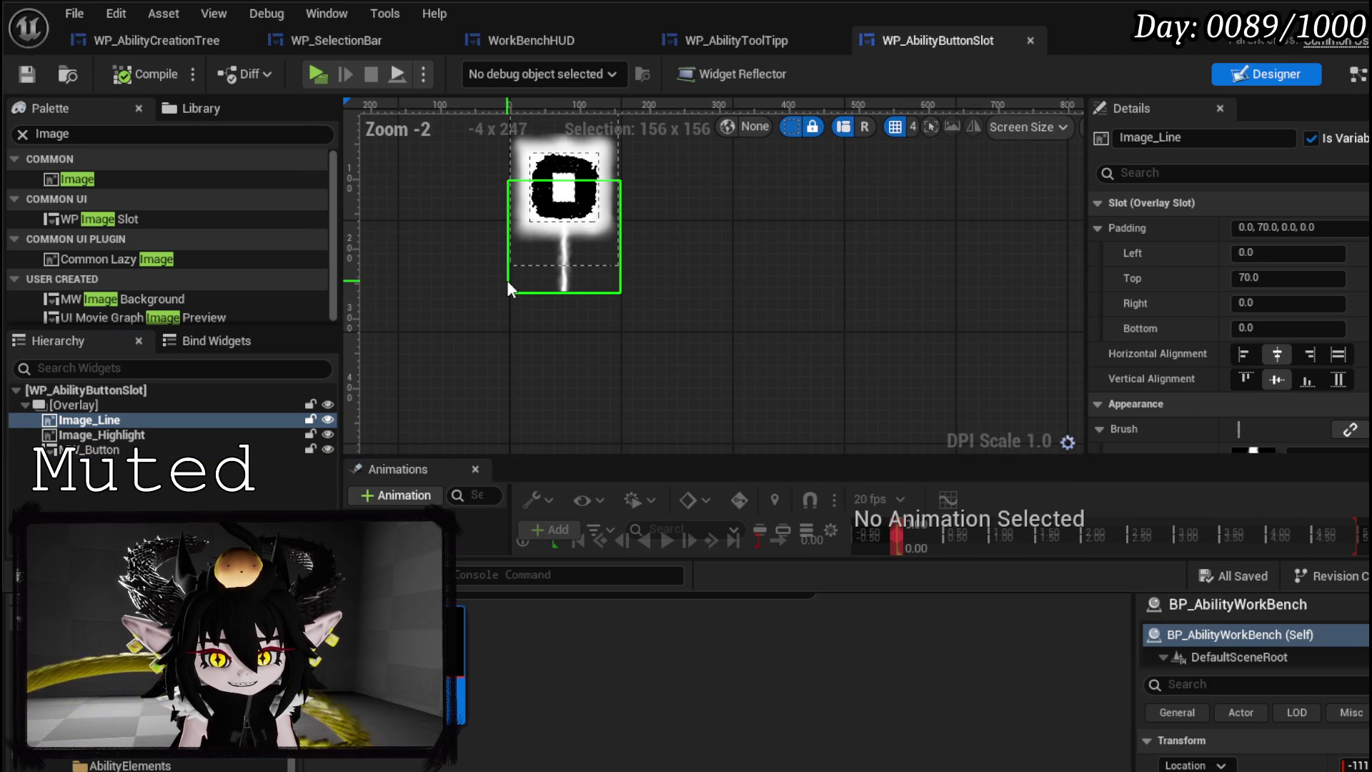
{"action": "scroll", "coordinate": [1313, 309], "scroll_direction": "down", "scroll_amount": 10}
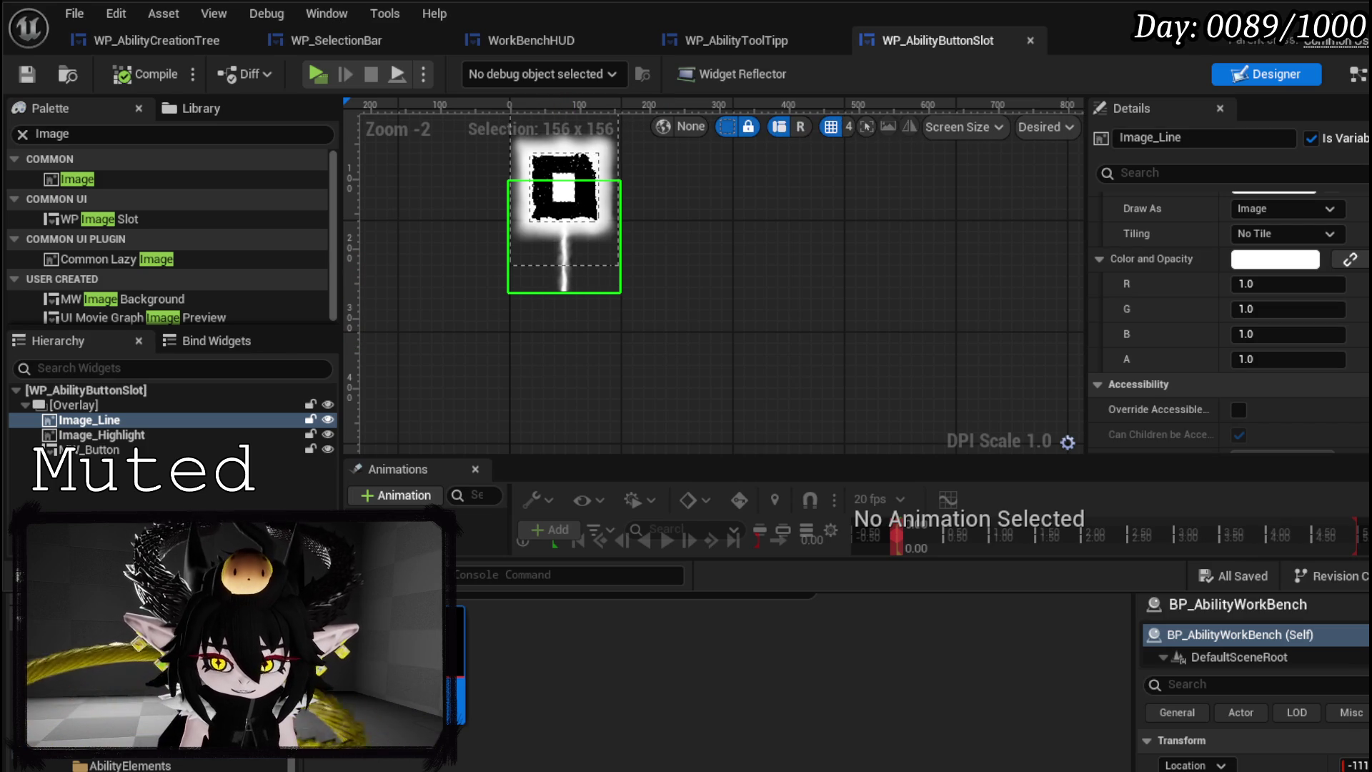
{"action": "scroll", "coordinate": [1265, 286], "scroll_direction": "up", "scroll_amount": 3}
{"action": "scroll", "coordinate": [1263, 285], "scroll_direction": "up", "scroll_amount": 3}
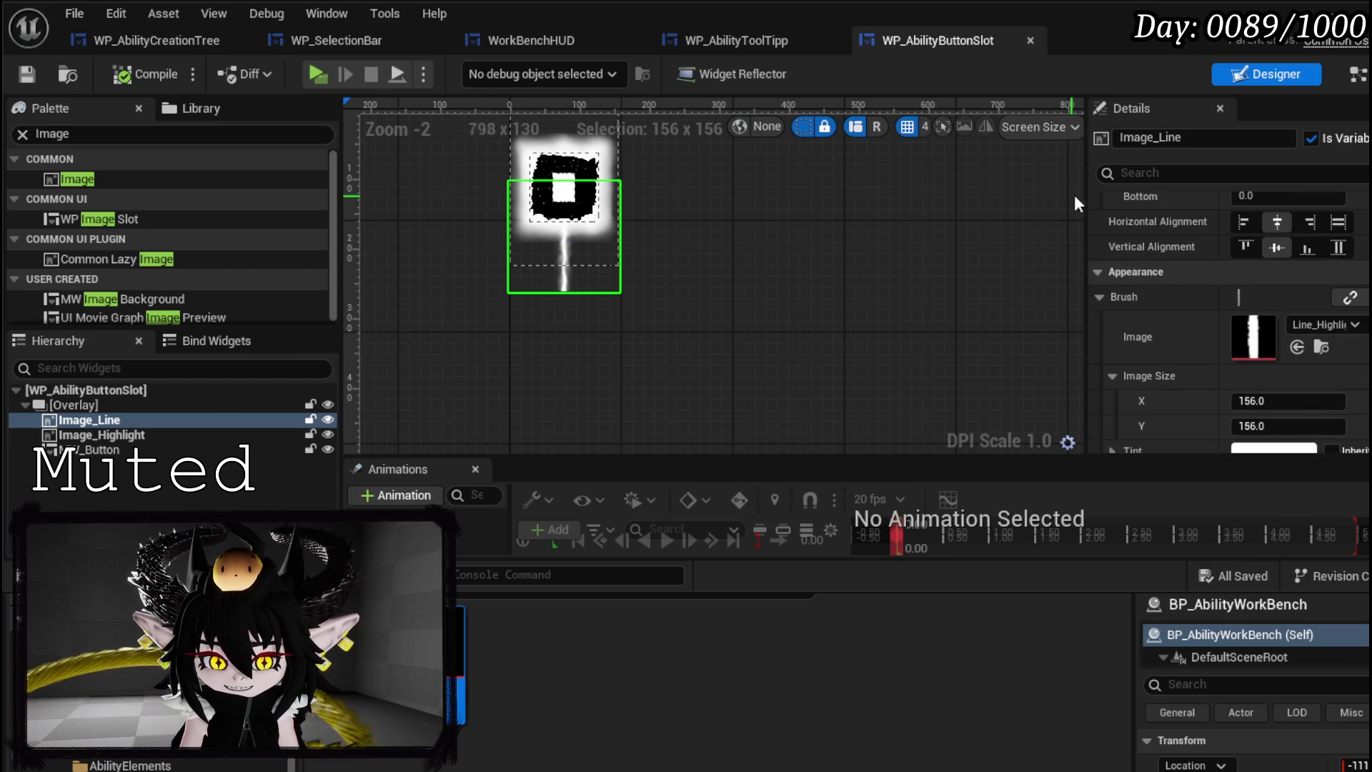
{"action": "left_click", "coordinate": [605, 235]}
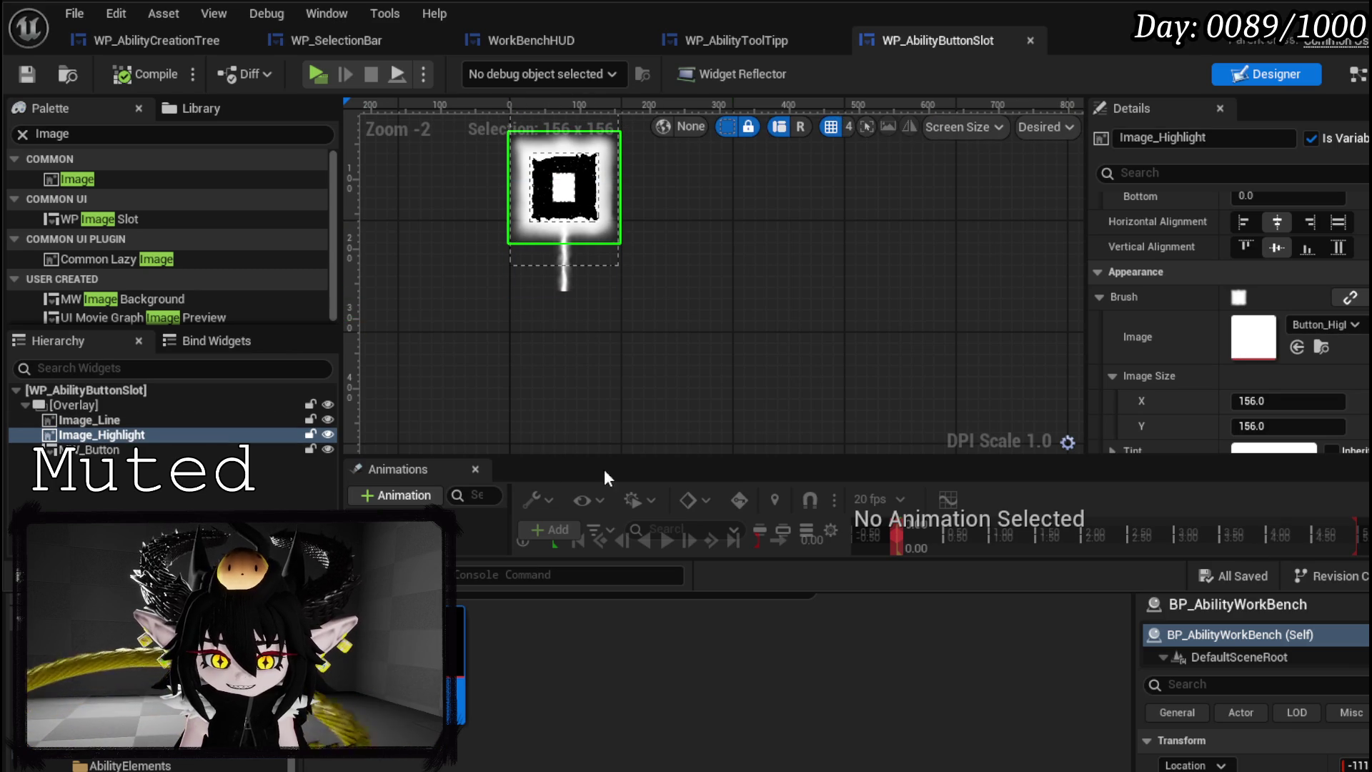
- Create a new widget animation named Selected and compile and save
{"action": "left_click_drag", "start_coordinate": [557, 596], "coordinate": [529, 695]}
{"action": "left_click", "coordinate": [422, 575]}
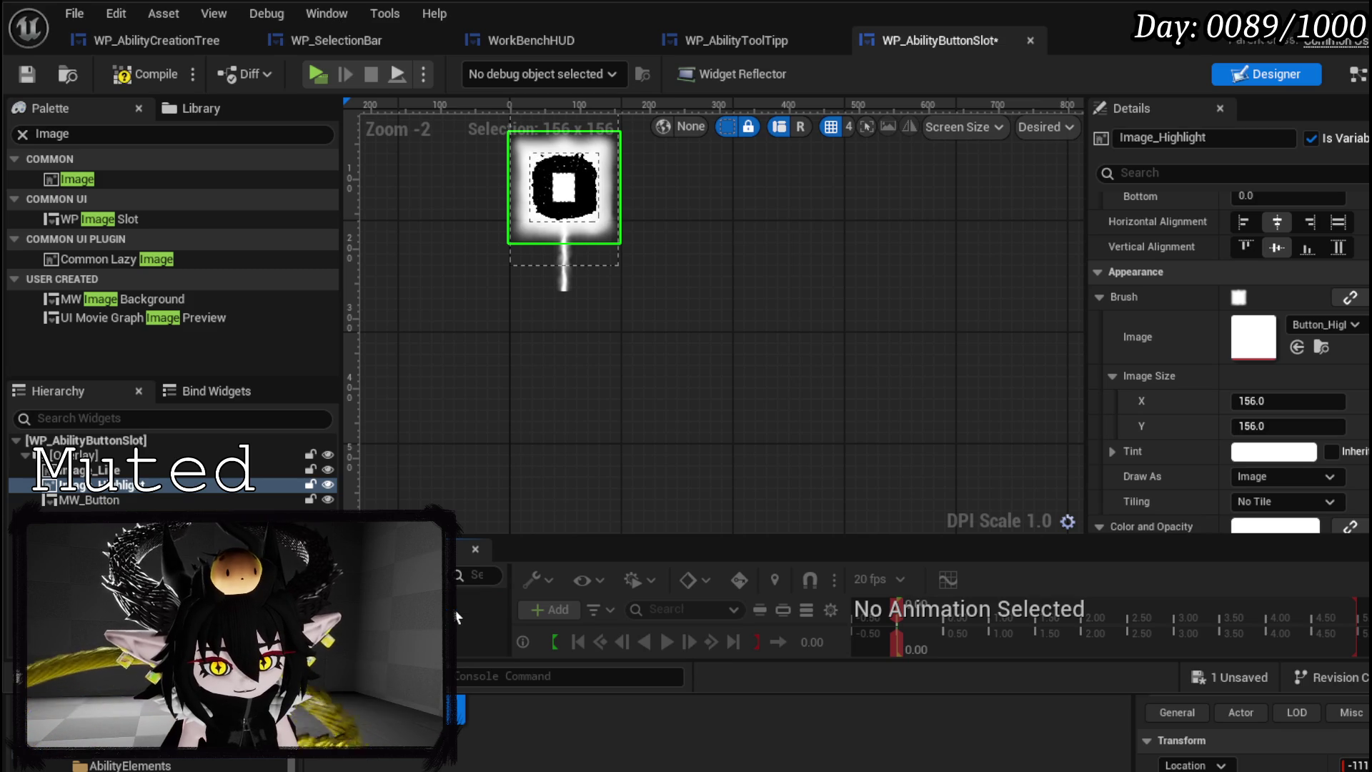
{"action": "left_click", "coordinate": [27, 74]}
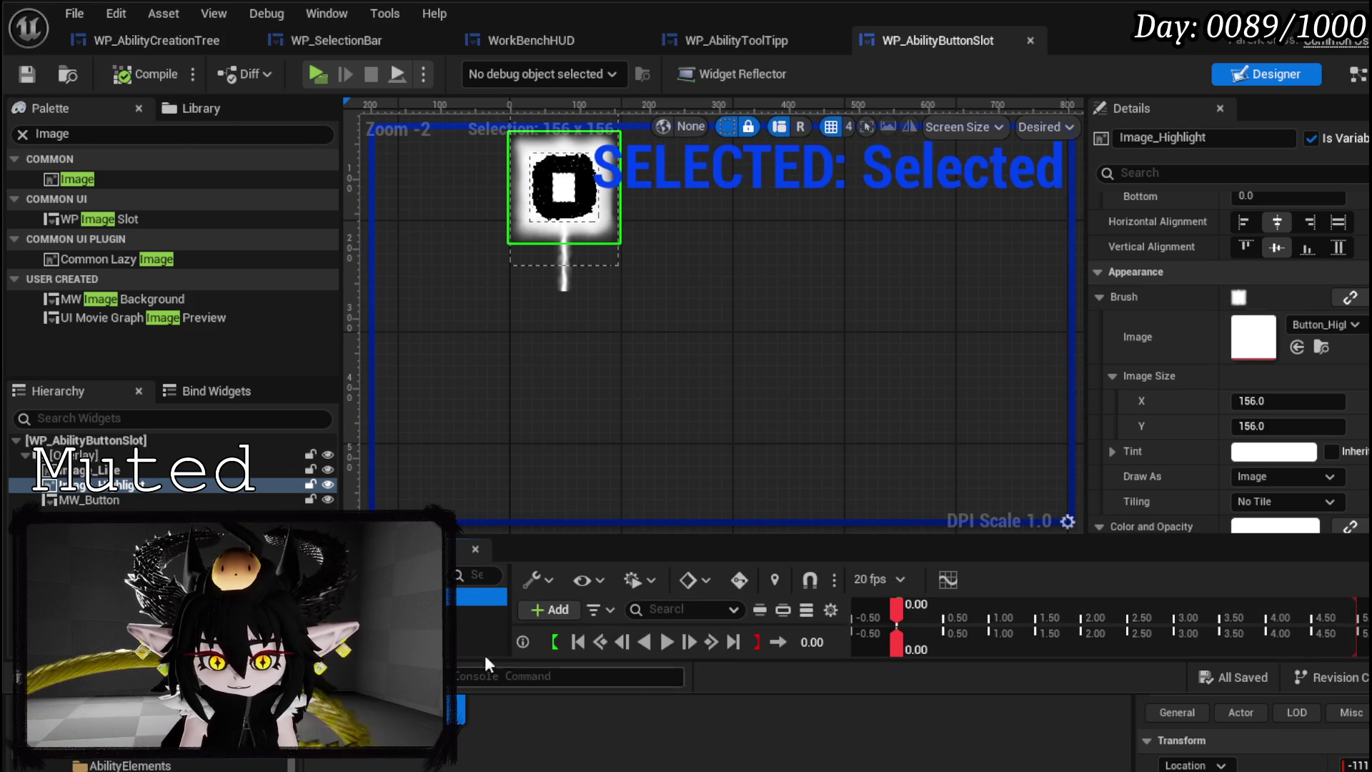
- Enlarge the animation timeline and add Image_Highlight as a track
{"action": "key", "text": "ctrl+space"}
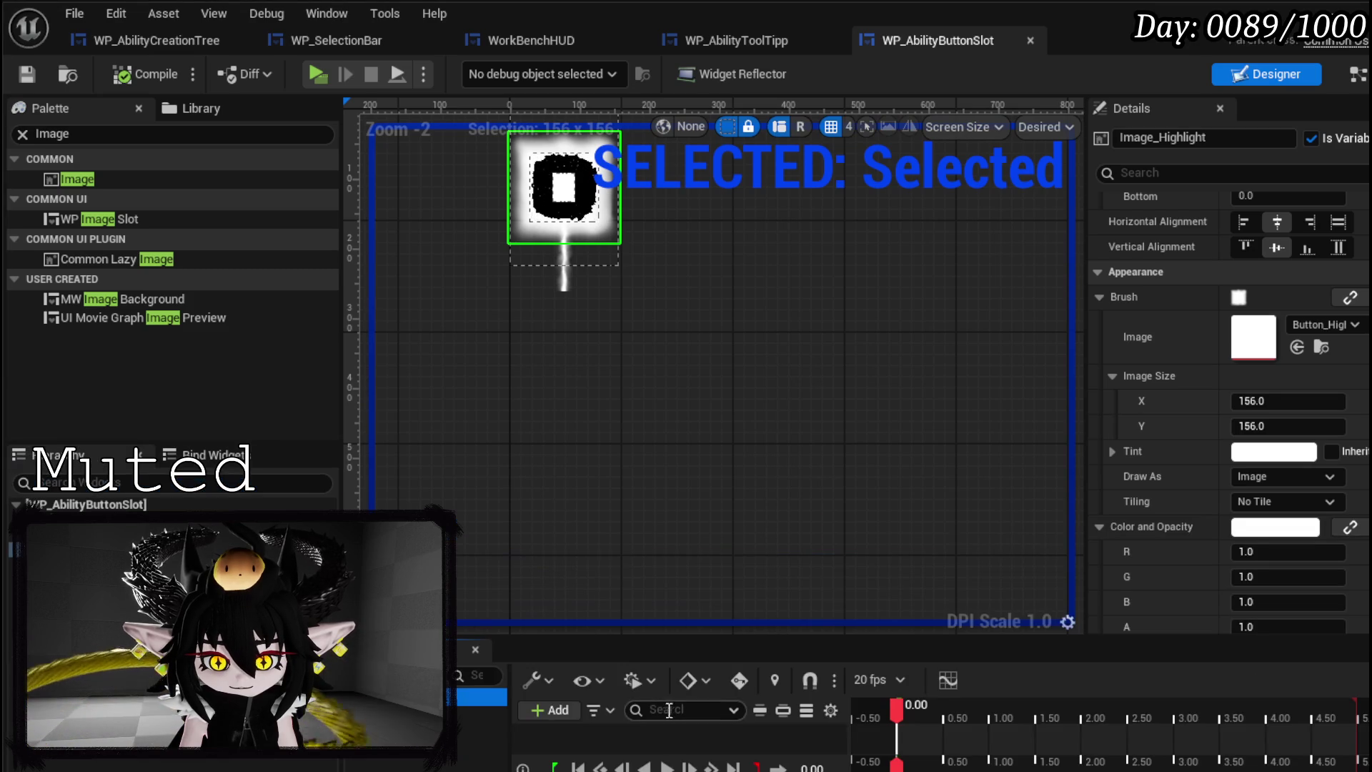
{"action": "left_click_drag", "start_coordinate": [613, 636], "coordinate": [622, 561]}
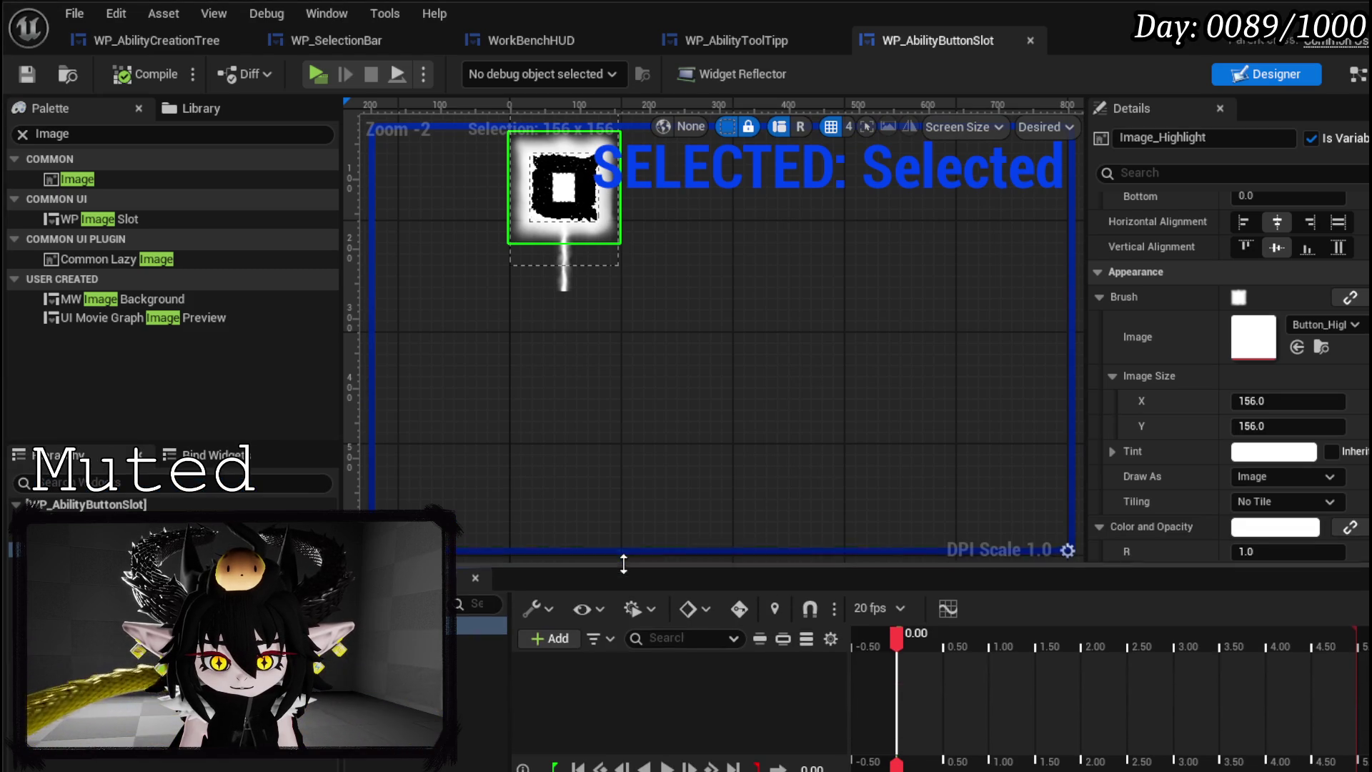
{"action": "left_click", "coordinate": [564, 628]}
{"action": "left_click", "coordinate": [615, 688]}
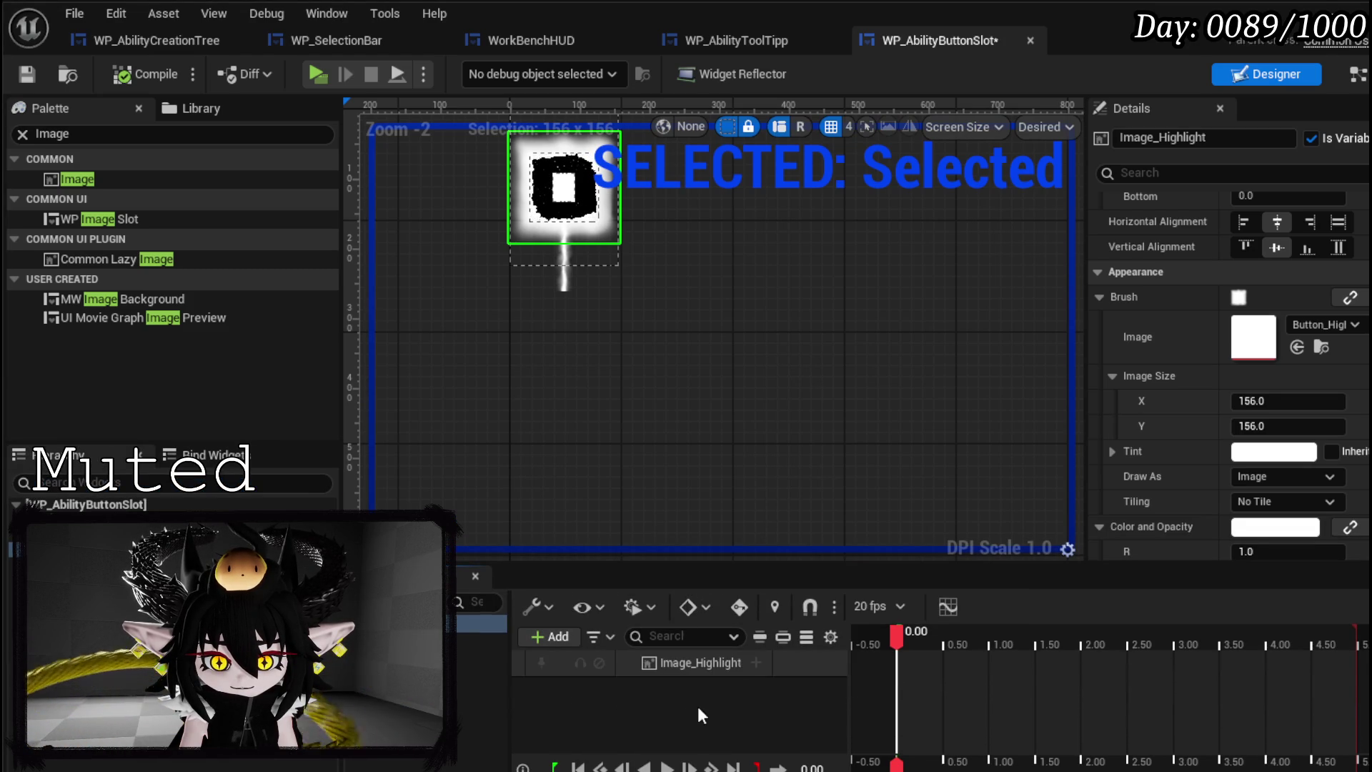
- Add a Transform track to Image_Highlight and expand its Scale values
{"action": "left_click", "coordinate": [756, 663]}
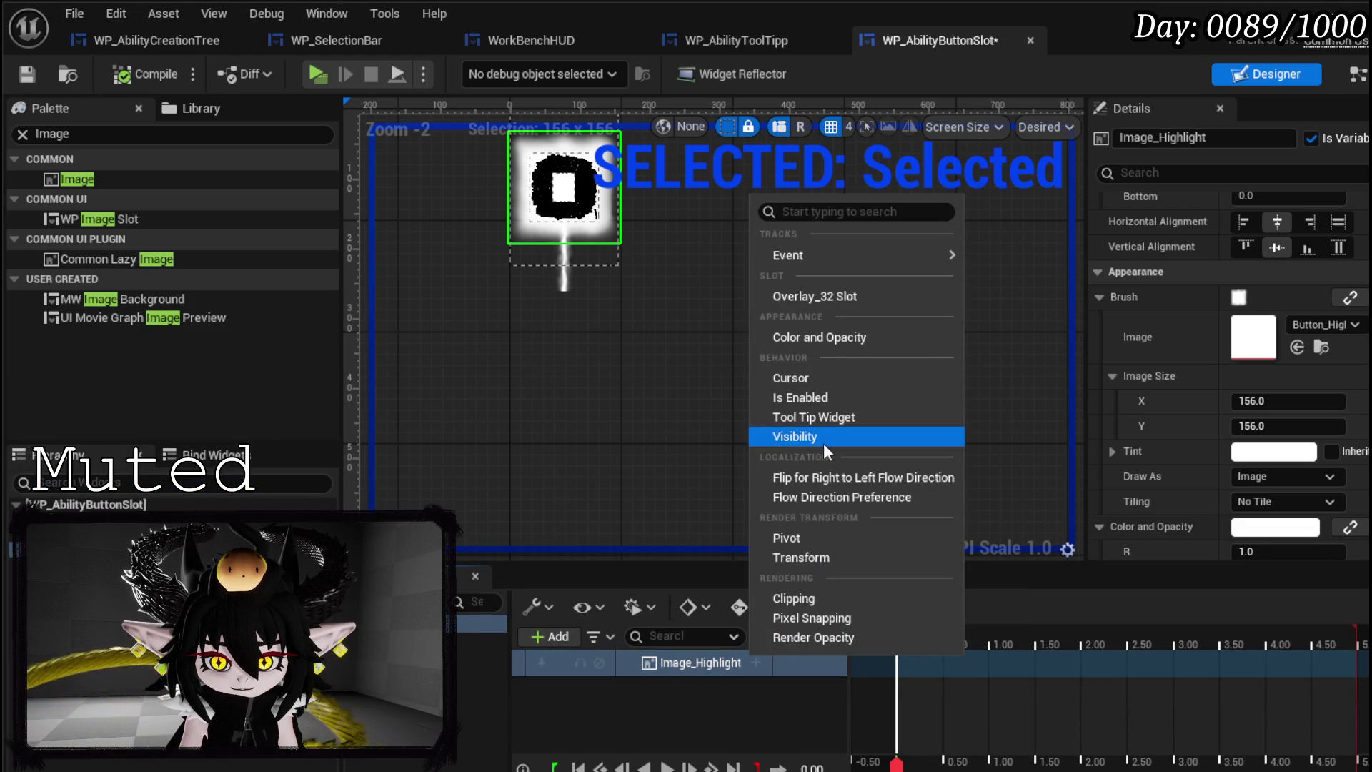
{"action": "left_click", "coordinate": [796, 557]}
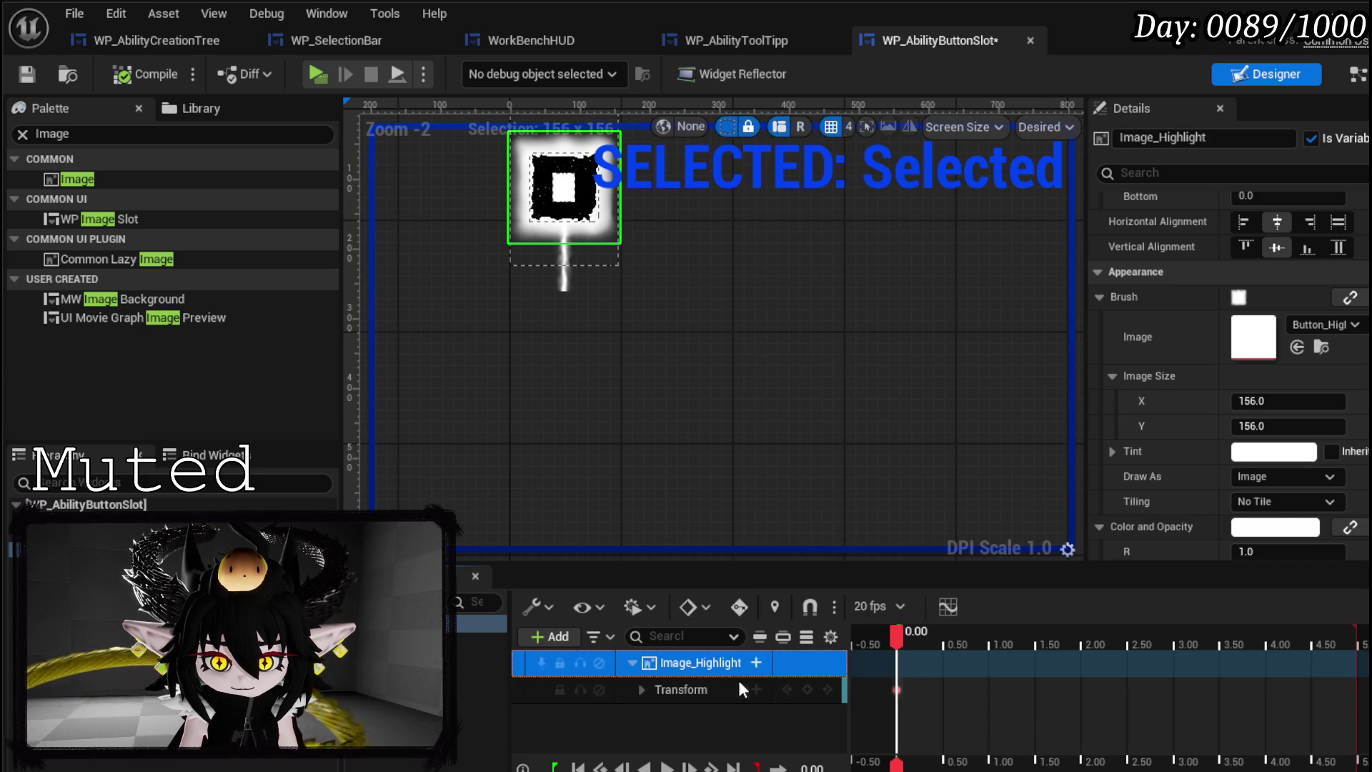
{"action": "left_click", "coordinate": [643, 689]}
{"action": "scroll", "coordinate": [672, 708], "scroll_direction": "down", "scroll_amount": 2}
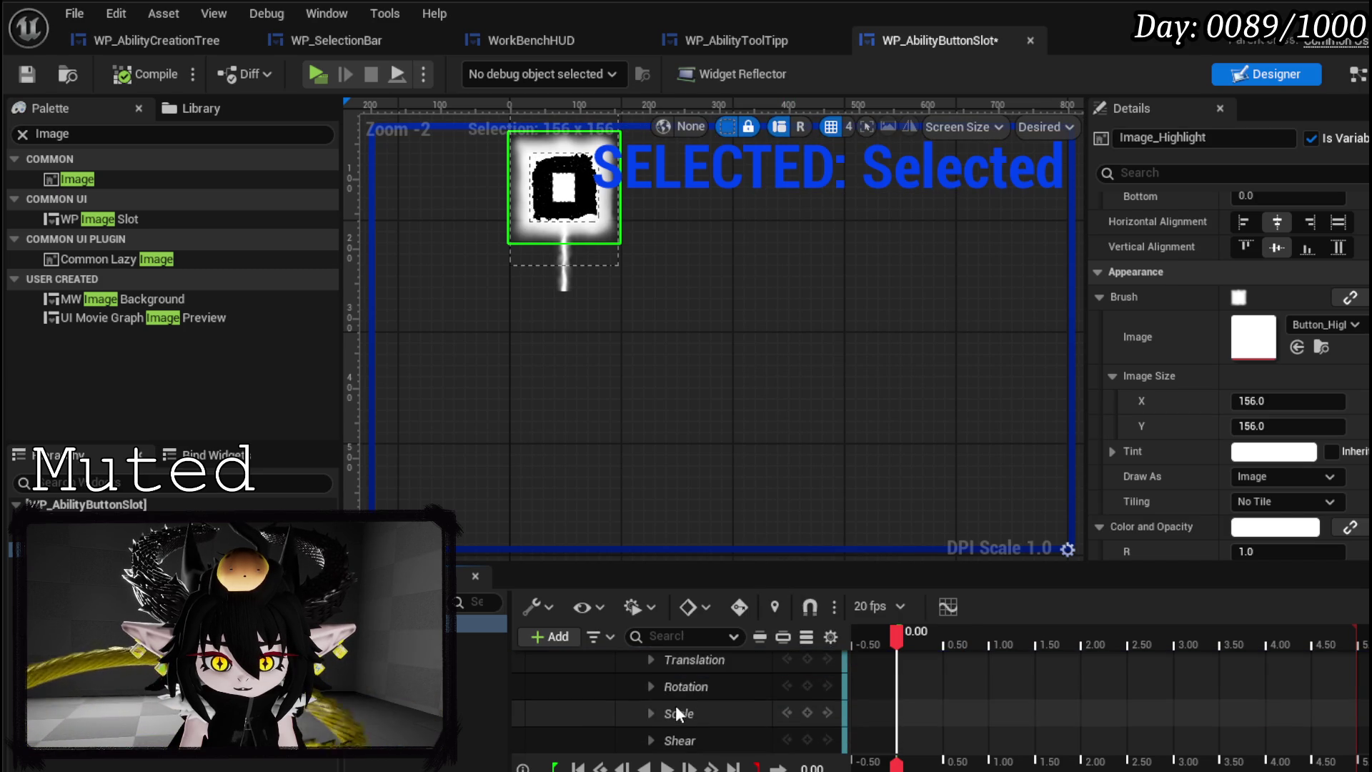
{"action": "left_click", "coordinate": [659, 713]}
{"action": "left_click", "coordinate": [652, 712]}
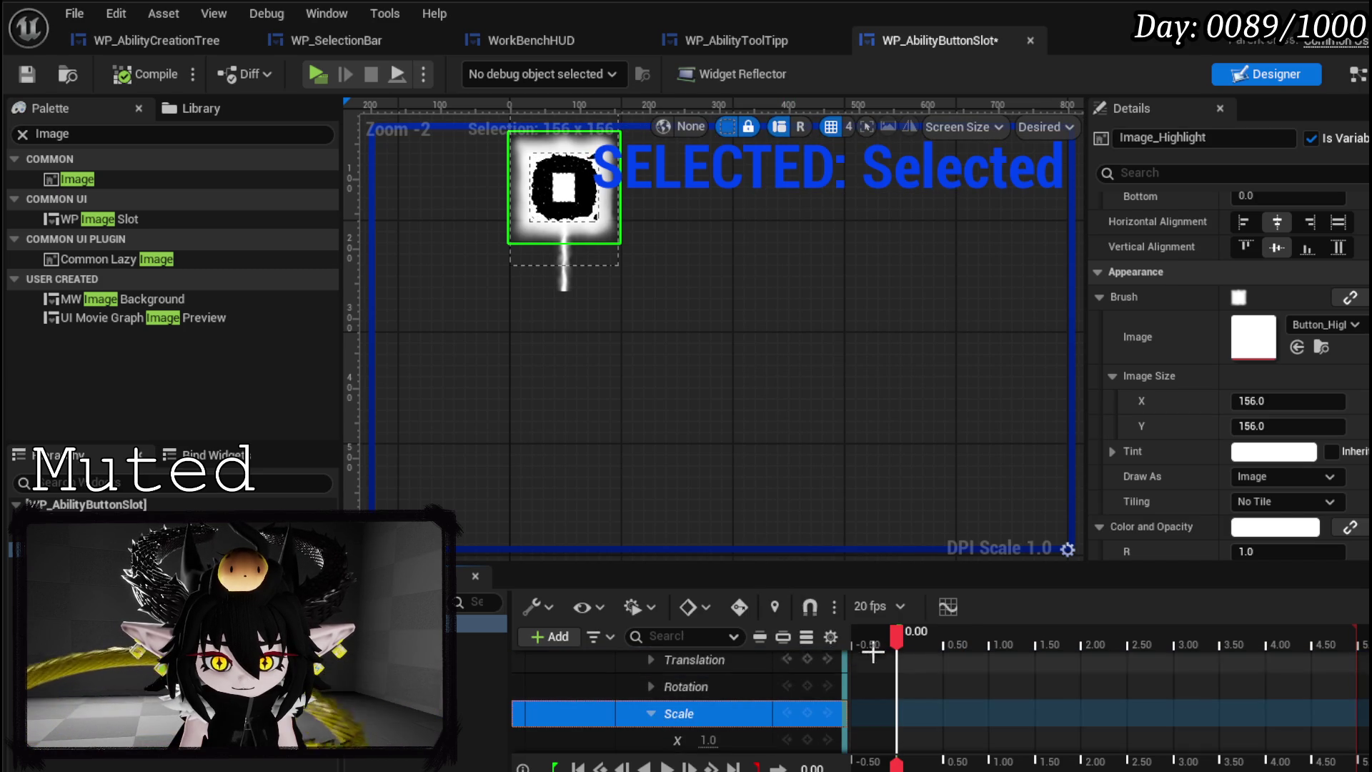
- Key Image_Highlight's Scale X and Y to 0.9 at 0.50 s
{"action": "left_click_drag", "start_coordinate": [902, 629], "coordinate": [944, 629]}
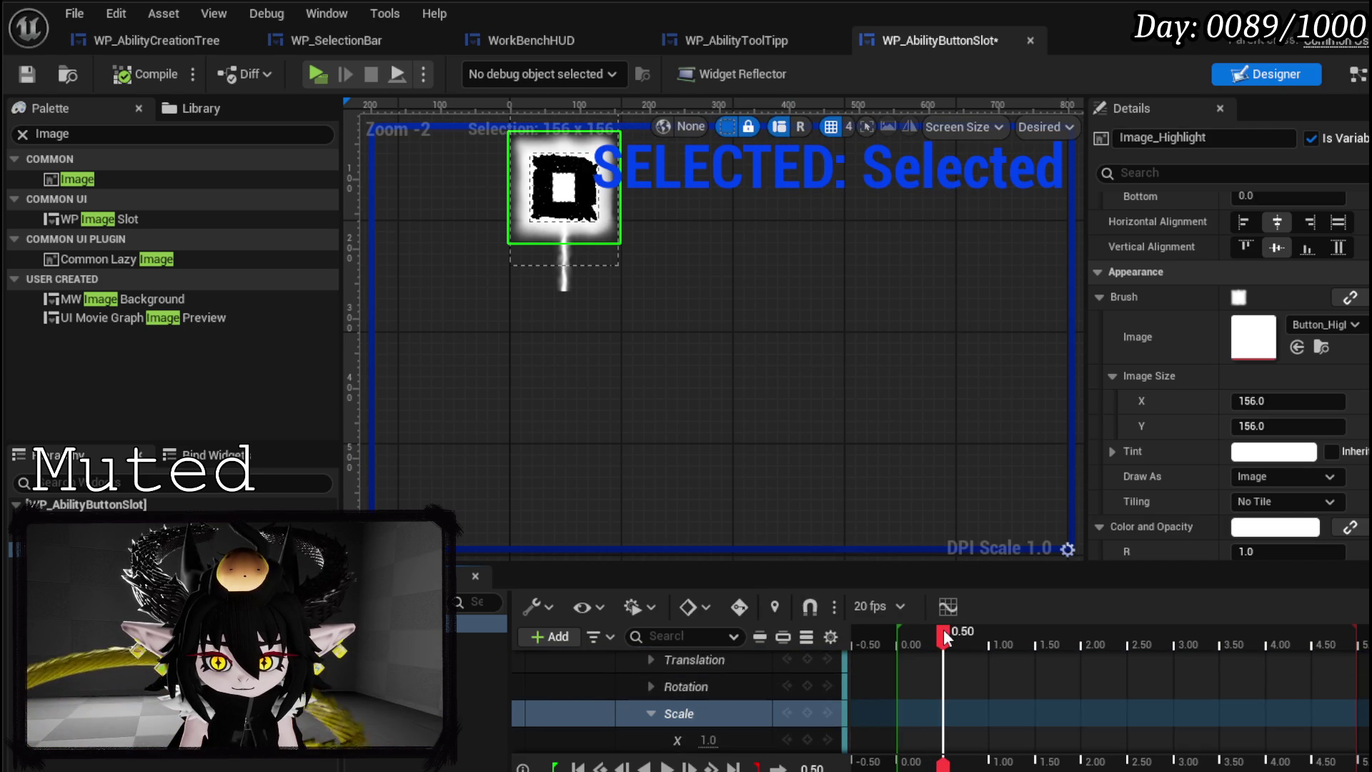
{"action": "scroll", "coordinate": [783, 672], "scroll_direction": "down", "scroll_amount": 1}
{"action": "left_click", "coordinate": [708, 711]}
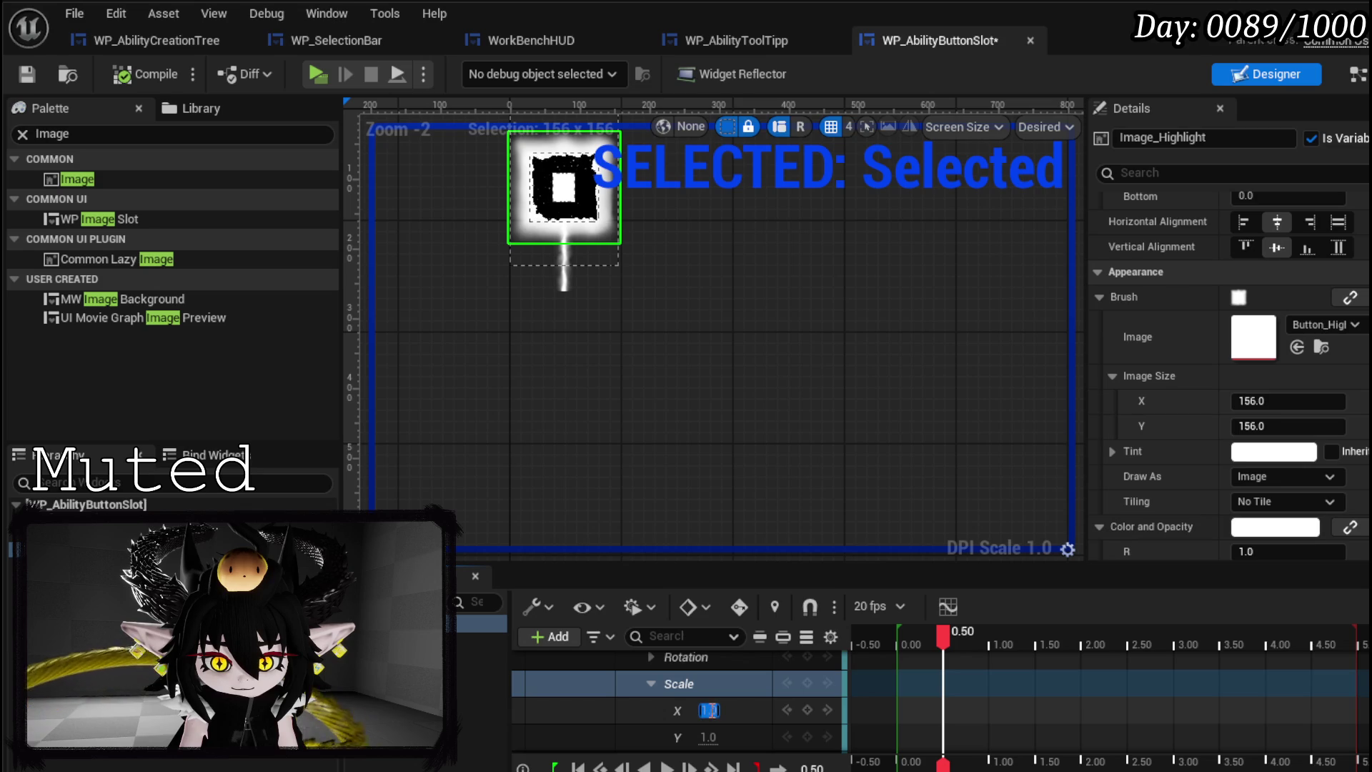
{"action": "type", "text": "0.9"}
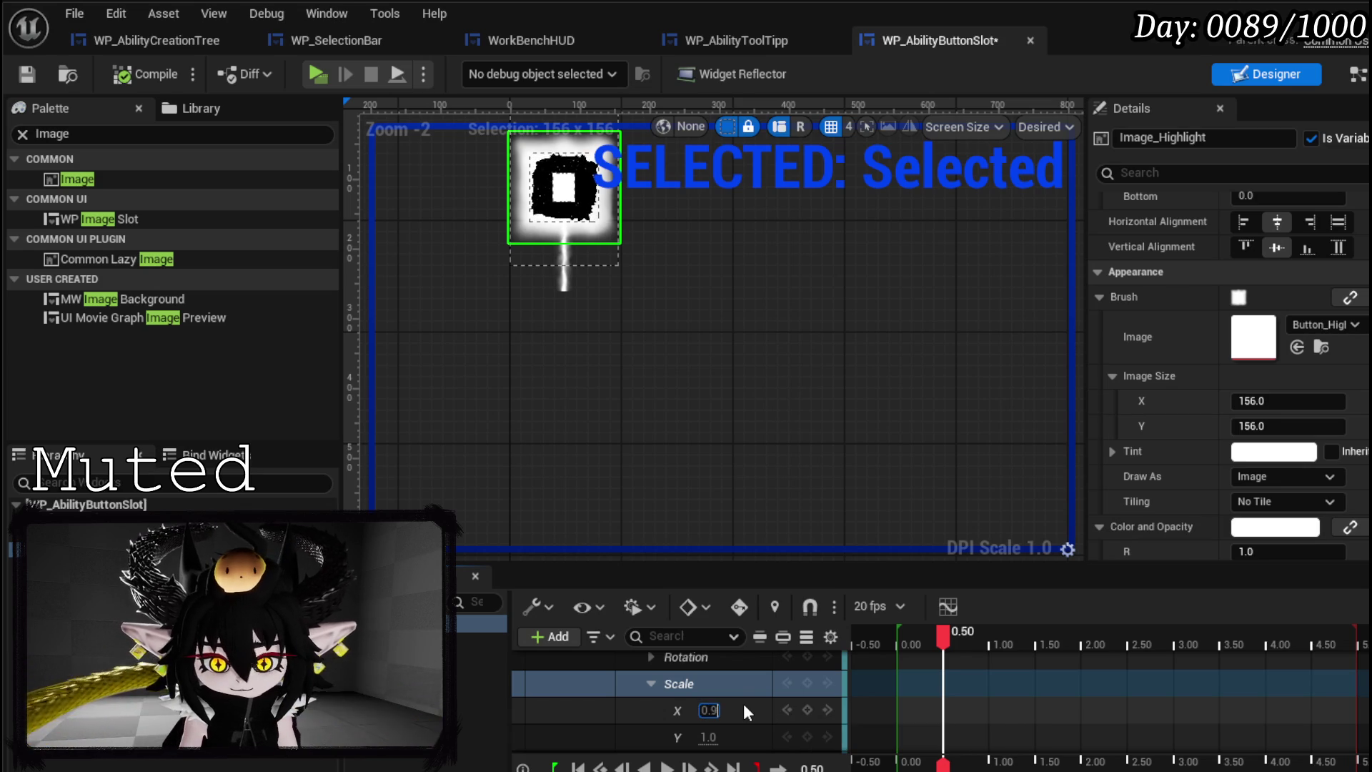
{"action": "key", "text": "Tab"}
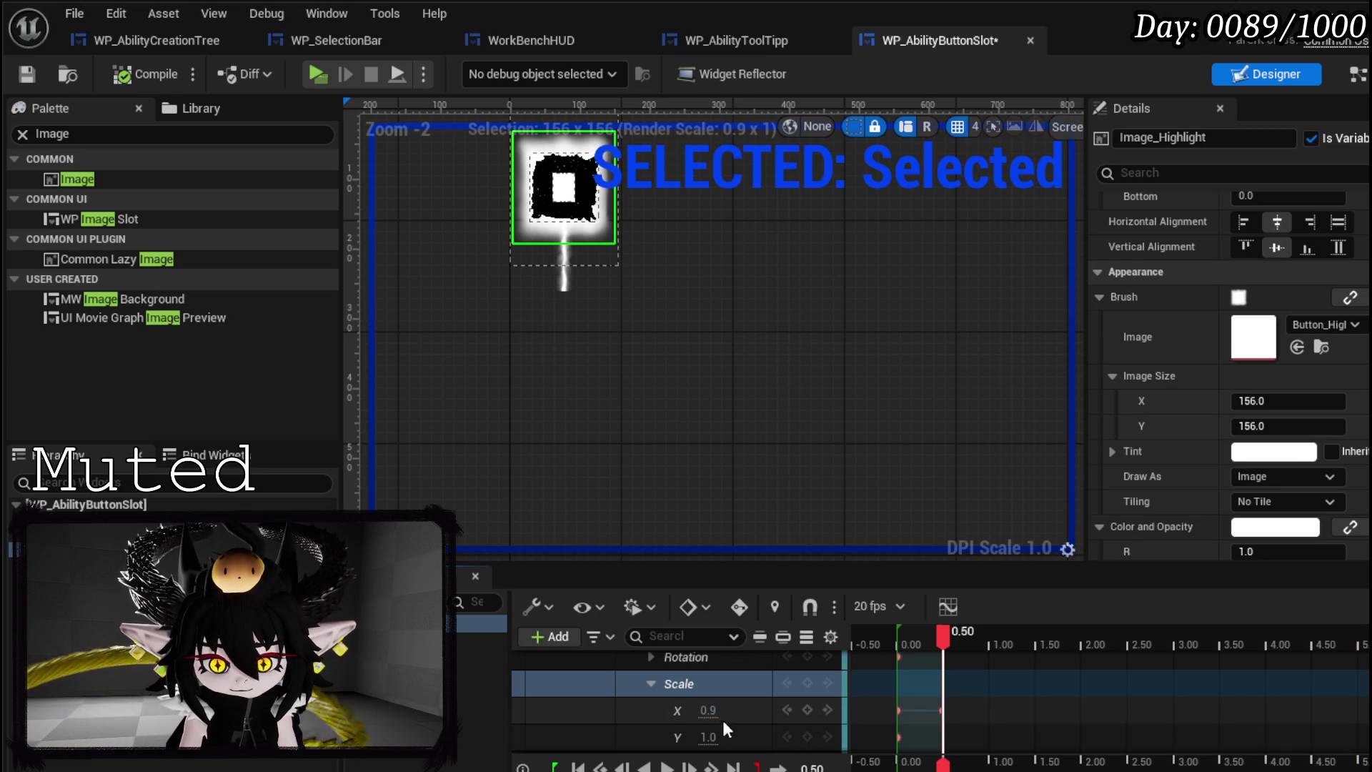
{"action": "type", "text": "0.9"}
{"action": "key", "text": "Return"}
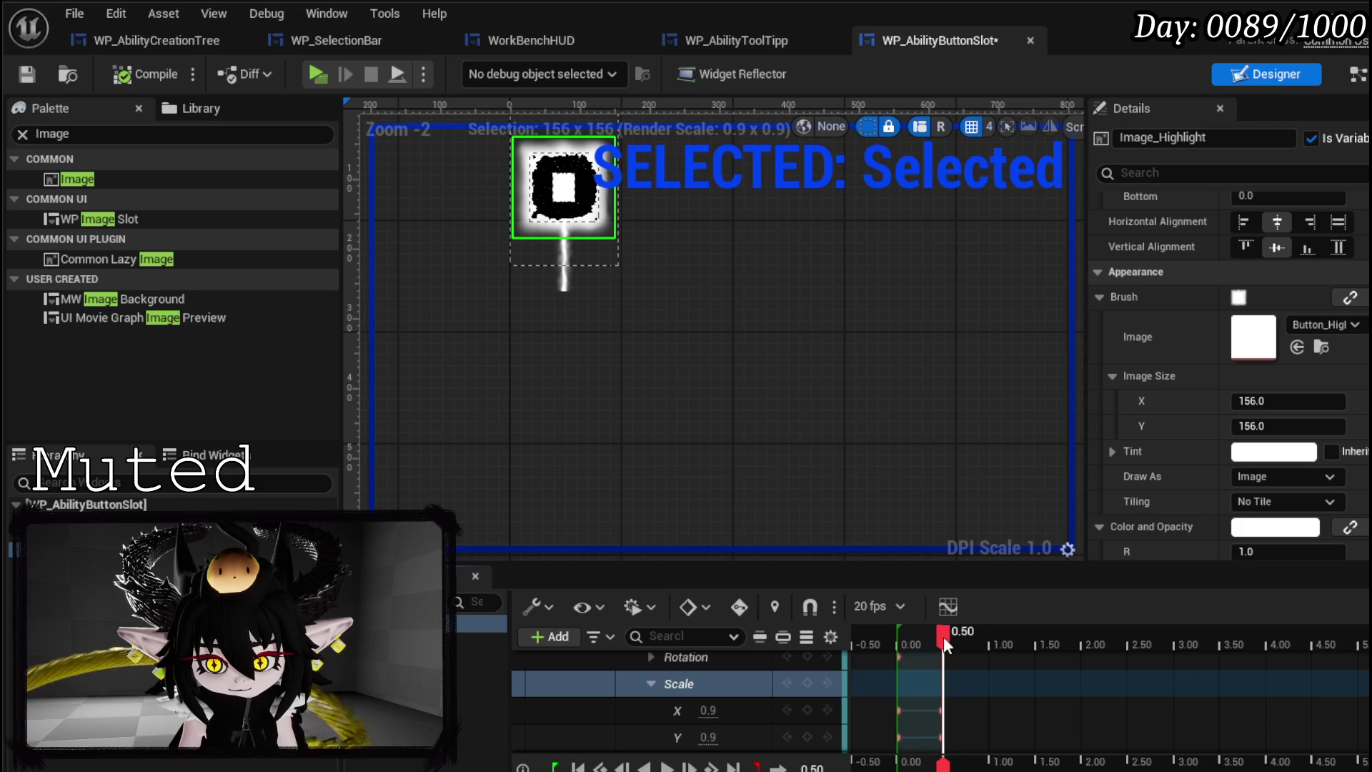
- Key the scale back to 1.0 at 1.01 s, save, and show the event graph
{"action": "left_click_drag", "start_coordinate": [944, 639], "coordinate": [989, 632]}
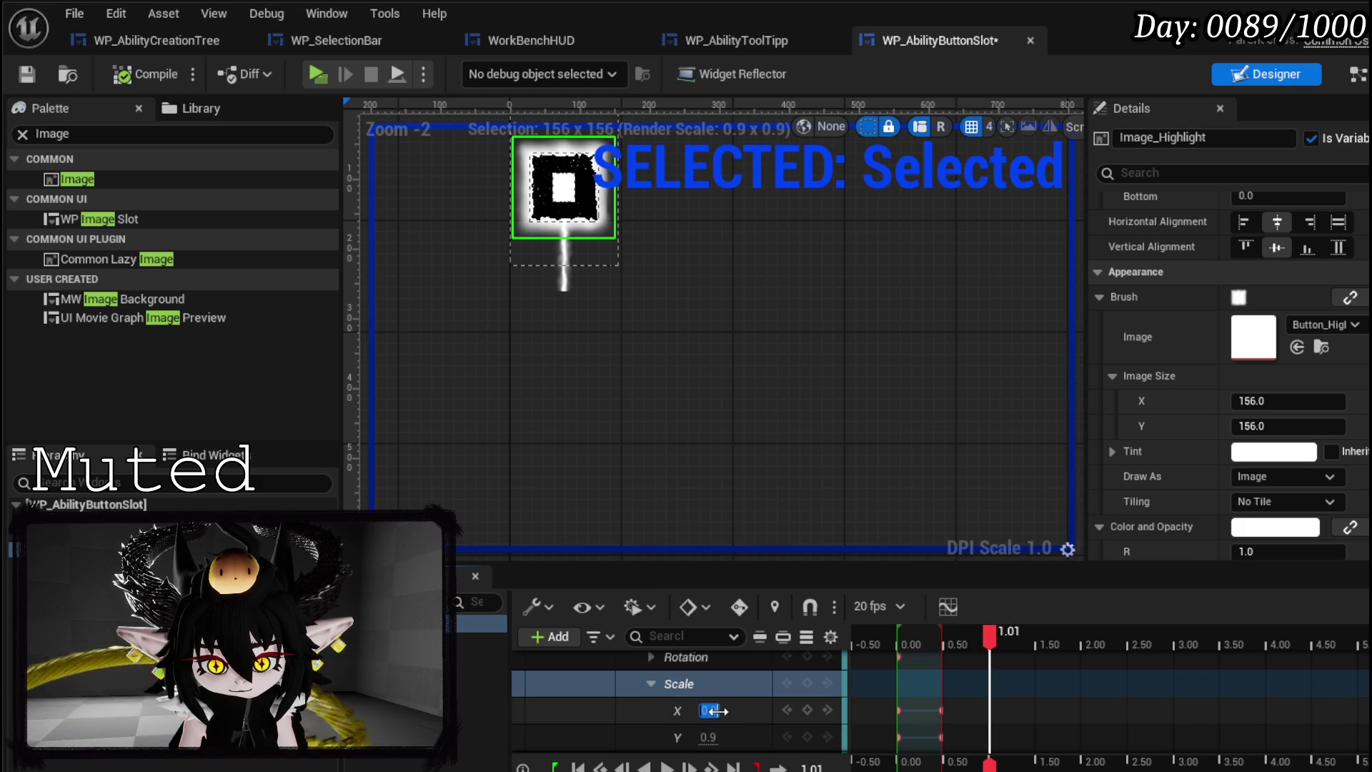
{"action": "type", "text": "1"}
{"action": "key", "text": "Return"}
{"action": "key", "text": "Return"}
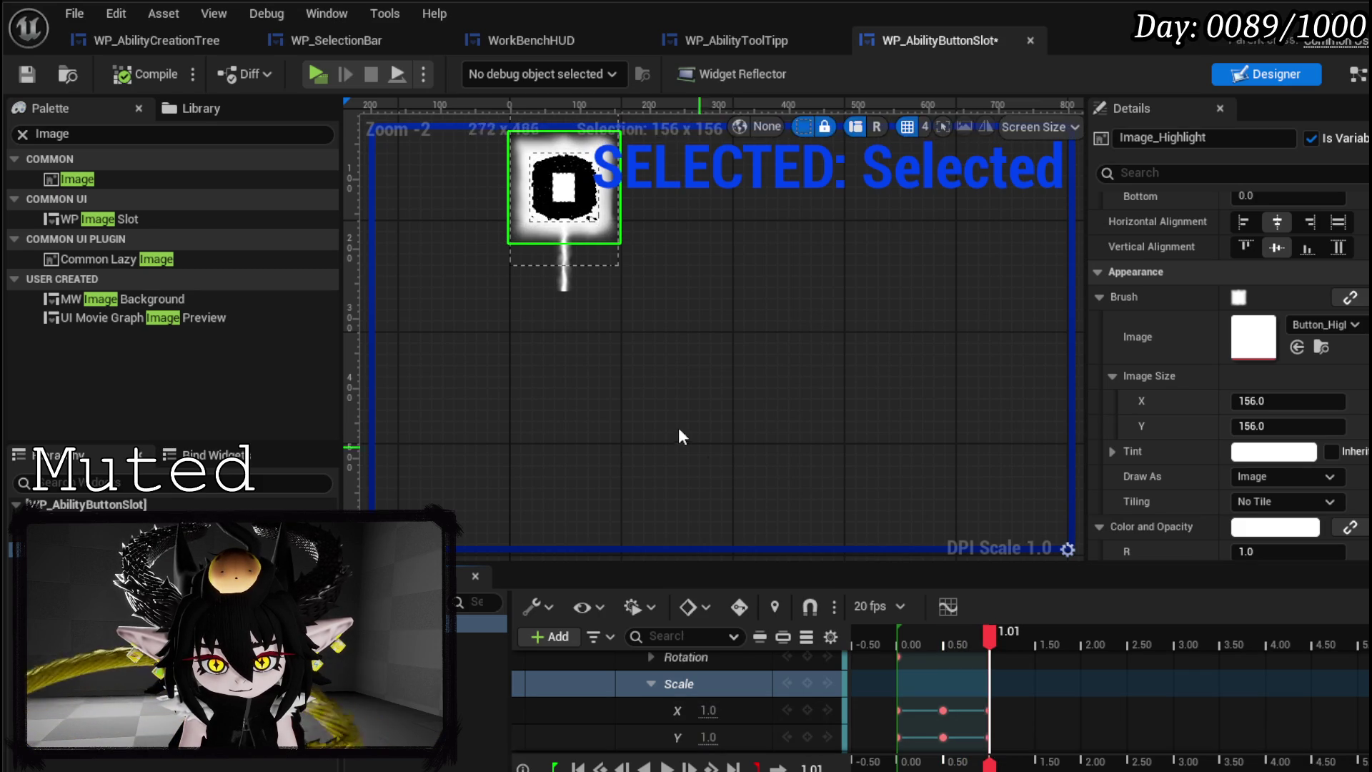
{"action": "left_click", "coordinate": [28, 72]}
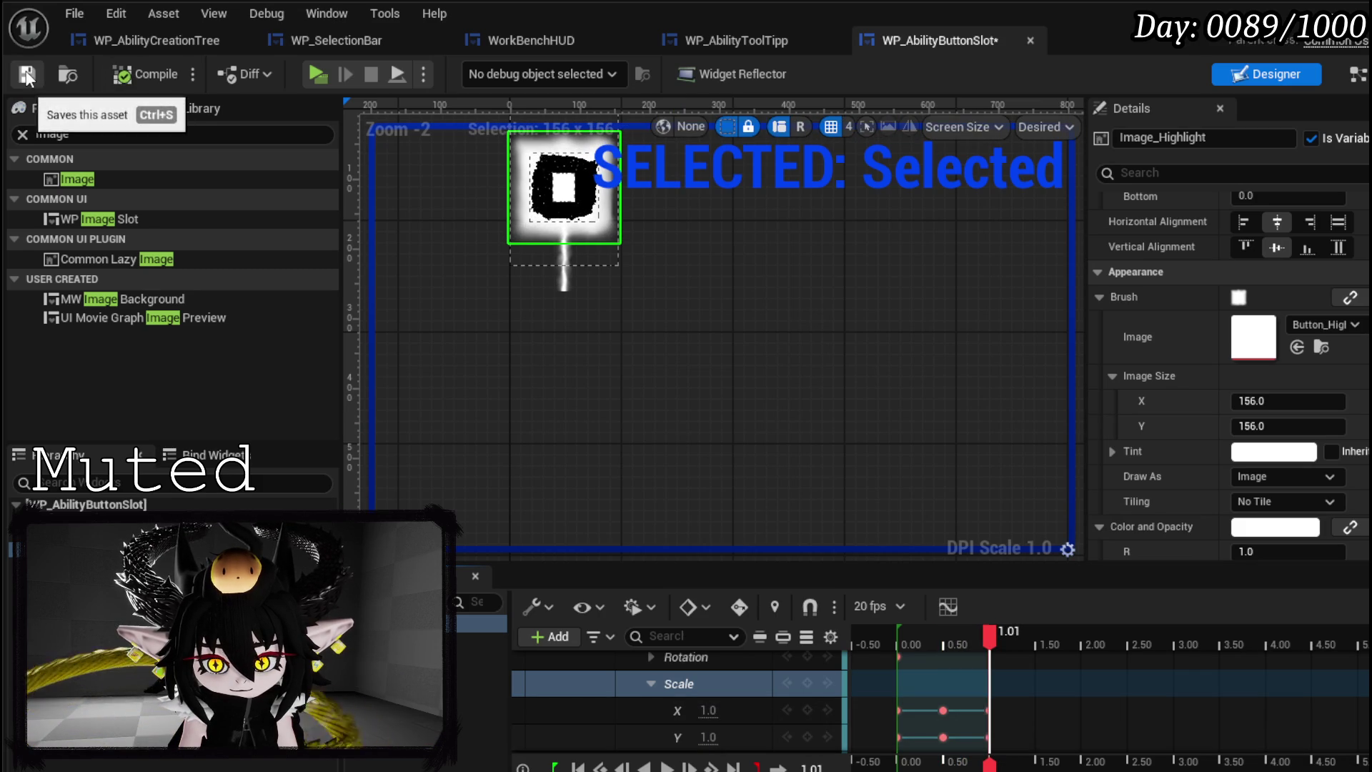
{"action": "left_click_drag", "start_coordinate": [613, 389], "coordinate": [639, 444]}
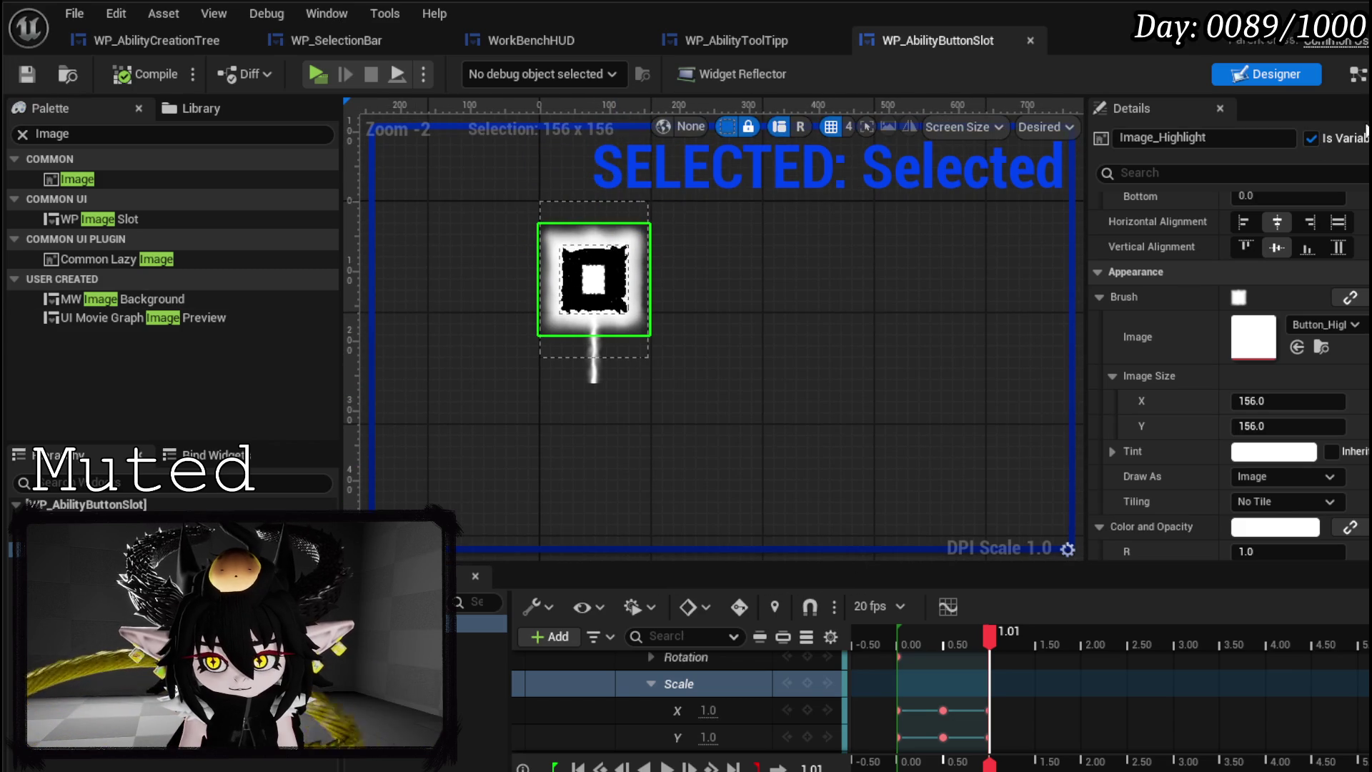
{"action": "left_click", "coordinate": [1359, 80]}
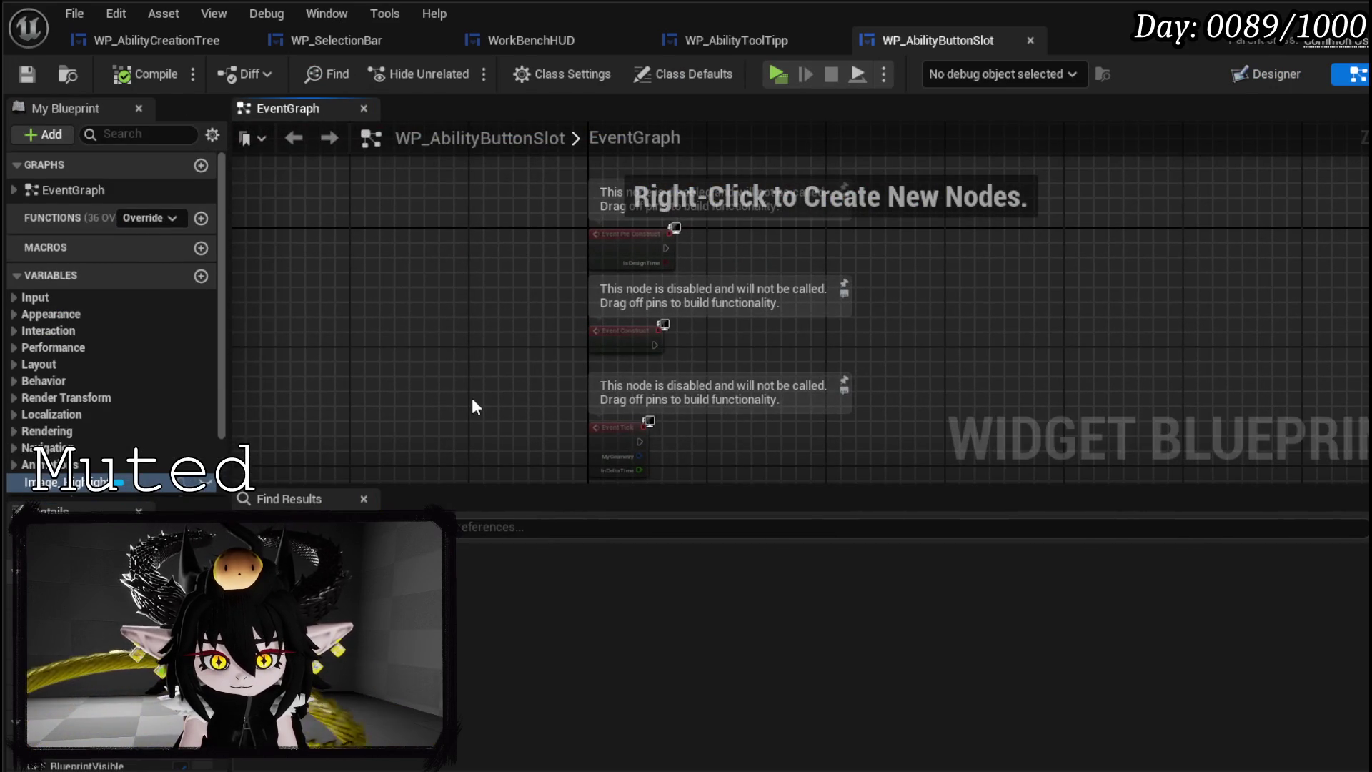
- Add two functions named Select and Unselect and compile
{"action": "left_click", "coordinate": [201, 220]}
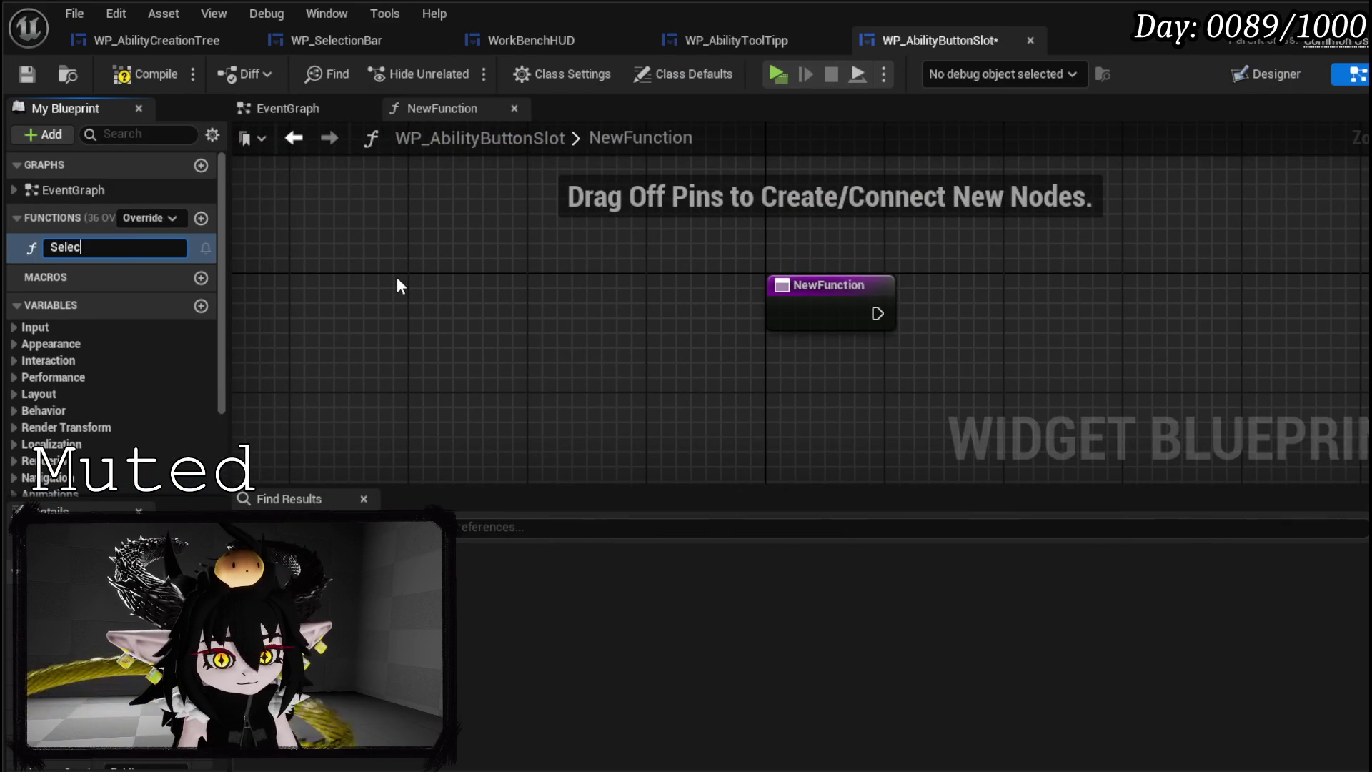
{"action": "type", "text": "t"}
{"action": "key", "text": "Return"}
{"action": "left_click", "coordinate": [201, 218]}
{"action": "type", "text": "Unselec"}
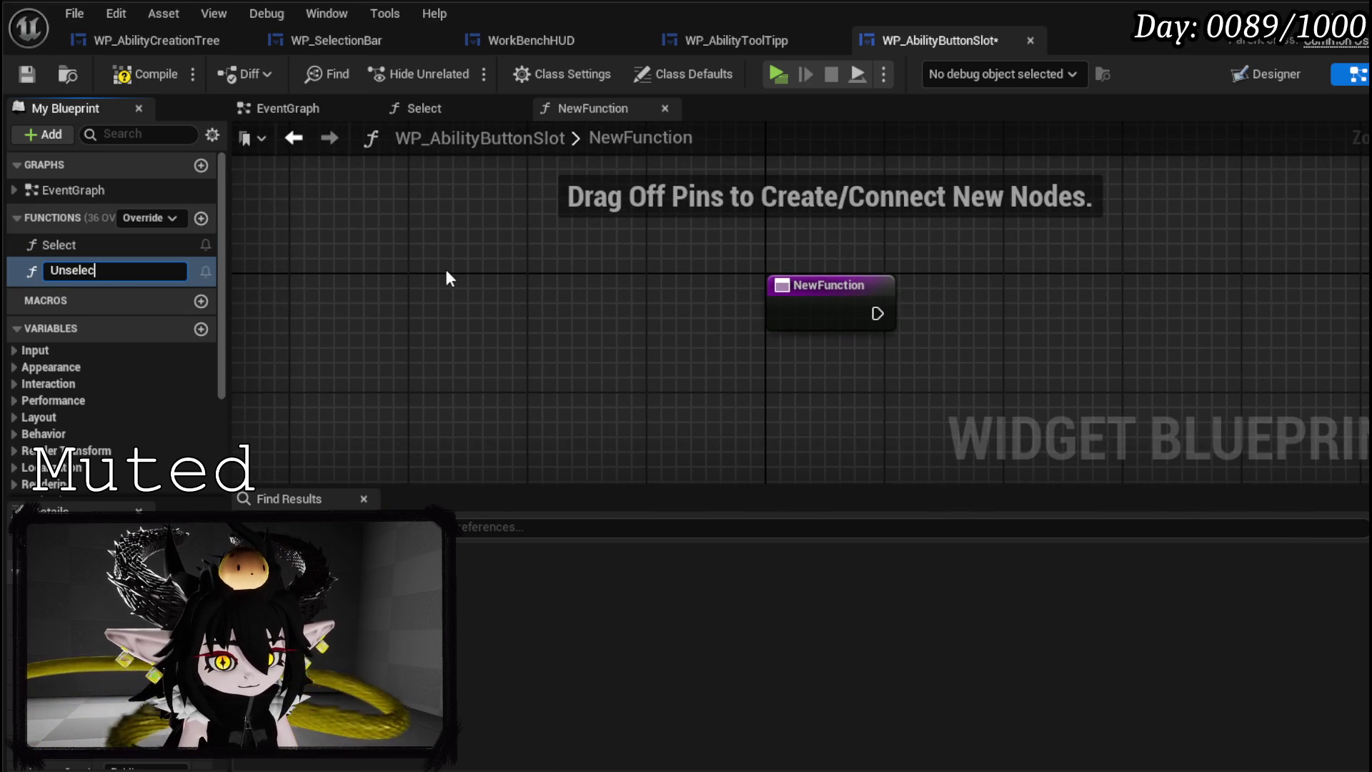
{"action": "type", "text": "t"}
{"action": "key", "text": "Return"}
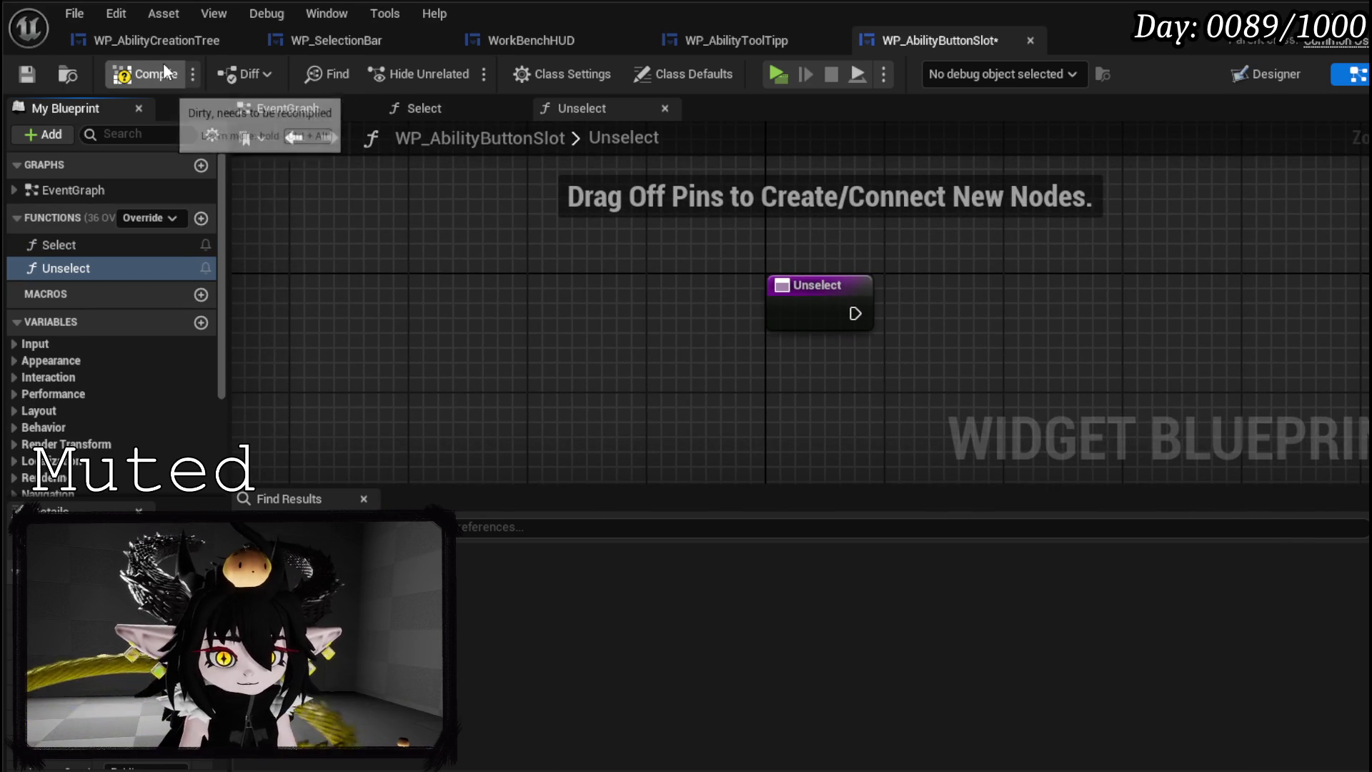
{"action": "left_click", "coordinate": [33, 75]}
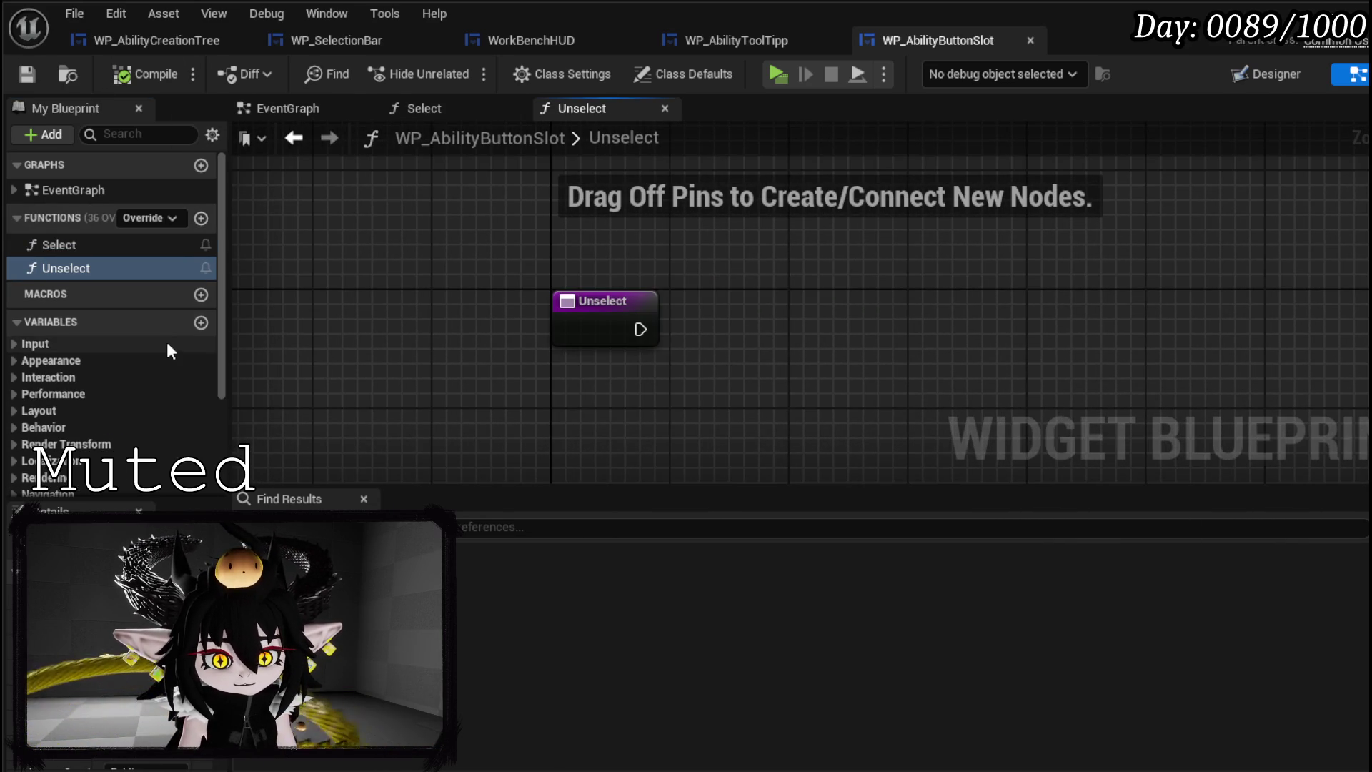
- Place Image_Line and Image_Highlight getters in the Unselect graph
{"action": "scroll", "coordinate": [166, 340], "scroll_direction": "down", "scroll_amount": 3}
{"action": "mouse_move", "coordinate": [87, 395]}
{"action": "left_mouse_down"}
{"action": "mouse_move", "coordinate": [429, 203]}
{"action": "mouse_move", "coordinate": [459, 201]}
{"action": "left_mouse_up"}
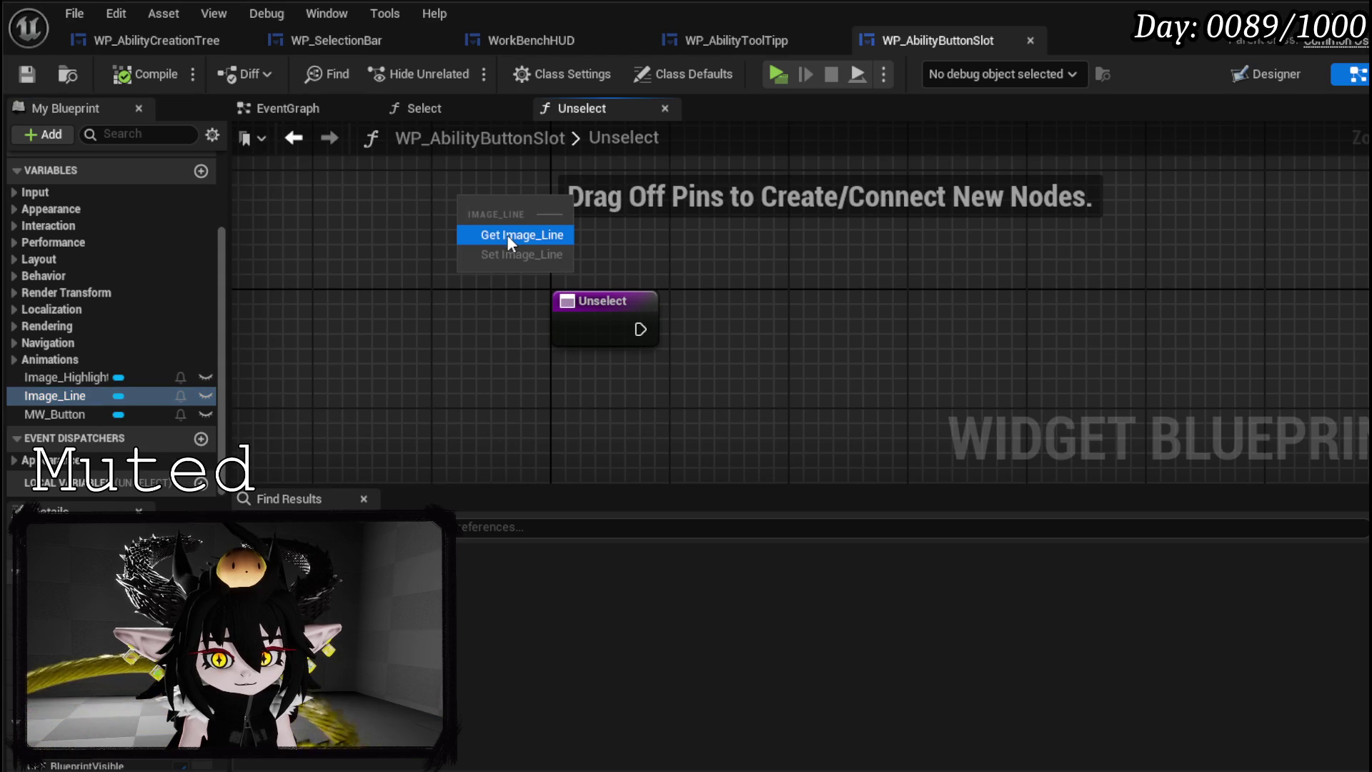
{"action": "left_click", "coordinate": [508, 234]}
{"action": "left_click", "coordinate": [106, 375]}
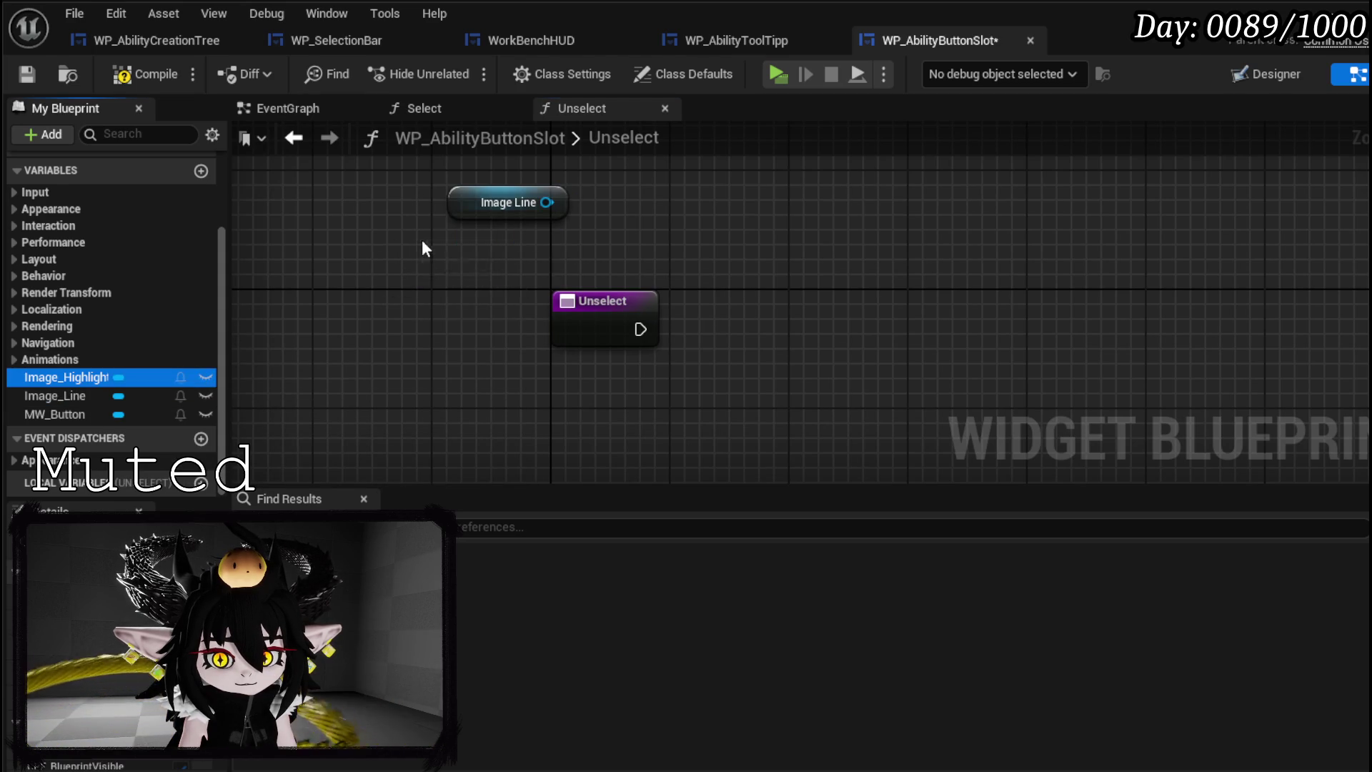
{"action": "left_click_drag", "start_coordinate": [417, 242], "coordinate": [418, 244]}
- Wire the image getters into a Set Visibility node set to Collapsed, then compile and save
{"action": "left_click_drag", "start_coordinate": [547, 202], "coordinate": [669, 209]}
{"action": "type", "text": "Set"}
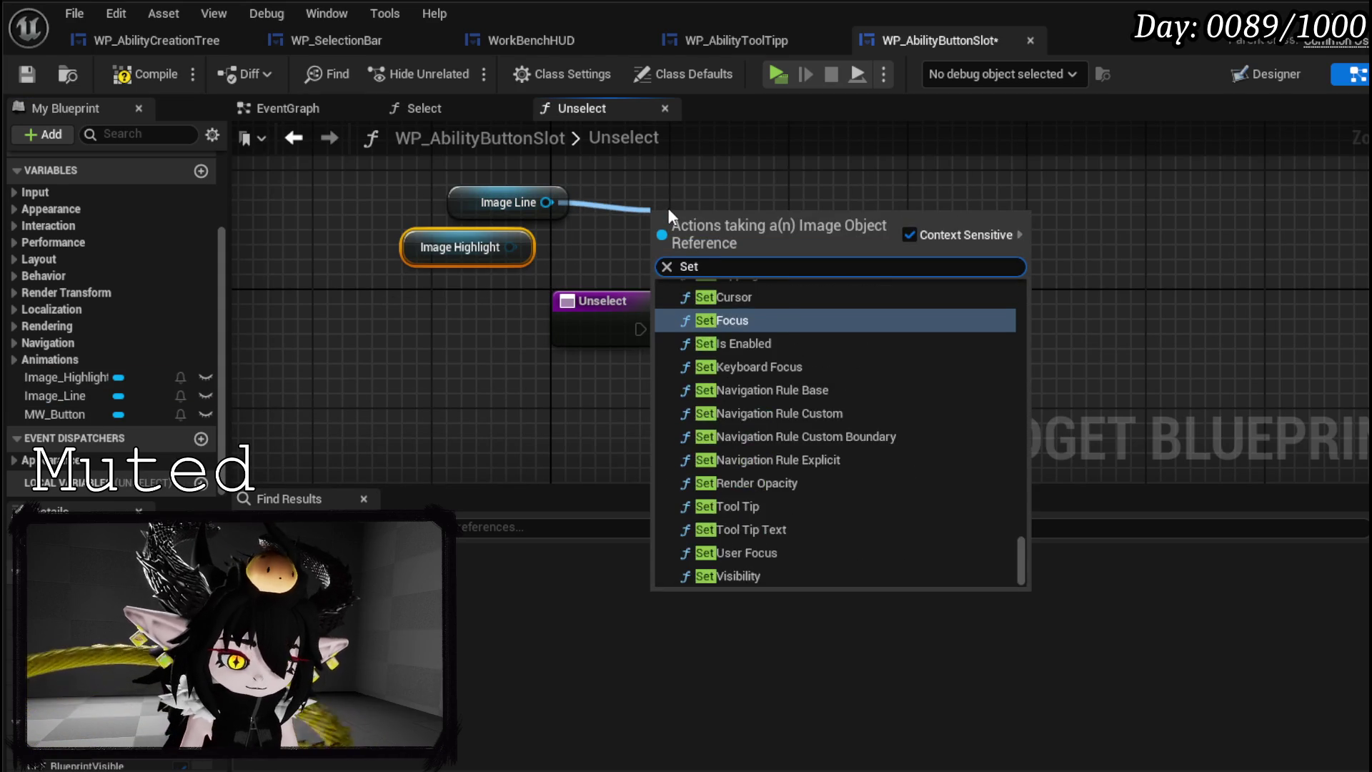
{"action": "type", "text": " Visi"}
{"action": "left_click", "coordinate": [730, 362]}
{"action": "mouse_move", "coordinate": [731, 251]}
{"action": "left_mouse_down"}
{"action": "mouse_move", "coordinate": [837, 340]}
{"action": "mouse_move", "coordinate": [826, 307]}
{"action": "mouse_move", "coordinate": [759, 329]}
{"action": "left_mouse_up"}
{"action": "left_click", "coordinate": [821, 406]}
{"action": "left_click", "coordinate": [822, 431]}
{"action": "mouse_move", "coordinate": [444, 247]}
{"action": "left_mouse_down"}
{"action": "mouse_move", "coordinate": [509, 246]}
{"action": "mouse_move", "coordinate": [749, 370]}
{"action": "mouse_move", "coordinate": [802, 364]}
{"action": "left_mouse_up"}
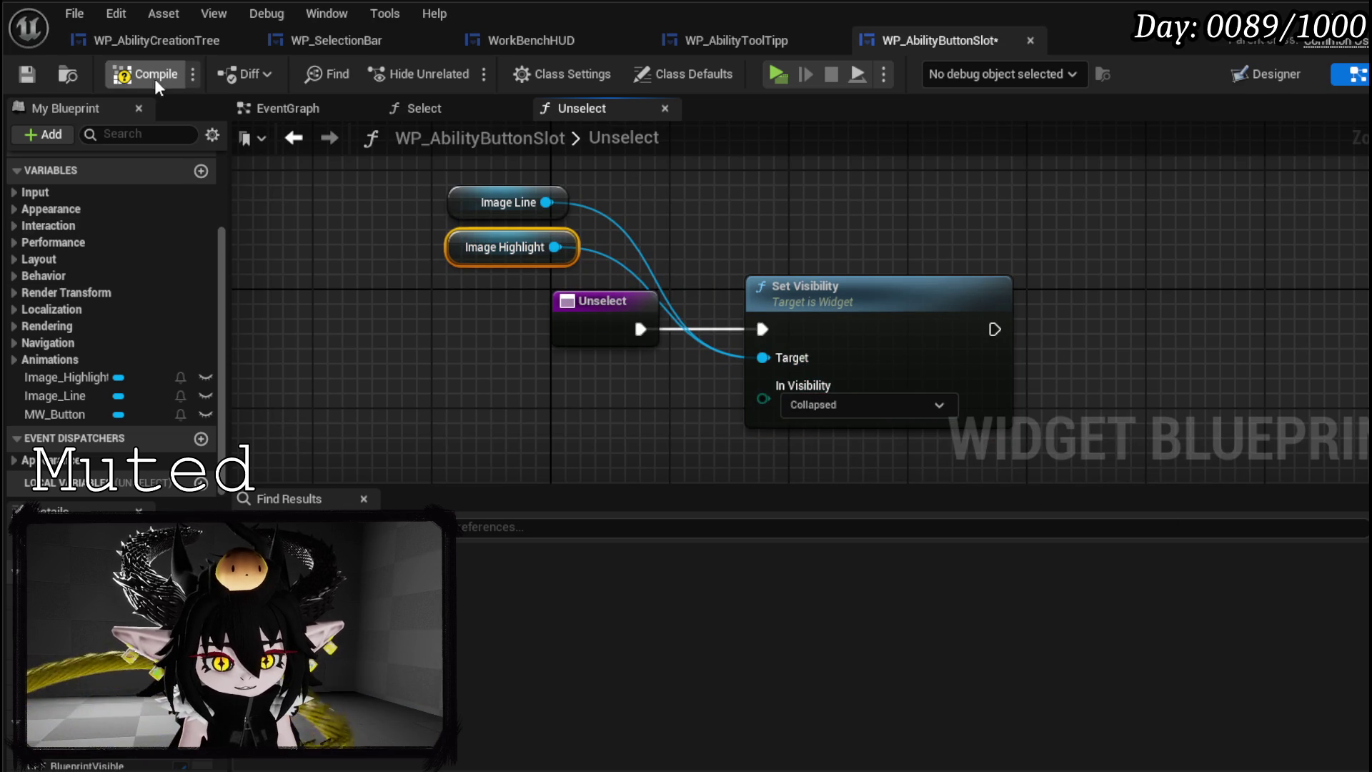
{"action": "left_click", "coordinate": [22, 75]}
- Open the Select function graph
{"action": "scroll", "coordinate": [102, 264], "scroll_direction": "up", "scroll_amount": 3}
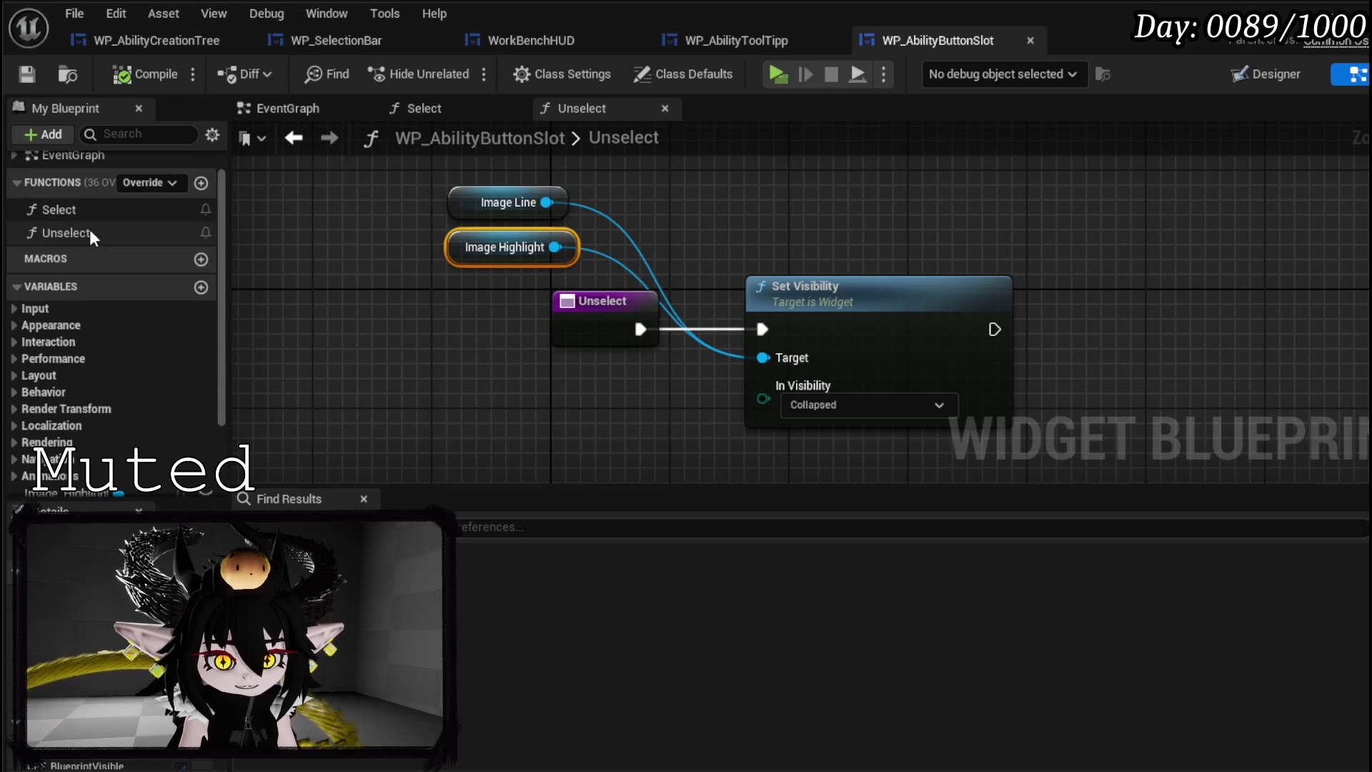
{"action": "double_click", "coordinate": [83, 212]}
{"action": "double_click", "coordinate": [130, 235]}
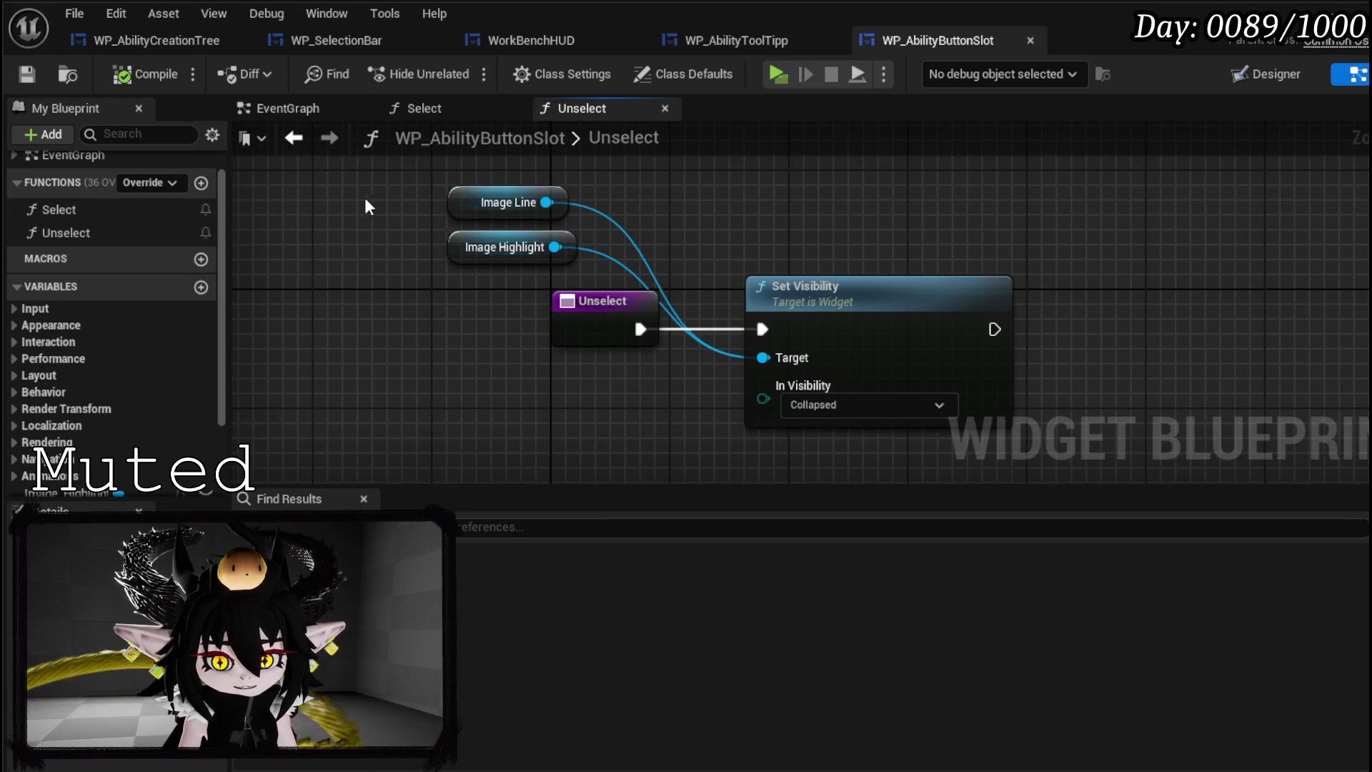
{"action": "double_click", "coordinate": [62, 215]}
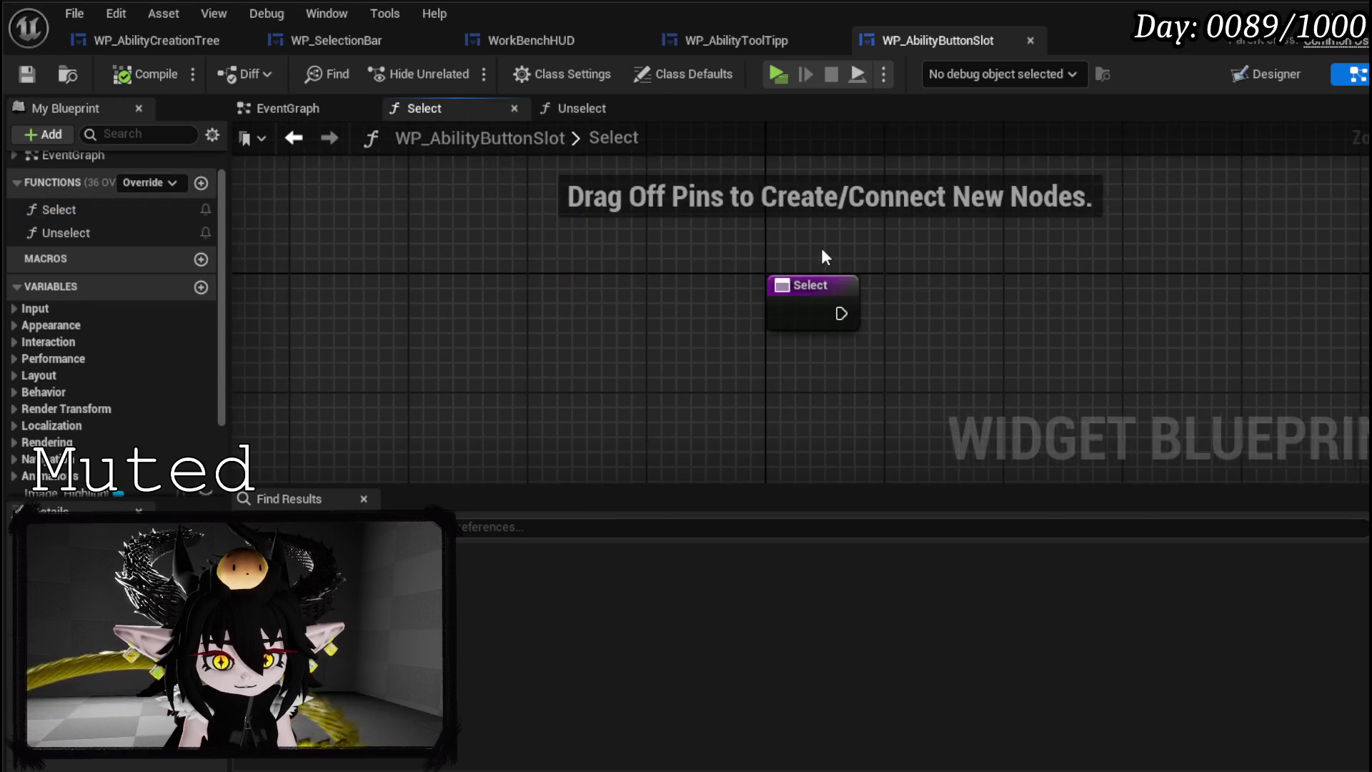
- Paste the Set Visibility nodes into Select, run them from Select, and set them to Visible
{"action": "key", "text": "ctrl+v"}
{"action": "left_click_drag", "start_coordinate": [849, 322], "coordinate": [641, 292]}
{"action": "left_click_drag", "start_coordinate": [516, 318], "coordinate": [601, 319]}
{"action": "left_click", "coordinate": [667, 395]}
{"action": "left_click", "coordinate": [652, 412]}
{"action": "left_click", "coordinate": [520, 411]}
- Place the Selected animation reference in the Select graph, discarding a trial Play Animation Forward node
{"action": "scroll", "coordinate": [115, 292], "scroll_direction": "down", "scroll_amount": 3}
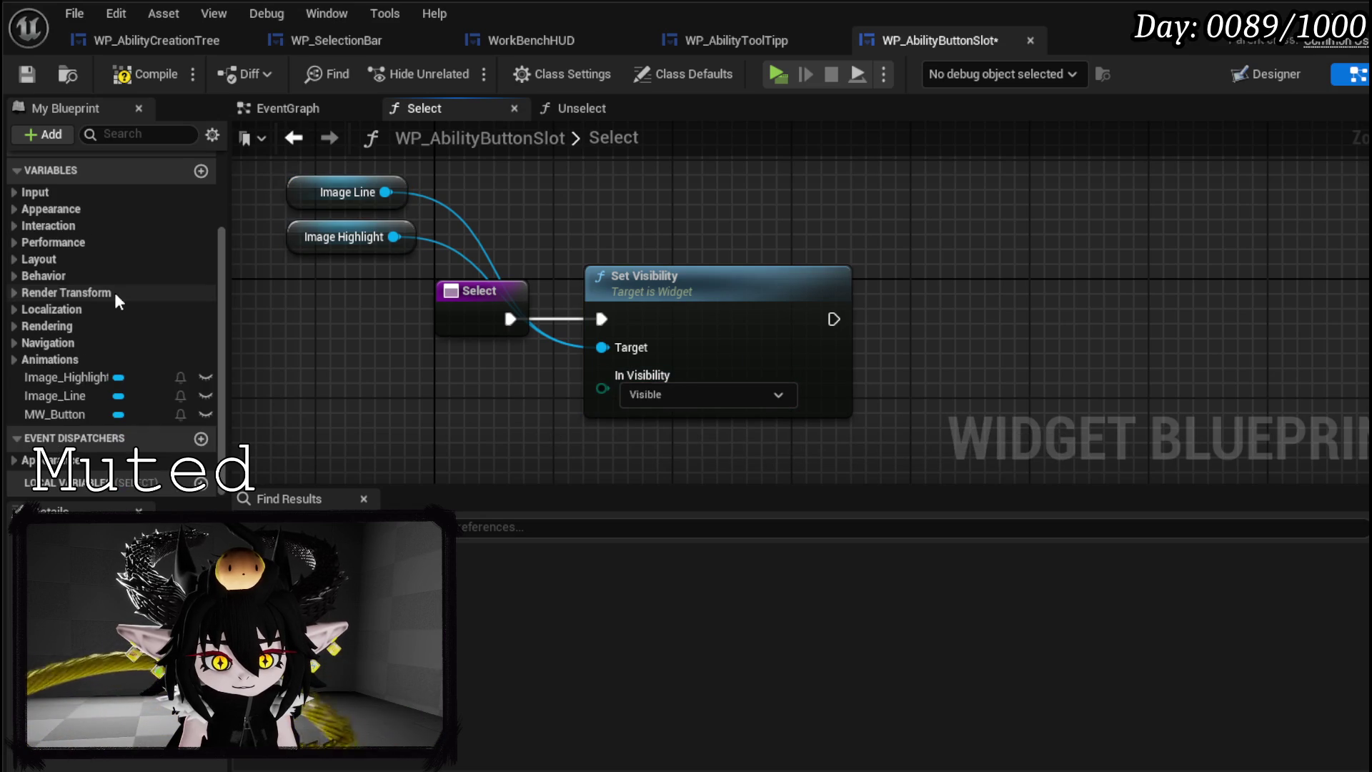
{"action": "left_click", "coordinate": [14, 360]}
{"action": "mouse_move", "coordinate": [53, 376]}
{"action": "left_mouse_down"}
{"action": "mouse_move", "coordinate": [676, 174]}
{"action": "mouse_move", "coordinate": [730, 222]}
{"action": "mouse_move", "coordinate": [778, 207]}
{"action": "left_mouse_up"}
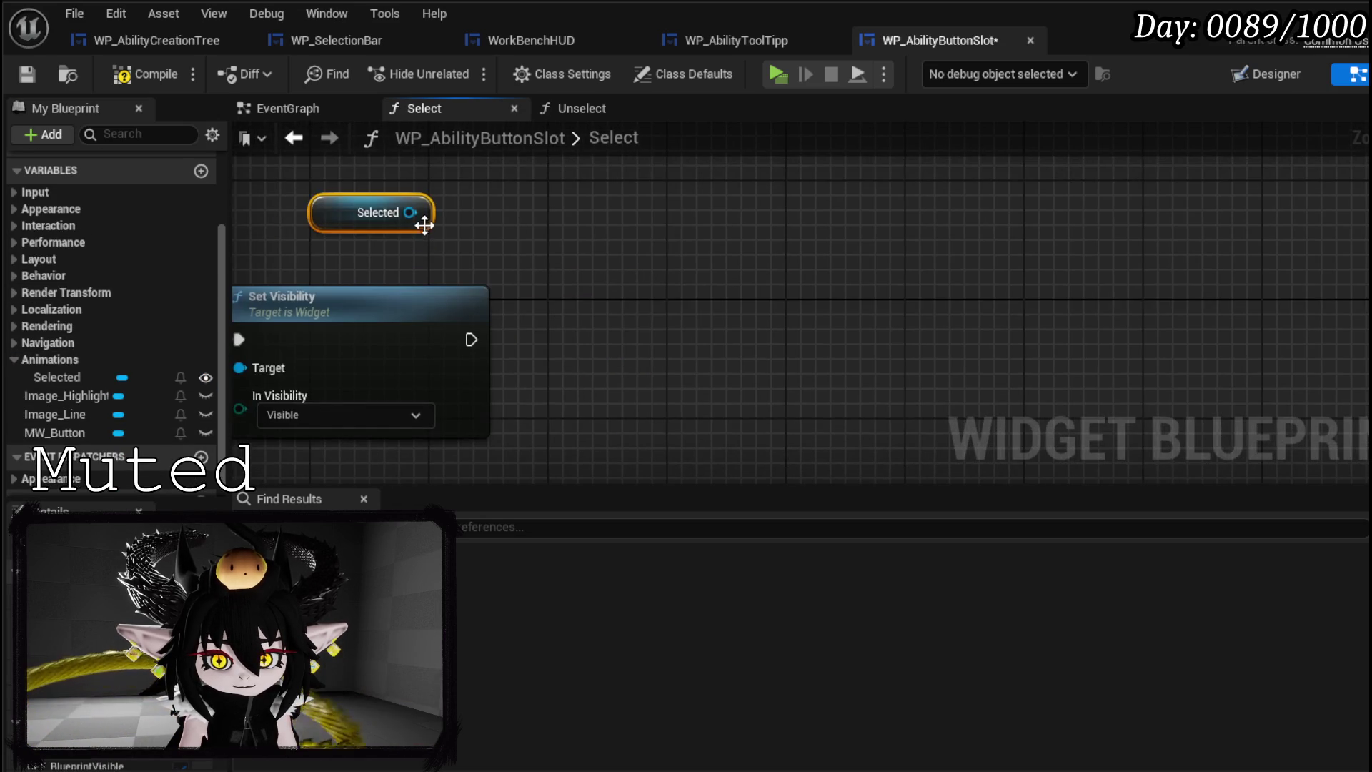
{"action": "left_click_drag", "start_coordinate": [411, 213], "coordinate": [615, 230]}
{"action": "type", "text": "Play an"}
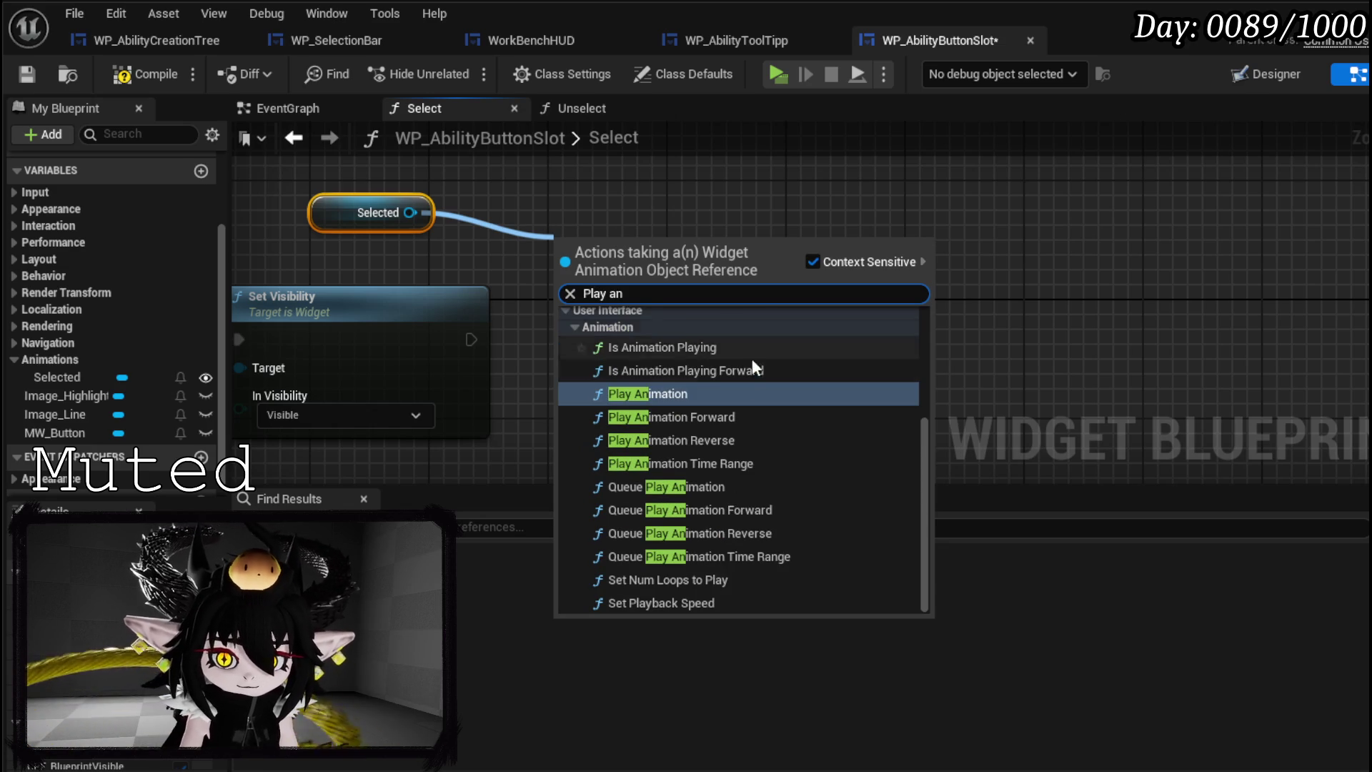
{"action": "left_click", "coordinate": [708, 418]}
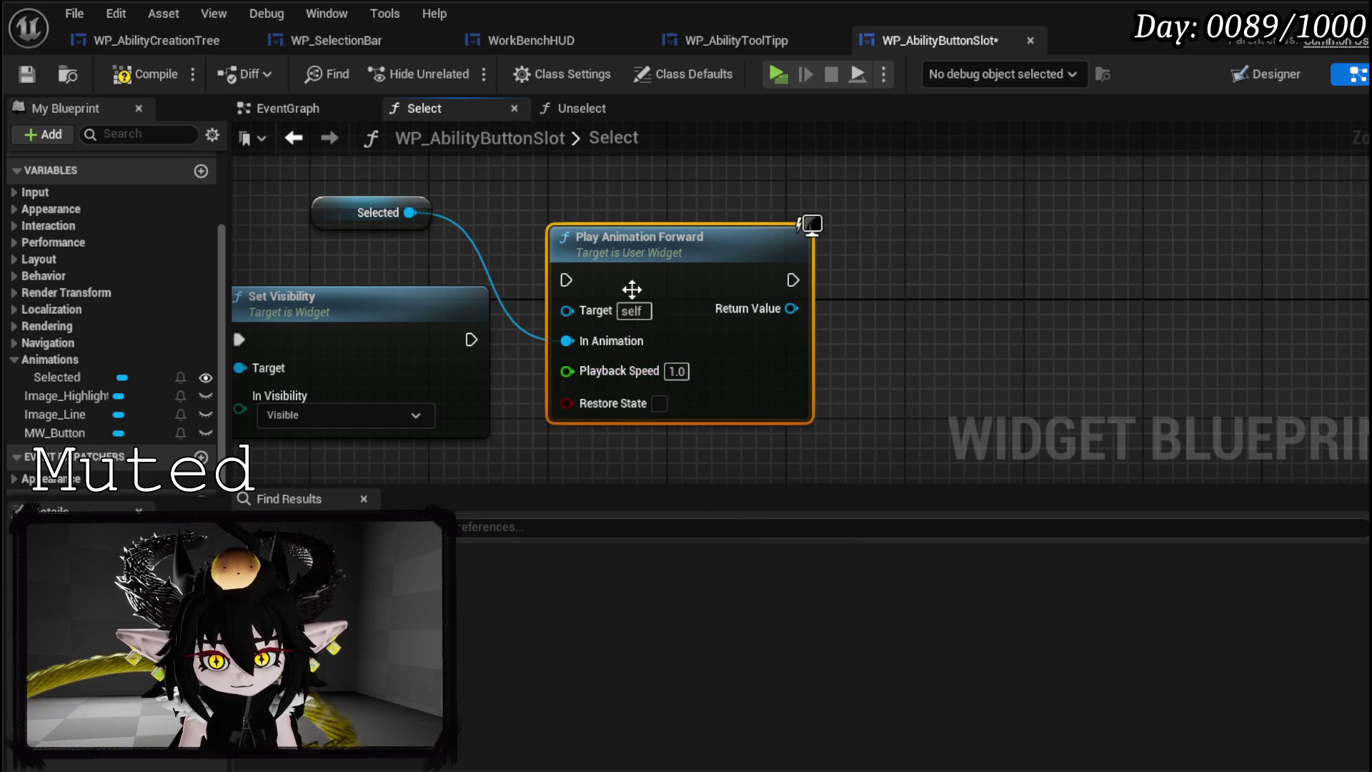
{"action": "key", "text": "Delete"}
- Play the Selected animation after Set Visibility with Num Loops to Play set to 0
{"action": "left_click_drag", "start_coordinate": [410, 213], "coordinate": [661, 255]}
{"action": "type", "text": "play"}
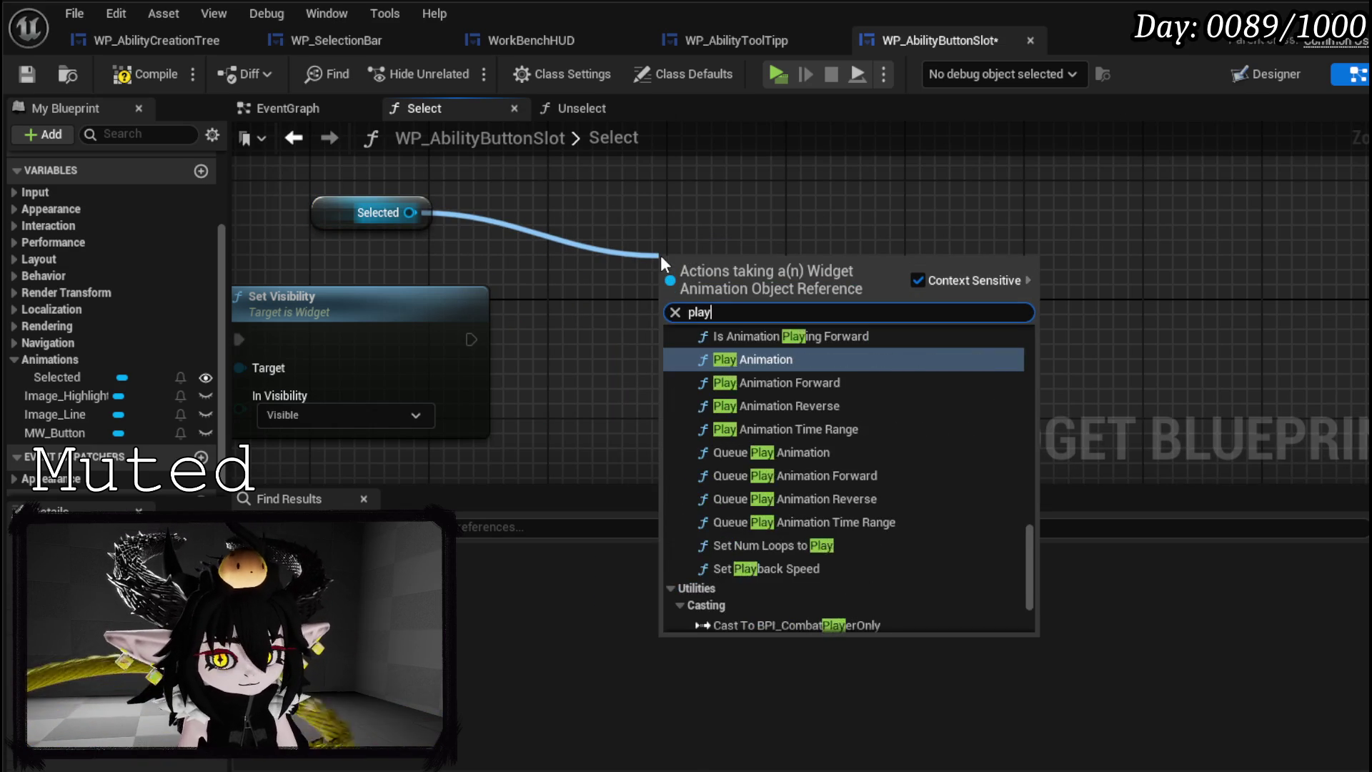
{"action": "type", "text": " animation"}
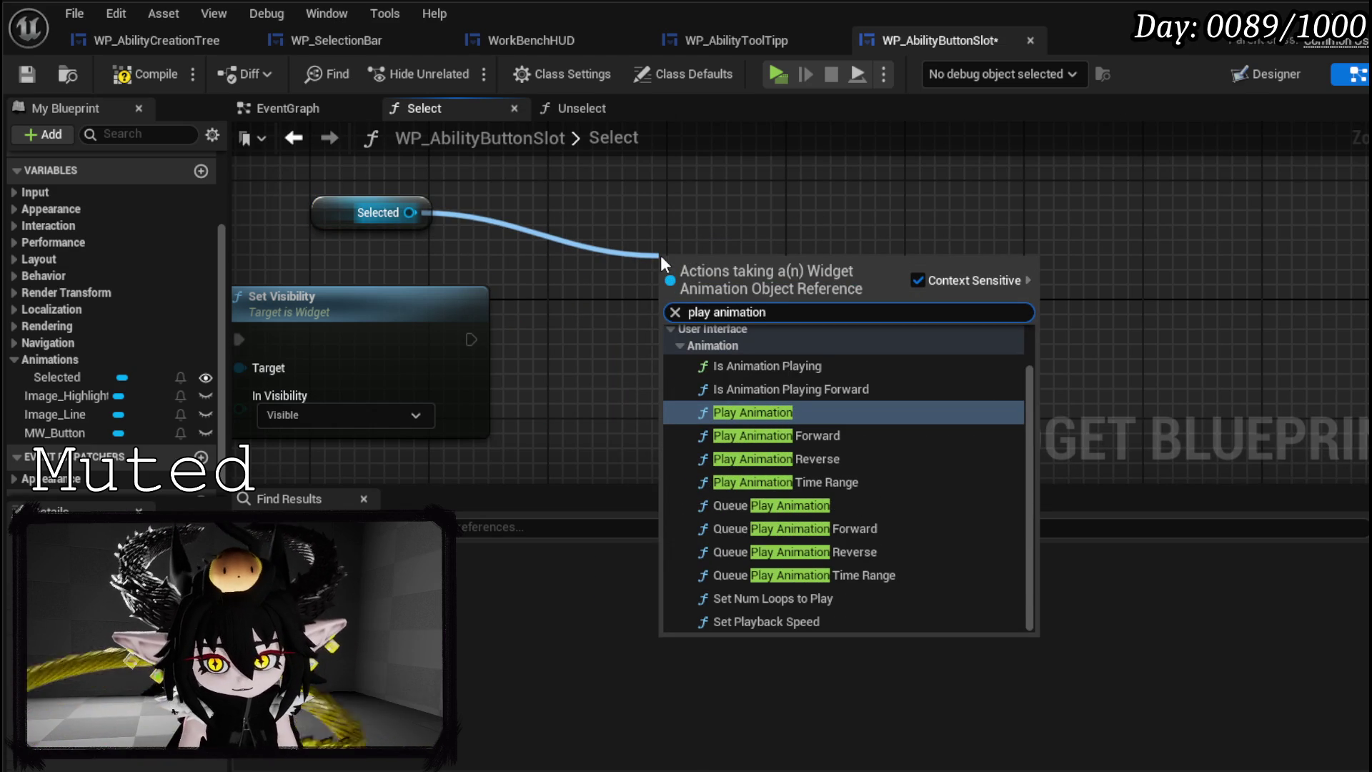
{"action": "left_click", "coordinate": [792, 411]}
{"action": "left_click_drag", "start_coordinate": [470, 339], "coordinate": [671, 309]}
{"action": "left_click_drag", "start_coordinate": [757, 266], "coordinate": [637, 296]}
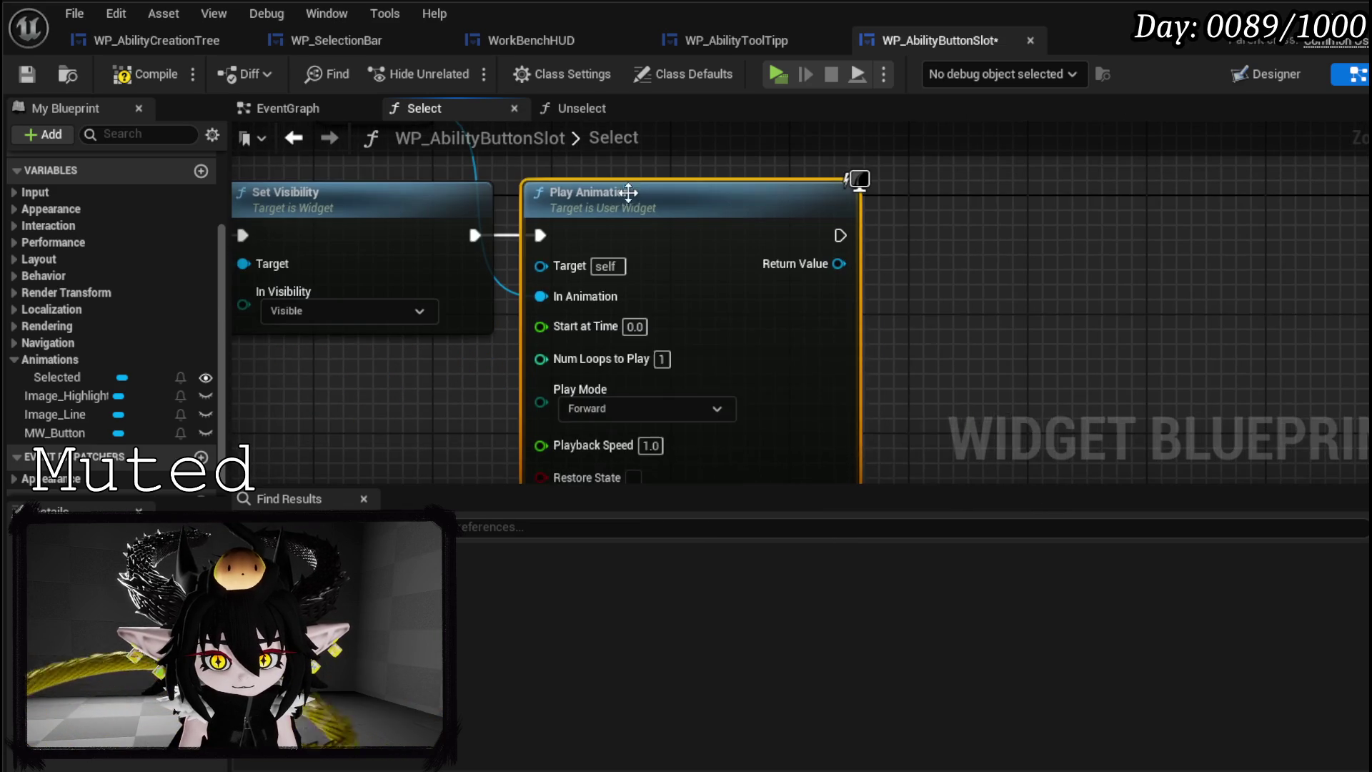
{"action": "left_click", "coordinate": [663, 363]}
{"action": "type", "text": "0"}
{"action": "left_click", "coordinate": [666, 165]}
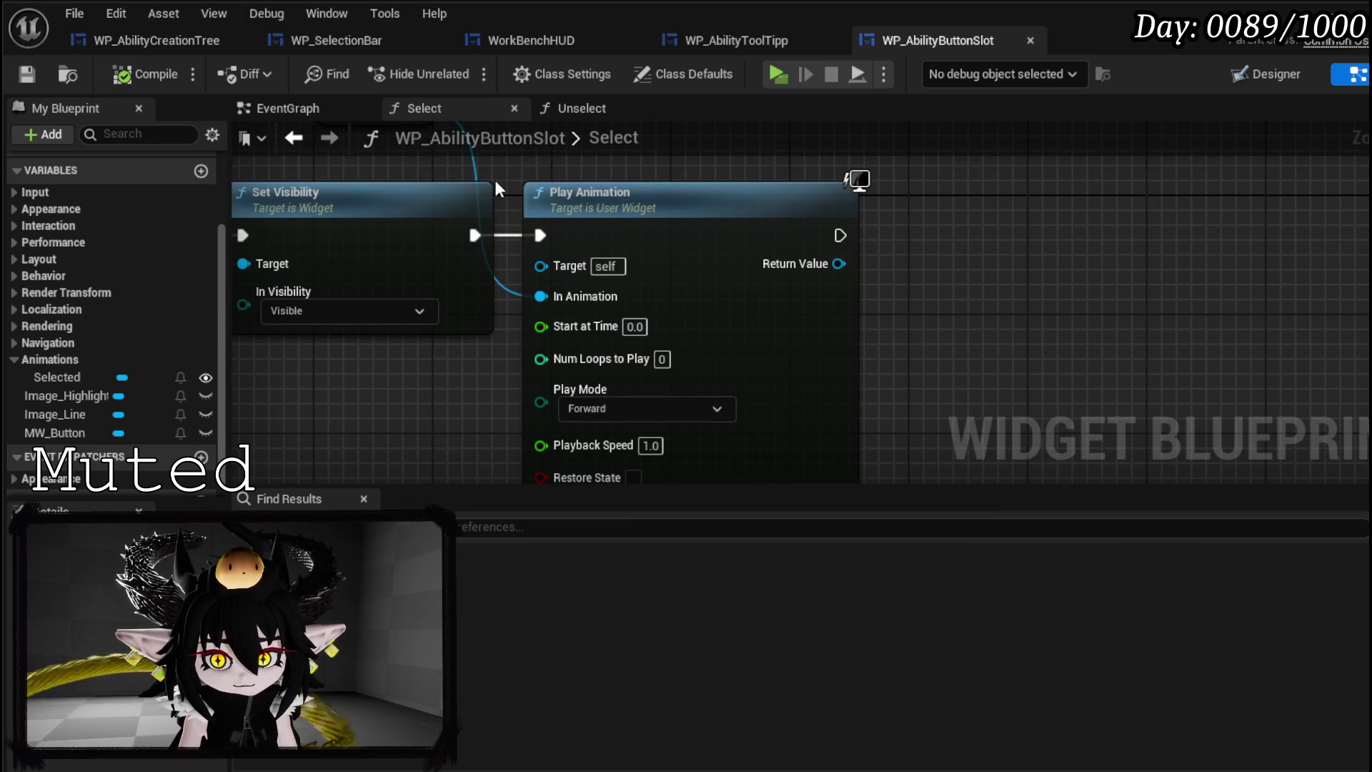
{"action": "scroll", "coordinate": [497, 187], "scroll_direction": "down", "scroll_amount": 2}
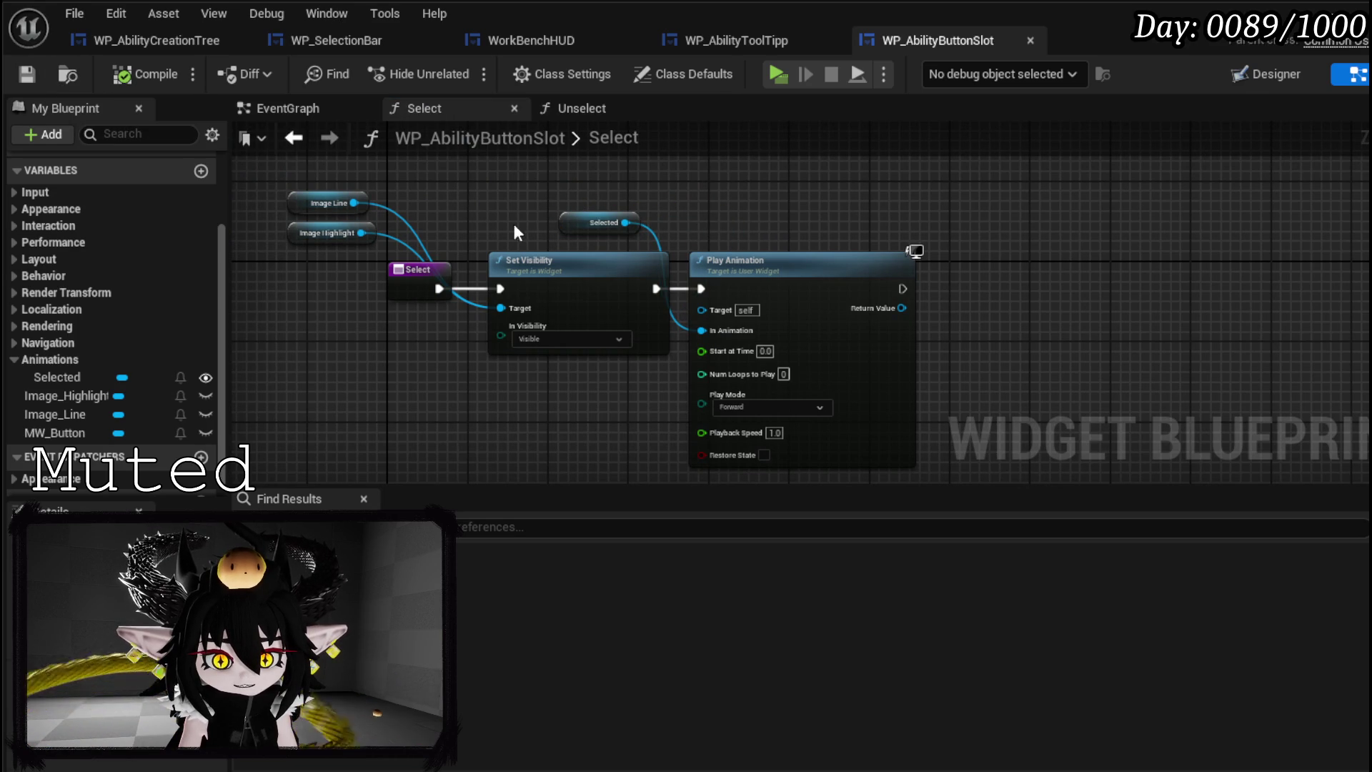
{"action": "scroll", "coordinate": [35, 265], "scroll_direction": "up", "scroll_amount": 3}
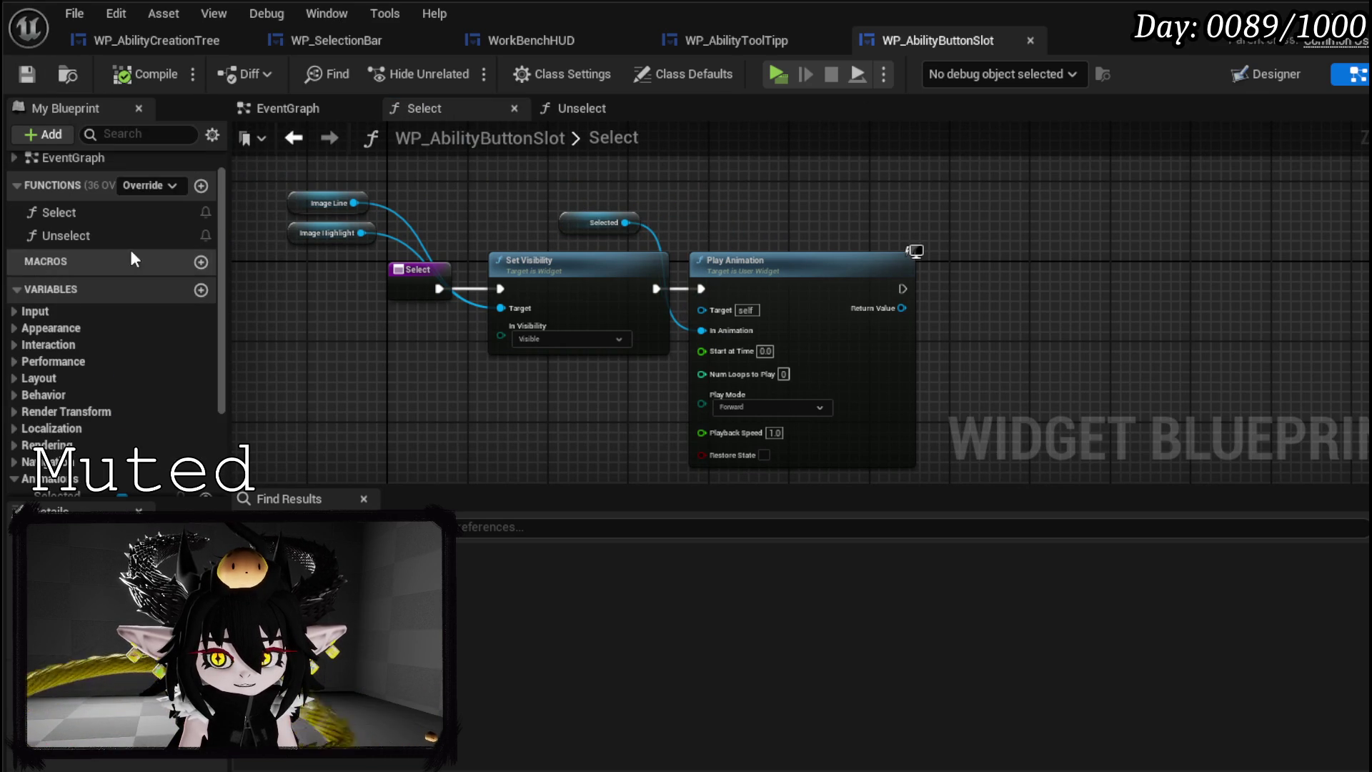
- Add three new functions and rename the first one Press
{"action": "left_click", "coordinate": [200, 187]}
{"action": "left_click", "coordinate": [201, 187]}
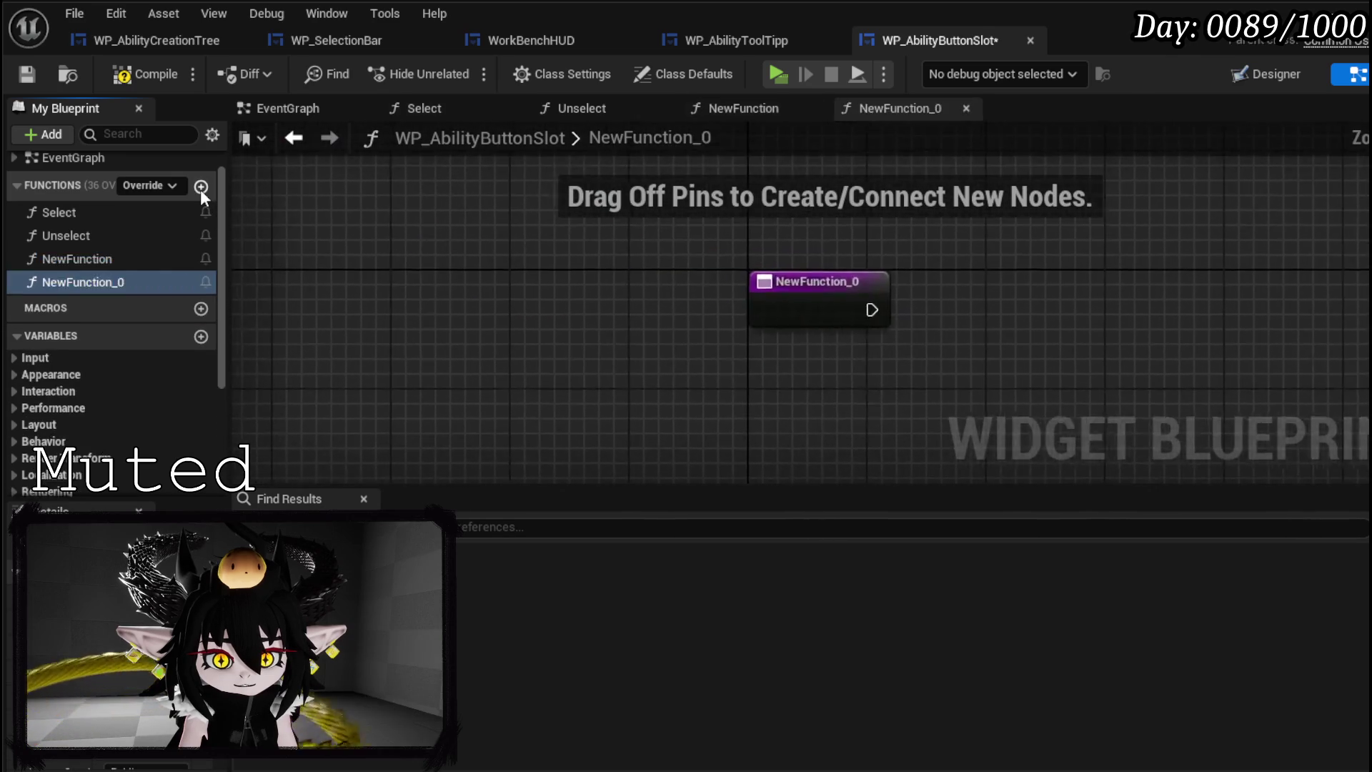
{"action": "left_click", "coordinate": [201, 187]}
{"action": "right_click", "coordinate": [79, 259]}
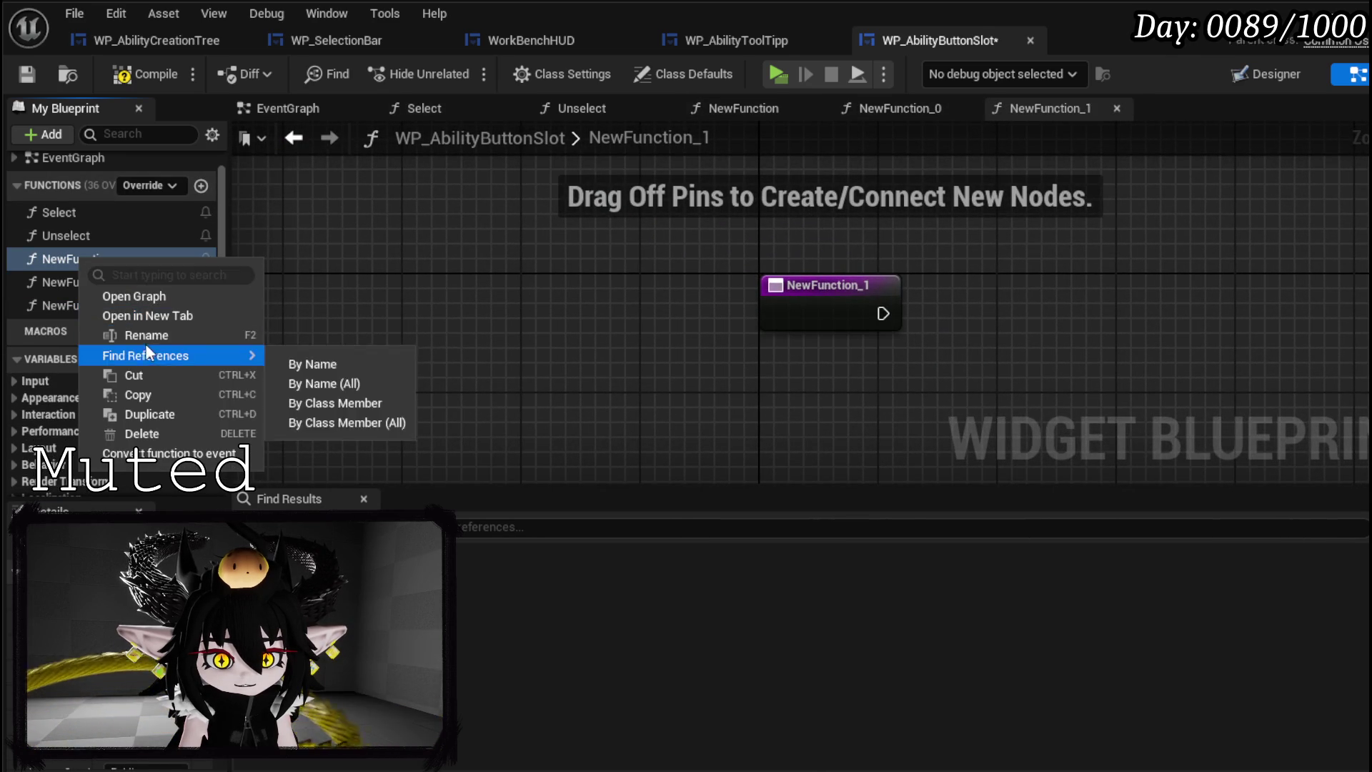
{"action": "left_click", "coordinate": [129, 333]}
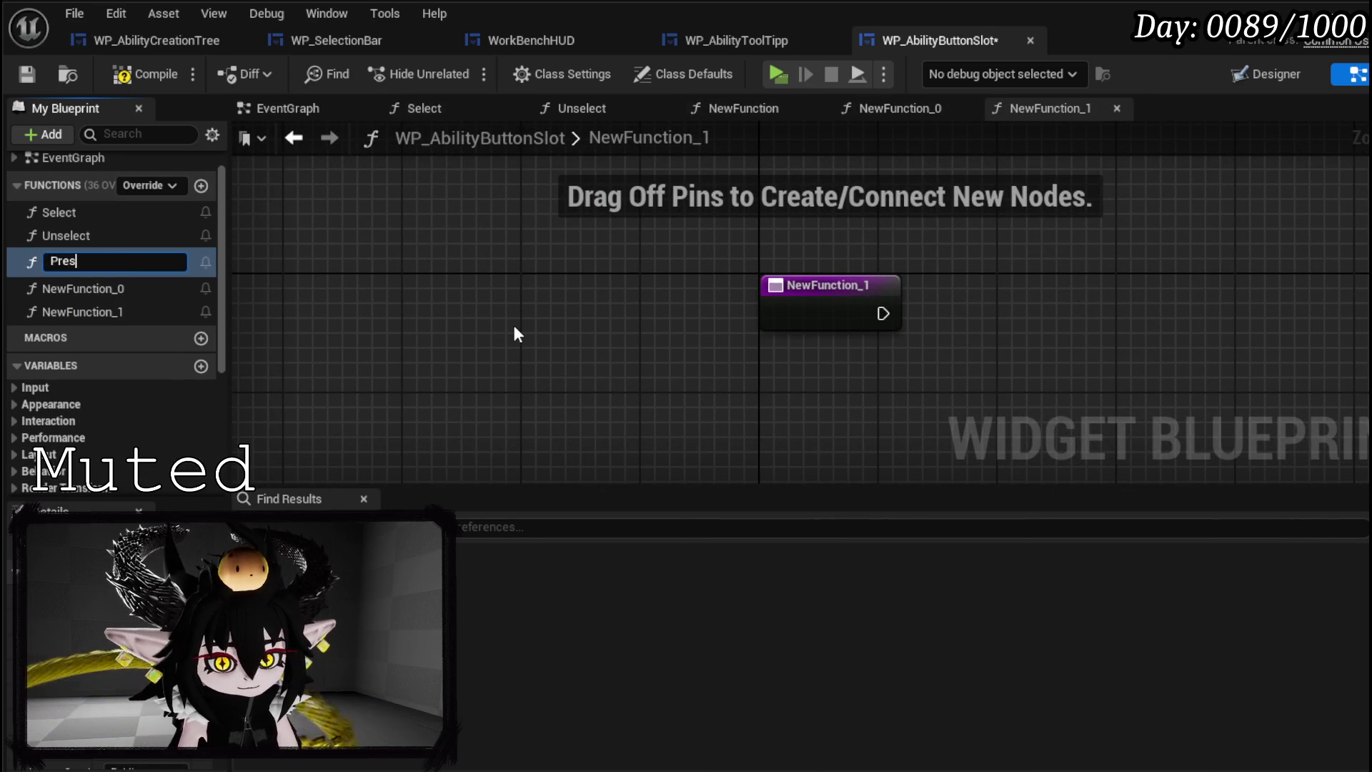
{"action": "type", "text": "s"}
{"action": "key", "text": "Return"}
{"action": "right_click", "coordinate": [72, 268]}
{"action": "left_click", "coordinate": [142, 344]}
- Rename the remaining two new functions Hover and UnHover
{"action": "right_click", "coordinate": [85, 285]}
{"action": "left_click", "coordinate": [153, 361]}
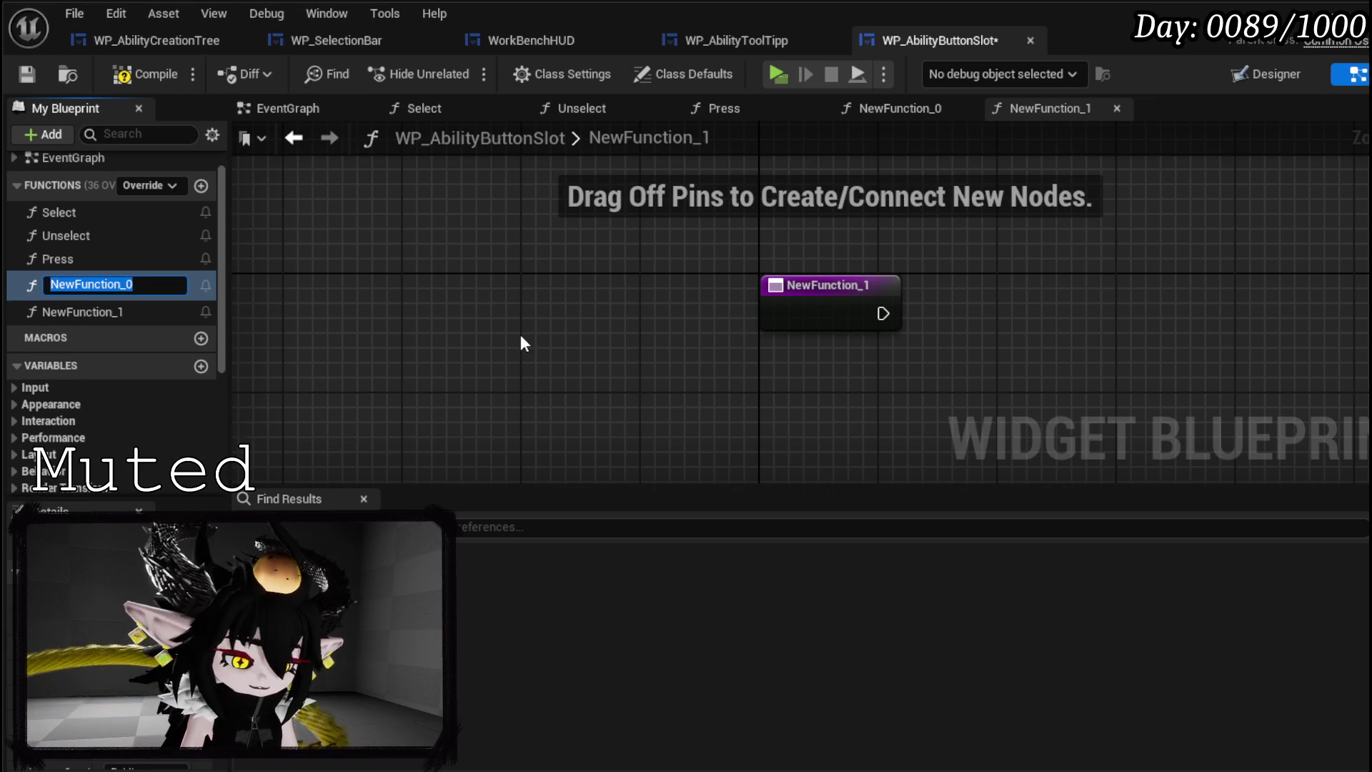
{"action": "type", "text": "Hover"}
{"action": "key", "text": "Return"}
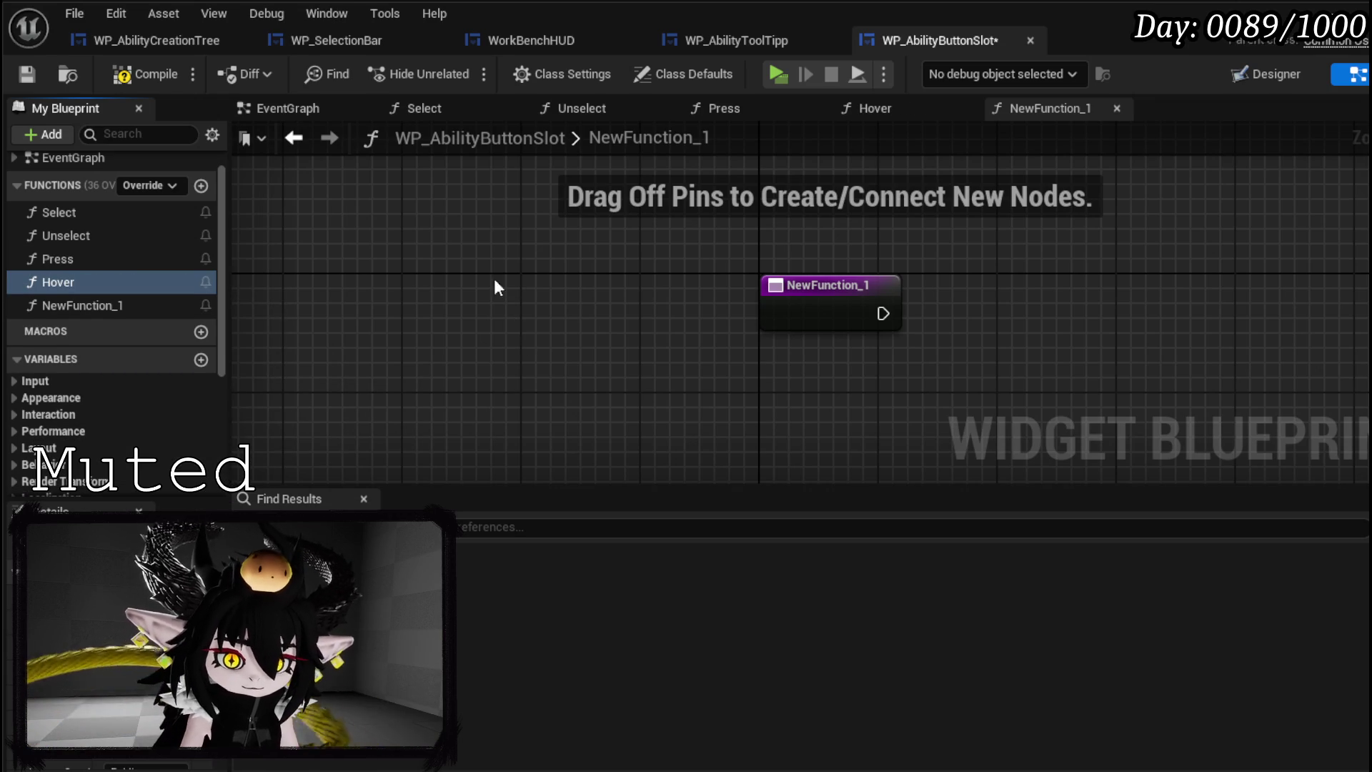
{"action": "right_click", "coordinate": [100, 308]}
{"action": "left_click", "coordinate": [179, 386]}
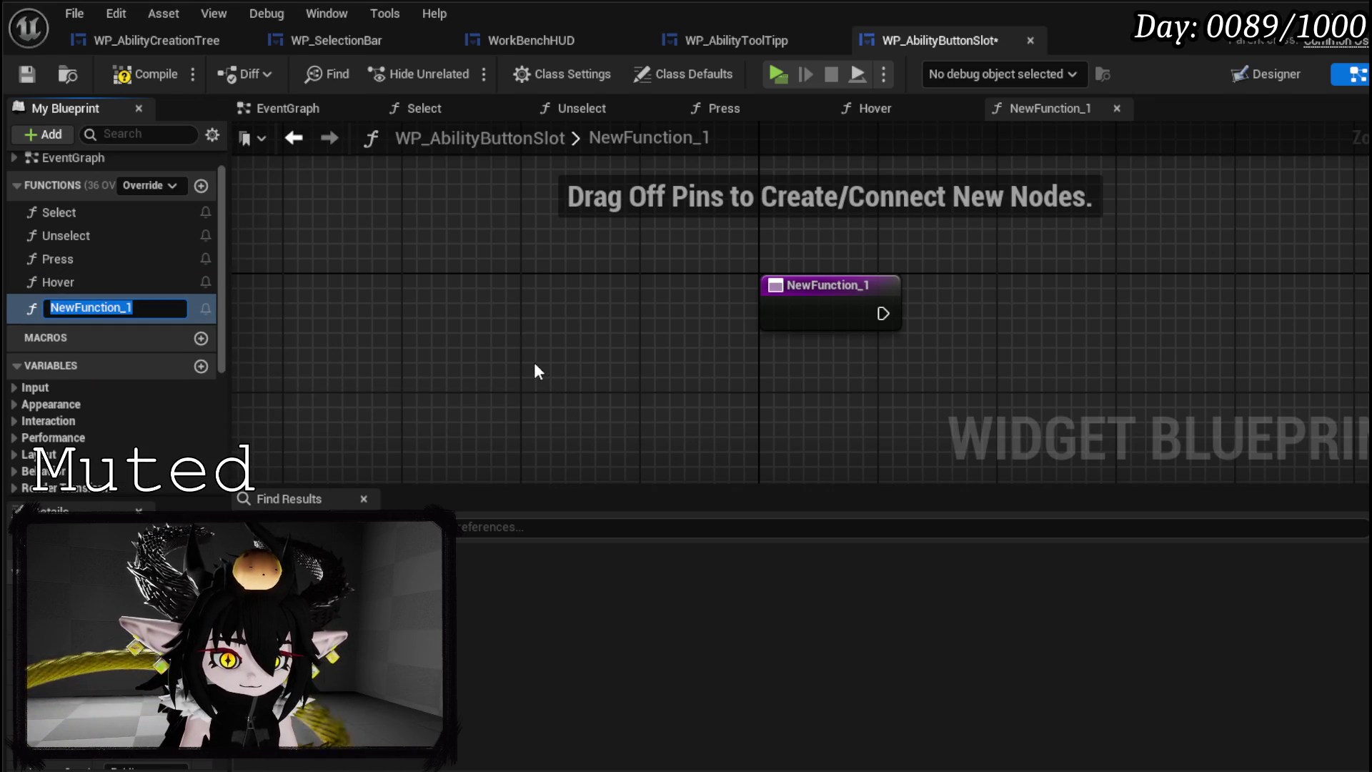
{"action": "type", "text": "UnHover"}
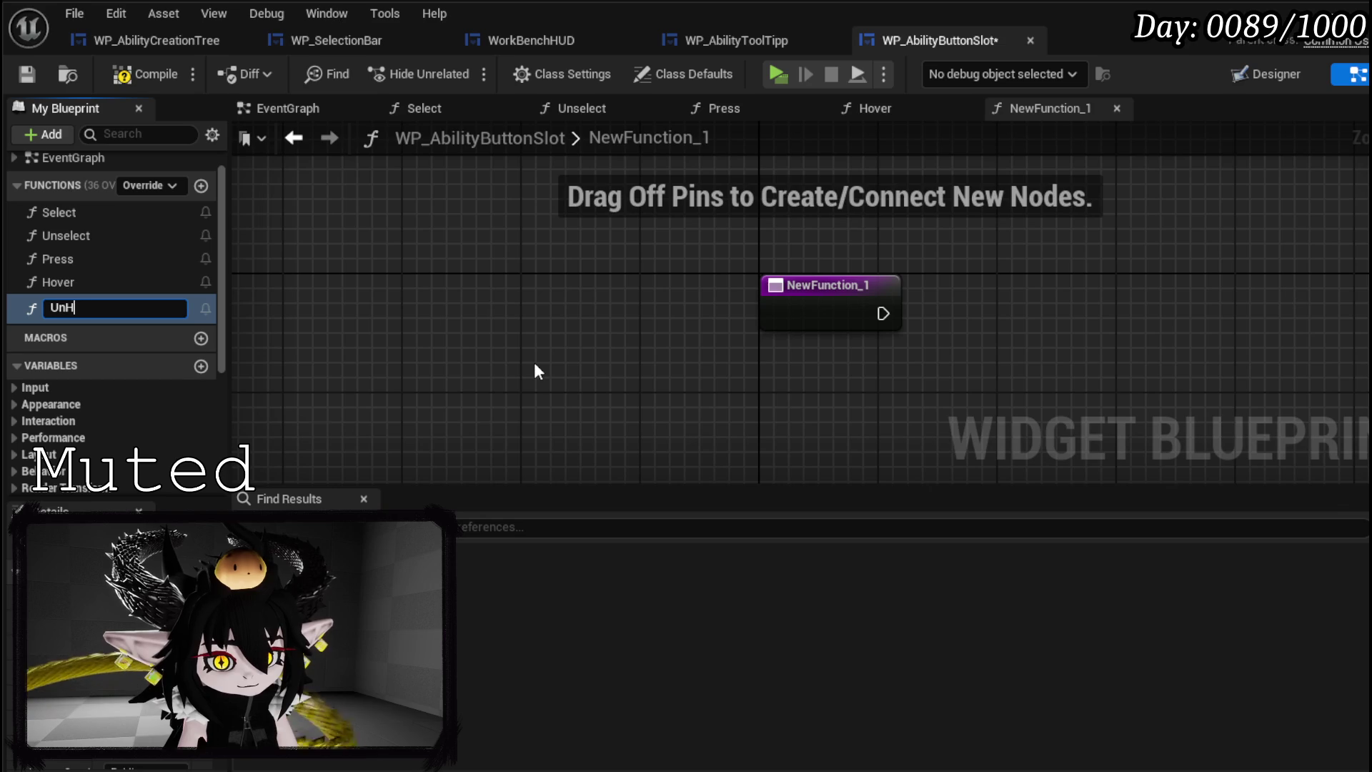
{"action": "key", "text": "Return"}
- Compile and save the button slot blueprint
{"action": "left_click", "coordinate": [126, 76]}
{"action": "left_click", "coordinate": [26, 76]}
{"action": "scroll", "coordinate": [184, 384], "scroll_direction": "down", "scroll_amount": 4}
{"action": "scroll", "coordinate": [184, 385], "scroll_direction": "down", "scroll_amount": 2}
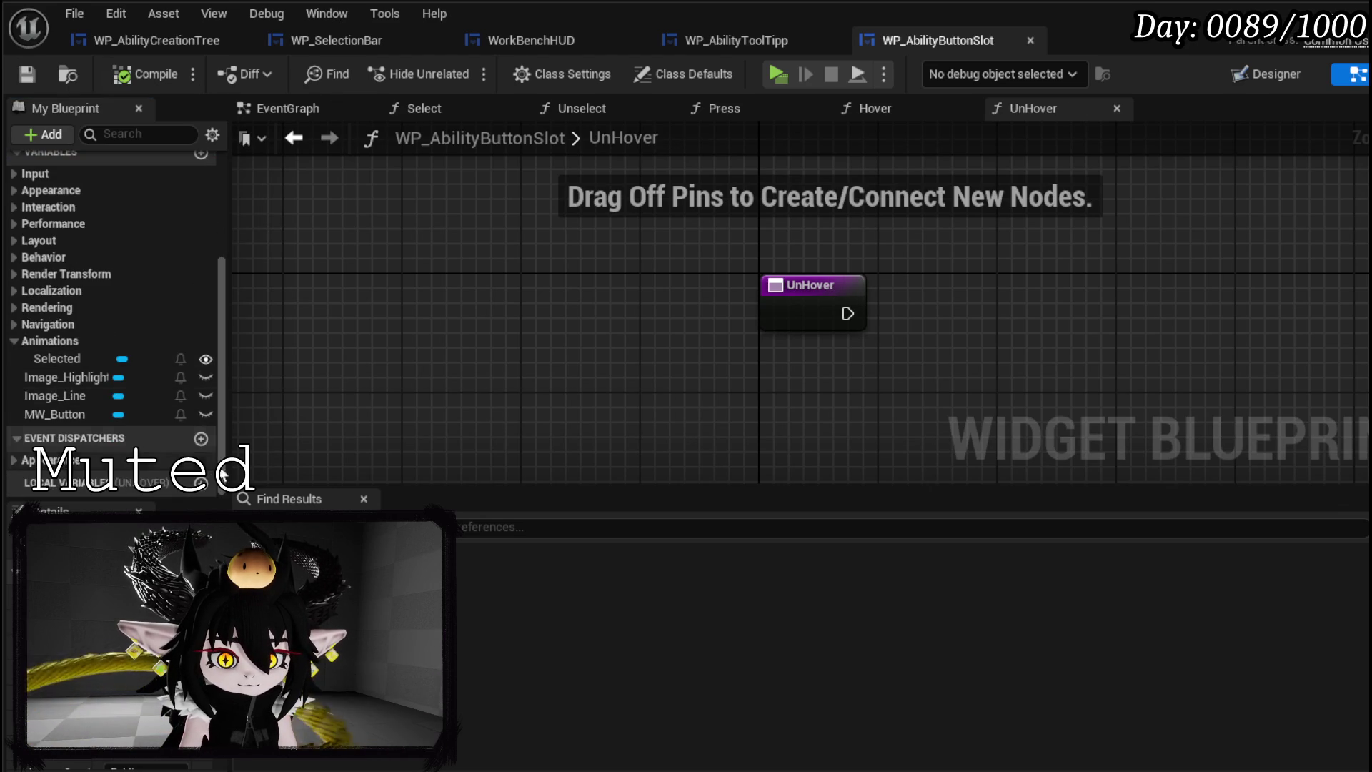
- Add three event dispatchers, name the first OnPress, and give it a String input
{"action": "left_click", "coordinate": [201, 439]}
{"action": "left_click", "coordinate": [201, 439]}
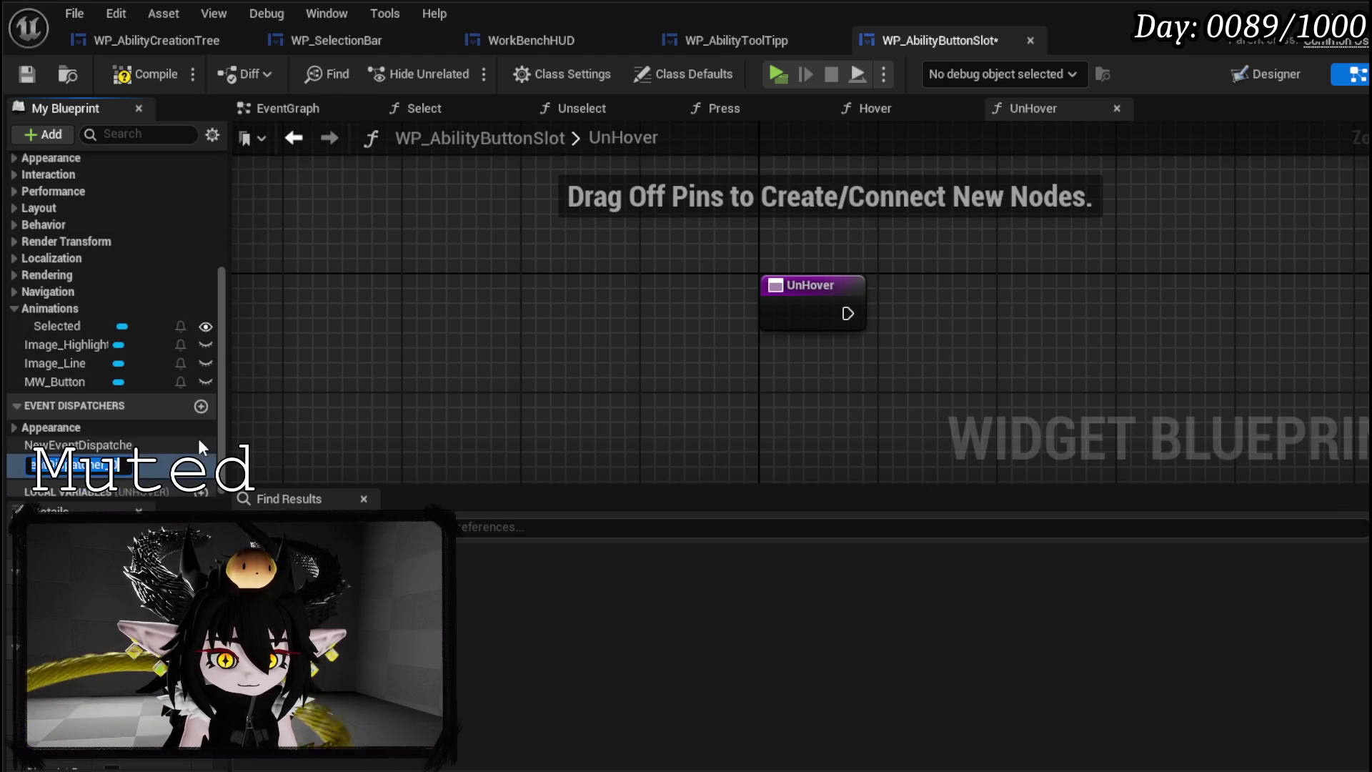
{"action": "left_click", "coordinate": [196, 404]}
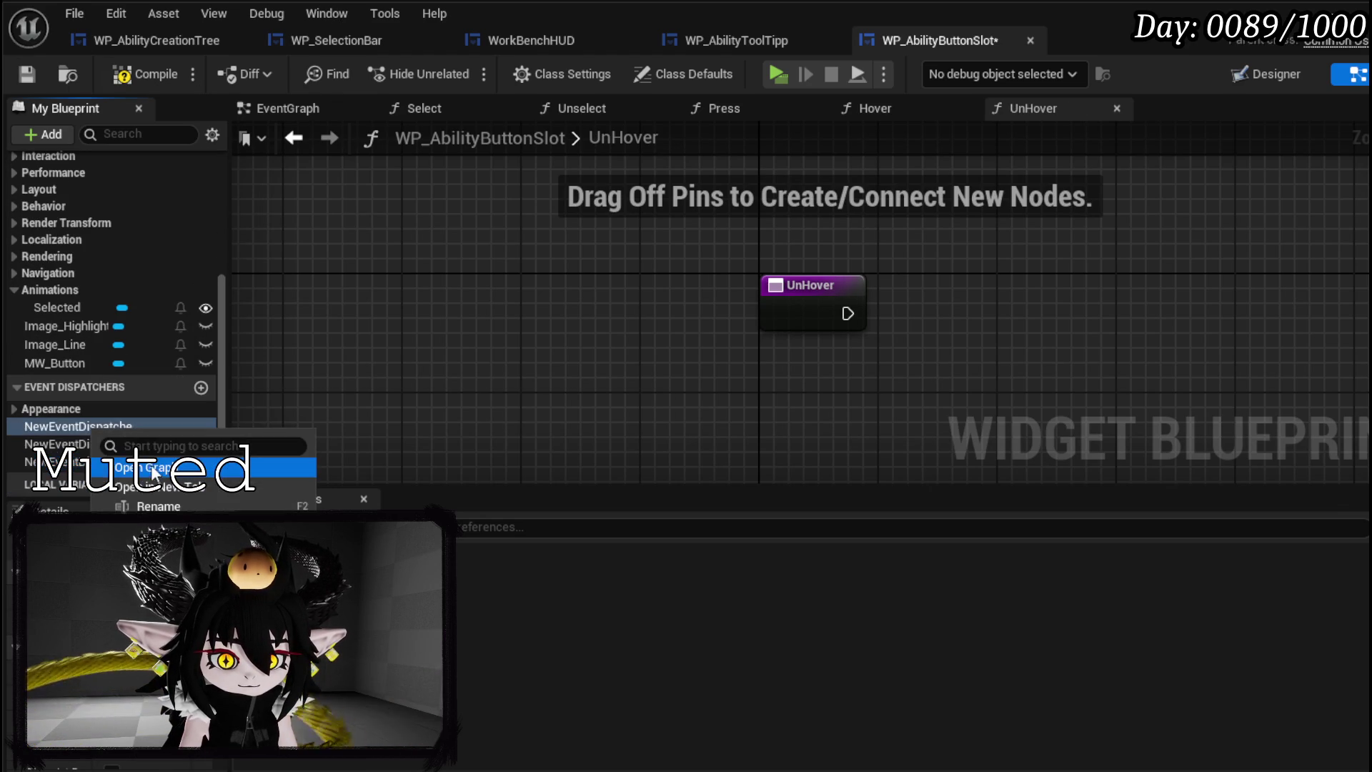
{"action": "type", "text": "OnPress"}
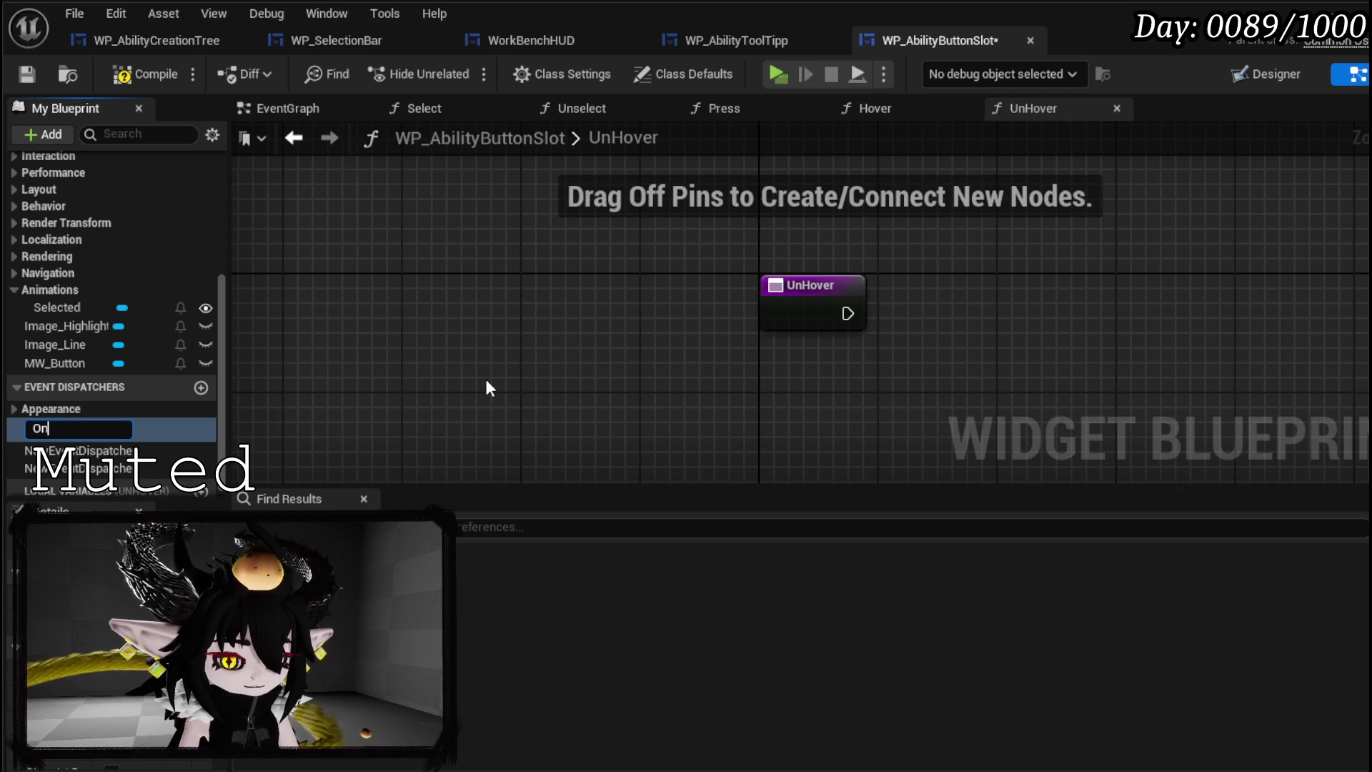
{"action": "key", "text": "Return"}
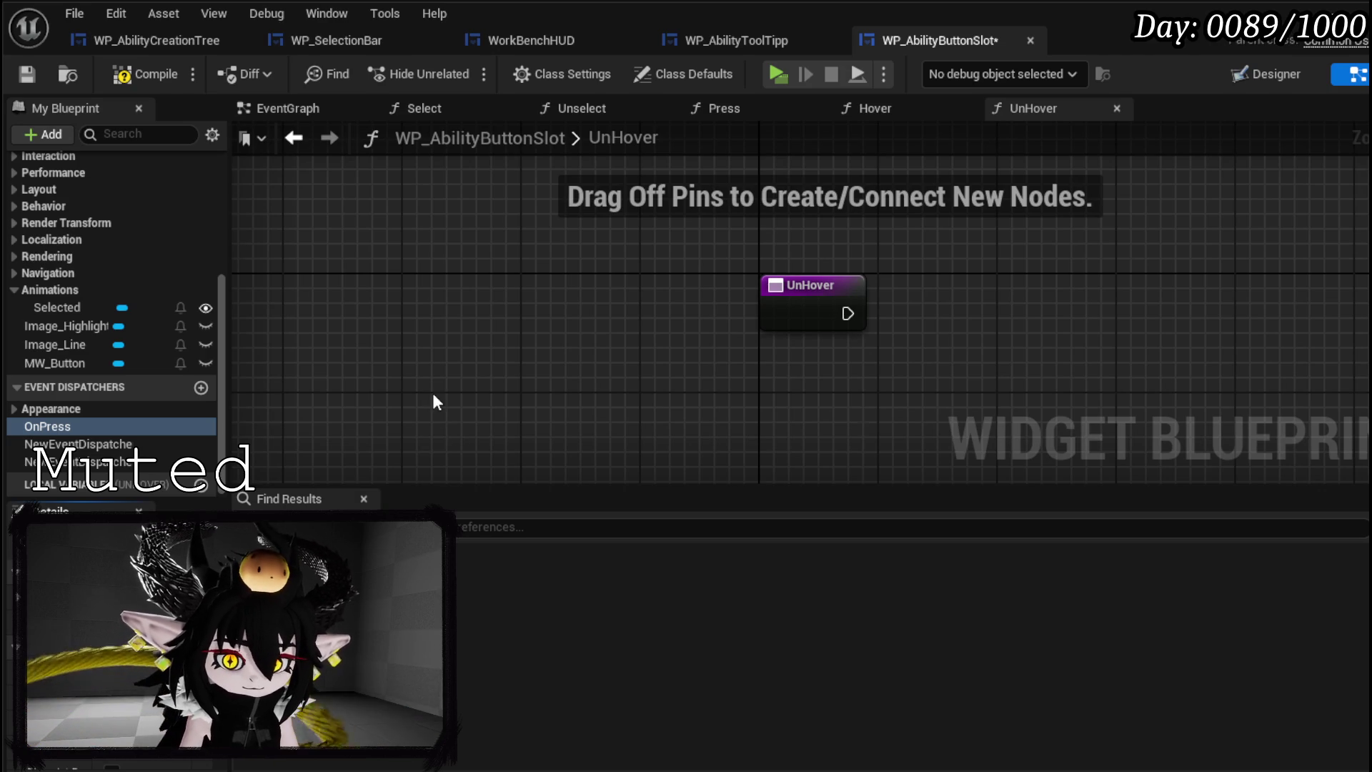
{"action": "left_click_drag", "start_coordinate": [225, 408], "coordinate": [366, 411]}
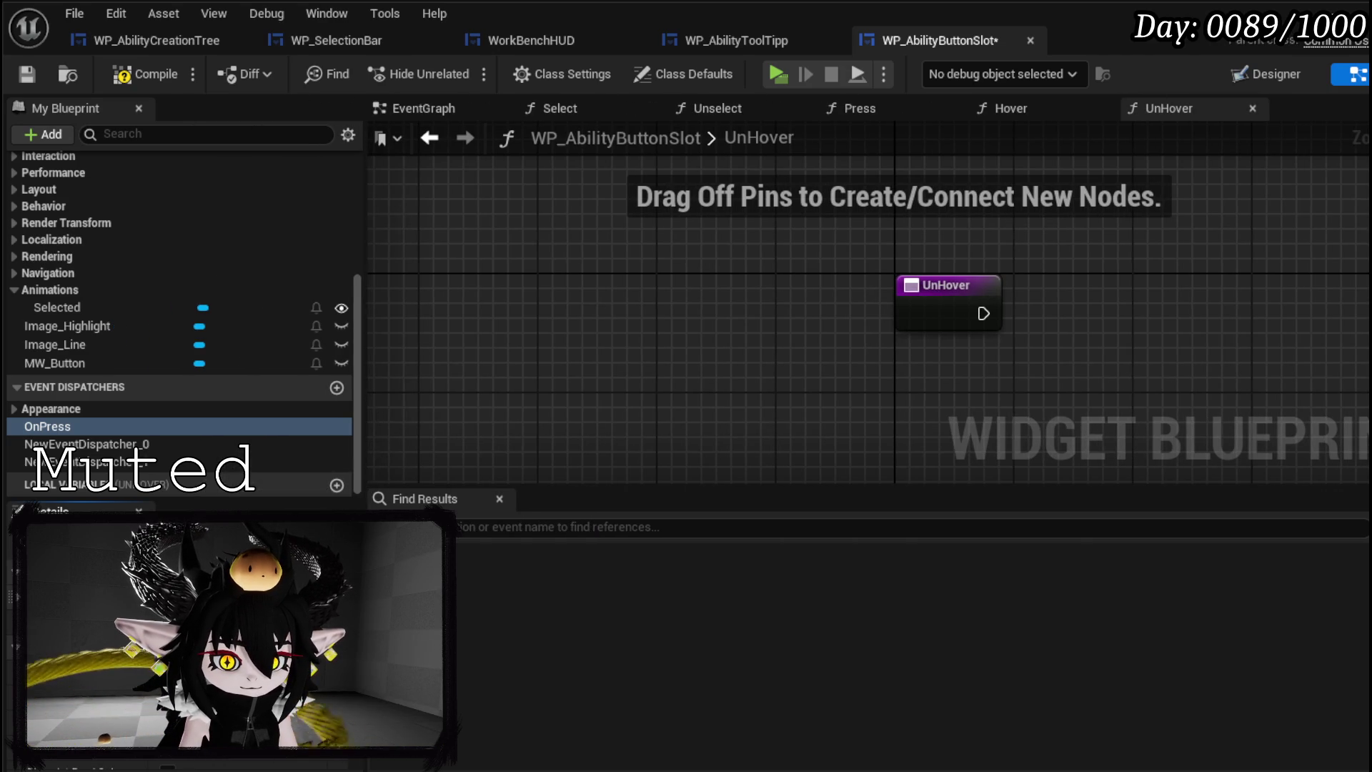
{"action": "left_click", "coordinate": [200, 520]}
{"action": "left_click", "coordinate": [221, 356]}
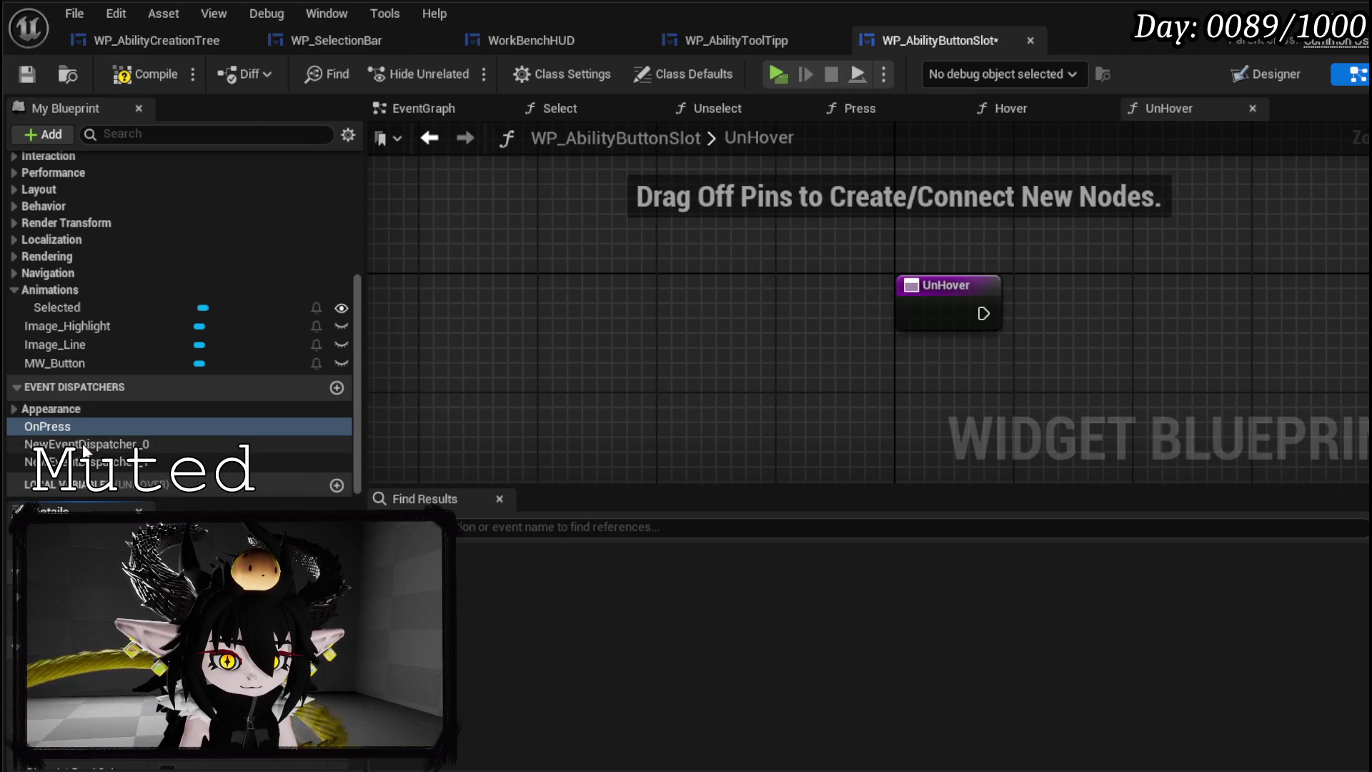
- Rename the other two dispatchers OnHover and OnUnHover, dragging OnUnHover into the UnHover graph
{"action": "right_click", "coordinate": [85, 444]}
{"action": "key", "text": "F2"}
{"action": "type", "text": "OnHover"}
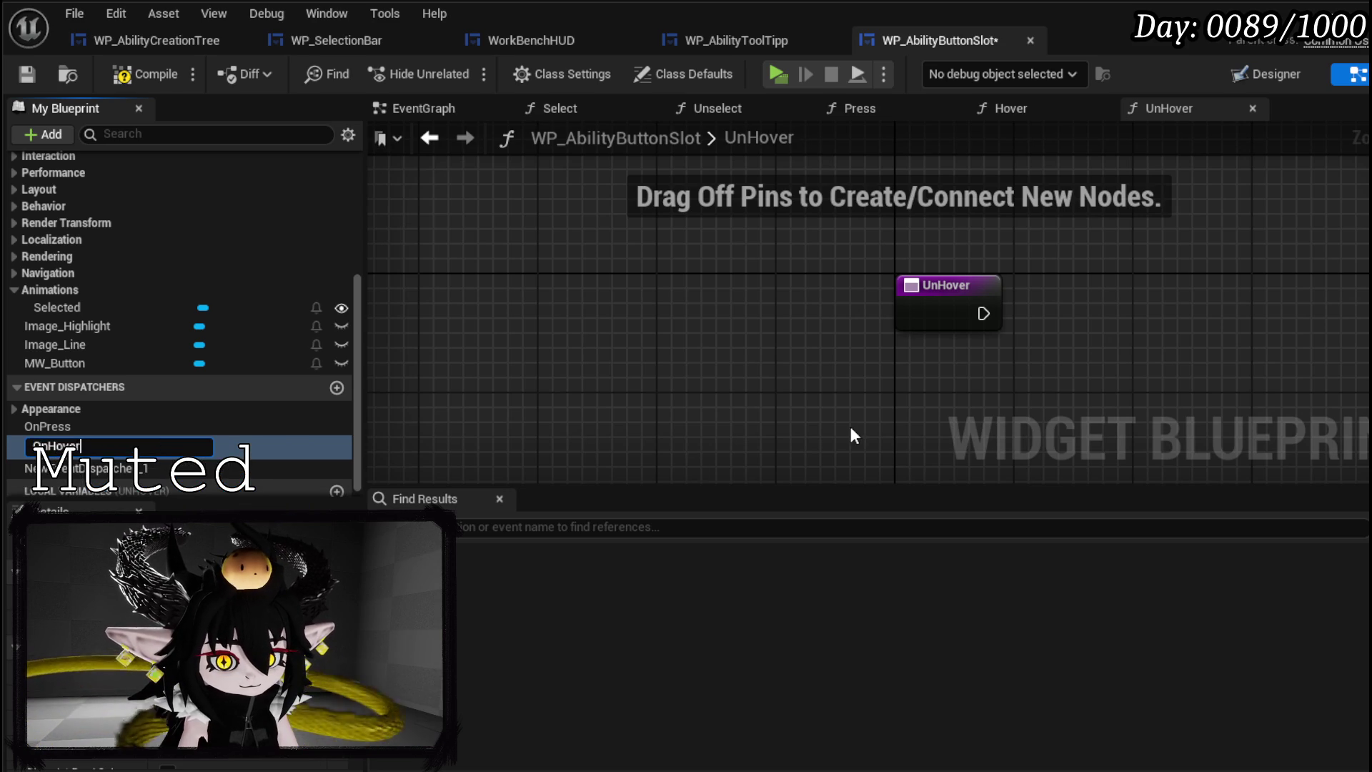
{"action": "key", "text": "Return"}
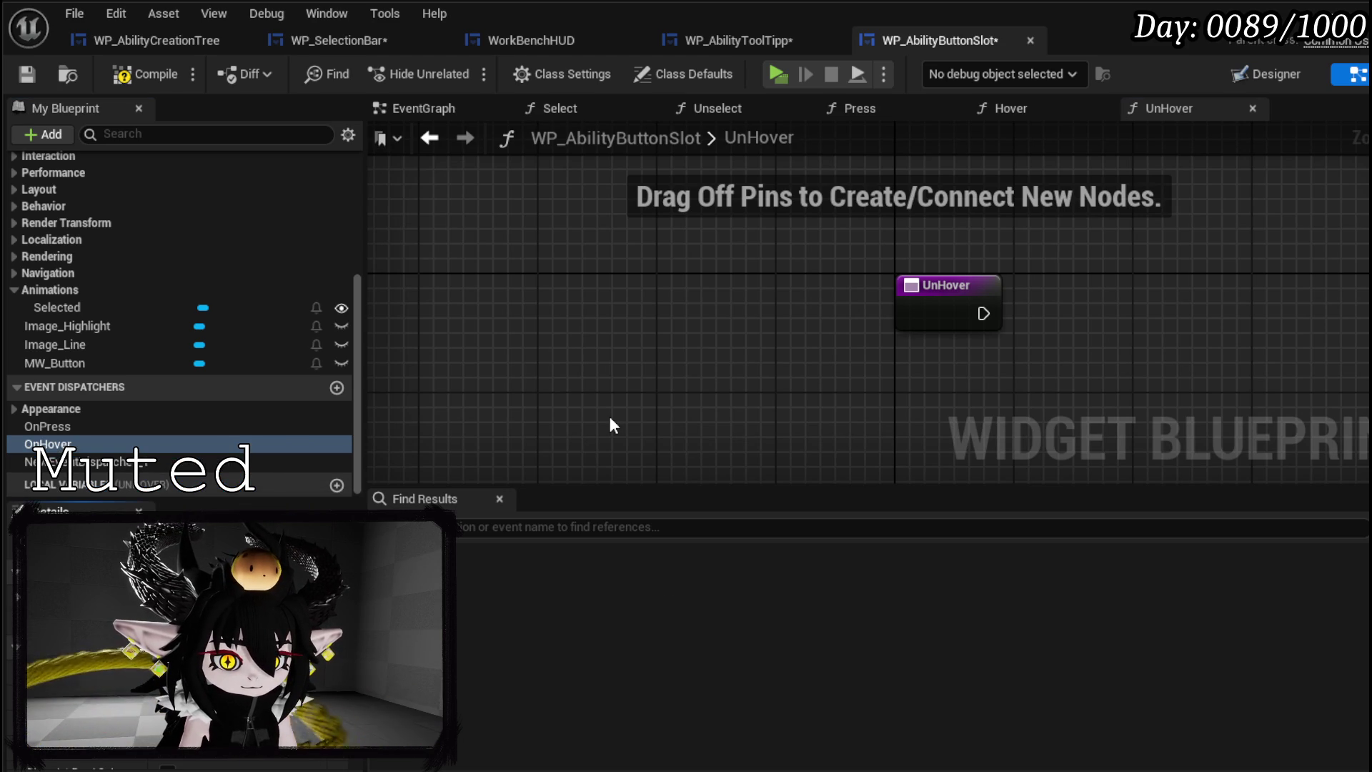
{"action": "right_click", "coordinate": [60, 465]}
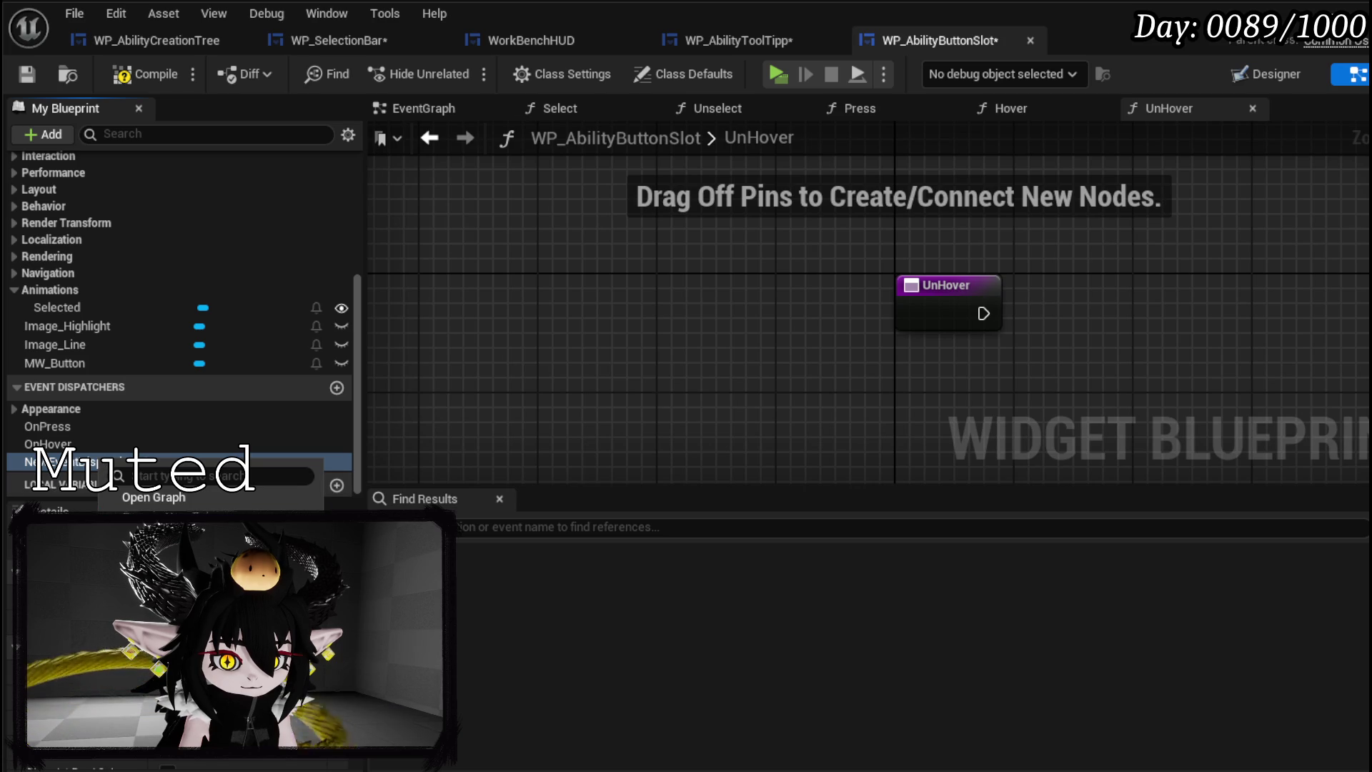
{"action": "key", "text": "F2"}
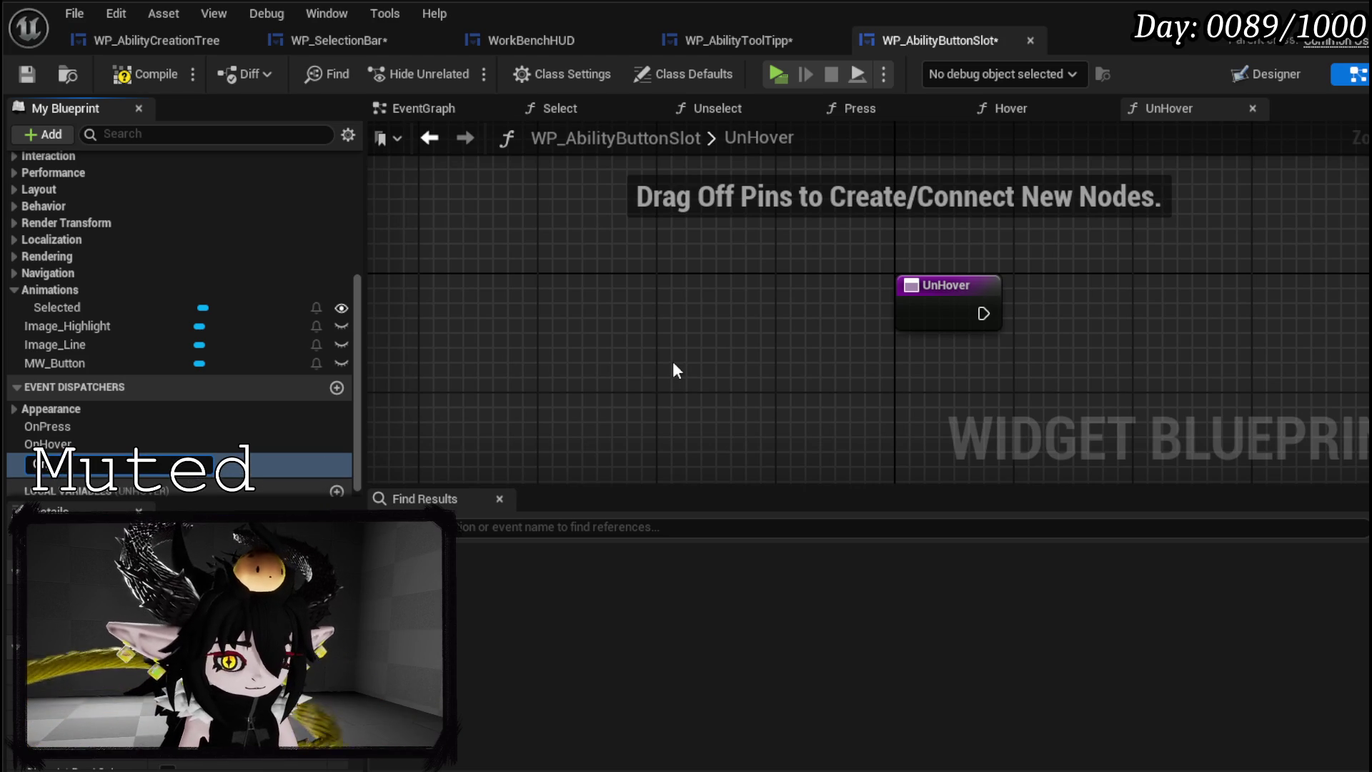
{"action": "key", "text": "Return"}
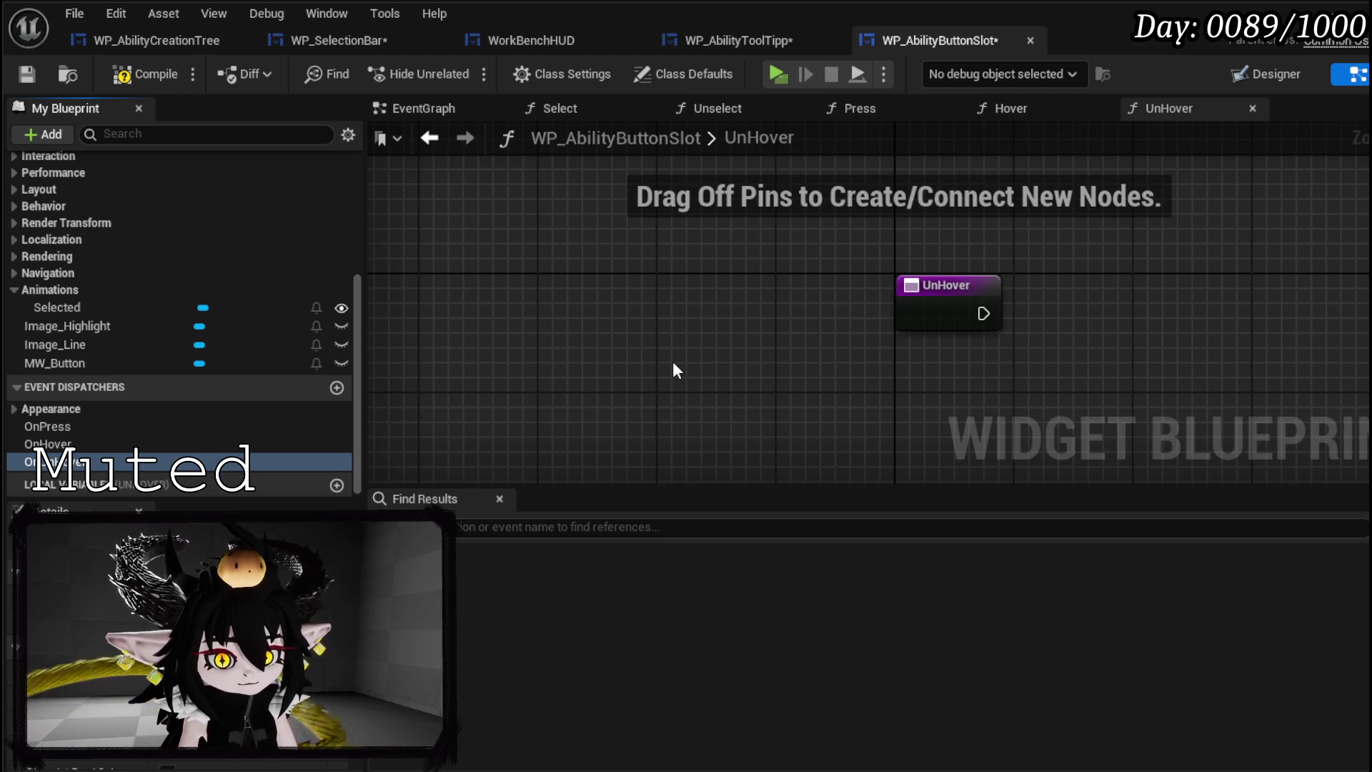
{"action": "mouse_move", "coordinate": [106, 464]}
{"action": "left_mouse_down"}
{"action": "mouse_move", "coordinate": [1036, 291]}
{"action": "mouse_move", "coordinate": [1051, 323]}
{"action": "mouse_move", "coordinate": [984, 313]}
{"action": "left_mouse_up"}
- Make UnHover call OnUnHover, then compile and save
{"action": "left_click", "coordinate": [1061, 327]}
{"action": "left_click_drag", "start_coordinate": [1081, 308], "coordinate": [1080, 293]}
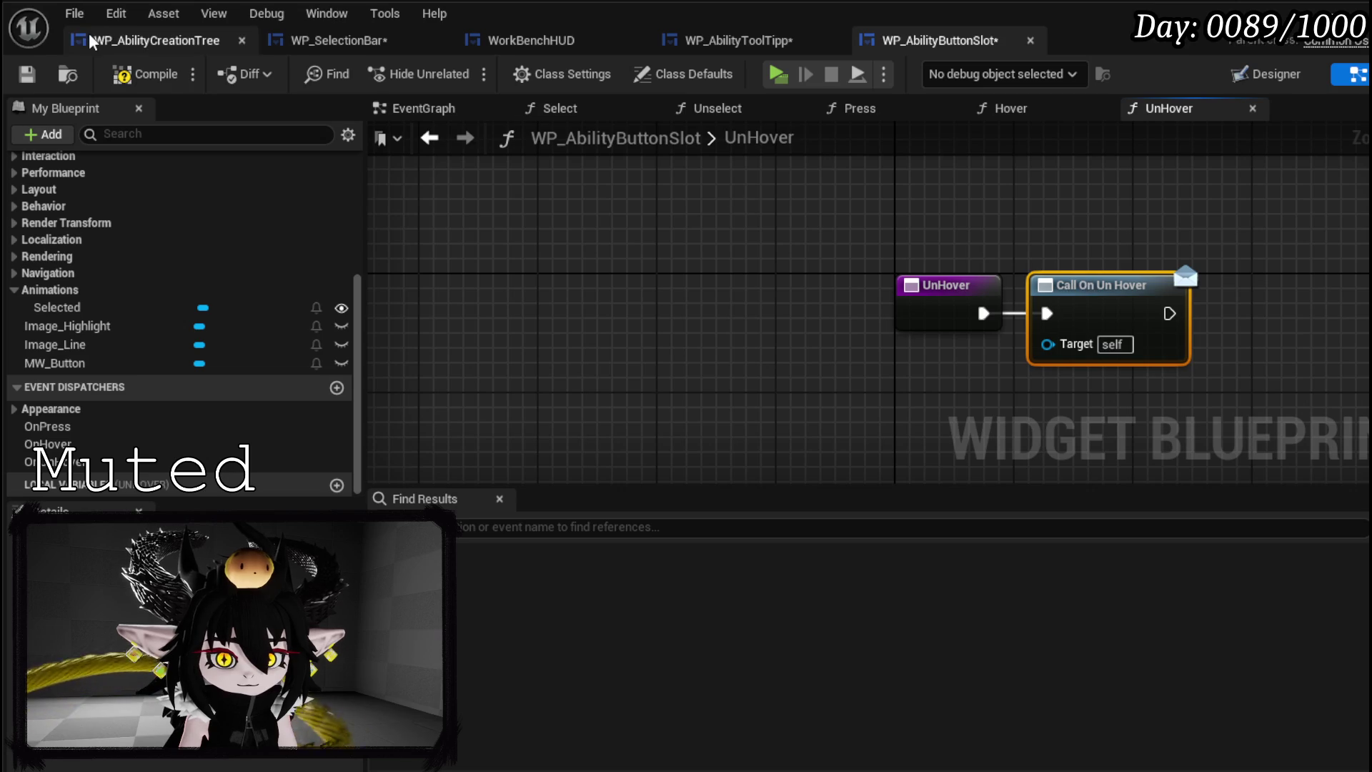
{"action": "left_click", "coordinate": [39, 75]}
{"action": "scroll", "coordinate": [135, 208], "scroll_direction": "up", "scroll_amount": 10}
- Make Hover call OnHover, passing a new Data input through
{"action": "left_click", "coordinate": [70, 263]}
{"action": "double_click", "coordinate": [70, 263]}
{"action": "scroll", "coordinate": [229, 353], "scroll_direction": "down", "scroll_amount": 5}
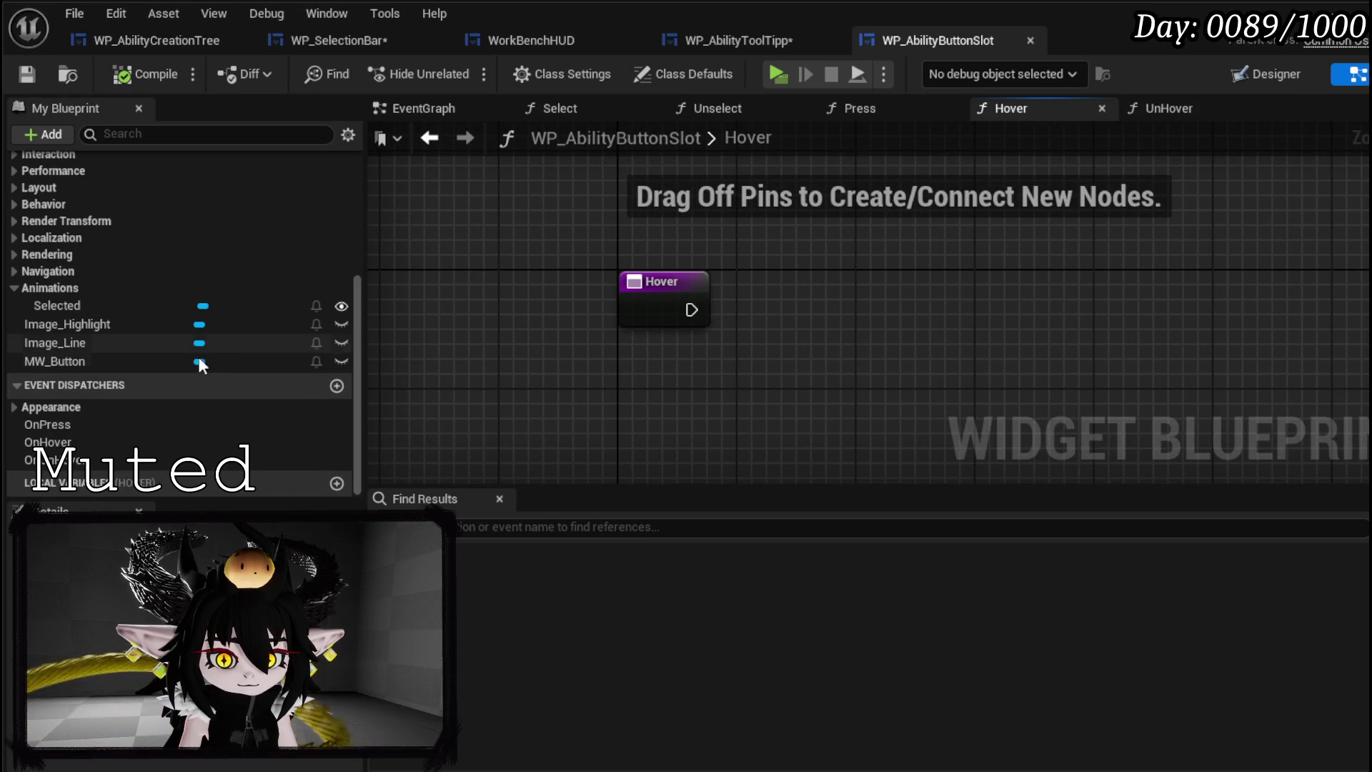
{"action": "mouse_move", "coordinate": [47, 441]}
{"action": "left_mouse_down"}
{"action": "mouse_move", "coordinate": [740, 293]}
{"action": "mouse_move", "coordinate": [770, 309]}
{"action": "left_mouse_up"}
{"action": "left_click", "coordinate": [786, 324]}
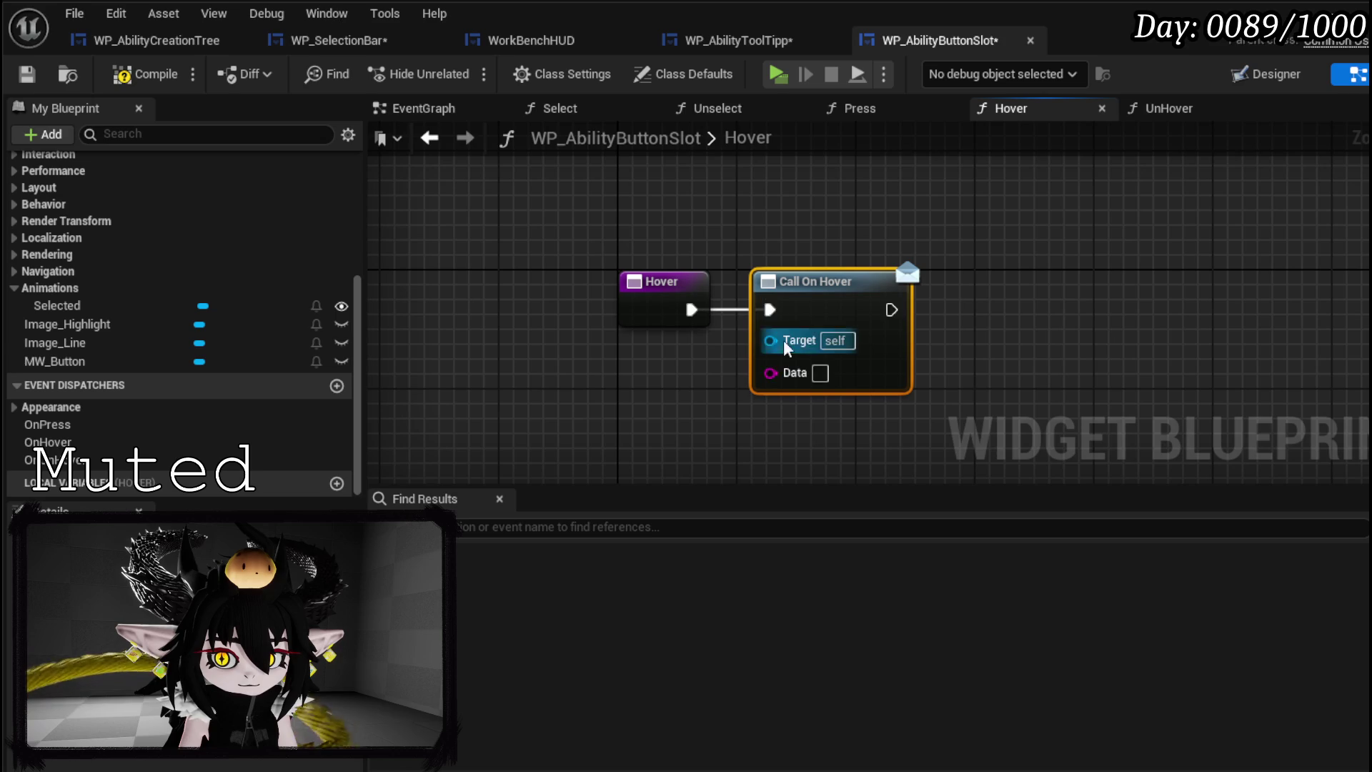
{"action": "left_click_drag", "start_coordinate": [727, 361], "coordinate": [658, 336]}
{"action": "scroll", "coordinate": [214, 257], "scroll_direction": "up", "scroll_amount": 5}
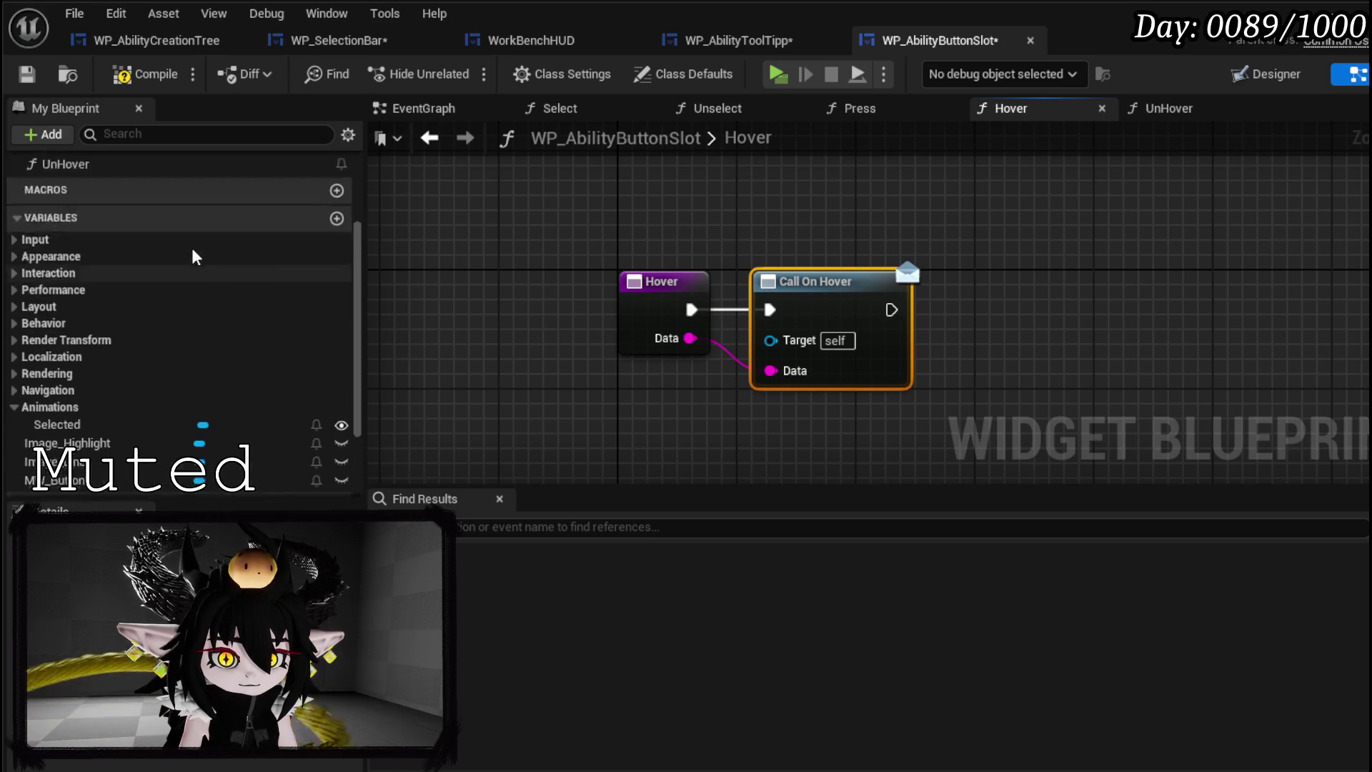
- Make Press call OnPress with a Data input, then compile and save
{"action": "double_click", "coordinate": [79, 291]}
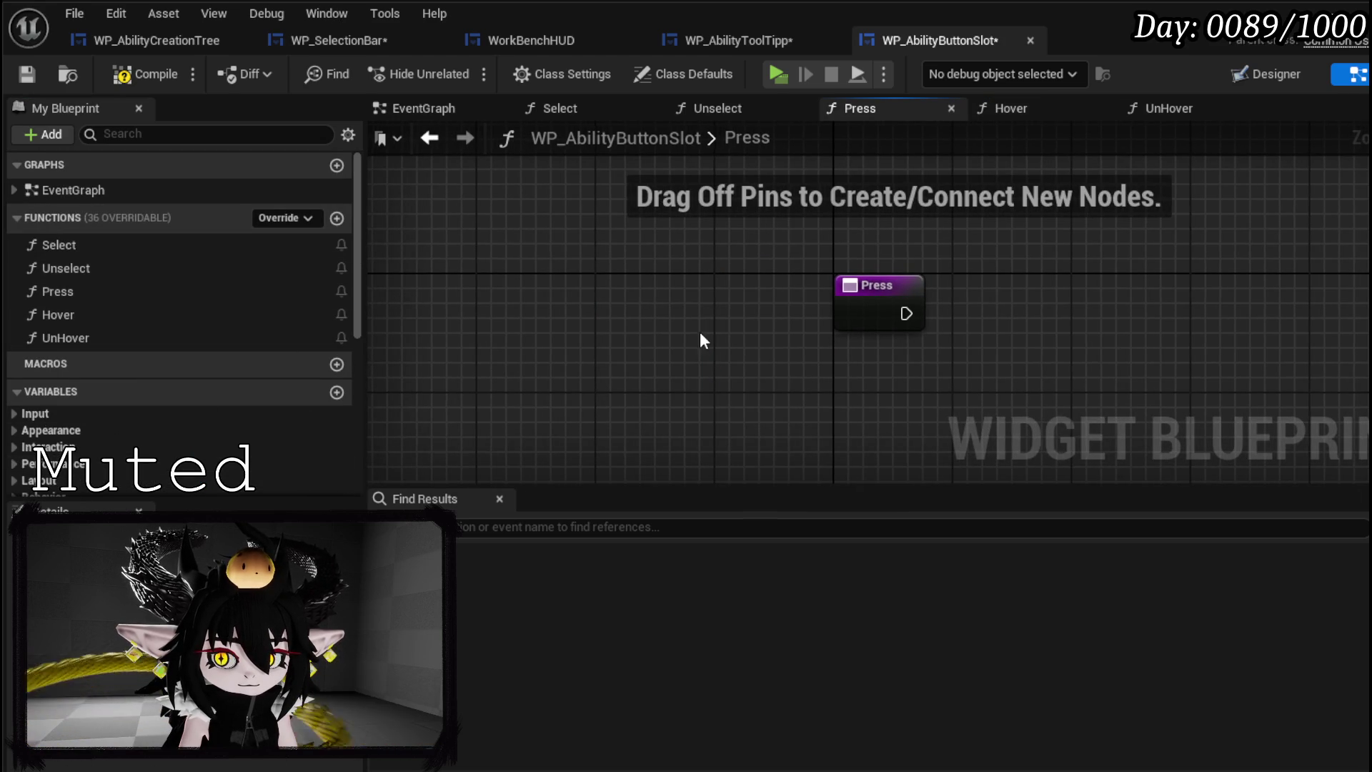
{"action": "scroll", "coordinate": [100, 322], "scroll_direction": "down", "scroll_amount": 8}
{"action": "left_click_drag", "start_coordinate": [83, 423], "coordinate": [978, 313]}
{"action": "left_click", "coordinate": [1005, 314]}
{"action": "left_click_drag", "start_coordinate": [972, 377], "coordinate": [849, 314]}
{"action": "left_click", "coordinate": [16, 78]}
{"action": "left_click_drag", "start_coordinate": [357, 312], "coordinate": [357, 191]}
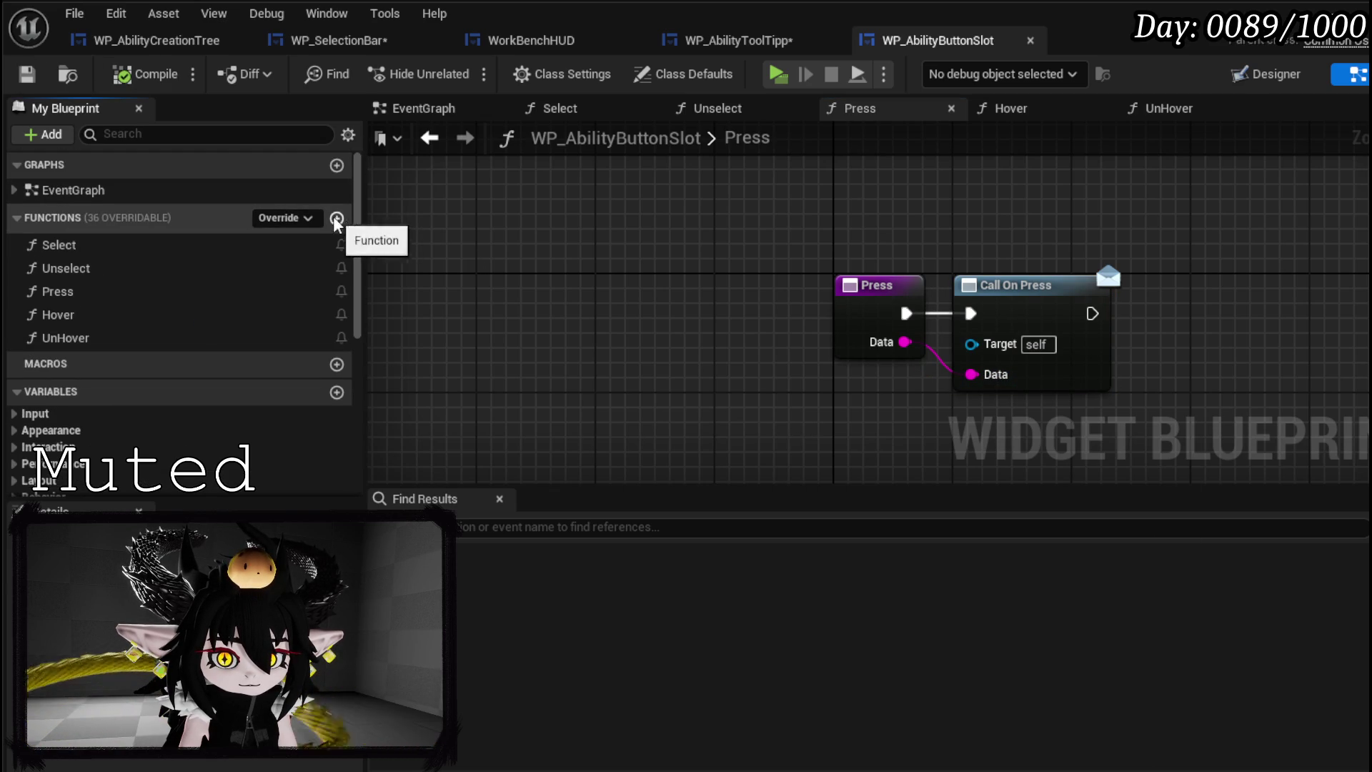
- Create a SetData function and place an MW_Button getter in its graph
{"action": "left_click", "coordinate": [336, 218]}
{"action": "type", "text": "SetData"}
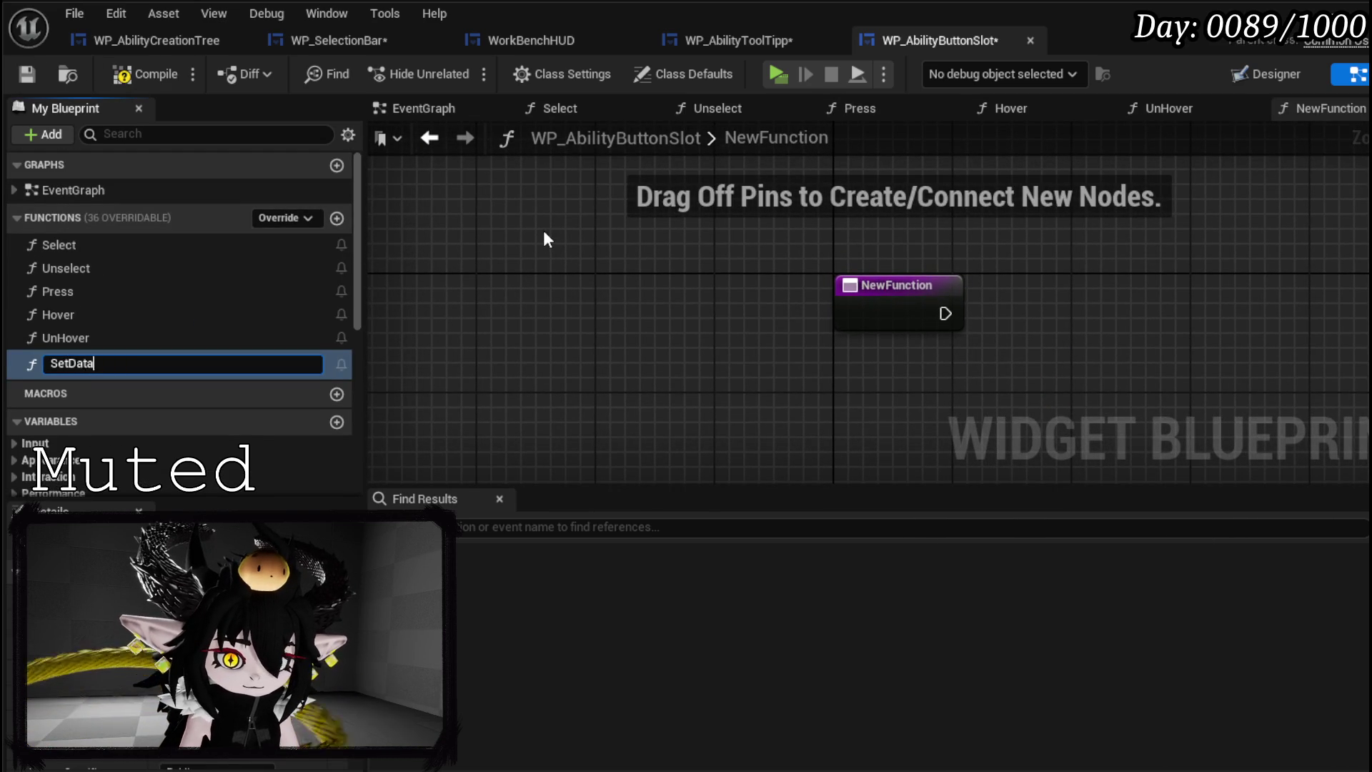
{"action": "key", "text": "Return"}
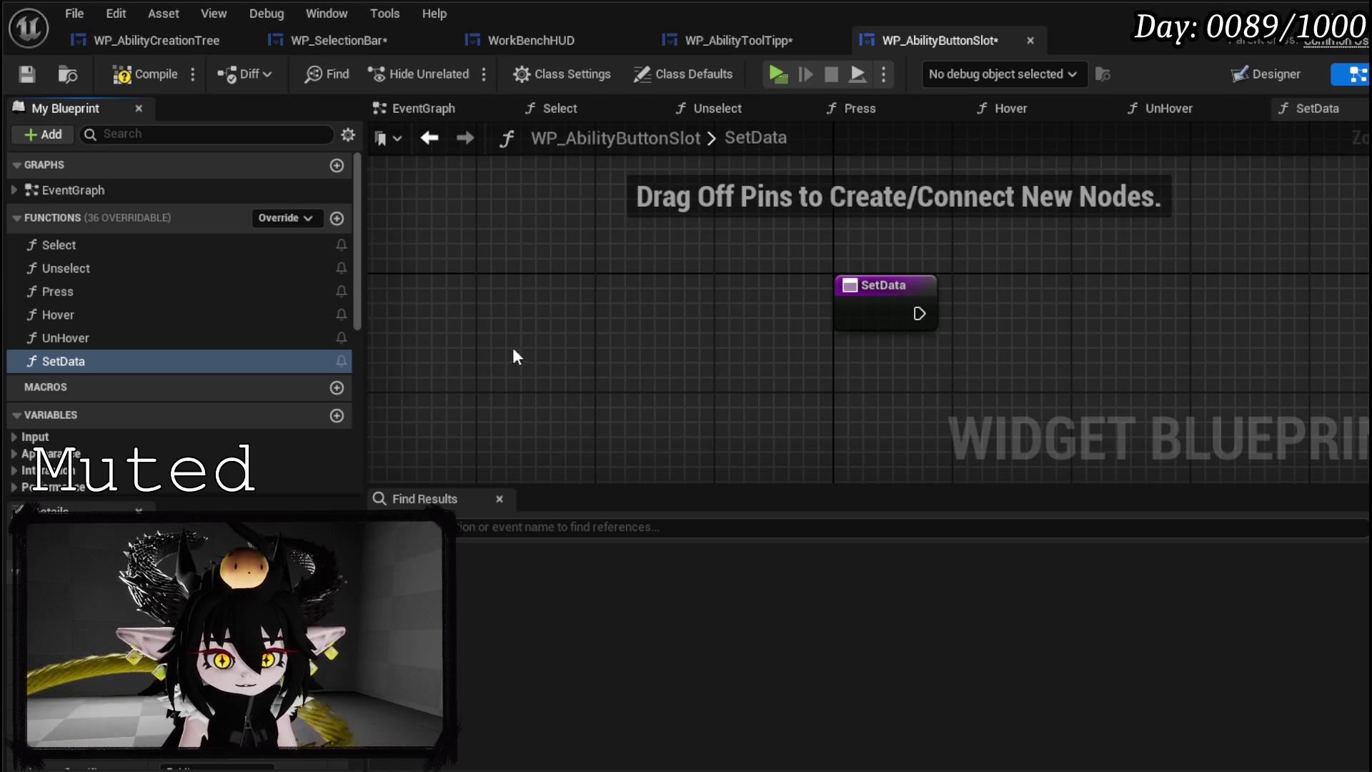
{"action": "scroll", "coordinate": [139, 409], "scroll_direction": "down", "scroll_amount": 5}
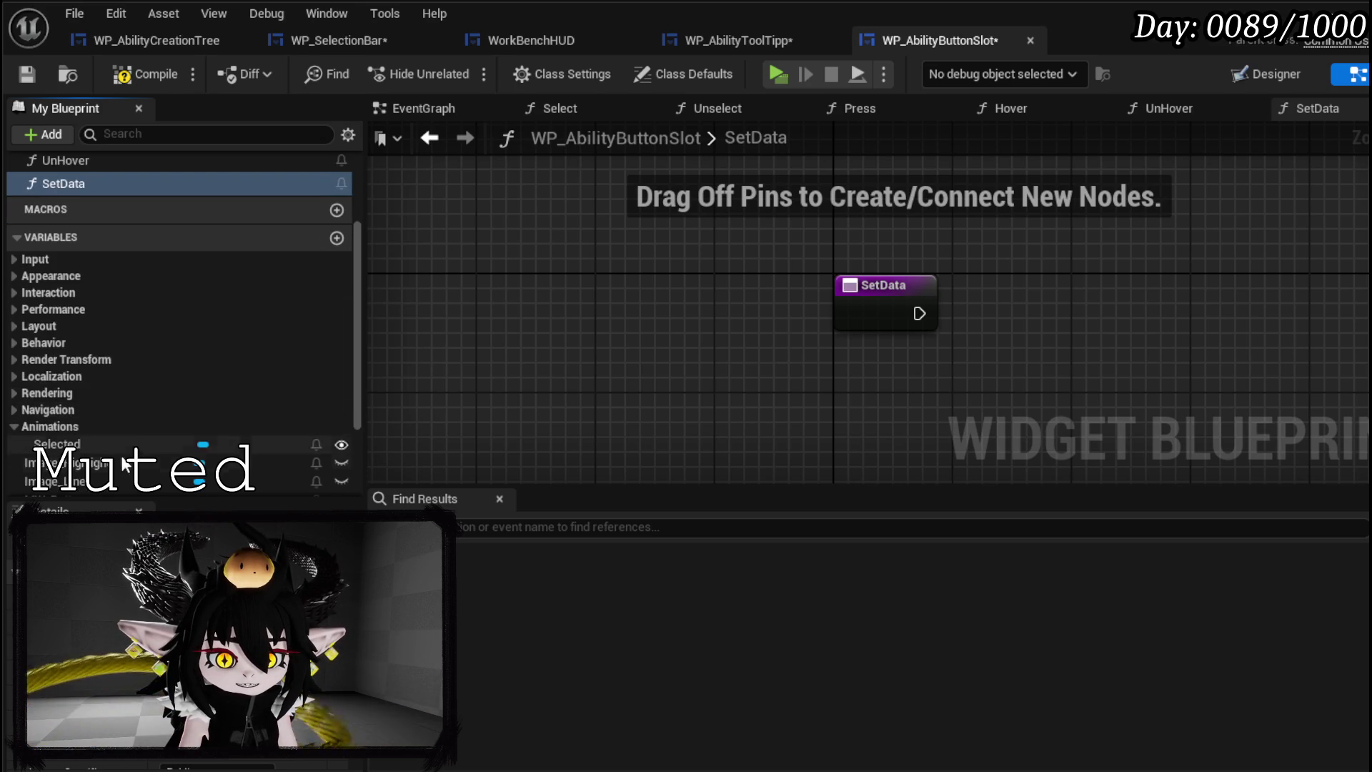
{"action": "scroll", "coordinate": [125, 458], "scroll_direction": "down", "scroll_amount": 2}
{"action": "left_click_drag", "start_coordinate": [93, 439], "coordinate": [702, 257]}
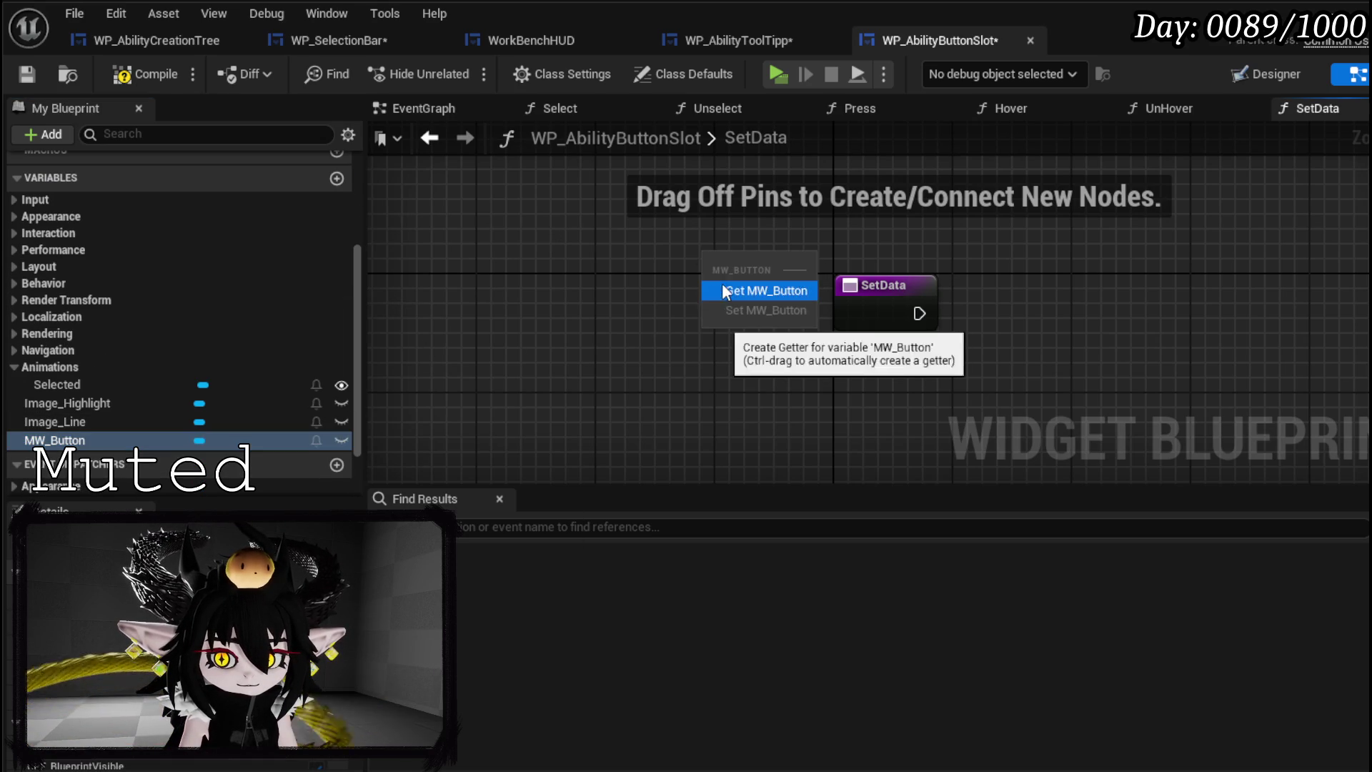
{"action": "left_click", "coordinate": [723, 289]}
- Call Set Button Info on MW Button from SetData, passing new Name and Data inputs
{"action": "mouse_move", "coordinate": [445, 307]}
{"action": "left_mouse_down"}
{"action": "mouse_move", "coordinate": [567, 243]}
{"action": "mouse_move", "coordinate": [702, 262]}
{"action": "left_mouse_up"}
{"action": "type", "text": "Set Button"}
{"action": "key", "text": "Return"}
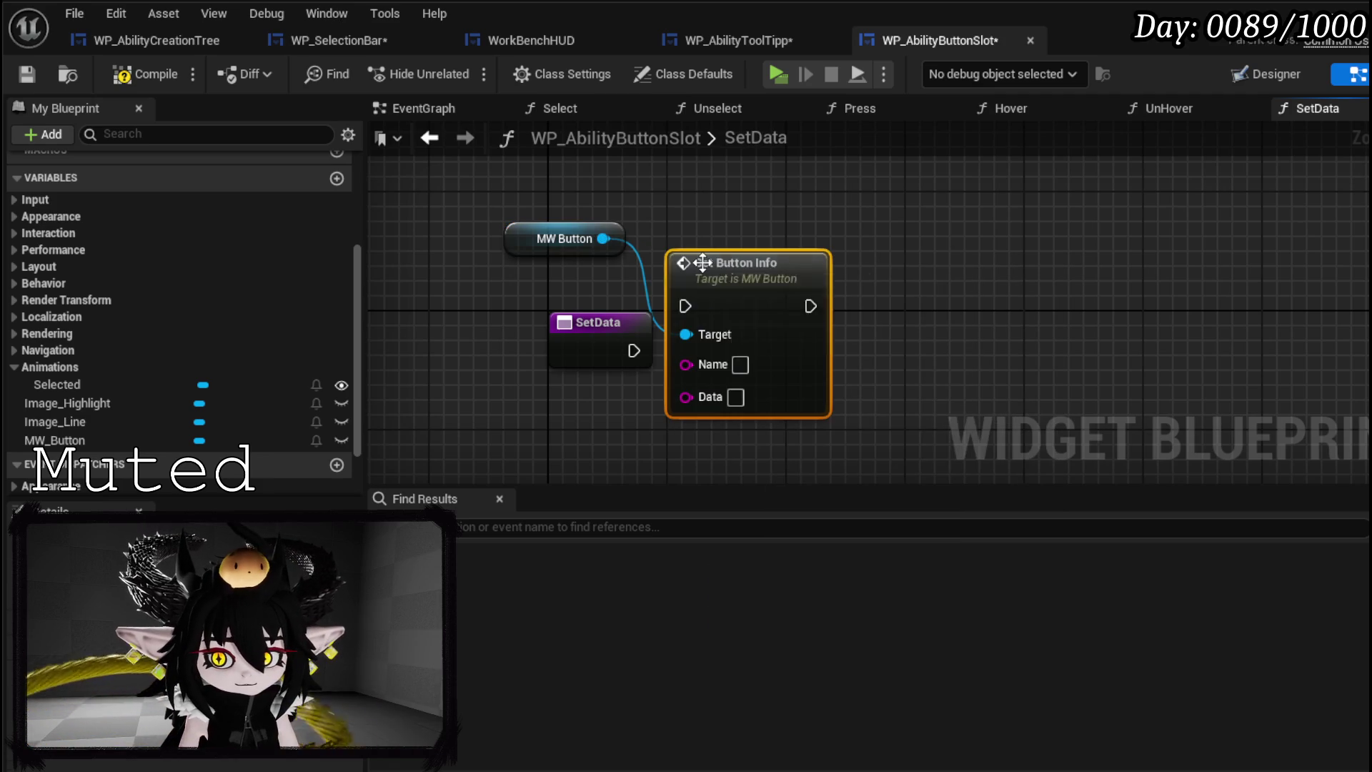
{"action": "left_click_drag", "start_coordinate": [713, 277], "coordinate": [743, 337]}
{"action": "mouse_move", "coordinate": [633, 351]}
{"action": "left_mouse_down"}
{"action": "mouse_move", "coordinate": [708, 349]}
{"action": "mouse_move", "coordinate": [715, 365]}
{"action": "mouse_move", "coordinate": [597, 356]}
{"action": "left_mouse_up"}
{"action": "left_click_drag", "start_coordinate": [679, 309], "coordinate": [519, 247]}
{"action": "left_click_drag", "start_coordinate": [679, 336], "coordinate": [536, 250]}
{"action": "left_click", "coordinate": [556, 405]}
- Add a Set Texture call on MW Button next to Set Button Info
{"action": "mouse_move", "coordinate": [495, 199]}
{"action": "left_mouse_down"}
{"action": "mouse_move", "coordinate": [532, 222]}
{"action": "mouse_move", "coordinate": [886, 227]}
{"action": "left_mouse_up"}
{"action": "type", "text": "Te"}
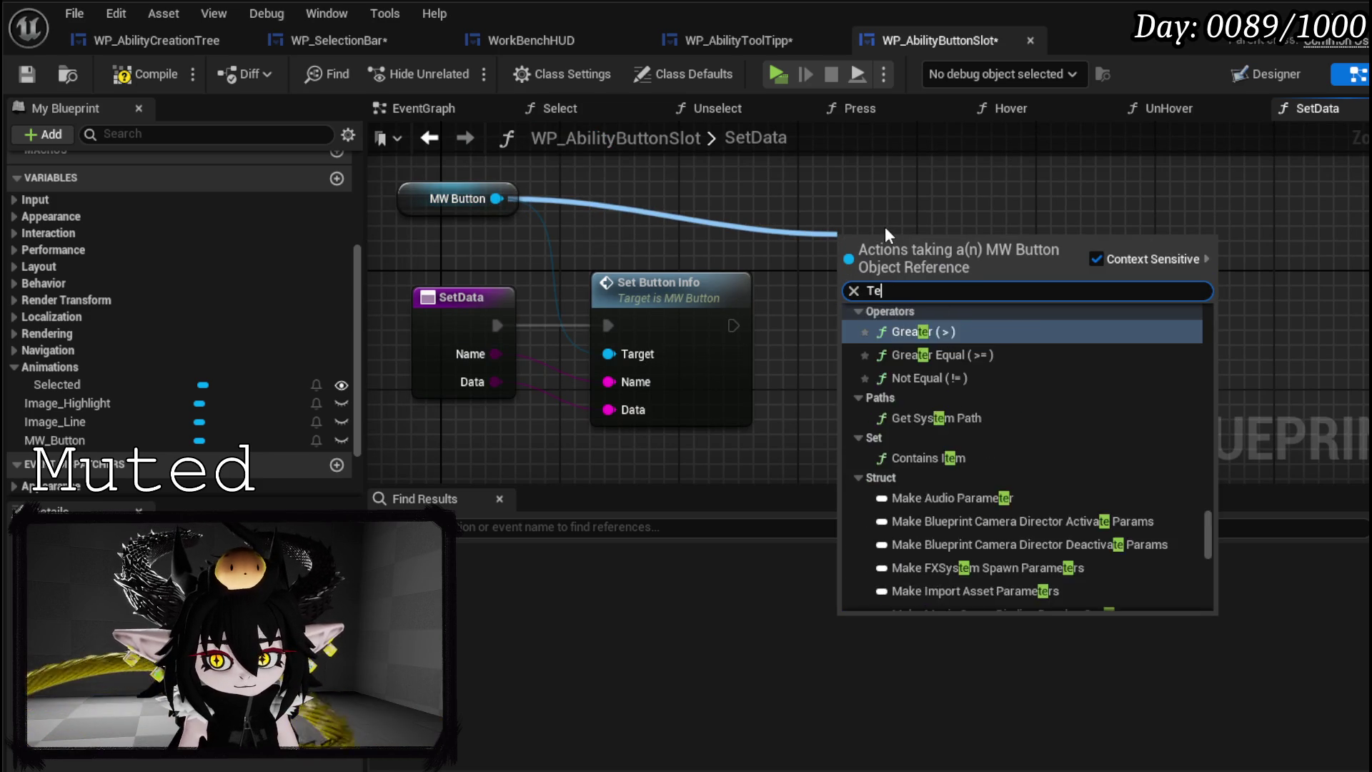
{"action": "type", "text": "xture"}
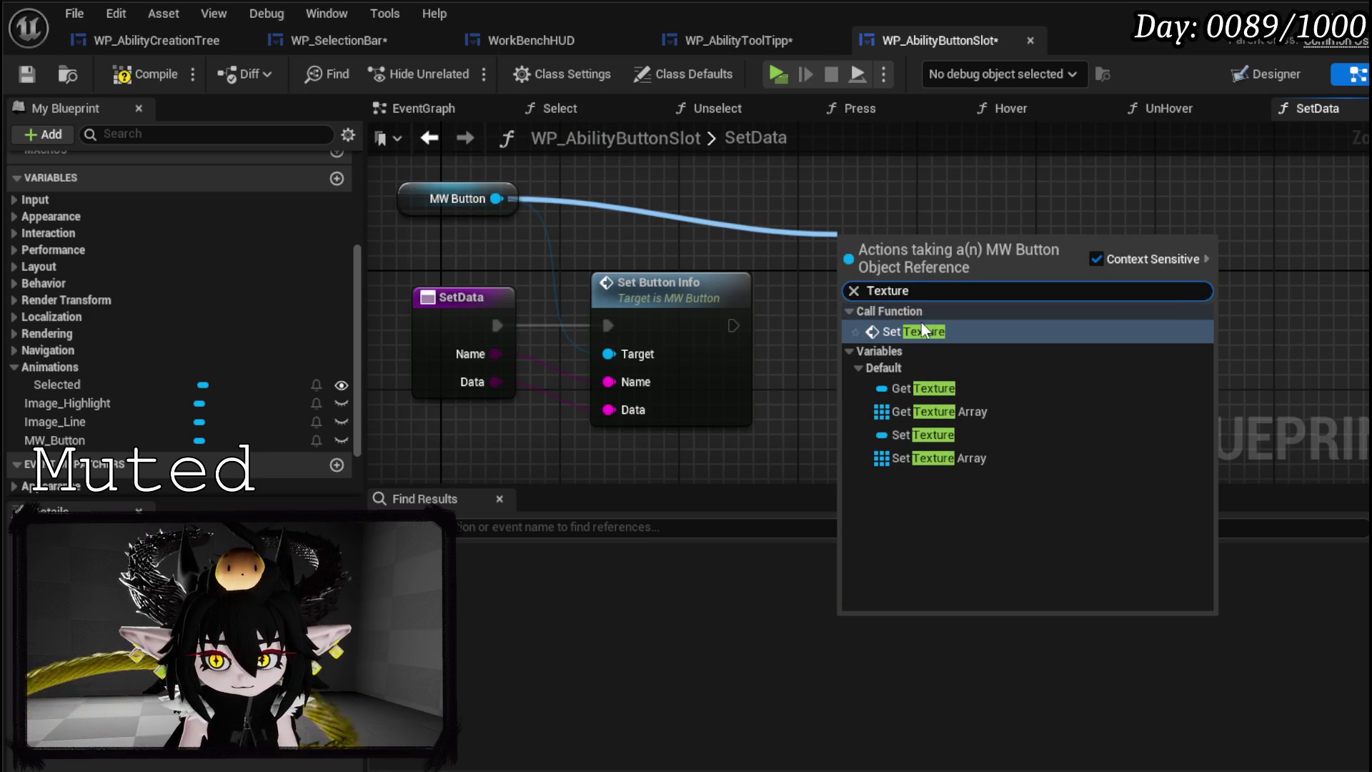
{"action": "left_click", "coordinate": [924, 330]}
{"action": "left_click_drag", "start_coordinate": [903, 277], "coordinate": [925, 304]}
{"action": "left_click_drag", "start_coordinate": [734, 325], "coordinate": [902, 307]}
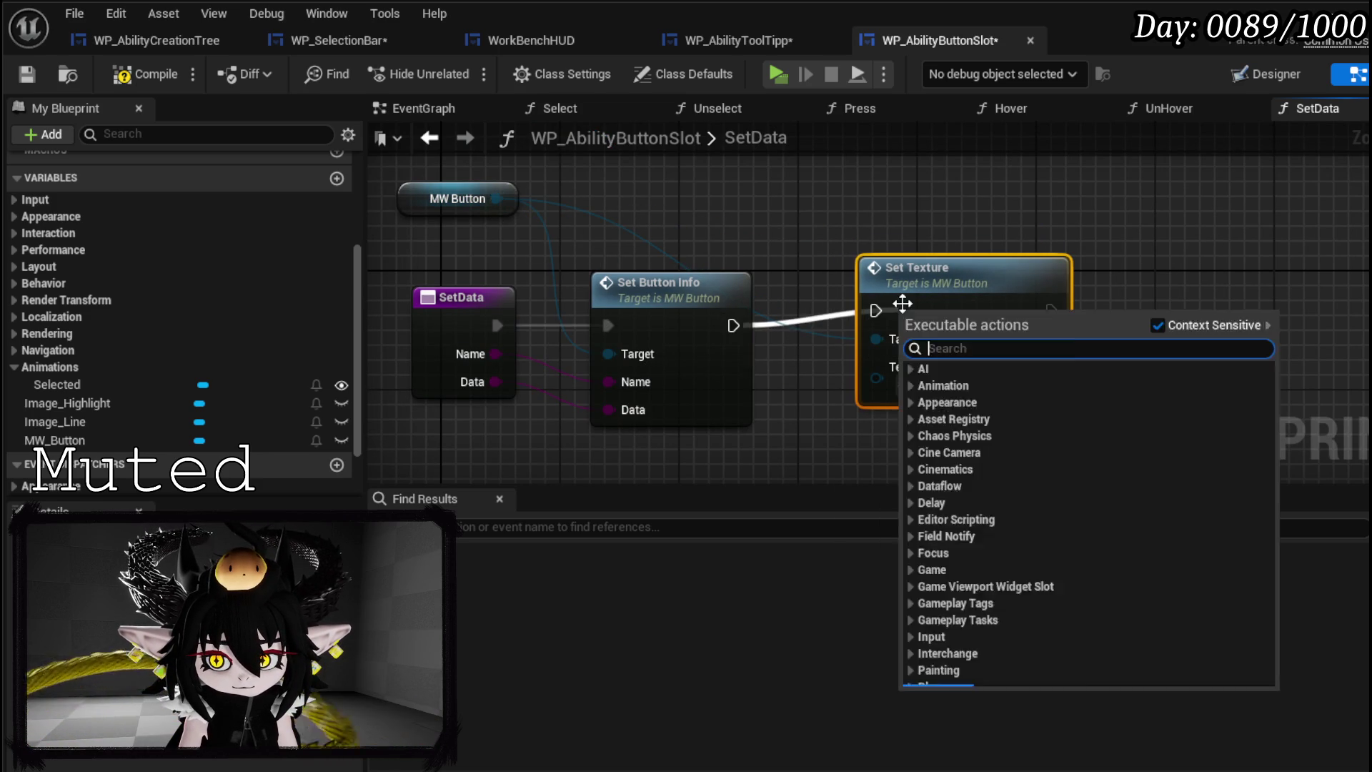
{"action": "left_click", "coordinate": [906, 306]}
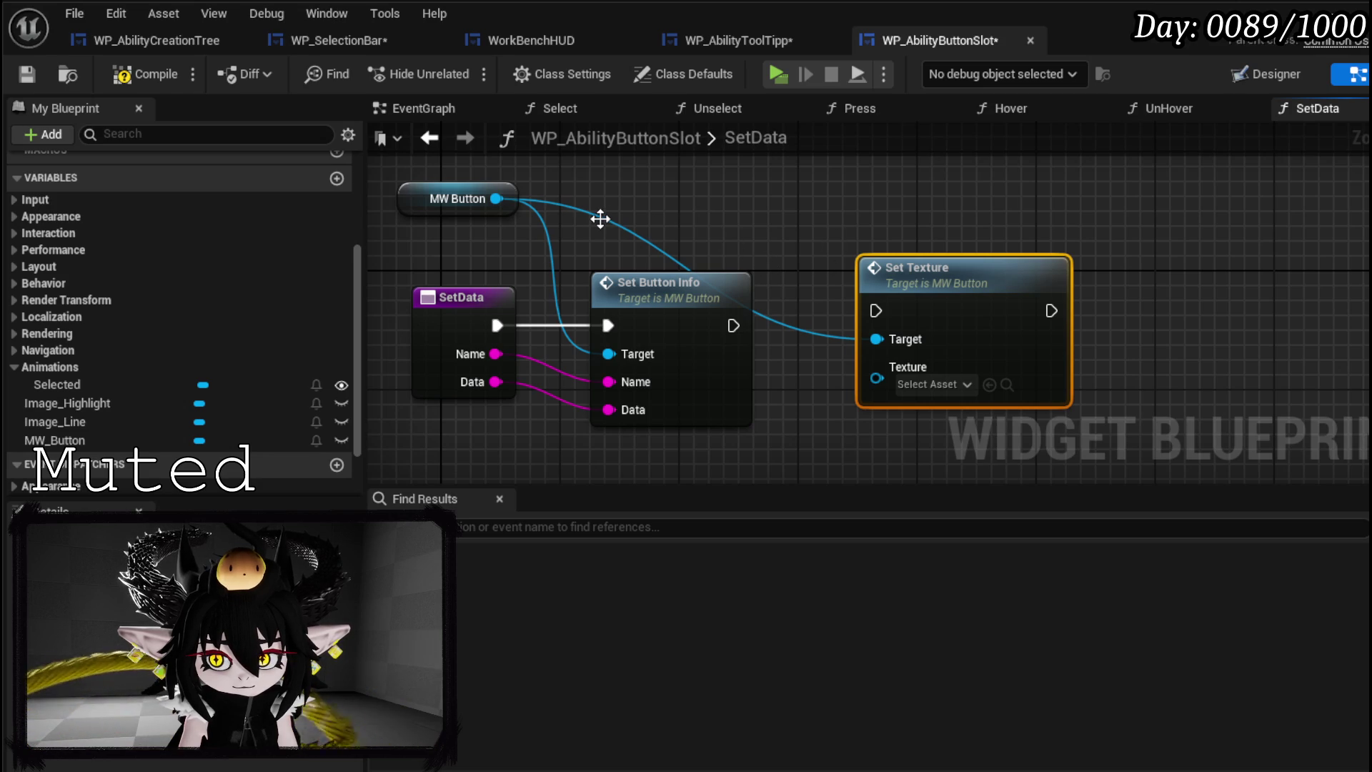
{"action": "key", "text": "ctrl+z"}
{"action": "right_click", "coordinate": [663, 224]}
- After Set Button Info, look up DT_Ability_BasicInformation with Get Data Table Row, using Data as Row Name
{"action": "key", "text": "Escape"}
{"action": "key", "text": "ctrl+z"}
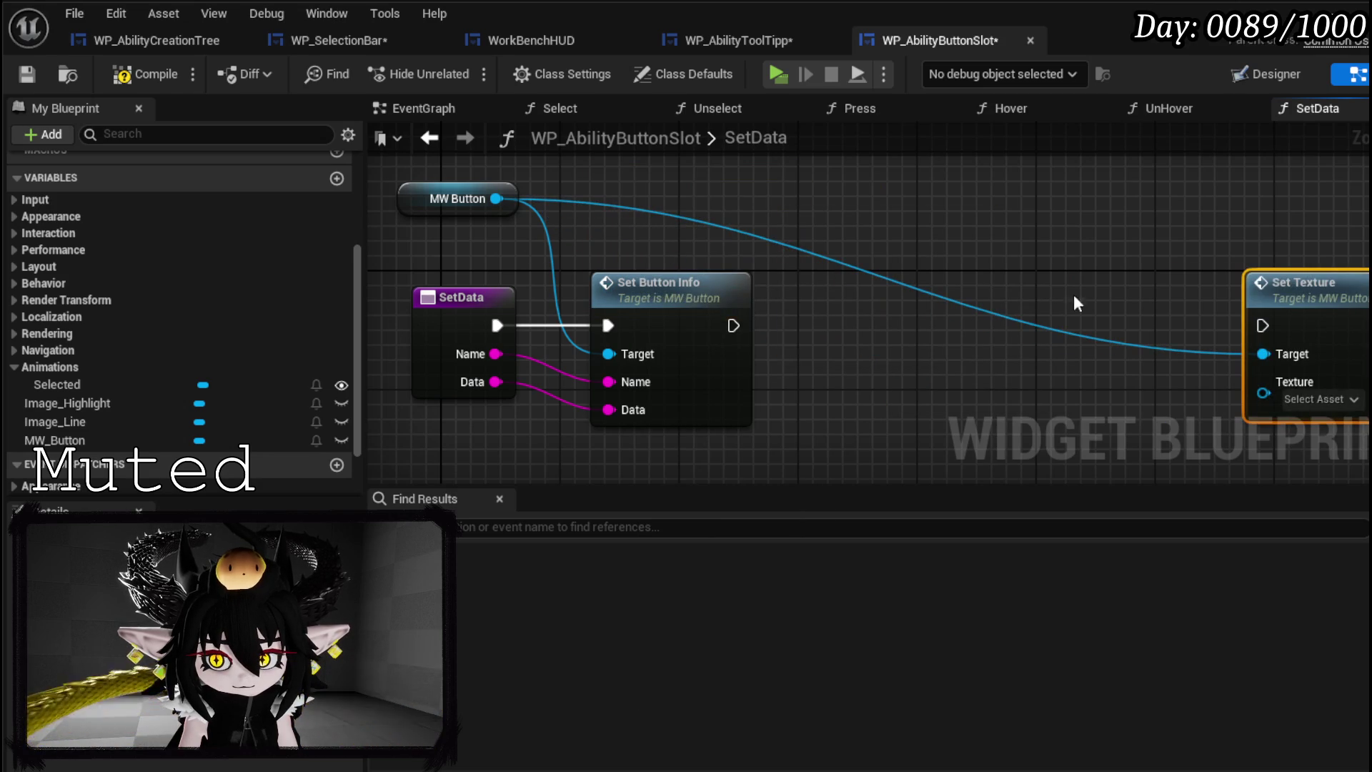
{"action": "left_click_drag", "start_coordinate": [493, 383], "coordinate": [795, 393]}
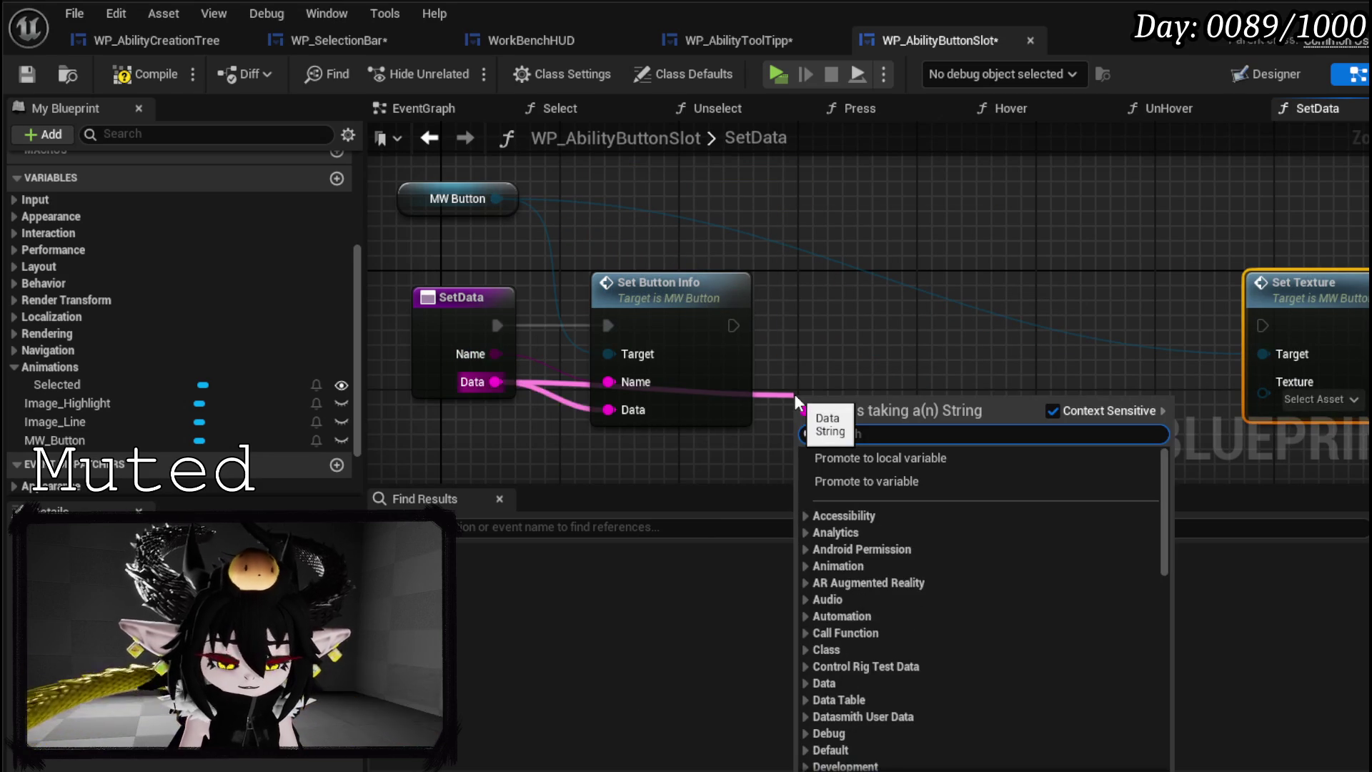
{"action": "right_click", "coordinate": [860, 315]}
{"action": "type", "text": "get datatable row"}
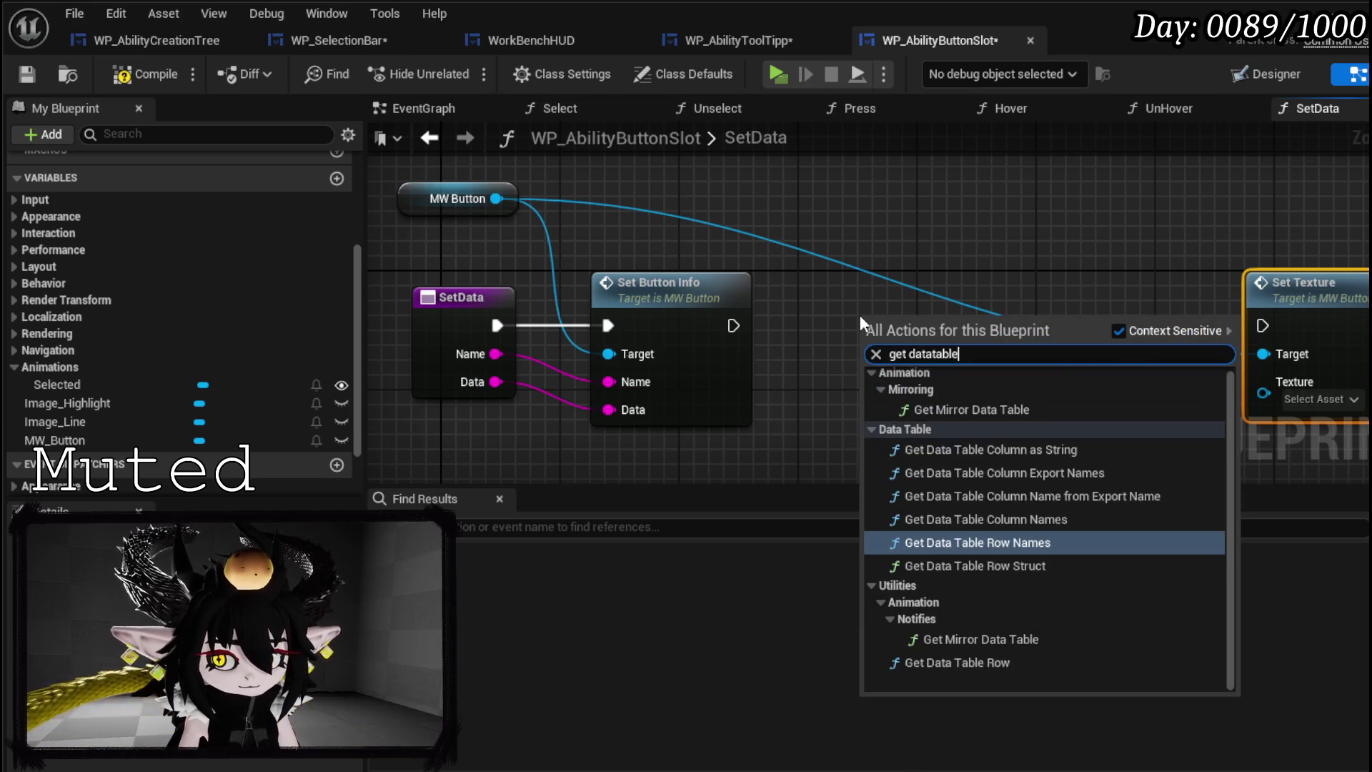
{"action": "left_click", "coordinate": [957, 457]}
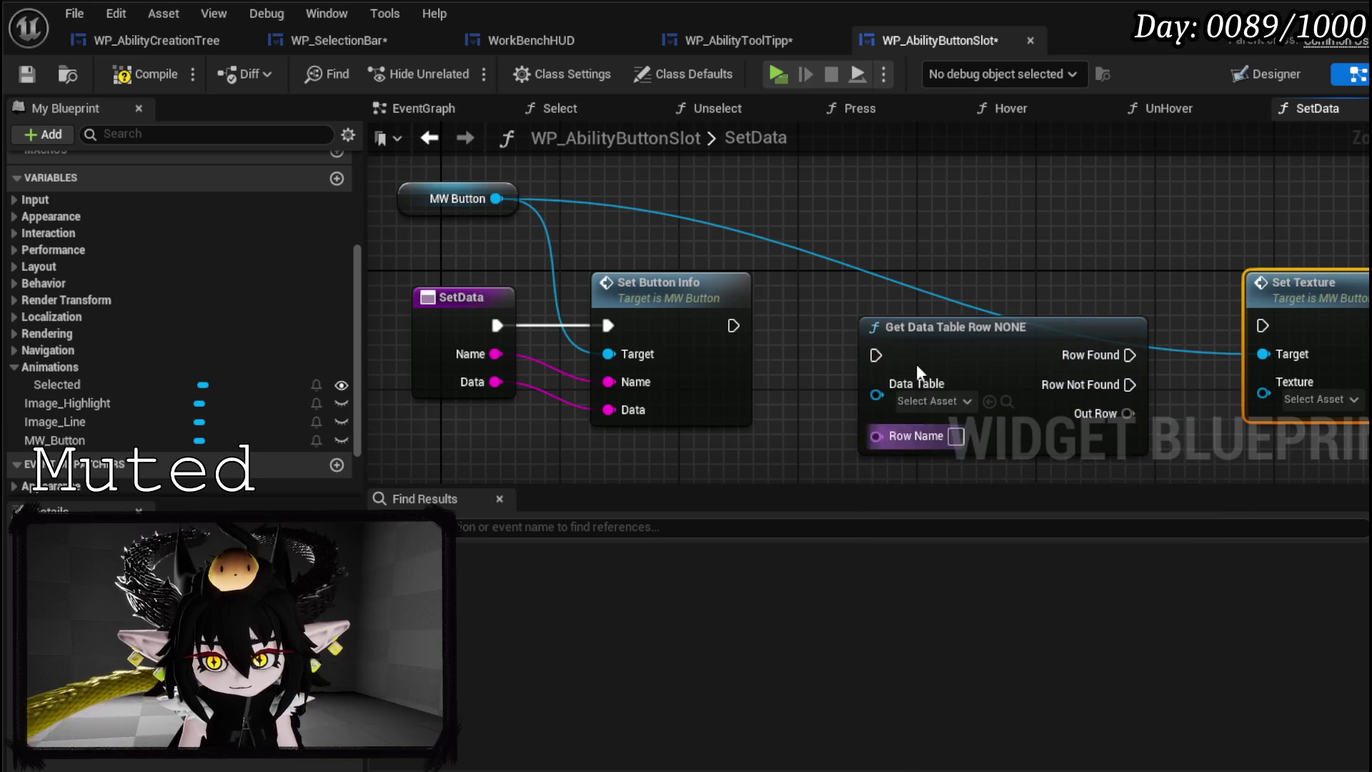
{"action": "left_click_drag", "start_coordinate": [733, 326], "coordinate": [873, 358]}
{"action": "left_click_drag", "start_coordinate": [944, 334], "coordinate": [879, 309]}
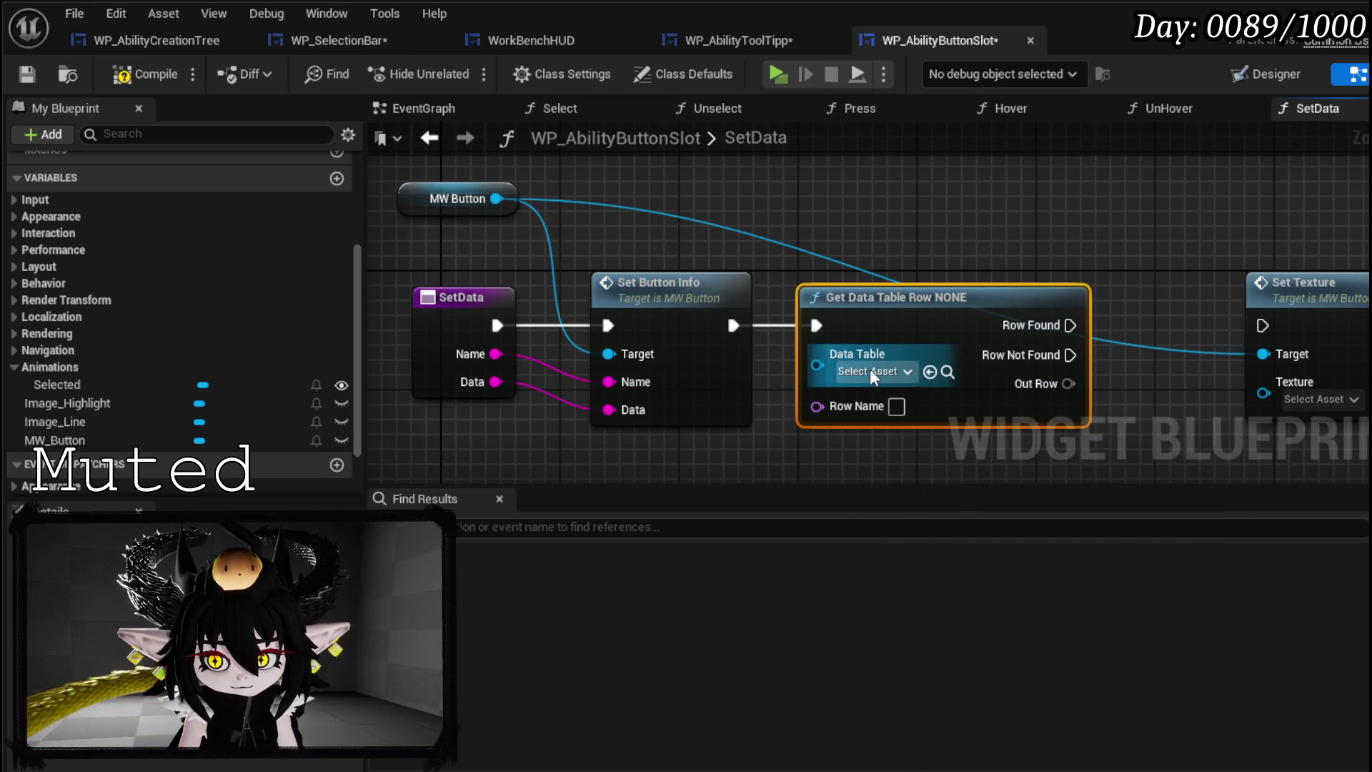
{"action": "left_click", "coordinate": [869, 371]}
{"action": "type", "text": "sic"}
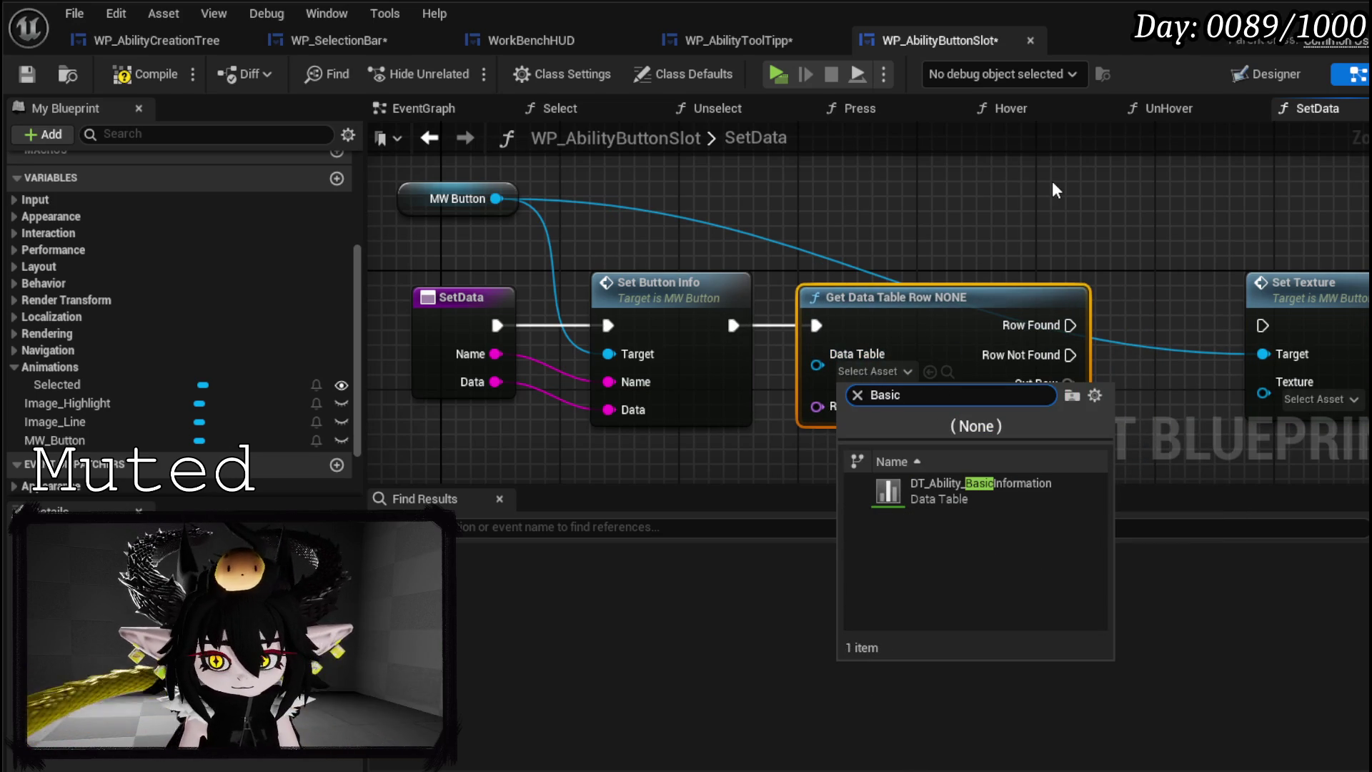
{"action": "left_click", "coordinate": [980, 491]}
{"action": "left_click_drag", "start_coordinate": [495, 381], "coordinate": [822, 409]}
- Break the found row and feed its Icon into Set Texture, running it on Row Found
{"action": "left_click_drag", "start_coordinate": [522, 246], "coordinate": [521, 321]}
{"action": "left_click_drag", "start_coordinate": [456, 259], "coordinate": [470, 159]}
{"action": "left_click_drag", "start_coordinate": [456, 342], "coordinate": [456, 269]}
{"action": "left_click_drag", "start_coordinate": [897, 337], "coordinate": [771, 418]}
{"action": "left_click", "coordinate": [815, 493]}
{"action": "scroll", "coordinate": [966, 401], "scroll_direction": "down", "scroll_amount": 10}
{"action": "scroll", "coordinate": [966, 379], "scroll_direction": "up", "scroll_amount": 10}
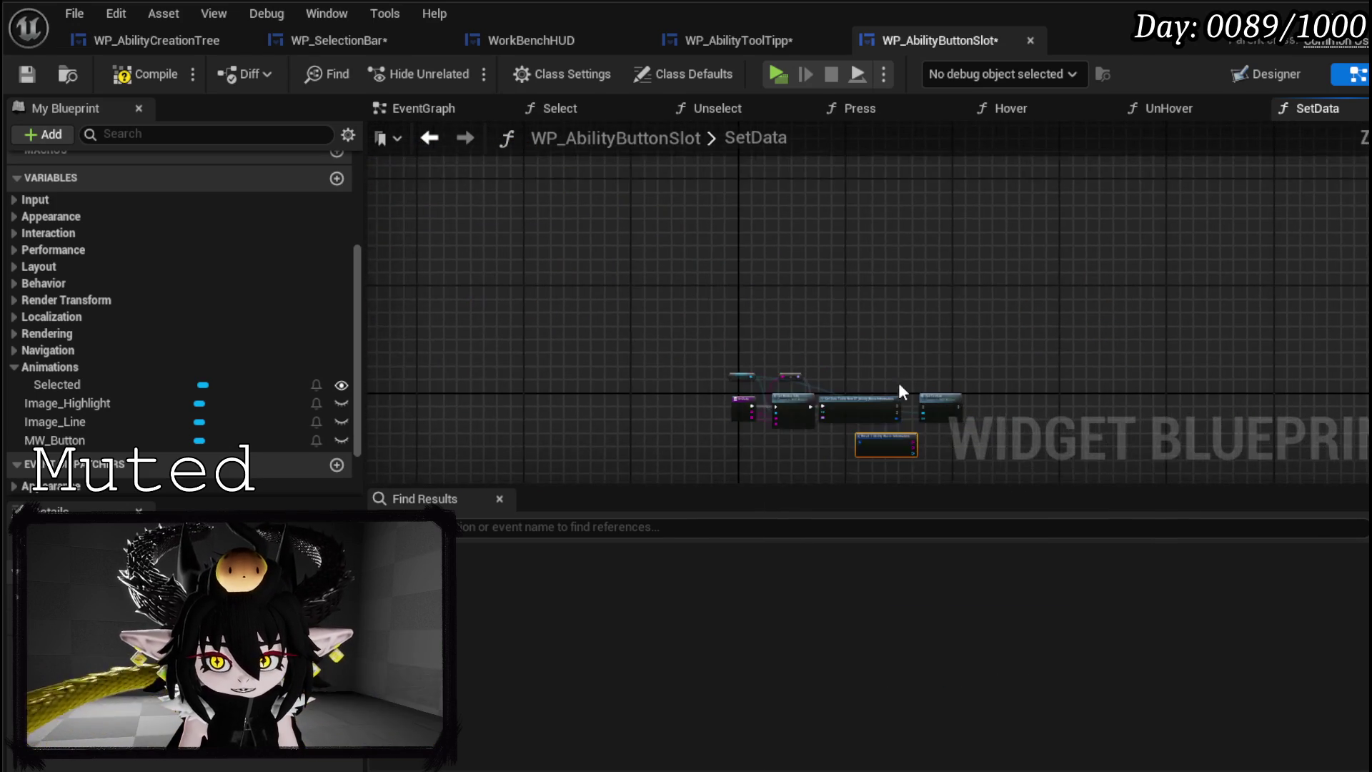
{"action": "left_click_drag", "start_coordinate": [761, 348], "coordinate": [671, 337]}
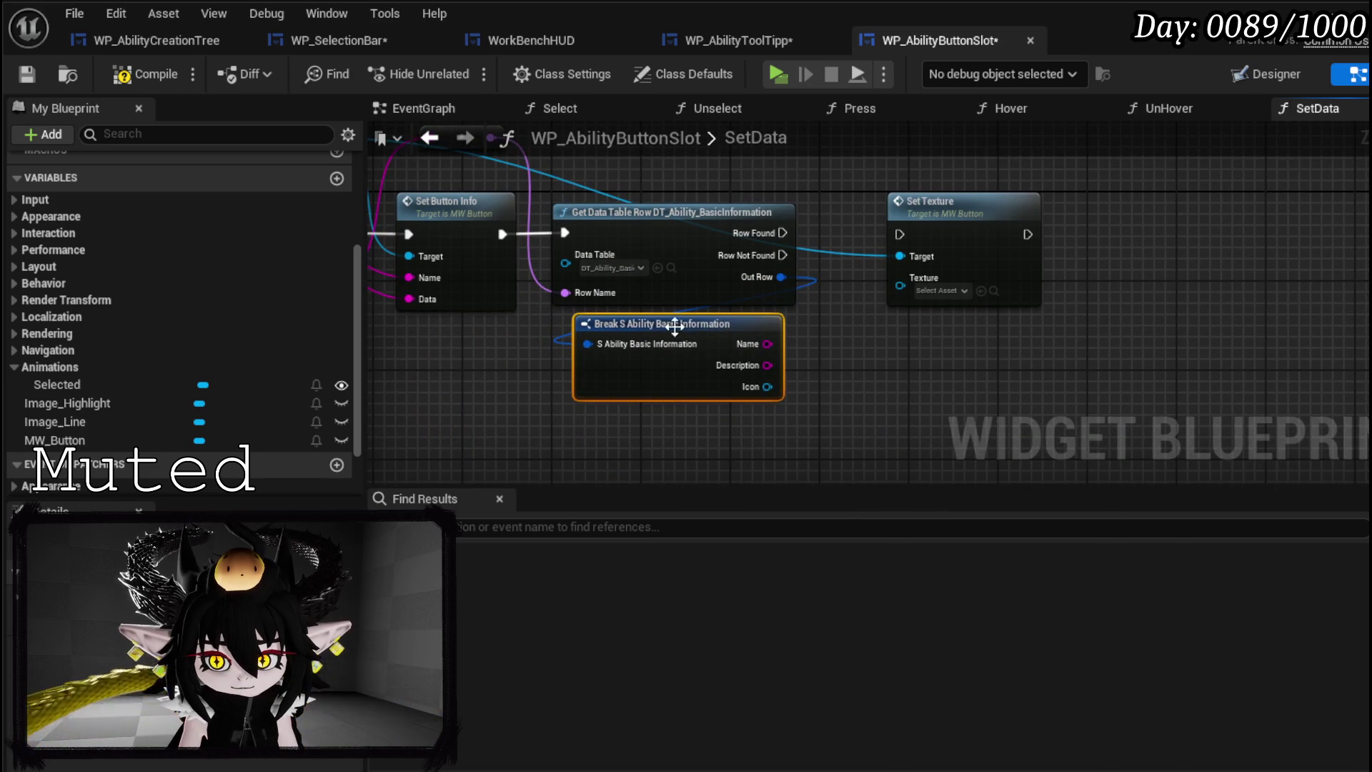
{"action": "mouse_move", "coordinate": [765, 386]}
{"action": "left_mouse_down"}
{"action": "mouse_move", "coordinate": [944, 280]}
{"action": "mouse_move", "coordinate": [900, 285]}
{"action": "left_mouse_up"}
{"action": "left_click_drag", "start_coordinate": [769, 233], "coordinate": [900, 235]}
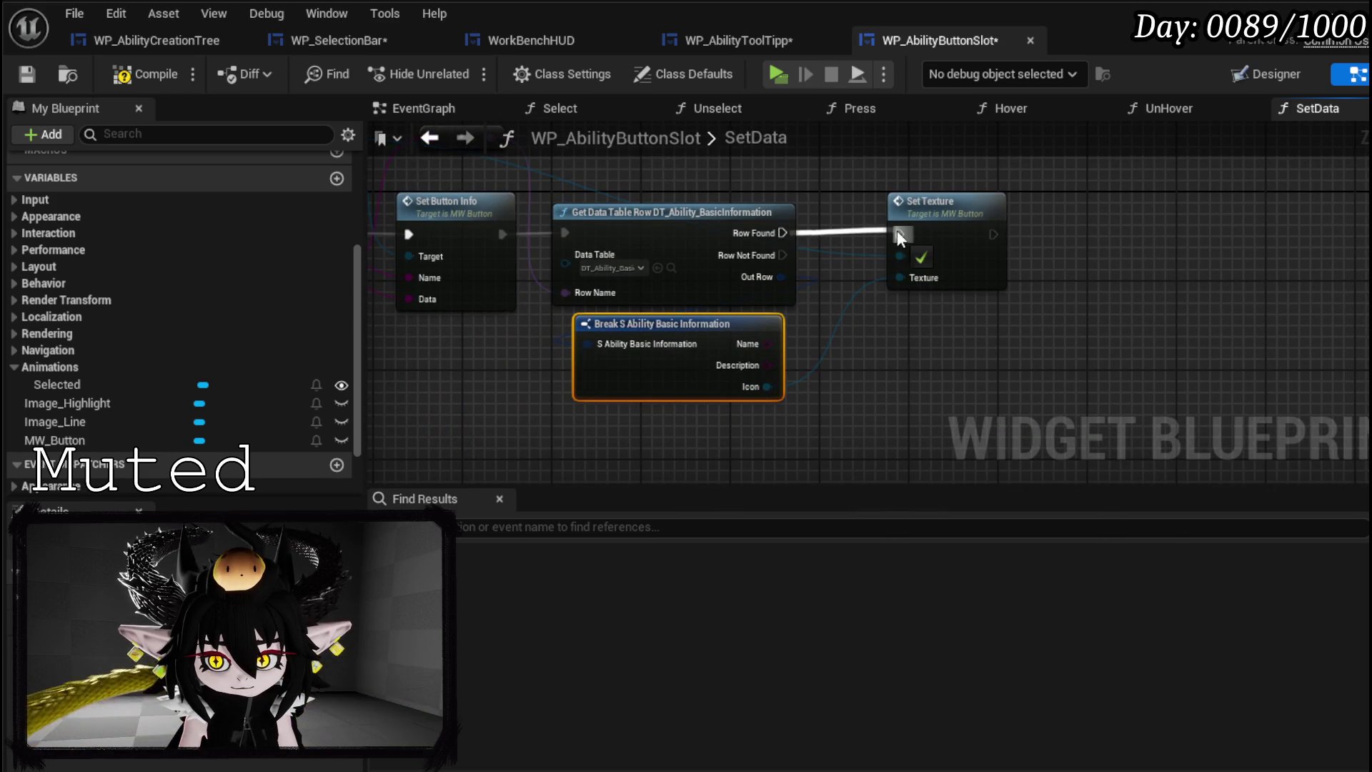
{"action": "left_click_drag", "start_coordinate": [694, 199], "coordinate": [886, 312]}
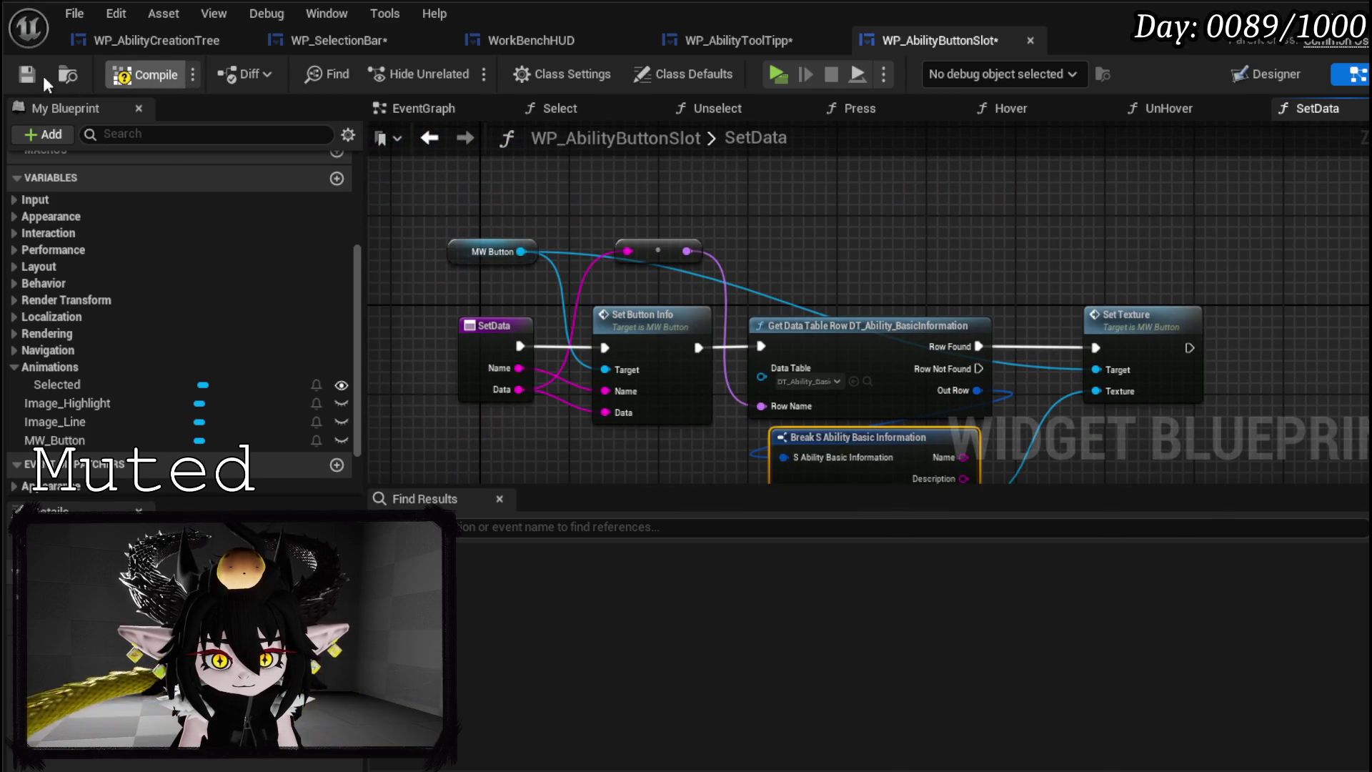
- Compile and save WP_AbilityButtonSlot, save WP_SelectionBar and WP_AbilityToolTipp, then return to WP_SelectionBar
{"action": "left_click", "coordinate": [20, 75]}
{"action": "left_click", "coordinate": [366, 42]}
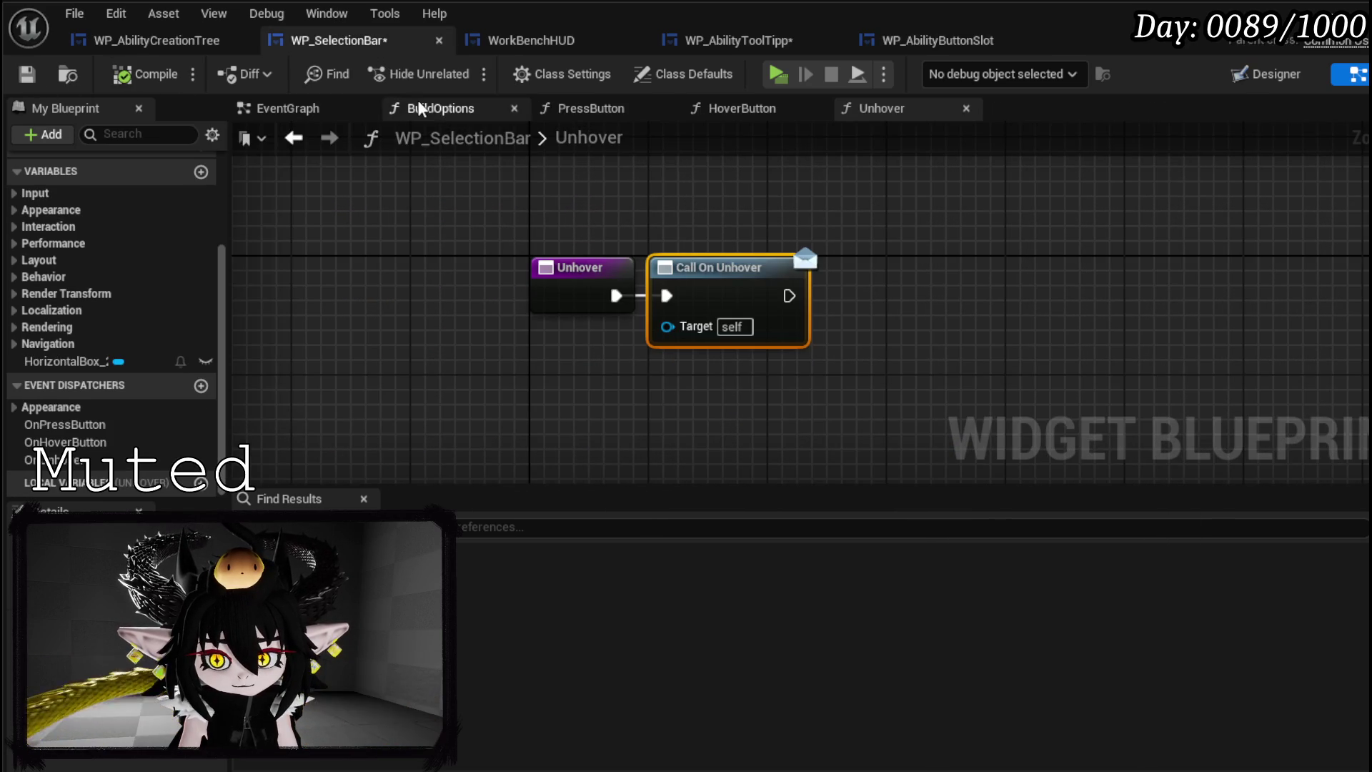
{"action": "left_click", "coordinate": [27, 74]}
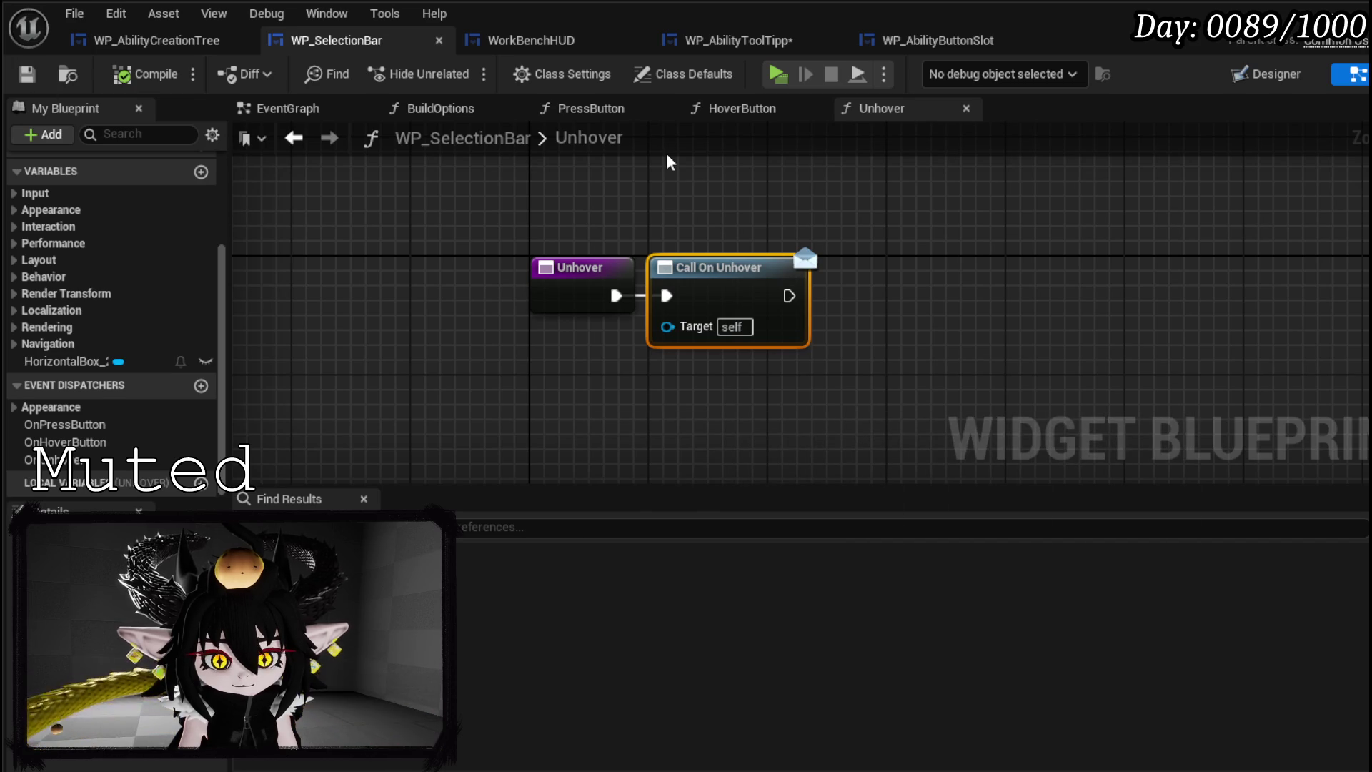
{"action": "scroll", "coordinate": [126, 256], "scroll_direction": "up", "scroll_amount": 5}
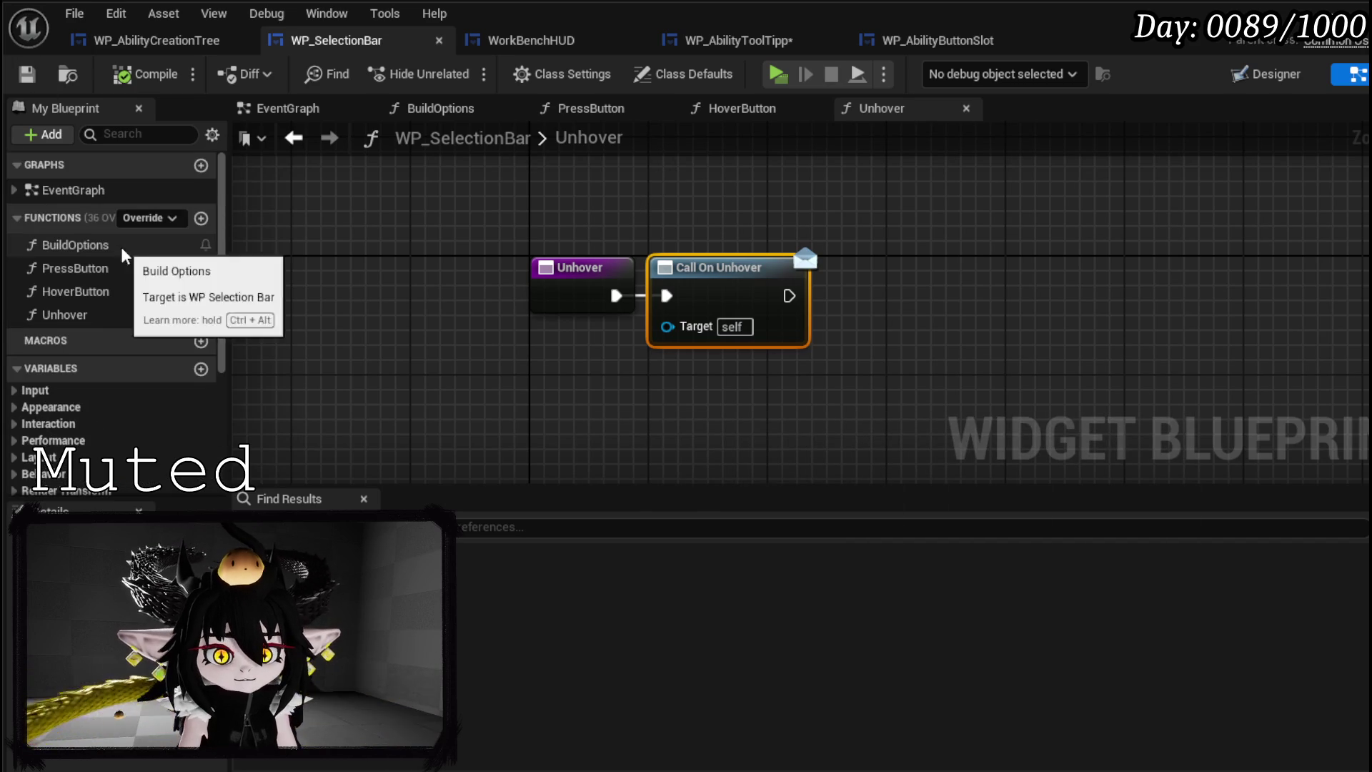
{"action": "left_click", "coordinate": [736, 40]}
{"action": "left_click", "coordinate": [29, 75]}
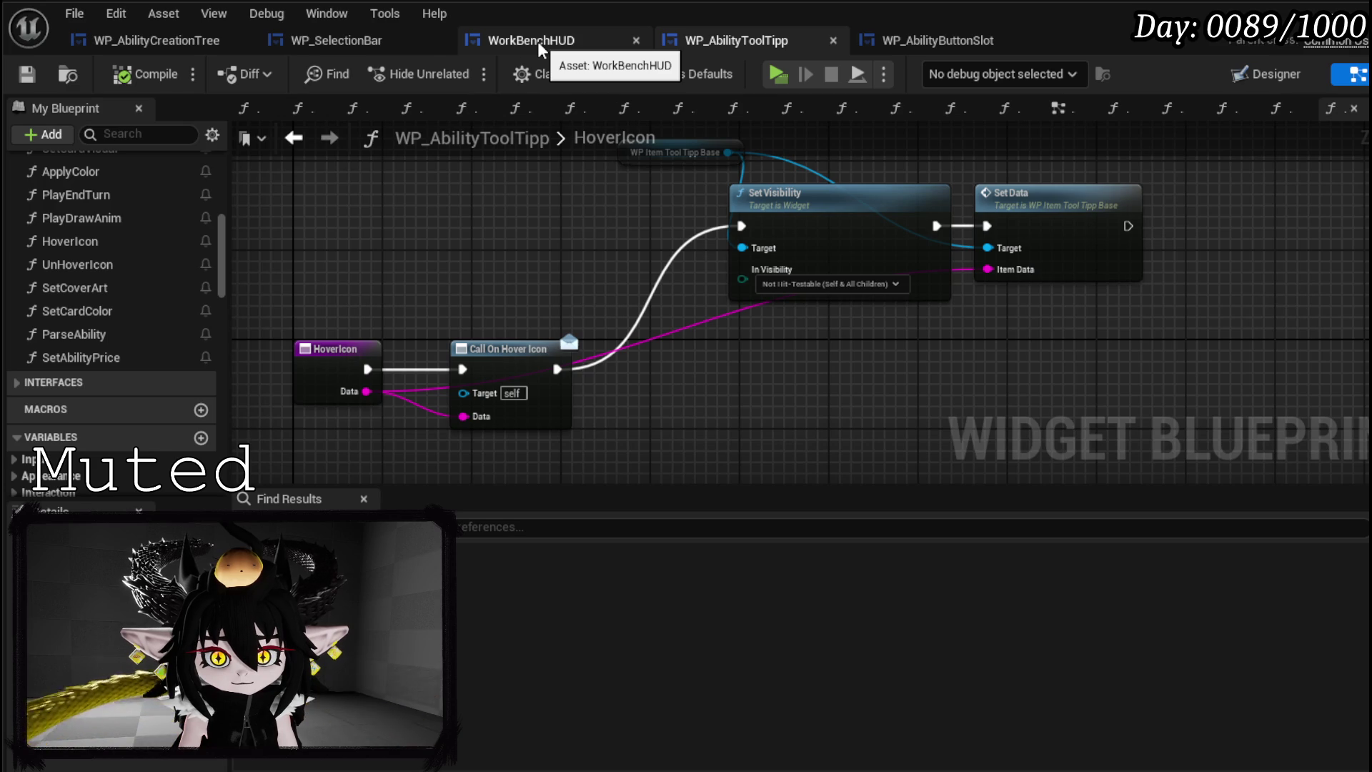
{"action": "left_click", "coordinate": [336, 40]}
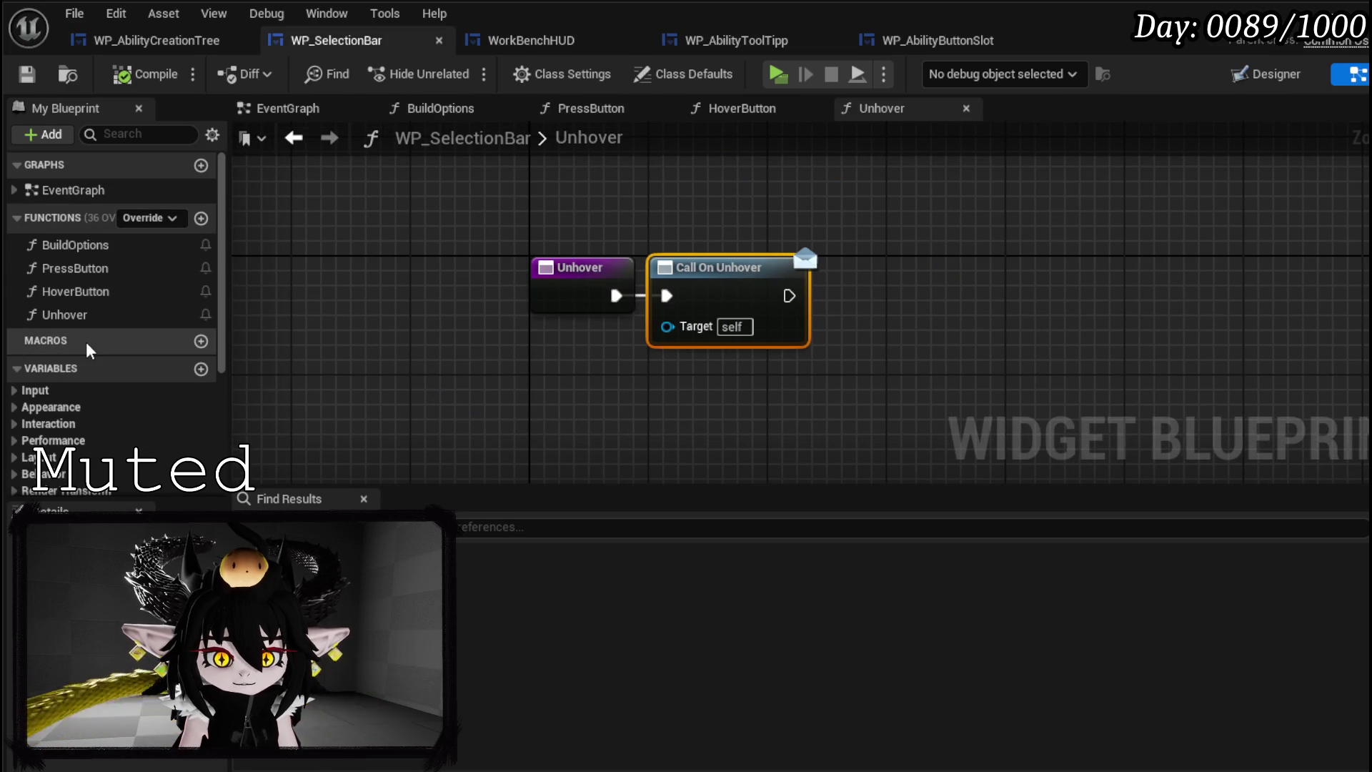
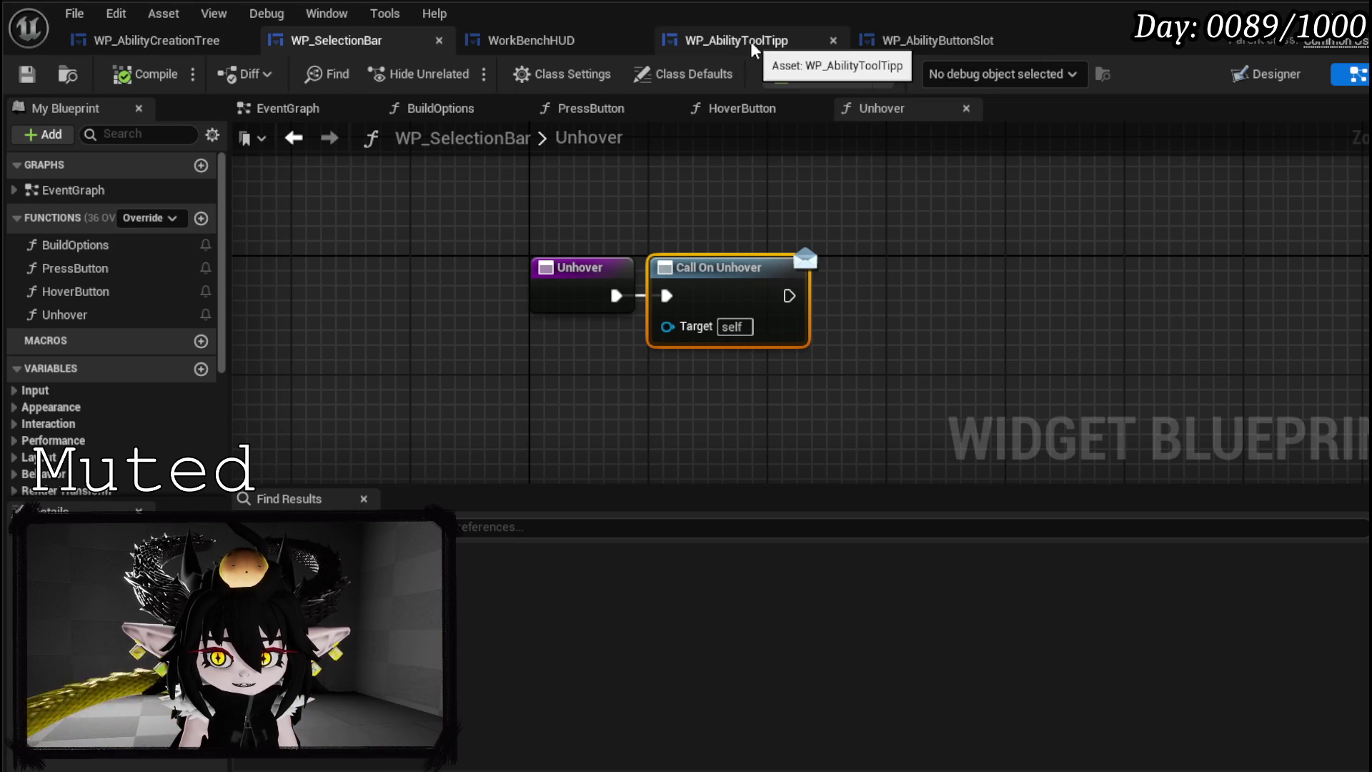
- In WP_AbilityButtonSlot's SetData, add Bind Event to On Pressed and On Hover nodes from MW Button
{"action": "left_click", "coordinate": [905, 43]}
{"action": "mouse_move", "coordinate": [692, 270]}
{"action": "left_mouse_down"}
{"action": "mouse_move", "coordinate": [542, 201]}
{"action": "mouse_move", "coordinate": [325, 202]}
{"action": "mouse_move", "coordinate": [619, 238]}
{"action": "left_mouse_up"}
{"action": "left_click_drag", "start_coordinate": [470, 236], "coordinate": [929, 229]}
{"action": "type", "text": "Bind on pre"}
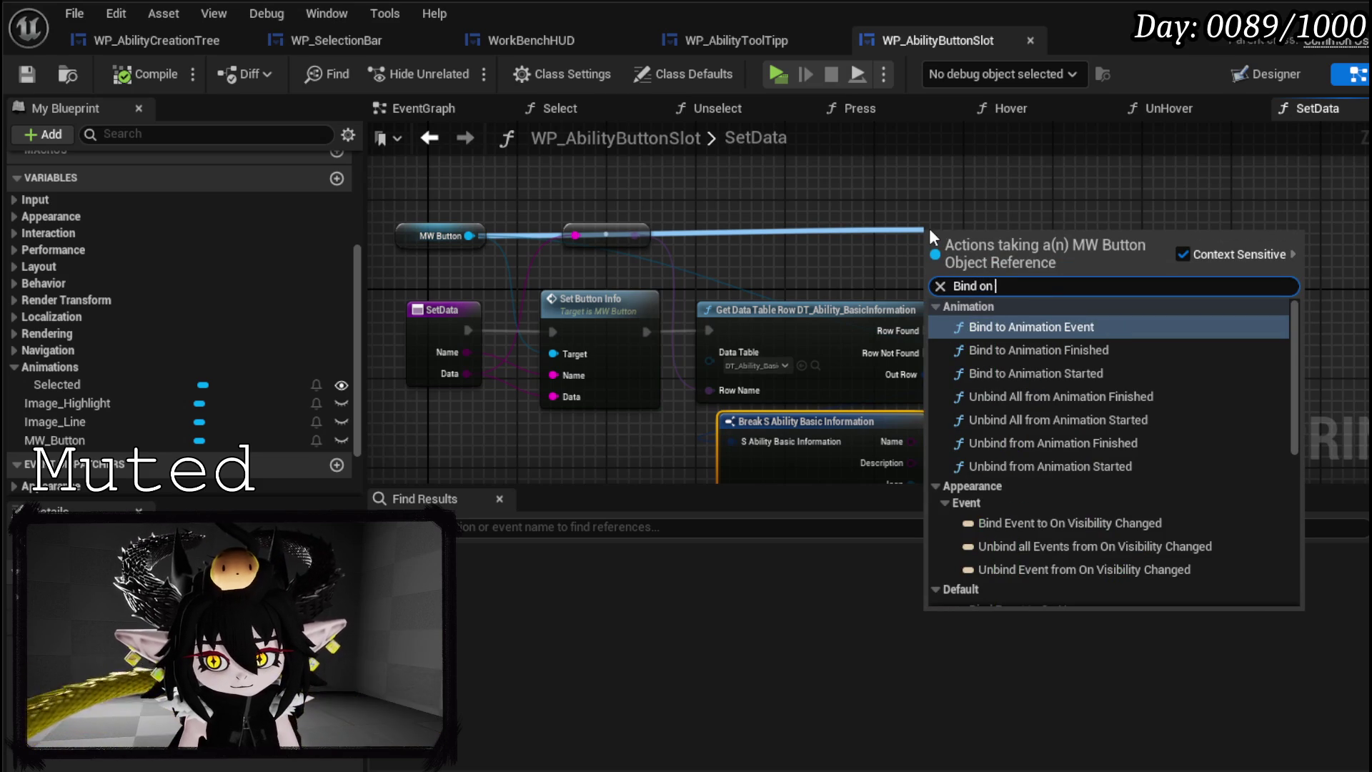
{"action": "left_click", "coordinate": [1069, 327]}
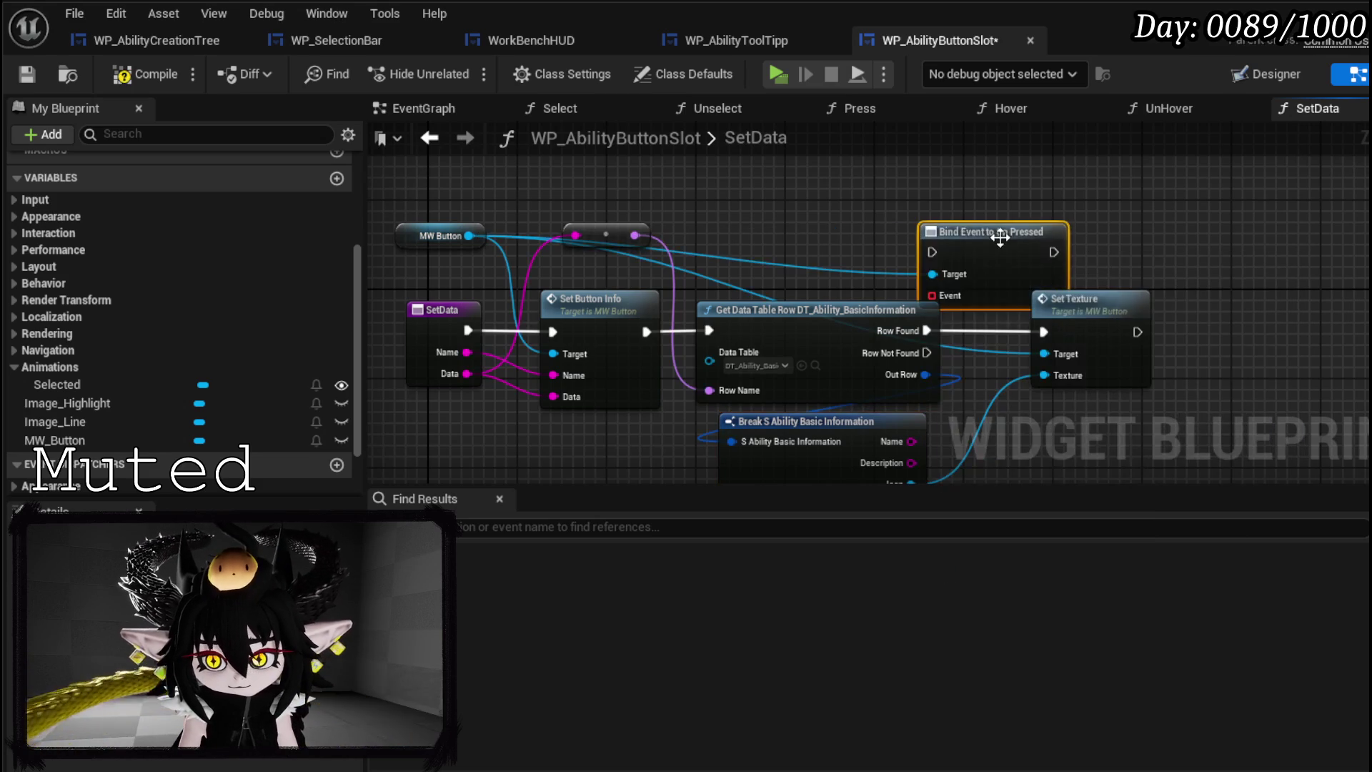
{"action": "left_click_drag", "start_coordinate": [469, 236], "coordinate": [852, 252]}
{"action": "type", "text": "b"}
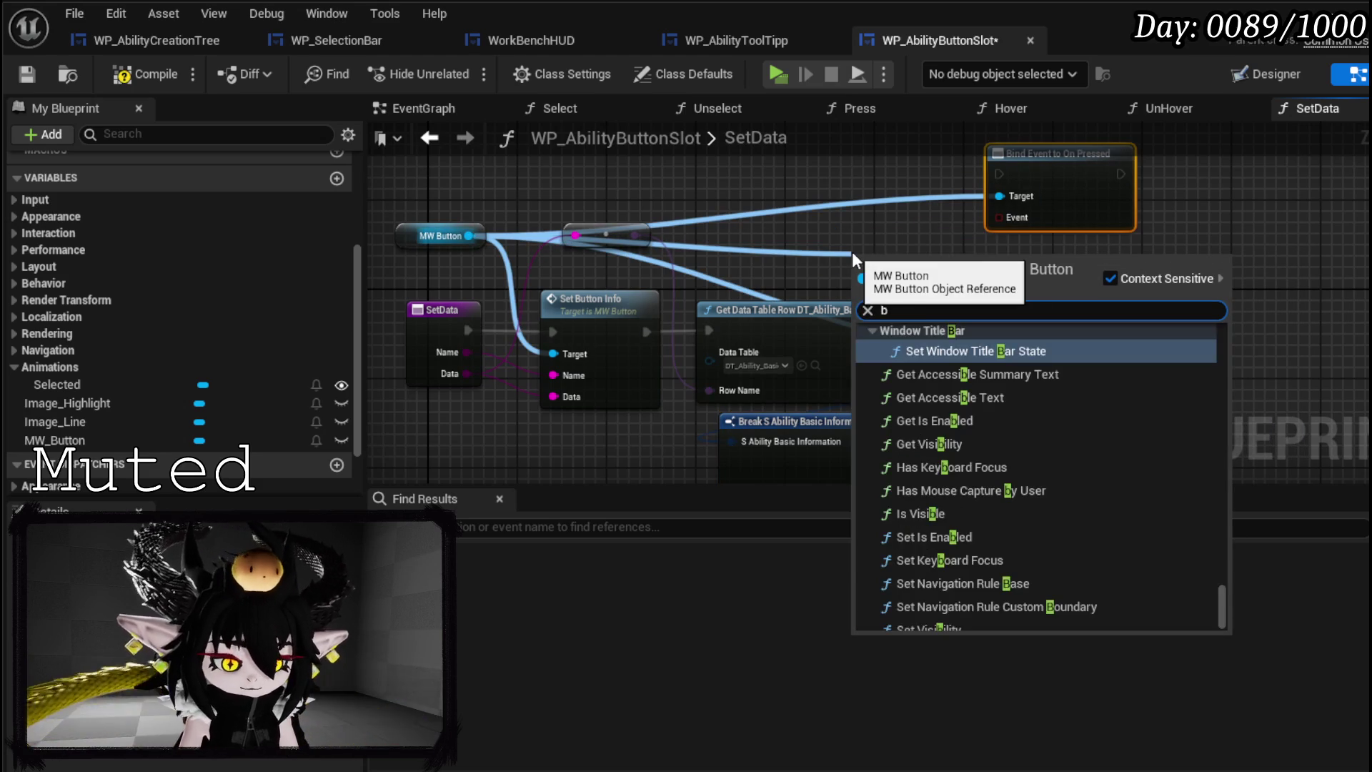
{"action": "type", "text": "ind on hover"}
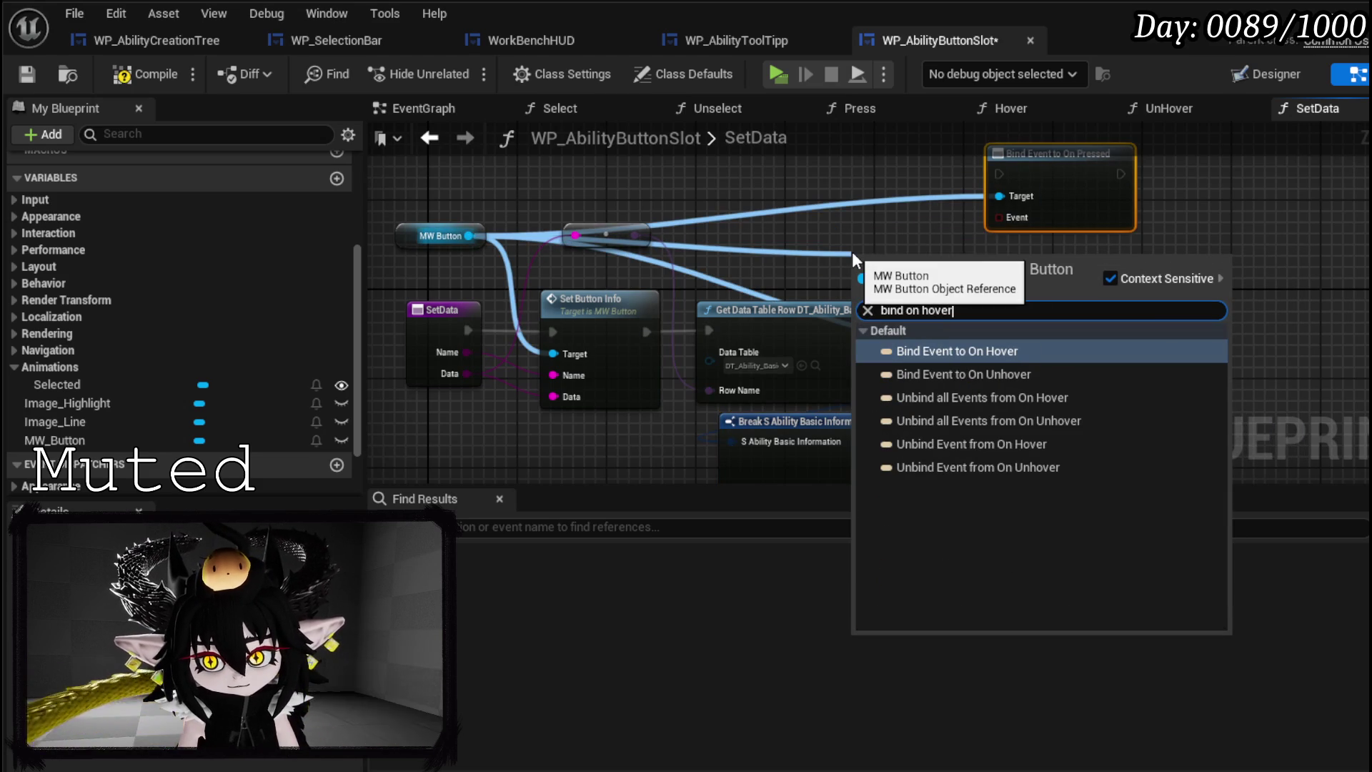
{"action": "left_click", "coordinate": [968, 350]}
- Add a Bind Event to On Unhover node and chain all three binds after Set Texture
{"action": "left_click_drag", "start_coordinate": [937, 283], "coordinate": [1294, 217]}
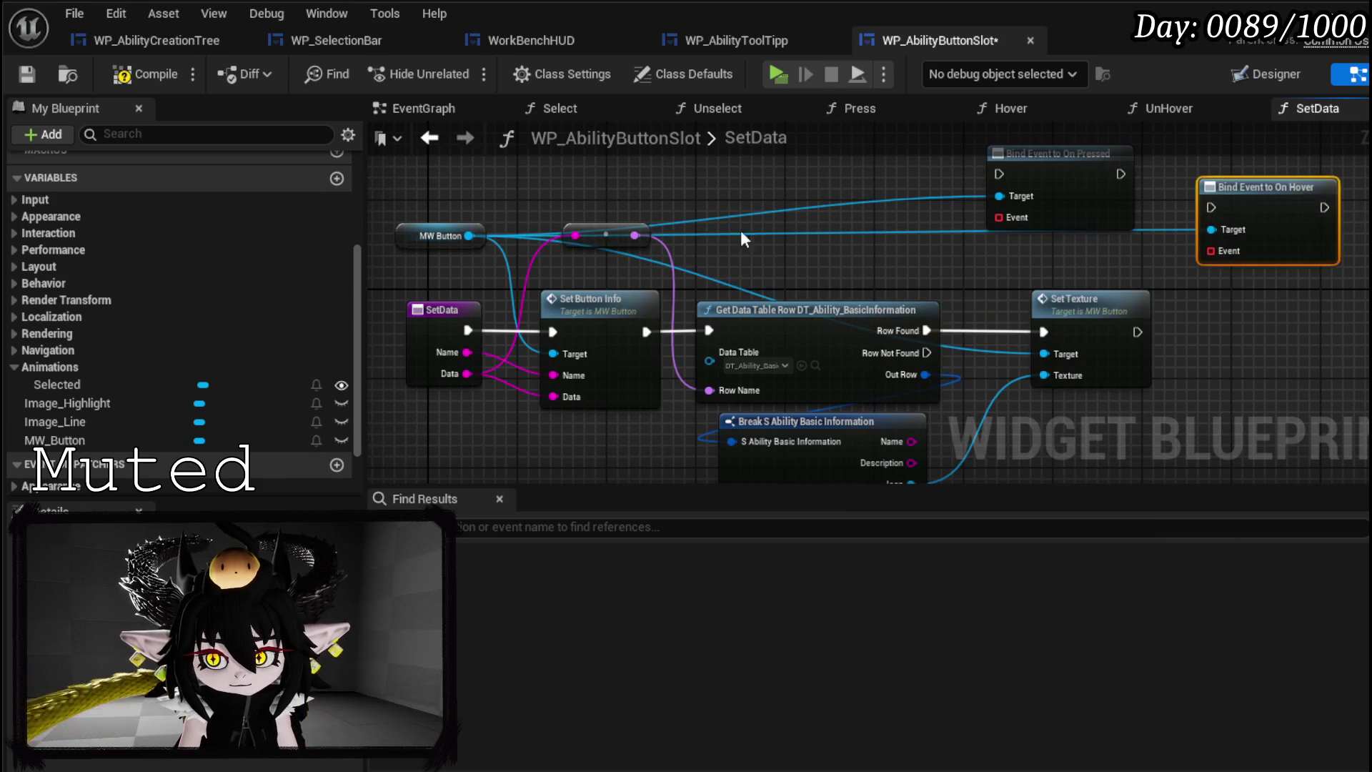
{"action": "left_click_drag", "start_coordinate": [469, 236], "coordinate": [706, 236]}
{"action": "type", "text": "Bind"}
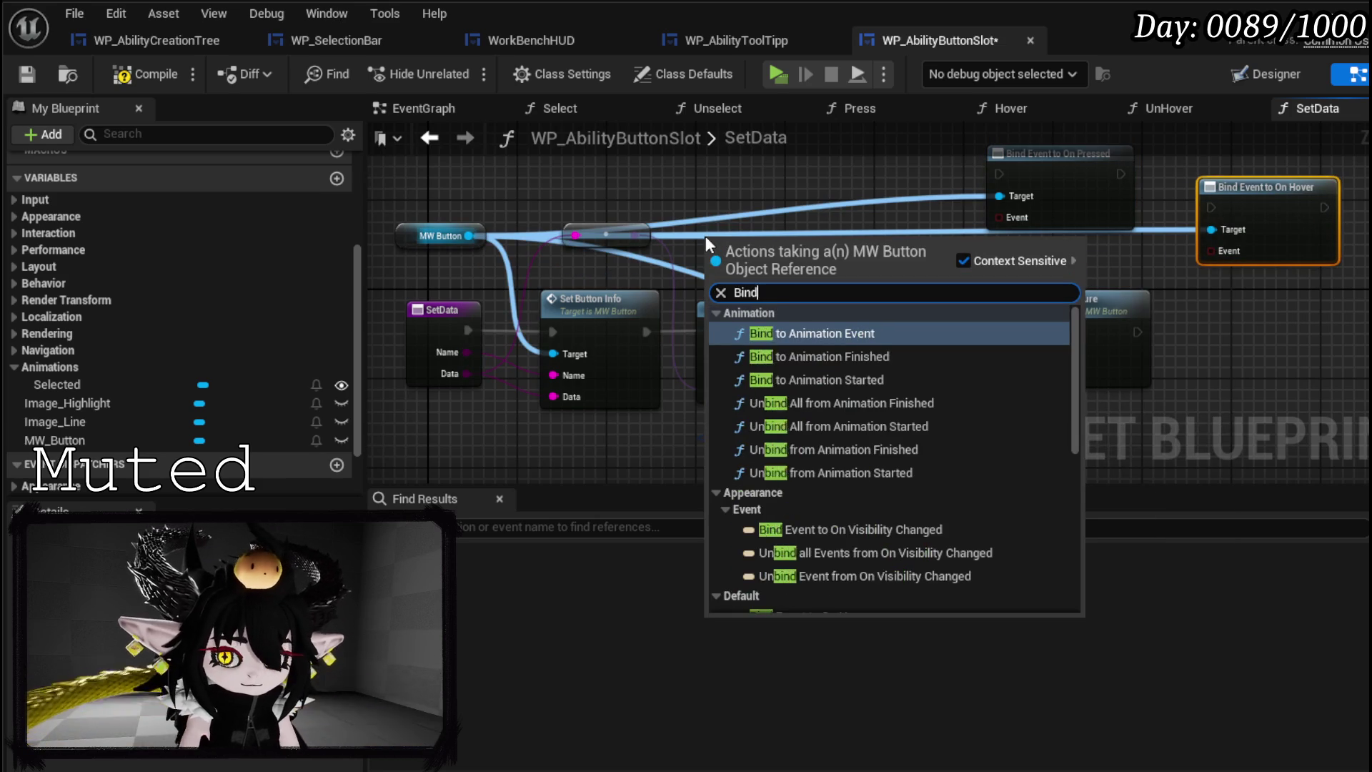
{"action": "type", "text": " on unho"}
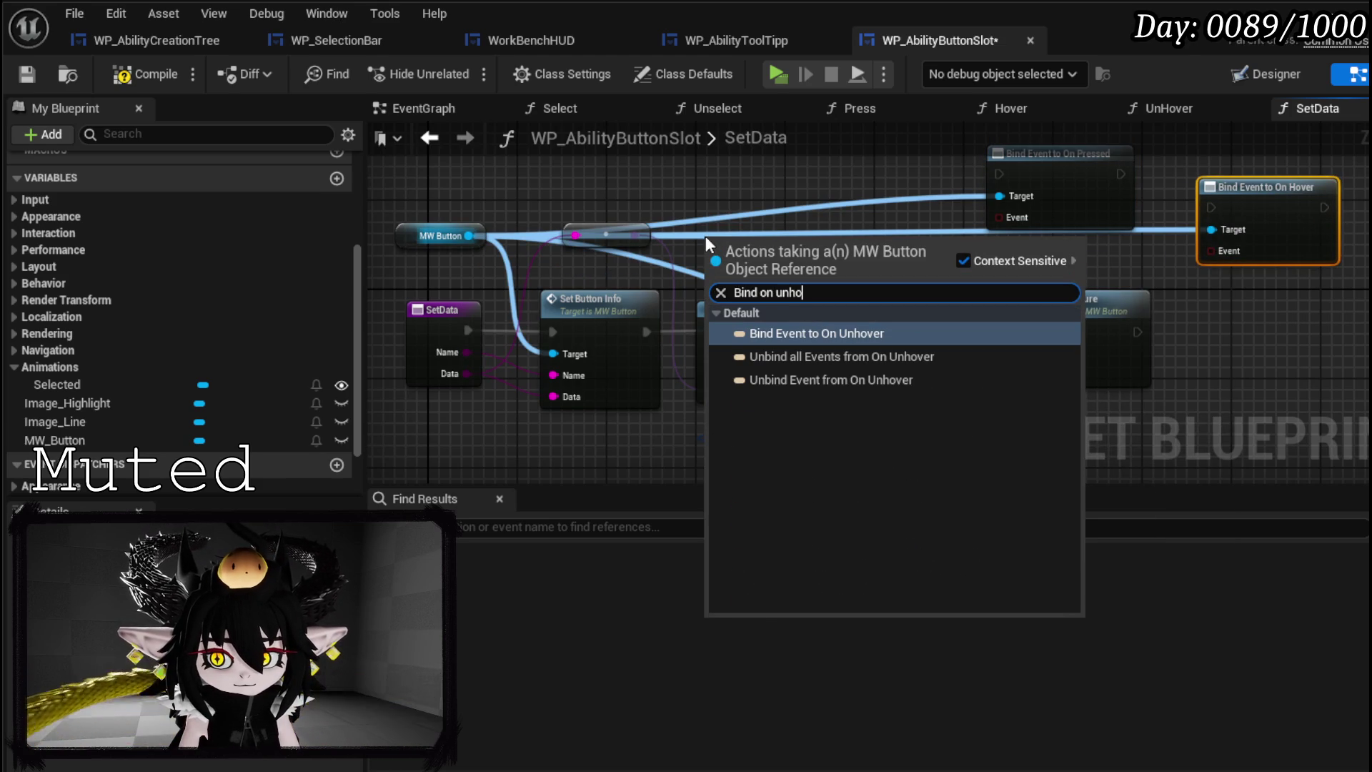
{"action": "left_click", "coordinate": [835, 331]}
{"action": "mouse_move", "coordinate": [841, 247]}
{"action": "left_mouse_down"}
{"action": "mouse_move", "coordinate": [409, 252]}
{"action": "mouse_move", "coordinate": [665, 282]}
{"action": "mouse_move", "coordinate": [1121, 284]}
{"action": "left_mouse_up"}
{"action": "mouse_move", "coordinate": [892, 212]}
{"action": "left_mouse_down"}
{"action": "mouse_move", "coordinate": [933, 279]}
{"action": "mouse_move", "coordinate": [1026, 306]}
{"action": "mouse_move", "coordinate": [932, 268]}
{"action": "mouse_move", "coordinate": [1024, 307]}
{"action": "mouse_move", "coordinate": [1129, 311]}
{"action": "left_mouse_up"}
{"action": "mouse_move", "coordinate": [625, 173]}
{"action": "left_mouse_down"}
{"action": "mouse_move", "coordinate": [833, 322]}
{"action": "mouse_move", "coordinate": [800, 307]}
{"action": "left_mouse_up"}
{"action": "left_click_drag", "start_coordinate": [705, 337], "coordinate": [746, 312]}
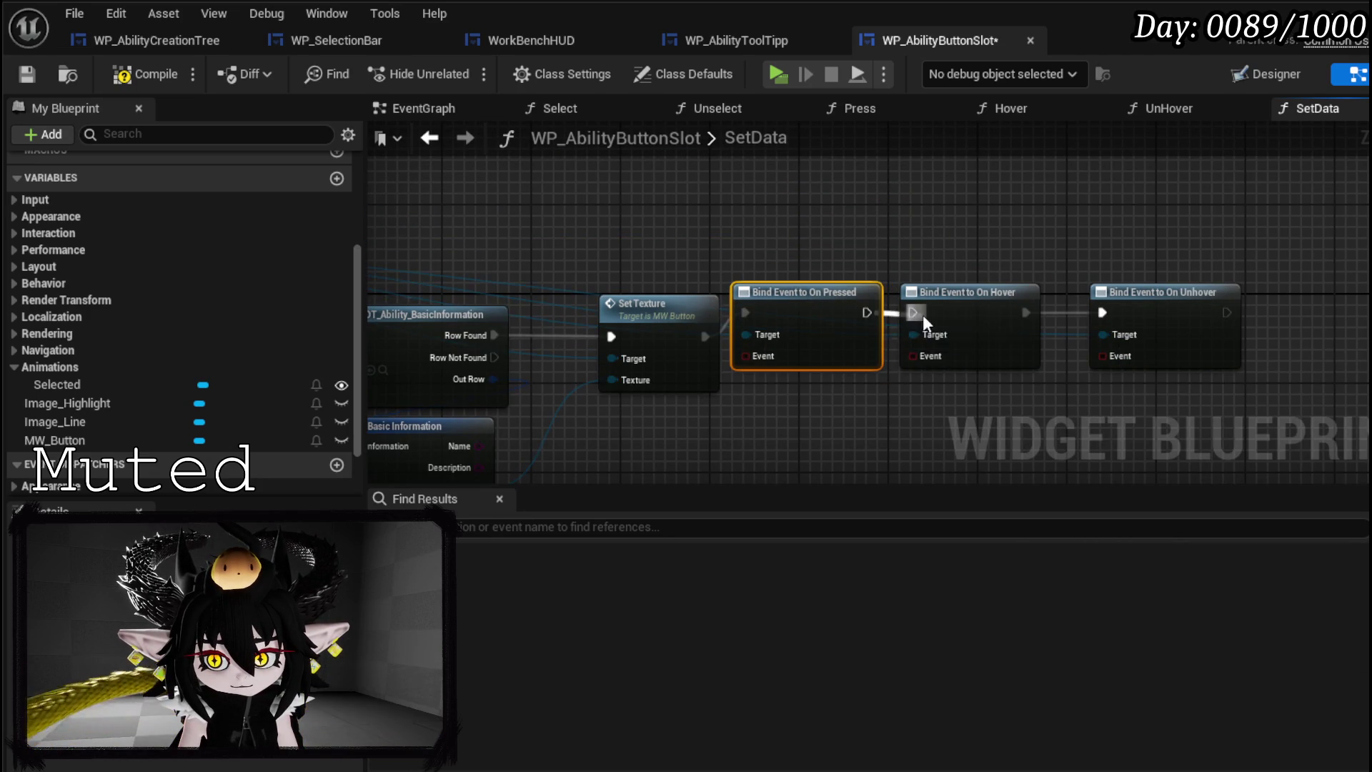
- Give the pressed and hover binds Create Event nodes set to Press(Data) and Hover(Data)
{"action": "left_click_drag", "start_coordinate": [923, 314], "coordinate": [759, 222]}
{"action": "left_click_drag", "start_coordinate": [574, 264], "coordinate": [607, 326]}
{"action": "type", "text": "Cre"}
{"action": "left_click", "coordinate": [679, 424]}
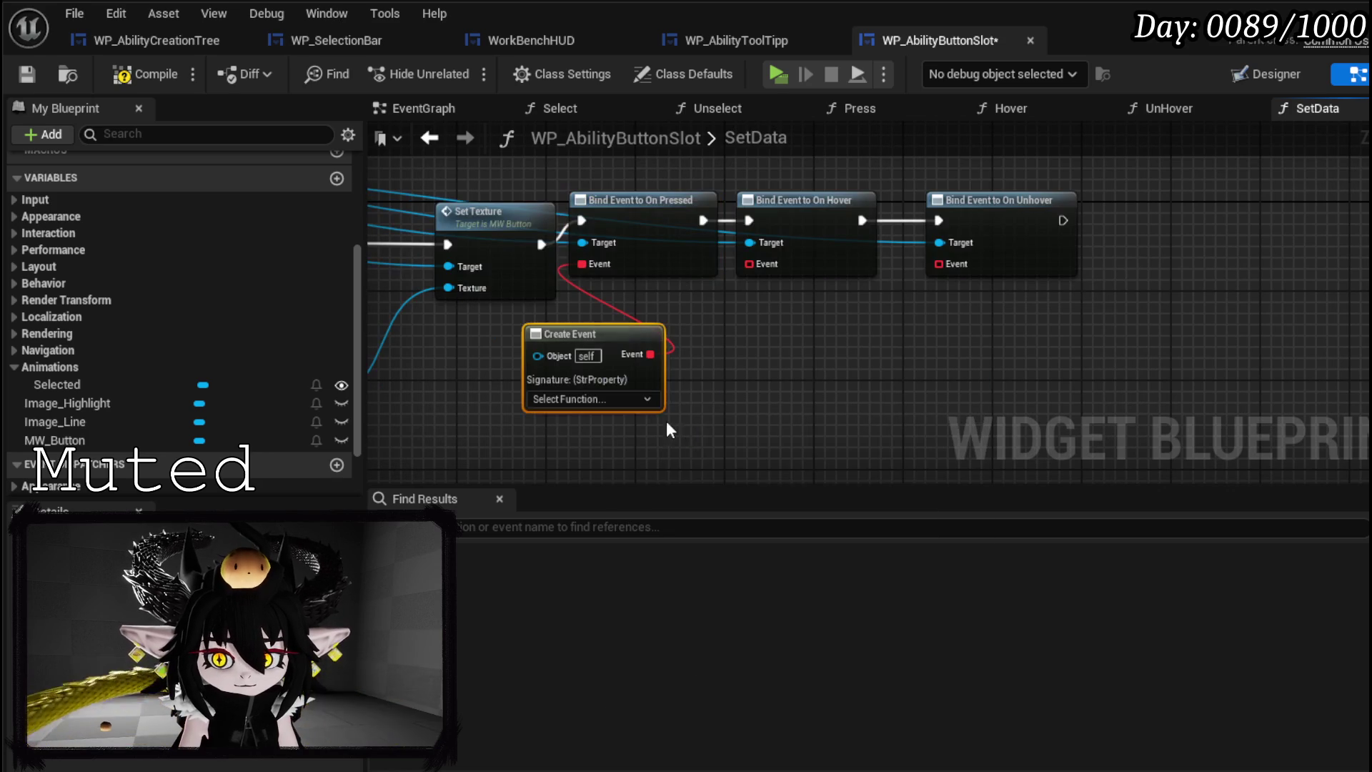
{"action": "left_click", "coordinate": [556, 398]}
{"action": "left_click", "coordinate": [559, 517]}
{"action": "left_click_drag", "start_coordinate": [749, 264], "coordinate": [756, 332]}
{"action": "type", "text": "Crea"}
{"action": "key", "text": "Return"}
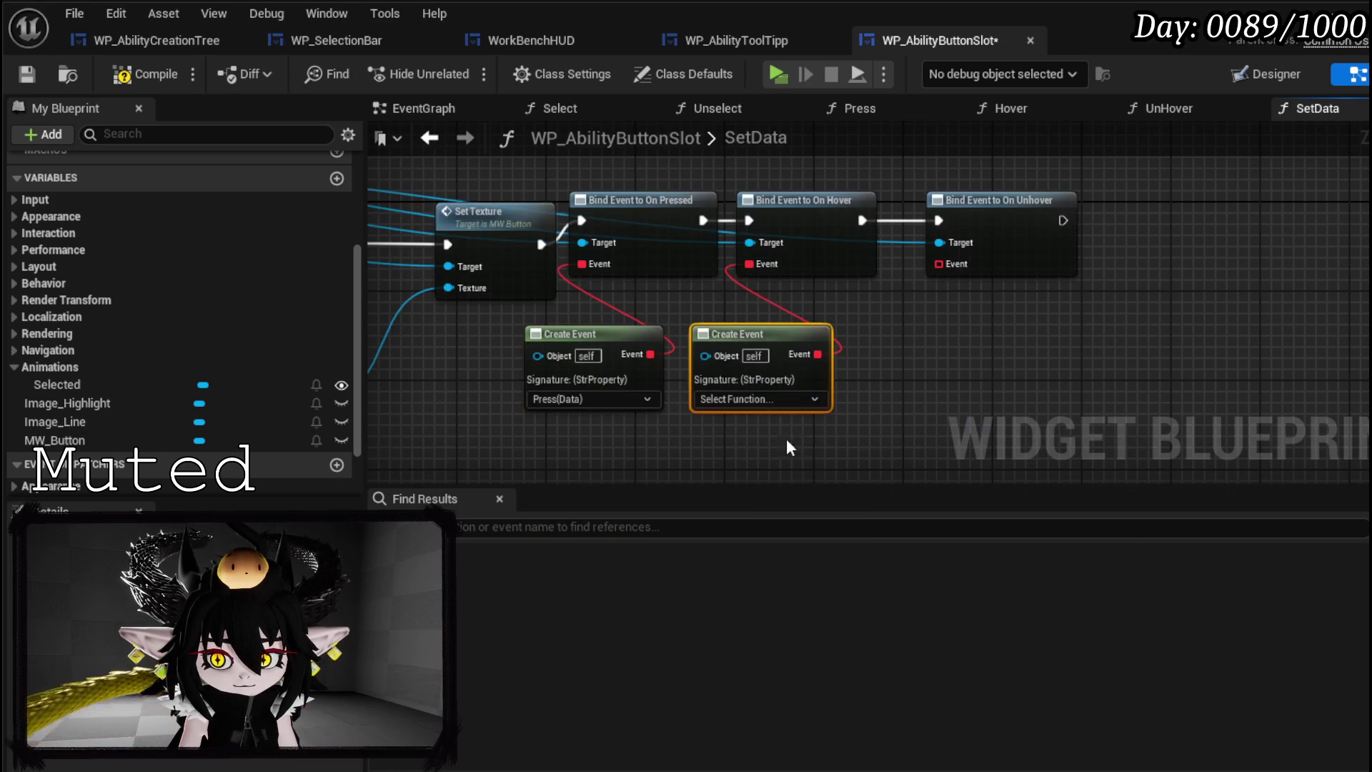
{"action": "left_click", "coordinate": [787, 399]}
{"action": "left_click", "coordinate": [733, 496]}
- Give the unhover bind a Create Event set to UnHover(), then compile and save
{"action": "mouse_move", "coordinate": [938, 264]}
{"action": "left_mouse_down"}
{"action": "mouse_move", "coordinate": [946, 330]}
{"action": "mouse_move", "coordinate": [925, 368]}
{"action": "left_mouse_up"}
{"action": "left_click", "coordinate": [972, 465]}
{"action": "left_click", "coordinate": [930, 433]}
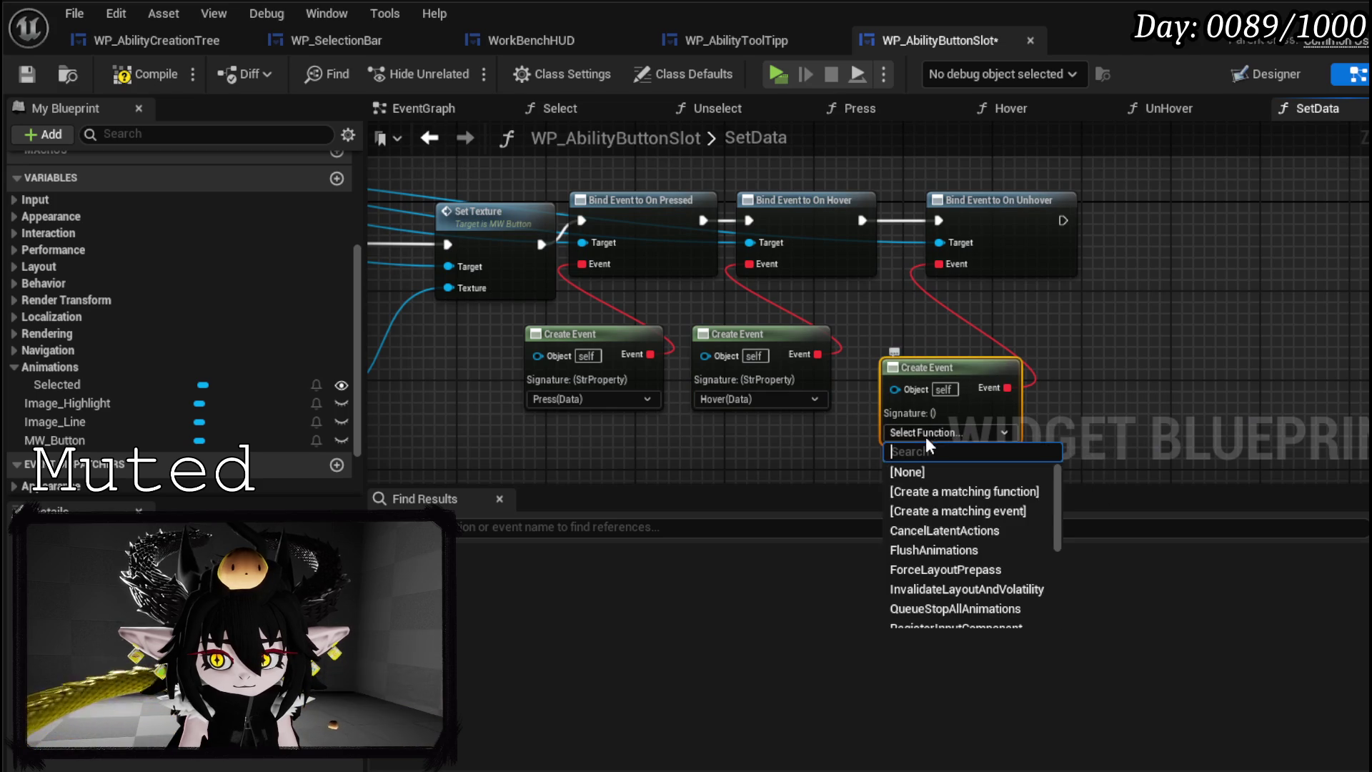
{"action": "scroll", "coordinate": [976, 564], "scroll_direction": "down", "scroll_amount": 2}
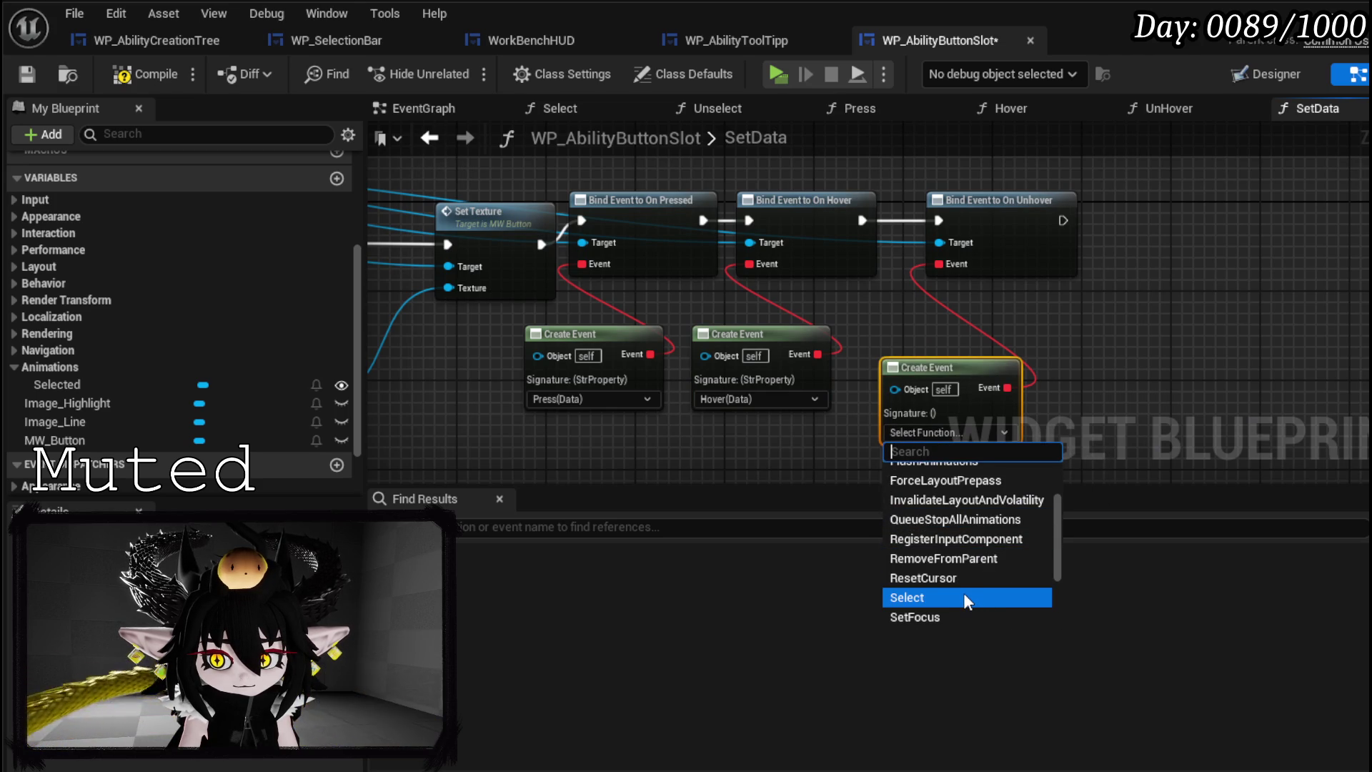
{"action": "scroll", "coordinate": [964, 593], "scroll_direction": "up", "scroll_amount": 3}
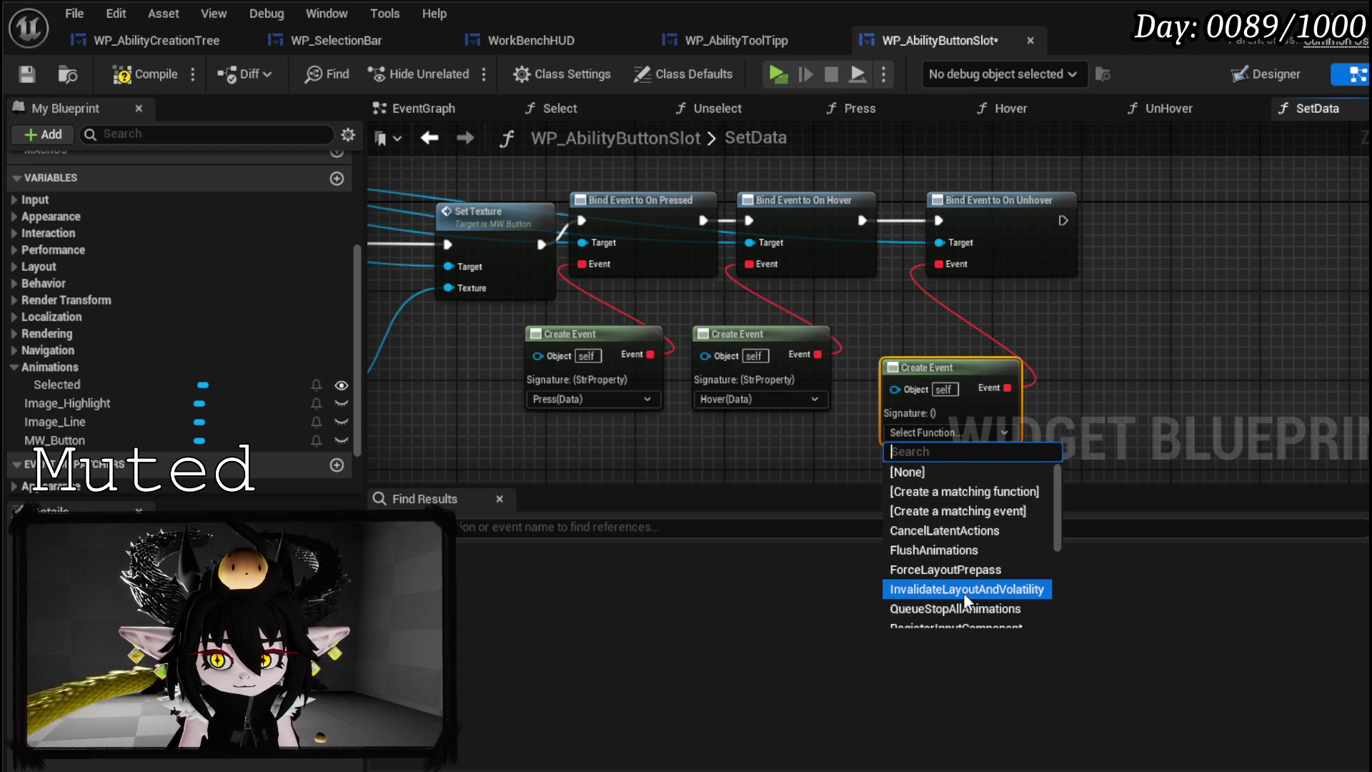
{"action": "scroll", "coordinate": [964, 594], "scroll_direction": "down", "scroll_amount": 5}
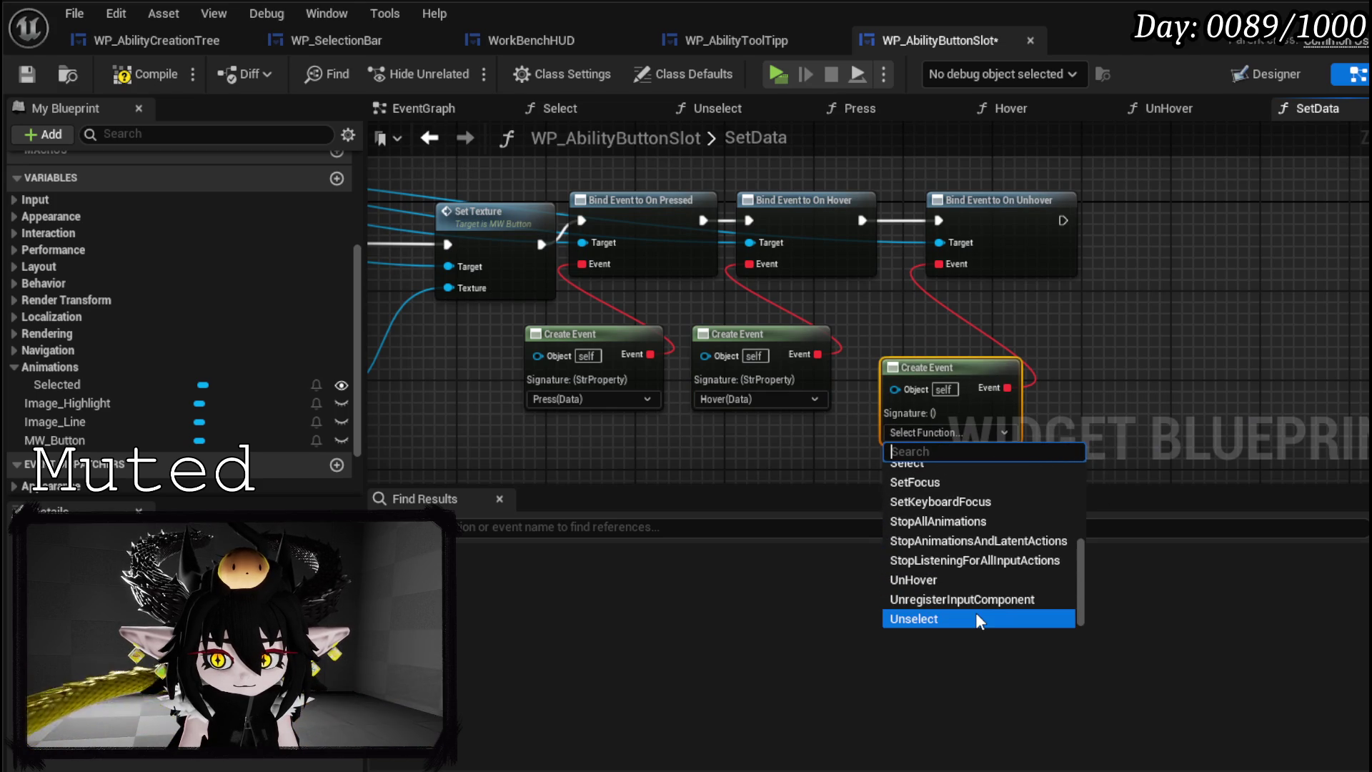
{"action": "scroll", "coordinate": [259, 304], "scroll_direction": "up", "scroll_amount": 3}
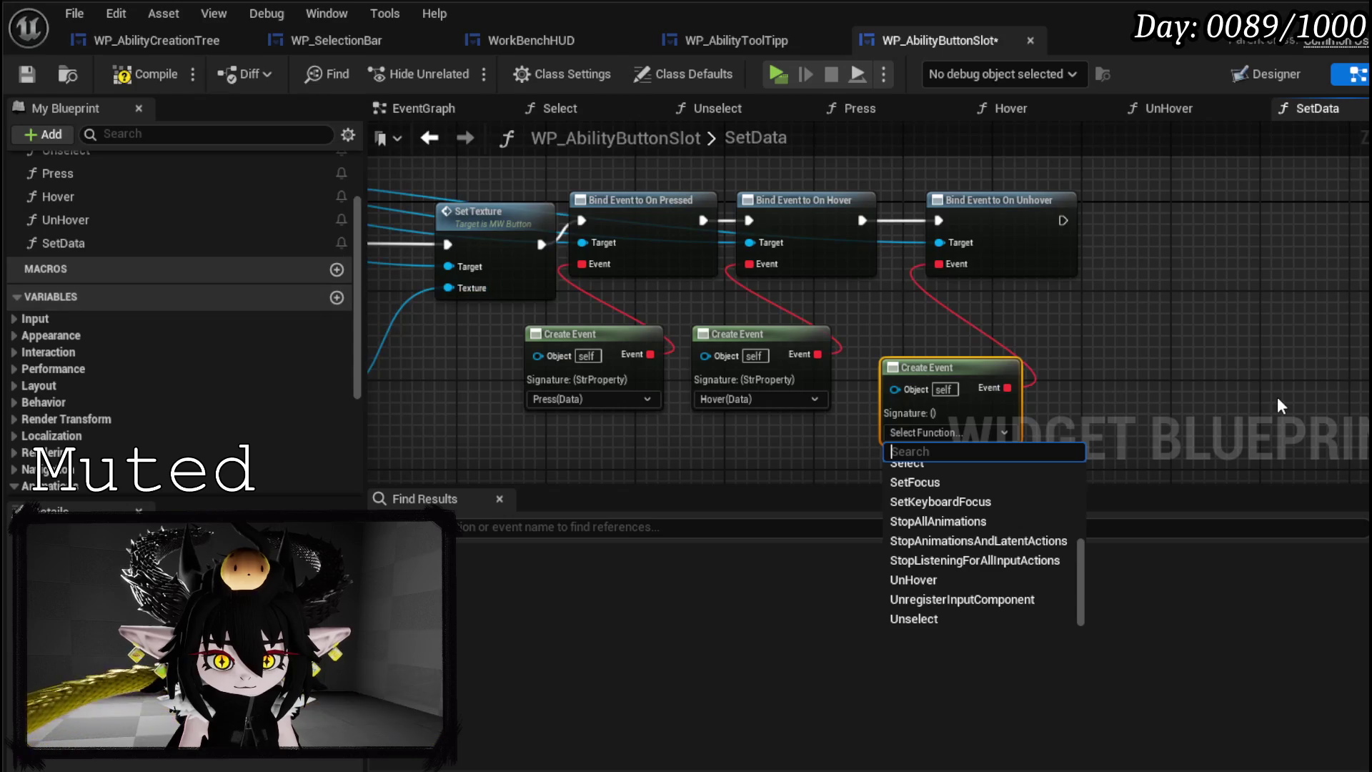
{"action": "type", "text": "unh"}
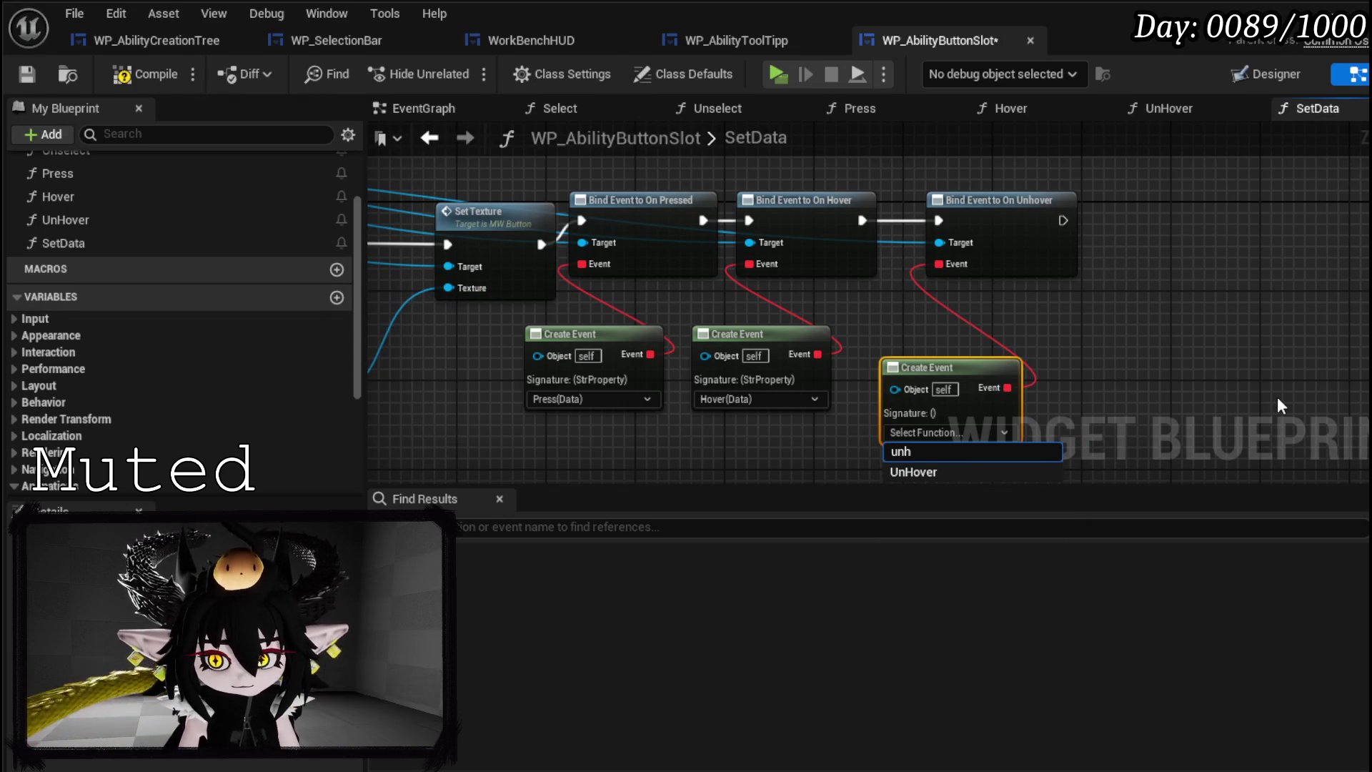
{"action": "left_click", "coordinate": [981, 474]}
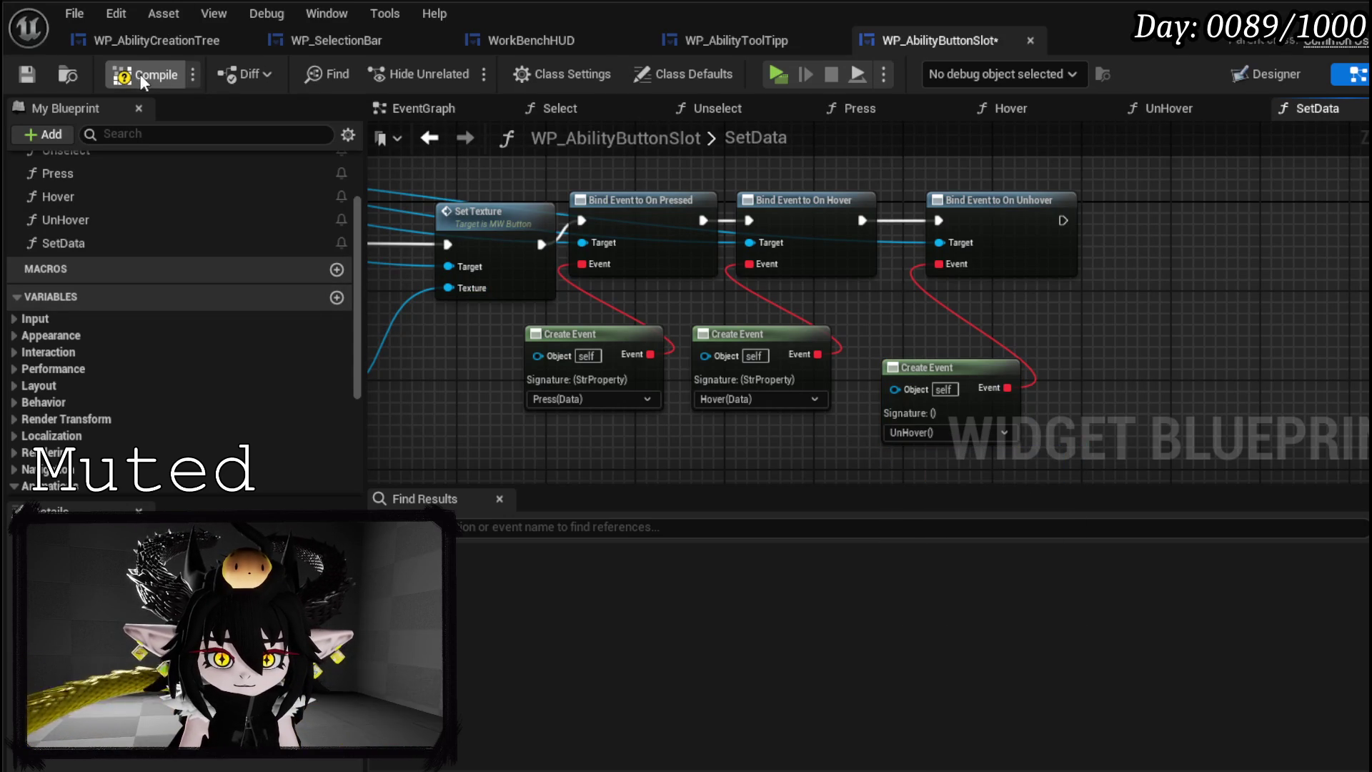
{"action": "left_click", "coordinate": [27, 75]}
- Reorder the editor tabs, close WorkBenchHUD, and open WP_SelectionBar's BuildOptions function graph
{"action": "left_click", "coordinate": [740, 40]}
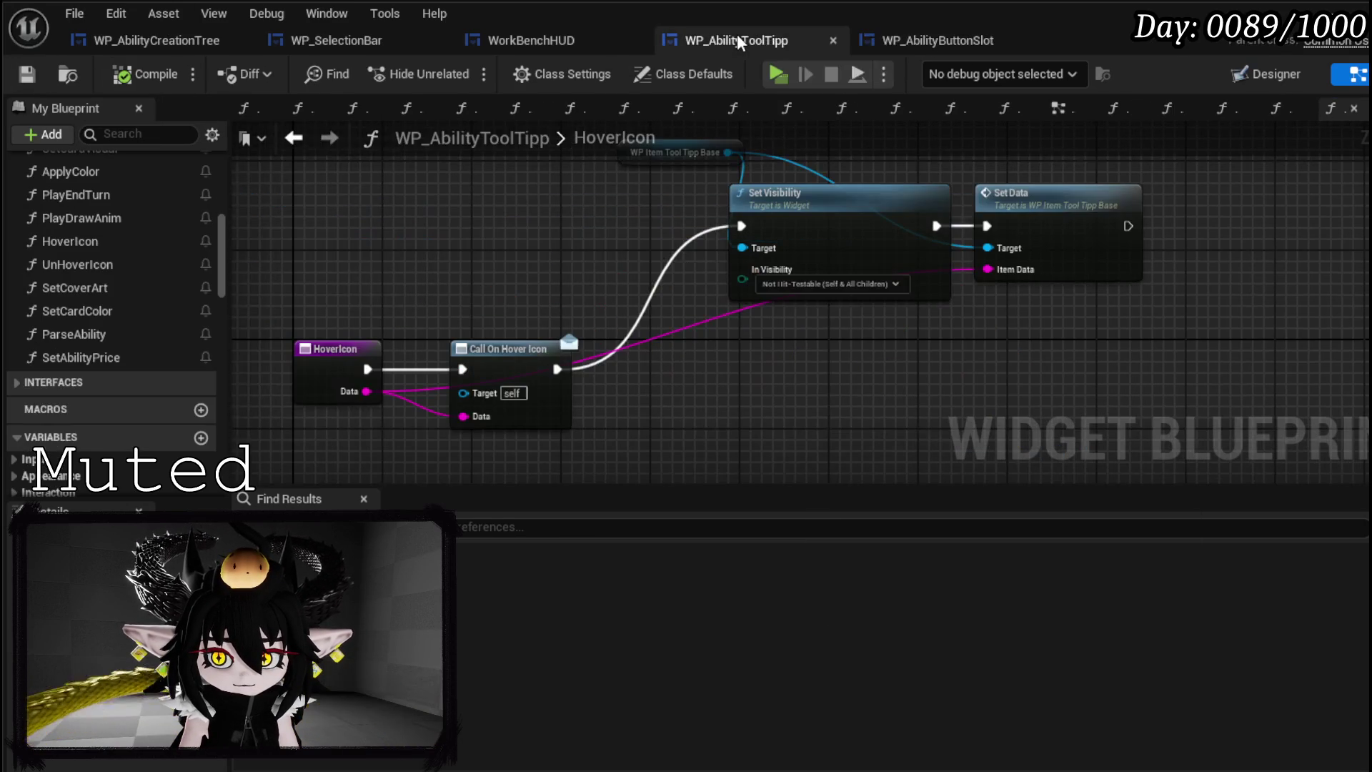
{"action": "mouse_move", "coordinate": [740, 39]}
{"action": "left_mouse_down"}
{"action": "mouse_move", "coordinate": [555, 35]}
{"action": "mouse_move", "coordinate": [844, 52]}
{"action": "left_mouse_up"}
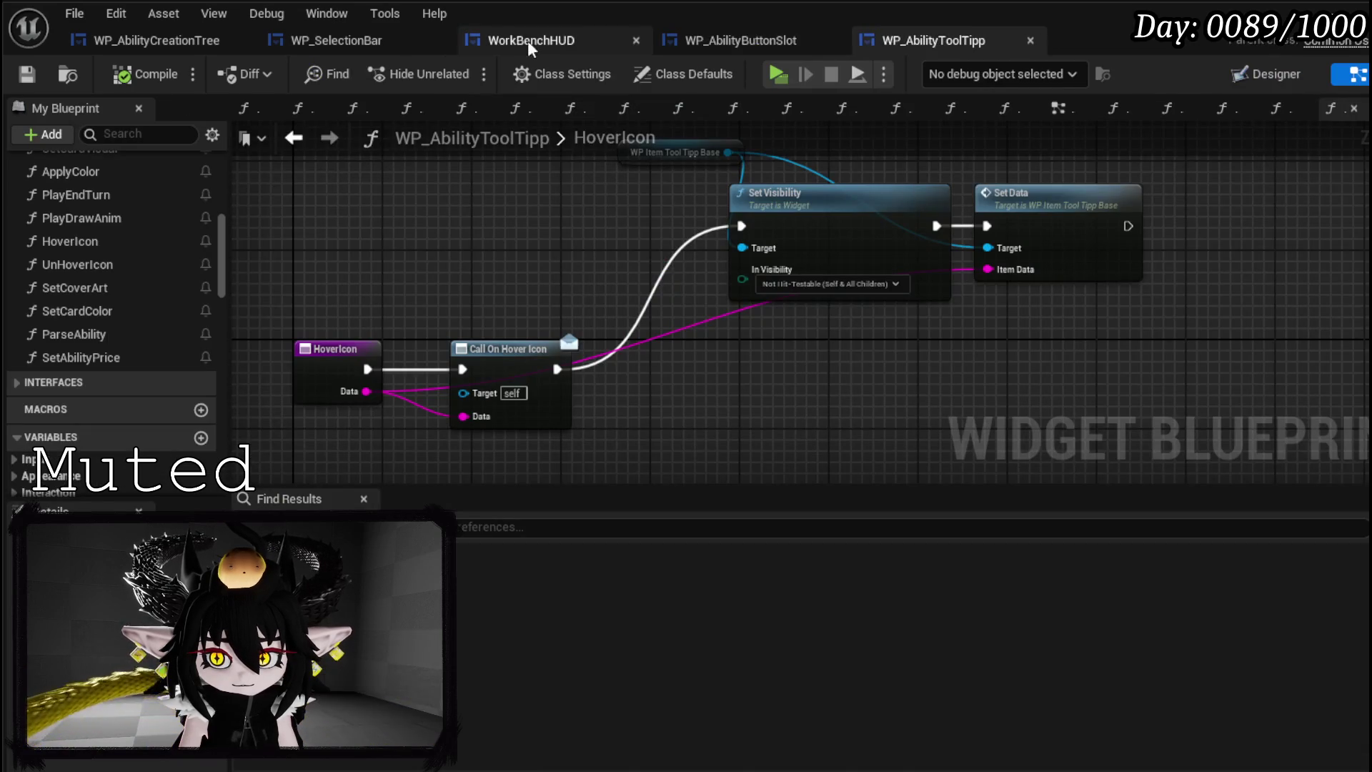
{"action": "left_click", "coordinate": [586, 47]}
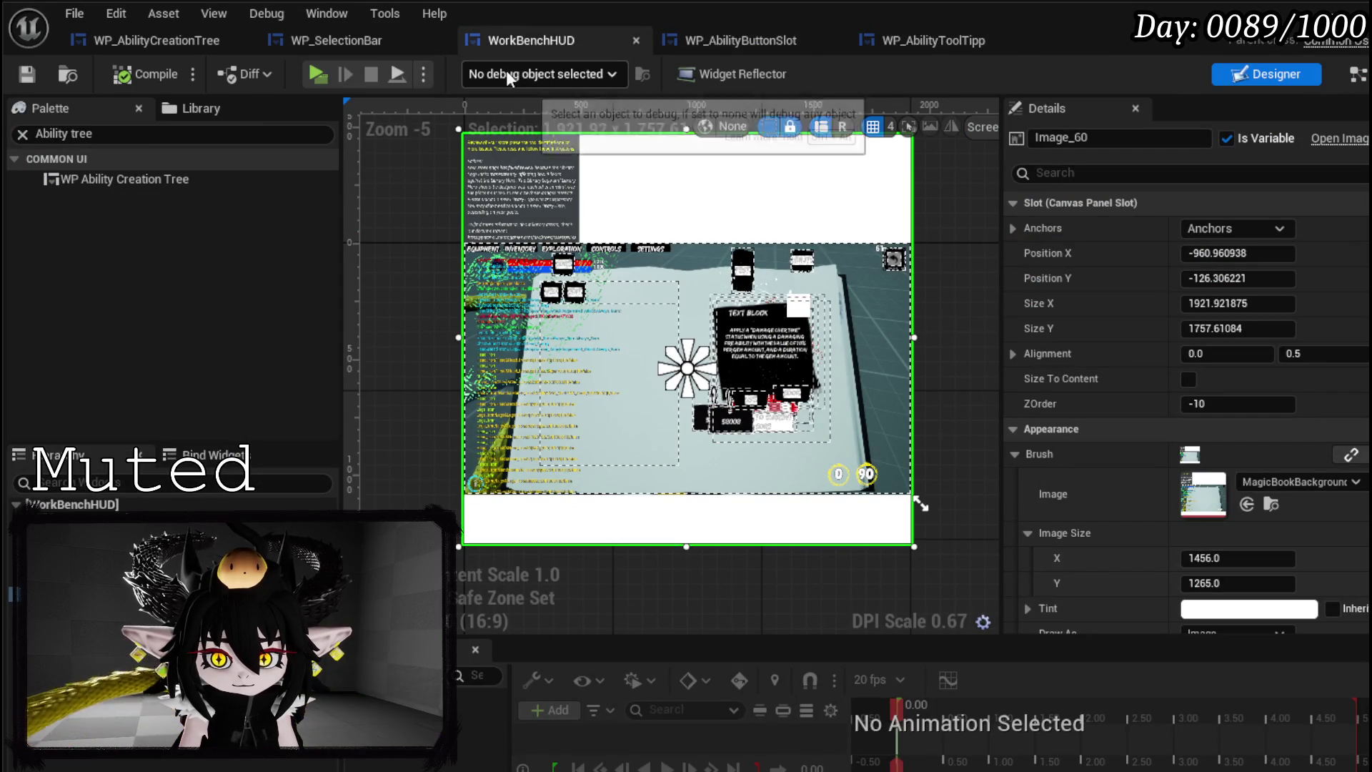
{"action": "left_click", "coordinate": [361, 43]}
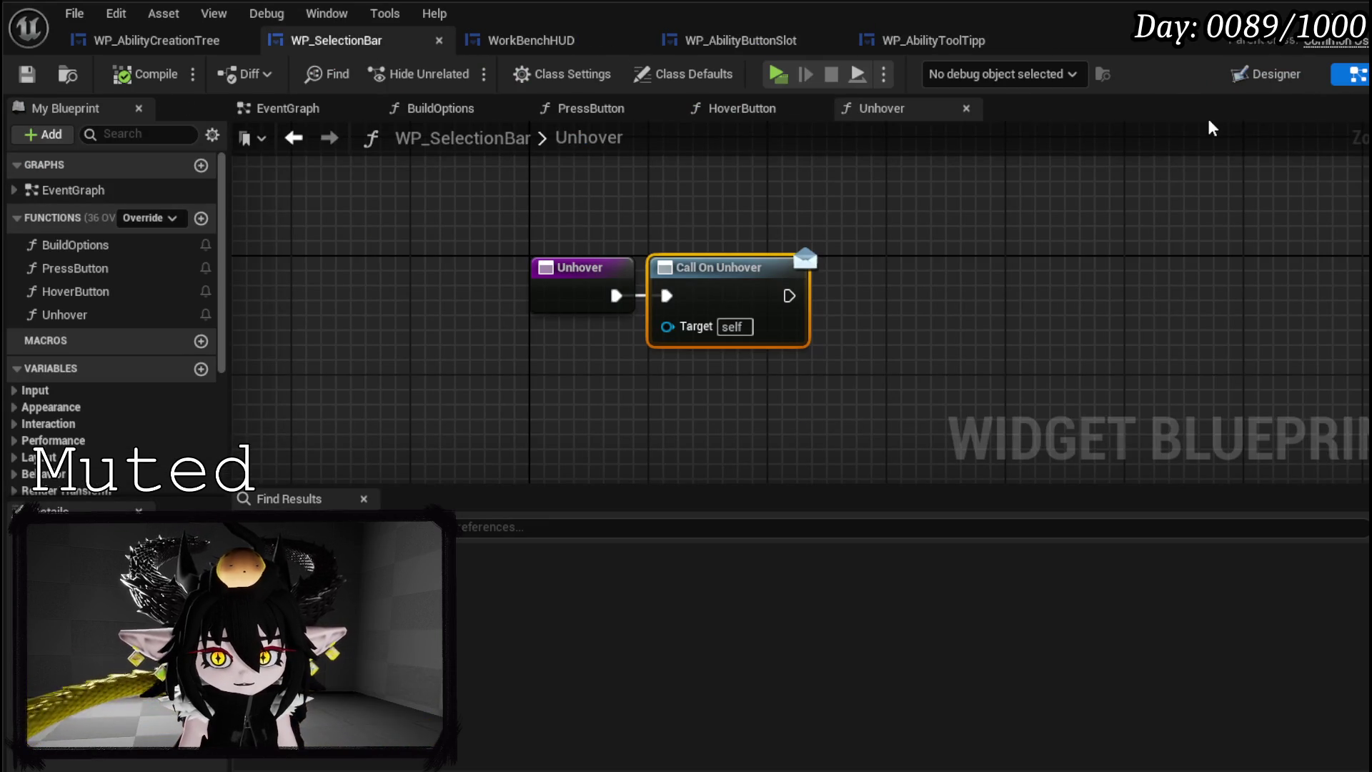
{"action": "left_click", "coordinate": [495, 44]}
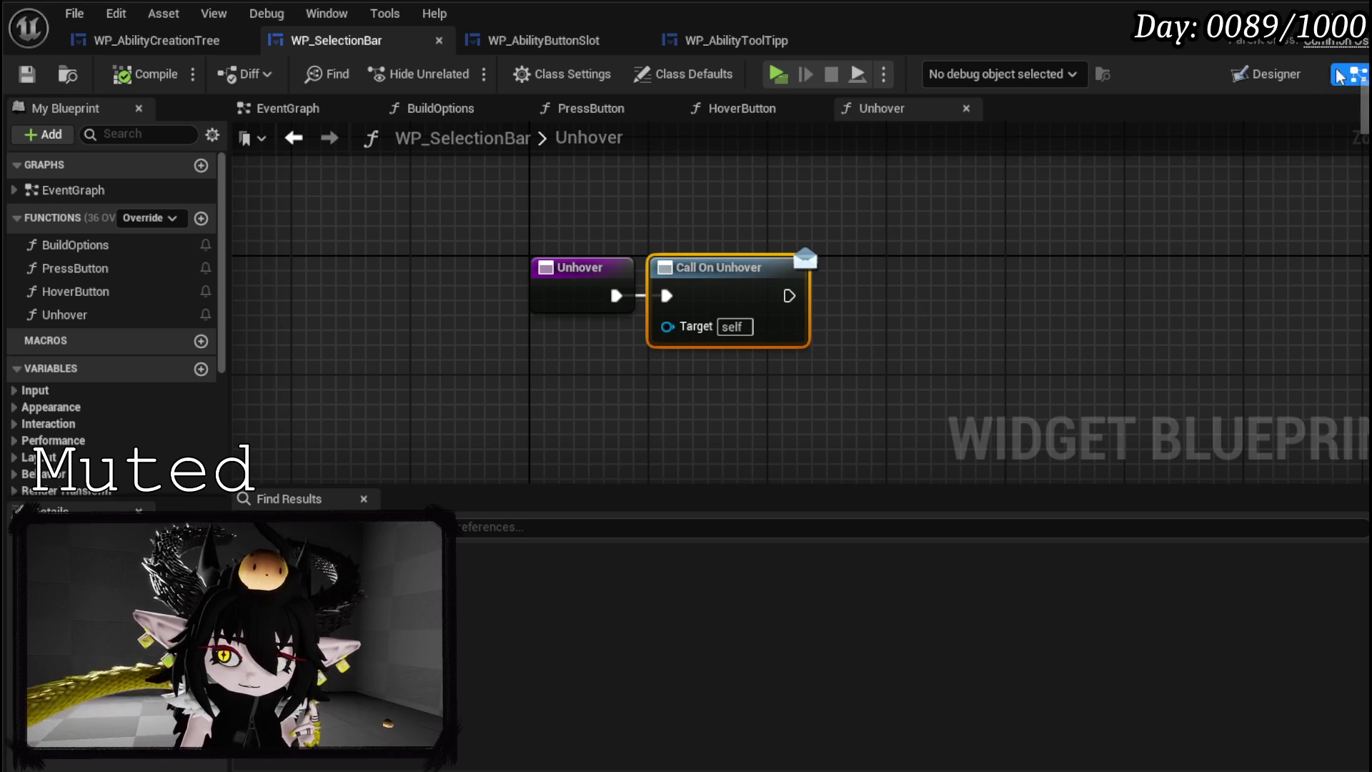
{"action": "double_click", "coordinate": [79, 245]}
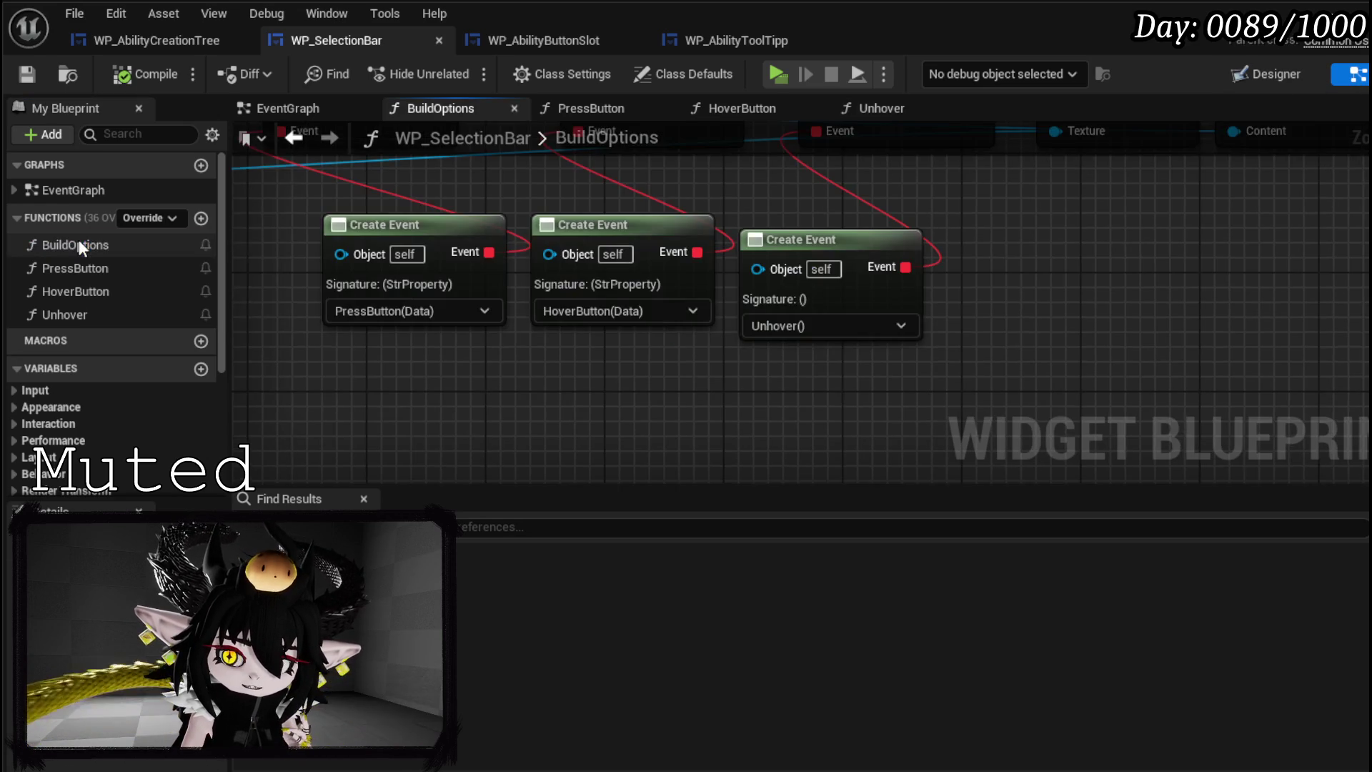
- Break the created button widget's Return Value links to the old bind nodes
{"action": "mouse_move", "coordinate": [597, 293]}
{"action": "left_mouse_down"}
{"action": "mouse_move", "coordinate": [615, 314]}
{"action": "mouse_move", "coordinate": [744, 357]}
{"action": "mouse_move", "coordinate": [771, 316]}
{"action": "mouse_move", "coordinate": [629, 238]}
{"action": "mouse_move", "coordinate": [775, 211]}
{"action": "mouse_move", "coordinate": [783, 246]}
{"action": "left_mouse_up"}
{"action": "scroll", "coordinate": [770, 316], "scroll_direction": "down", "scroll_amount": 1}
{"action": "scroll", "coordinate": [883, 238], "scroll_direction": "down", "scroll_amount": 2}
{"action": "left_click_drag", "start_coordinate": [884, 238], "coordinate": [536, 175]}
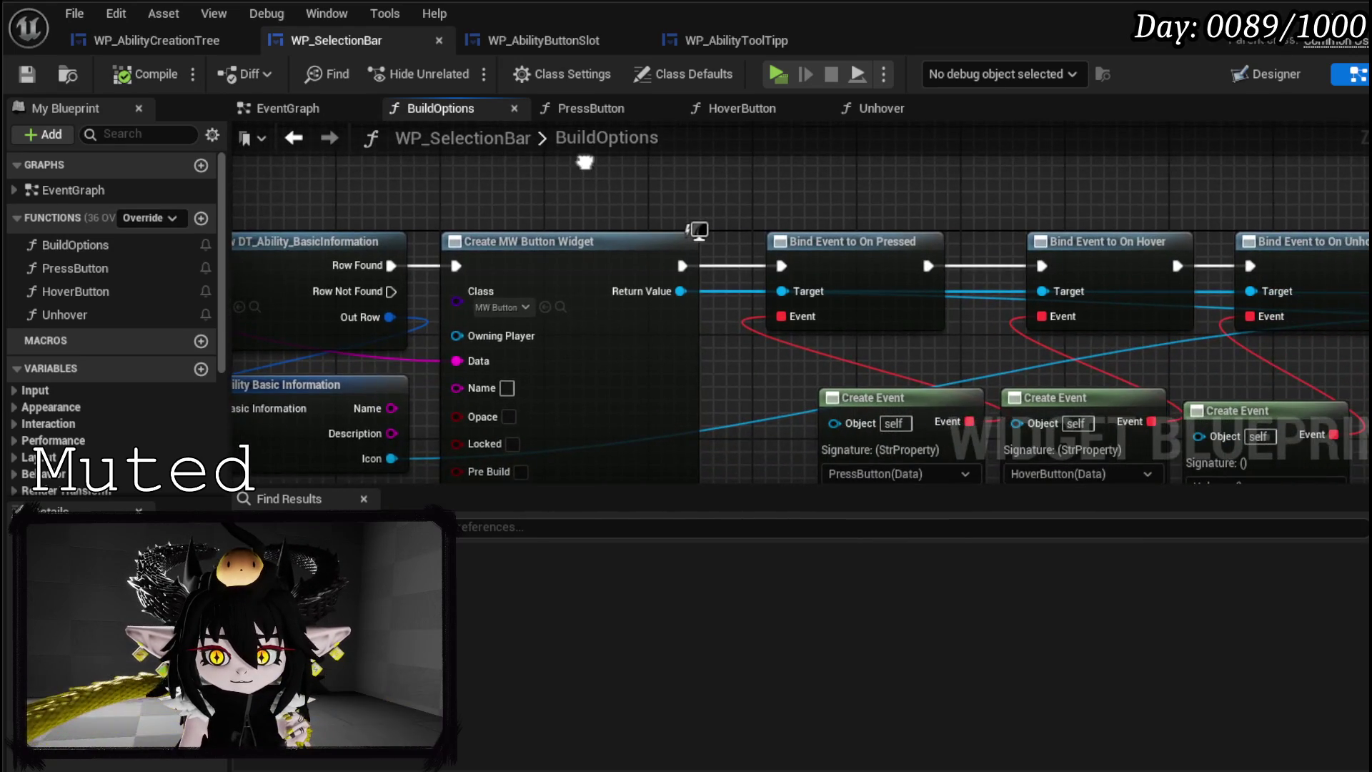
{"action": "left_click_drag", "start_coordinate": [794, 222], "coordinate": [619, 212]}
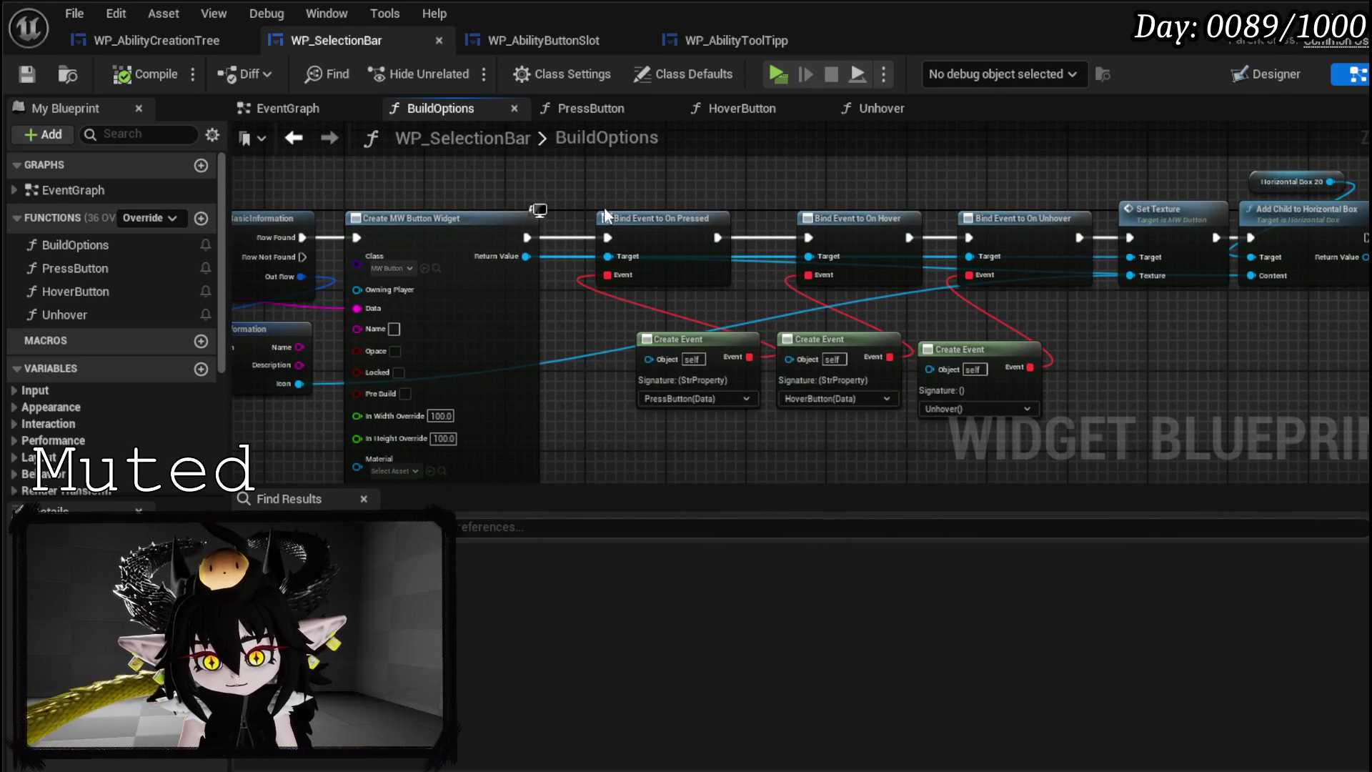
{"action": "left_click", "coordinate": [527, 237], "text": "alt"}
{"action": "left_click", "coordinate": [527, 256], "text": "alt"}
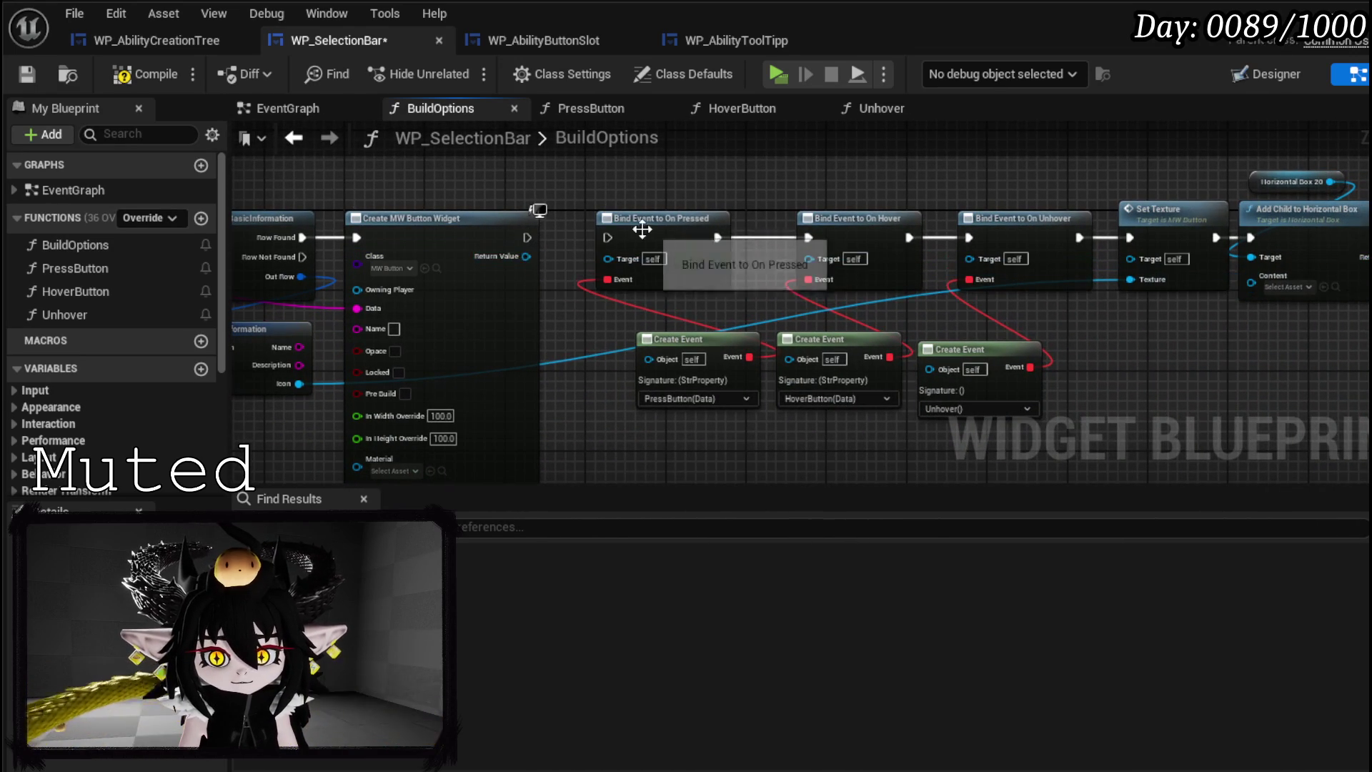
- Set the Create Widget node's class to WP_AbilityButtonSlot
{"action": "left_click", "coordinate": [419, 261]}
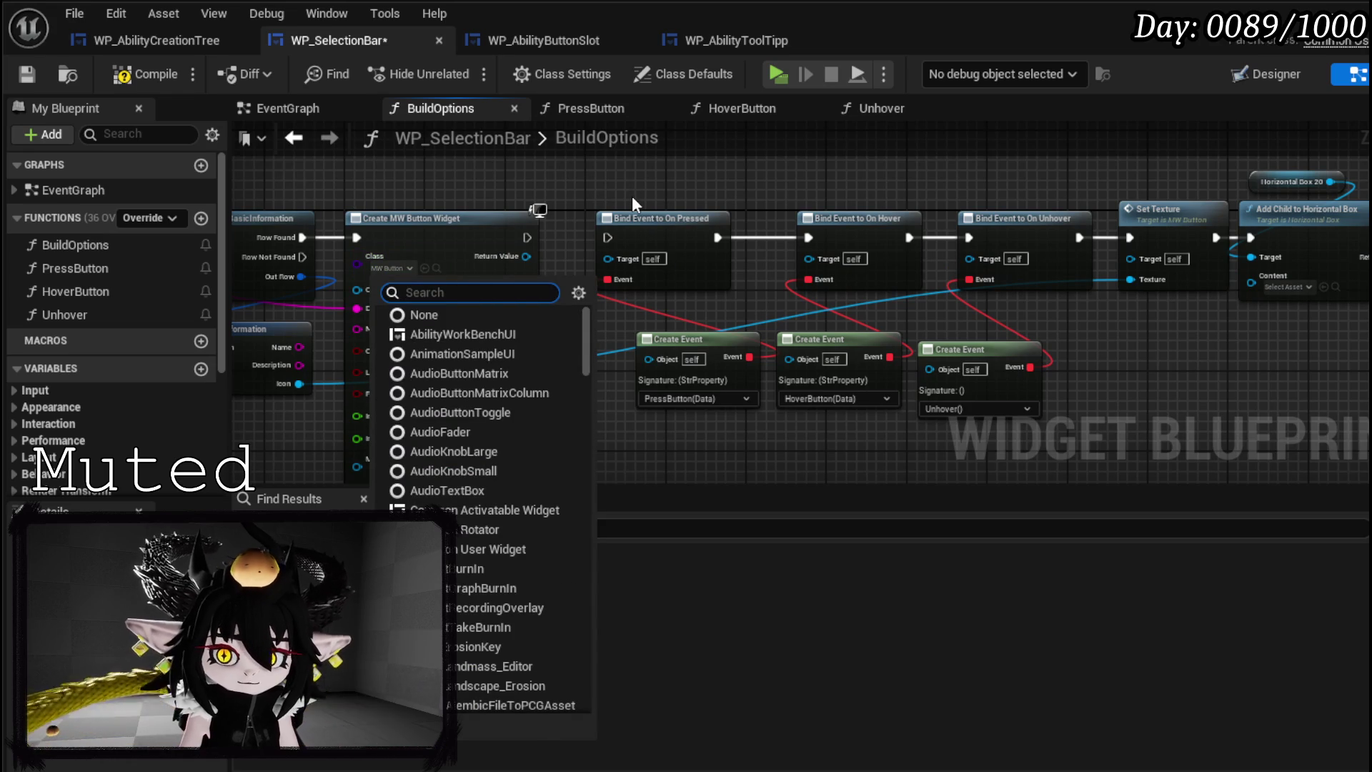
{"action": "type", "text": "AbilityS"}
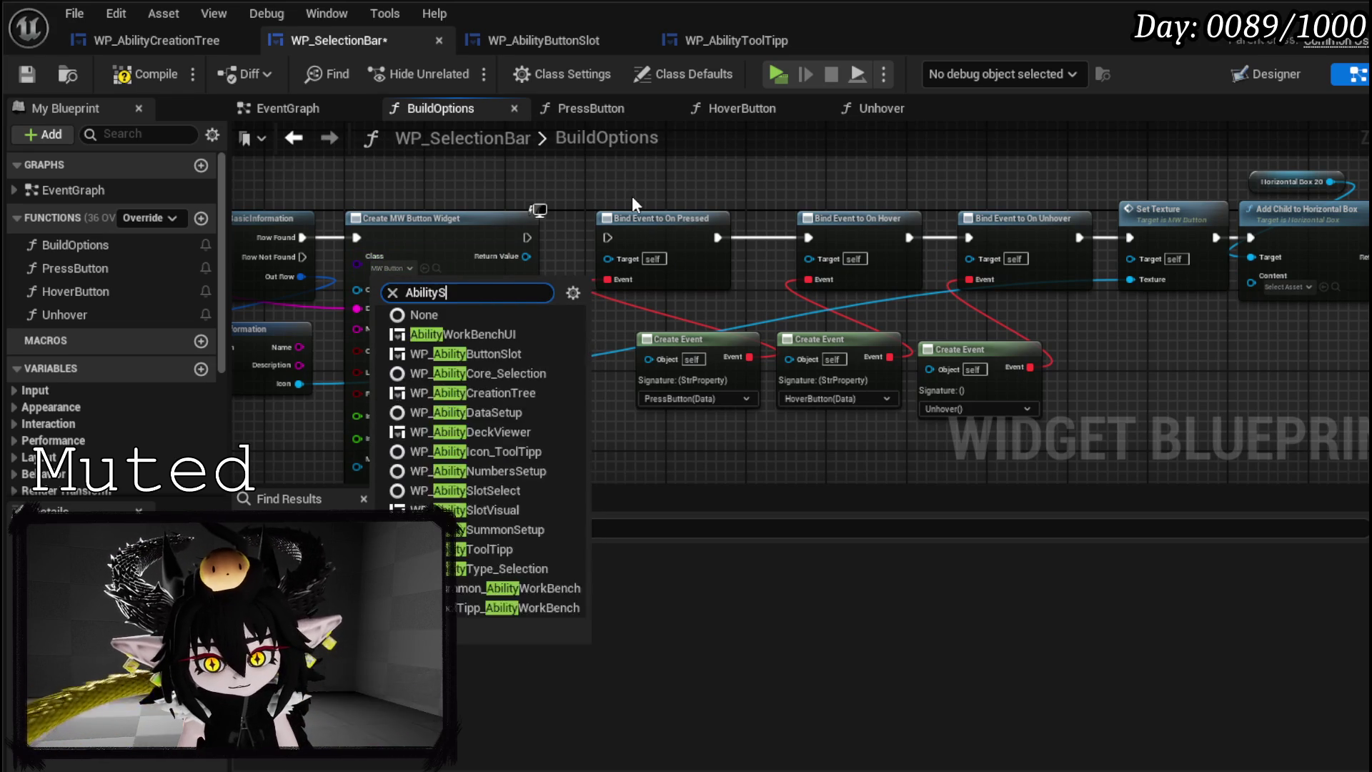
{"action": "type", "text": "lot"}
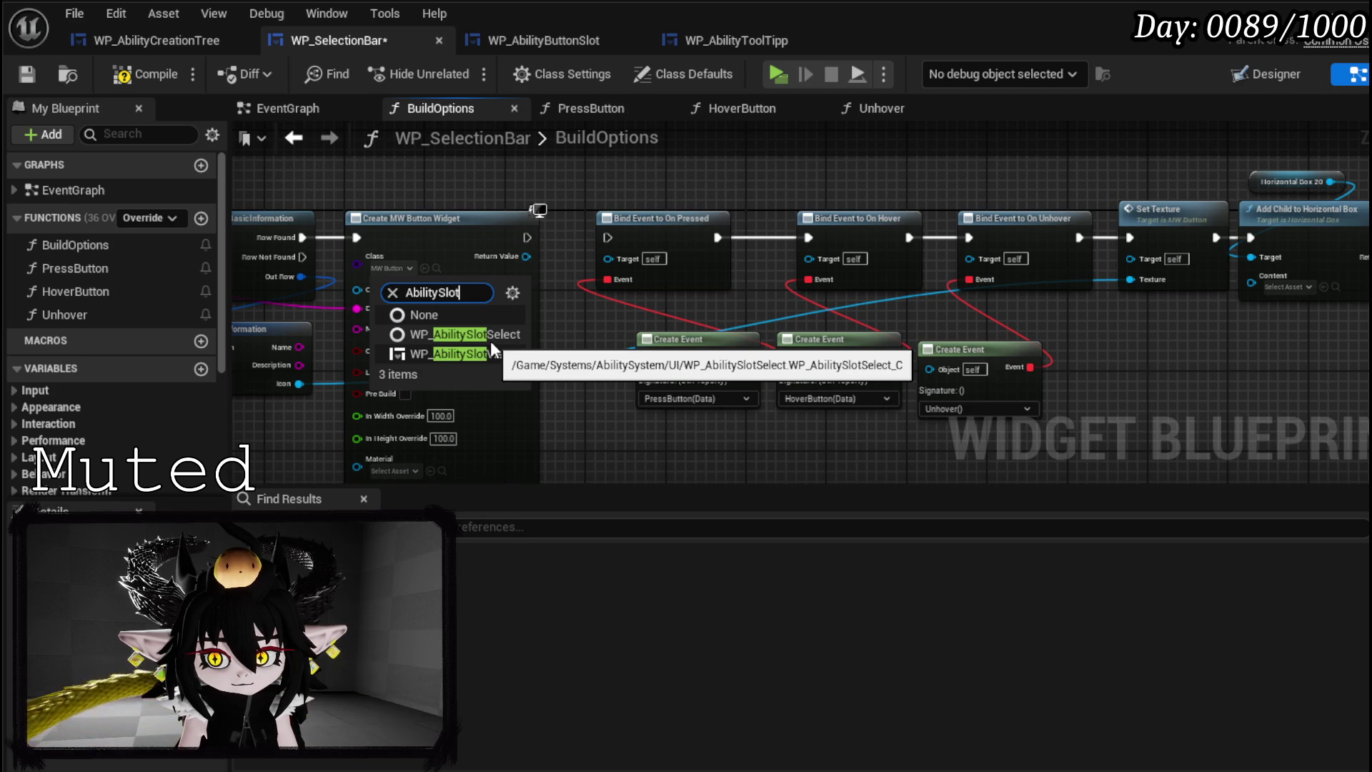
{"action": "left_click", "coordinate": [569, 375]}
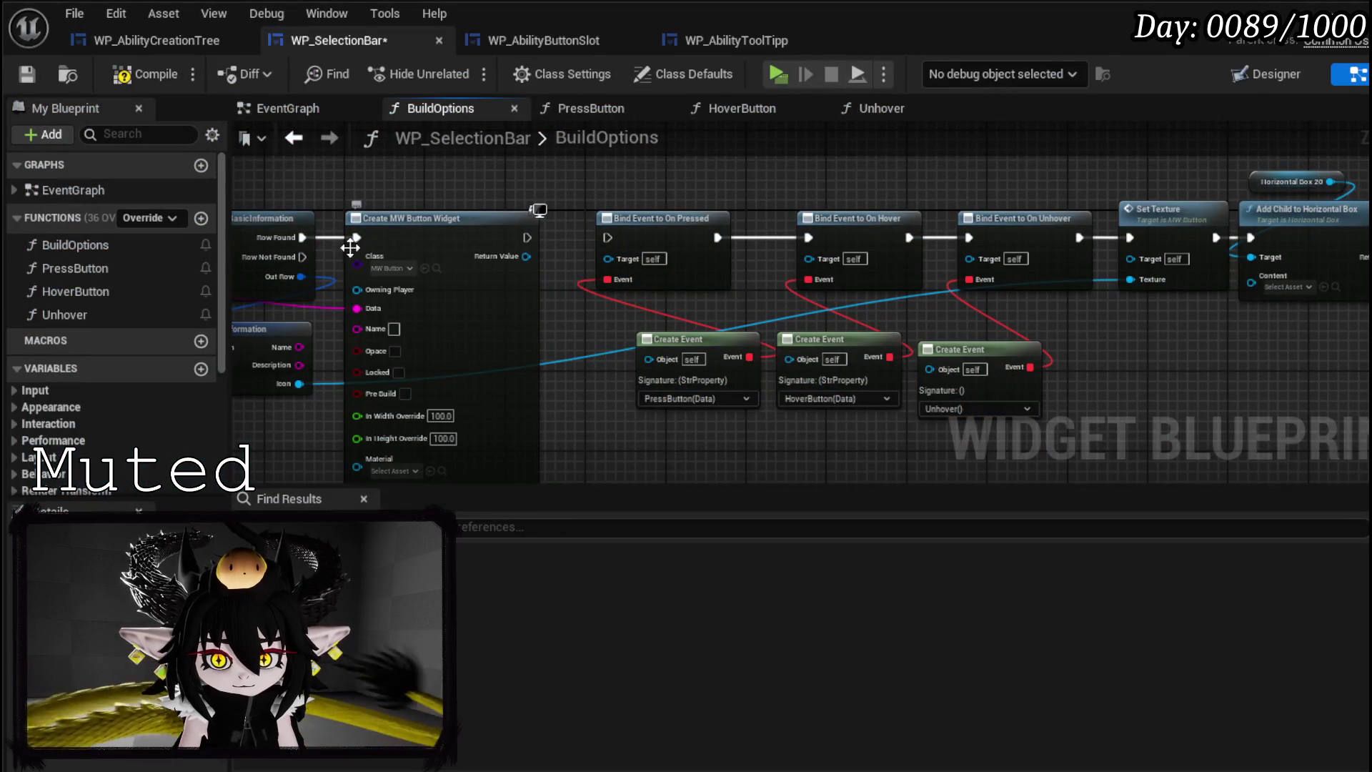
{"action": "left_click", "coordinate": [389, 268]}
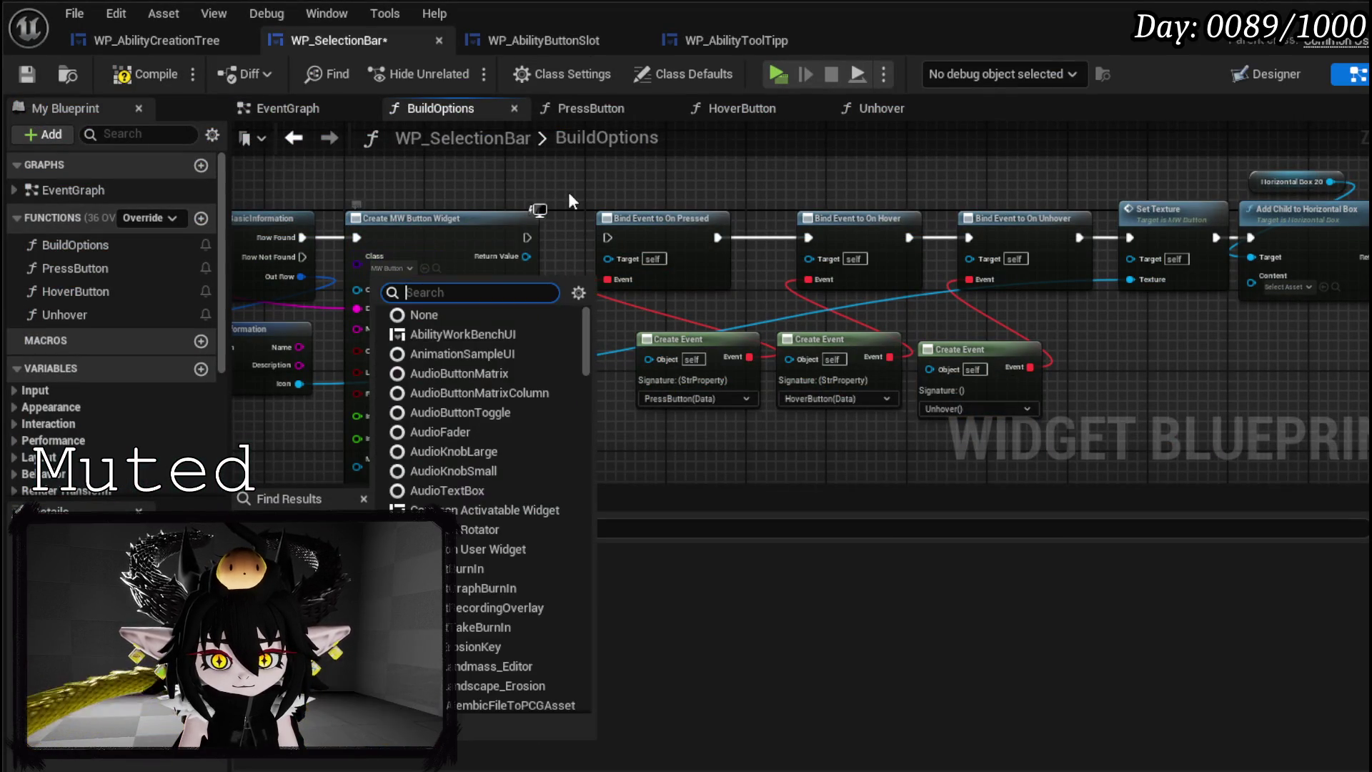
{"action": "type", "text": "AbilityButto"}
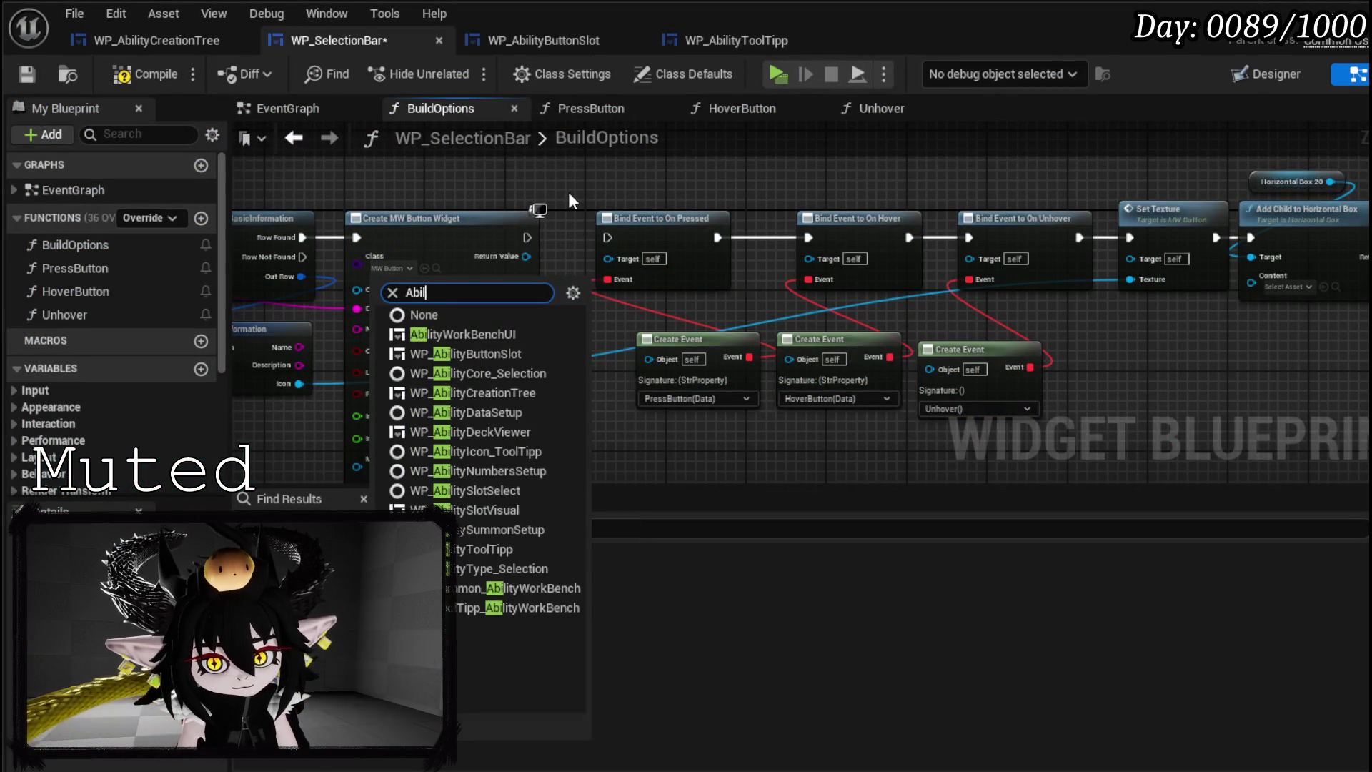
{"action": "type", "text": "n"}
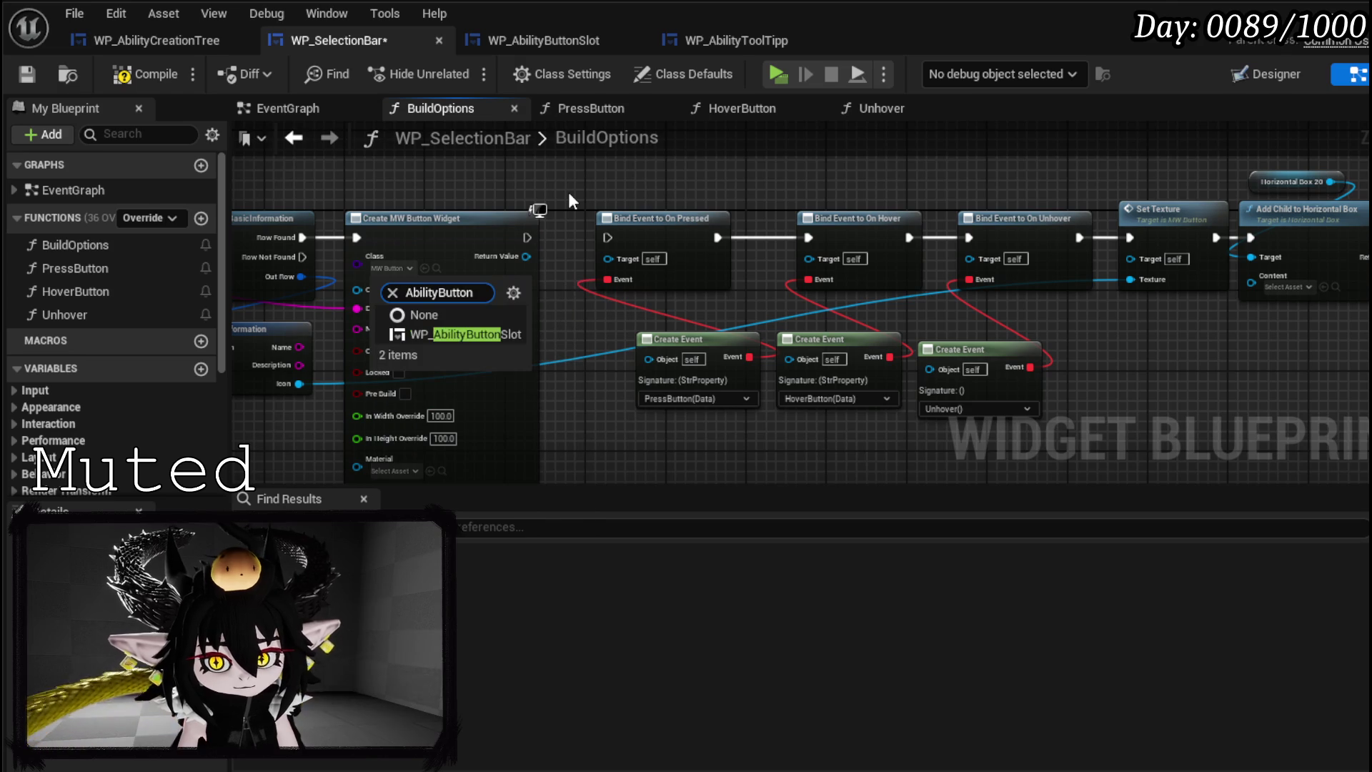
{"action": "left_click", "coordinate": [503, 337]}
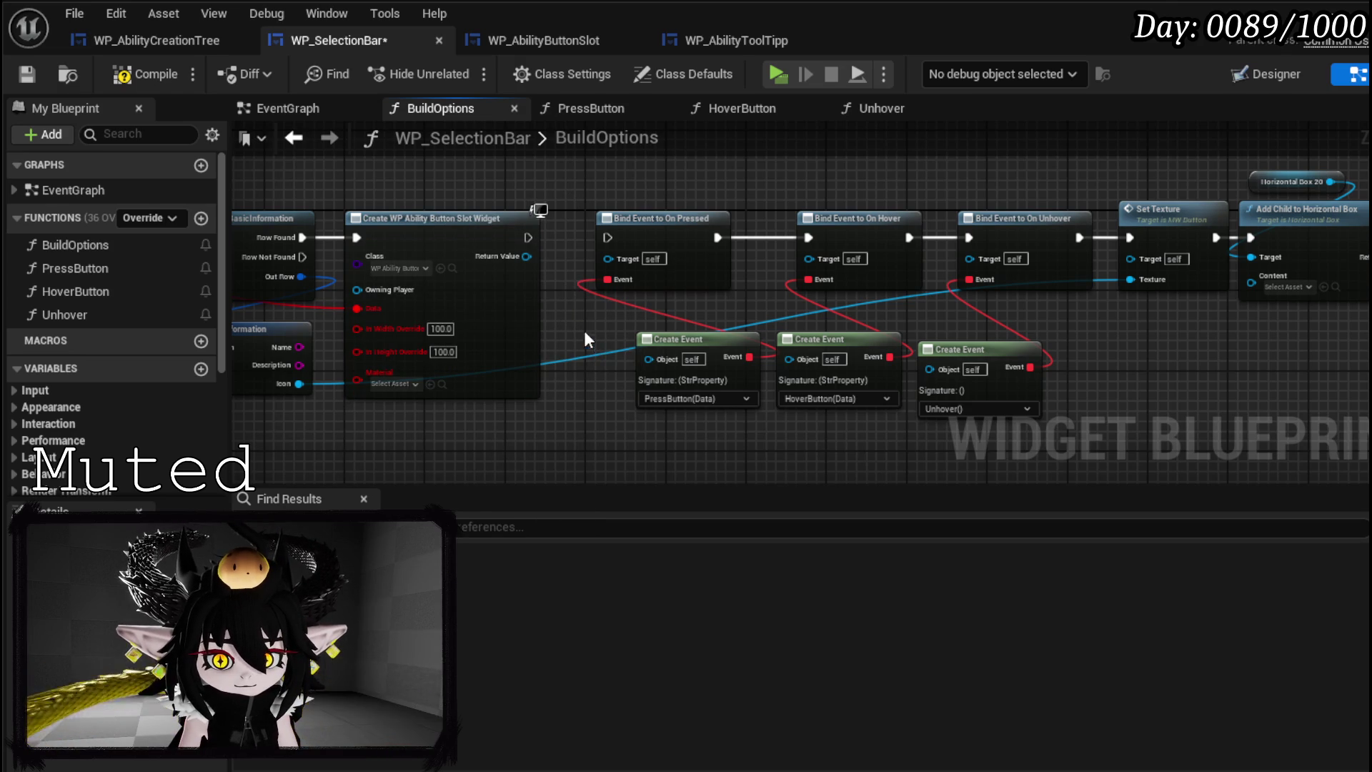
- Refresh the create-widget node and add a Set Data call on its Return Value
{"action": "right_click", "coordinate": [474, 323]}
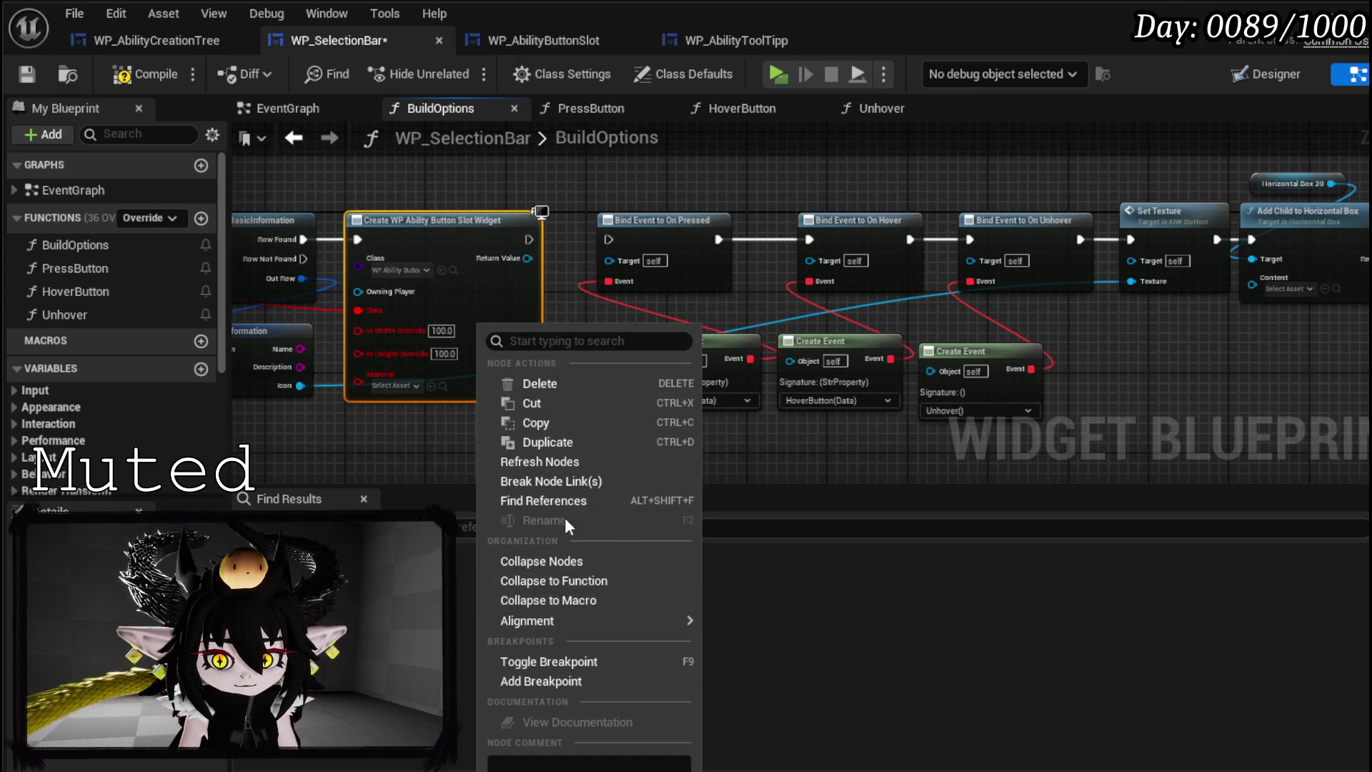
{"action": "left_click", "coordinate": [546, 461]}
{"action": "mouse_move", "coordinate": [493, 453]}
{"action": "left_mouse_down"}
{"action": "mouse_move", "coordinate": [696, 449]}
{"action": "mouse_move", "coordinate": [481, 453]}
{"action": "left_mouse_up"}
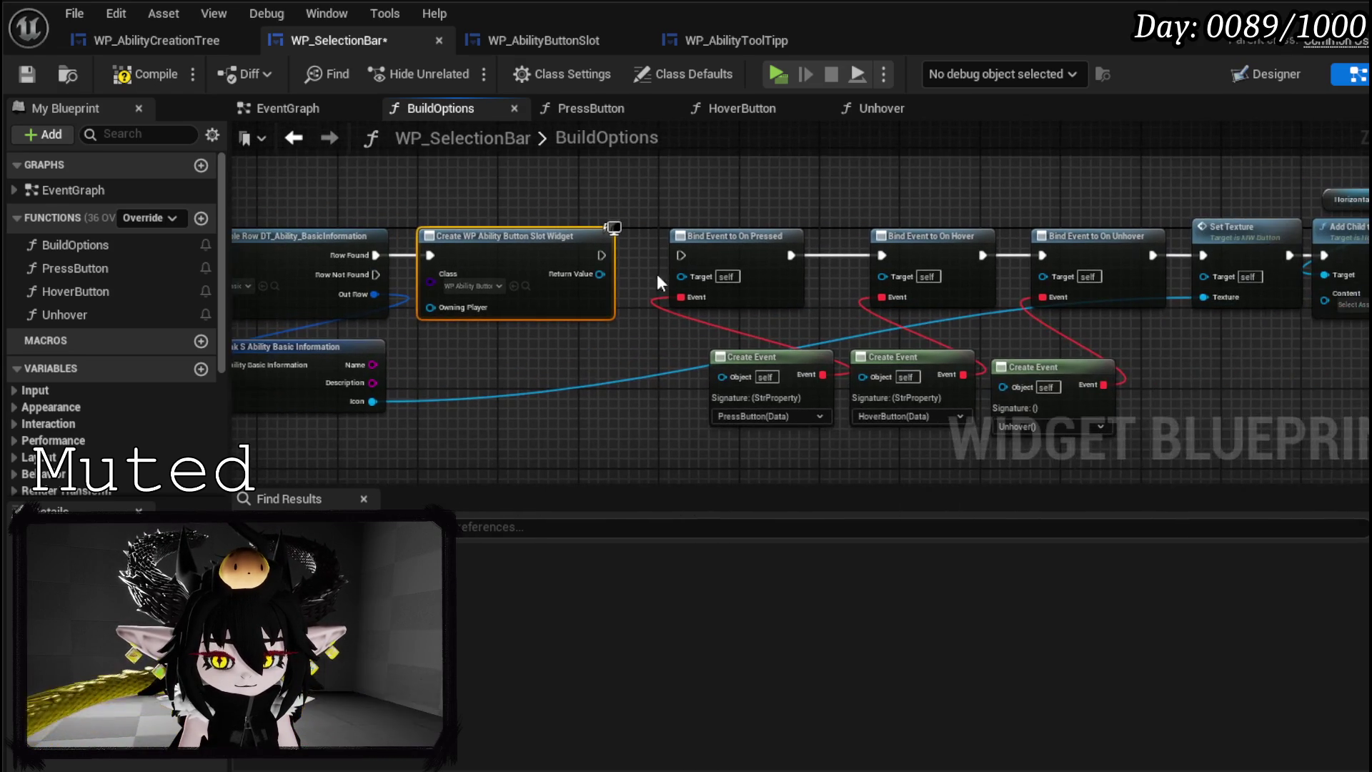
{"action": "mouse_move", "coordinate": [582, 266]}
{"action": "left_mouse_down"}
{"action": "mouse_move", "coordinate": [542, 340]}
{"action": "mouse_move", "coordinate": [572, 343]}
{"action": "mouse_move", "coordinate": [628, 250]}
{"action": "left_mouse_up"}
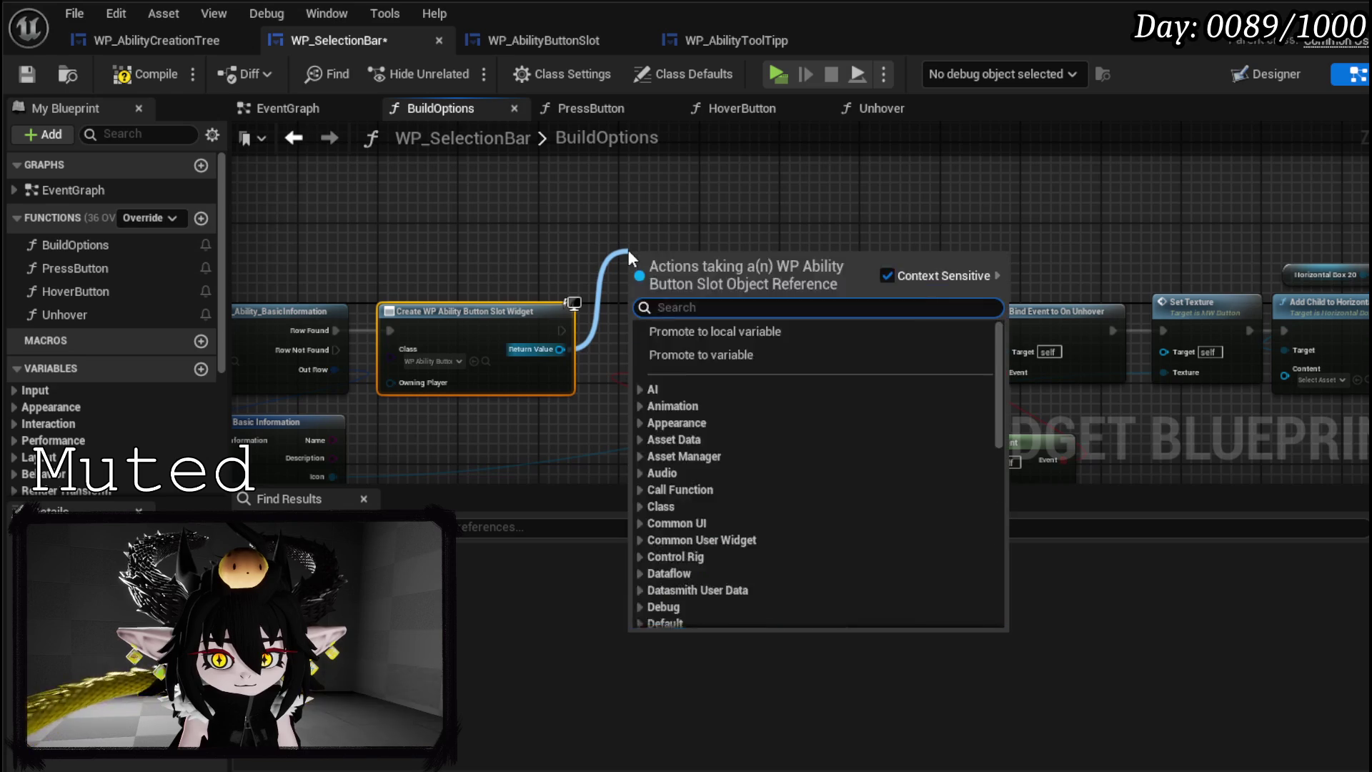
{"action": "type", "text": "Set Data"}
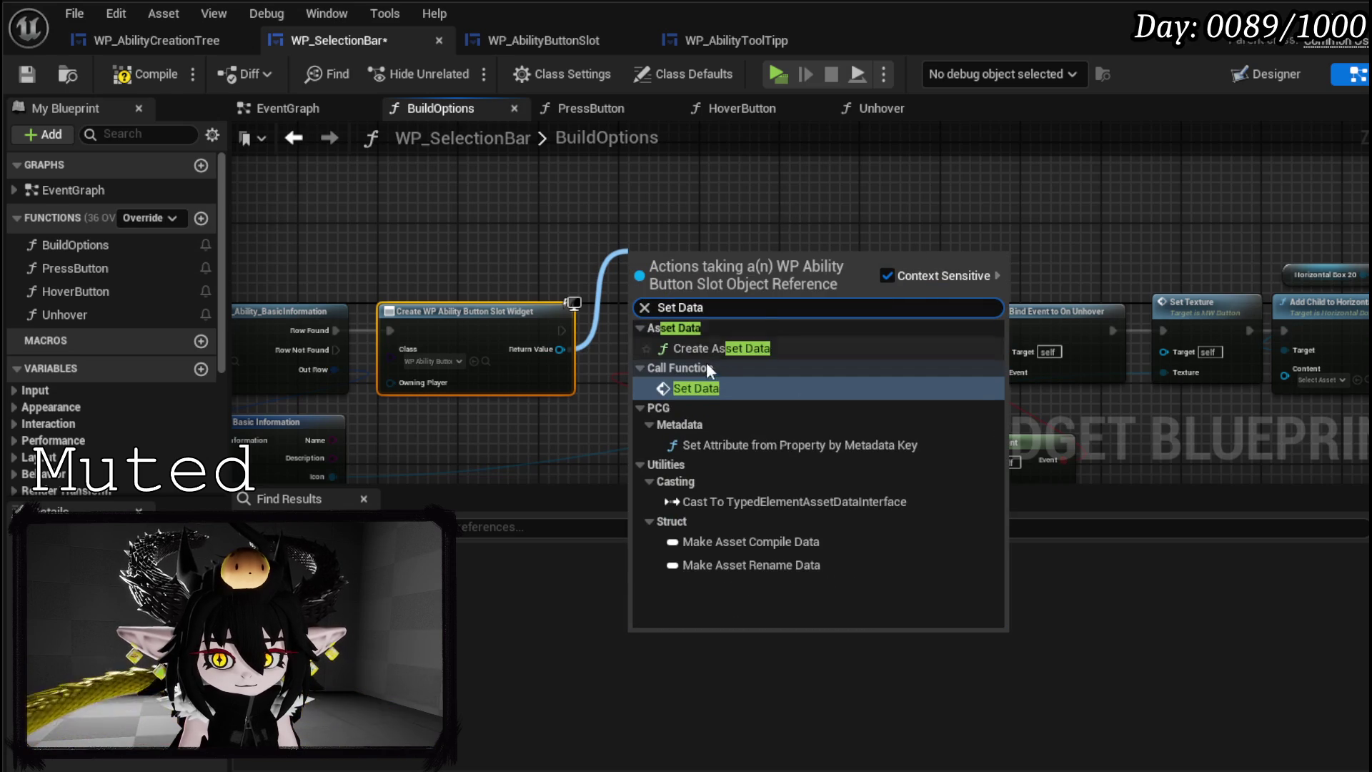
{"action": "left_click", "coordinate": [719, 348]}
{"action": "mouse_move", "coordinate": [686, 252]}
{"action": "left_mouse_down"}
{"action": "mouse_move", "coordinate": [636, 328]}
{"action": "mouse_move", "coordinate": [662, 293]}
{"action": "left_mouse_up"}
{"action": "mouse_move", "coordinate": [802, 296]}
{"action": "left_mouse_down"}
{"action": "mouse_move", "coordinate": [513, 230]}
{"action": "mouse_move", "coordinate": [757, 406]}
{"action": "mouse_move", "coordinate": [1087, 397]}
{"action": "left_mouse_up"}
{"action": "mouse_move", "coordinate": [768, 230]}
{"action": "left_mouse_down"}
{"action": "mouse_move", "coordinate": [1014, 262]}
{"action": "mouse_move", "coordinate": [1009, 272]}
{"action": "left_mouse_up"}
{"action": "key", "text": "Escape"}
- Feed the loop's Array Element into Set Data, wire Loop Body to widget creation, and delete Get Data Table Row and Break
{"action": "left_click_drag", "start_coordinate": [658, 352], "coordinate": [505, 266]}
{"action": "mouse_move", "coordinate": [360, 293]}
{"action": "left_mouse_down"}
{"action": "mouse_move", "coordinate": [1013, 323]}
{"action": "mouse_move", "coordinate": [991, 339]}
{"action": "left_mouse_up"}
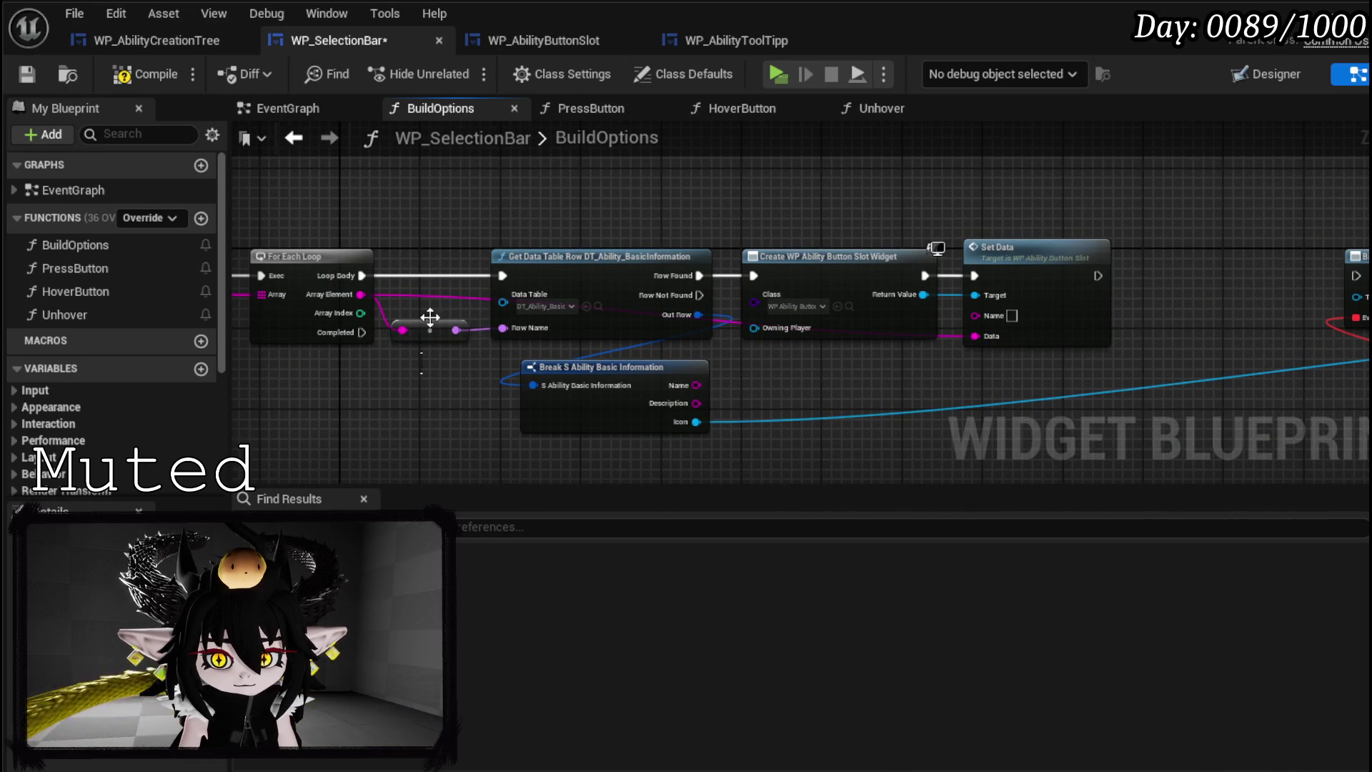
{"action": "mouse_move", "coordinate": [362, 275]}
{"action": "left_mouse_down"}
{"action": "mouse_move", "coordinate": [694, 287]}
{"action": "mouse_move", "coordinate": [762, 273]}
{"action": "left_mouse_up"}
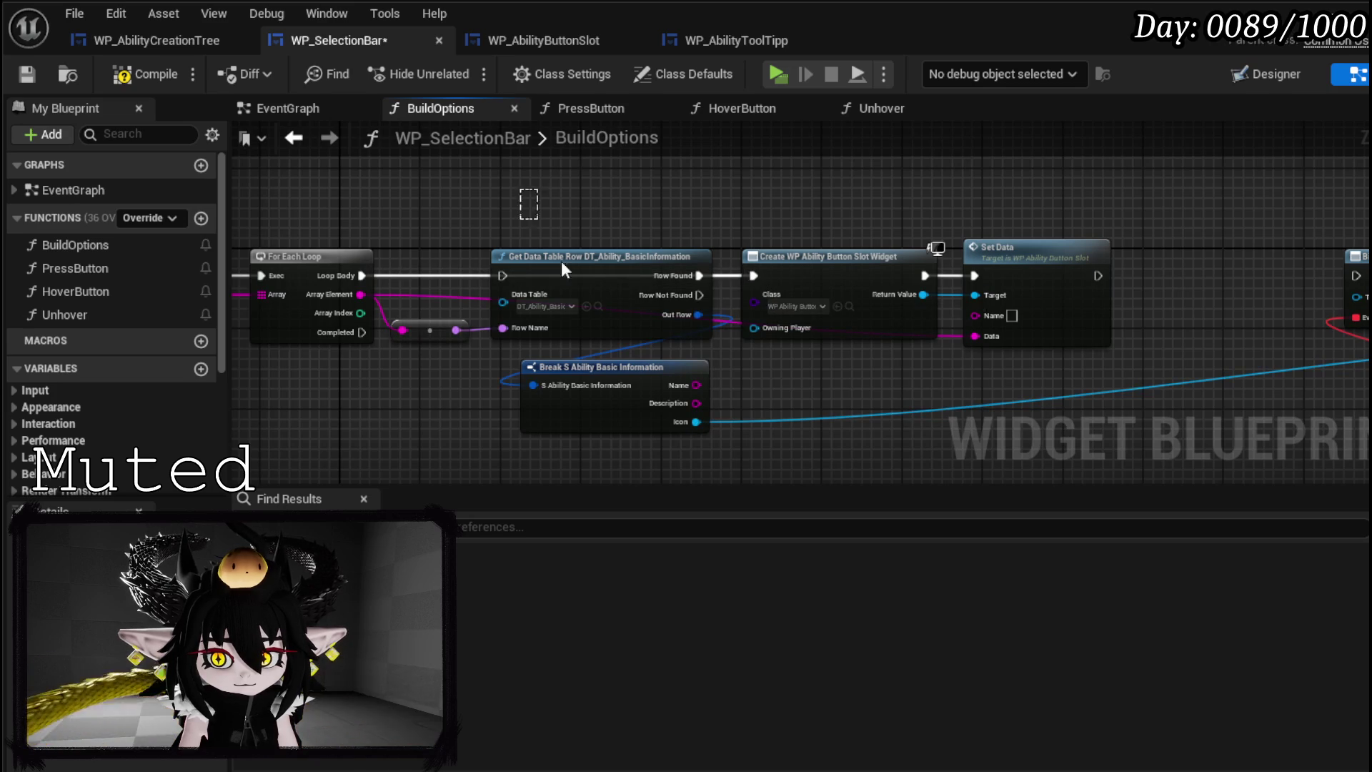
{"action": "left_click", "coordinate": [544, 256]}
{"action": "key", "text": "Delete"}
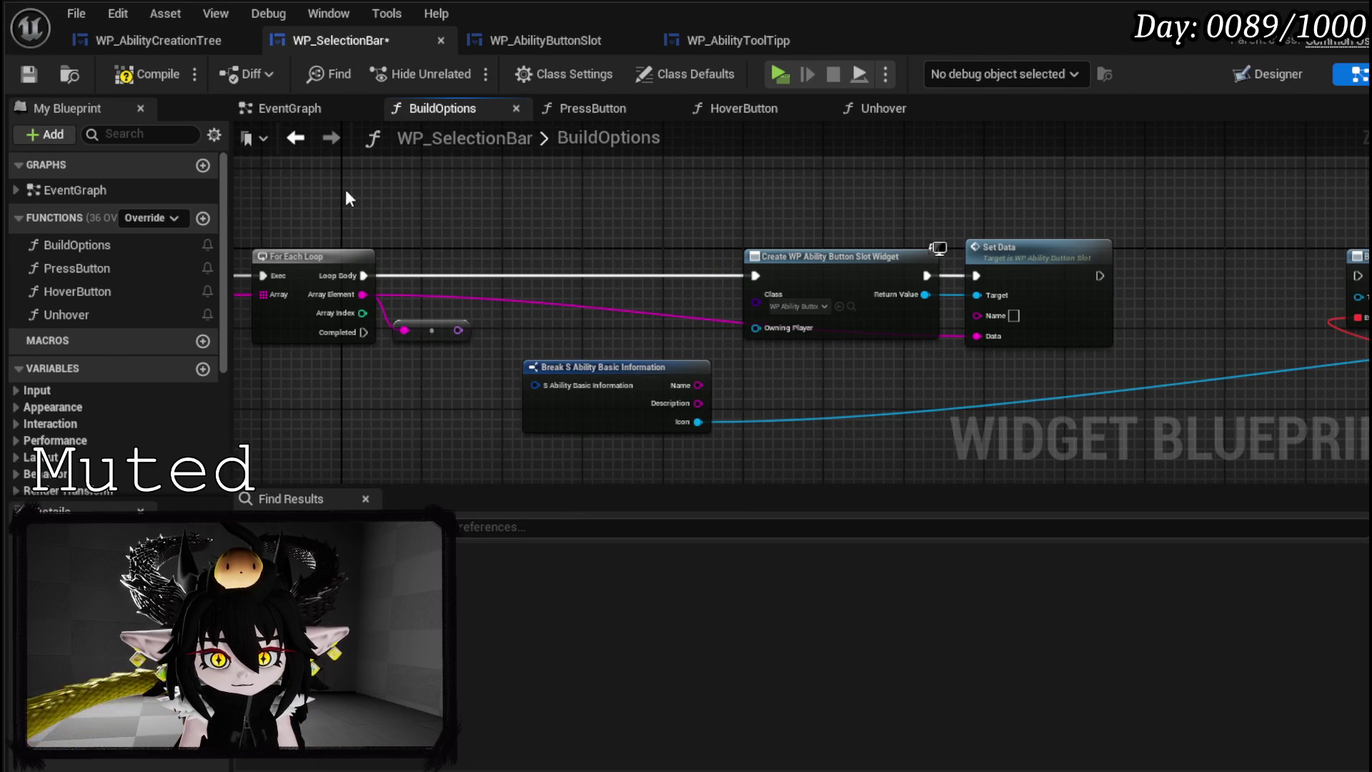
{"action": "key", "text": "Delete"}
{"action": "mouse_move", "coordinate": [781, 367]}
{"action": "left_mouse_down"}
{"action": "mouse_move", "coordinate": [1045, 252]}
{"action": "mouse_move", "coordinate": [778, 242]}
{"action": "mouse_move", "coordinate": [833, 258]}
{"action": "left_mouse_up"}
- Add Bind Event to On Press and On Hover nodes from the new slot's Return Value
{"action": "left_click_drag", "start_coordinate": [551, 266], "coordinate": [550, 256]}
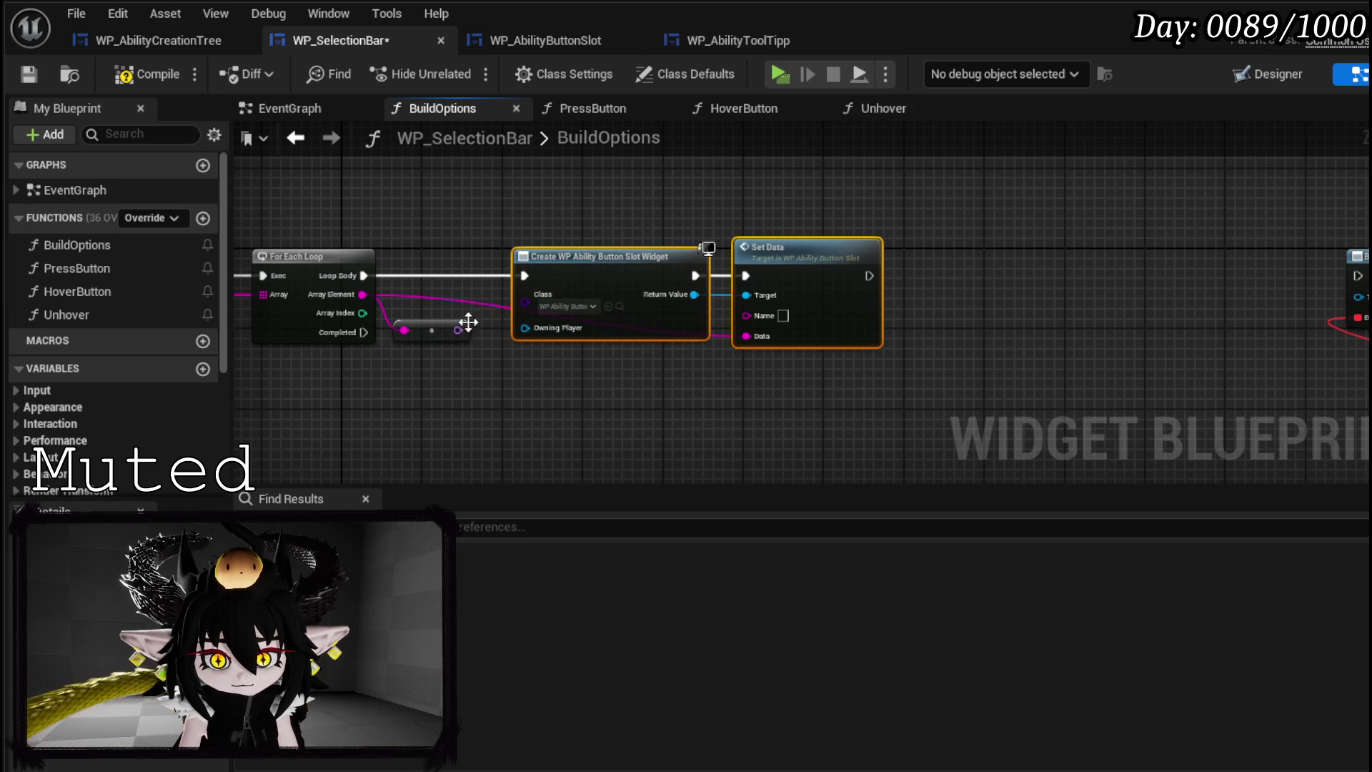
{"action": "left_click", "coordinate": [416, 312]}
{"action": "mouse_move", "coordinate": [642, 381]}
{"action": "left_mouse_down"}
{"action": "mouse_move", "coordinate": [370, 337]}
{"action": "mouse_move", "coordinate": [401, 336]}
{"action": "mouse_move", "coordinate": [296, 268]}
{"action": "mouse_move", "coordinate": [681, 329]}
{"action": "left_mouse_up"}
{"action": "type", "text": "B"}
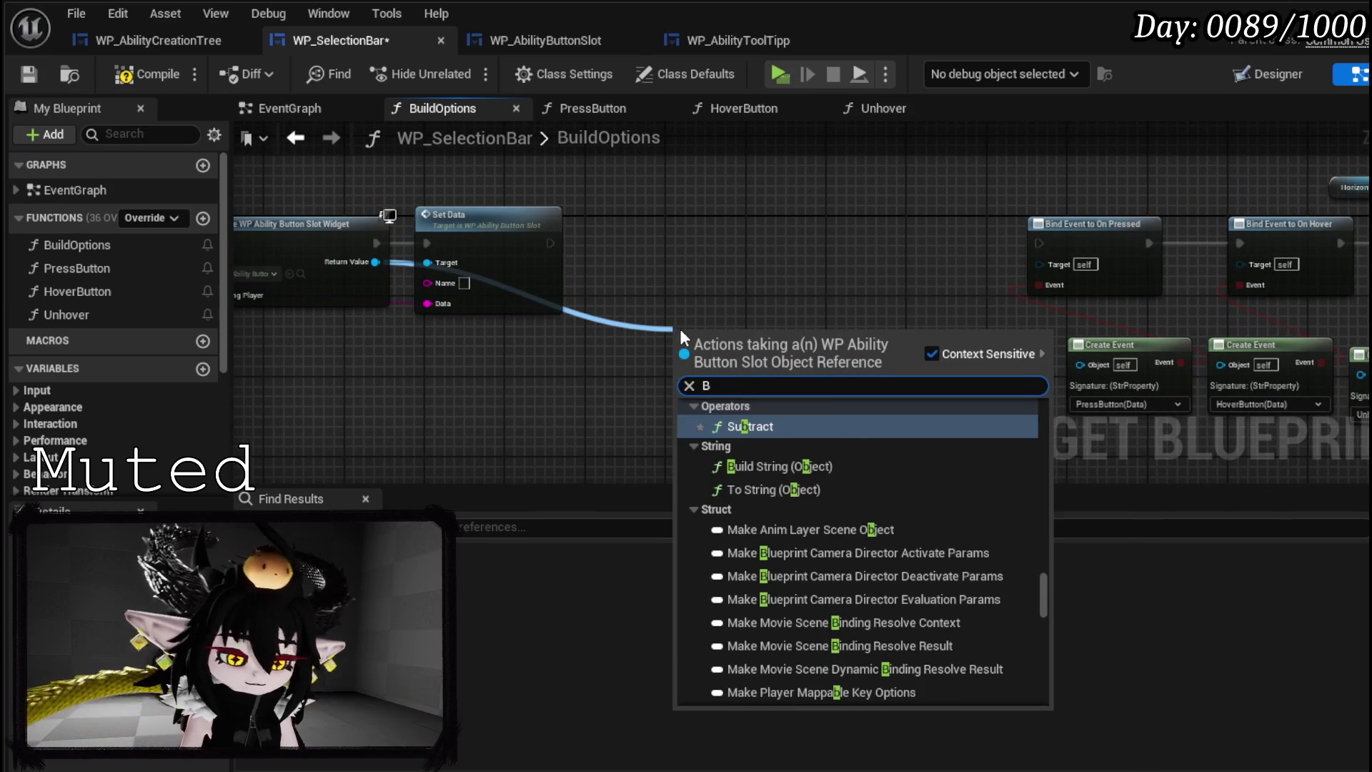
{"action": "type", "text": "ind on pre"}
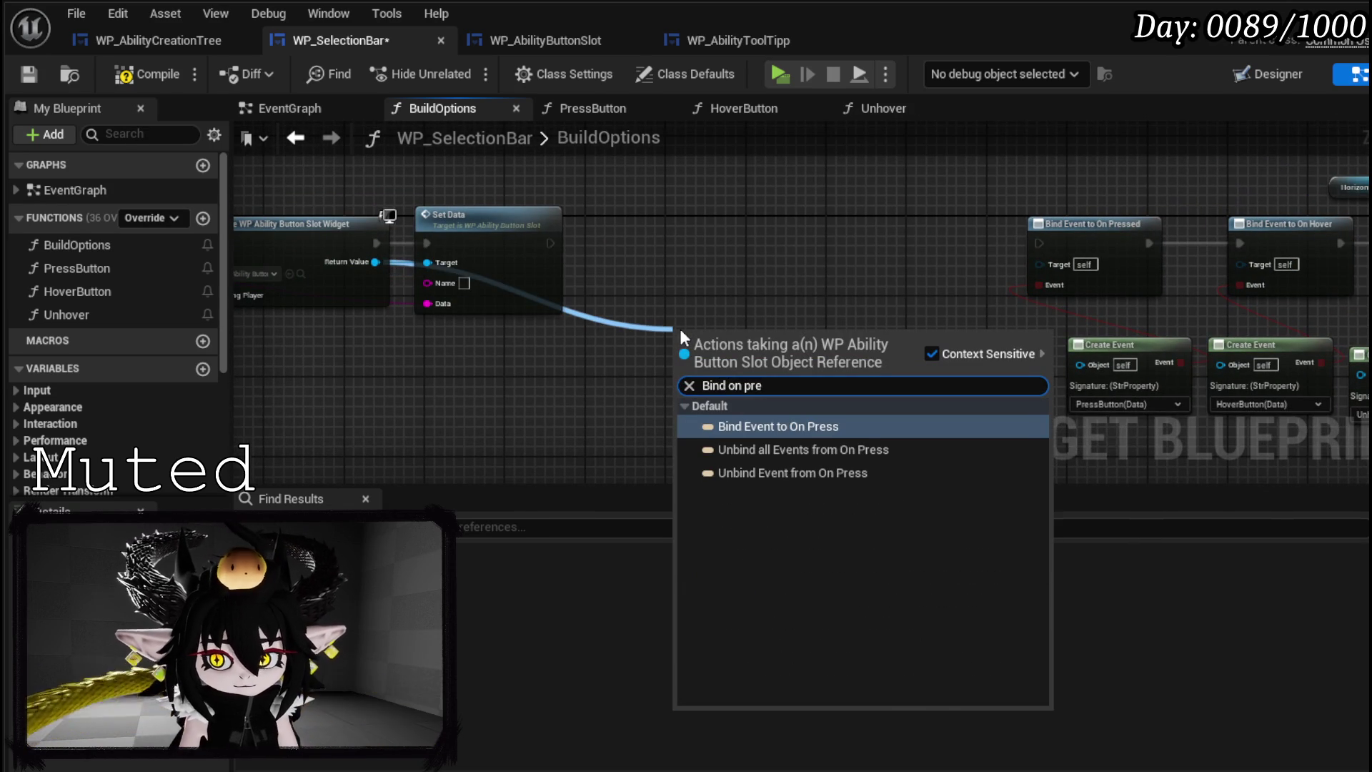
{"action": "left_click", "coordinate": [799, 426]}
{"action": "left_click_drag", "start_coordinate": [718, 258], "coordinate": [709, 218]}
{"action": "mouse_move", "coordinate": [375, 261]}
{"action": "left_mouse_down"}
{"action": "mouse_move", "coordinate": [469, 318]}
{"action": "mouse_move", "coordinate": [655, 379]}
{"action": "left_mouse_up"}
{"action": "type", "text": "Bind on hover"}
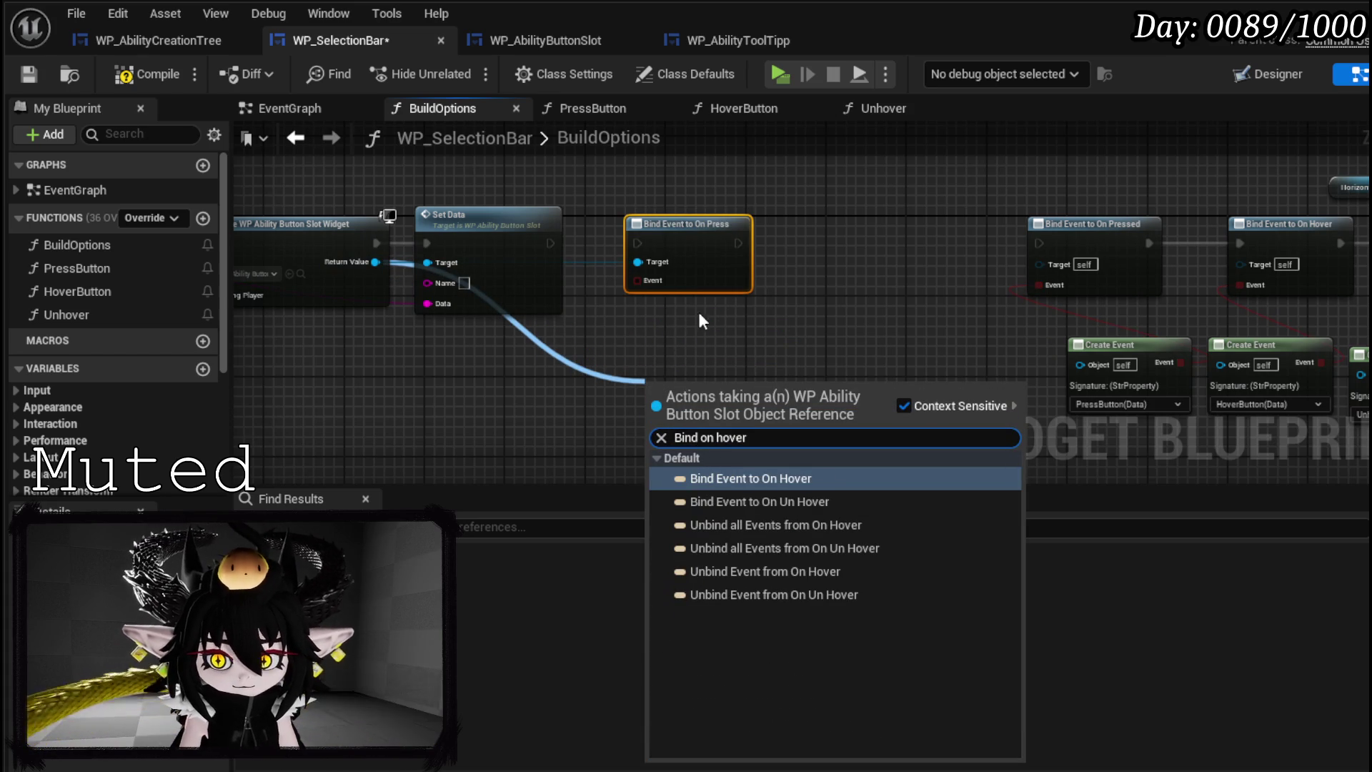
{"action": "left_click", "coordinate": [752, 479]}
{"action": "left_click_drag", "start_coordinate": [695, 391], "coordinate": [817, 232]}
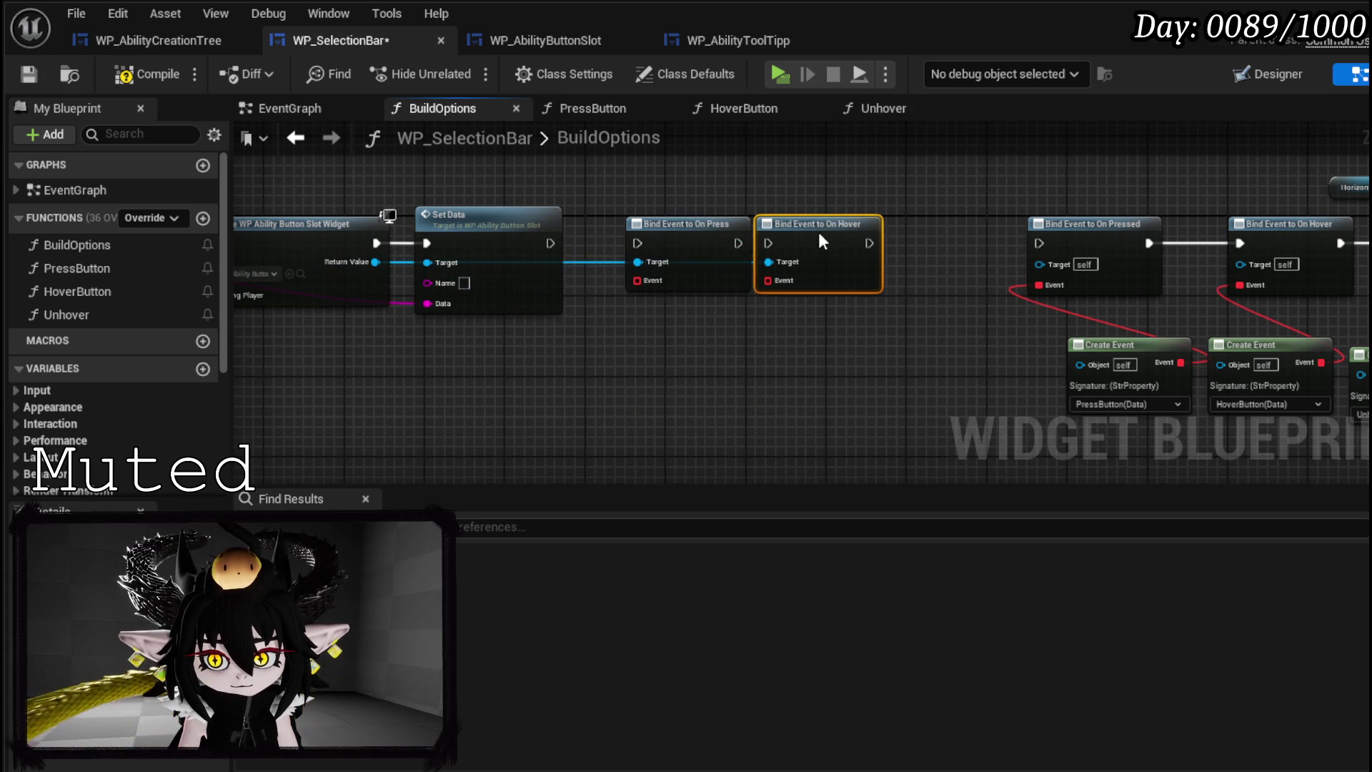
- Add a Bind Event to On Un Hover node and chain the three binds' exec pins in sequence
{"action": "left_click_drag", "start_coordinate": [373, 261], "coordinate": [586, 381]}
{"action": "type", "text": "B"}
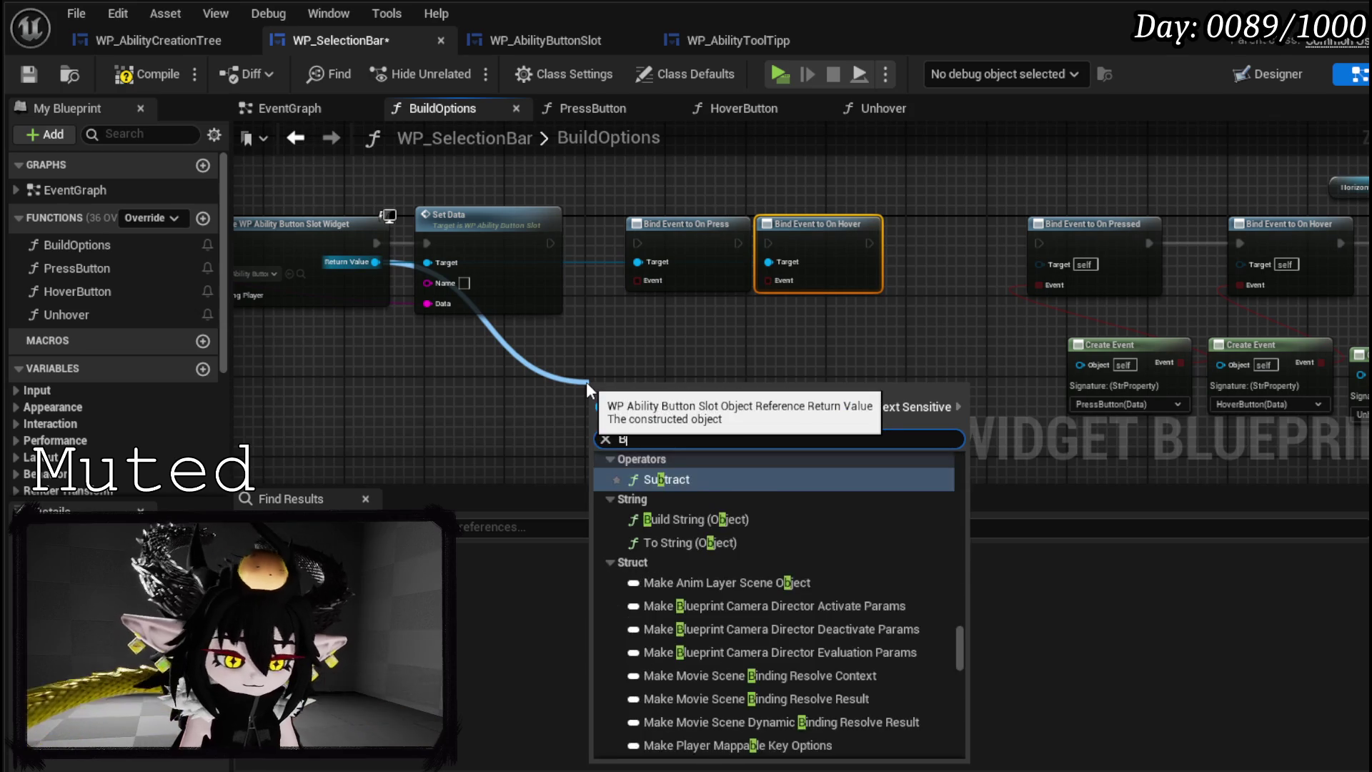
{"action": "type", "text": "ind on Unh"}
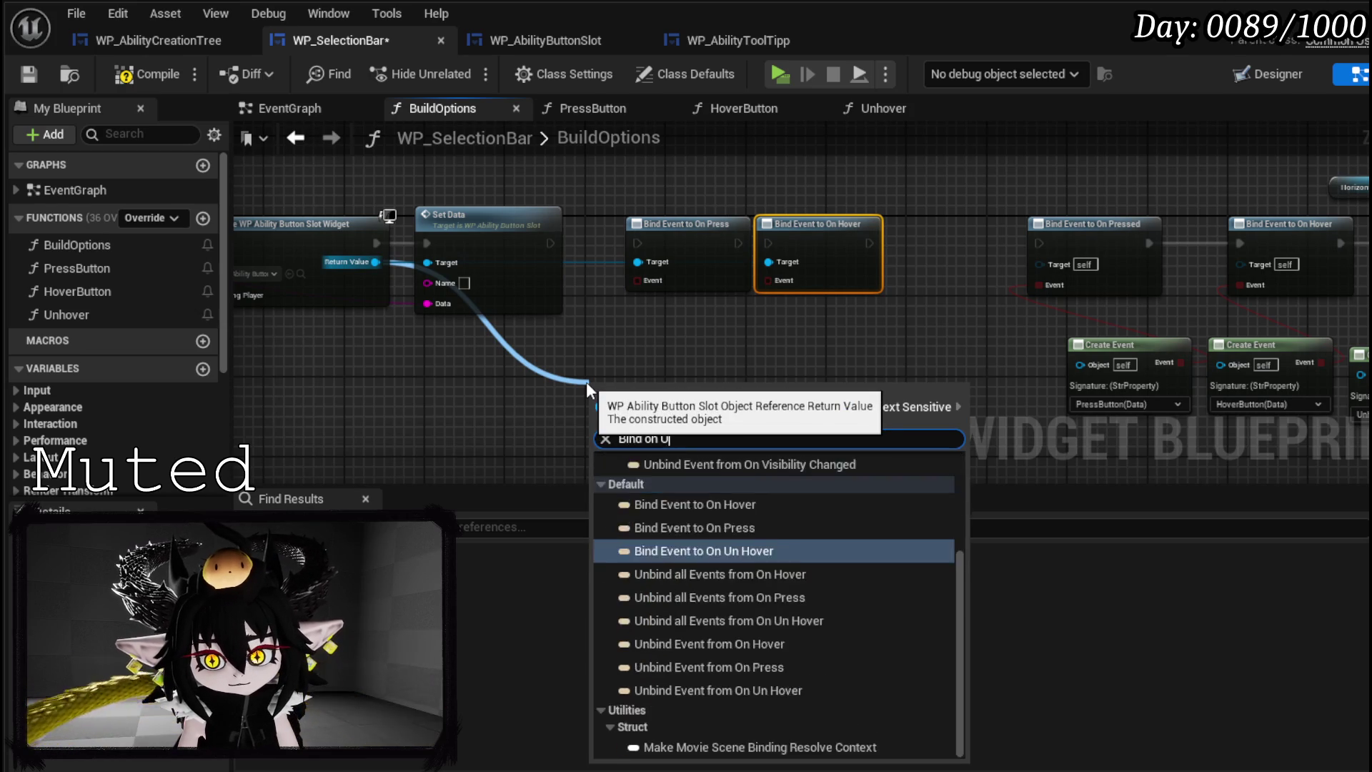
{"action": "left_click", "coordinate": [760, 477]}
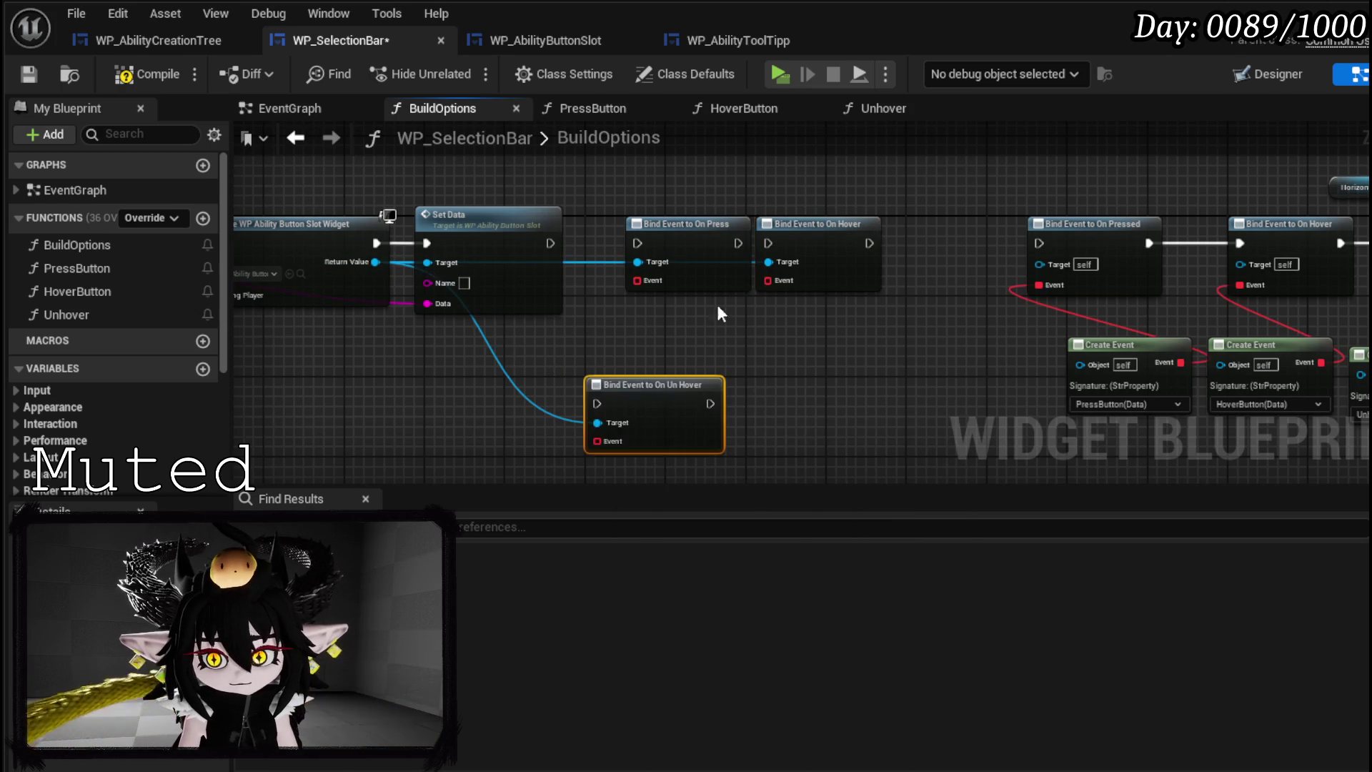
{"action": "mouse_move", "coordinate": [684, 262]}
{"action": "left_mouse_down"}
{"action": "mouse_move", "coordinate": [620, 249]}
{"action": "mouse_move", "coordinate": [799, 234]}
{"action": "left_mouse_up"}
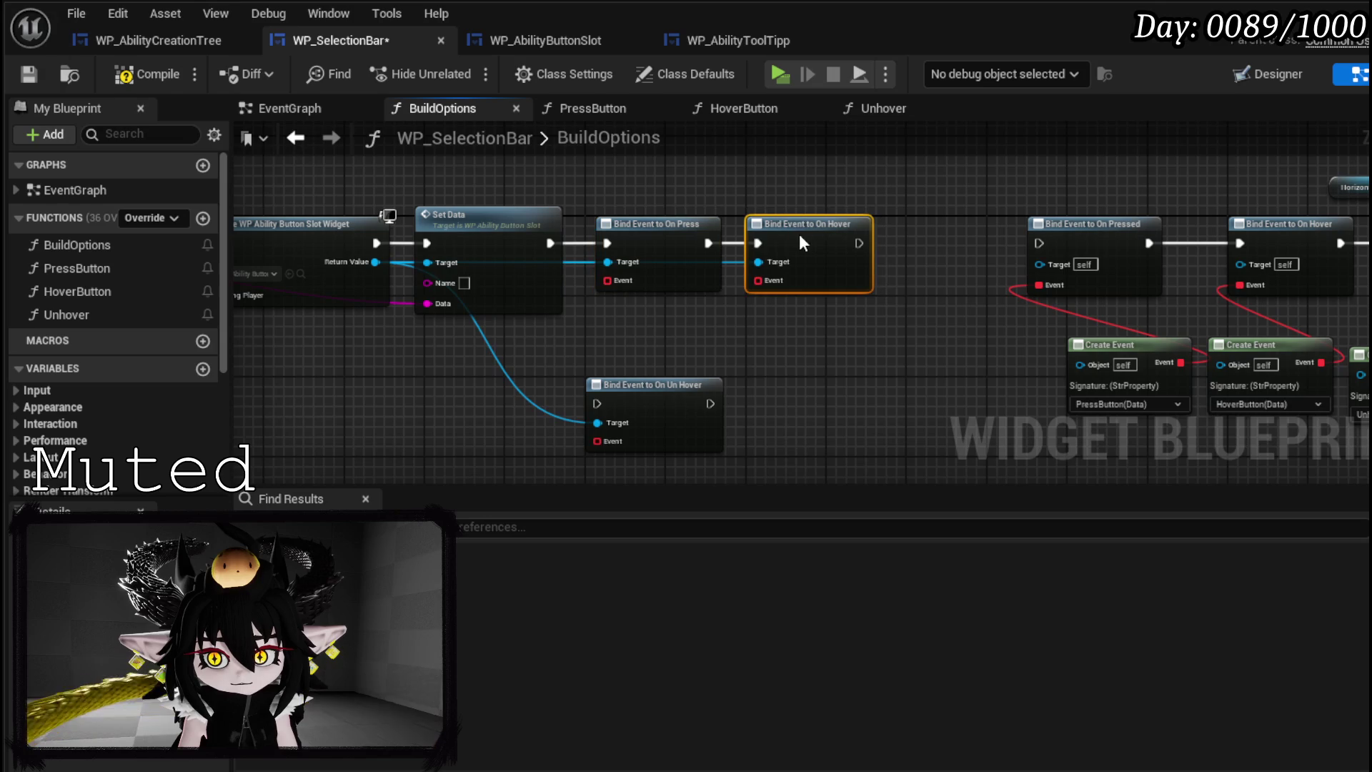
{"action": "mouse_move", "coordinate": [647, 406]}
{"action": "left_mouse_down"}
{"action": "mouse_move", "coordinate": [960, 234]}
{"action": "mouse_move", "coordinate": [947, 236]}
{"action": "left_mouse_up"}
{"action": "mouse_move", "coordinate": [859, 243]}
{"action": "left_mouse_down"}
{"action": "mouse_move", "coordinate": [912, 243]}
{"action": "mouse_move", "coordinate": [898, 243]}
{"action": "left_mouse_up"}
- Finish linking On Hover to Un Hover and delete the six old bind and Create Event nodes
{"action": "key", "text": "Escape"}
{"action": "left_click", "coordinate": [848, 246]}
{"action": "left_click_drag", "start_coordinate": [997, 211], "coordinate": [538, 230]}
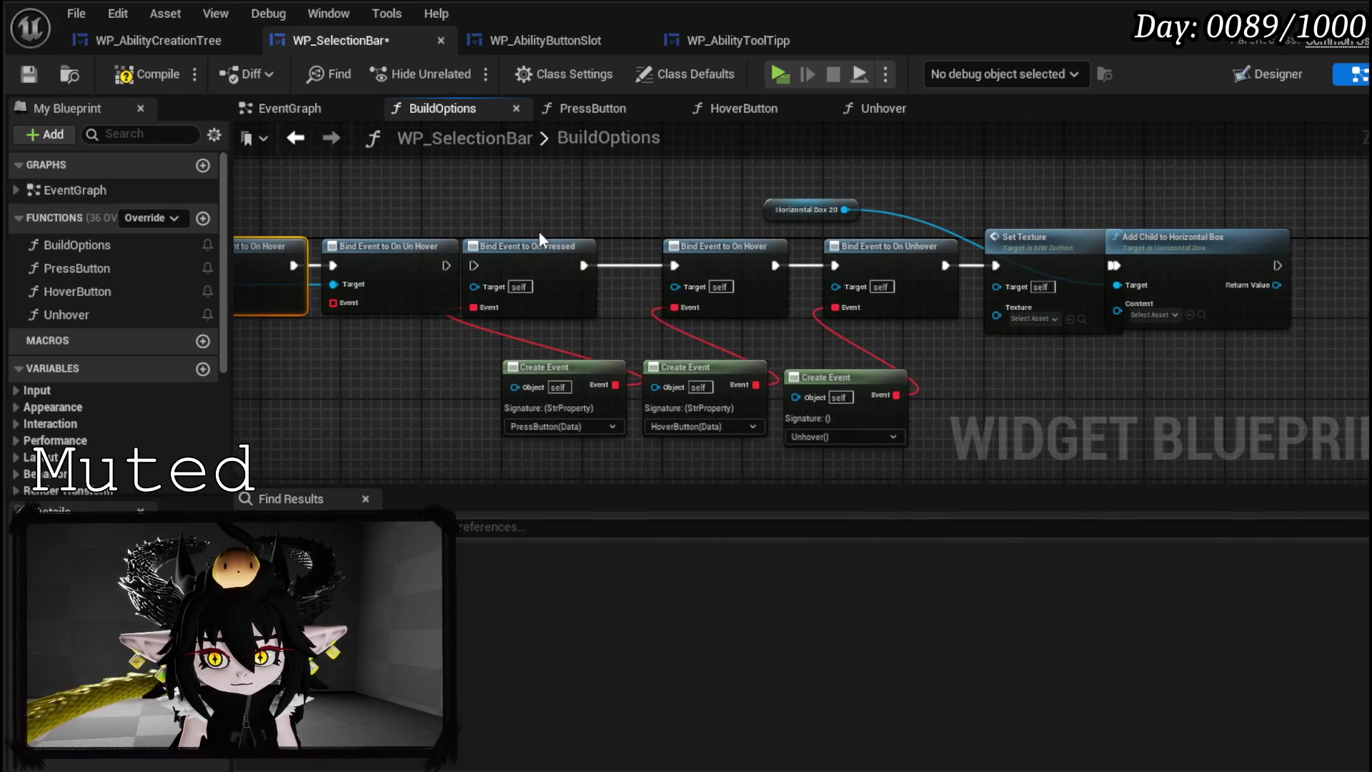
{"action": "left_click_drag", "start_coordinate": [537, 437], "coordinate": [882, 242]}
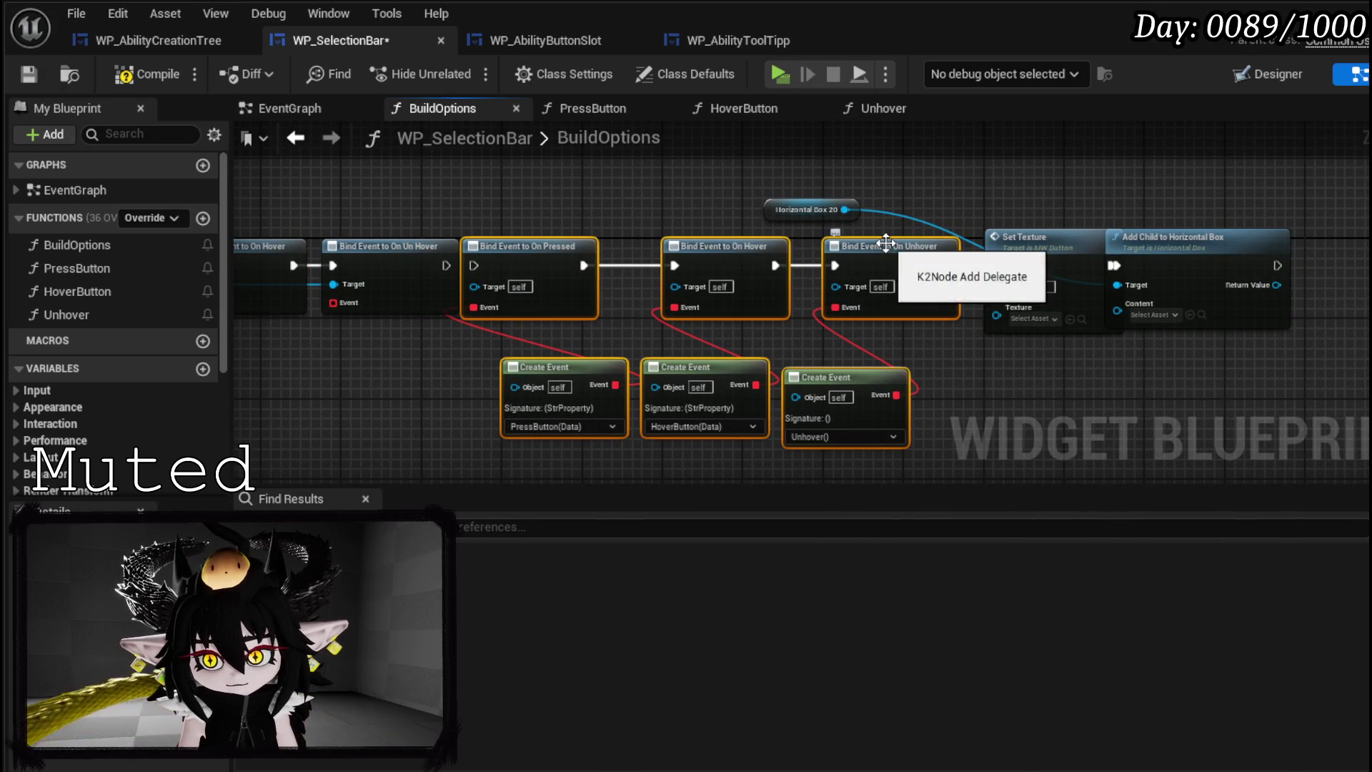
{"action": "key", "text": "Delete"}
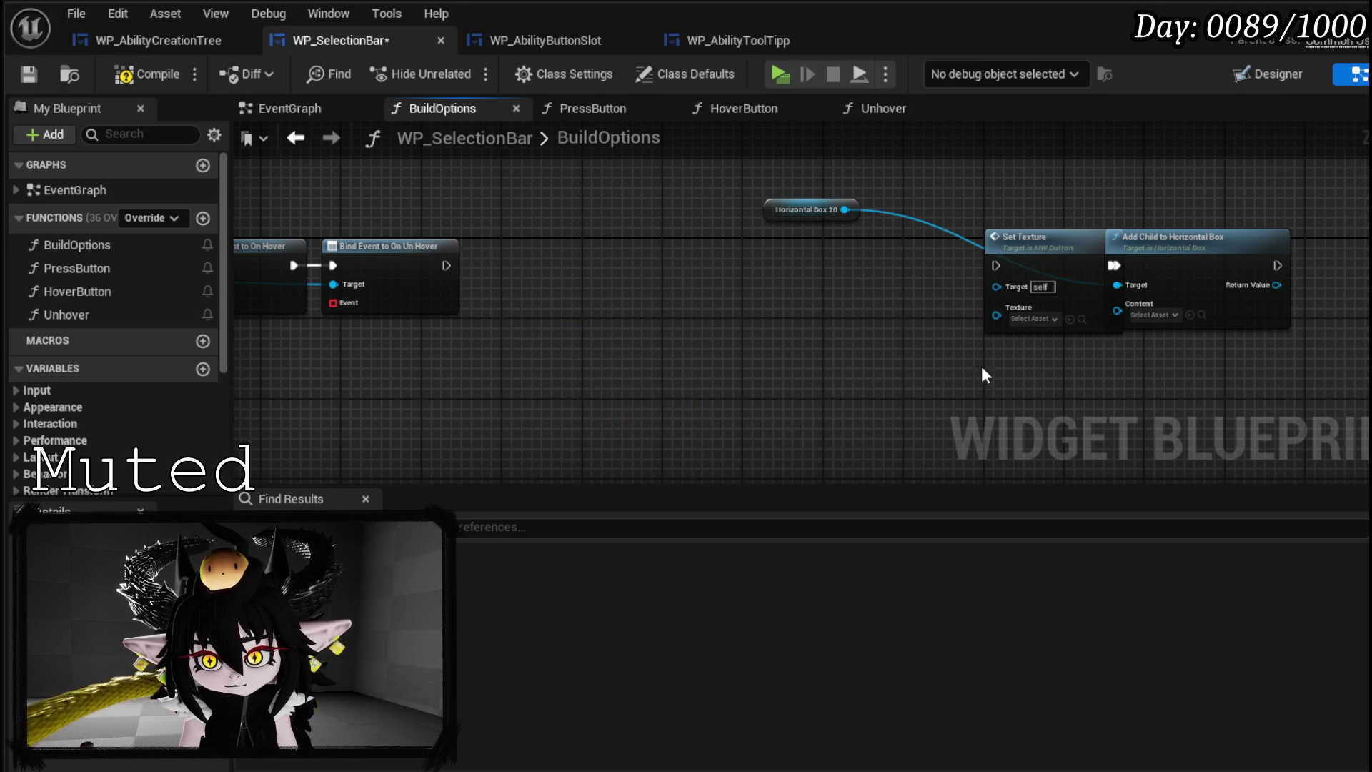
- Delete the Set Texture node, shift Add Child to Horizontal Box left, and compile WP_SelectionBar
{"action": "left_click", "coordinate": [1029, 236]}
{"action": "key", "text": "Delete"}
{"action": "left_click_drag", "start_coordinate": [1180, 237], "coordinate": [1080, 236]}
{"action": "left_click_drag", "start_coordinate": [419, 307], "coordinate": [865, 288]}
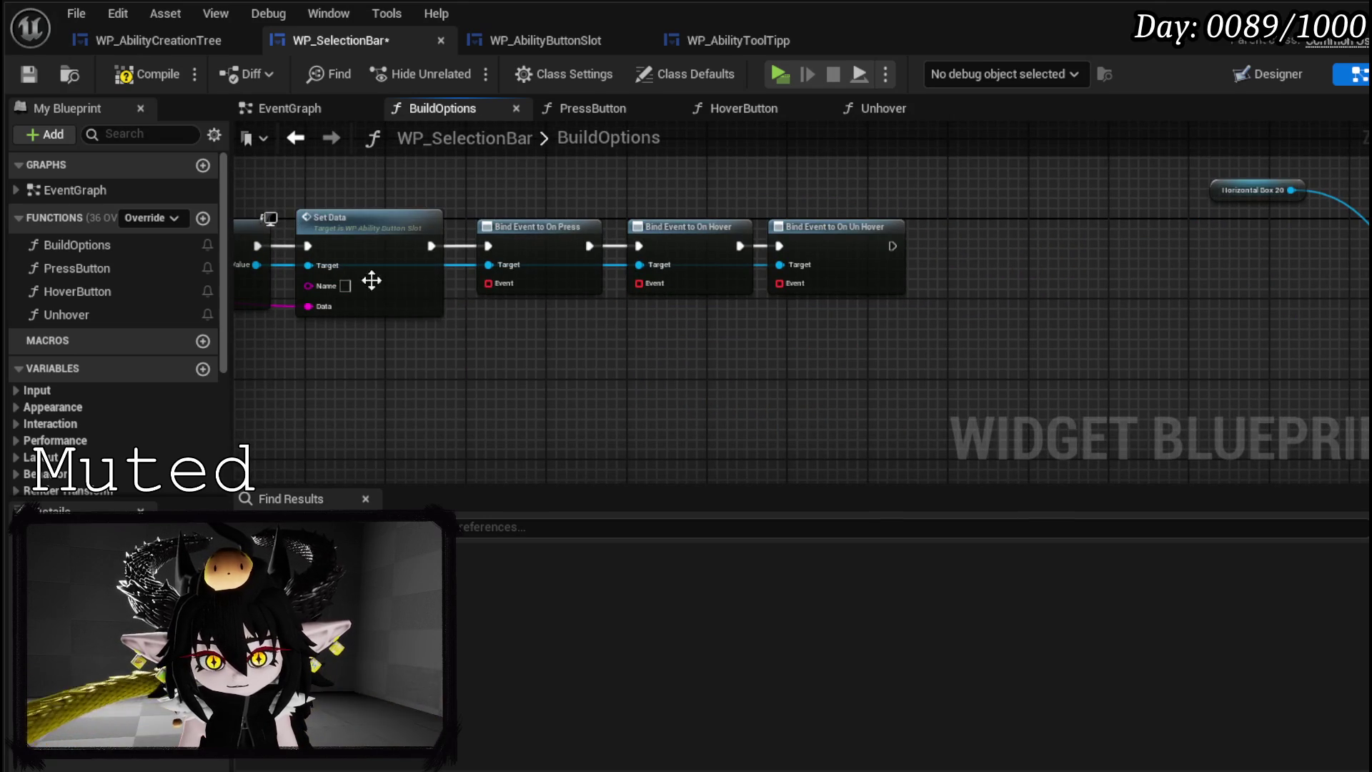
{"action": "left_click", "coordinate": [157, 77]}
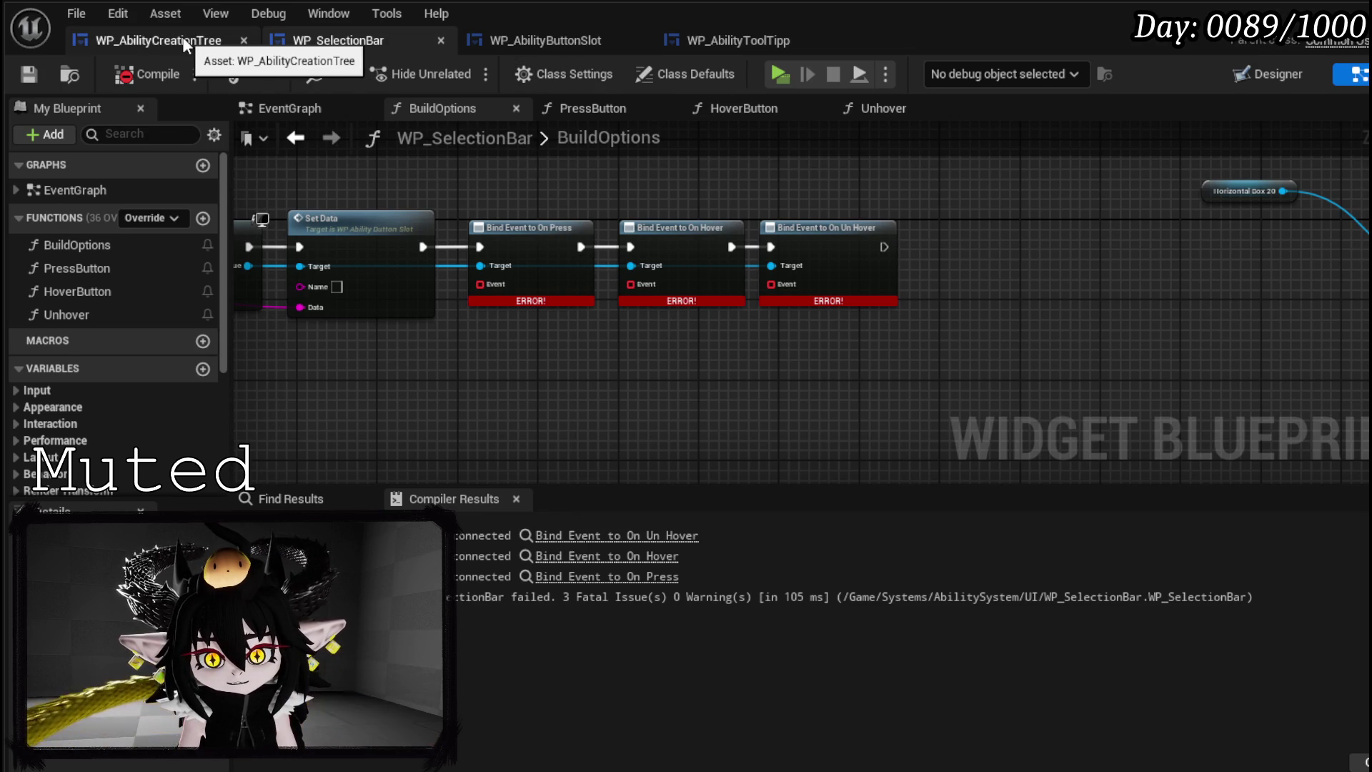
- In WP_AbilityButtonSlot's Press function, call Select after Call On Press
{"action": "left_click", "coordinate": [514, 40]}
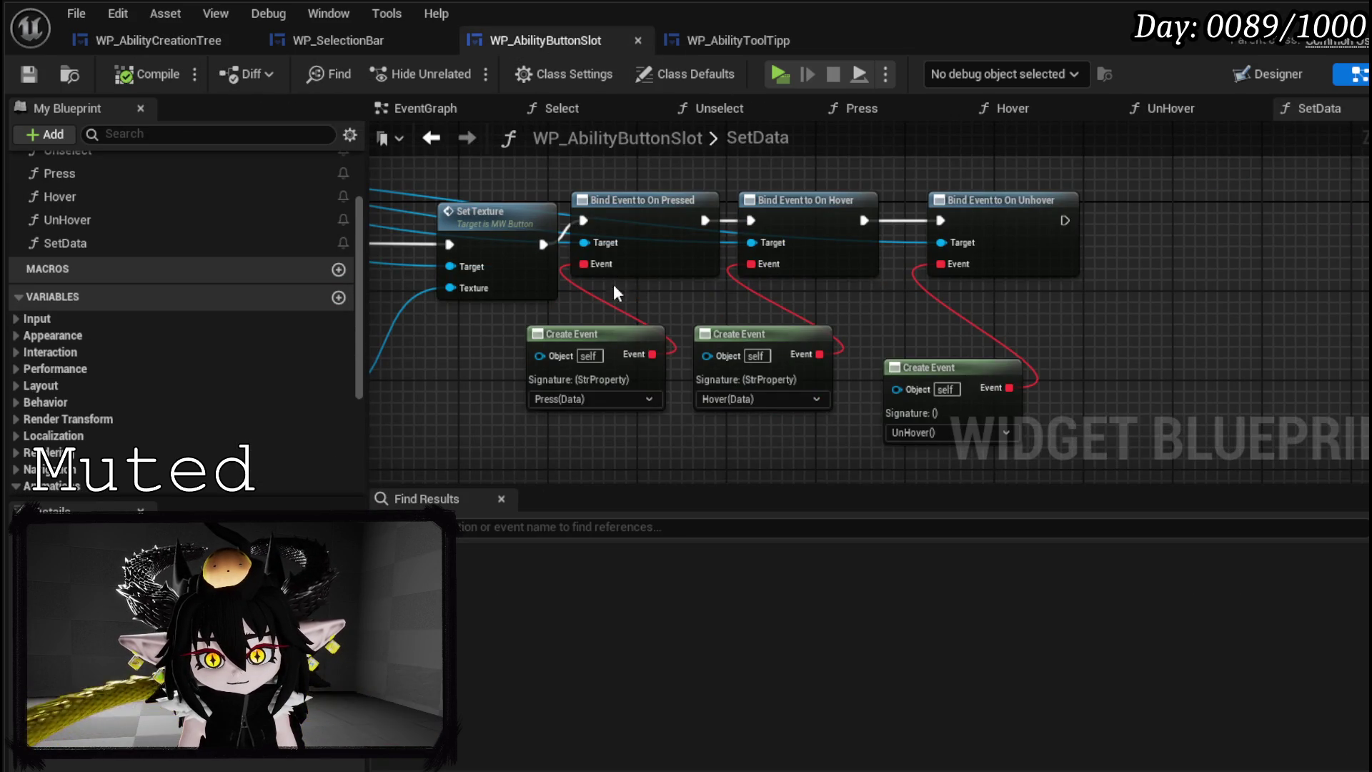
{"action": "scroll", "coordinate": [192, 239], "scroll_direction": "up", "scroll_amount": 3}
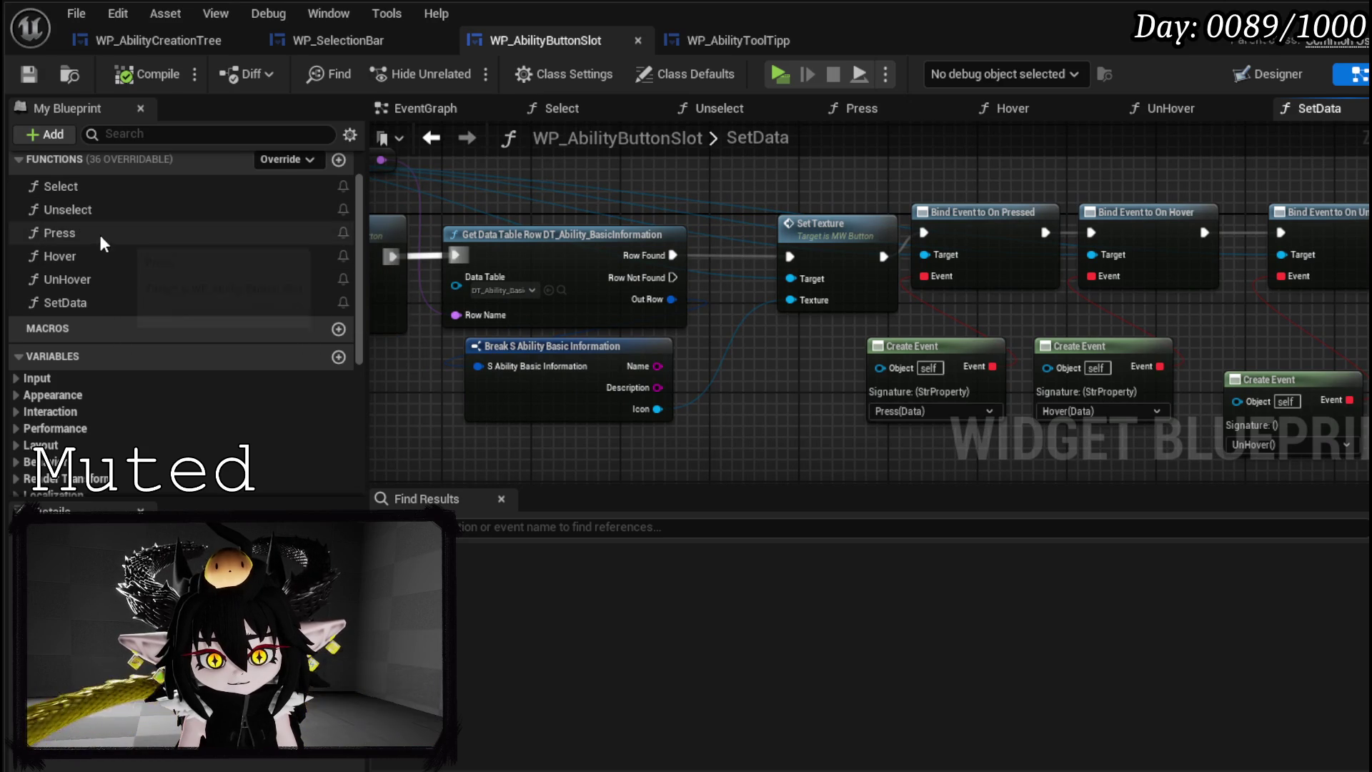
{"action": "double_click", "coordinate": [100, 234]}
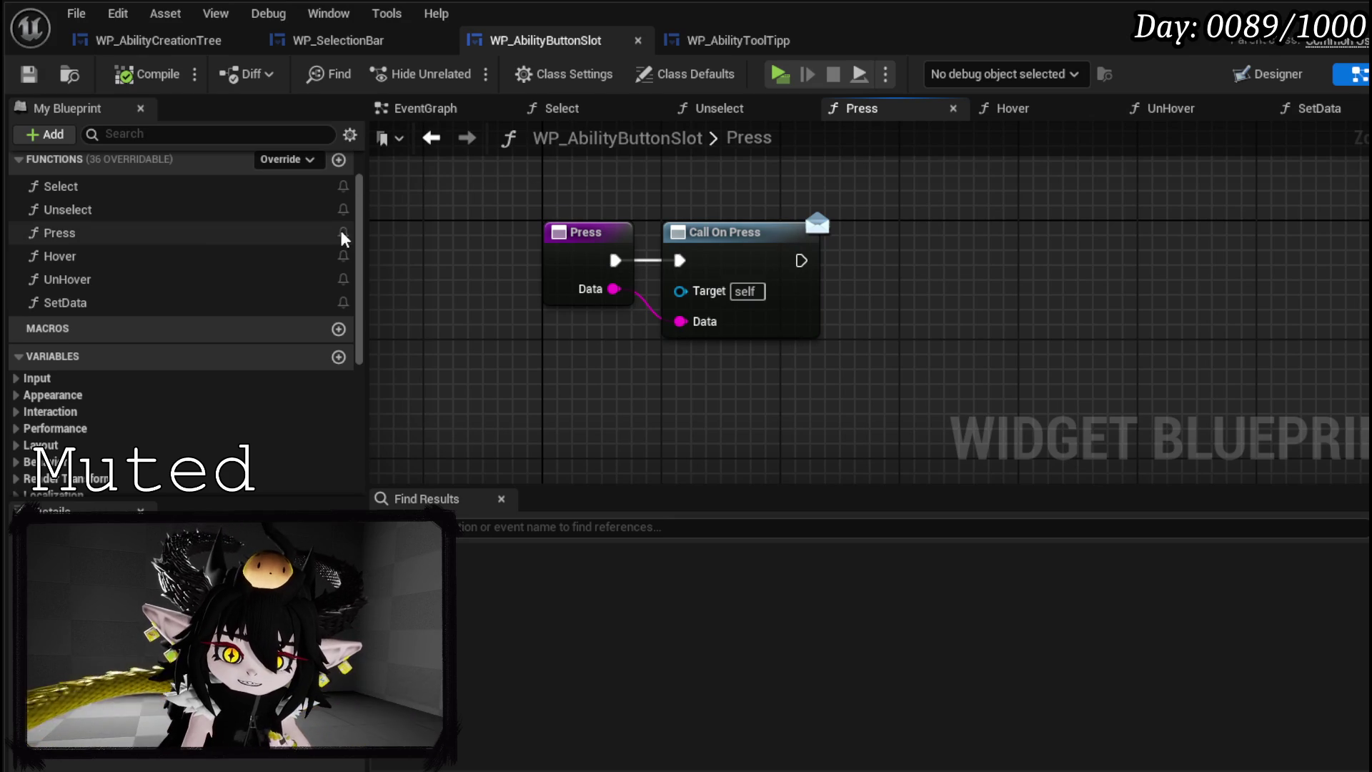
{"action": "mouse_move", "coordinate": [71, 187]}
{"action": "left_mouse_down"}
{"action": "mouse_move", "coordinate": [500, 264]}
{"action": "mouse_move", "coordinate": [873, 247]}
{"action": "mouse_move", "coordinate": [888, 290]}
{"action": "mouse_move", "coordinate": [860, 217]}
{"action": "left_mouse_up"}
{"action": "left_click", "coordinate": [577, 178]}
- Compile and save WP_AbilityButtonSlot, then return to WP_SelectionBar
{"action": "left_click", "coordinate": [151, 78]}
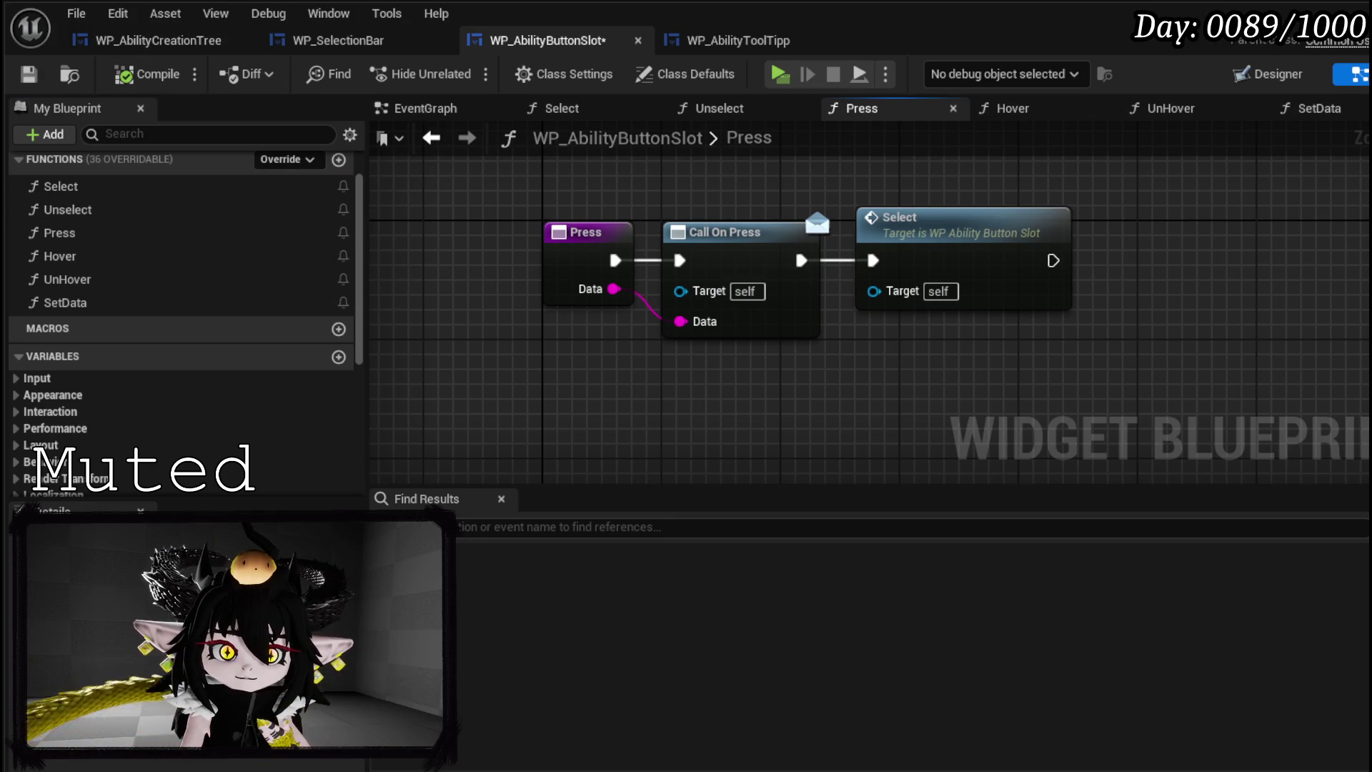
{"action": "left_click", "coordinate": [29, 75]}
{"action": "left_click_drag", "start_coordinate": [650, 207], "coordinate": [491, 205]}
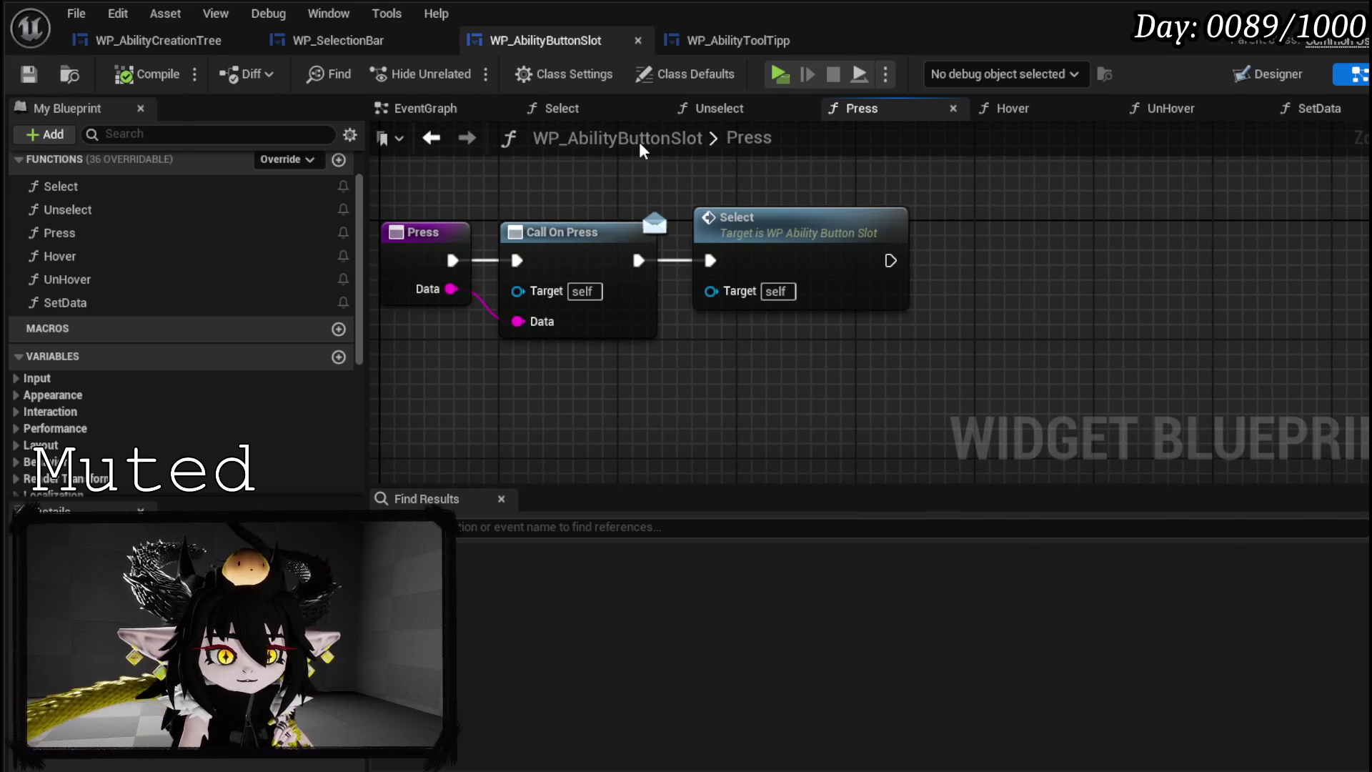
{"action": "left_click_drag", "start_coordinate": [642, 150], "coordinate": [656, 156]}
{"action": "left_click", "coordinate": [339, 43]}
- Attach Create Event nodes to the On Press, On Hover and On Un Hover binds
{"action": "mouse_move", "coordinate": [729, 257]}
{"action": "left_mouse_down"}
{"action": "mouse_move", "coordinate": [545, 251]}
{"action": "mouse_move", "coordinate": [597, 238]}
{"action": "mouse_move", "coordinate": [574, 286]}
{"action": "left_mouse_up"}
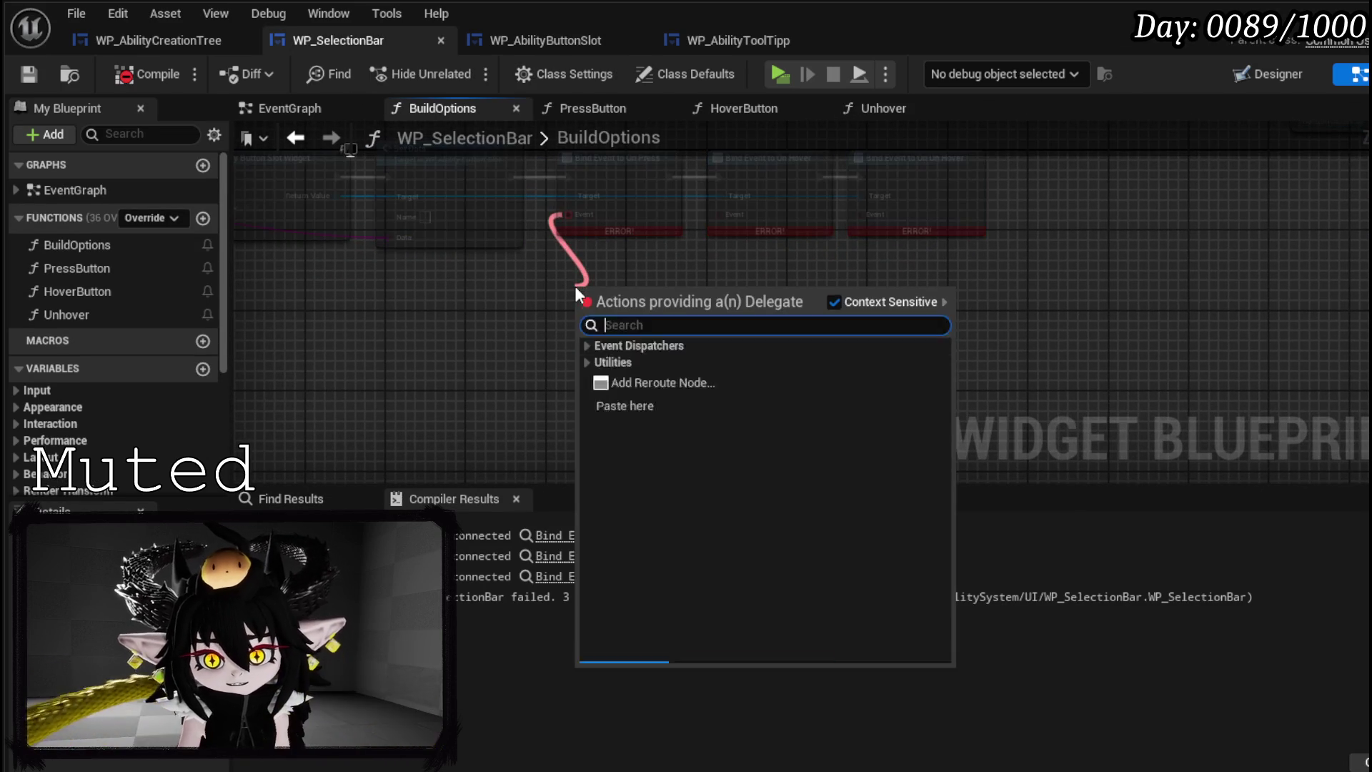
{"action": "type", "text": "create"}
{"action": "left_click", "coordinate": [668, 383]}
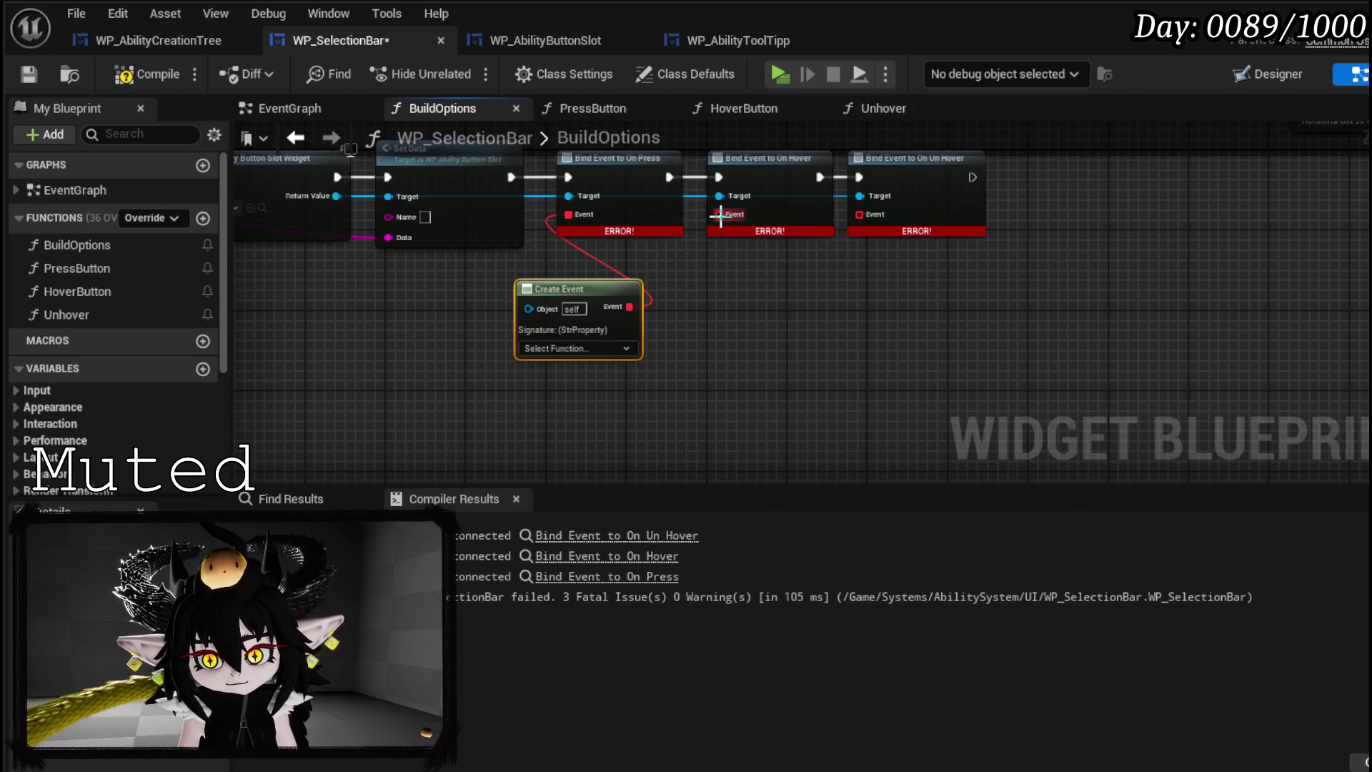
{"action": "left_click_drag", "start_coordinate": [719, 214], "coordinate": [744, 308]}
{"action": "type", "text": "Crea"}
{"action": "left_click", "coordinate": [822, 398]}
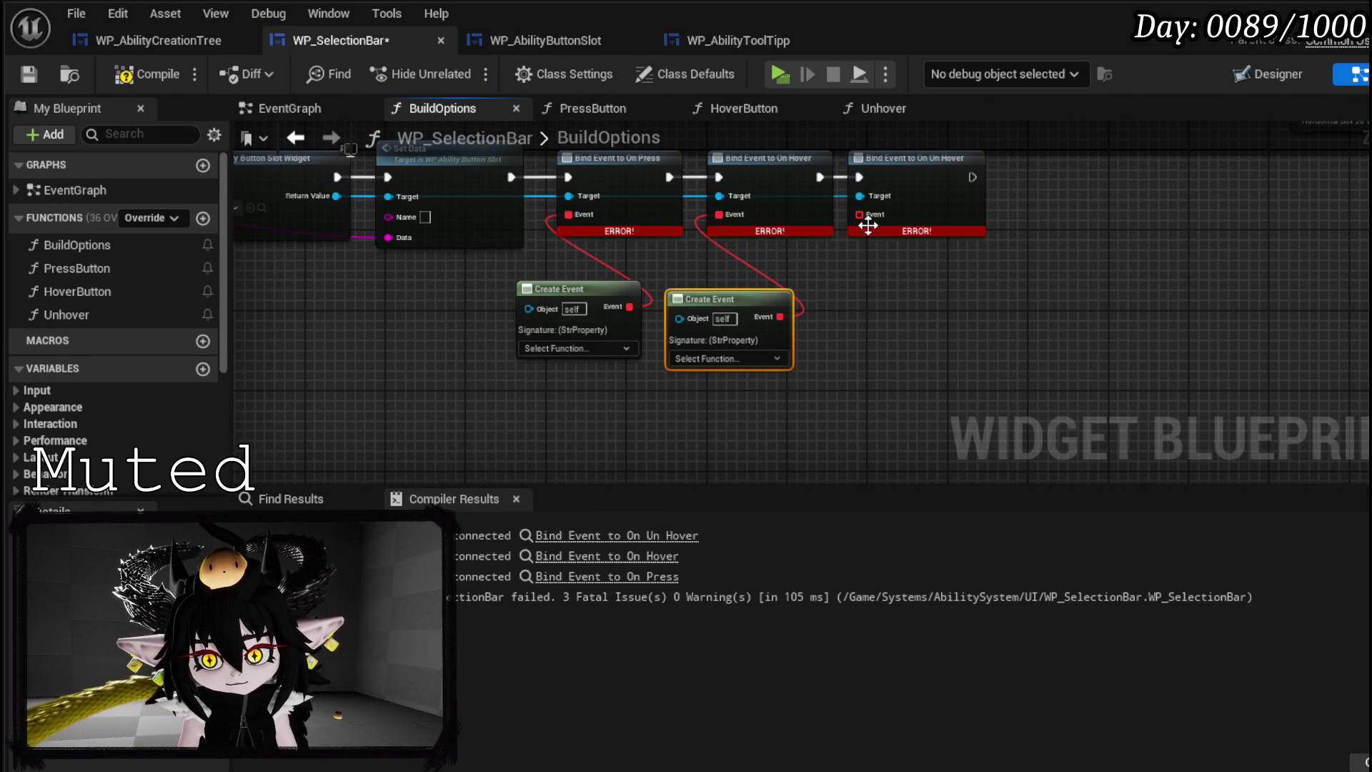
{"action": "left_click_drag", "start_coordinate": [850, 215], "coordinate": [860, 287]}
{"action": "type", "text": "Crea"}
{"action": "left_click", "coordinate": [925, 387]}
- Set the three Create Events to PressButton(Data), HoverButton(Data) and Unhover()
{"action": "left_click", "coordinate": [593, 349]}
{"action": "left_click", "coordinate": [577, 464]}
{"action": "left_click", "coordinate": [715, 358]}
{"action": "left_click", "coordinate": [712, 453]}
{"action": "left_click", "coordinate": [858, 349]}
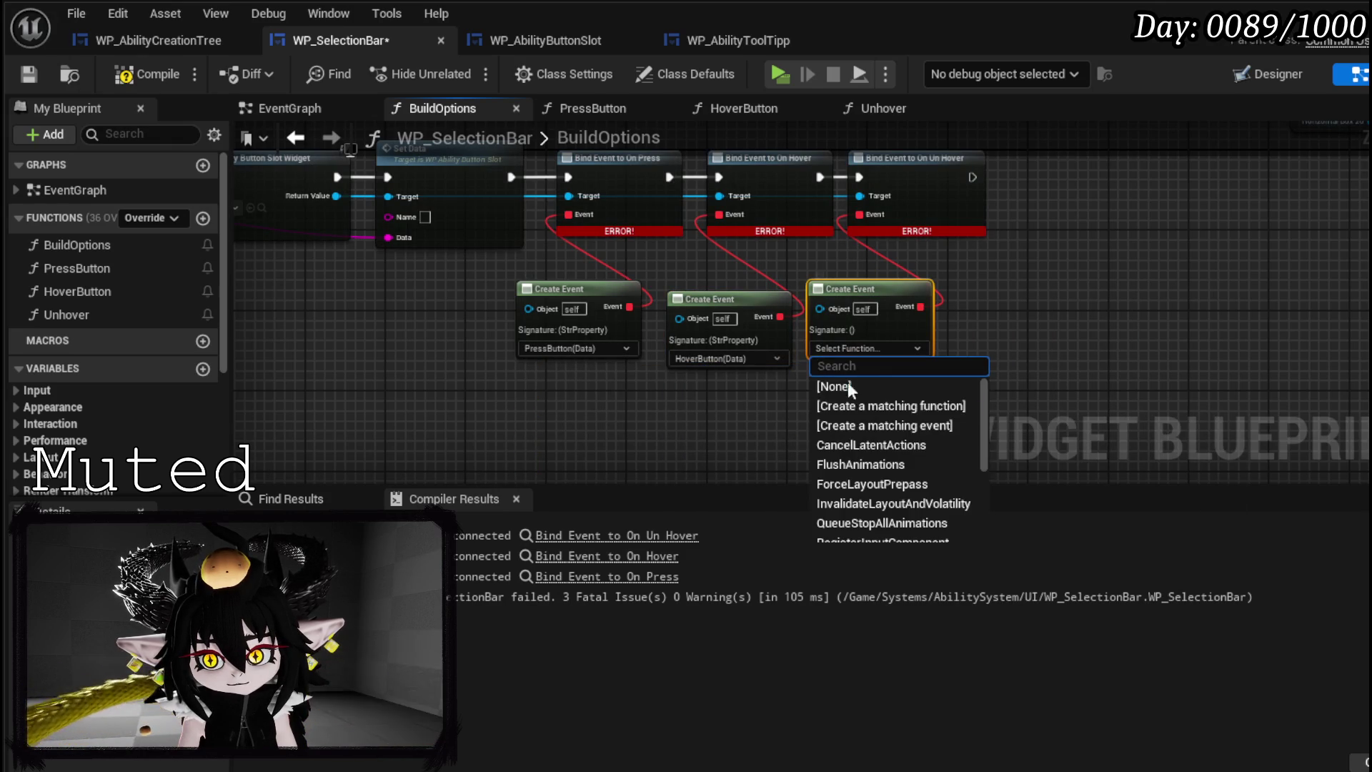
{"action": "scroll", "coordinate": [878, 466], "scroll_direction": "down", "scroll_amount": 1}
{"action": "type", "text": "unh"}
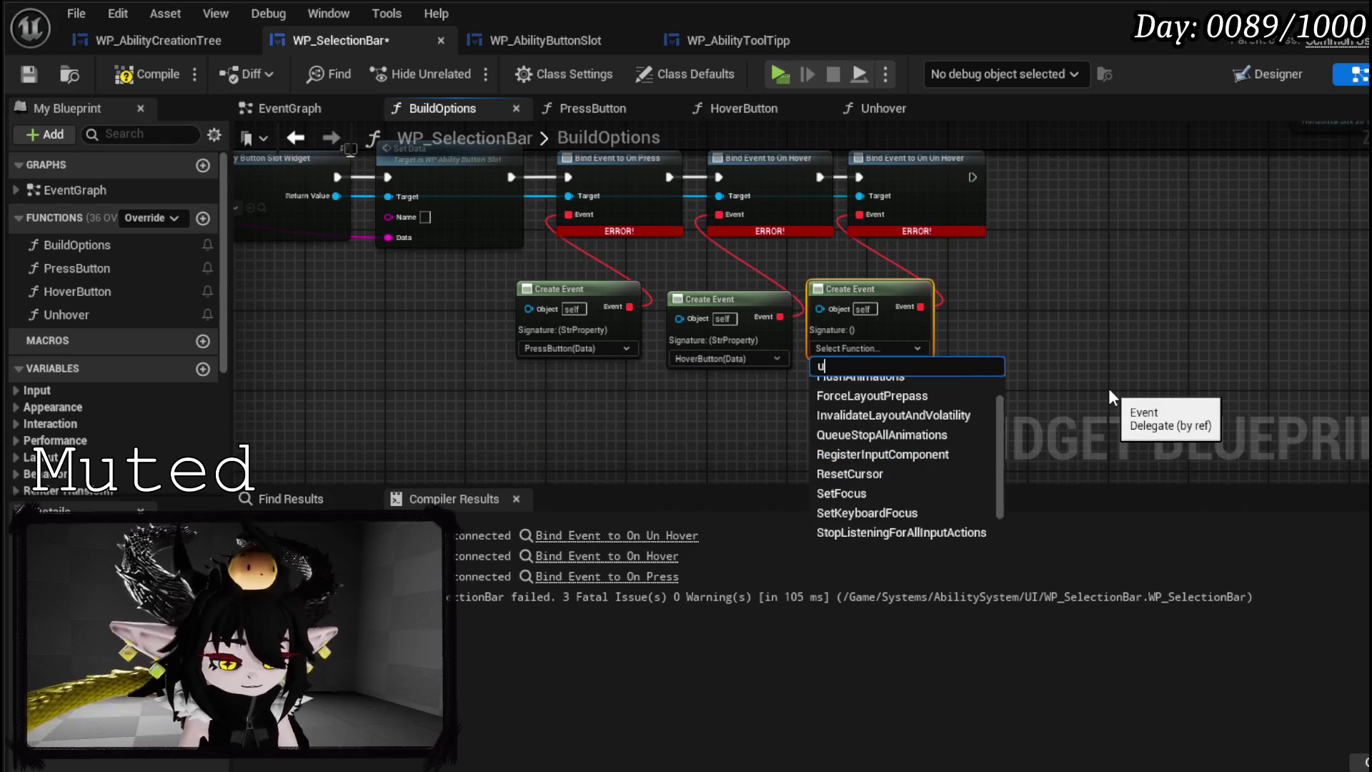
{"action": "left_click", "coordinate": [899, 391]}
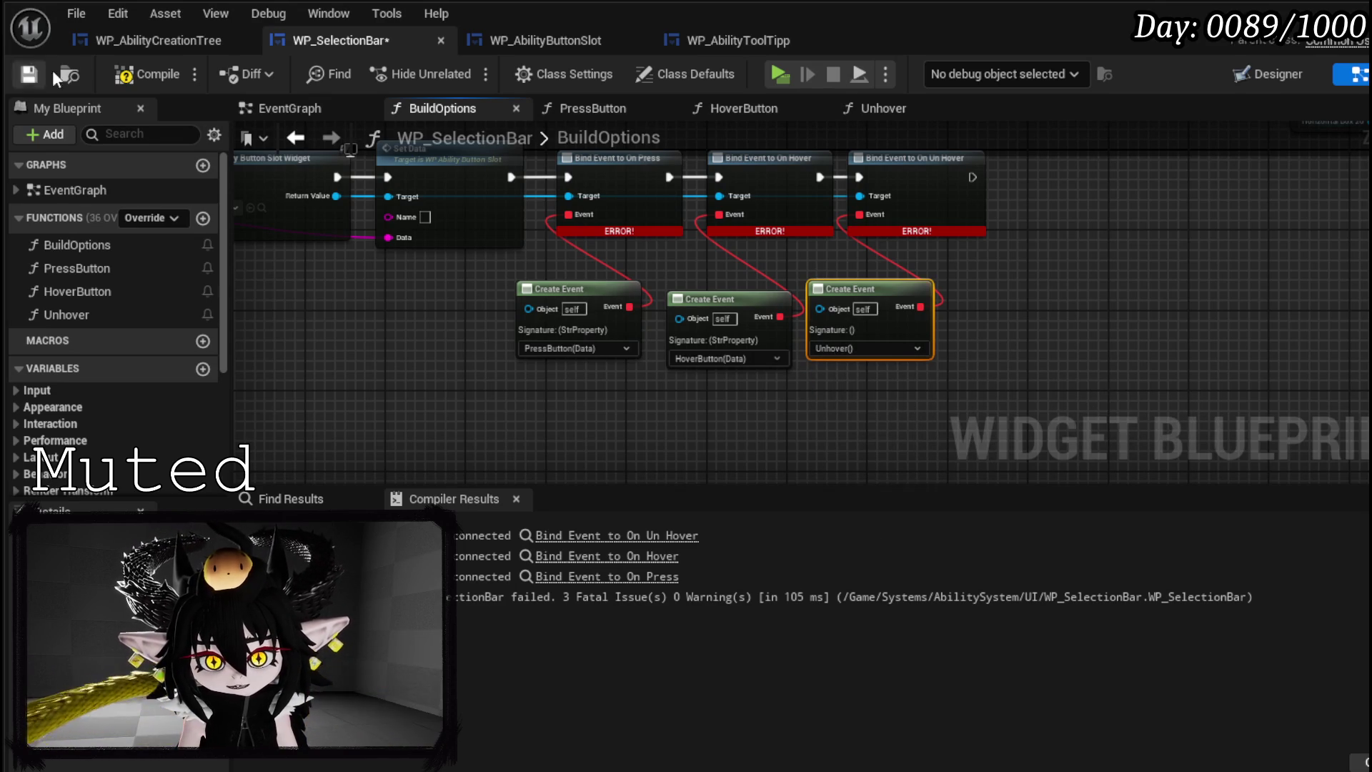
- Compile and save WP_SelectionBar and open its Unhover function graph
{"action": "left_click", "coordinate": [146, 74]}
{"action": "left_click", "coordinate": [30, 73]}
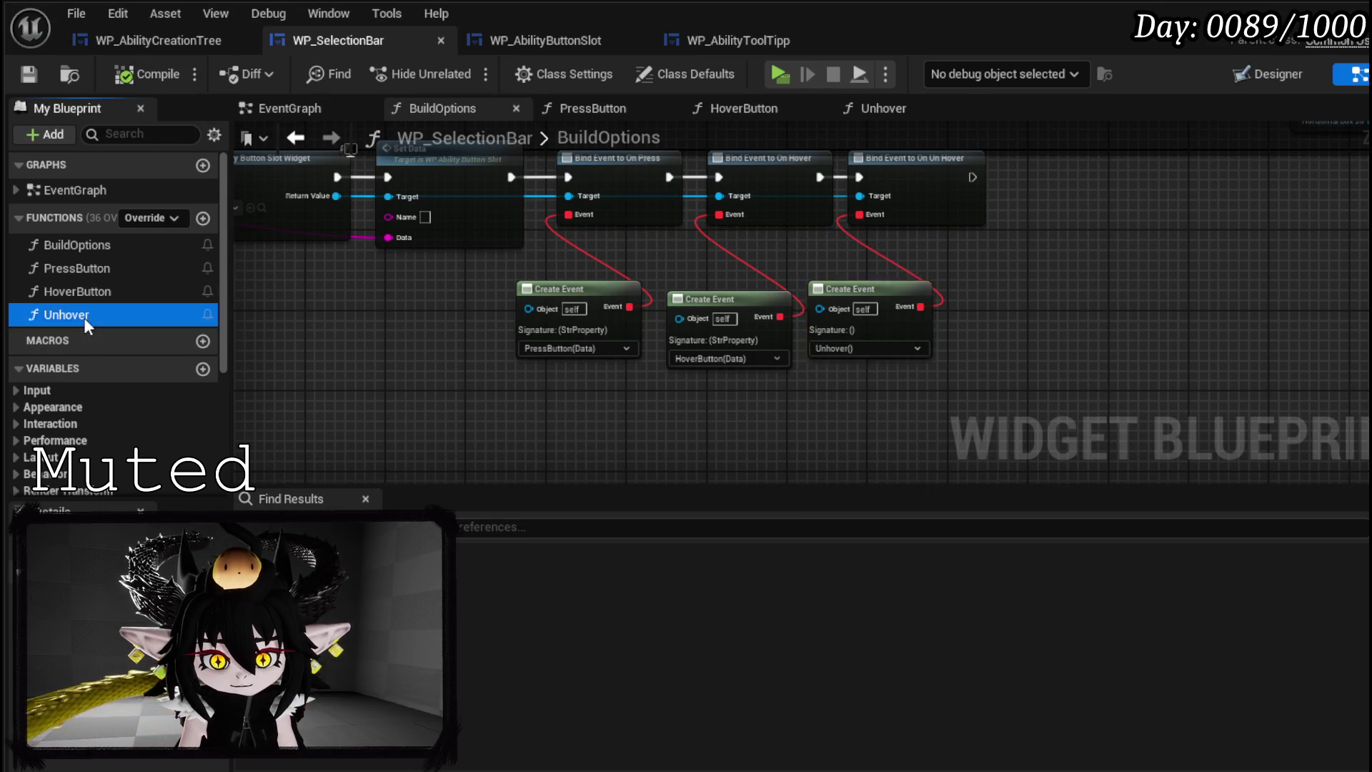
{"action": "double_click", "coordinate": [84, 317]}
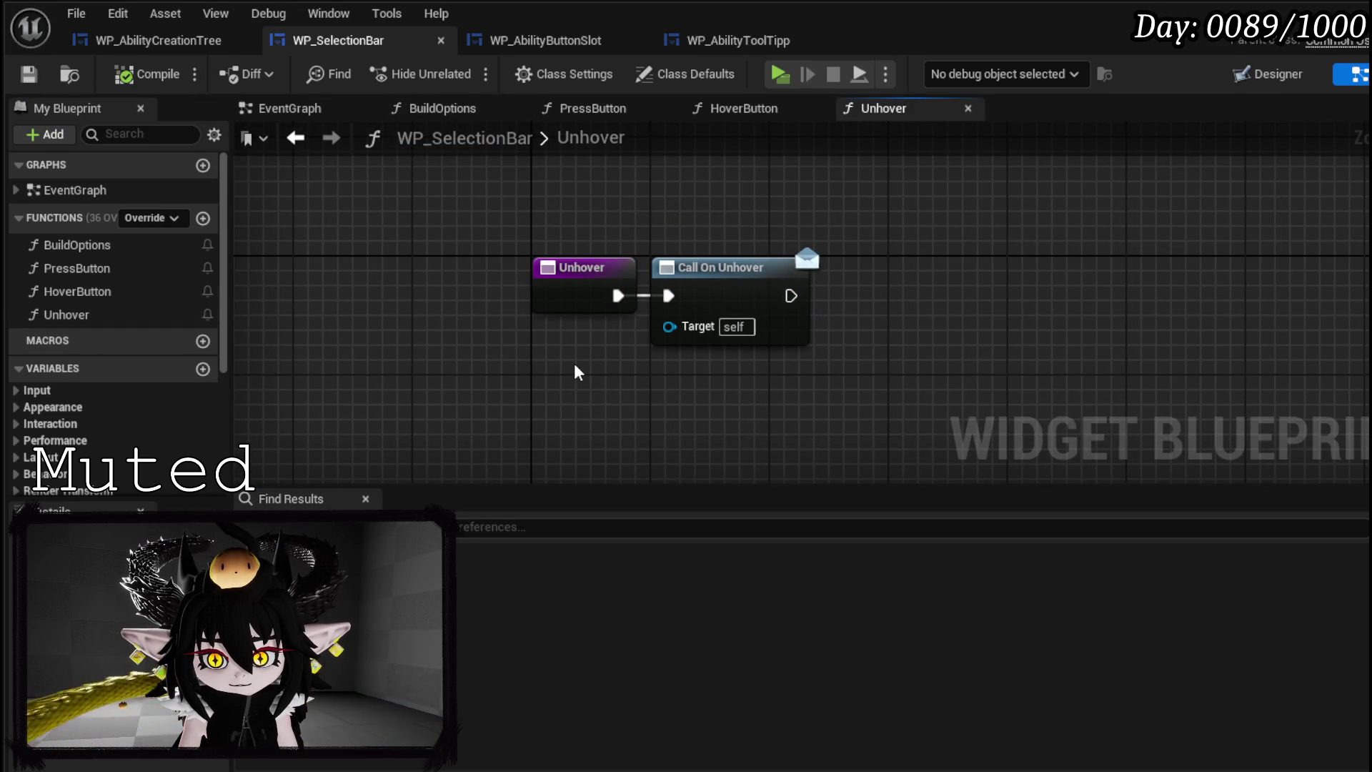
- Open HideToolTipp in WP_AbilityCreationTree and inspect the tooltip's Unhover function definition
{"action": "left_click", "coordinate": [166, 41]}
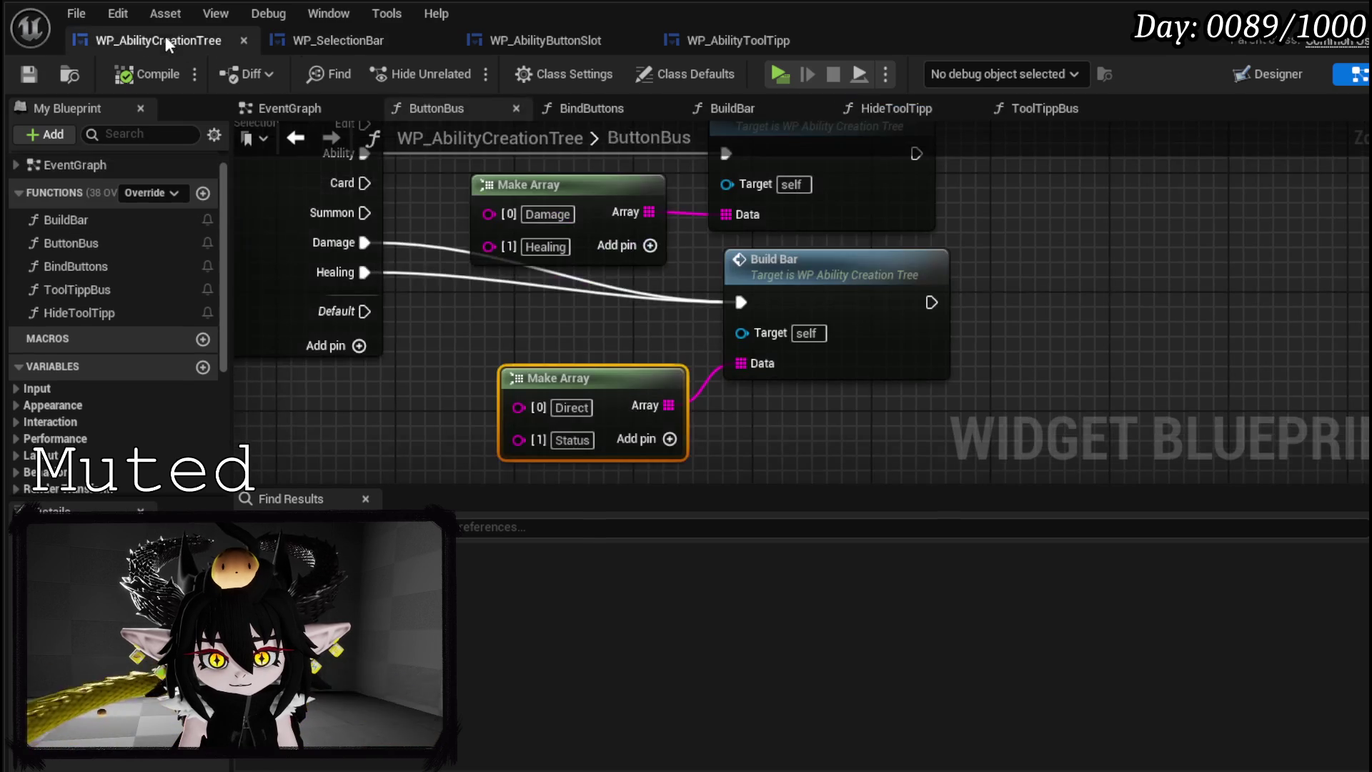
{"action": "key", "text": "Home"}
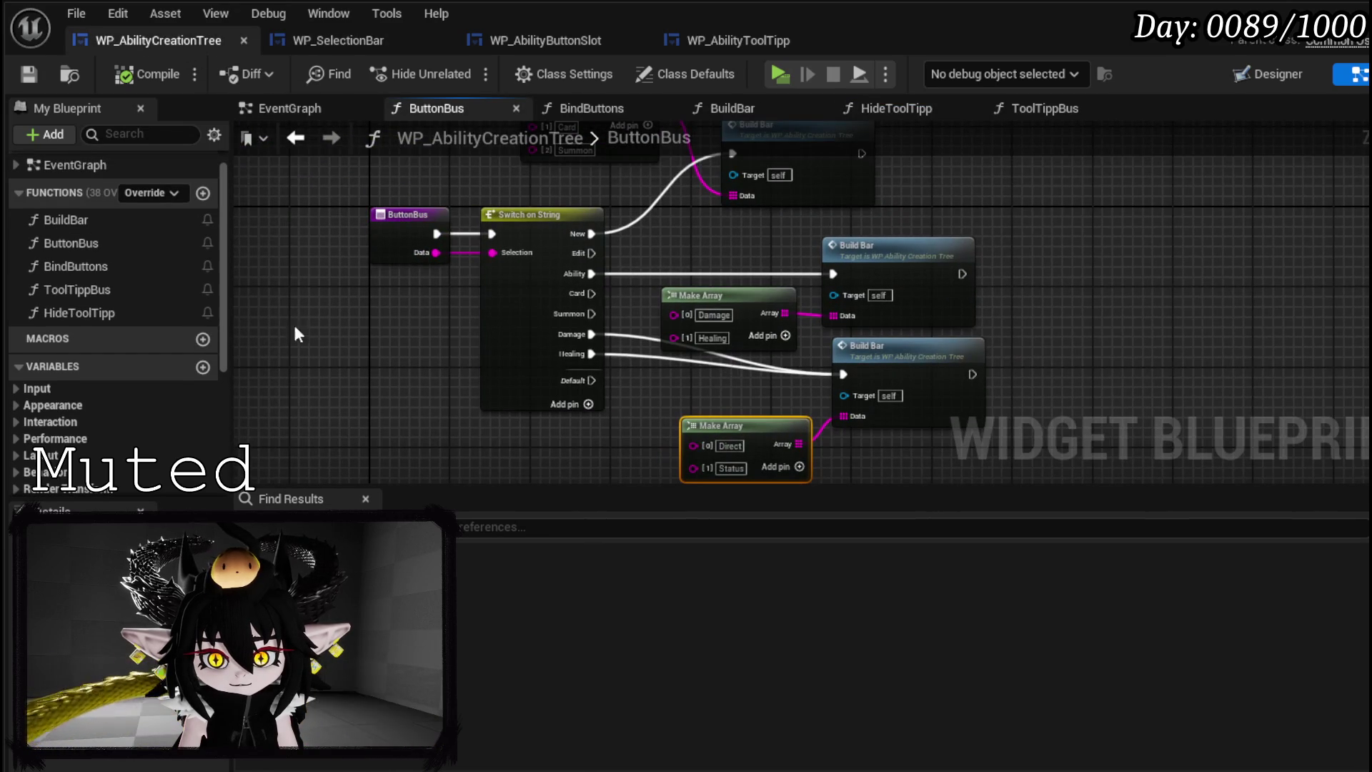
{"action": "double_click", "coordinate": [89, 310]}
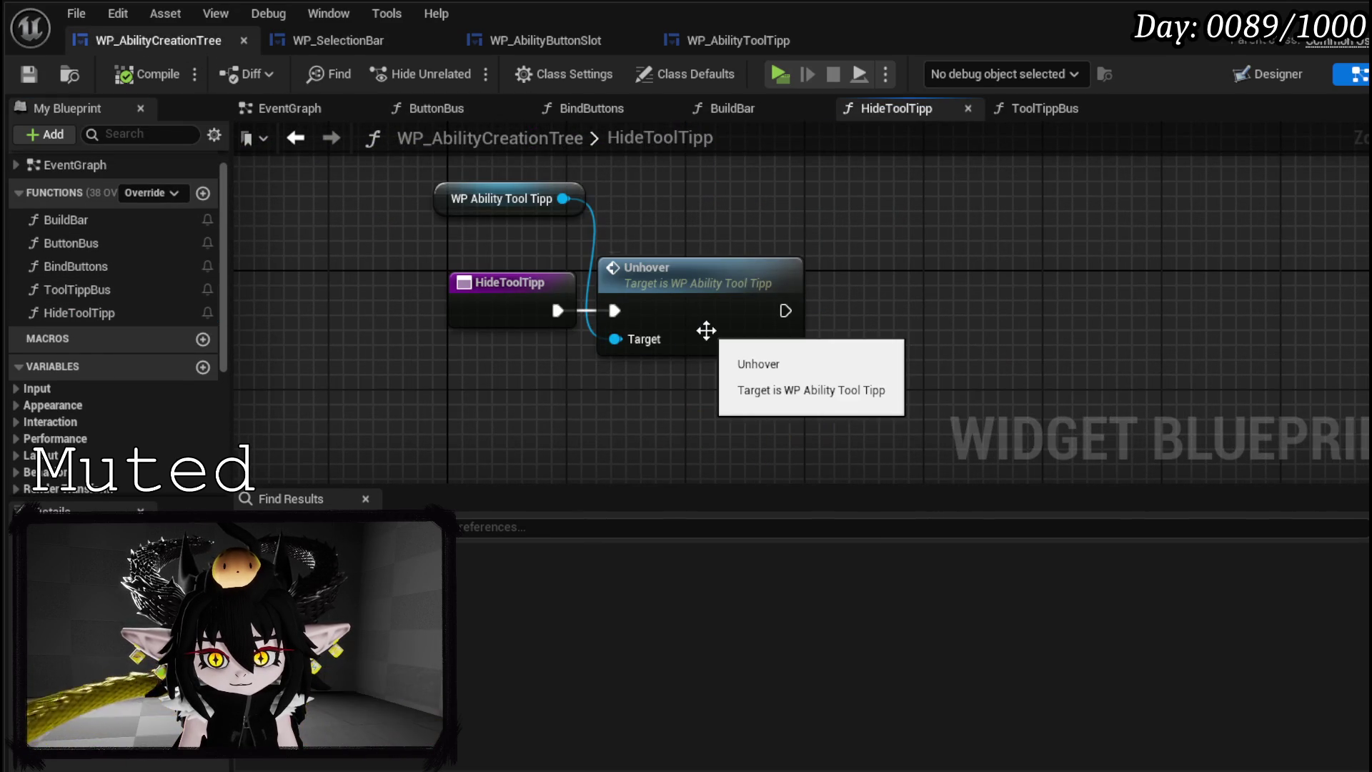
{"action": "left_click", "coordinate": [729, 303]}
{"action": "double_click", "coordinate": [729, 303]}
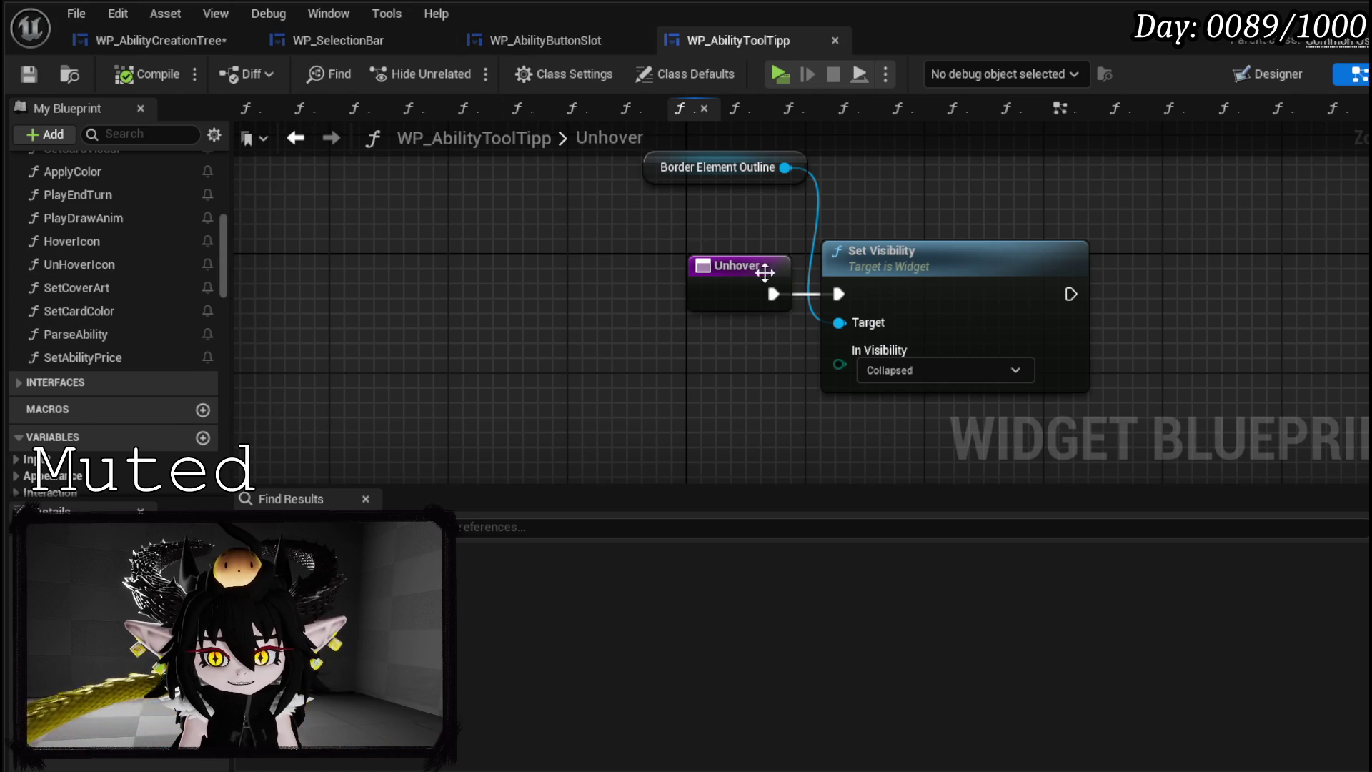
{"action": "left_click", "coordinate": [184, 37]}
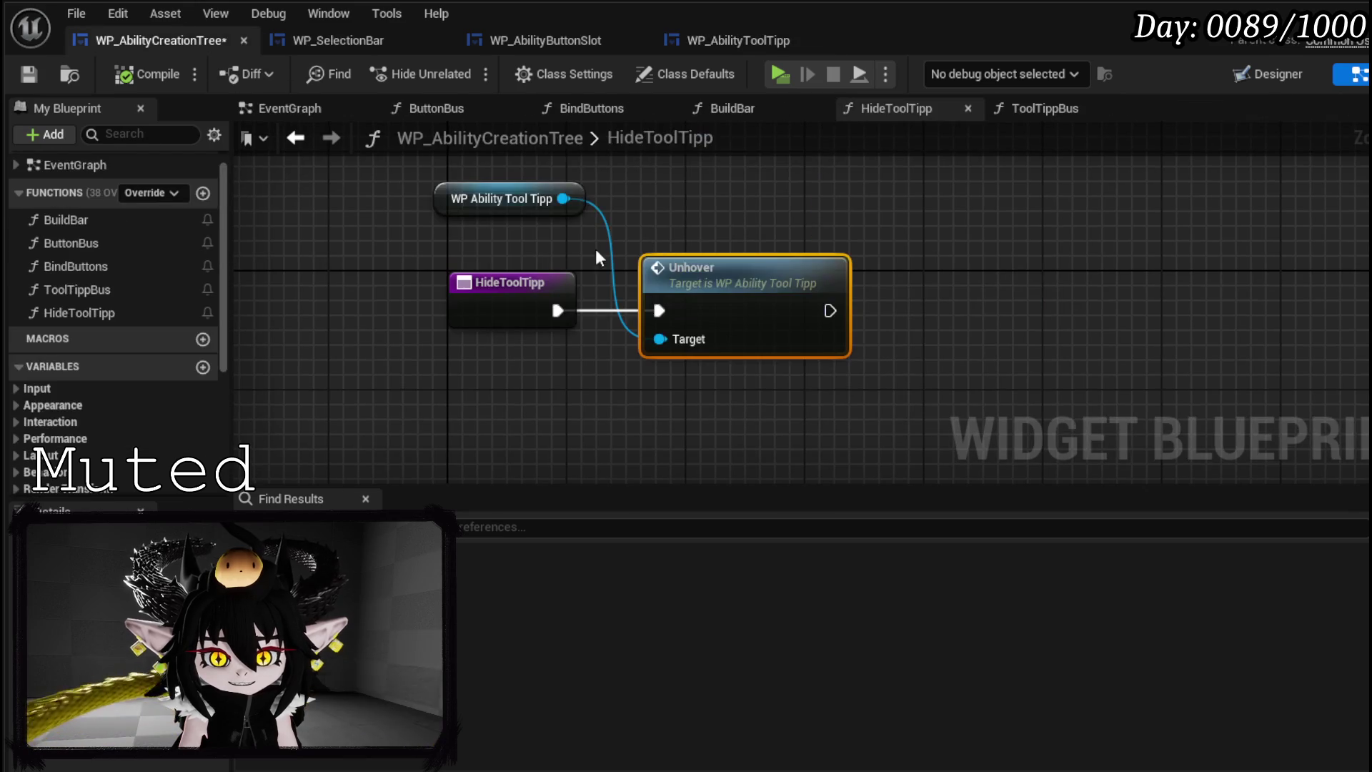
- Replace the Unhover call with a wired Un Hover Icon call, then start a play test
{"action": "left_click_drag", "start_coordinate": [597, 213], "coordinate": [679, 199]}
{"action": "type", "text": "U"}
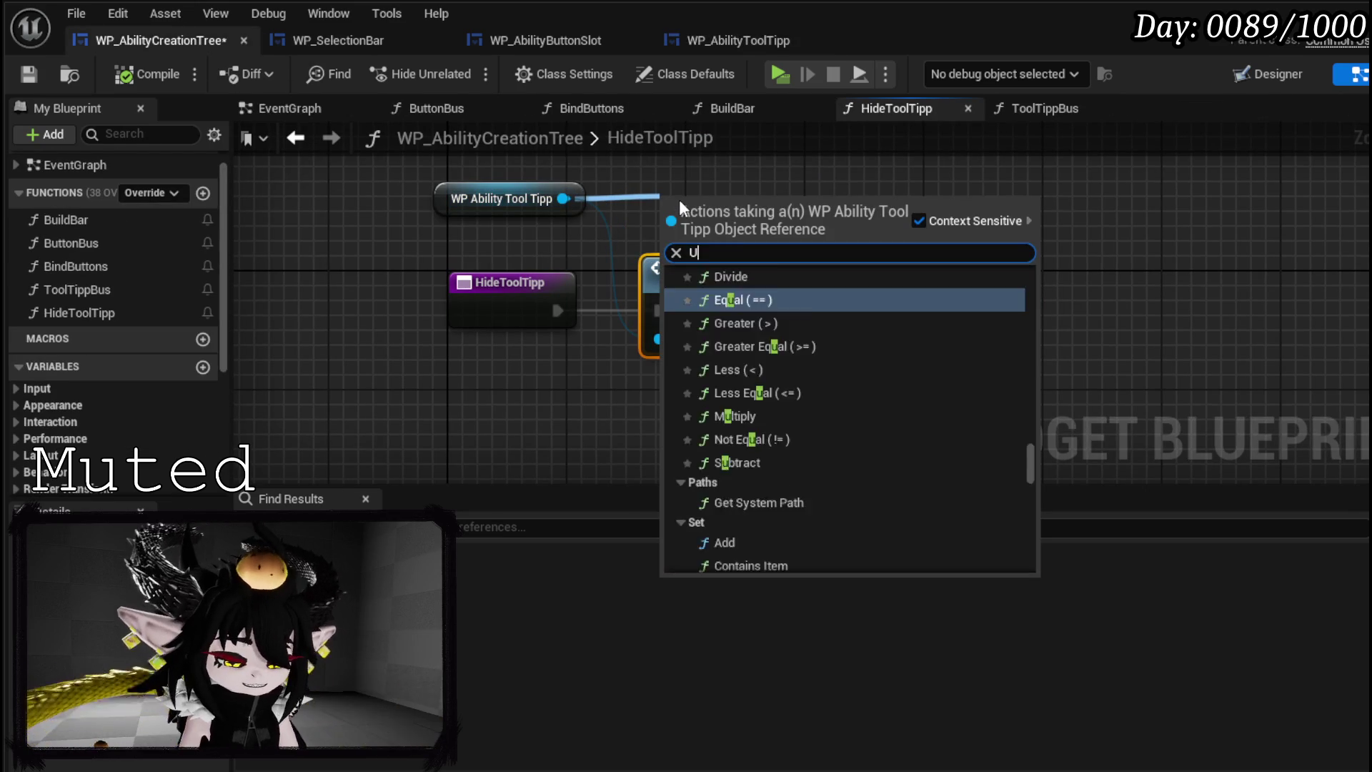
{"action": "type", "text": "nhove"}
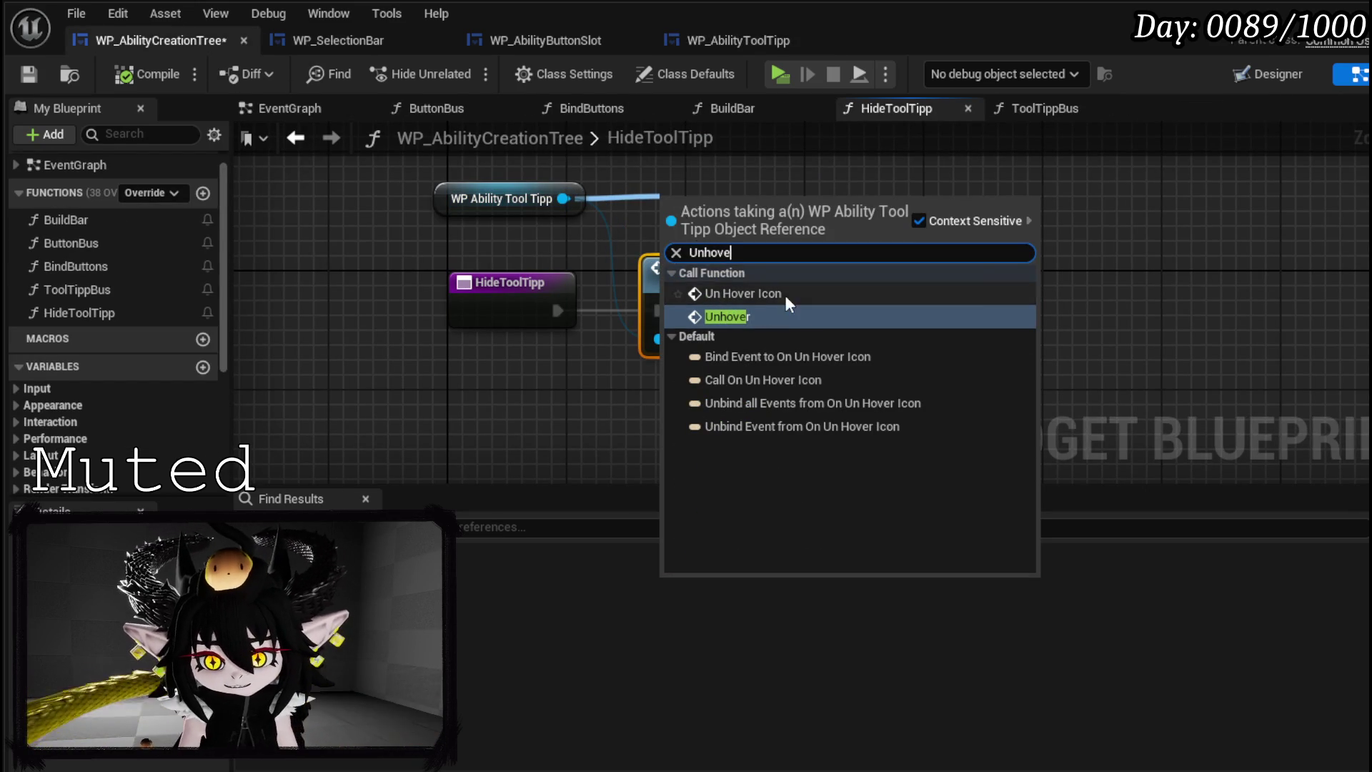
{"action": "left_click", "coordinate": [787, 295]}
{"action": "mouse_move", "coordinate": [718, 226]}
{"action": "left_mouse_down"}
{"action": "mouse_move", "coordinate": [1002, 225]}
{"action": "mouse_move", "coordinate": [679, 285]}
{"action": "left_mouse_up"}
{"action": "left_click", "coordinate": [737, 271]}
{"action": "key", "text": "Delete"}
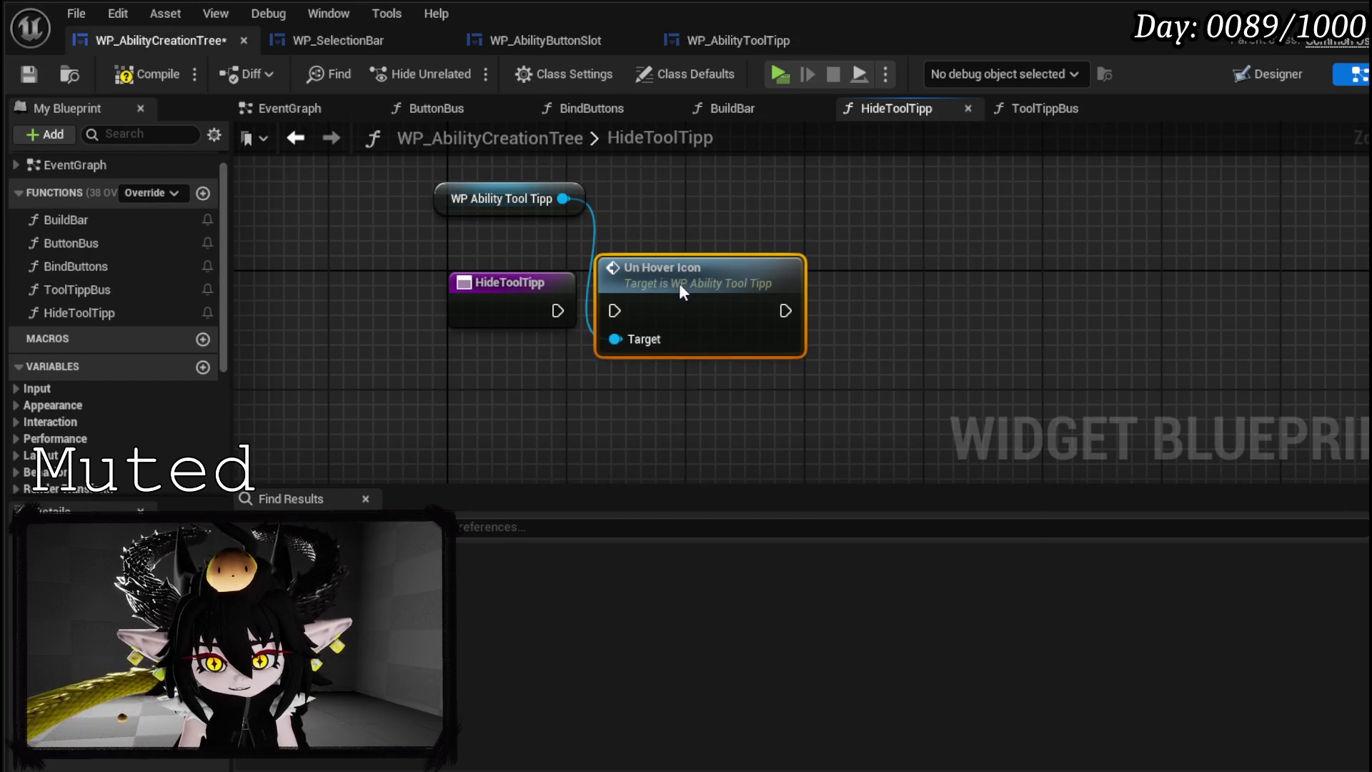
{"action": "mouse_move", "coordinate": [564, 310]}
{"action": "left_mouse_down"}
{"action": "mouse_move", "coordinate": [615, 310]}
{"action": "mouse_move", "coordinate": [719, 272]}
{"action": "left_mouse_up"}
{"action": "left_click", "coordinate": [731, 211]}
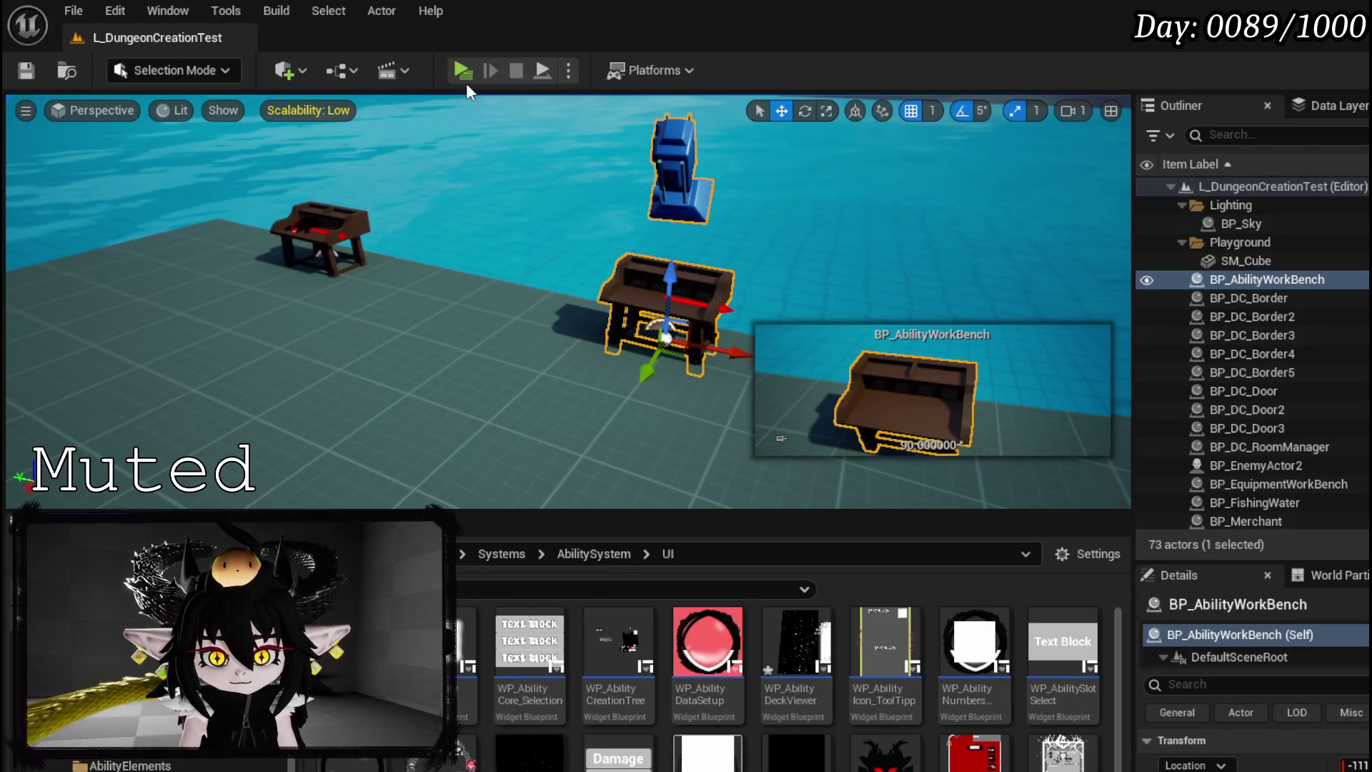
{"action": "left_click", "coordinate": [464, 73]}
- Play-test opening the ability-creation book at the workbench, then save all assets
{"action": "key", "text": "w"}
{"action": "key", "text": "e"}
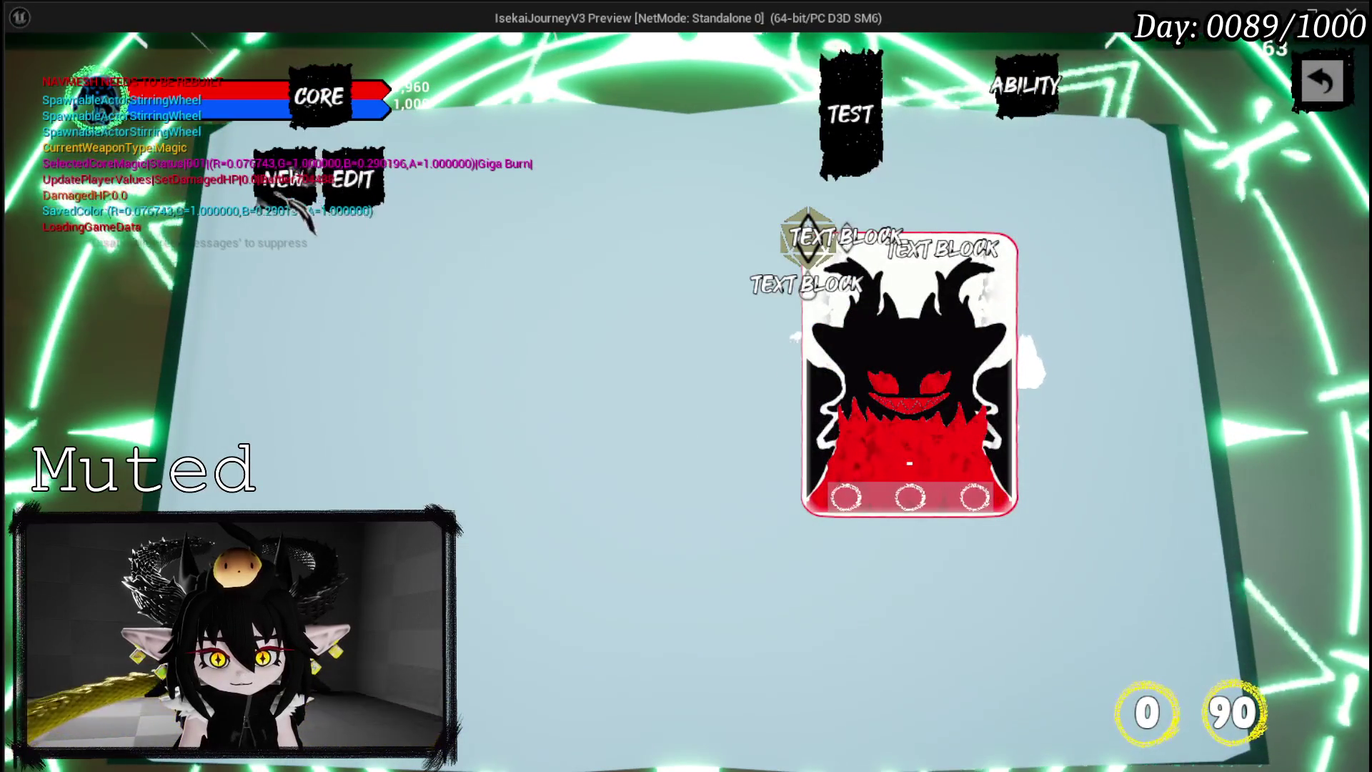
{"action": "key", "text": "Escape"}
{"action": "key", "text": "Escape"}
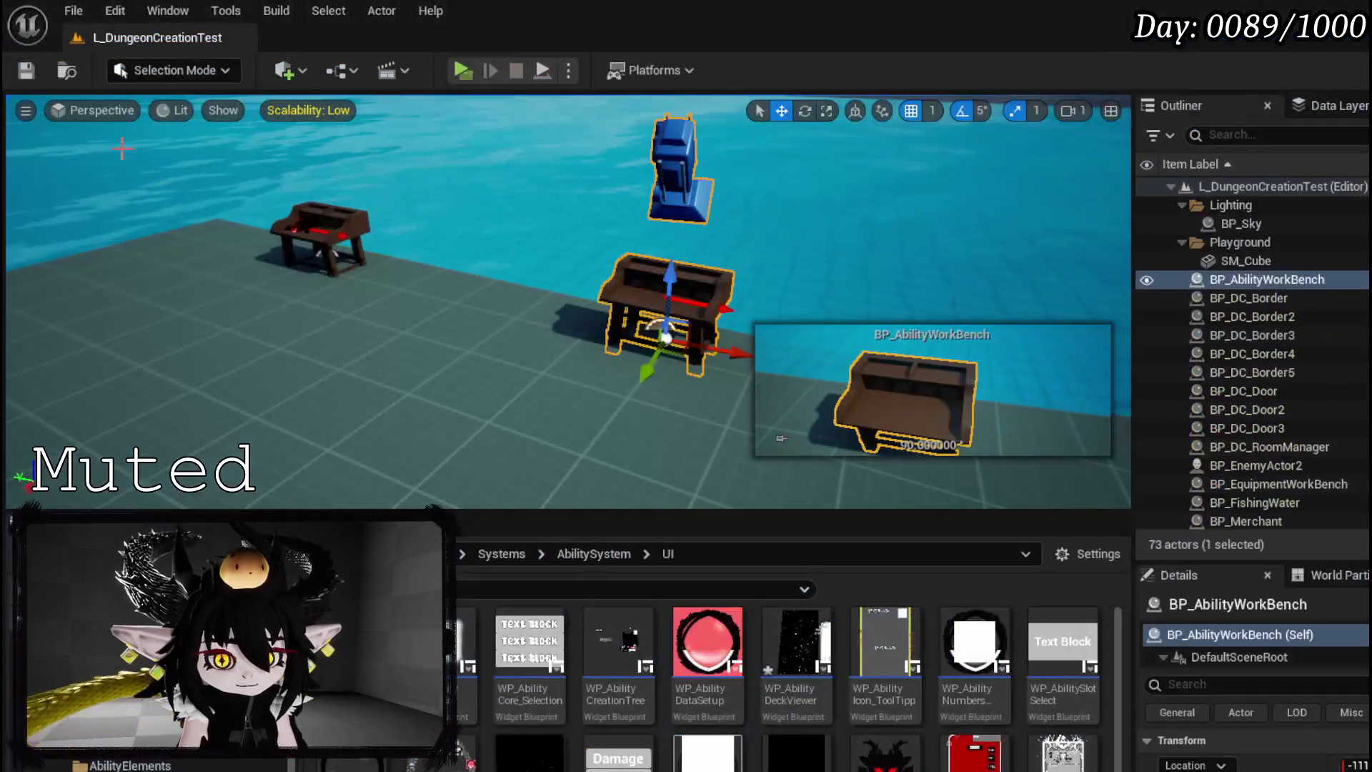
{"action": "key", "text": "ctrl+s"}
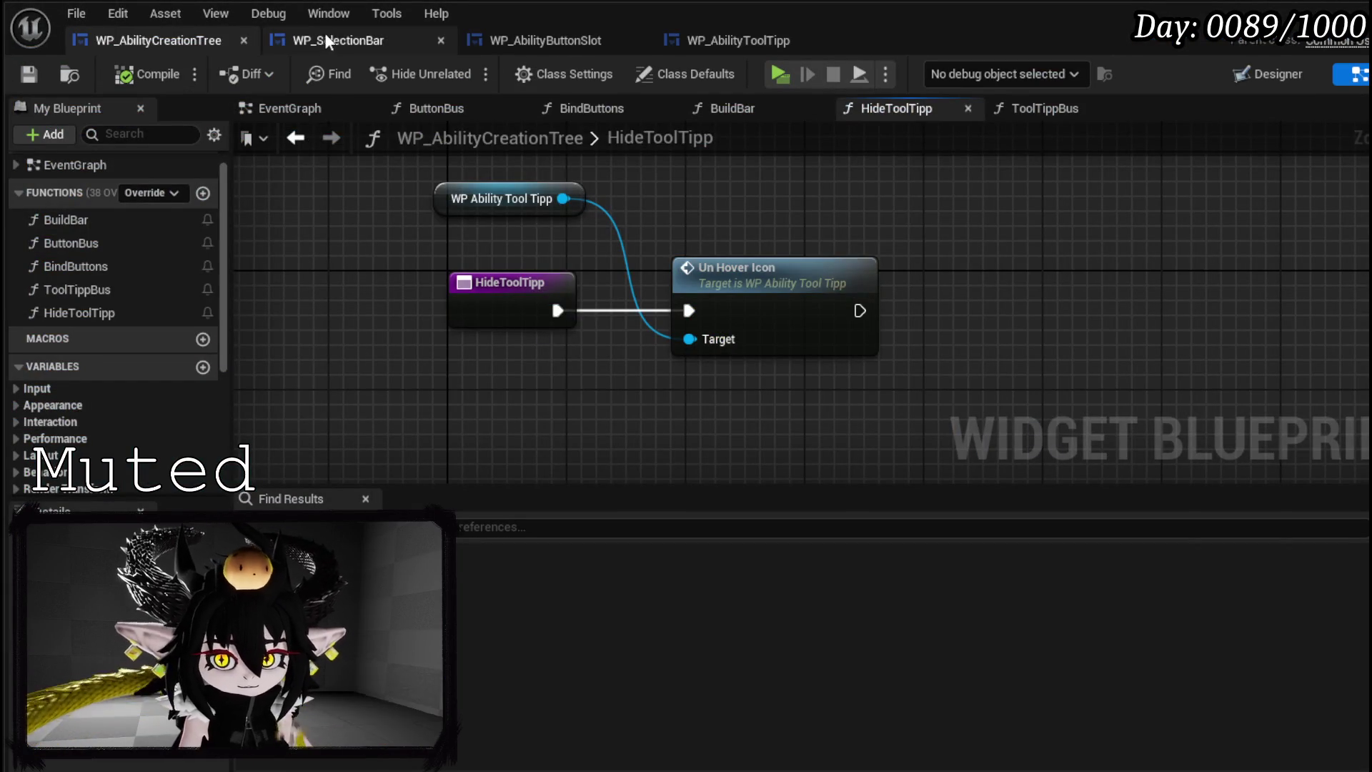
- In WP_SelectionBar's BuildOptions, feed the created slot widget into Add Child to Horizontal Box 20
{"action": "left_click", "coordinate": [326, 36]}
{"action": "double_click", "coordinate": [101, 250]}
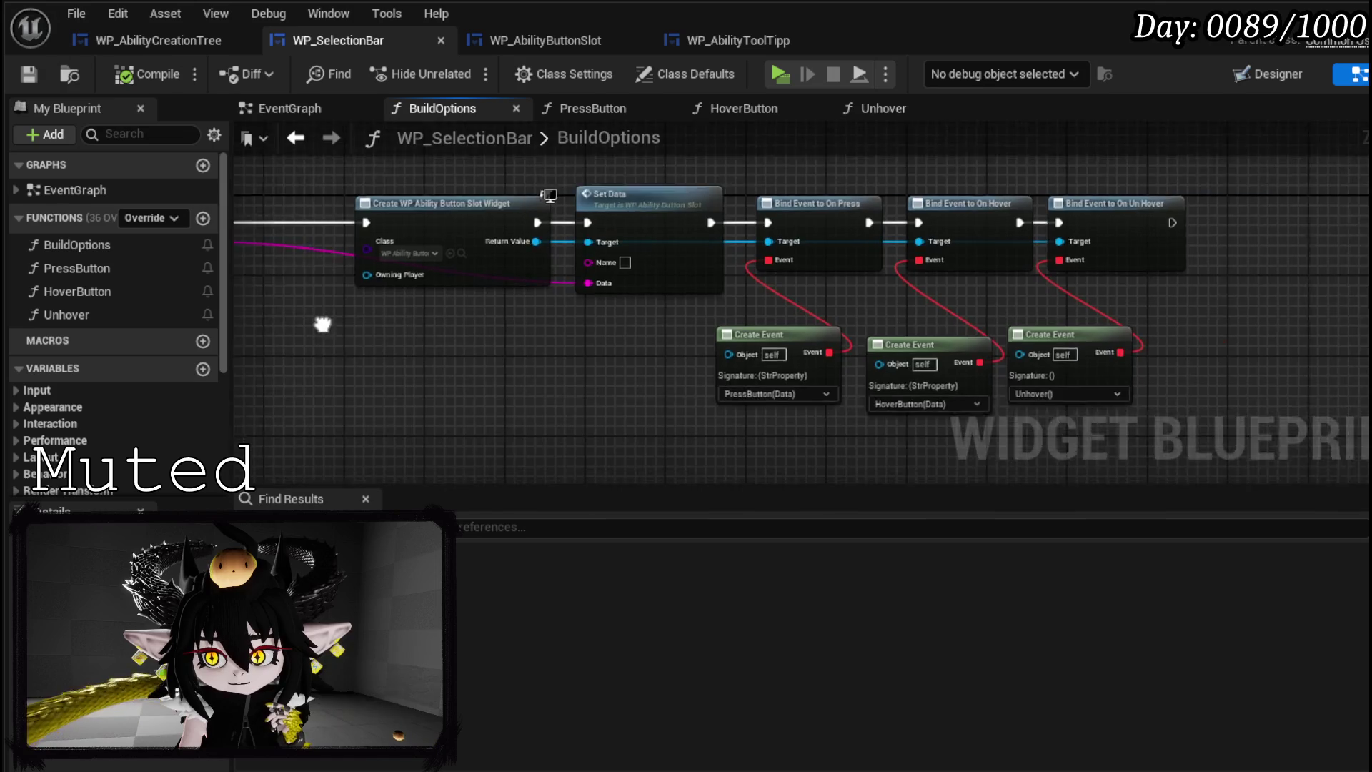
{"action": "left_click_drag", "start_coordinate": [845, 250], "coordinate": [785, 241]}
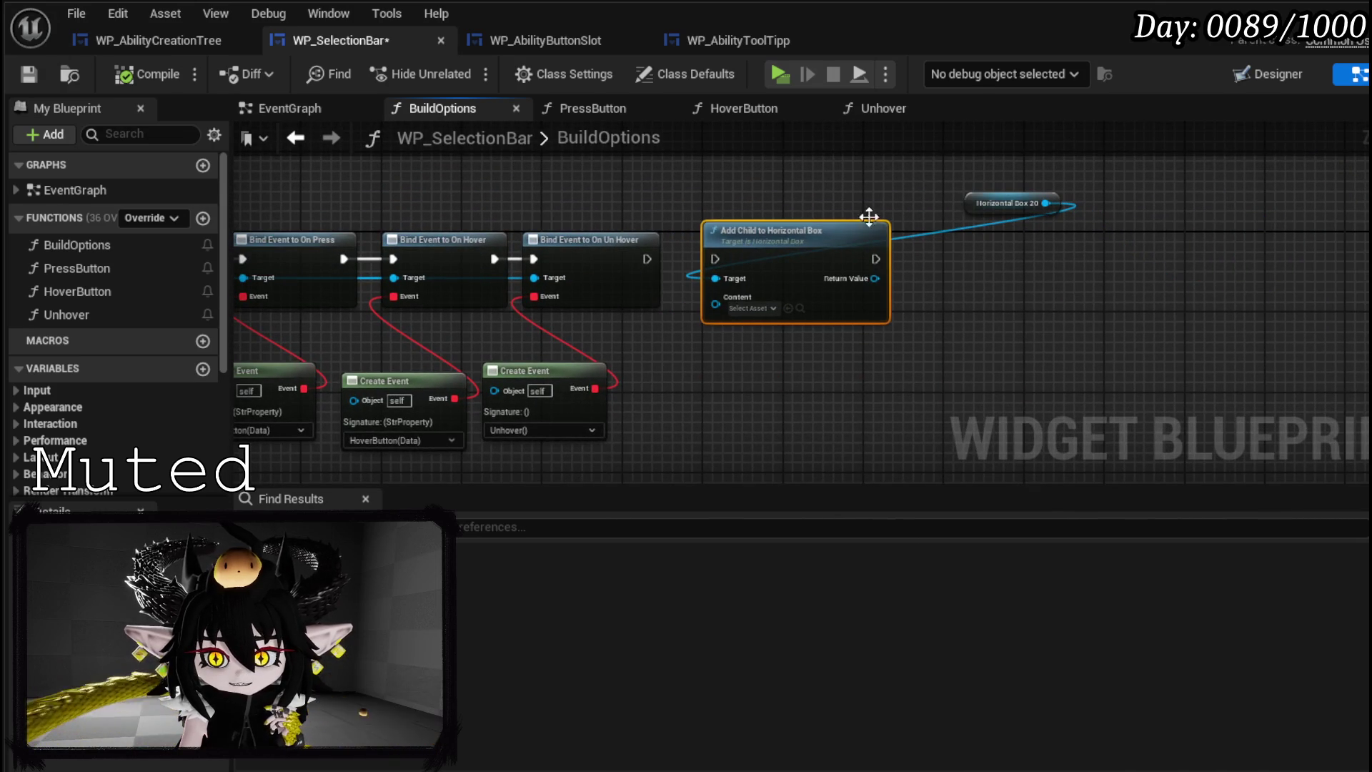
{"action": "left_click_drag", "start_coordinate": [1008, 203], "coordinate": [776, 182]}
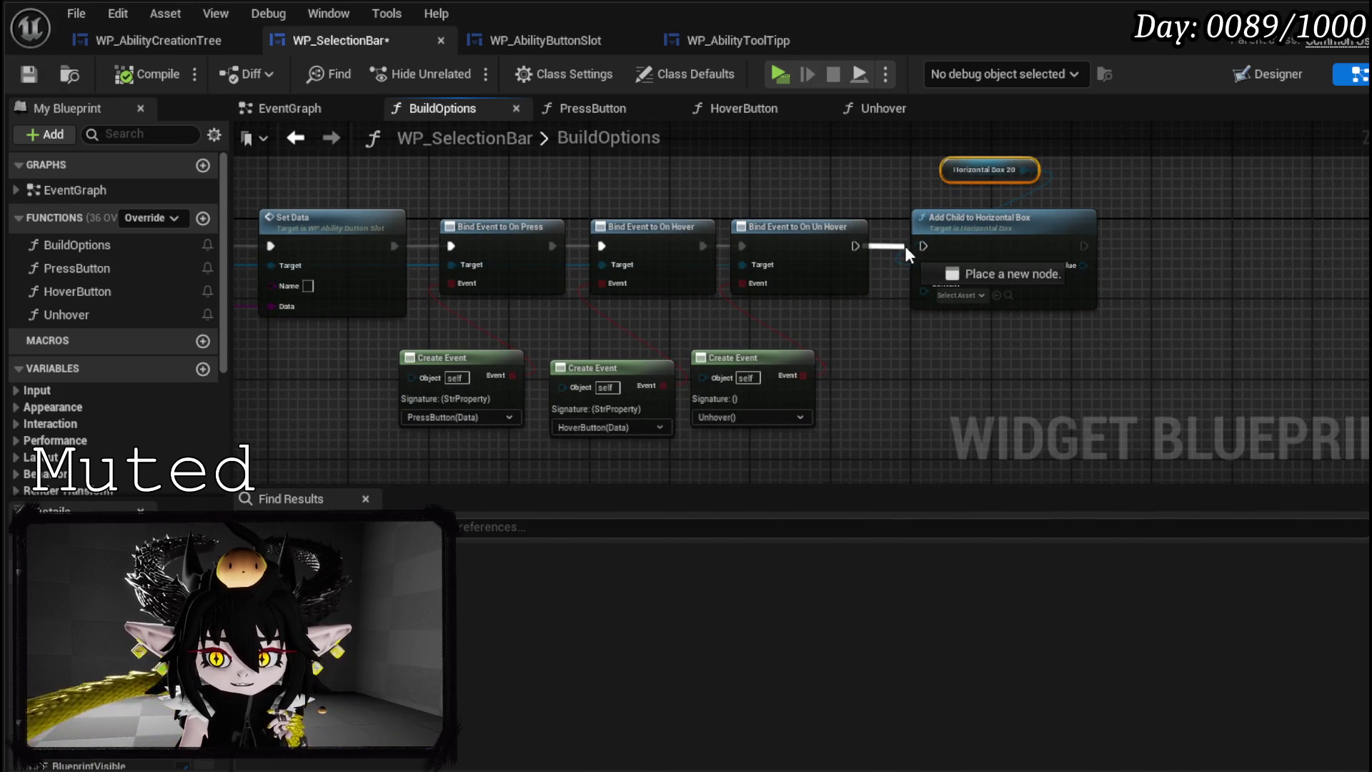
{"action": "mouse_move", "coordinate": [419, 270]}
{"action": "left_mouse_down"}
{"action": "mouse_move", "coordinate": [1060, 312]}
{"action": "mouse_move", "coordinate": [1125, 289]}
{"action": "left_mouse_up"}
- Compile WP_SelectionBar, play-test the rows of ability option icons, then save
{"action": "left_click", "coordinate": [139, 76]}
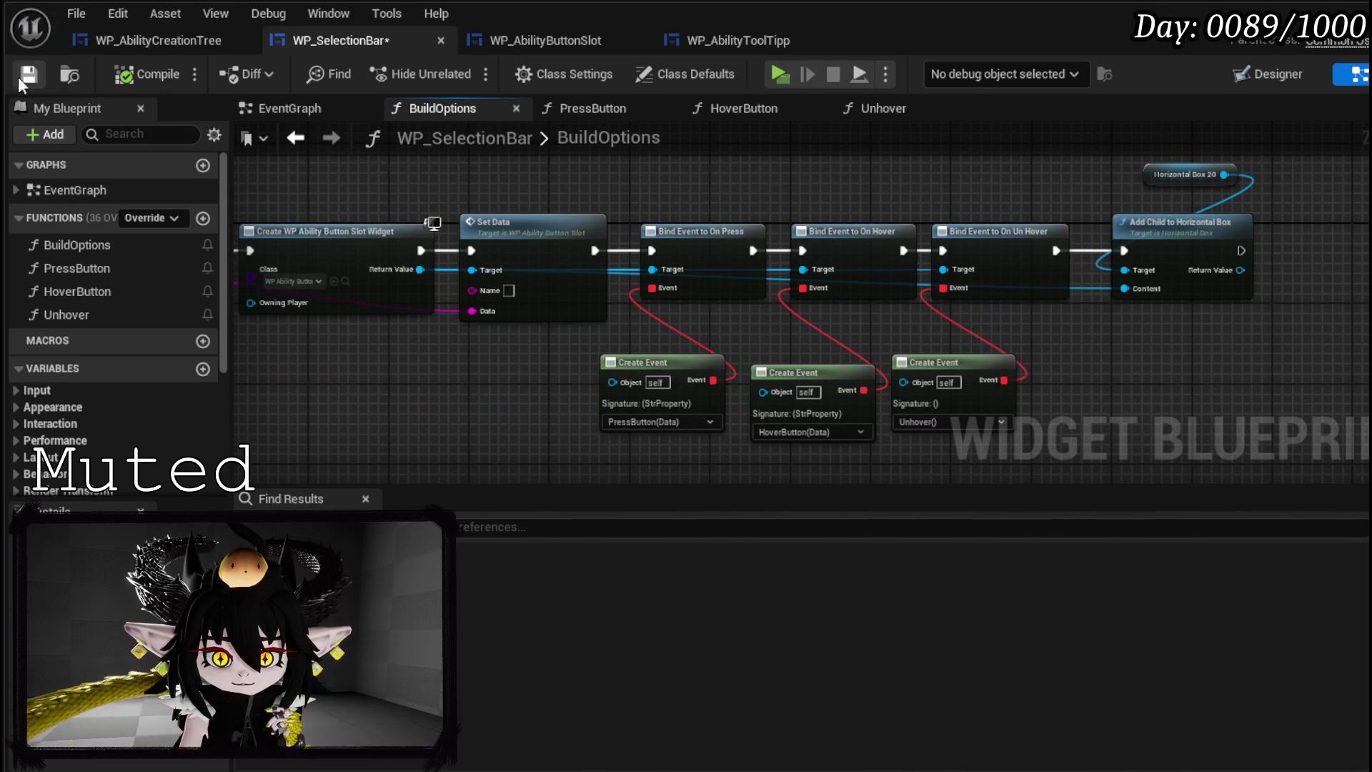
{"action": "mouse_move", "coordinate": [564, 197]}
{"action": "left_mouse_down"}
{"action": "mouse_move", "coordinate": [967, 187]}
{"action": "mouse_move", "coordinate": [717, 193]}
{"action": "left_mouse_up"}
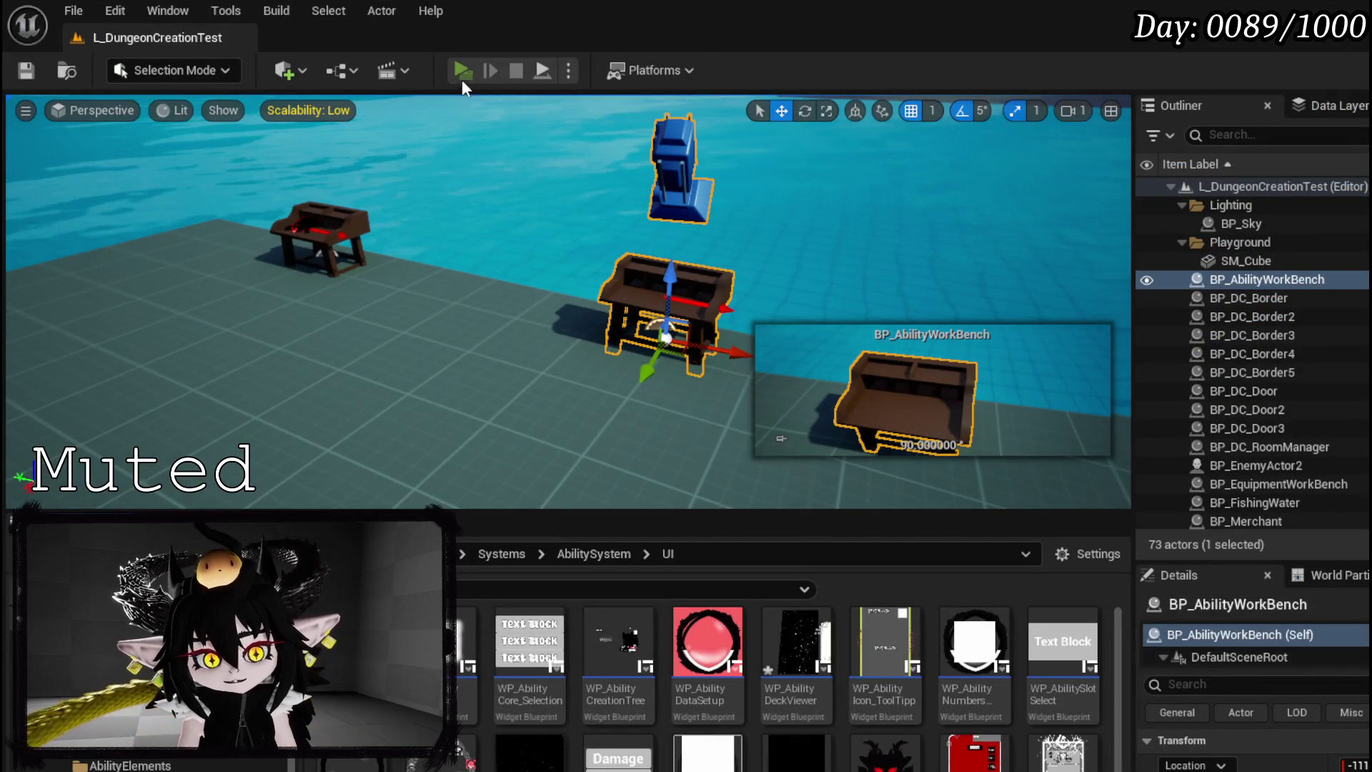
{"action": "left_click", "coordinate": [460, 74]}
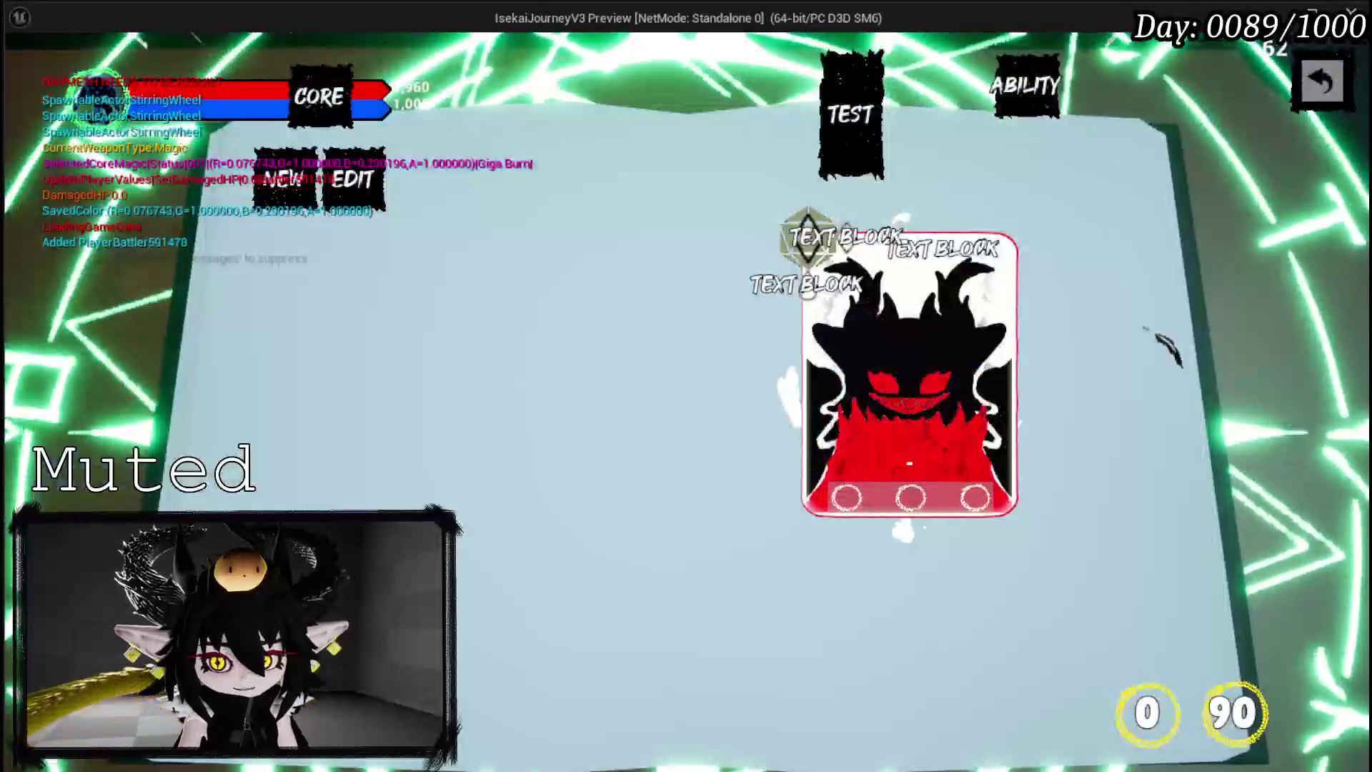
{"action": "left_click", "coordinate": [286, 178]}
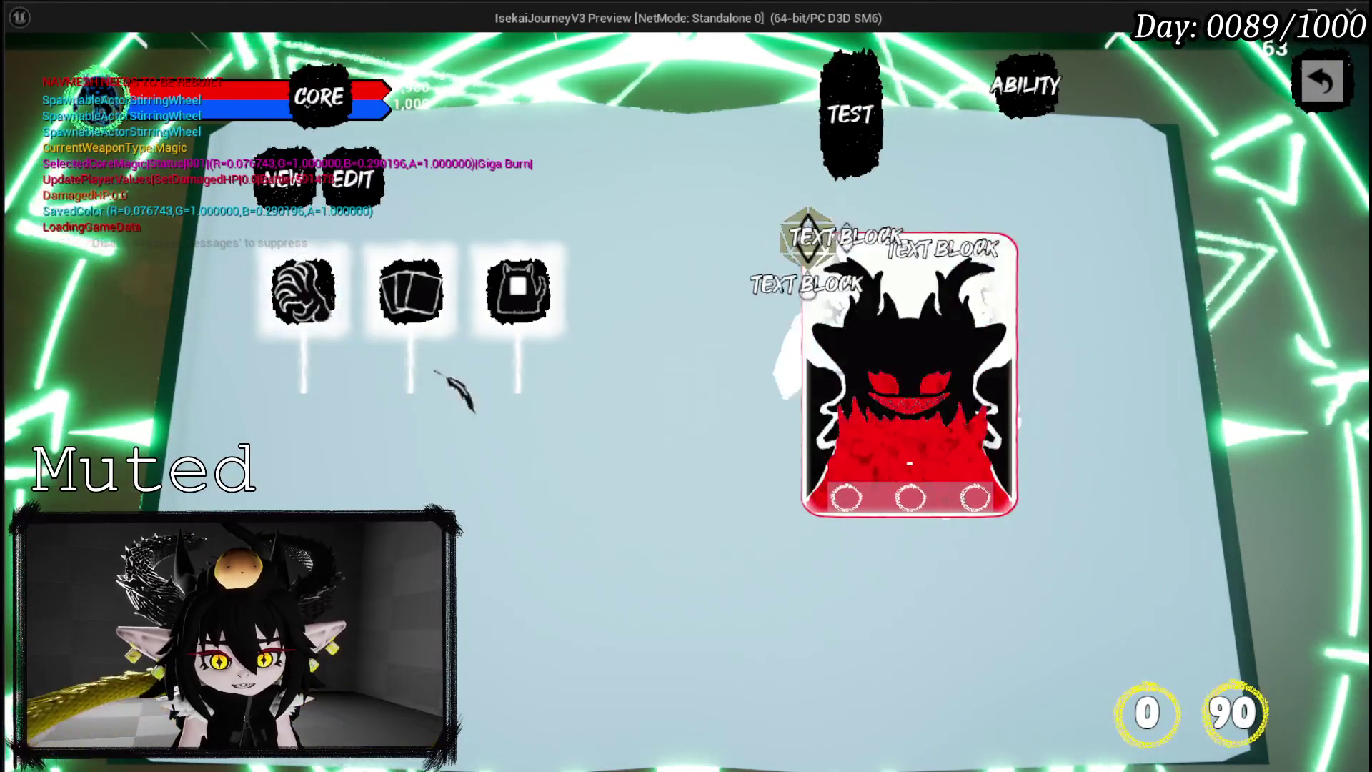
{"action": "left_click", "coordinate": [411, 292]}
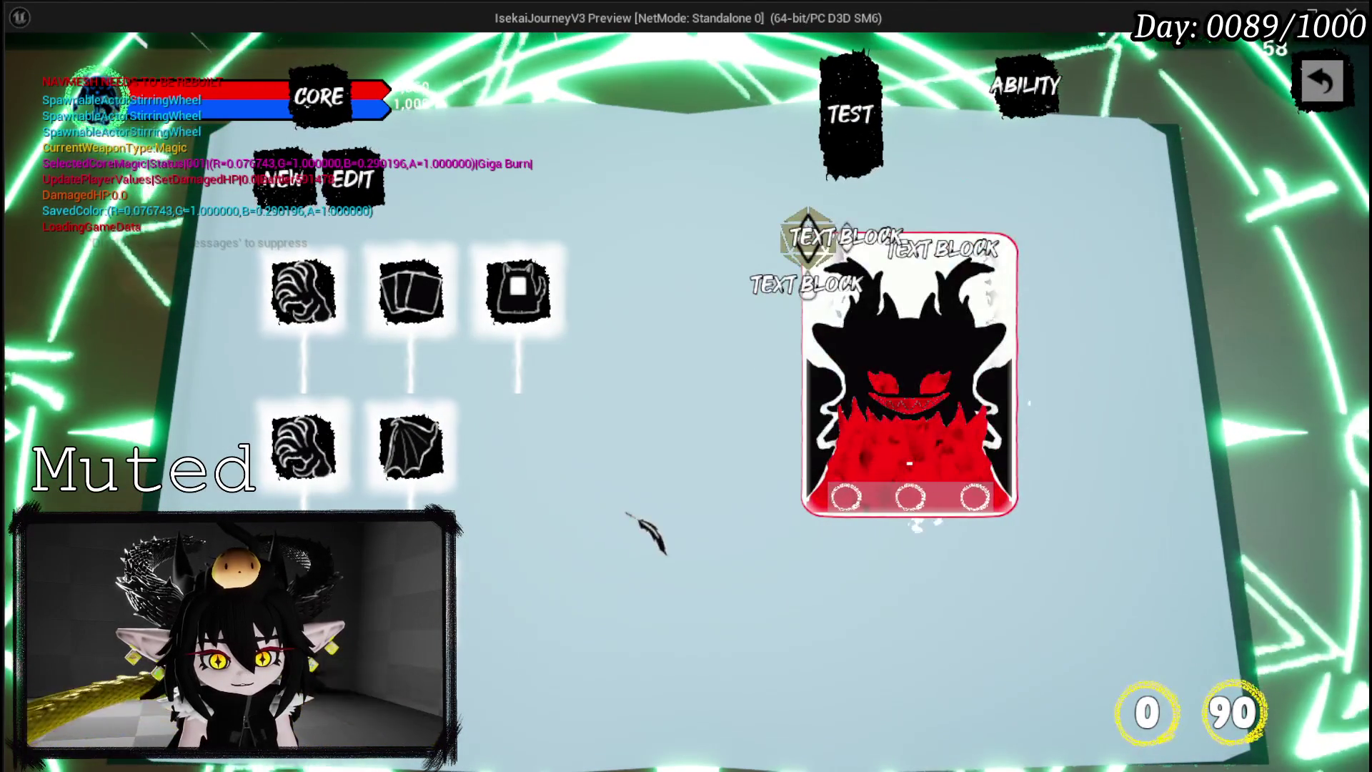
{"action": "key", "text": "Escape"}
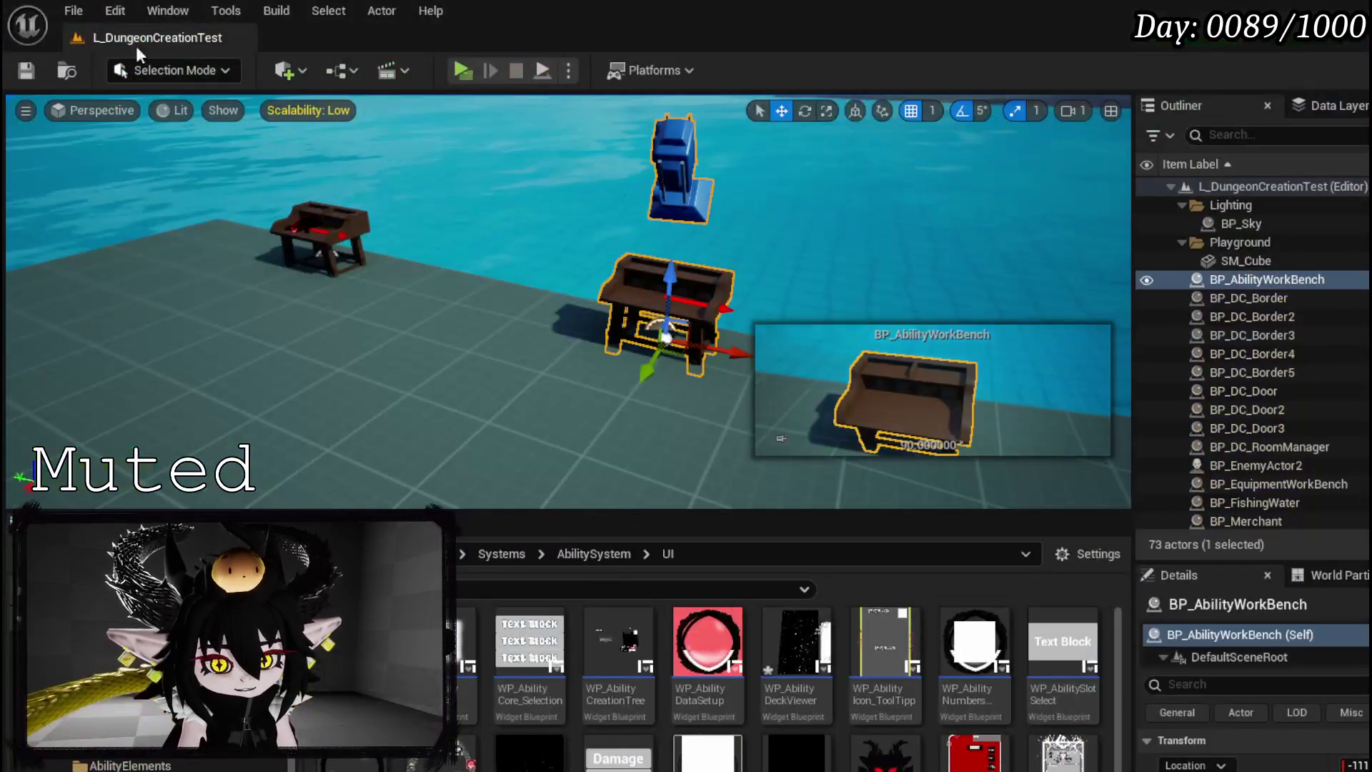
{"action": "key", "text": "ctrl+s"}
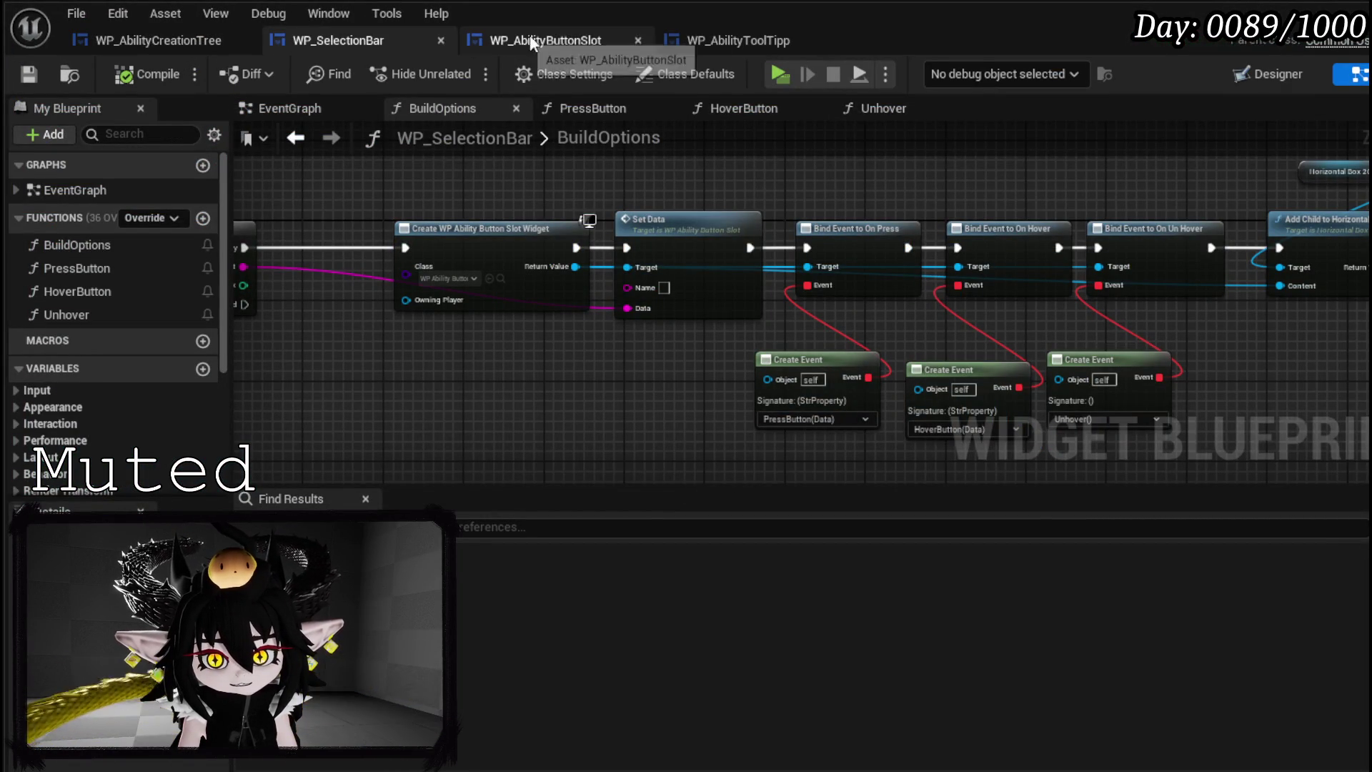
- Set Image_Highlight and Image_Line visibility to Collapsed in WP_AbilityButtonSlot's designer and compile
{"action": "left_click", "coordinate": [561, 37]}
{"action": "left_click", "coordinate": [1273, 74]}
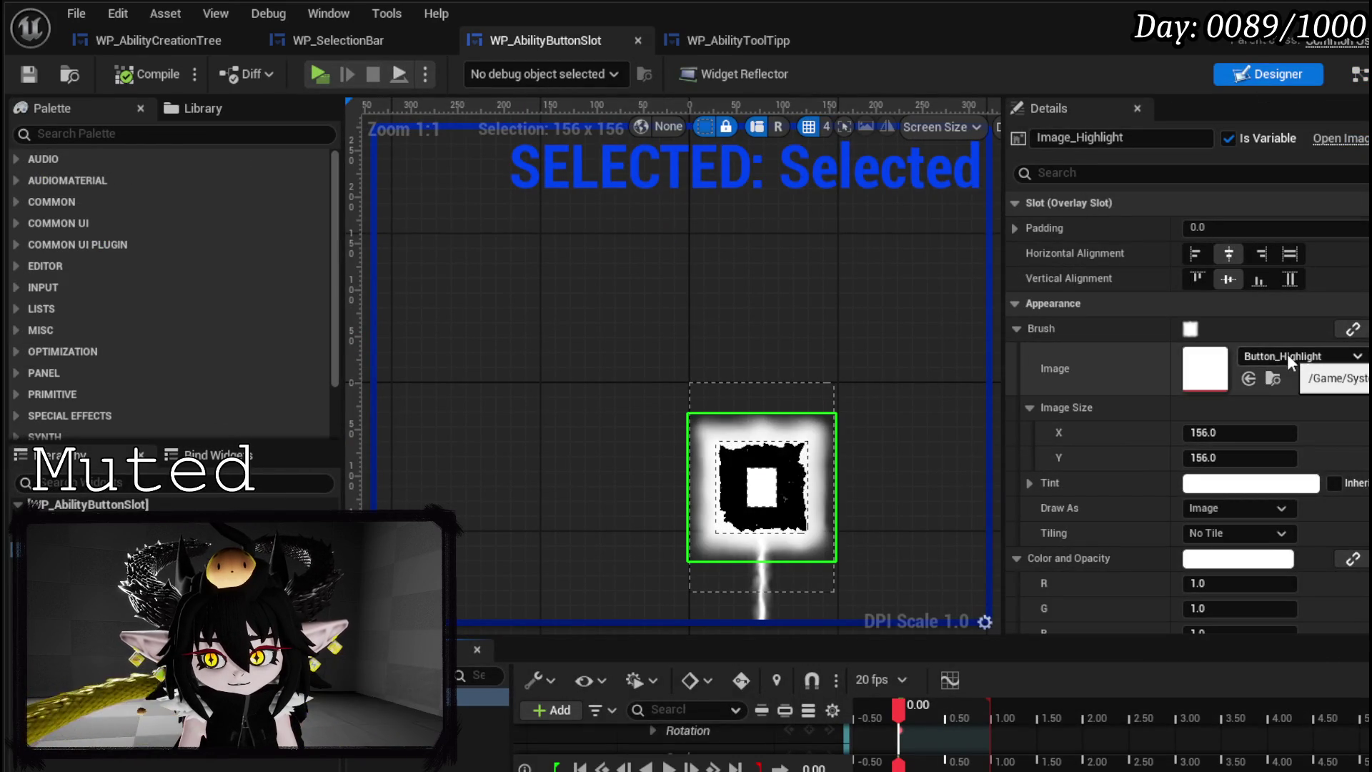
{"action": "scroll", "coordinate": [1286, 354], "scroll_direction": "down", "scroll_amount": 6}
{"action": "left_click", "coordinate": [1254, 435]}
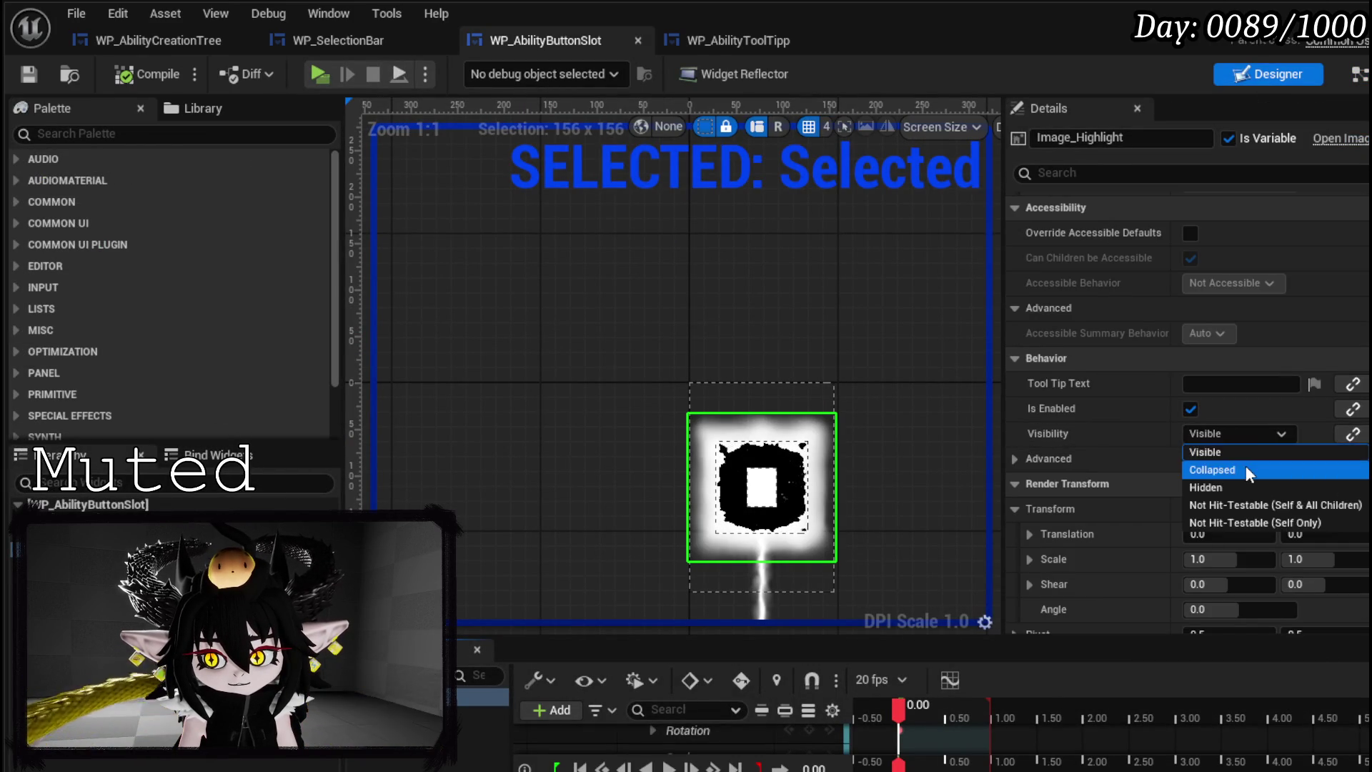
{"action": "left_click", "coordinate": [1246, 466]}
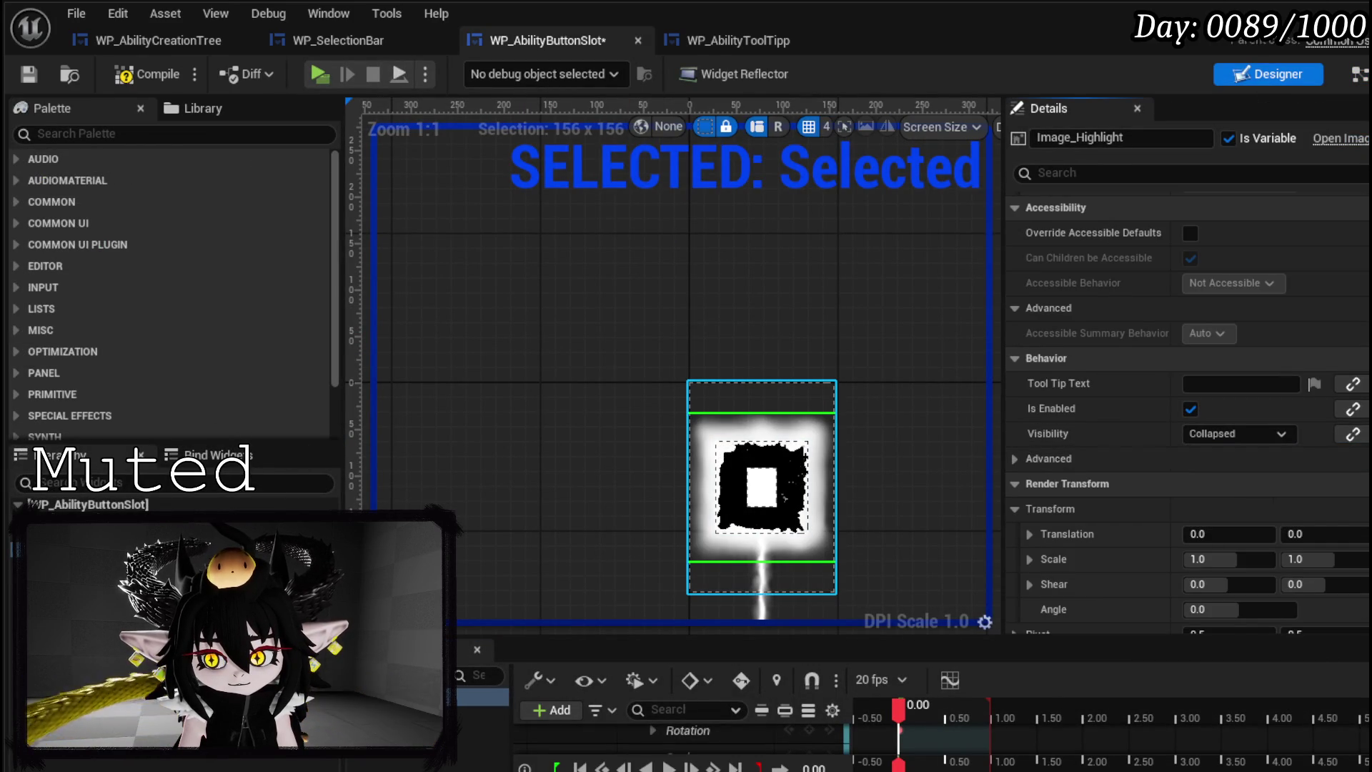
{"action": "left_click", "coordinate": [86, 534]}
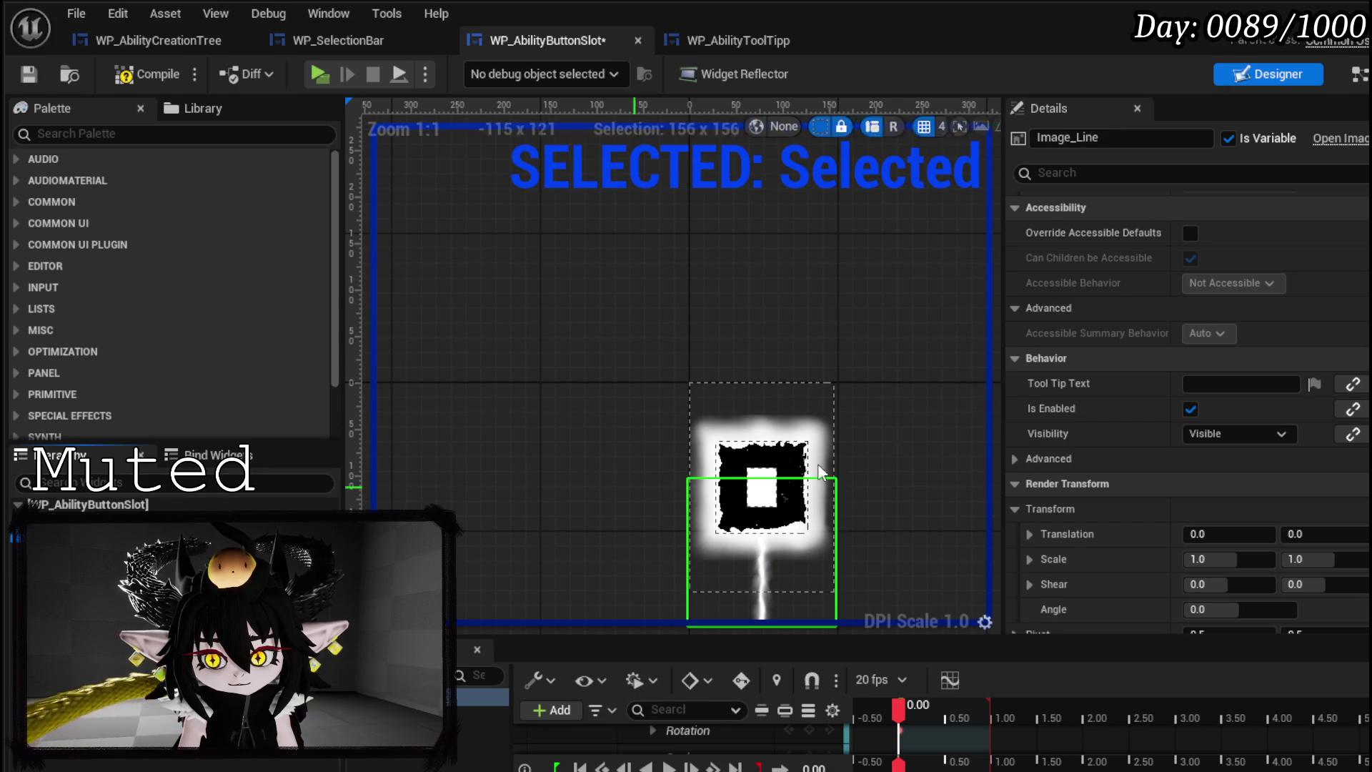
{"action": "left_click", "coordinate": [1254, 434]}
{"action": "left_click", "coordinate": [1245, 465]}
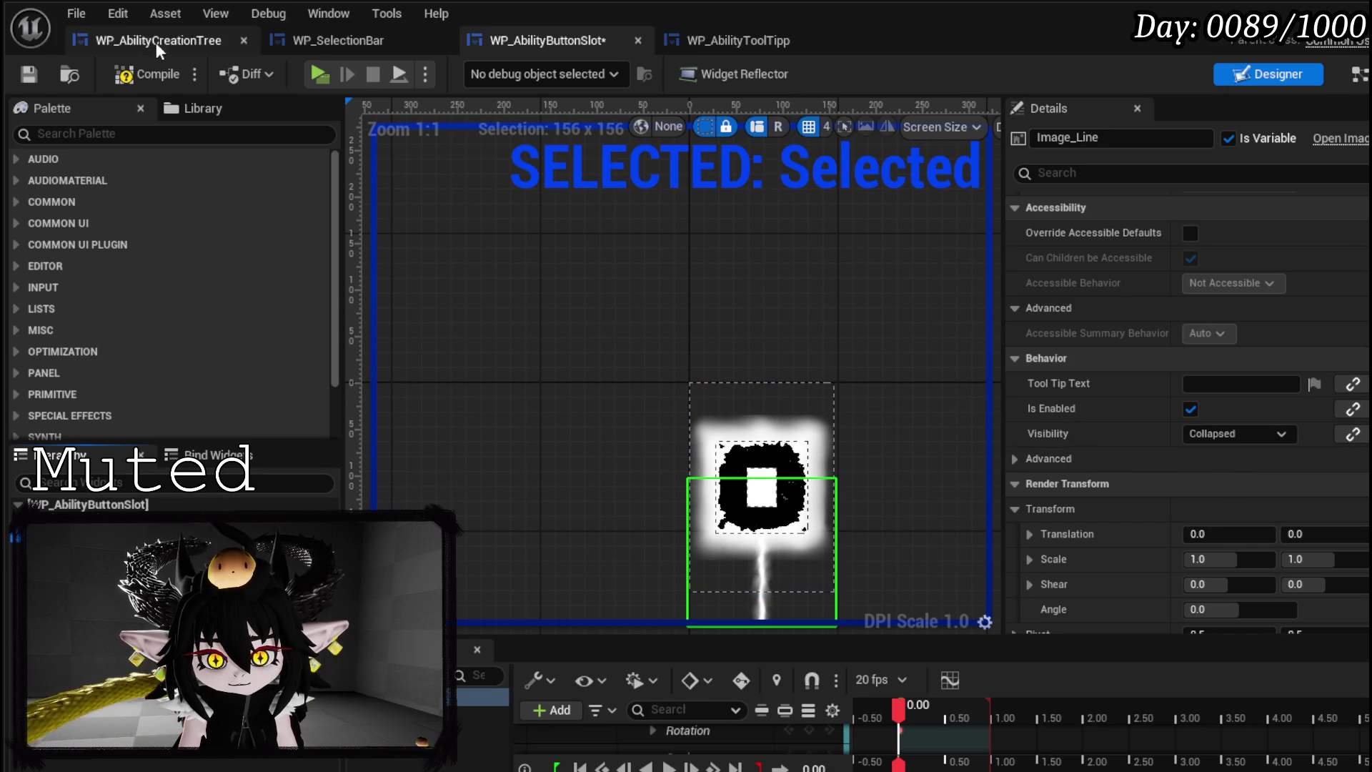
{"action": "left_click", "coordinate": [148, 73]}
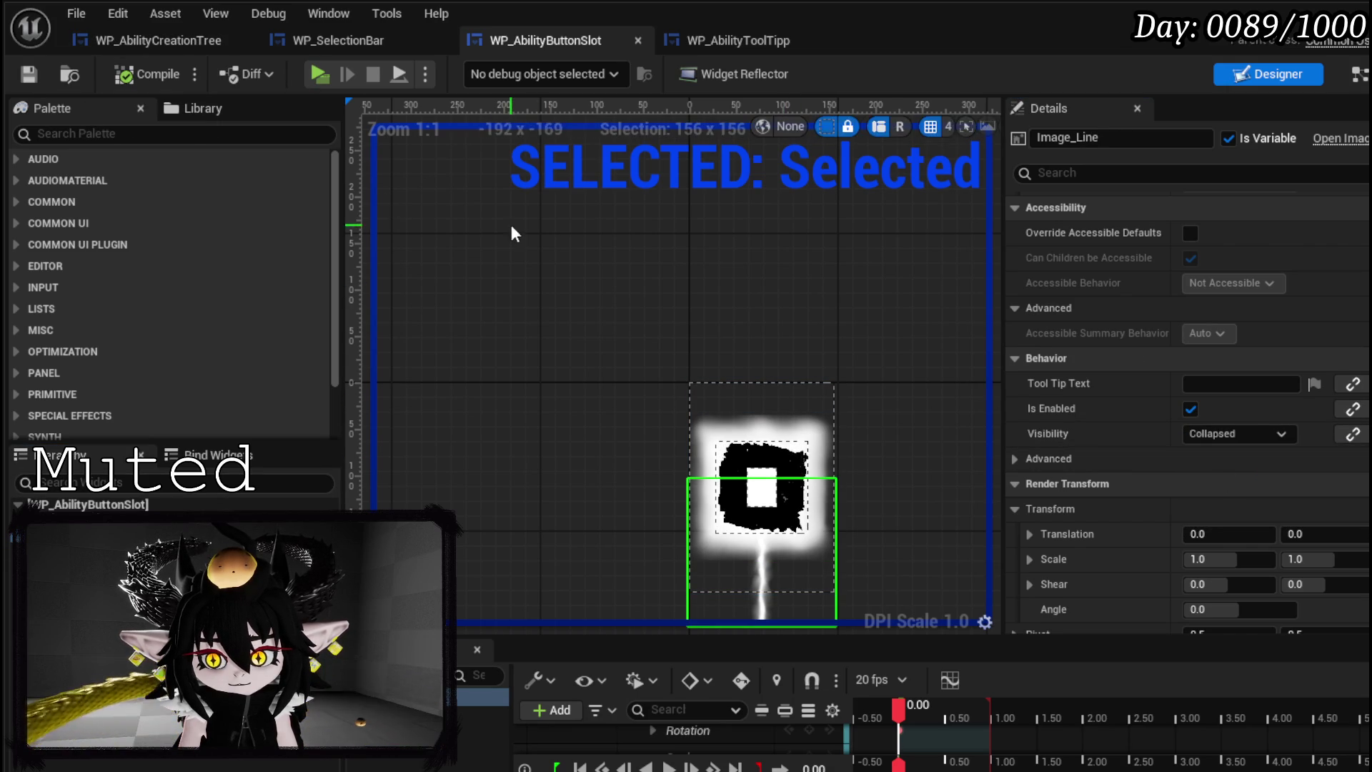
- Look over the designer's animations area, then open the widget's EventGraph
{"action": "left_click", "coordinate": [1356, 74]}
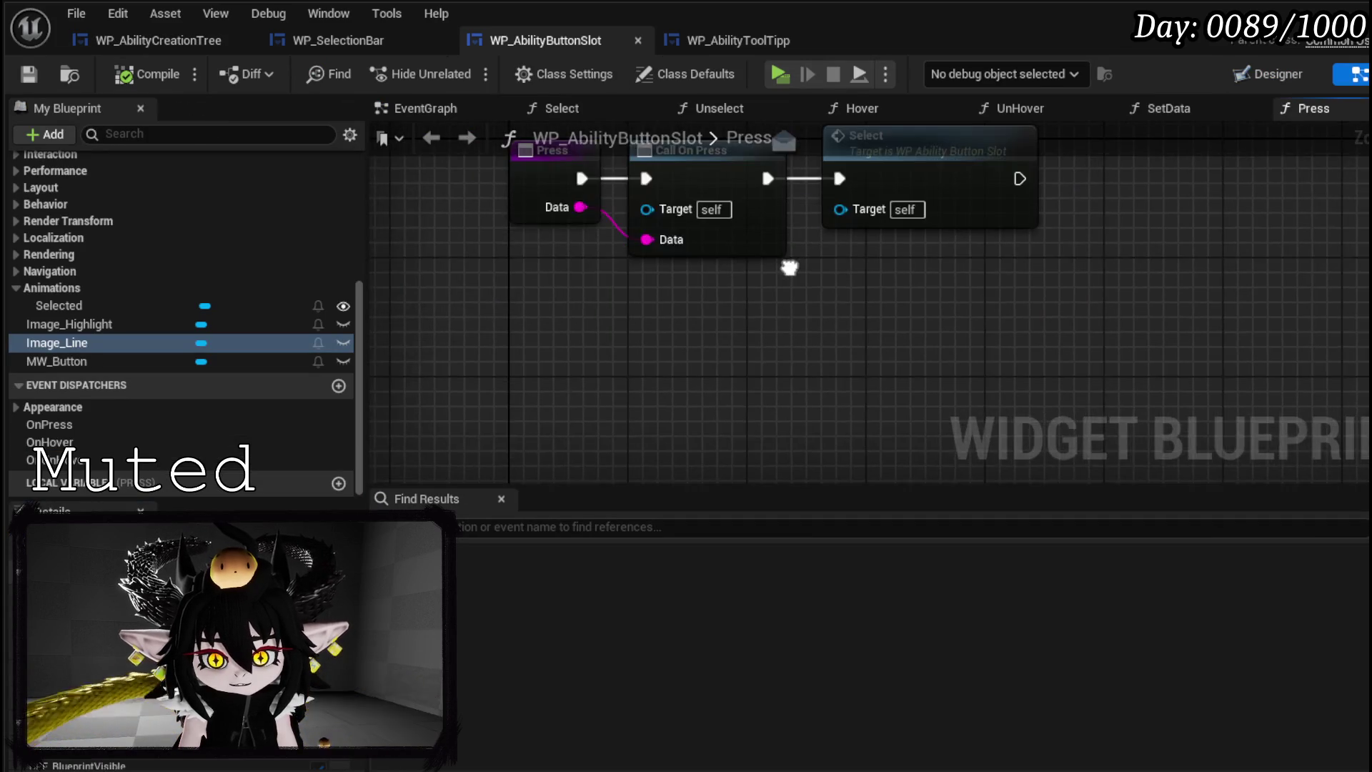
{"action": "left_click", "coordinate": [1262, 74]}
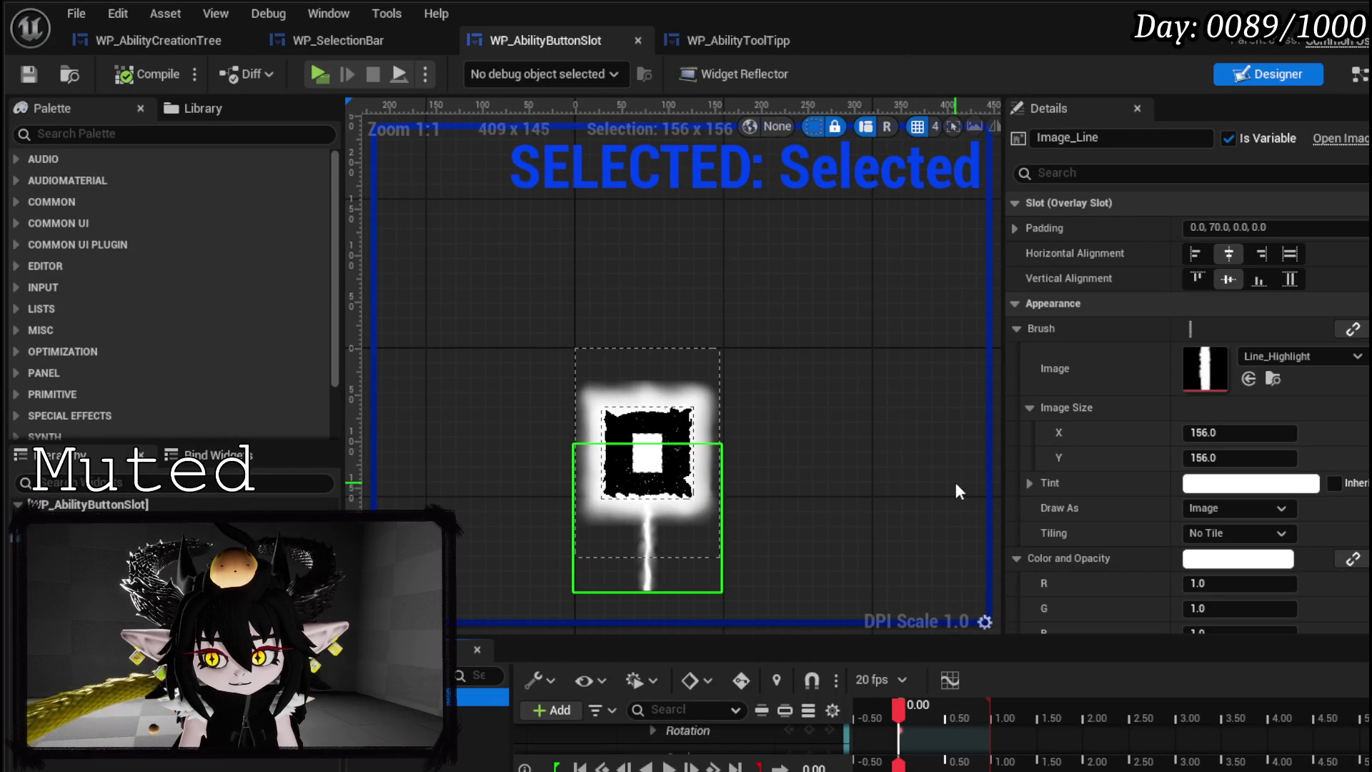
{"action": "left_click_drag", "start_coordinate": [734, 637], "coordinate": [756, 477]}
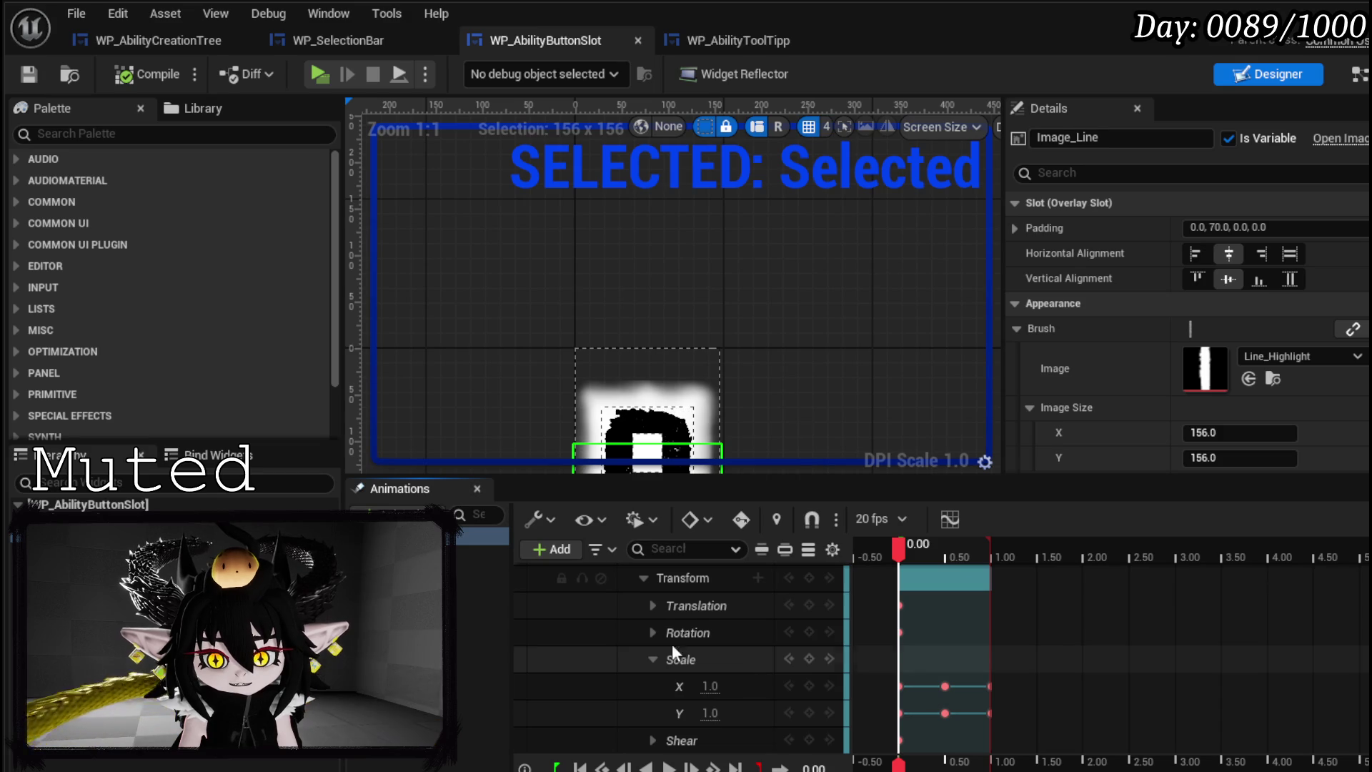
{"action": "left_click", "coordinate": [493, 595]}
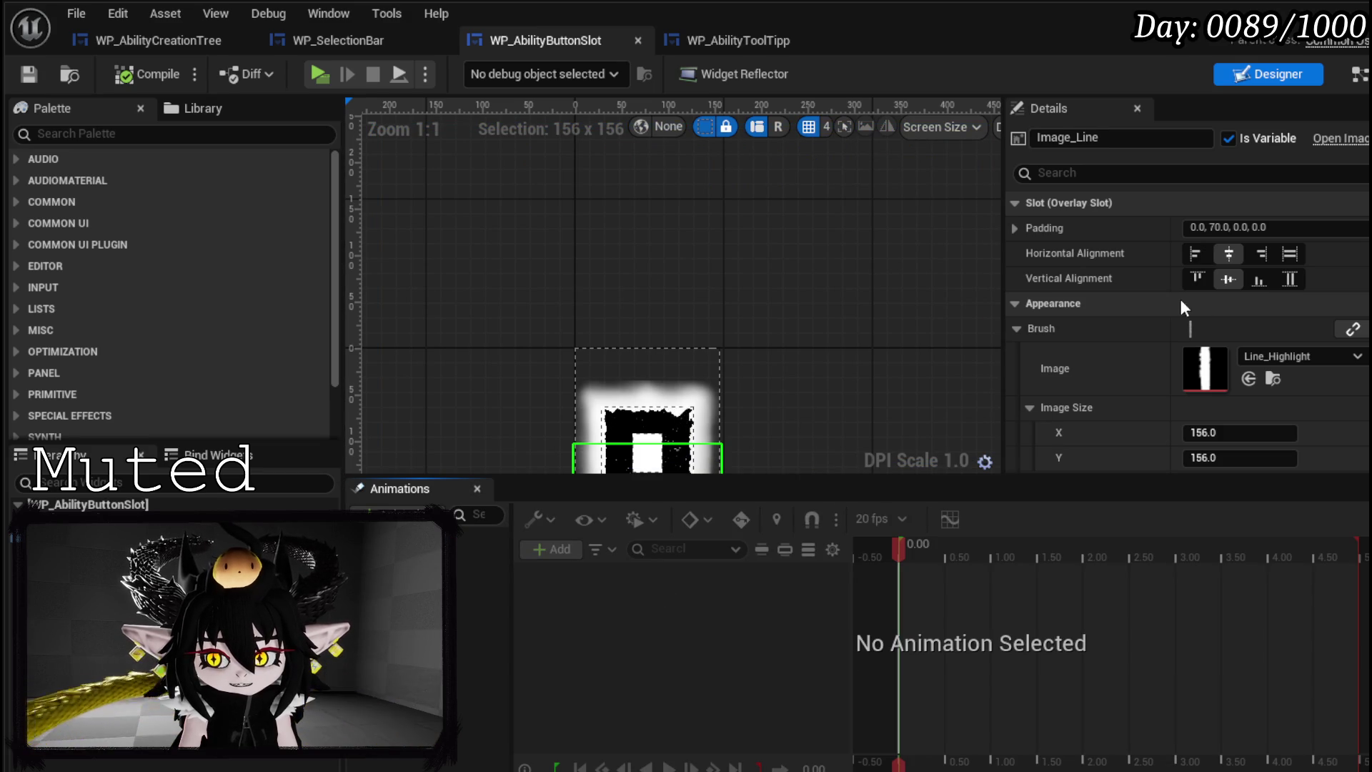
{"action": "scroll", "coordinate": [1179, 301], "scroll_direction": "down", "scroll_amount": 6}
{"action": "scroll", "coordinate": [1187, 228], "scroll_direction": "up", "scroll_amount": 3}
{"action": "scroll", "coordinate": [1186, 226], "scroll_direction": "down", "scroll_amount": 6}
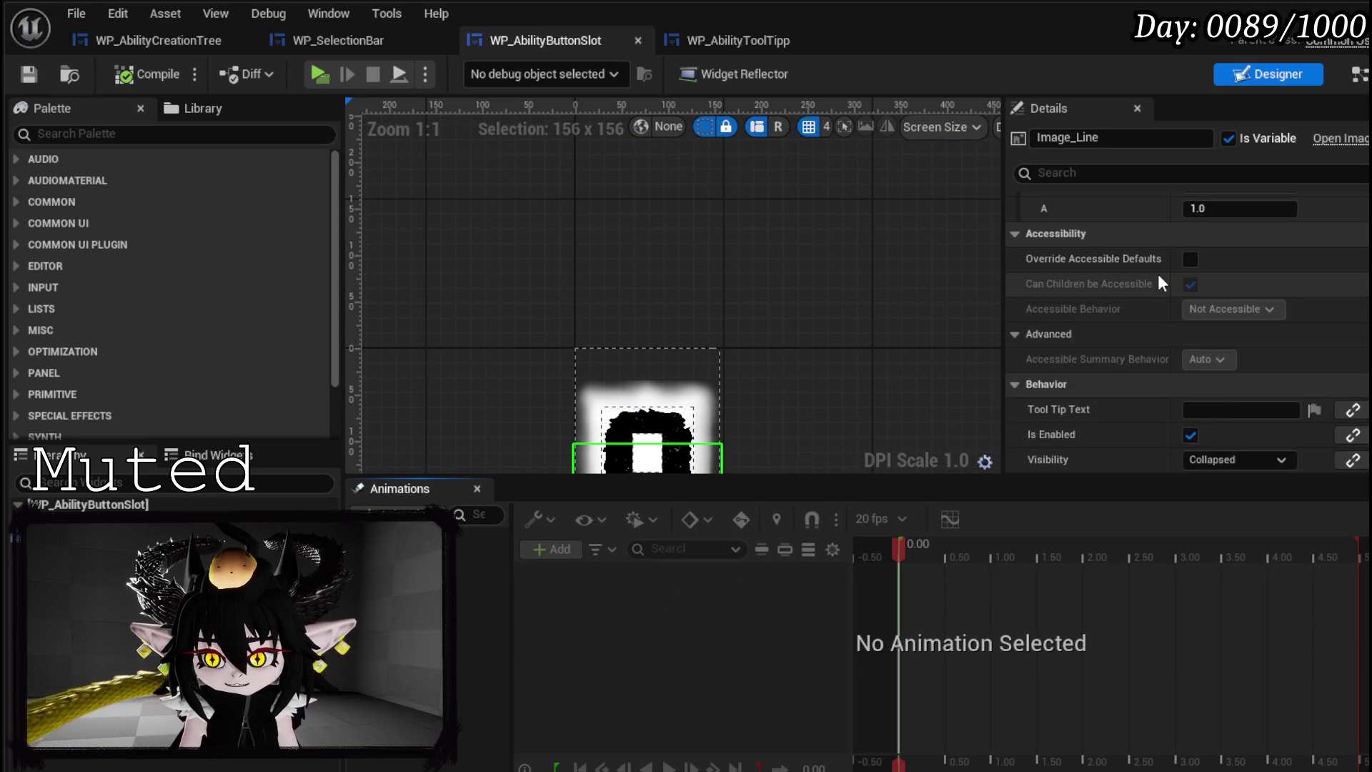
{"action": "scroll", "coordinate": [1161, 283], "scroll_direction": "down", "scroll_amount": 2}
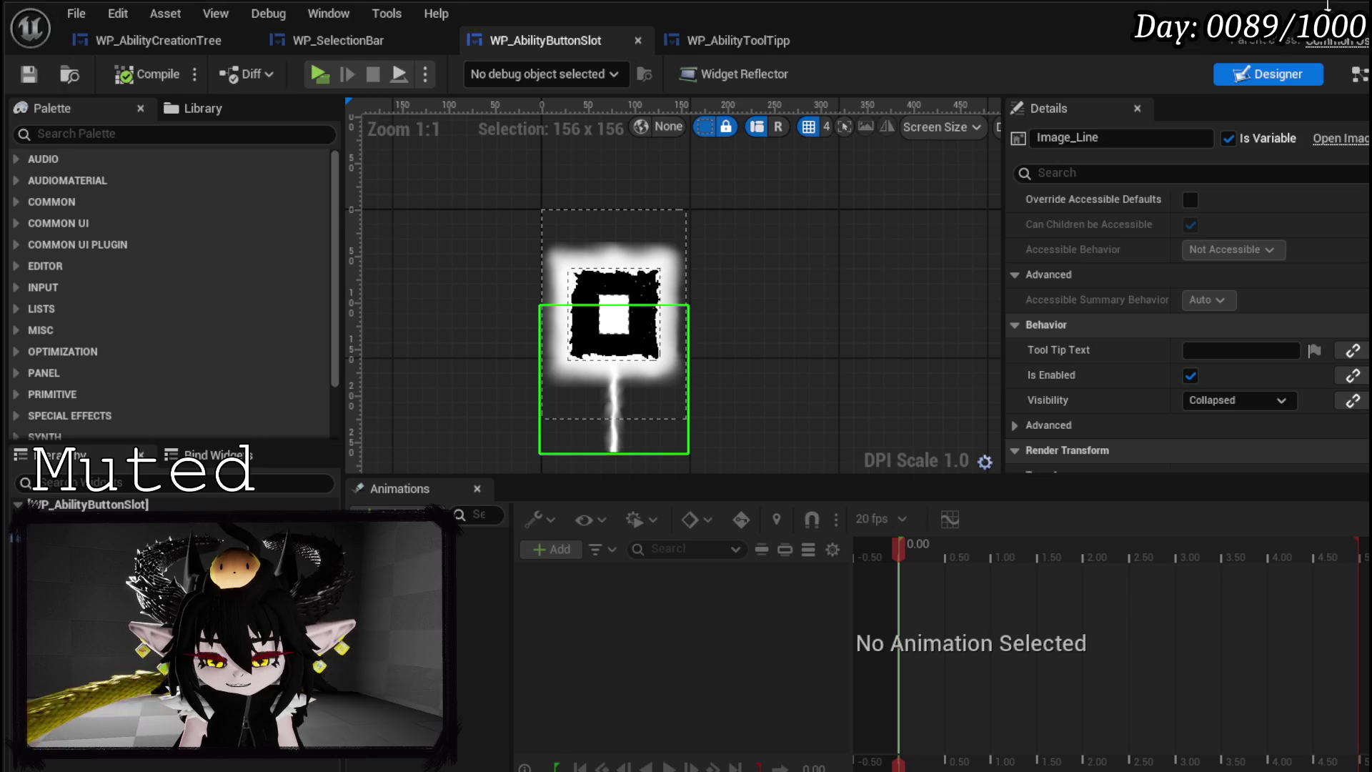
{"action": "left_click", "coordinate": [1360, 74]}
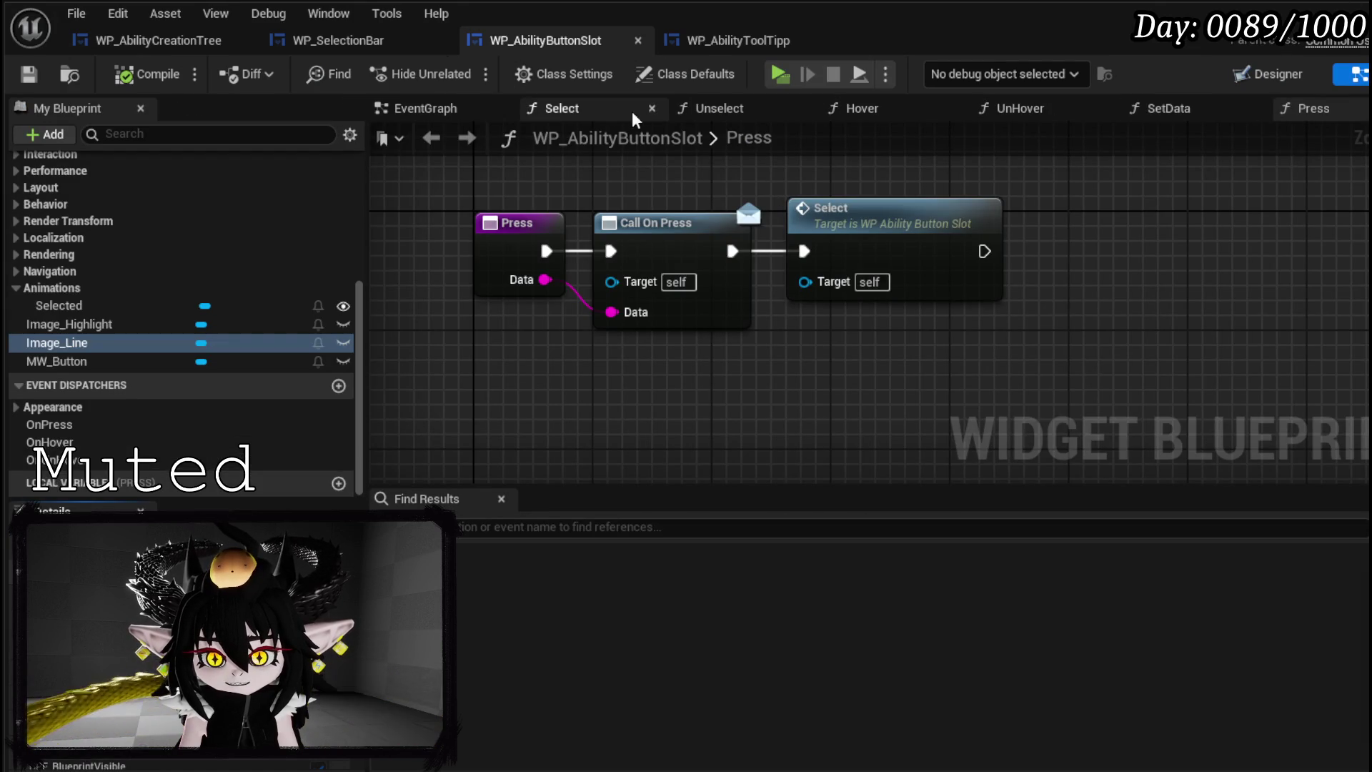
{"action": "left_click", "coordinate": [444, 108]}
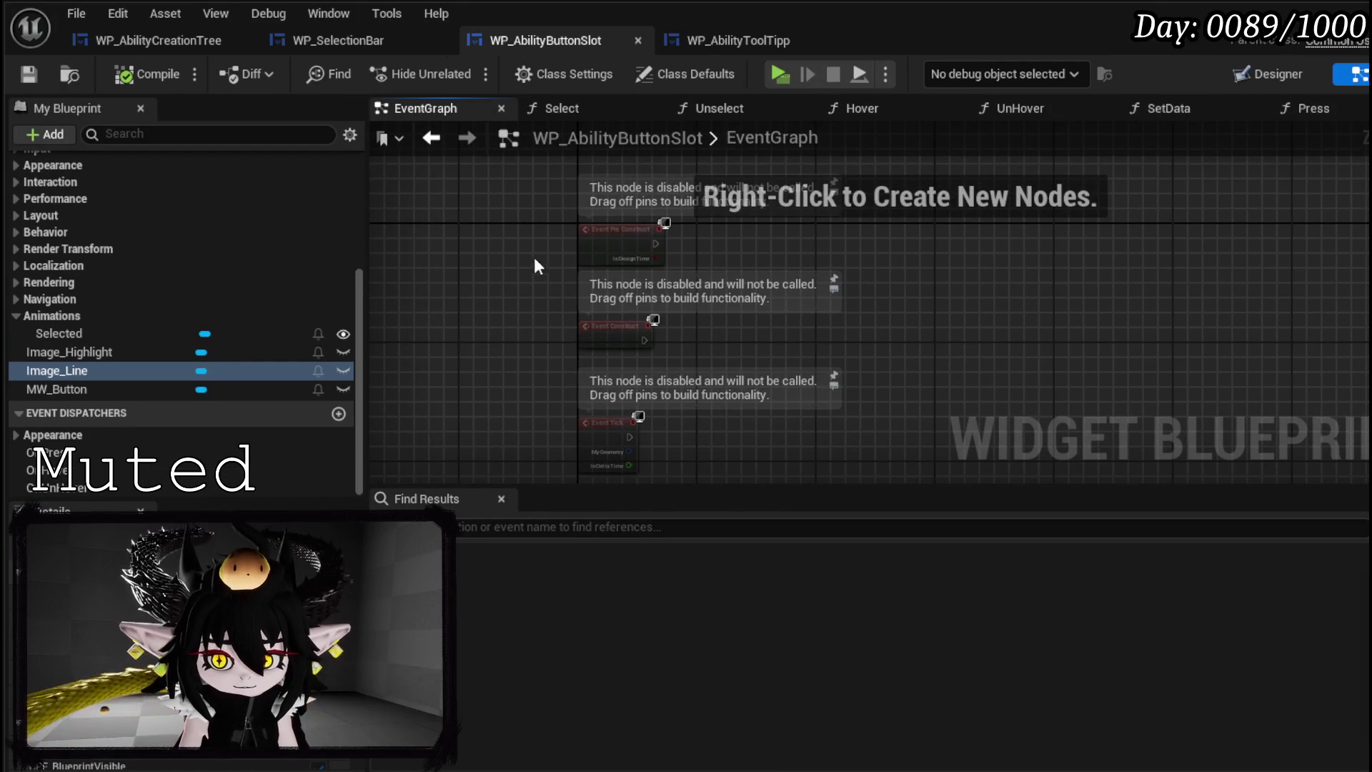
- Delete the unused Construct and Tick events and add Set Visibility for Image Highlight
{"action": "left_click_drag", "start_coordinate": [594, 387], "coordinate": [629, 443]}
{"action": "key", "text": "Delete"}
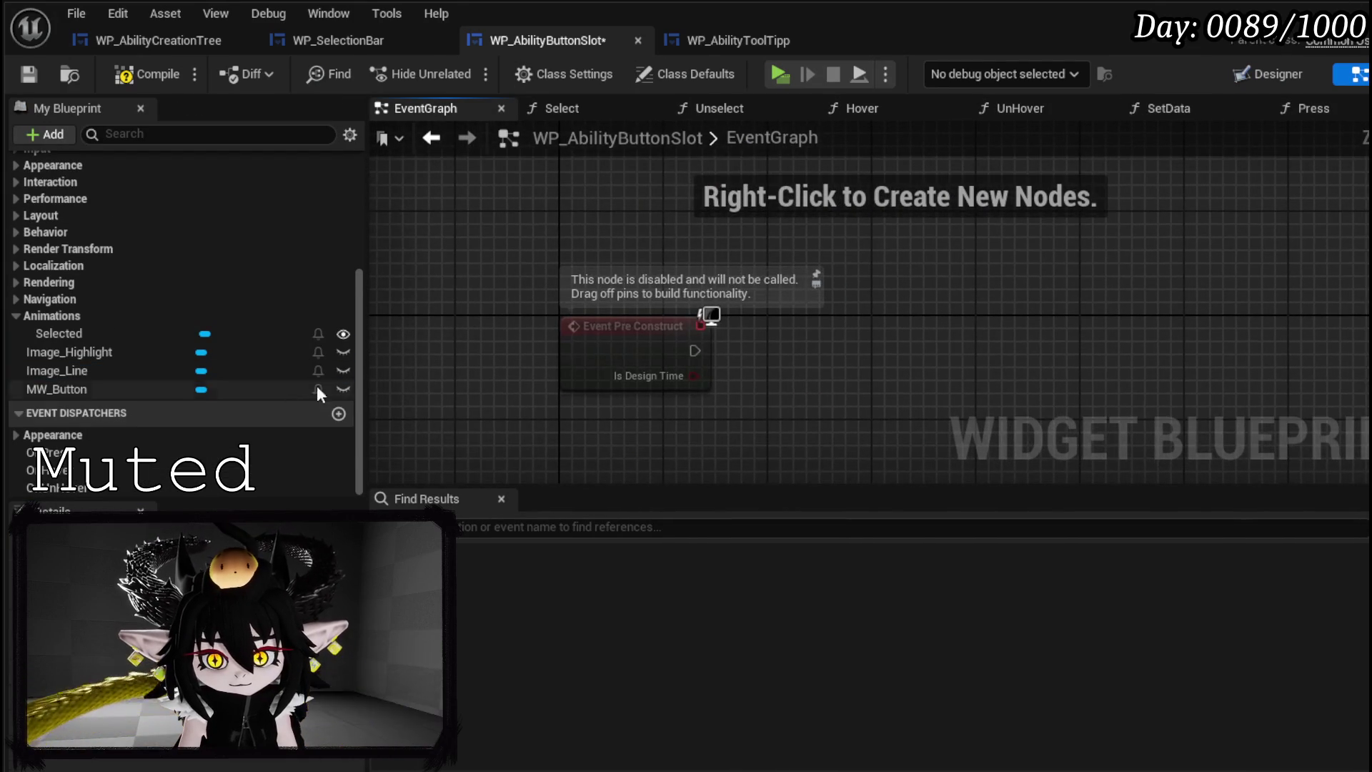
{"action": "mouse_move", "coordinate": [125, 349]}
{"action": "left_mouse_down"}
{"action": "mouse_move", "coordinate": [613, 251]}
{"action": "mouse_move", "coordinate": [641, 230]}
{"action": "mouse_move", "coordinate": [768, 238]}
{"action": "left_mouse_up"}
{"action": "type", "text": "Set Visi"}
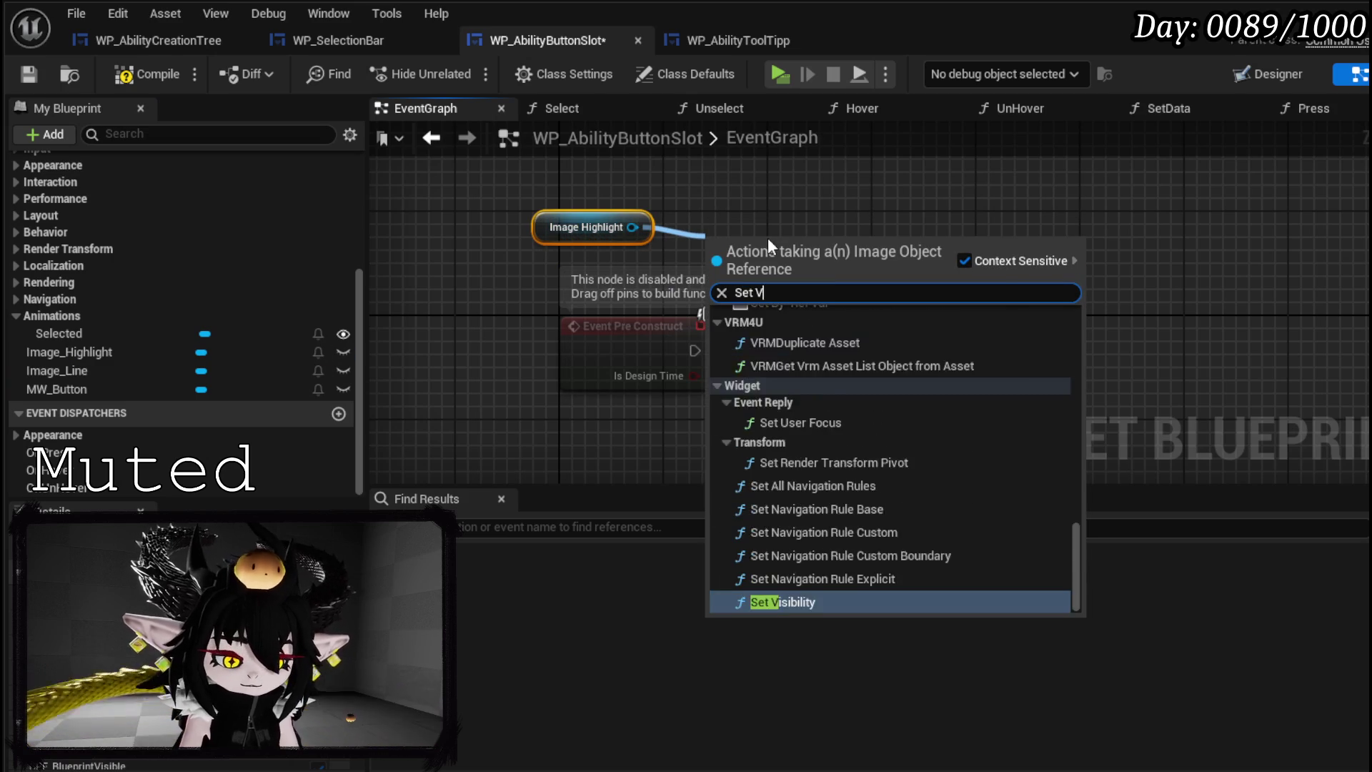
{"action": "left_click", "coordinate": [835, 389]}
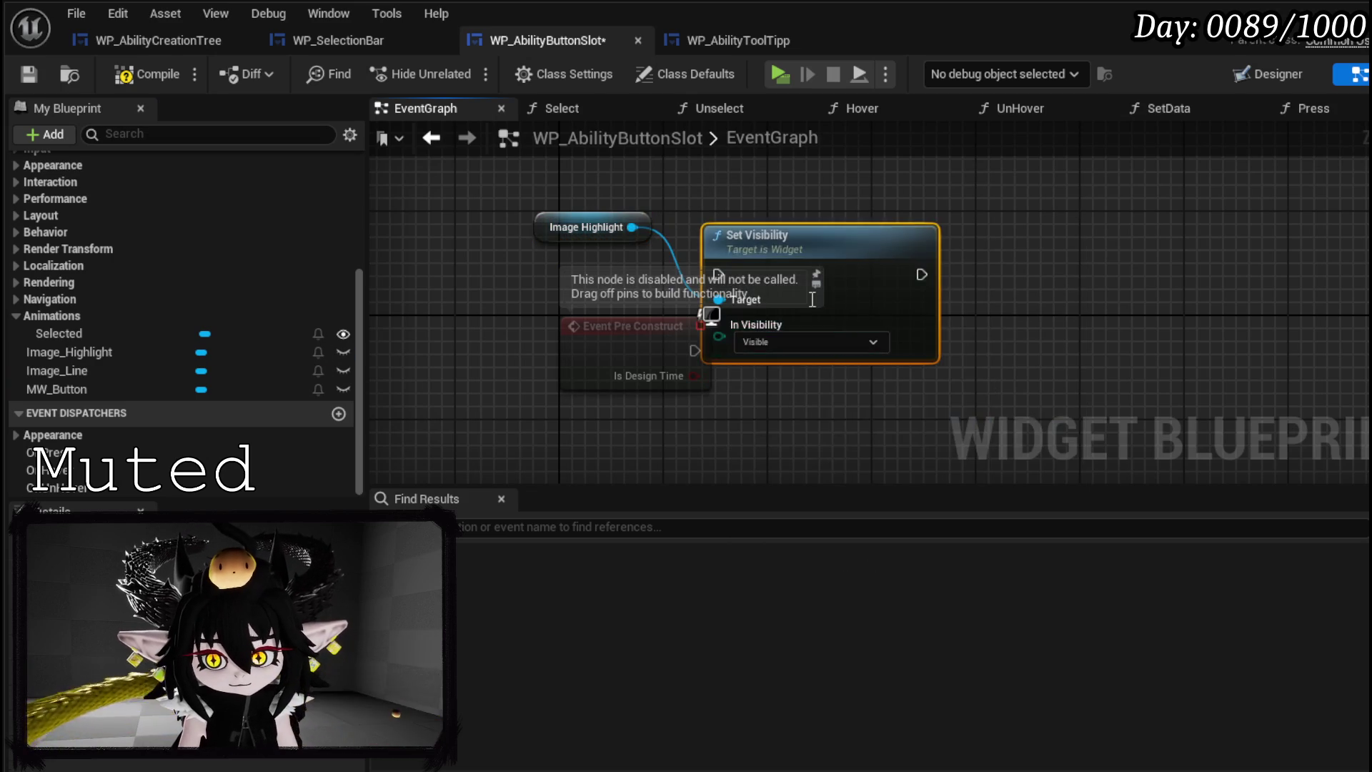
{"action": "left_click_drag", "start_coordinate": [855, 274], "coordinate": [1009, 341]}
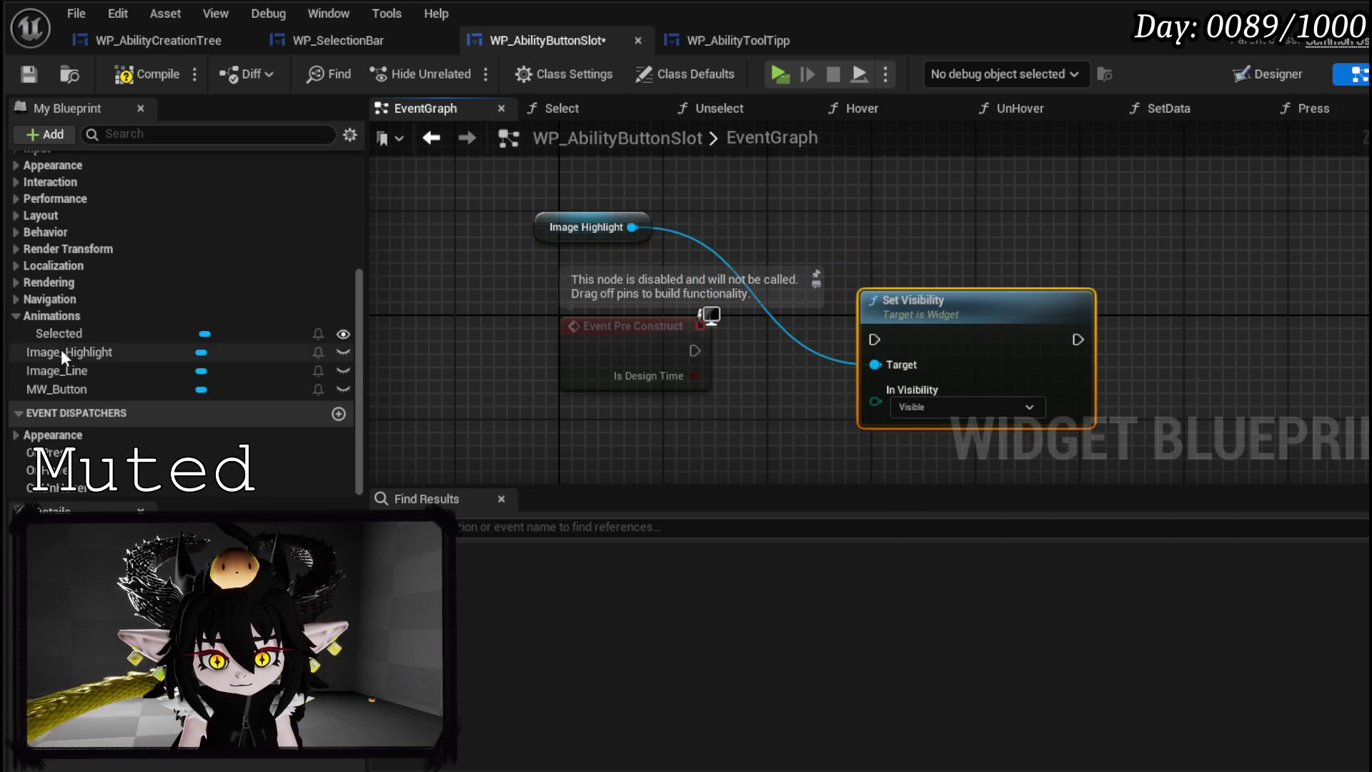
- Target Image Line too, run Set Visibility from Event Pre Construct as Collapsed, and compile
{"action": "left_click", "coordinate": [79, 370]}
{"action": "left_click_drag", "start_coordinate": [192, 349], "coordinate": [539, 163]}
{"action": "left_click", "coordinate": [601, 204]}
{"action": "left_click_drag", "start_coordinate": [621, 175], "coordinate": [889, 376]}
{"action": "left_click_drag", "start_coordinate": [695, 350], "coordinate": [919, 349]}
{"action": "left_click", "coordinate": [847, 372]}
{"action": "left_click", "coordinate": [846, 400]}
{"action": "left_click", "coordinate": [146, 74]}
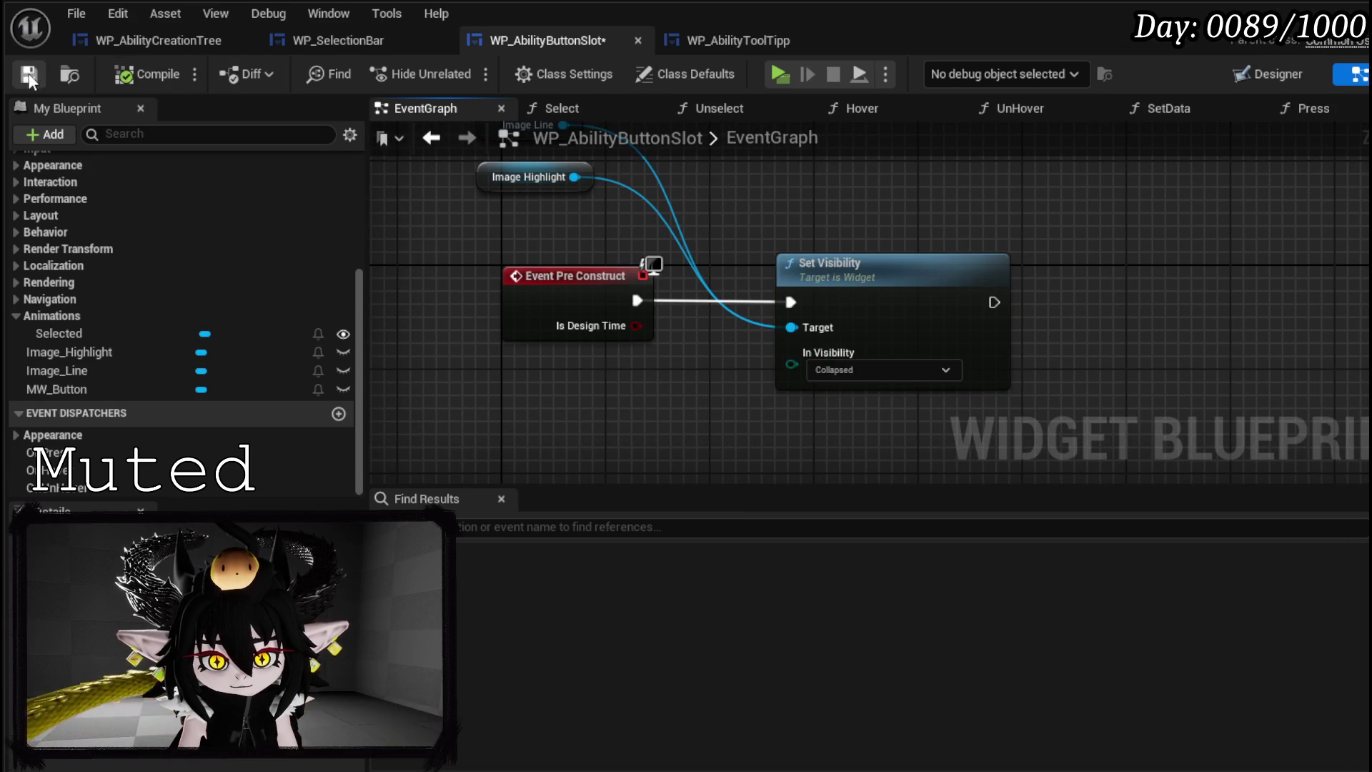
- Change the Pre Construct visibility to Hidden, recompile, and check the layout preview
{"action": "left_click", "coordinate": [1289, 79]}
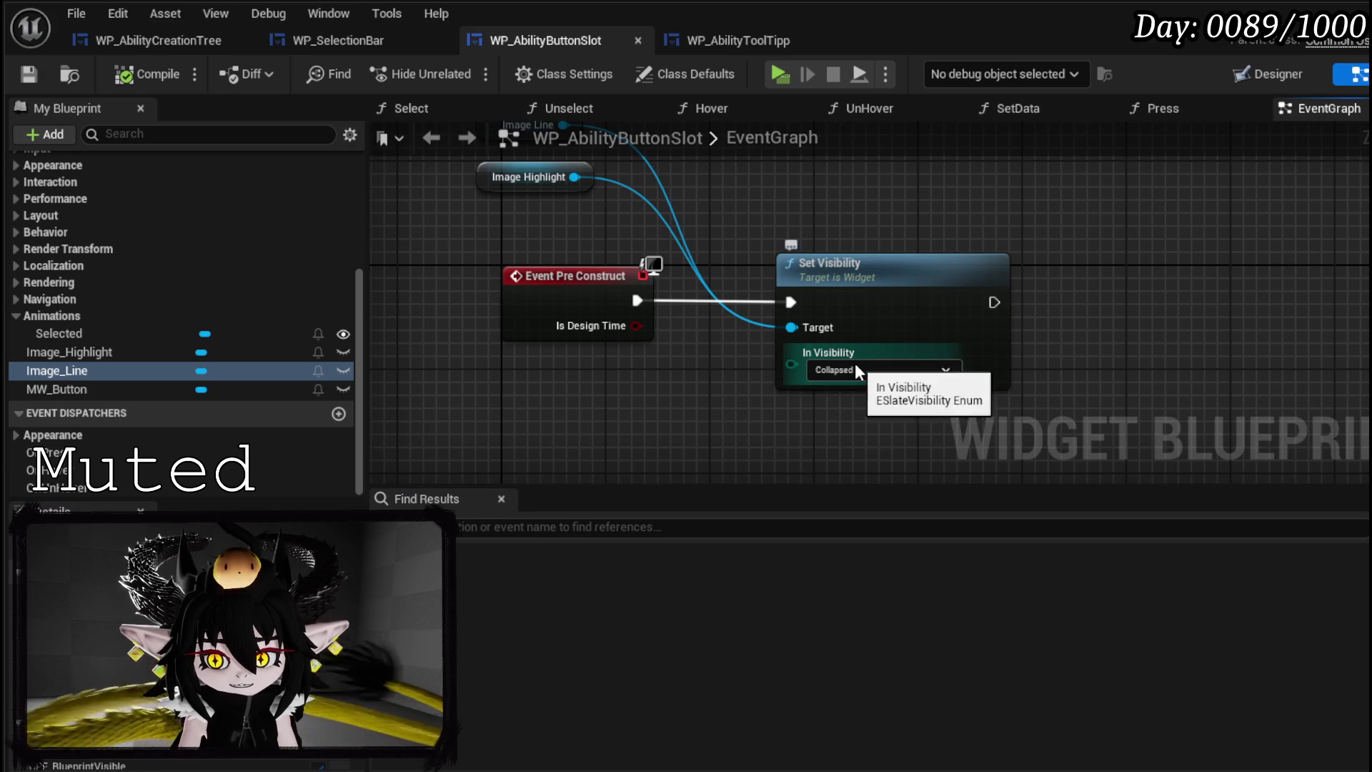
{"action": "left_click", "coordinate": [855, 365]}
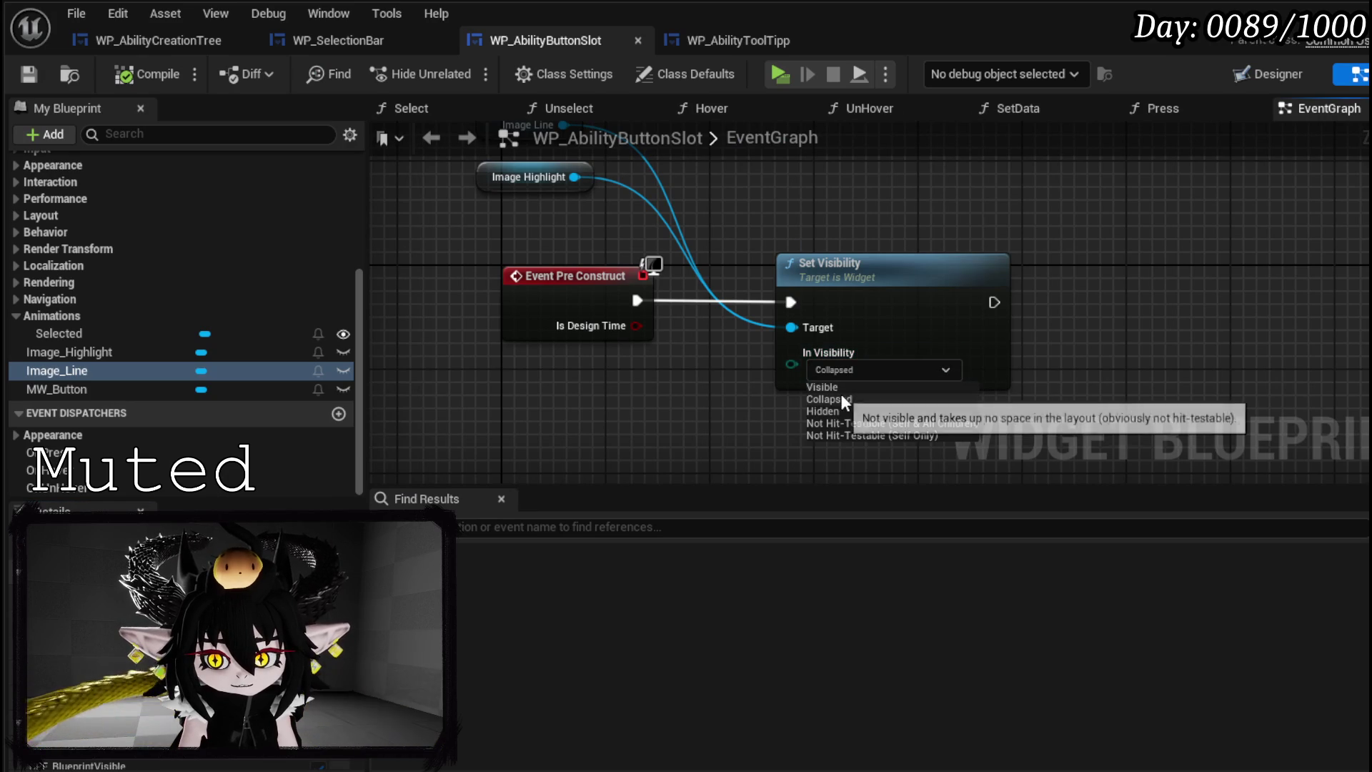
{"action": "left_click", "coordinate": [842, 411]}
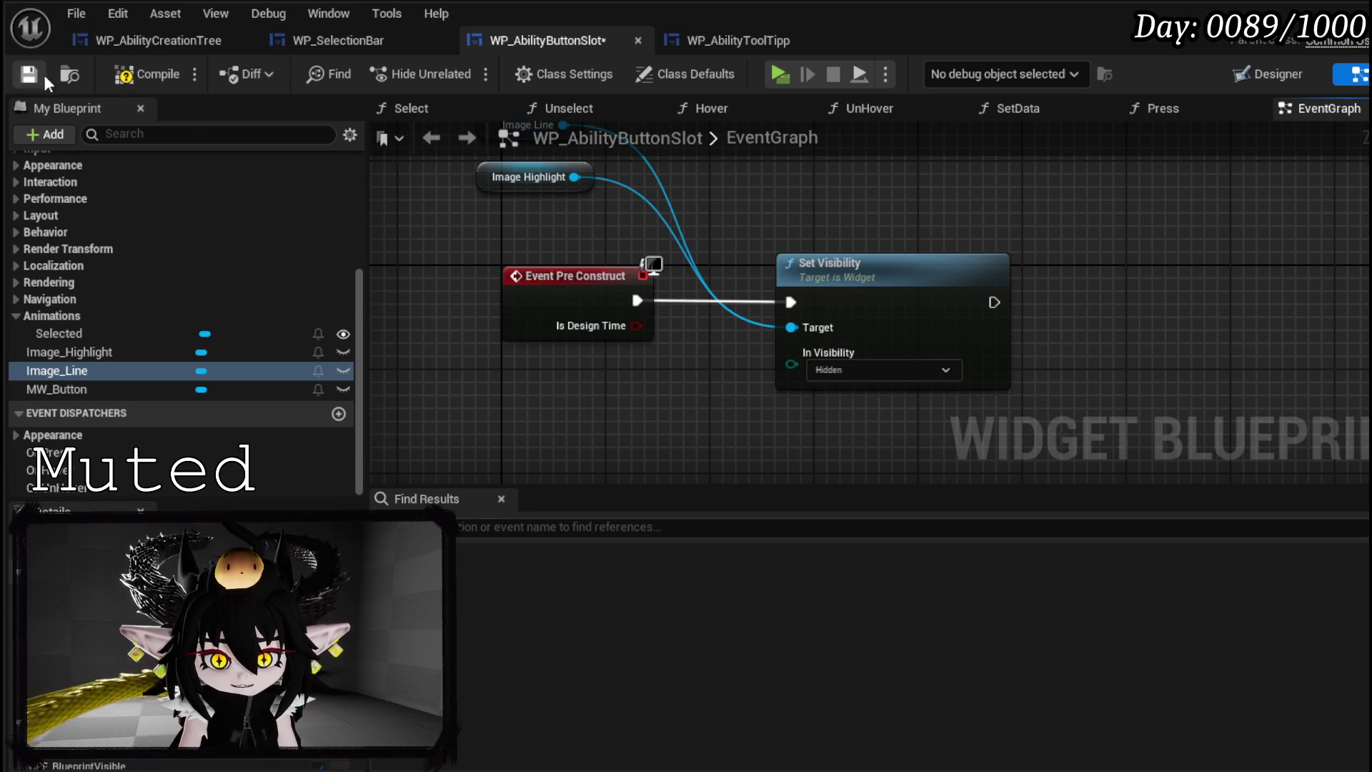
{"action": "left_click", "coordinate": [169, 71]}
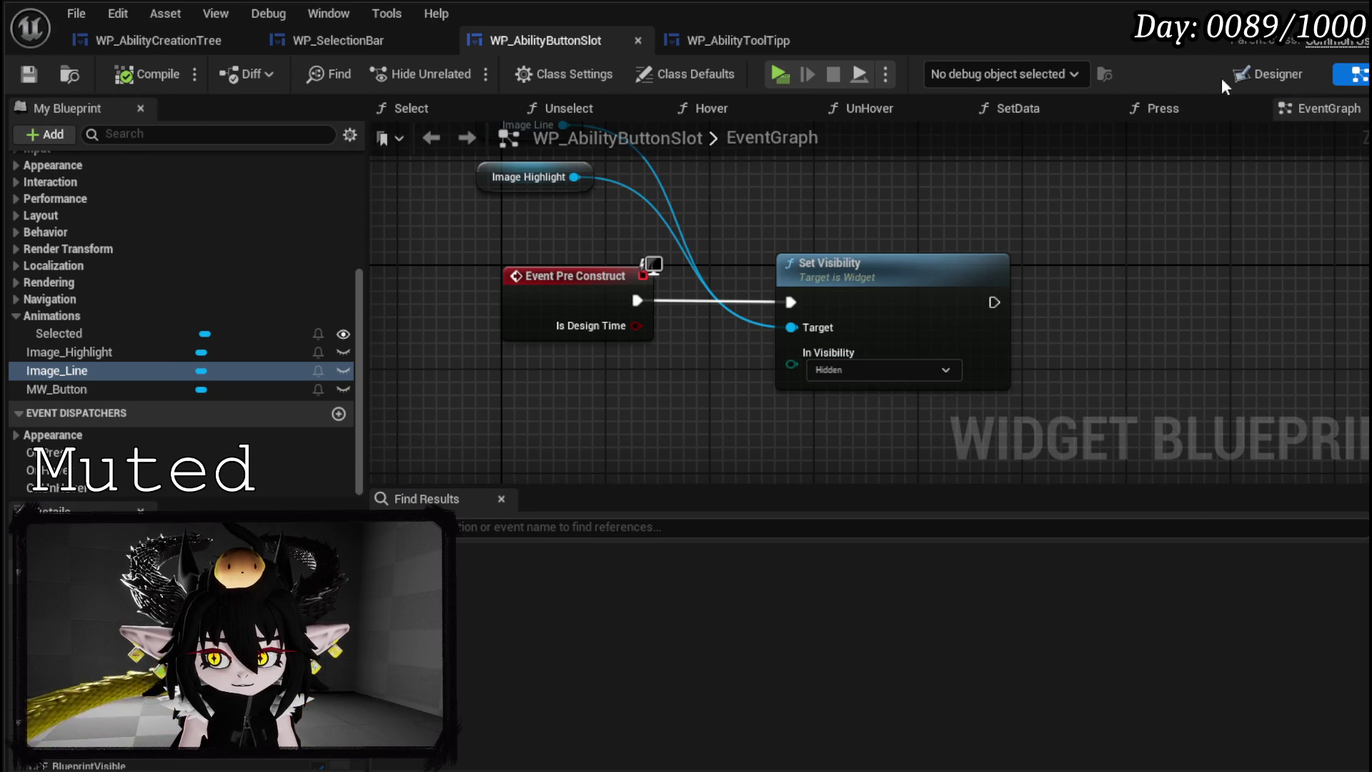
{"action": "left_click", "coordinate": [1256, 75]}
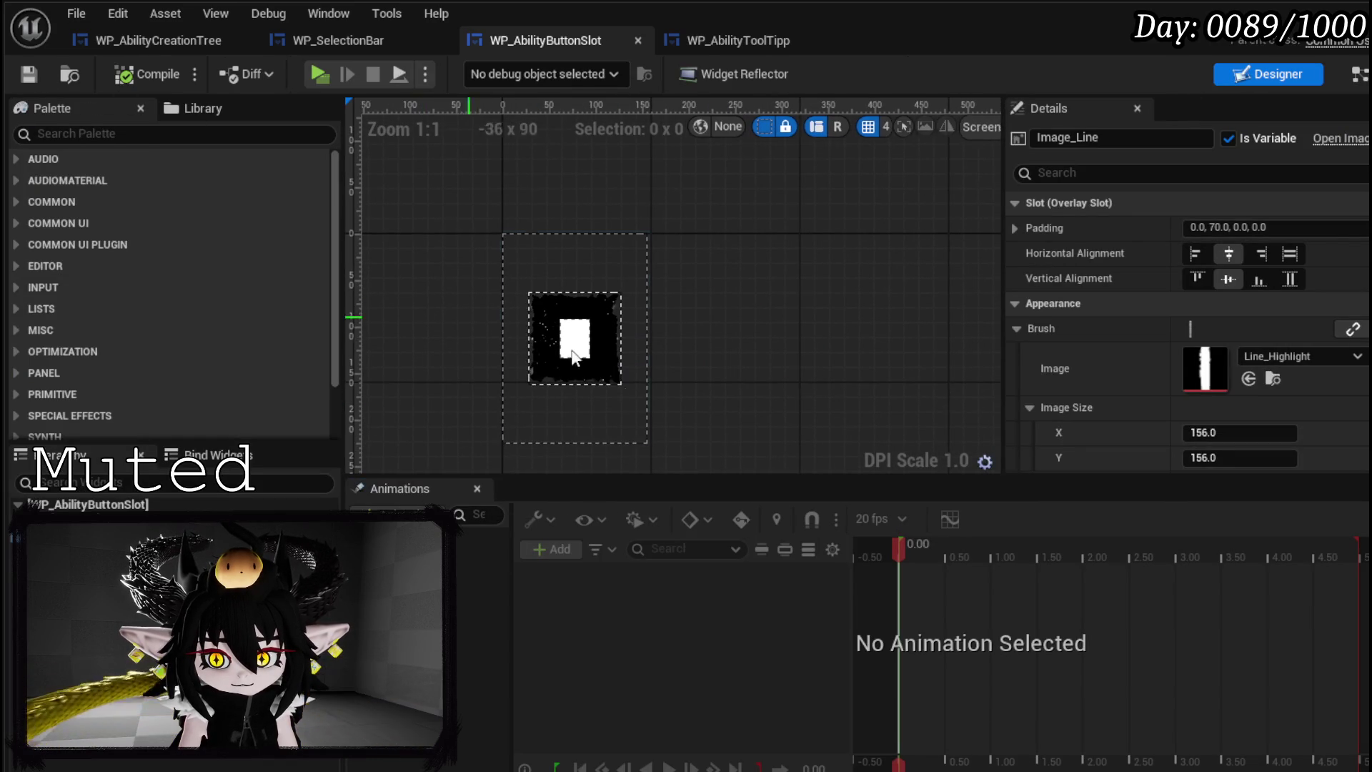
{"action": "left_click", "coordinate": [1355, 74]}
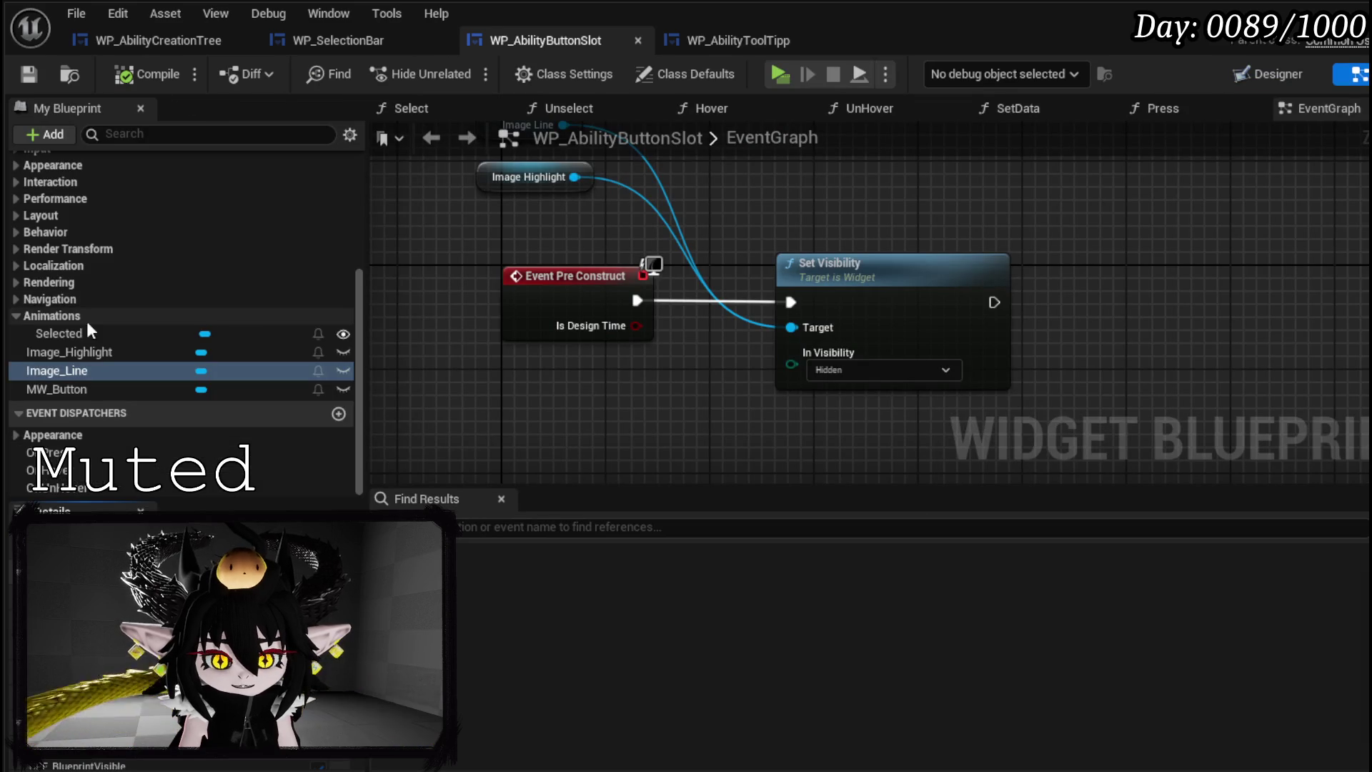
{"action": "scroll", "coordinate": [96, 318], "scroll_direction": "up", "scroll_amount": 3}
{"action": "scroll", "coordinate": [93, 309], "scroll_direction": "up", "scroll_amount": 3}
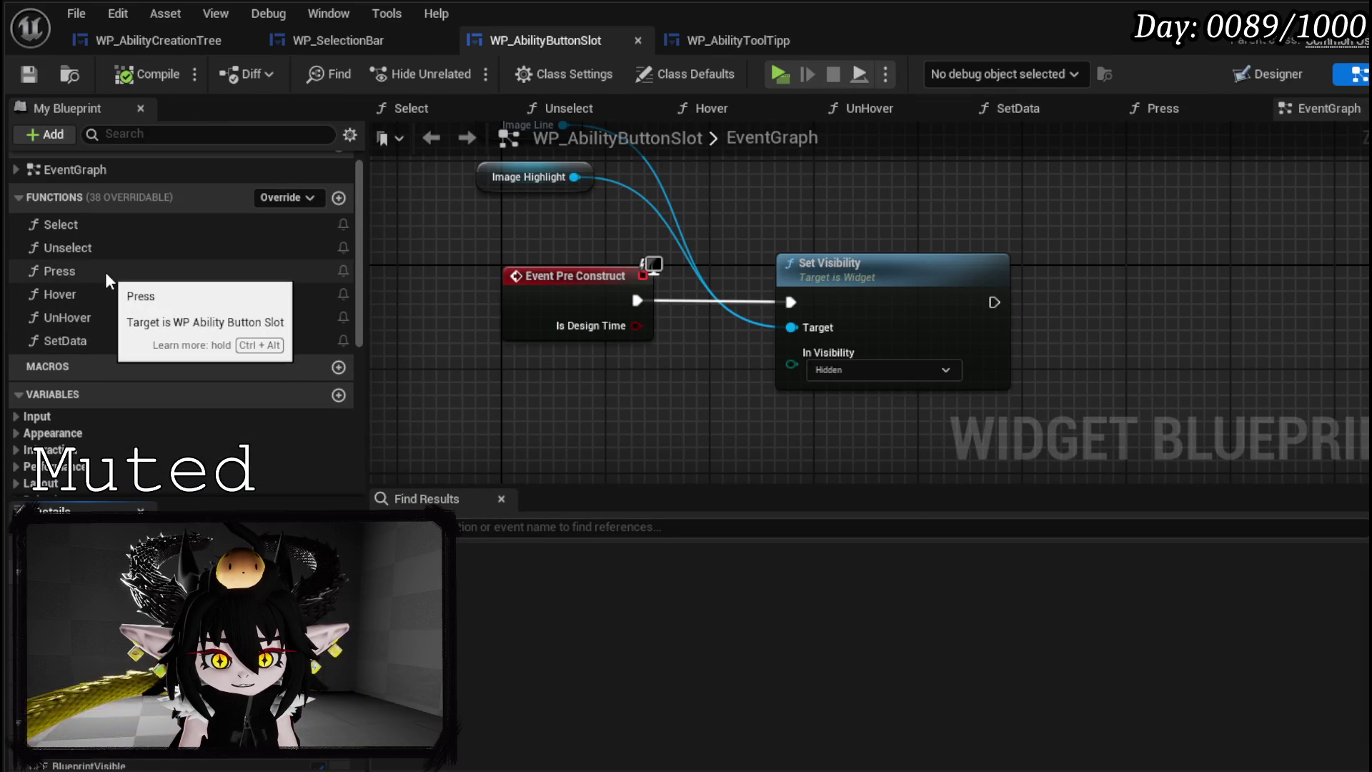
- Set Unselect's Set Visibility to Hidden, compile, and launch a test play
{"action": "double_click", "coordinate": [112, 247]}
{"action": "left_click", "coordinate": [980, 406]}
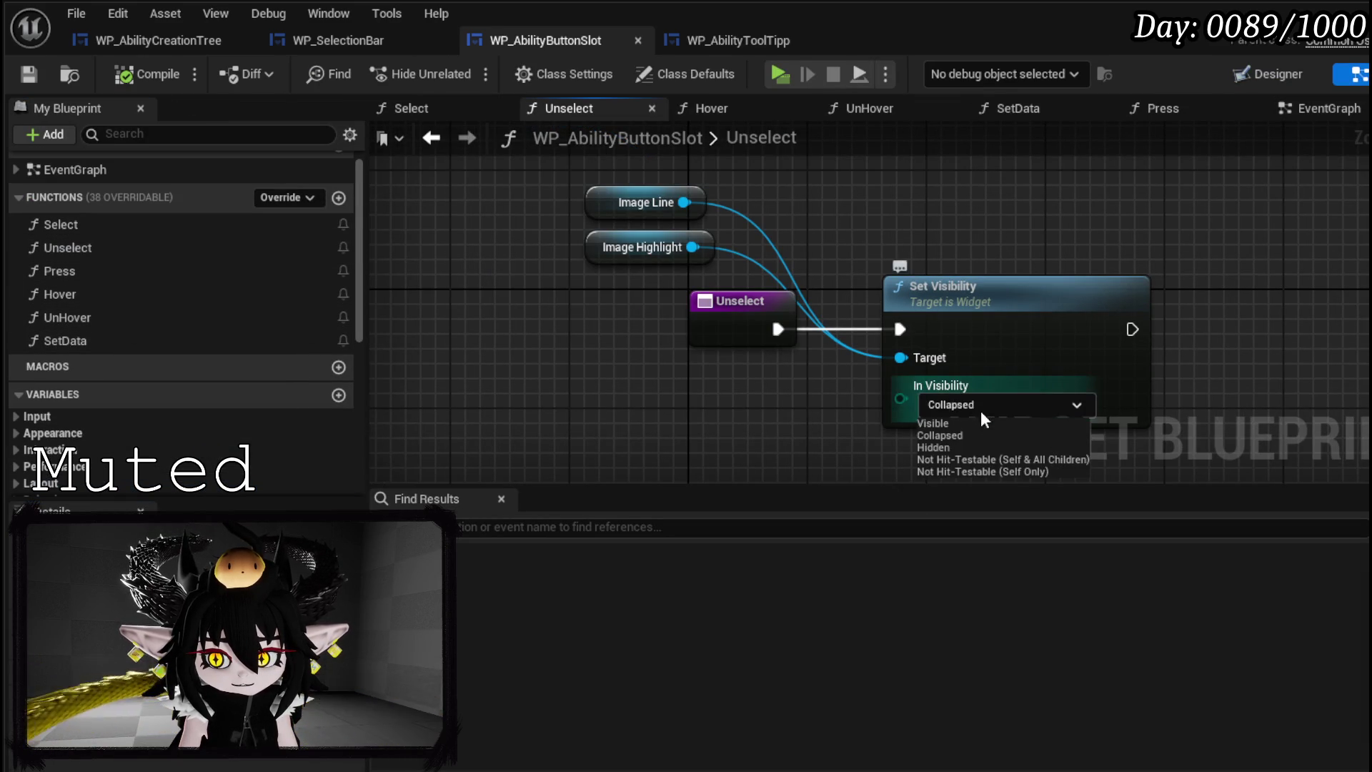
{"action": "left_click", "coordinate": [943, 448]}
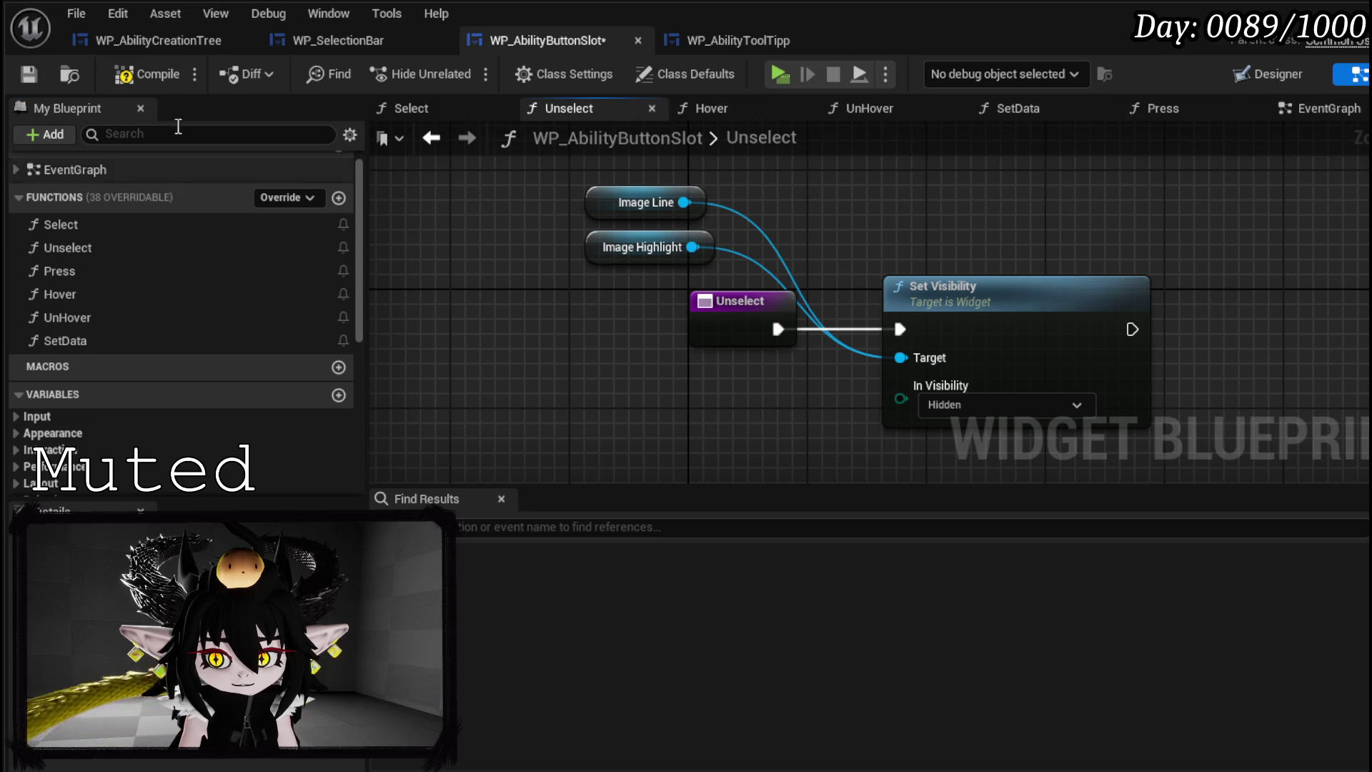
{"action": "left_click", "coordinate": [129, 75]}
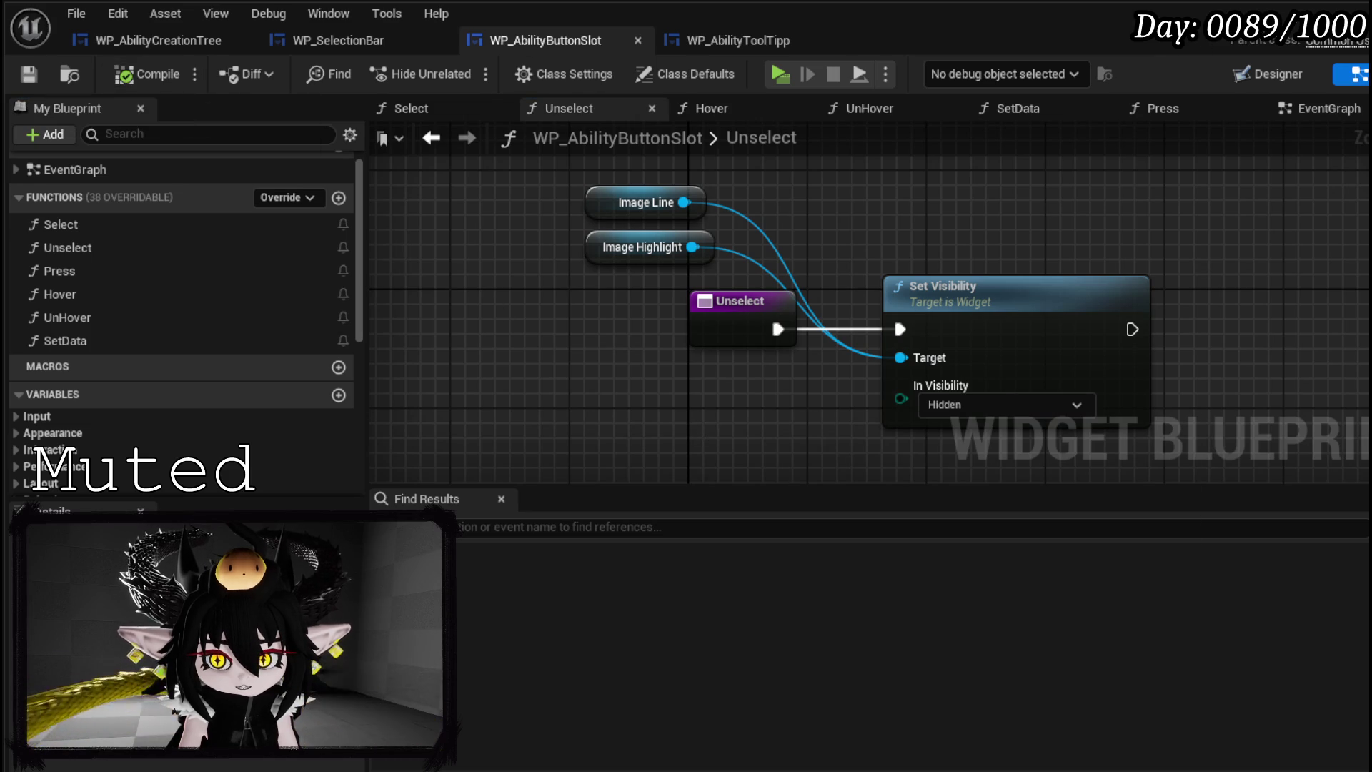
{"action": "left_click", "coordinate": [472, 70]}
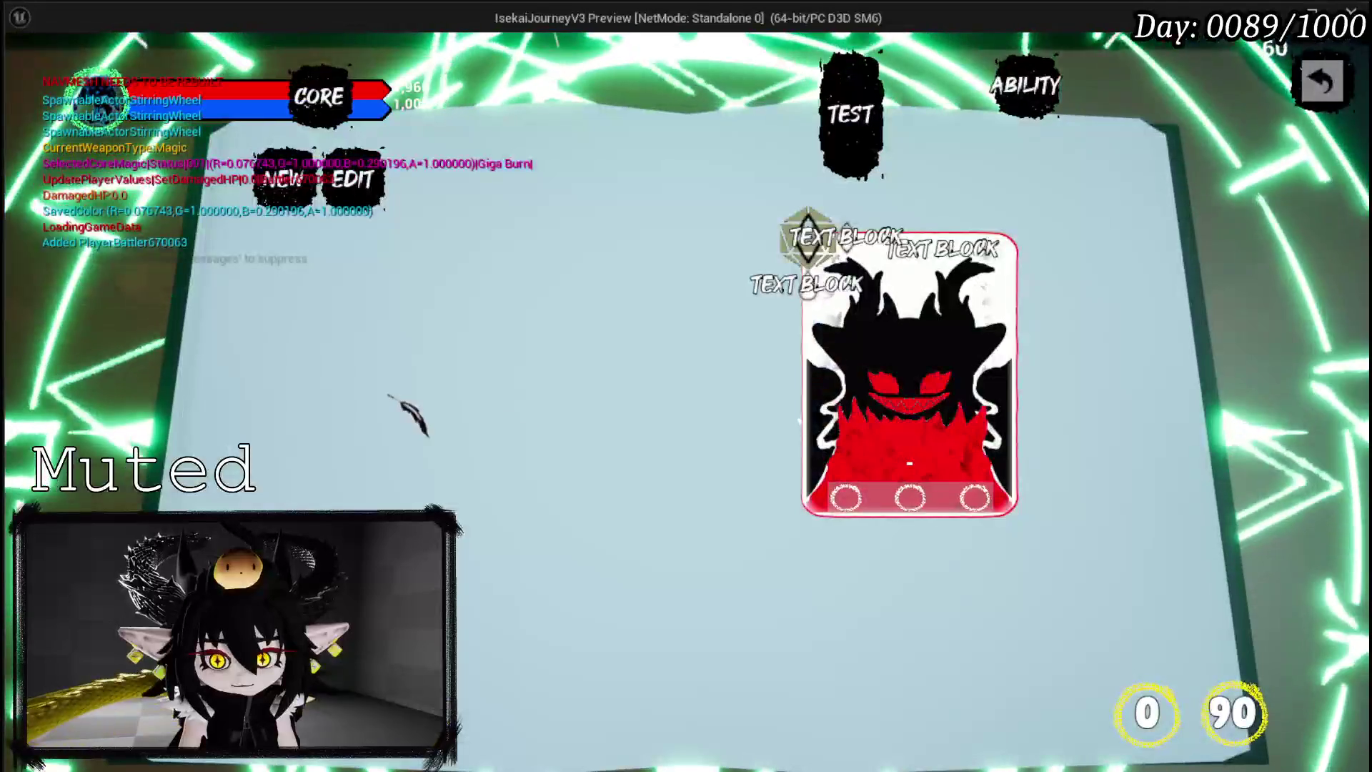
- Start a NEW ability and pick the ability branch and support option in the preview
{"action": "left_click", "coordinate": [295, 189]}
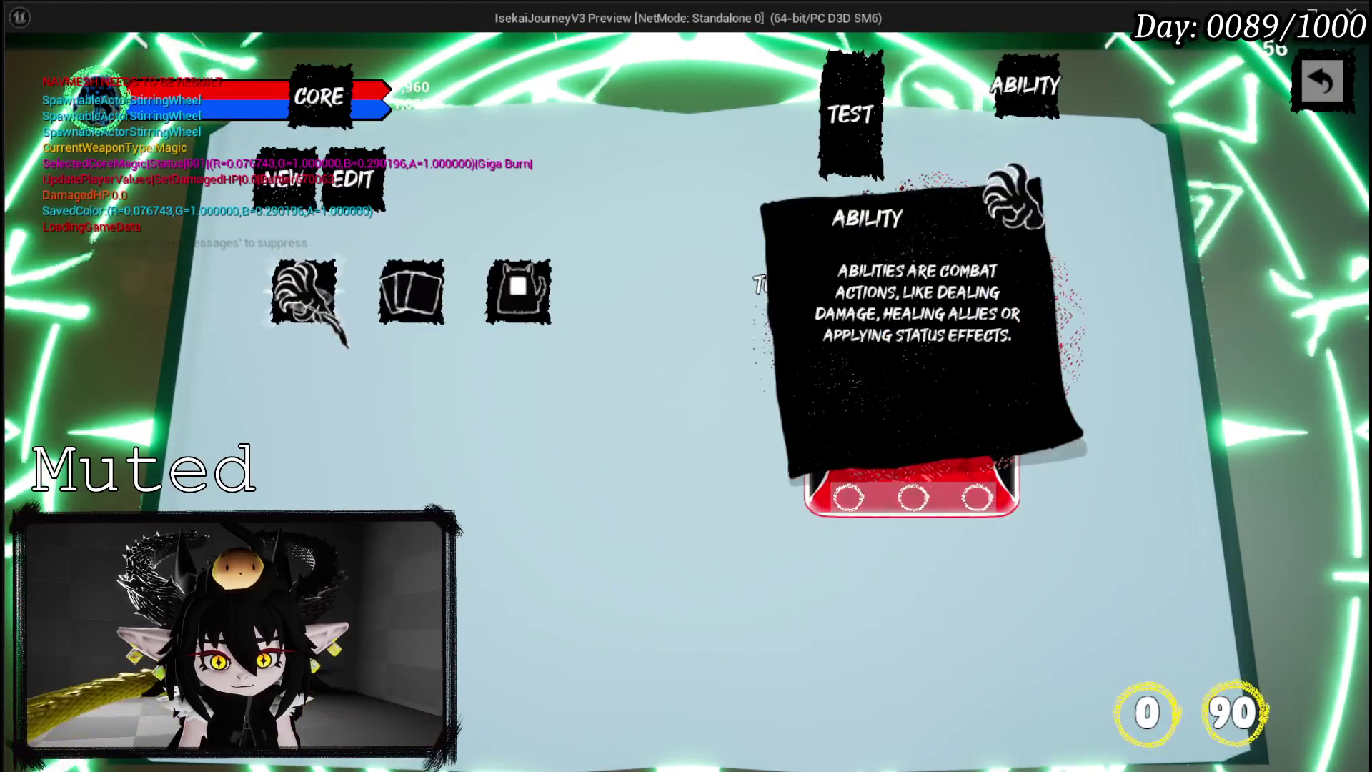
{"action": "left_click", "coordinate": [303, 291]}
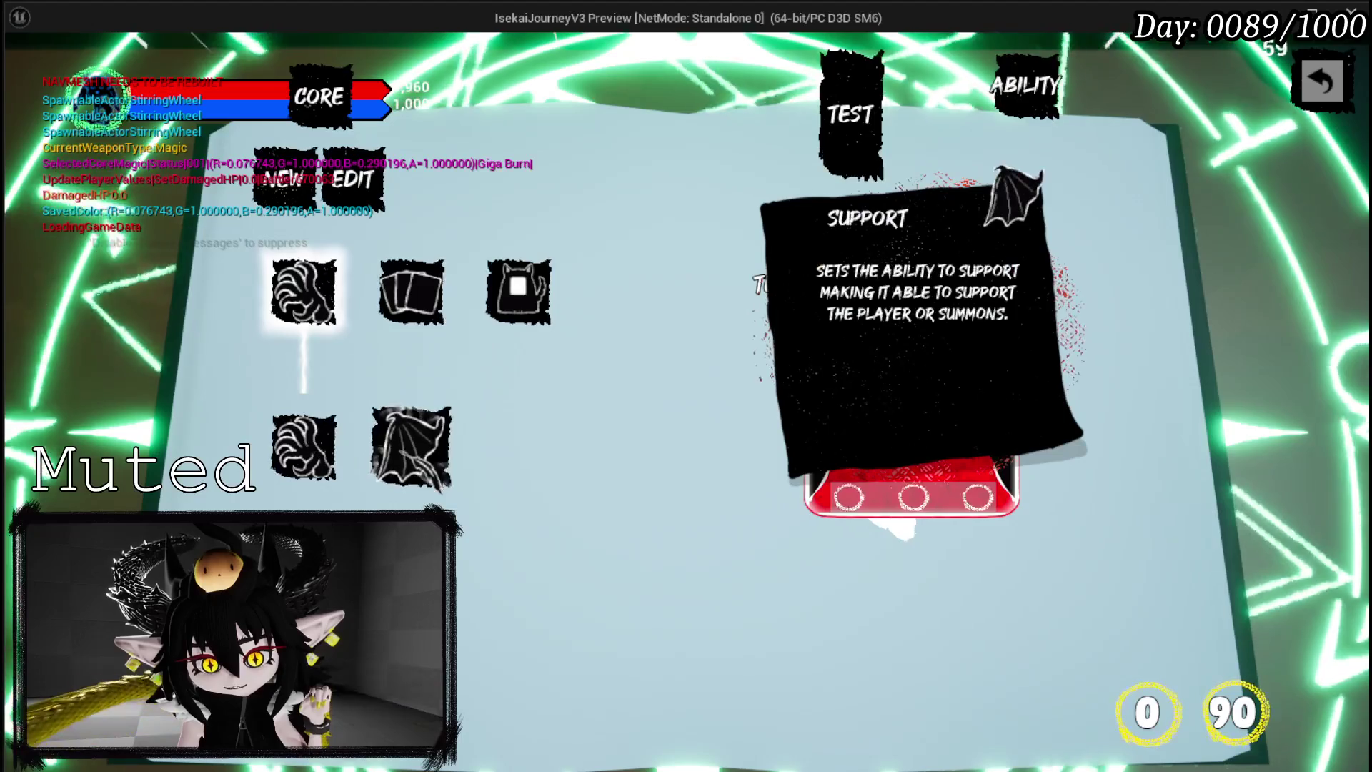
{"action": "left_click", "coordinate": [422, 468]}
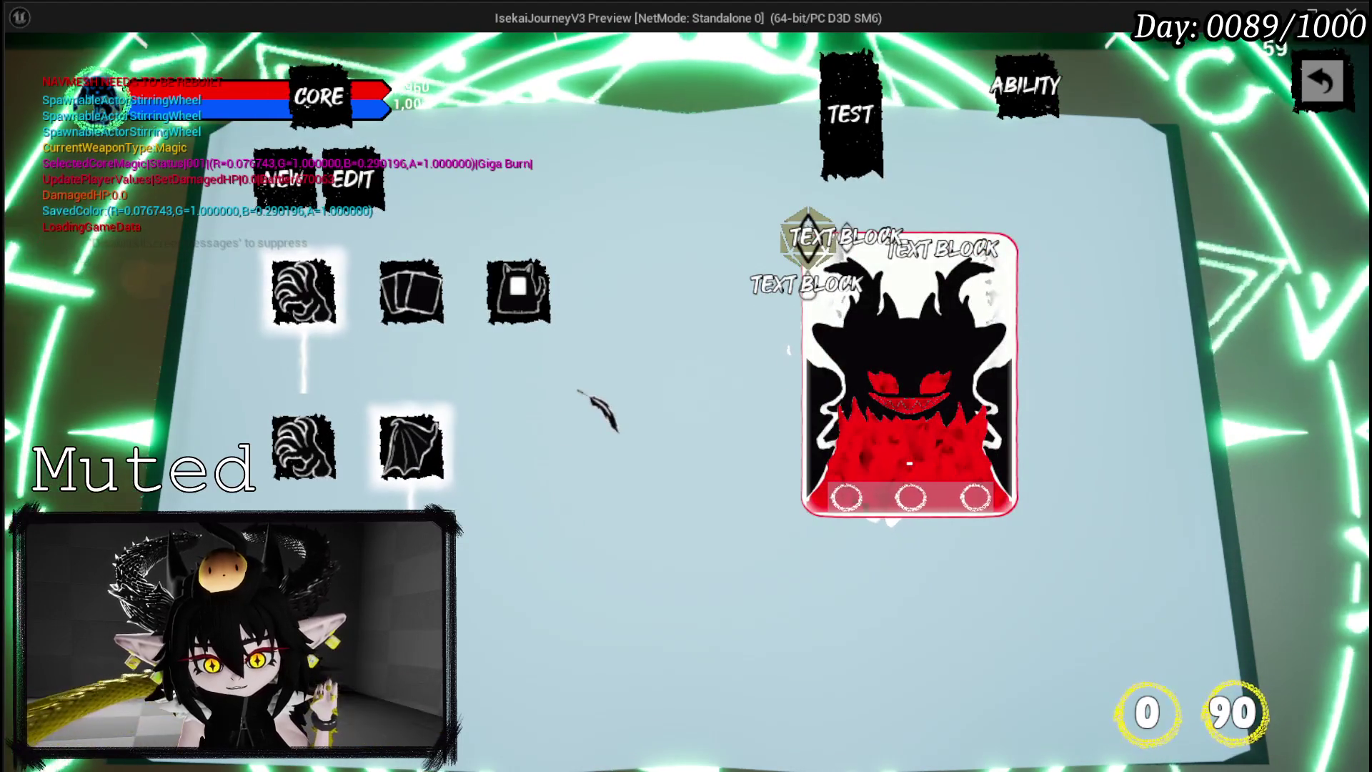
{"action": "mouse_move", "coordinate": [463, 606]}
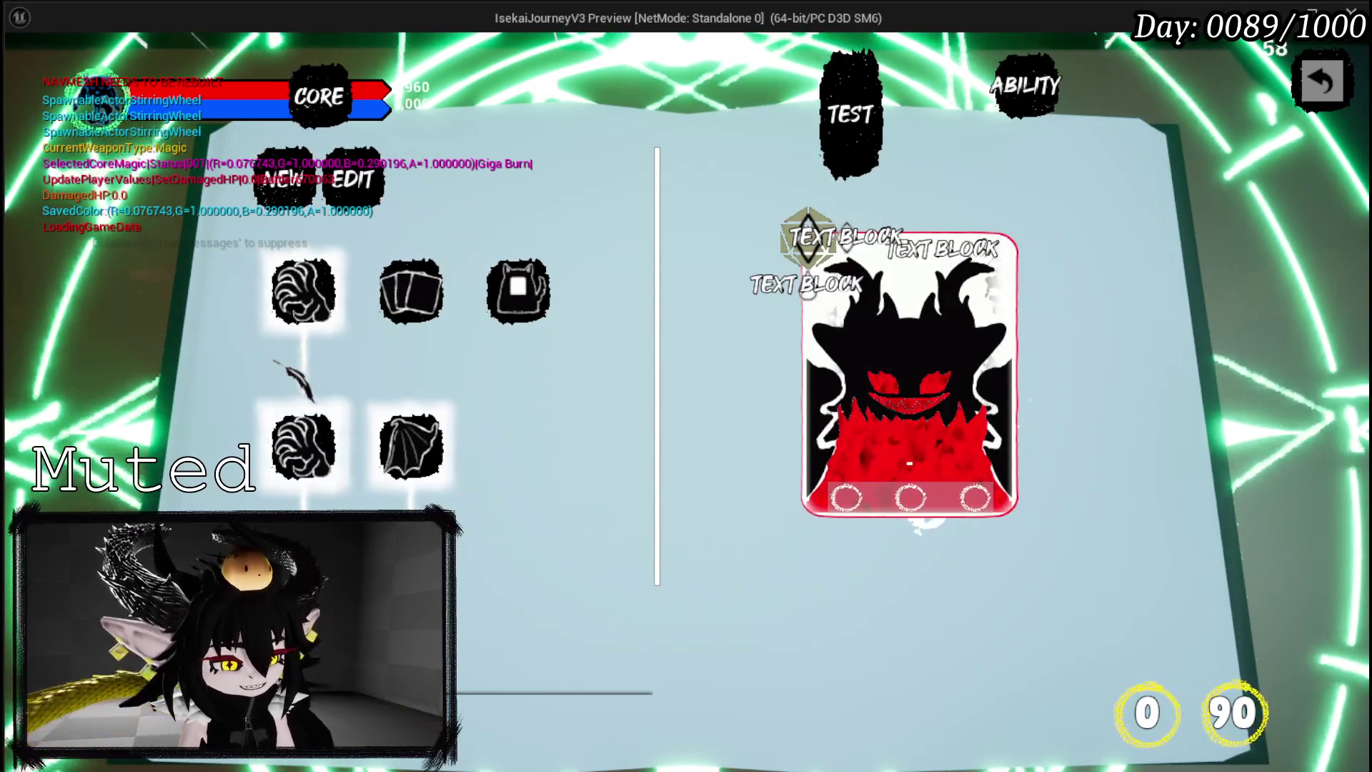
- Stop the game preview, save the level, and return to the blueprint editor
{"action": "key", "text": "Escape"}
{"action": "key", "text": "ctrl+s"}
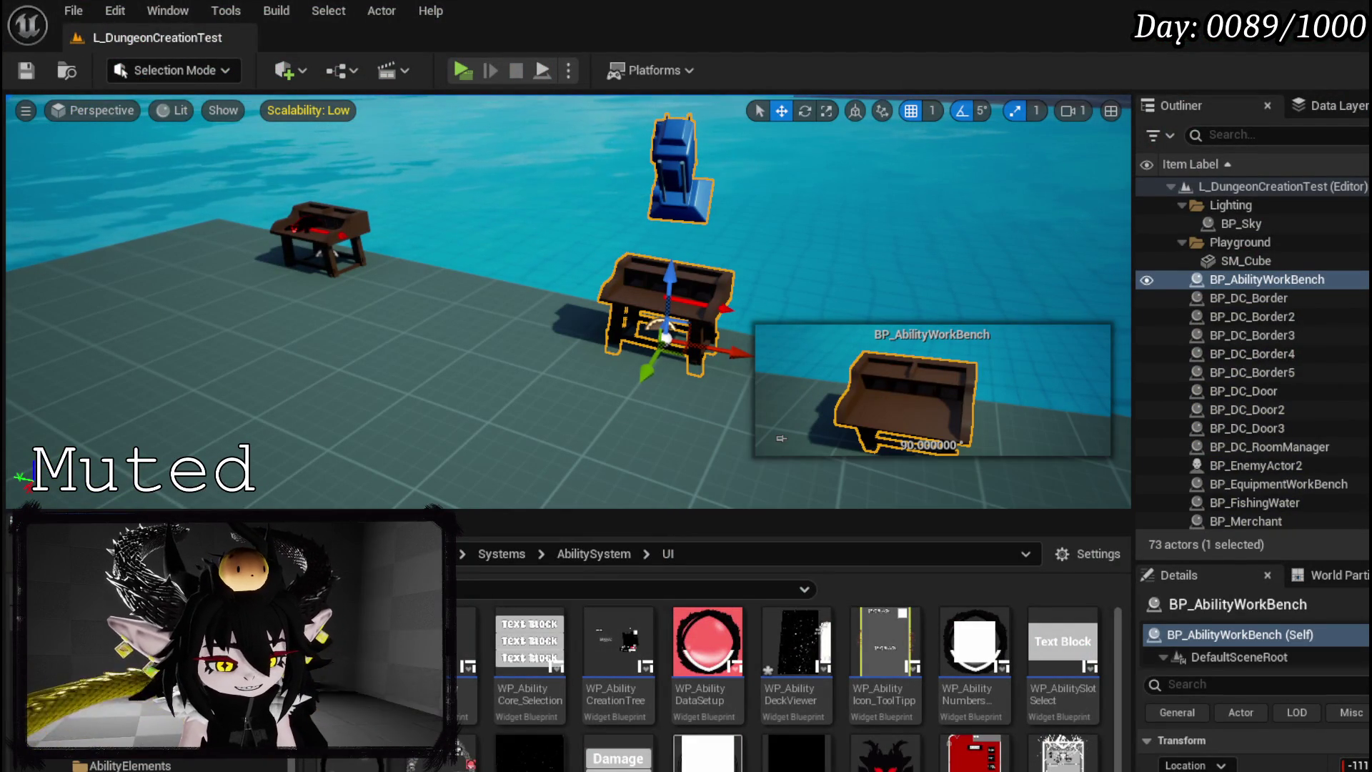
{"action": "key", "text": "alt+Tab"}
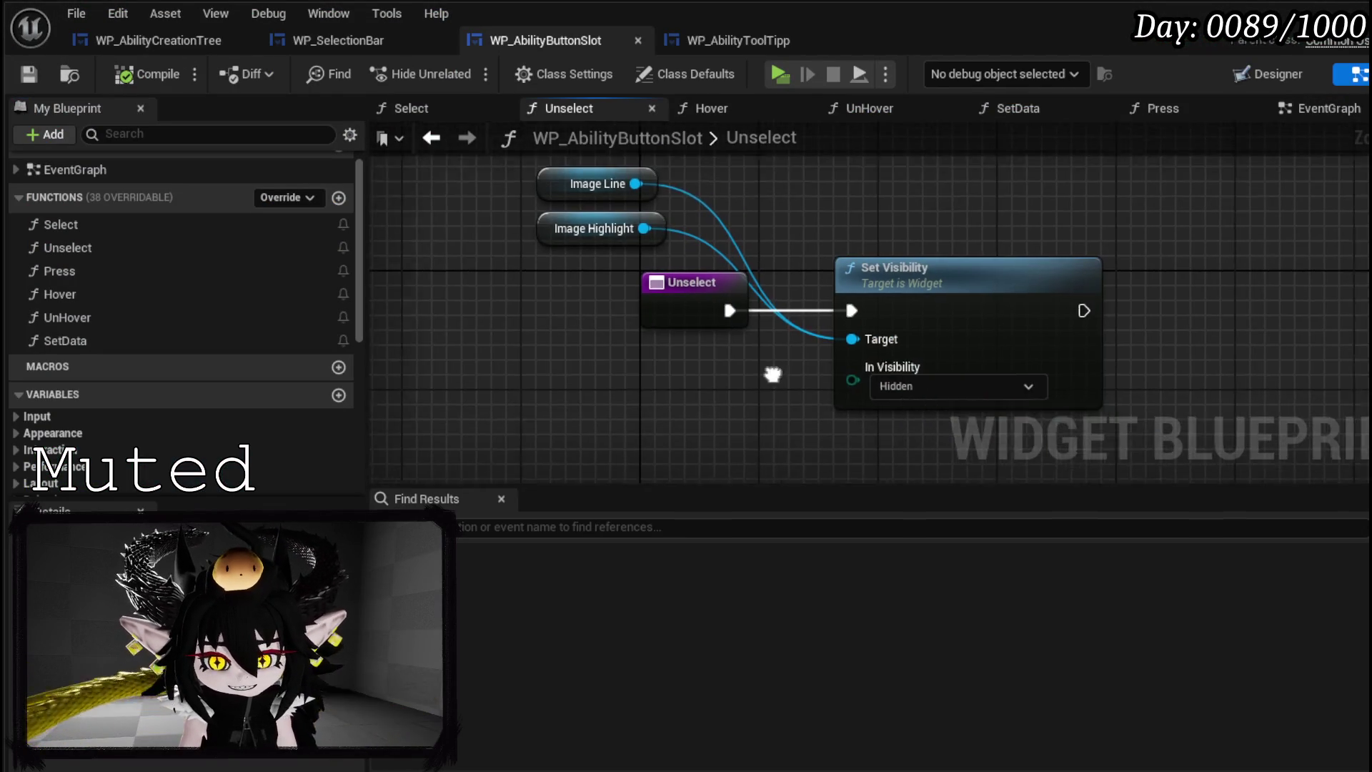
- Check the WP_AbilityToolTipp tab and pan through WP_SelectionBar's BuildOptions graph
{"action": "left_click", "coordinate": [689, 42]}
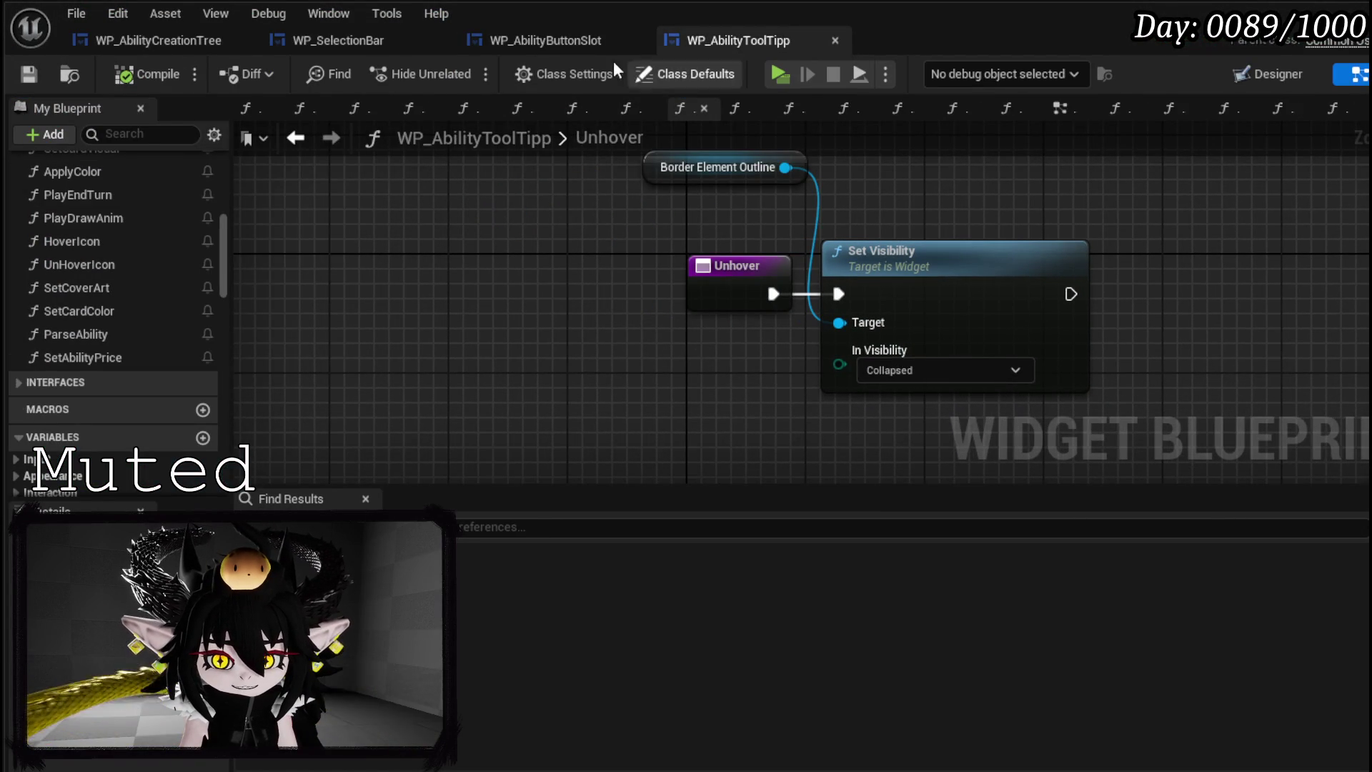
{"action": "left_click", "coordinate": [400, 40]}
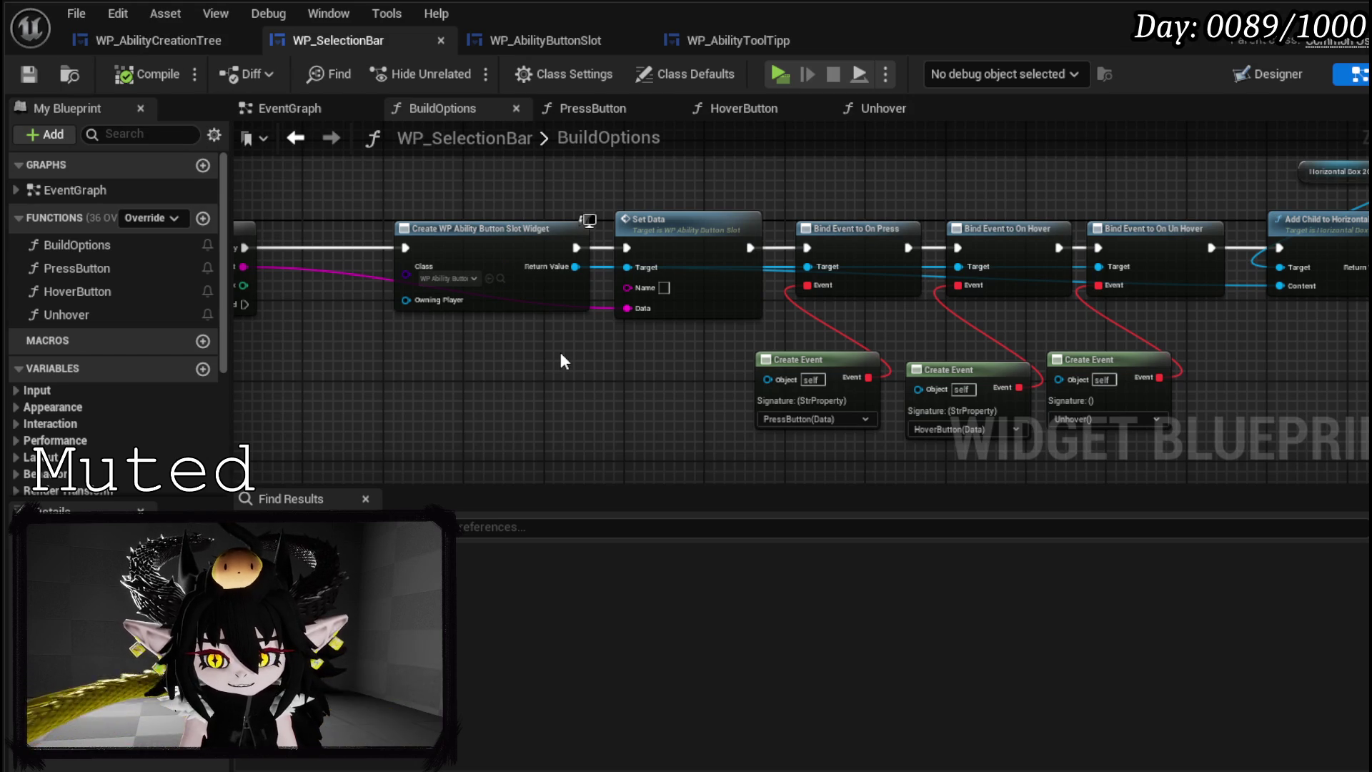
{"action": "left_click_drag", "start_coordinate": [529, 360], "coordinate": [863, 363]}
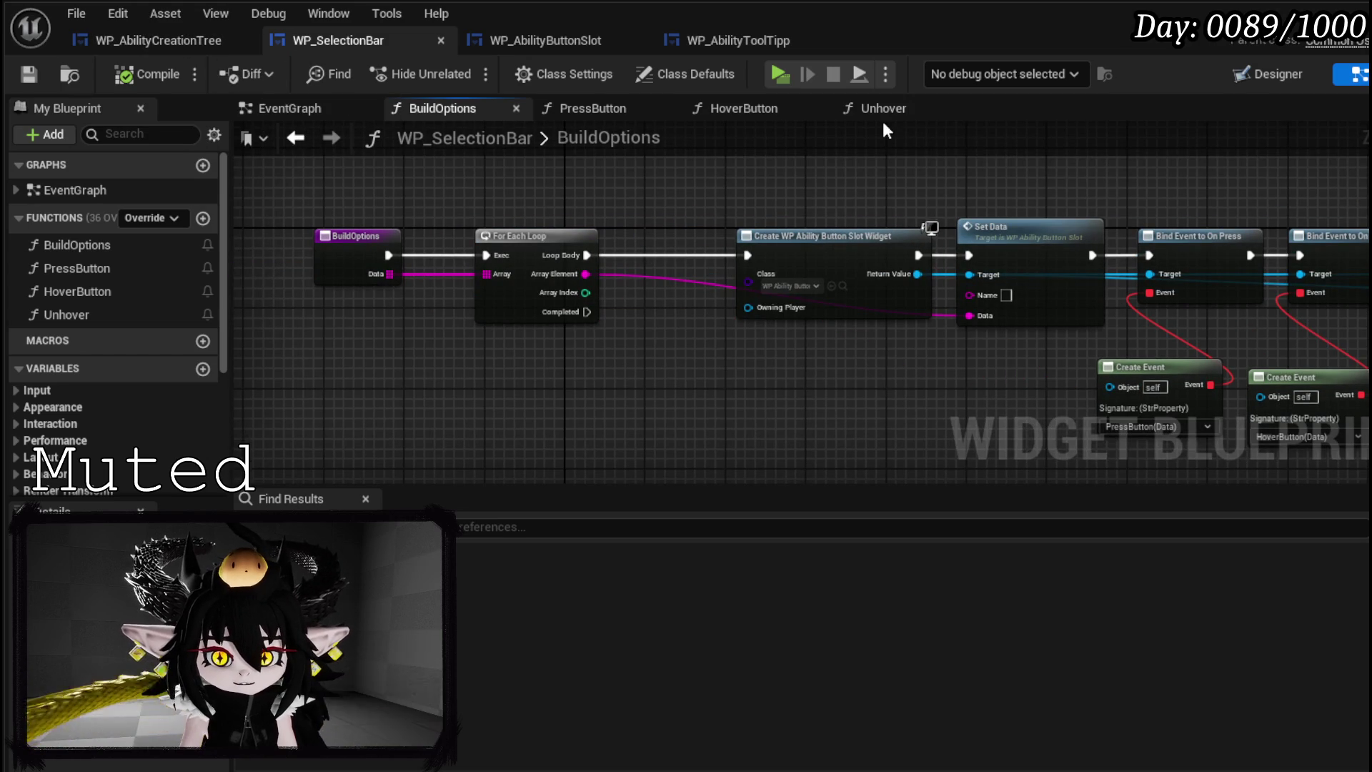
- Open the ButtonBus function graph in WP_AbilityCreationTree
{"action": "left_click", "coordinate": [204, 43]}
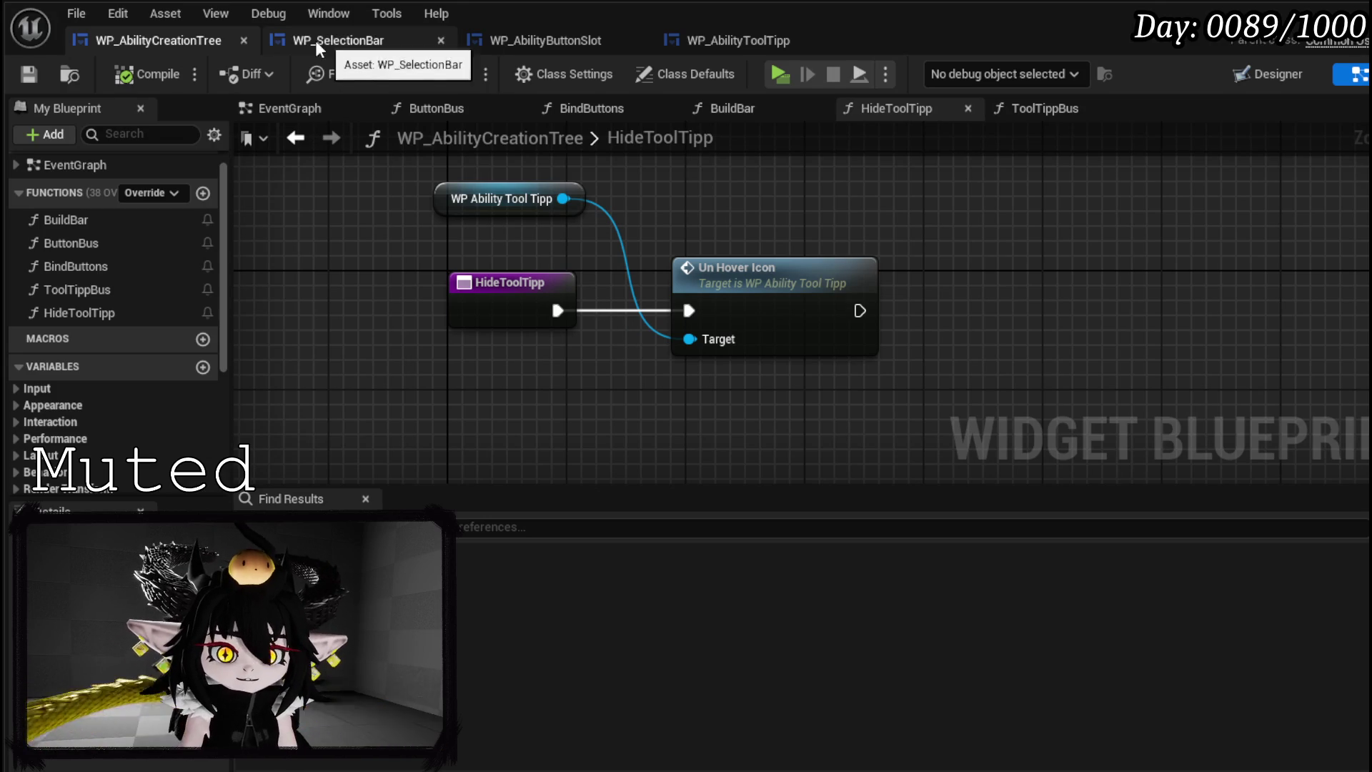
{"action": "left_click", "coordinate": [1285, 72]}
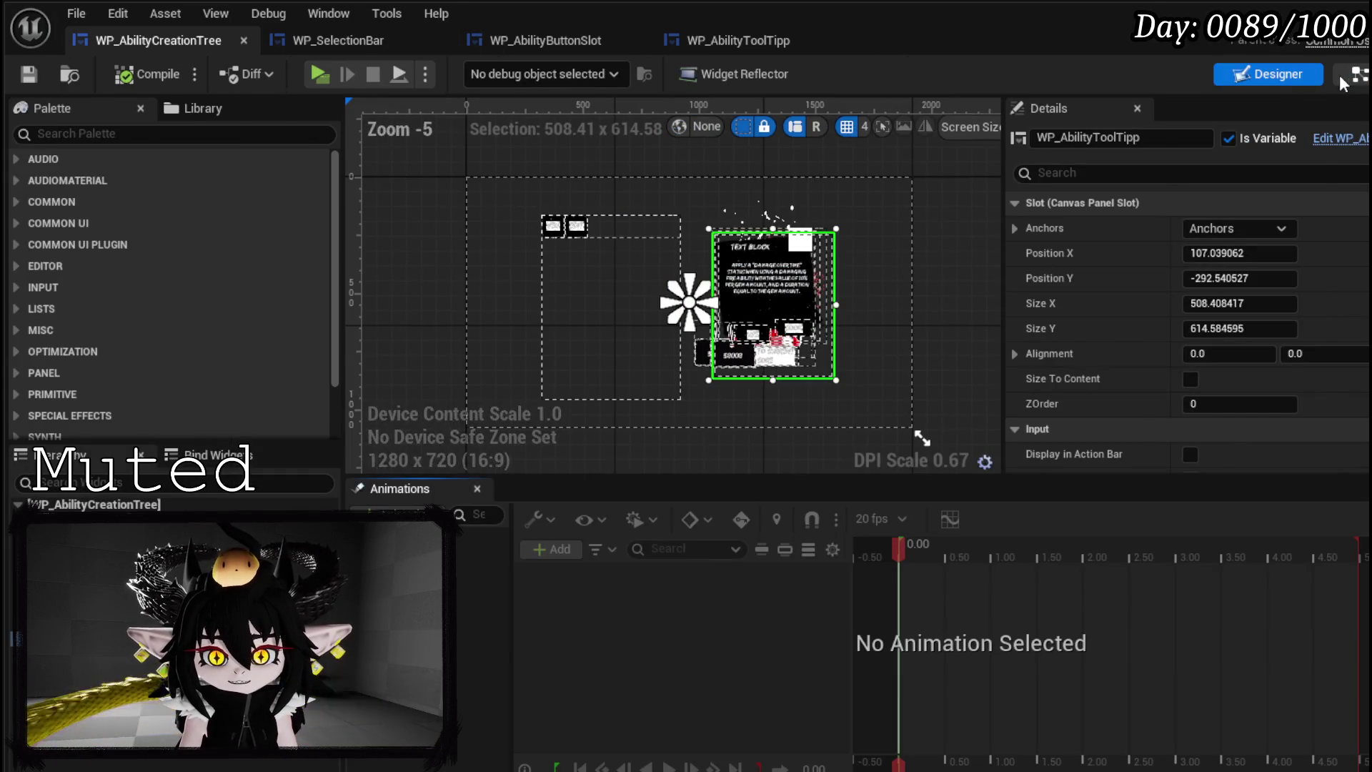
{"action": "left_click", "coordinate": [1348, 74]}
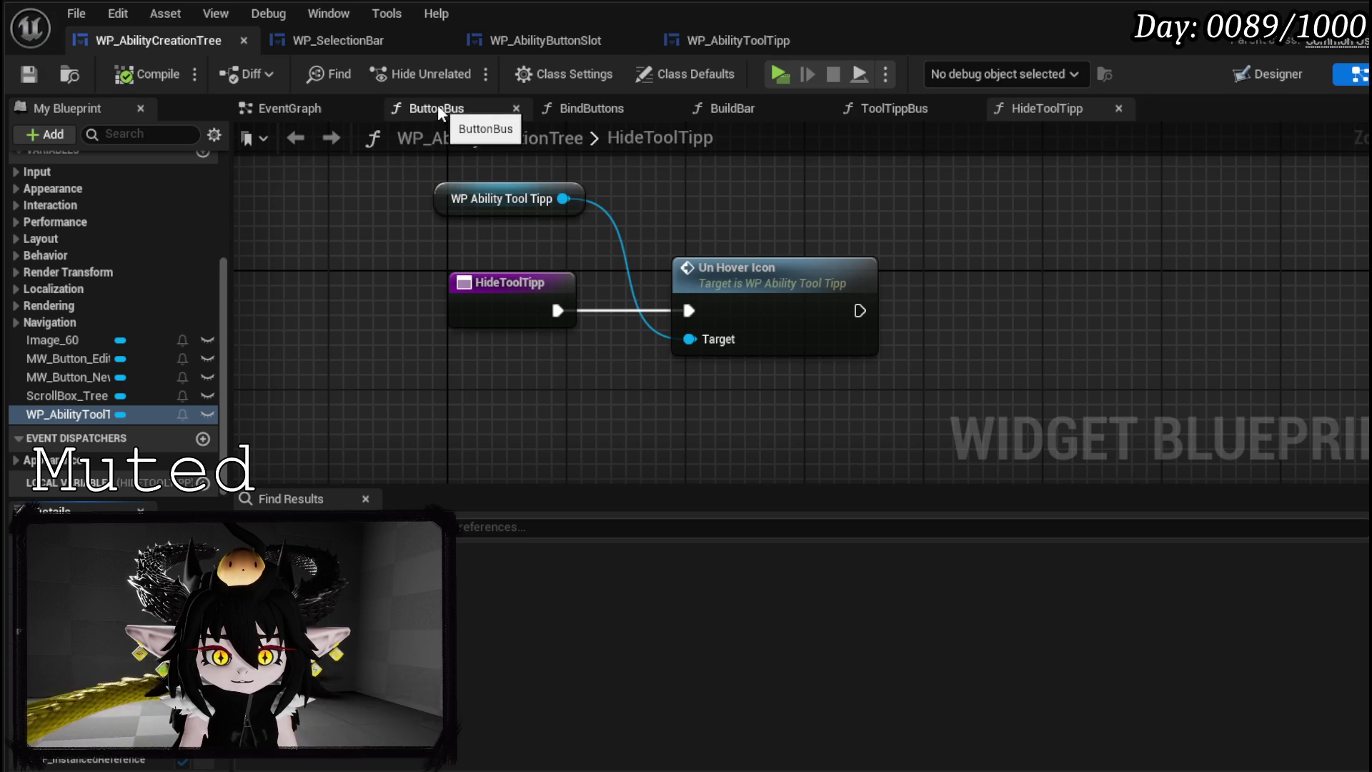
{"action": "scroll", "coordinate": [154, 242], "scroll_direction": "up", "scroll_amount": 5}
{"action": "double_click", "coordinate": [85, 269]}
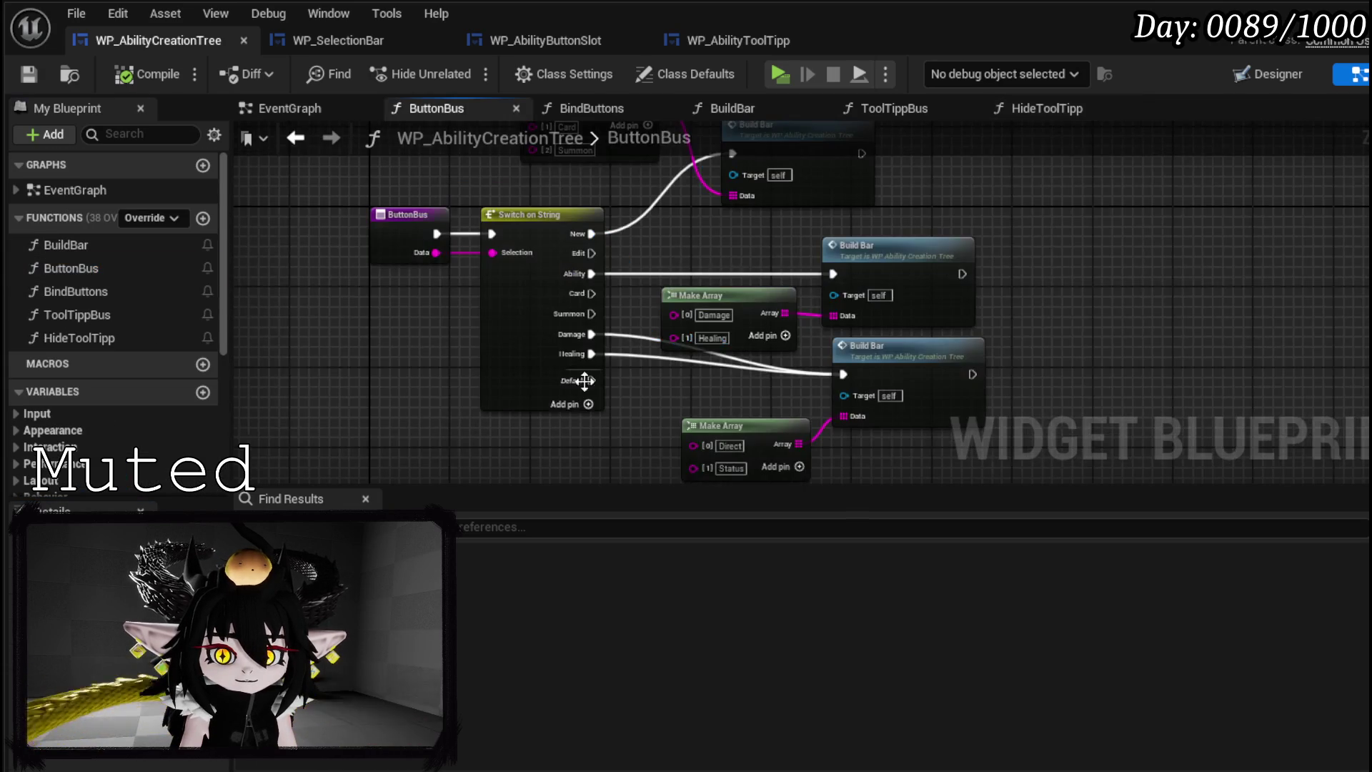
- Add two new Switch on String cases named Direct and Status
{"action": "scroll", "coordinate": [496, 413], "scroll_direction": "up", "scroll_amount": 3}
{"action": "left_click", "coordinate": [522, 252]}
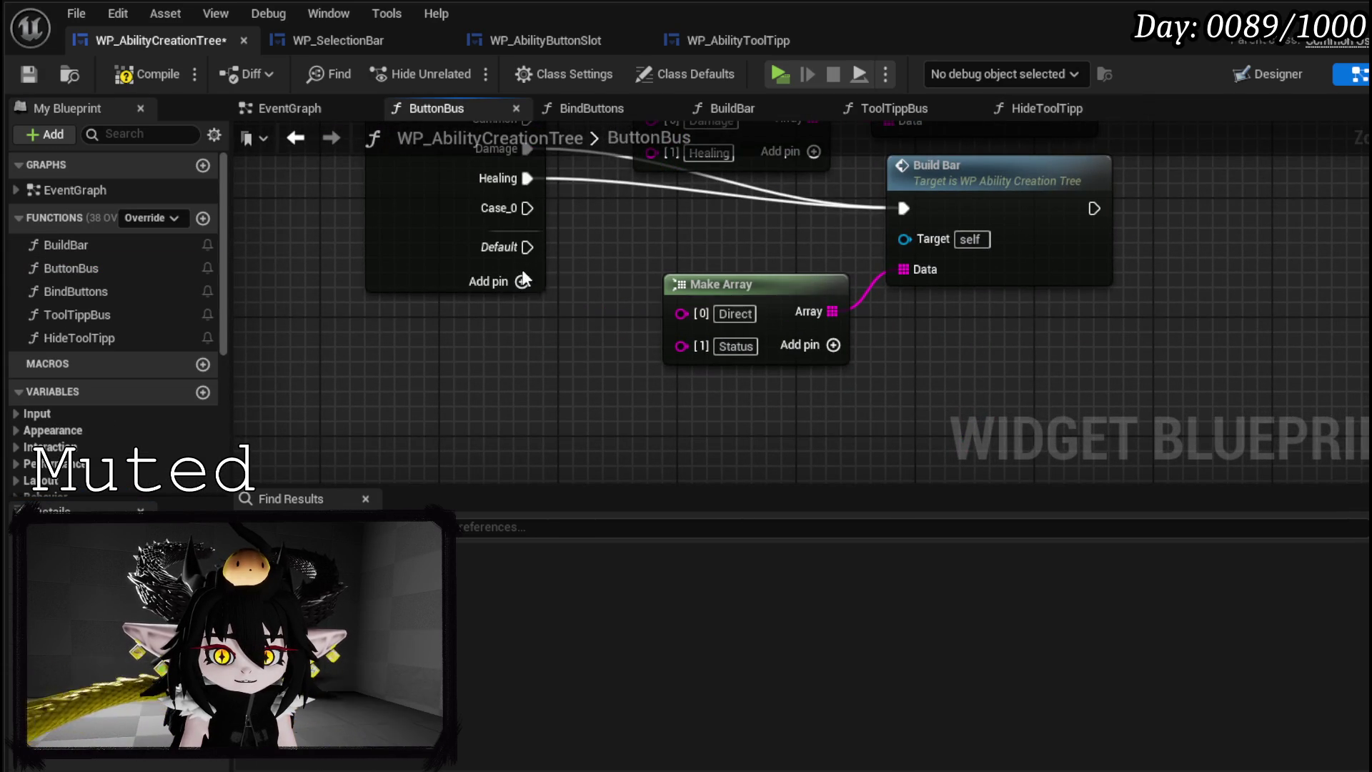
{"action": "left_click", "coordinate": [522, 280]}
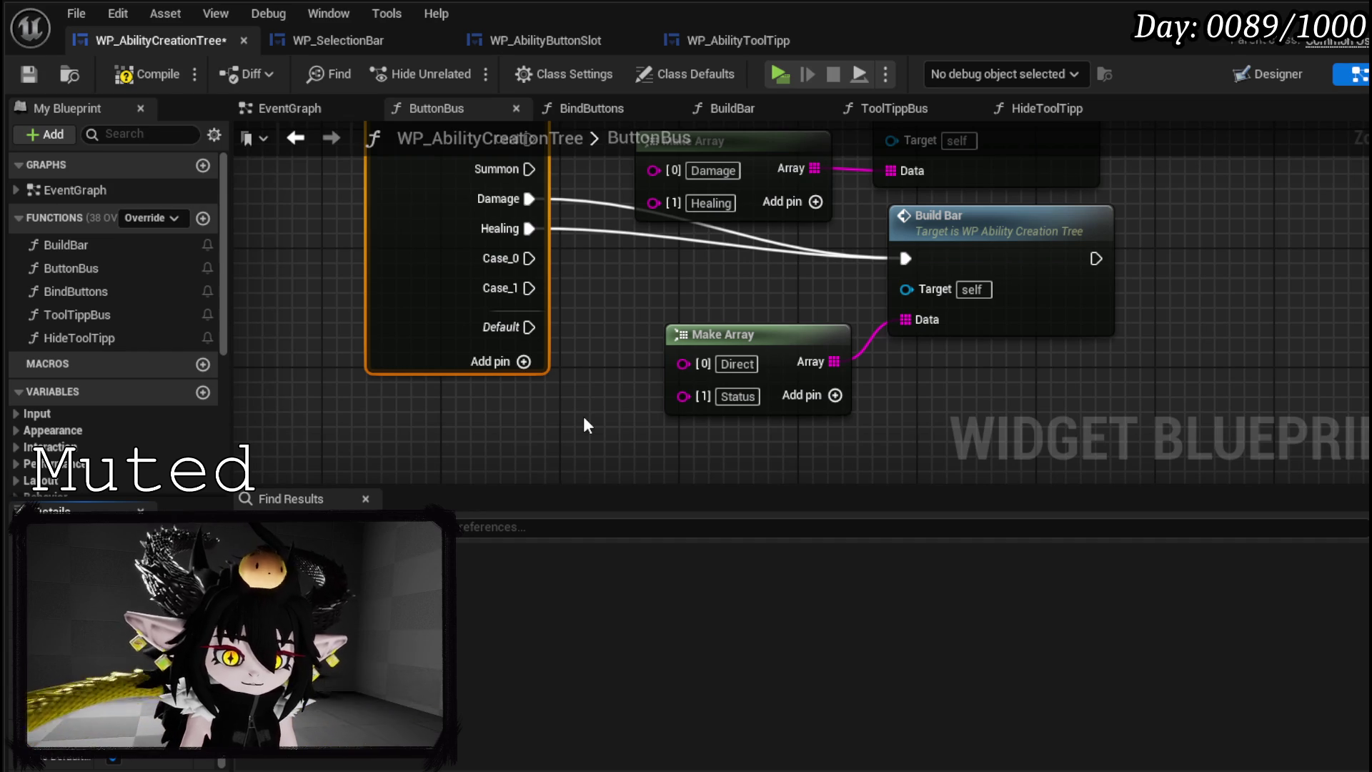
{"action": "key", "text": "Return"}
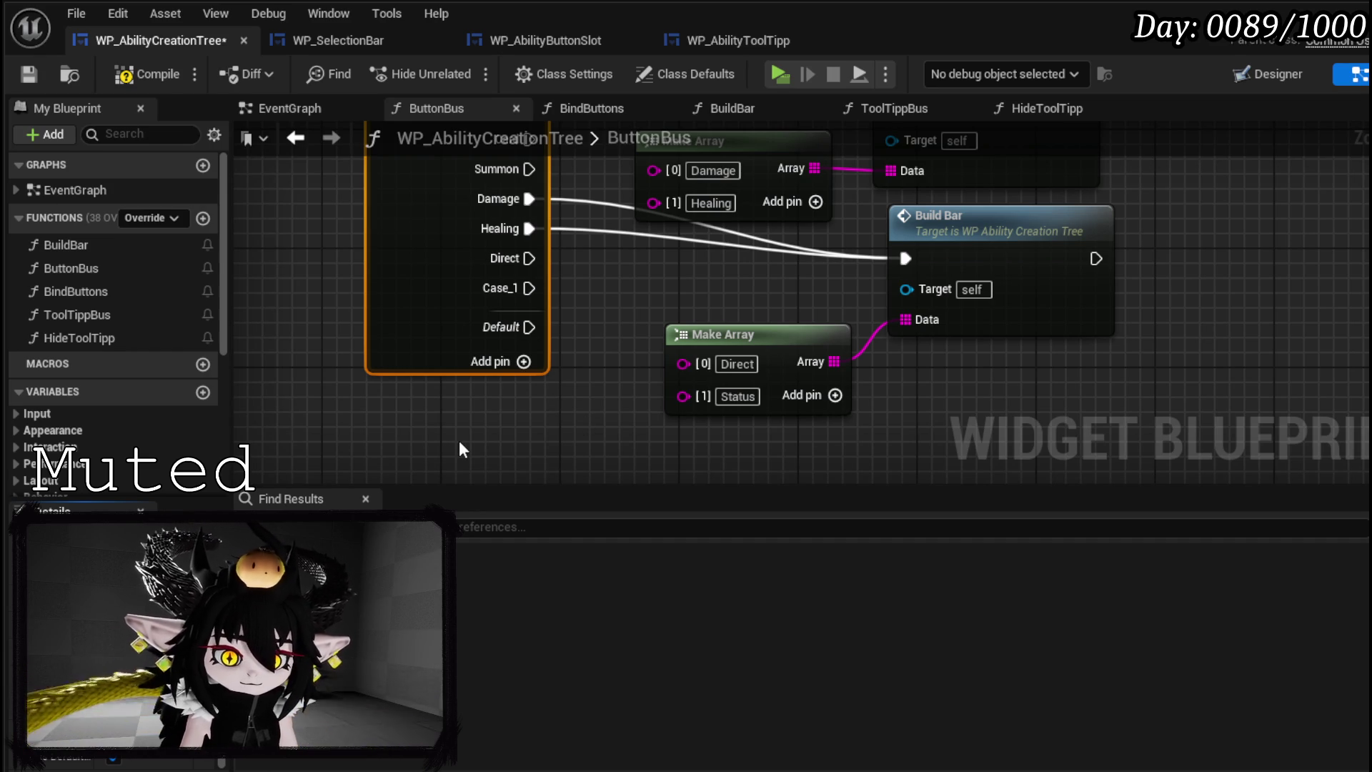
{"action": "key", "text": "Return"}
- Rearrange the Build Bar and Make Array nodes beside the switch, then compile
{"action": "left_click_drag", "start_coordinate": [612, 296], "coordinate": [388, 349]}
{"action": "left_click_drag", "start_coordinate": [763, 286], "coordinate": [852, 286]}
{"action": "mouse_move", "coordinate": [527, 402]}
{"action": "left_mouse_down"}
{"action": "mouse_move", "coordinate": [646, 342]}
{"action": "mouse_move", "coordinate": [620, 358]}
{"action": "left_mouse_up"}
{"action": "left_click_drag", "start_coordinate": [523, 306], "coordinate": [589, 255]}
{"action": "left_click_drag", "start_coordinate": [720, 268], "coordinate": [808, 268]}
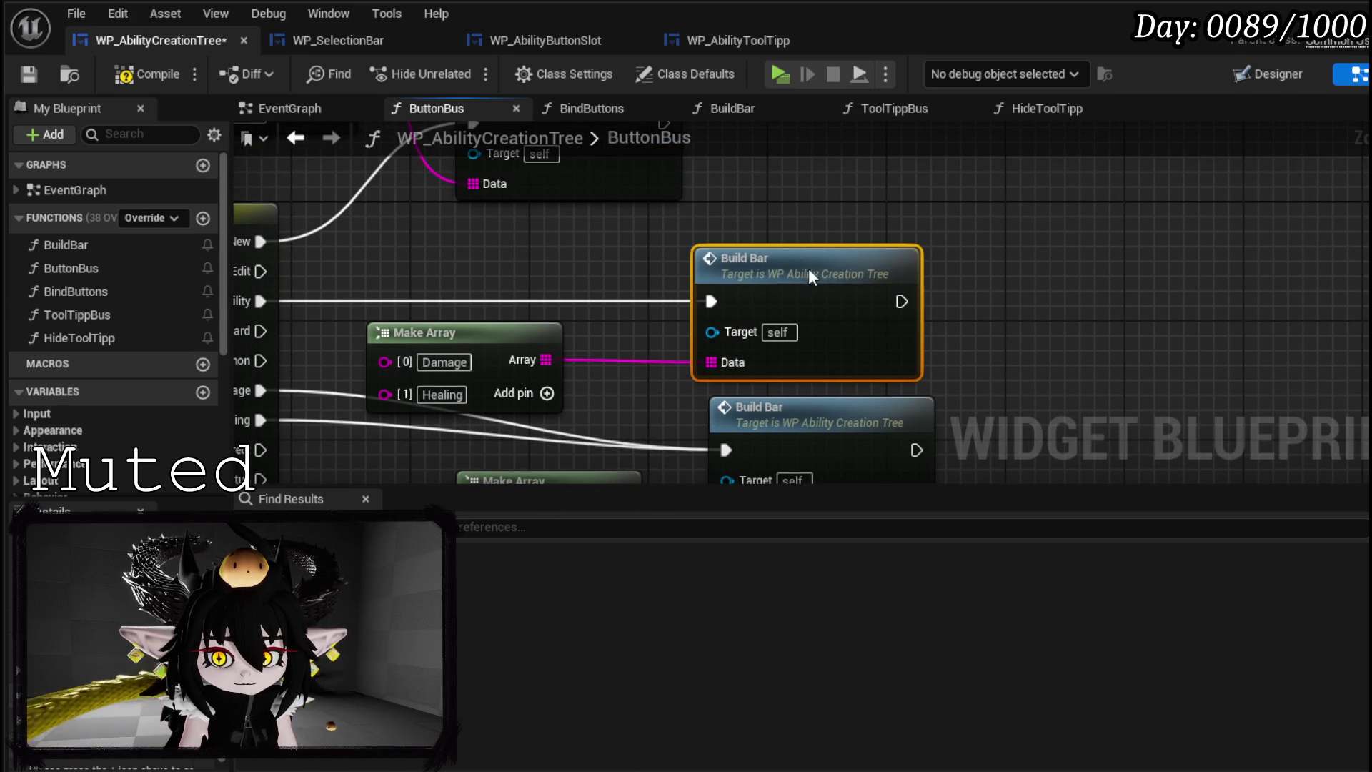
{"action": "left_click_drag", "start_coordinate": [439, 359], "coordinate": [525, 344]}
{"action": "mouse_move", "coordinate": [542, 223]}
{"action": "left_mouse_down"}
{"action": "mouse_move", "coordinate": [579, 326]}
{"action": "mouse_move", "coordinate": [500, 366]}
{"action": "left_mouse_up"}
{"action": "mouse_move", "coordinate": [572, 290]}
{"action": "left_mouse_down"}
{"action": "mouse_move", "coordinate": [841, 280]}
{"action": "mouse_move", "coordinate": [795, 277]}
{"action": "left_mouse_up"}
{"action": "left_click_drag", "start_coordinate": [462, 267], "coordinate": [665, 325]}
{"action": "mouse_move", "coordinate": [436, 227]}
{"action": "left_mouse_down"}
{"action": "mouse_move", "coordinate": [643, 214]}
{"action": "mouse_move", "coordinate": [701, 193]}
{"action": "left_mouse_up"}
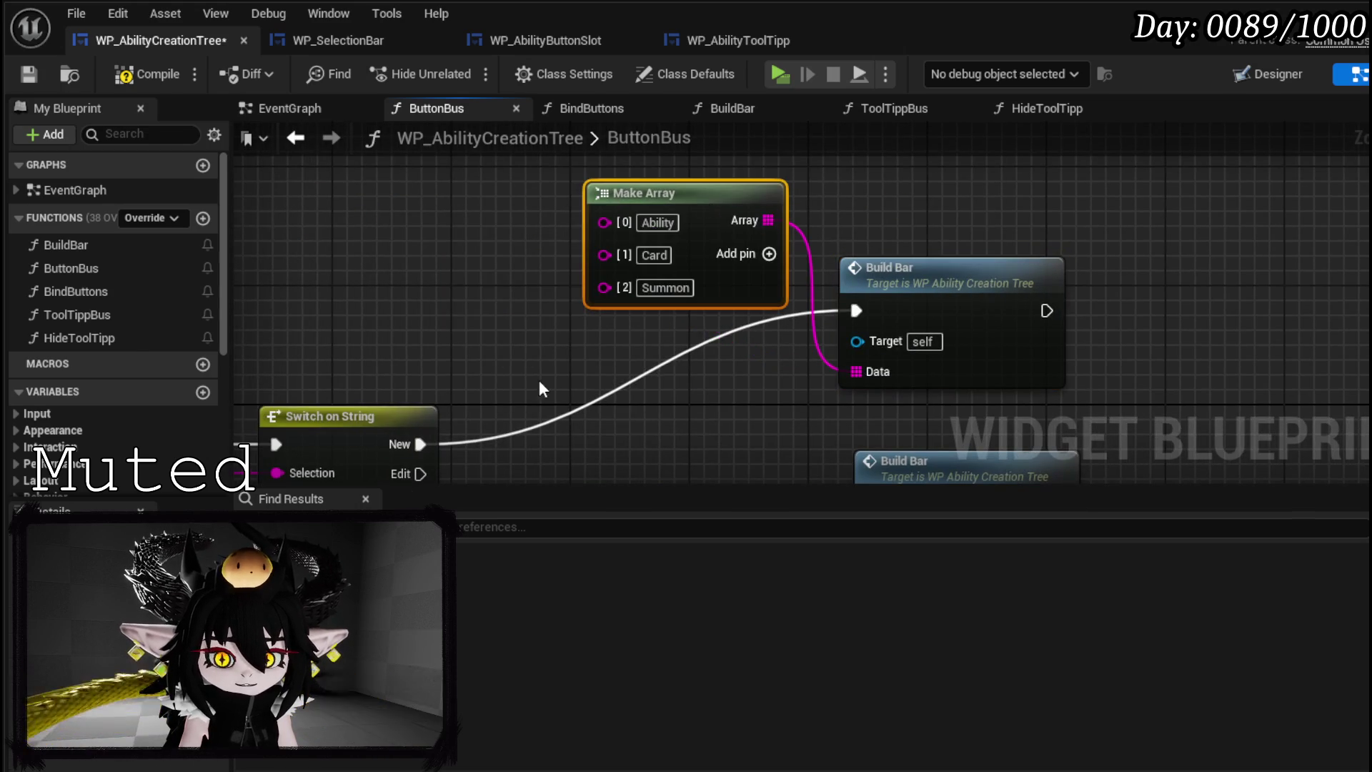
{"action": "left_click_drag", "start_coordinate": [987, 497], "coordinate": [882, 380]}
{"action": "mouse_move", "coordinate": [665, 332]}
{"action": "left_mouse_down"}
{"action": "mouse_move", "coordinate": [626, 386]}
{"action": "mouse_move", "coordinate": [603, 269]}
{"action": "mouse_move", "coordinate": [669, 177]}
{"action": "left_mouse_up"}
{"action": "left_click", "coordinate": [147, 74]}
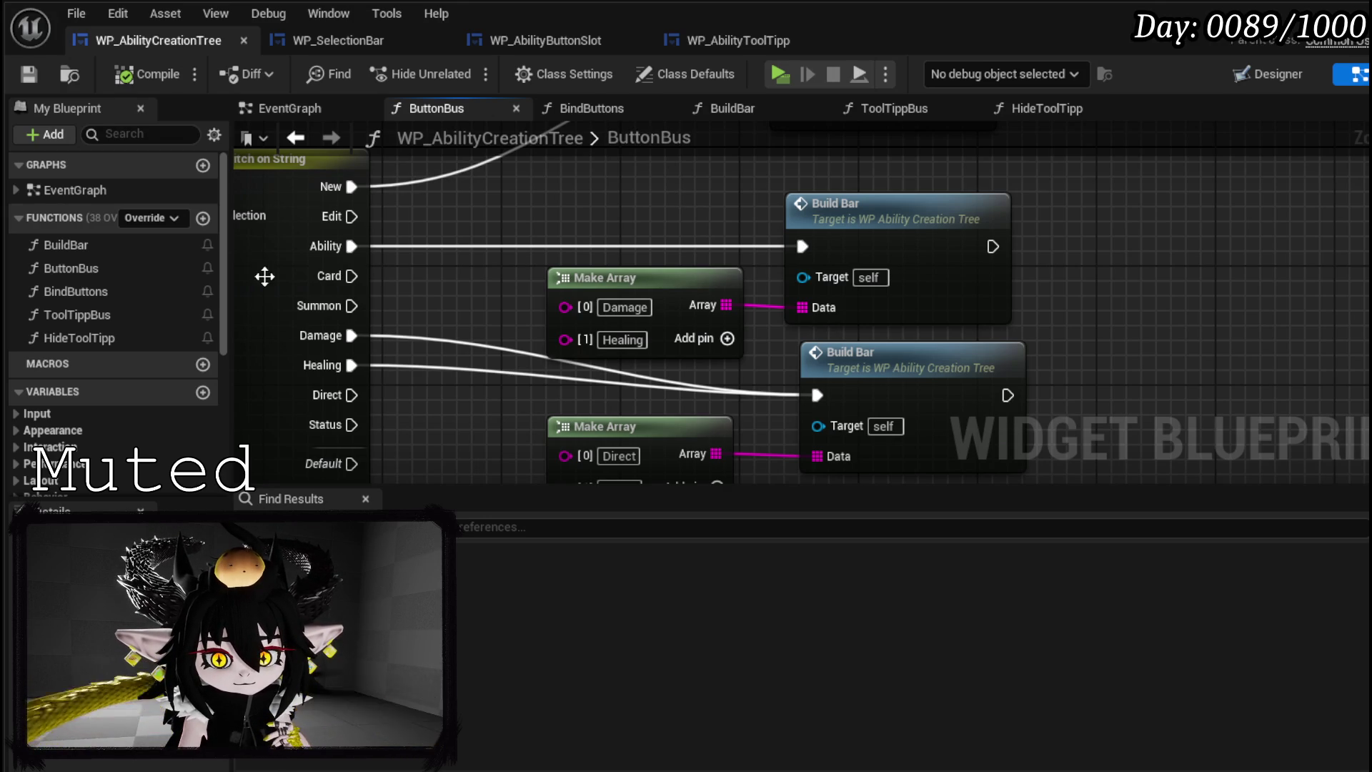
{"action": "scroll", "coordinate": [166, 316], "scroll_direction": "down", "scroll_amount": 5}
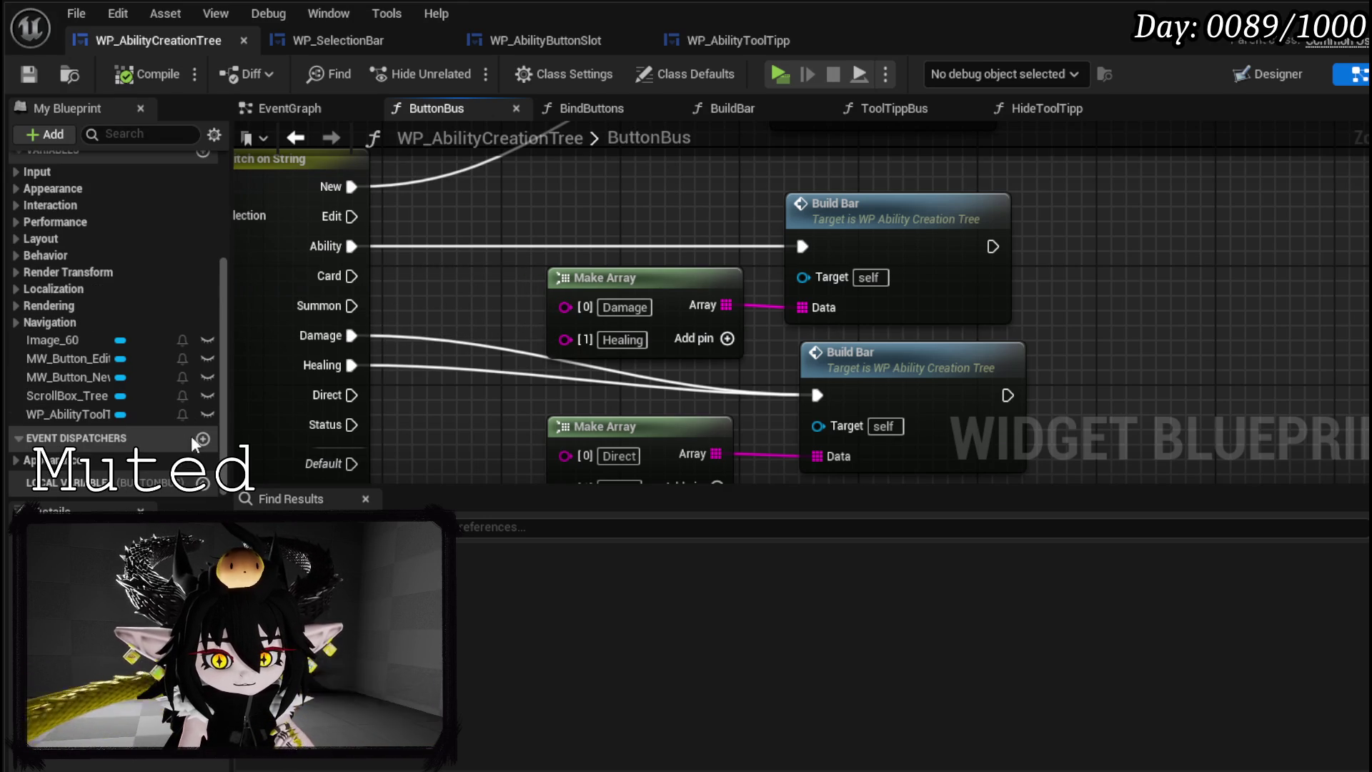
- Create String variable MainType in category Ability Data and place it in ButtonBus
{"action": "scroll", "coordinate": [178, 302], "scroll_direction": "up", "scroll_amount": 3}
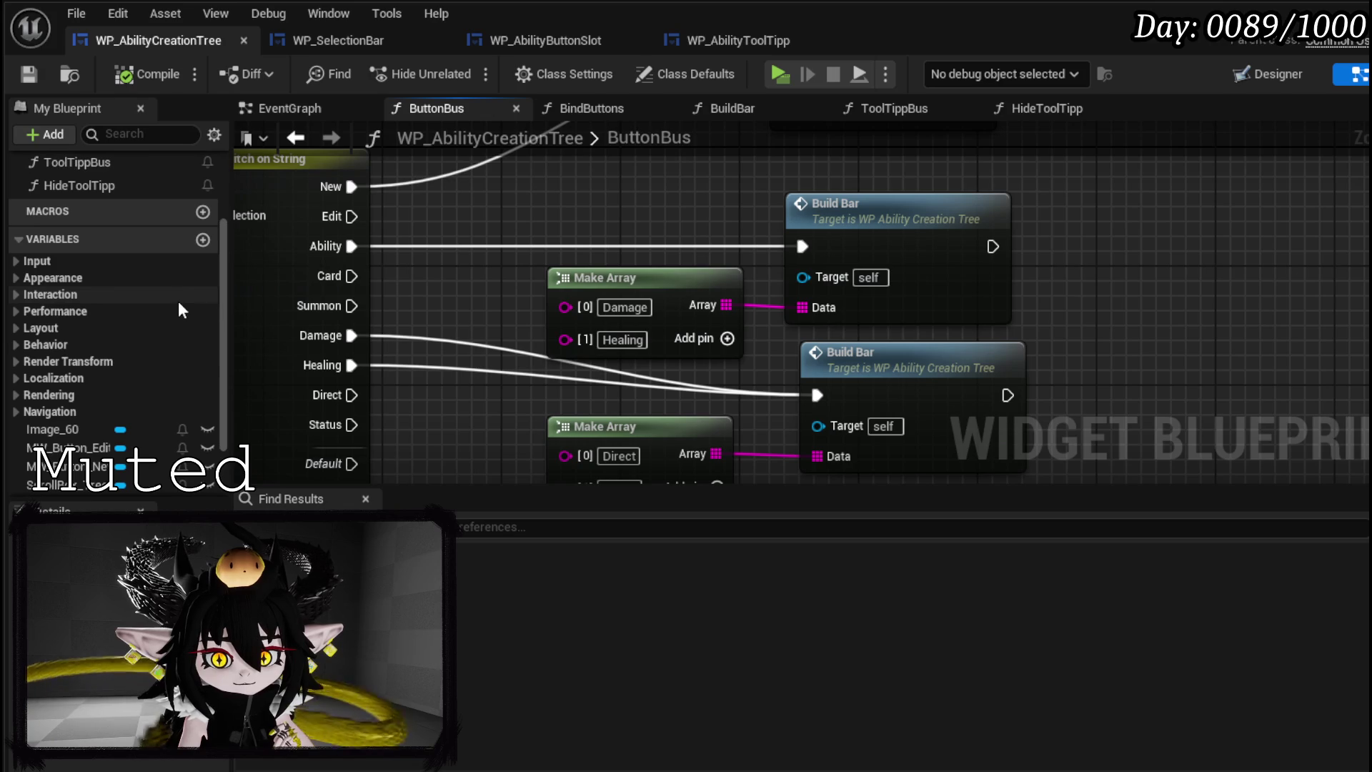
{"action": "left_click", "coordinate": [203, 241]}
{"action": "left_click", "coordinate": [136, 414]}
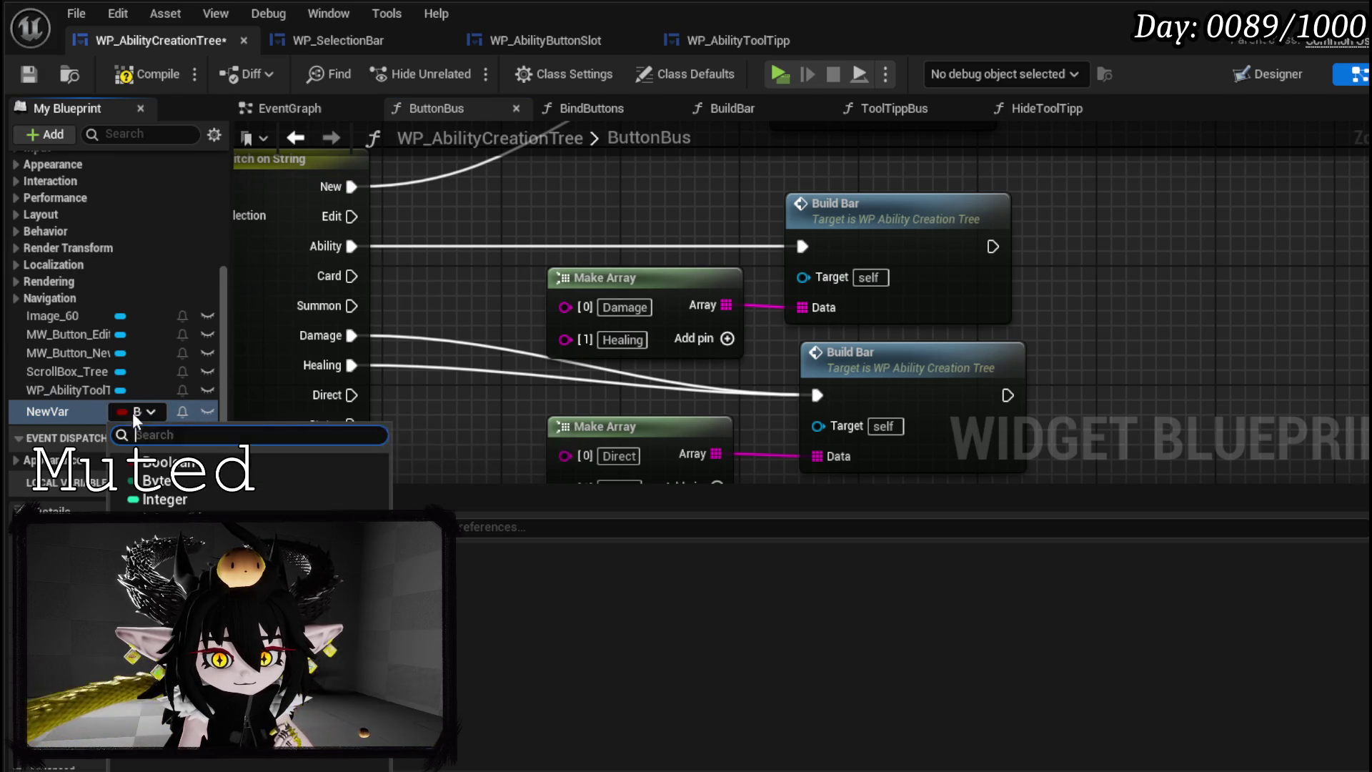
{"action": "left_click", "coordinate": [157, 573]}
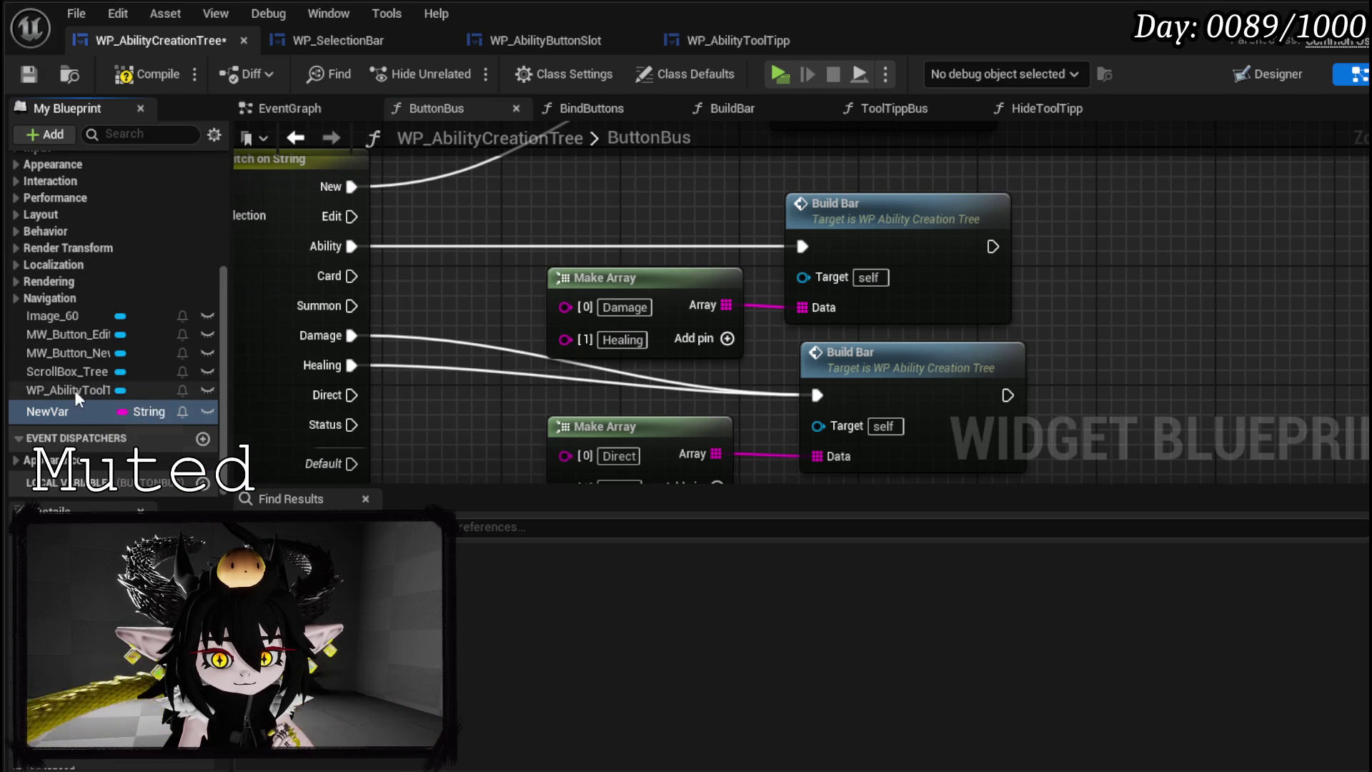
{"action": "right_click", "coordinate": [51, 411]}
{"action": "left_click", "coordinate": [115, 451]}
{"action": "type", "text": "MainType"}
{"action": "key", "text": "Return"}
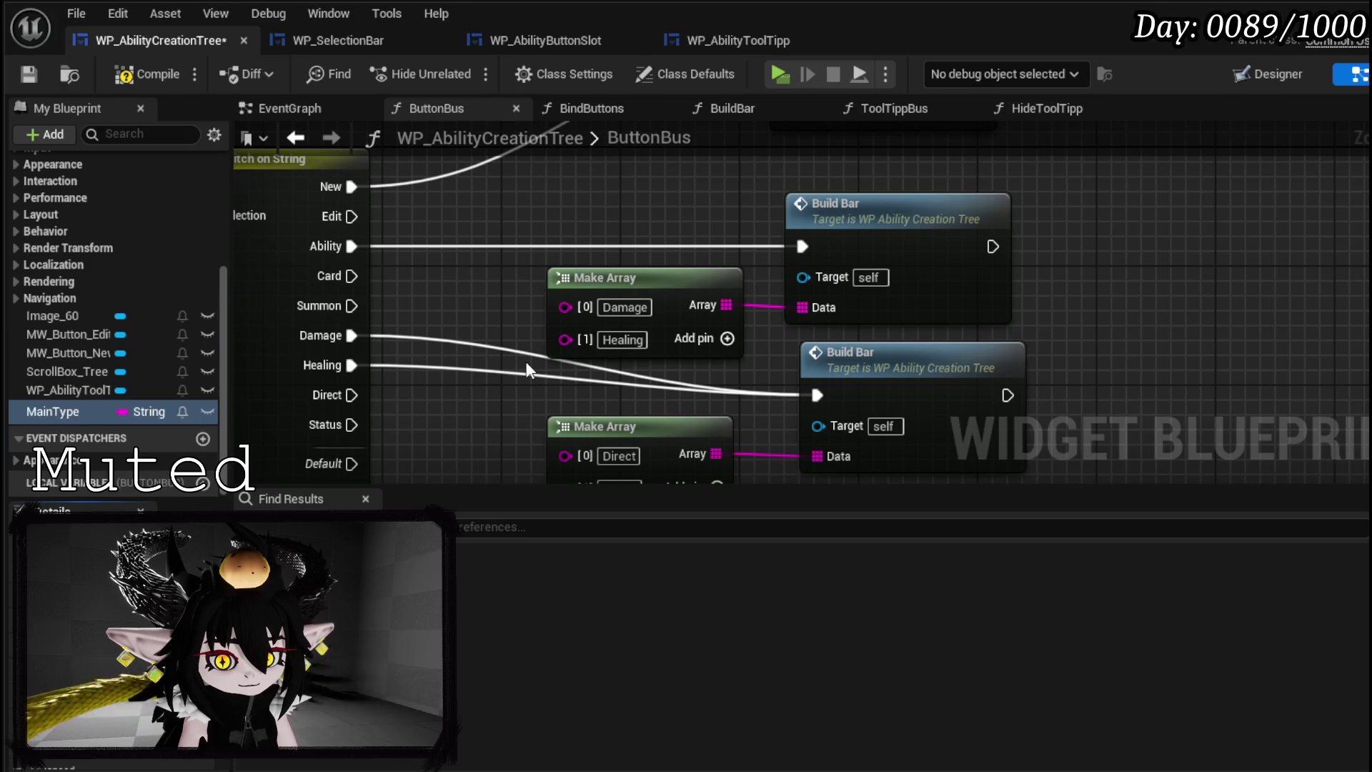
{"action": "key", "text": "Return"}
{"action": "mouse_move", "coordinate": [67, 339]}
{"action": "left_mouse_down"}
{"action": "mouse_move", "coordinate": [1229, 224]}
{"action": "mouse_move", "coordinate": [1066, 230]}
{"action": "mouse_move", "coordinate": [1151, 235]}
{"action": "left_mouse_up"}
- Create a SET Main Type node with the value Offensive
{"action": "left_click", "coordinate": [1102, 277]}
{"action": "left_click", "coordinate": [1008, 287]}
{"action": "type", "text": "Offensi"}
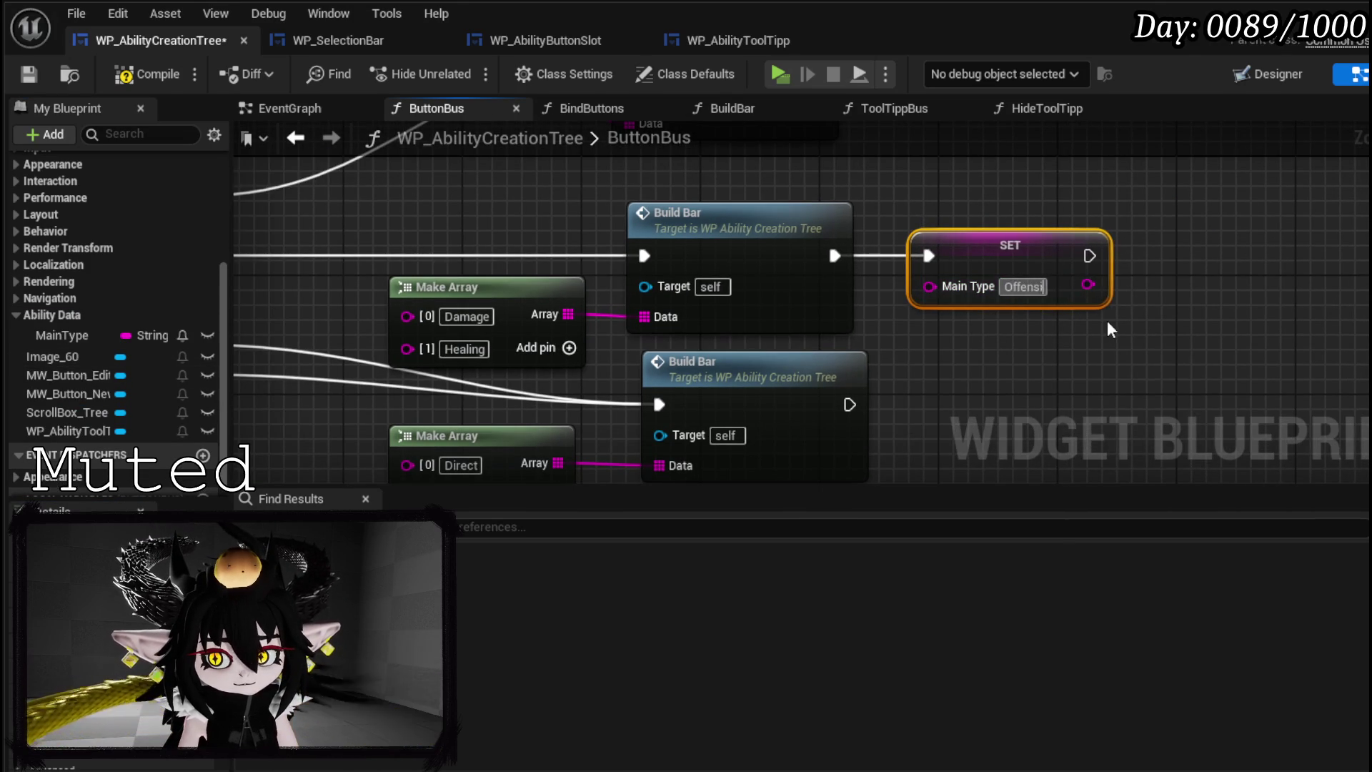
{"action": "type", "text": "ve"}
{"action": "key", "text": "Return"}
- Place the Main Type setter after the Damage case and wire it into Build Bar
{"action": "mouse_move", "coordinate": [986, 374]}
{"action": "left_mouse_down"}
{"action": "mouse_move", "coordinate": [971, 362]}
{"action": "mouse_move", "coordinate": [972, 419]}
{"action": "mouse_move", "coordinate": [925, 294]}
{"action": "left_mouse_up"}
{"action": "mouse_move", "coordinate": [590, 322]}
{"action": "left_mouse_down"}
{"action": "mouse_move", "coordinate": [539, 401]}
{"action": "mouse_move", "coordinate": [796, 186]}
{"action": "mouse_move", "coordinate": [971, 221]}
{"action": "mouse_move", "coordinate": [816, 361]}
{"action": "left_mouse_up"}
{"action": "left_click", "coordinate": [857, 271]}
{"action": "left_click_drag", "start_coordinate": [637, 398], "coordinate": [573, 259]}
{"action": "key", "text": "ctrl+v"}
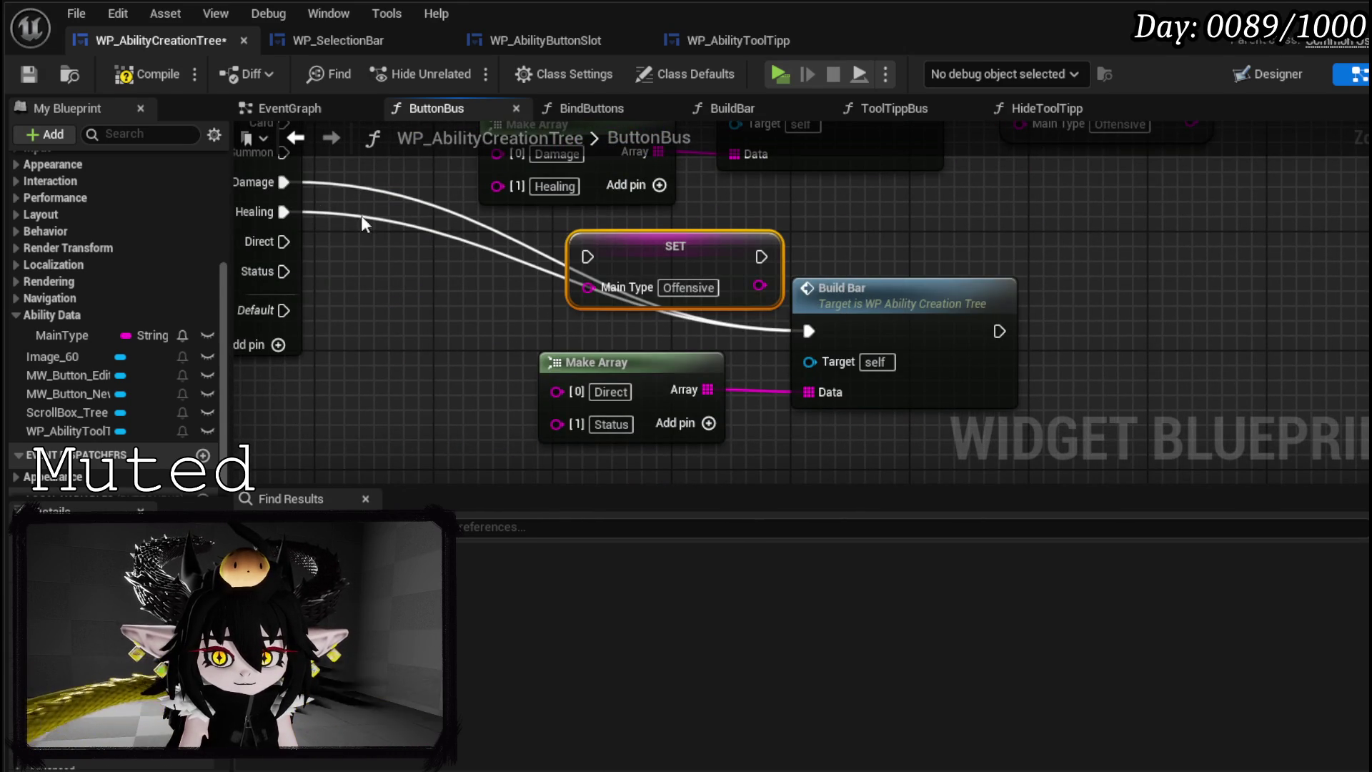
{"action": "left_click_drag", "start_coordinate": [283, 182], "coordinate": [588, 256]}
{"action": "left_click_drag", "start_coordinate": [761, 256], "coordinate": [809, 330]}
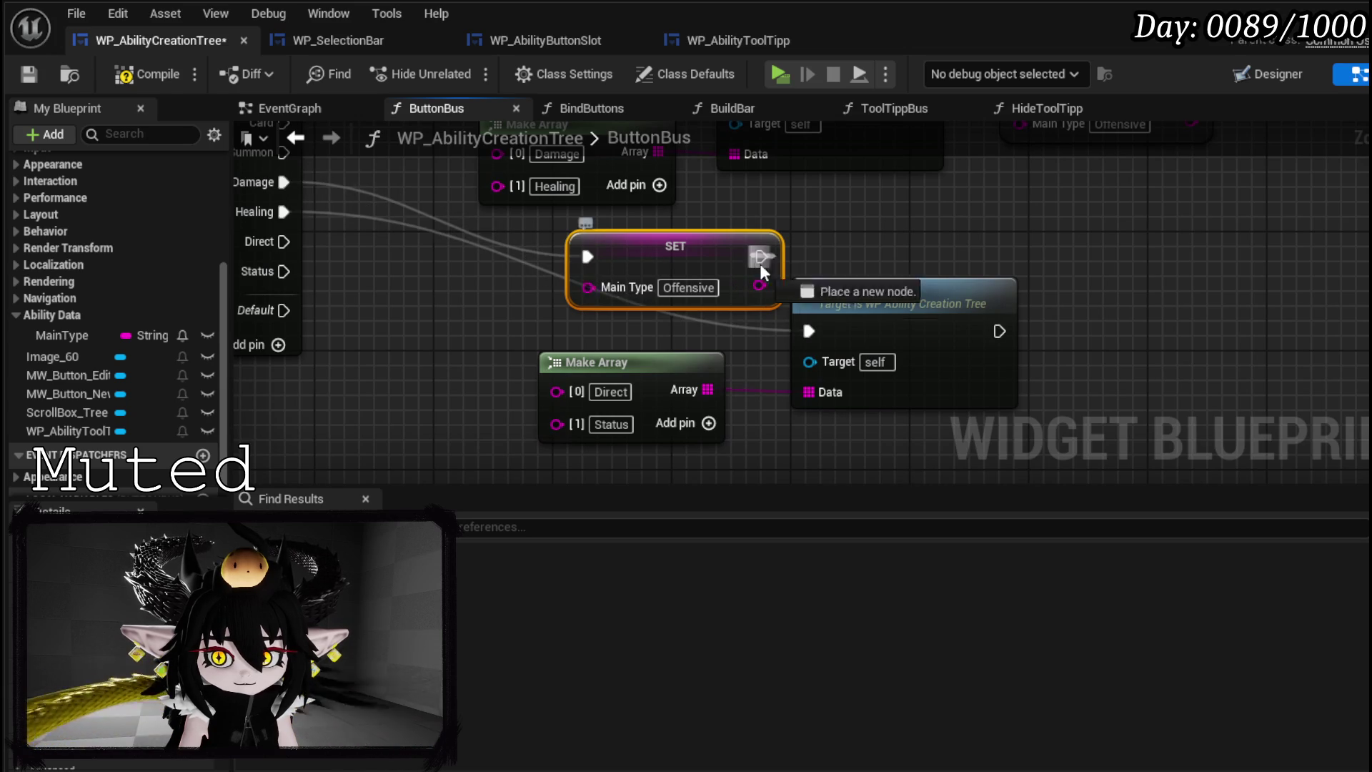
- Duplicate the setter for the Healing case and wire it into Build Bar, rearranging Make Array
{"action": "mouse_move", "coordinate": [643, 365]}
{"action": "left_mouse_down"}
{"action": "mouse_move", "coordinate": [817, 212]}
{"action": "mouse_move", "coordinate": [941, 190]}
{"action": "left_mouse_up"}
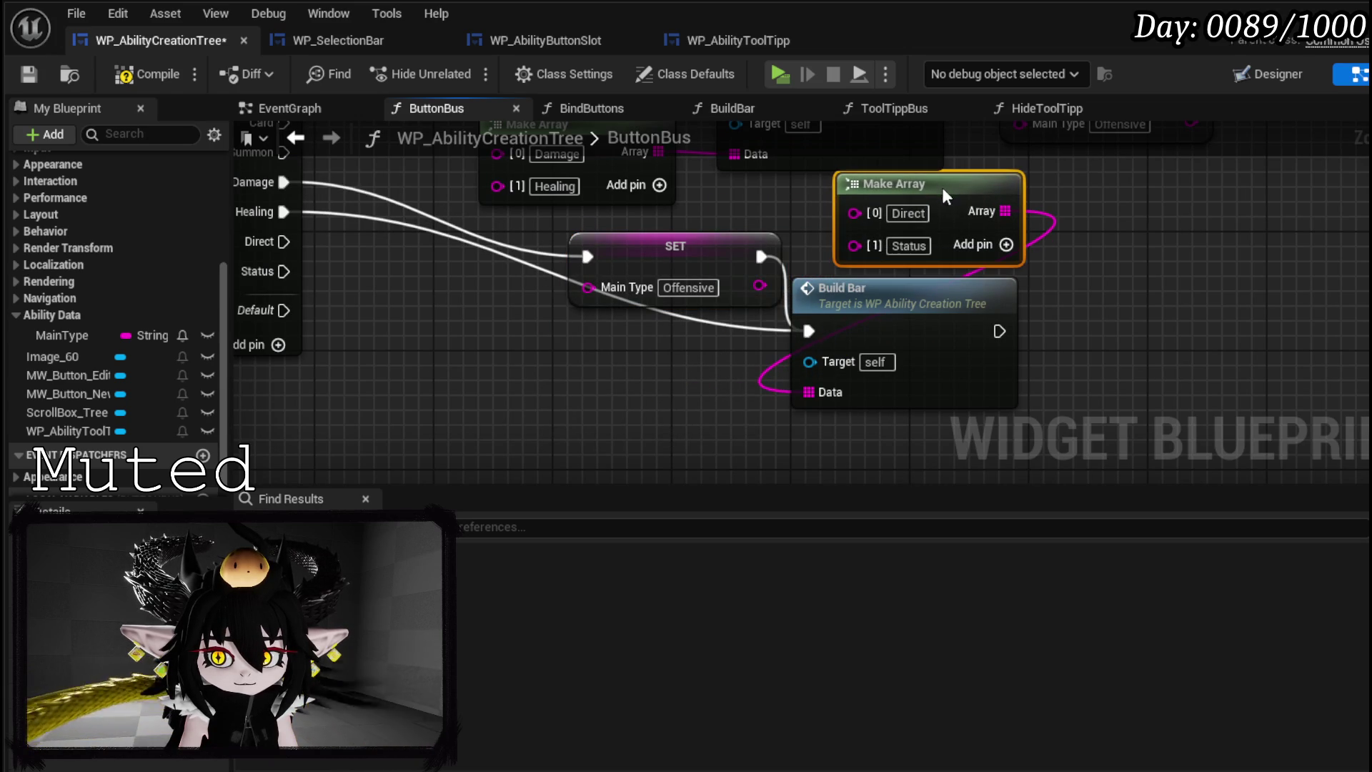
{"action": "left_click_drag", "start_coordinate": [1112, 330], "coordinate": [943, 233]}
{"action": "left_click_drag", "start_coordinate": [927, 194], "coordinate": [987, 268]}
{"action": "left_click", "coordinate": [658, 267]}
{"action": "key", "text": "ctrl+c"}
{"action": "key", "text": "ctrl+v"}
{"action": "left_click_drag", "start_coordinate": [701, 342], "coordinate": [688, 311]}
{"action": "left_click_drag", "start_coordinate": [379, 198], "coordinate": [687, 387]}
{"action": "mouse_move", "coordinate": [862, 388]}
{"action": "left_mouse_down"}
{"action": "mouse_move", "coordinate": [851, 393]}
{"action": "mouse_move", "coordinate": [986, 393]}
{"action": "mouse_move", "coordinate": [971, 389]}
{"action": "left_mouse_up"}
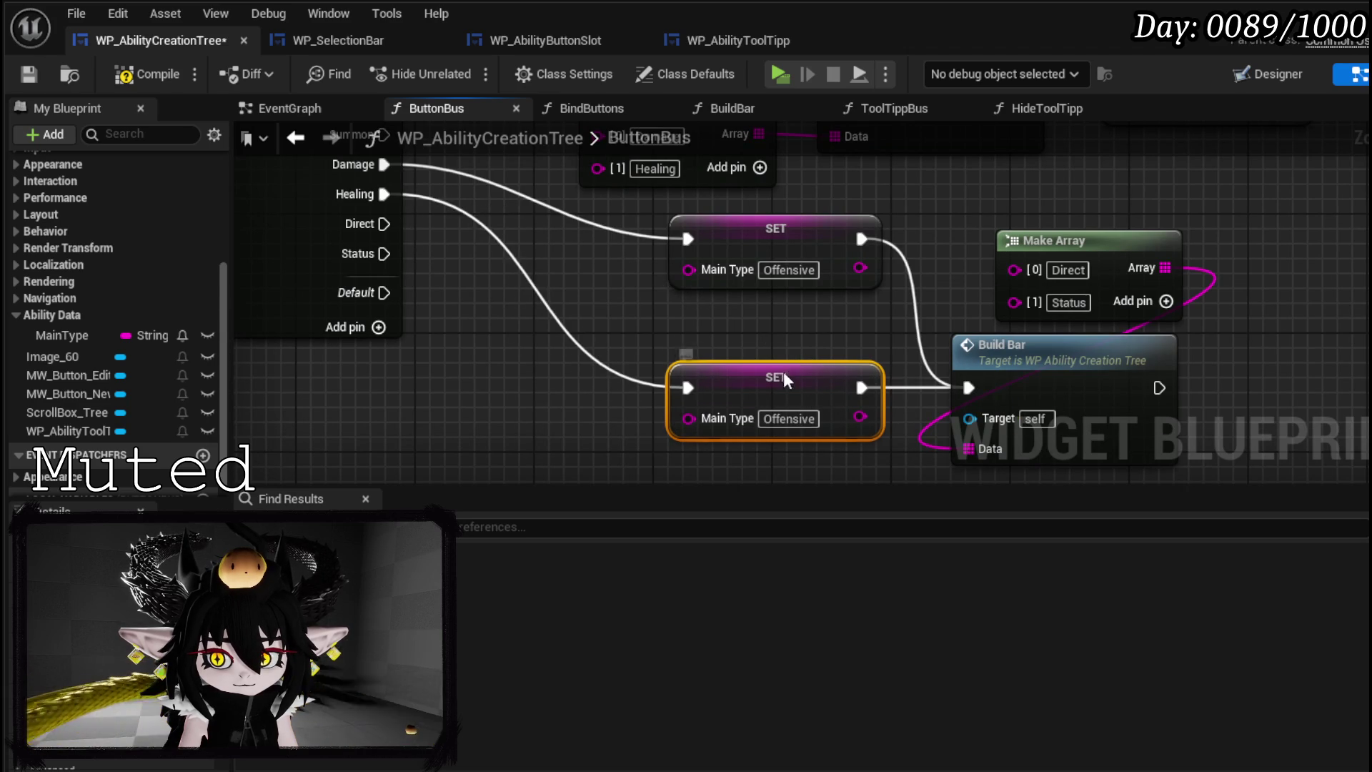
{"action": "left_click_drag", "start_coordinate": [697, 340], "coordinate": [901, 471]}
- Change the SET node's Main Type value to Damage
{"action": "mouse_move", "coordinate": [396, 208]}
{"action": "left_mouse_down"}
{"action": "mouse_move", "coordinate": [622, 333]}
{"action": "mouse_move", "coordinate": [858, 407]}
{"action": "mouse_move", "coordinate": [577, 299]}
{"action": "mouse_move", "coordinate": [581, 389]}
{"action": "left_mouse_up"}
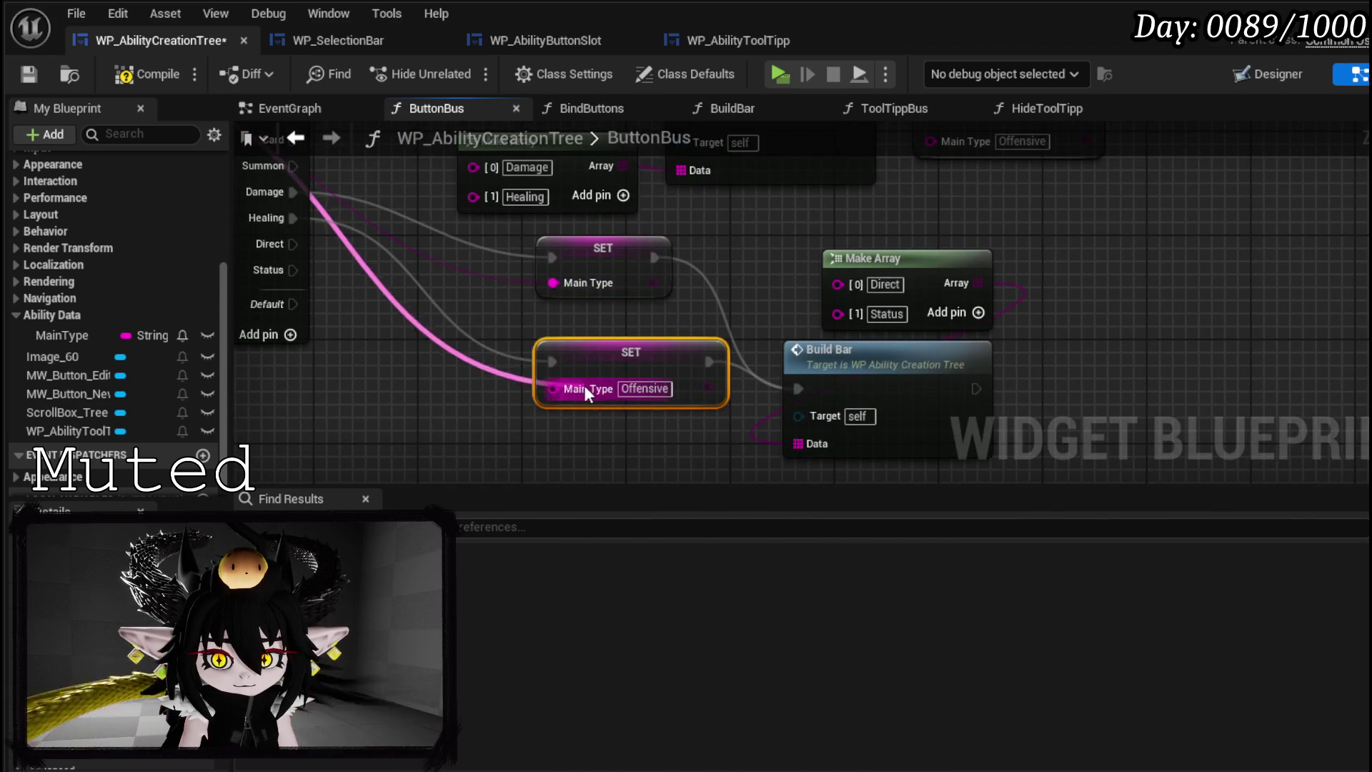
{"action": "left_click", "coordinate": [925, 280]}
{"action": "type", "text": "Da"}
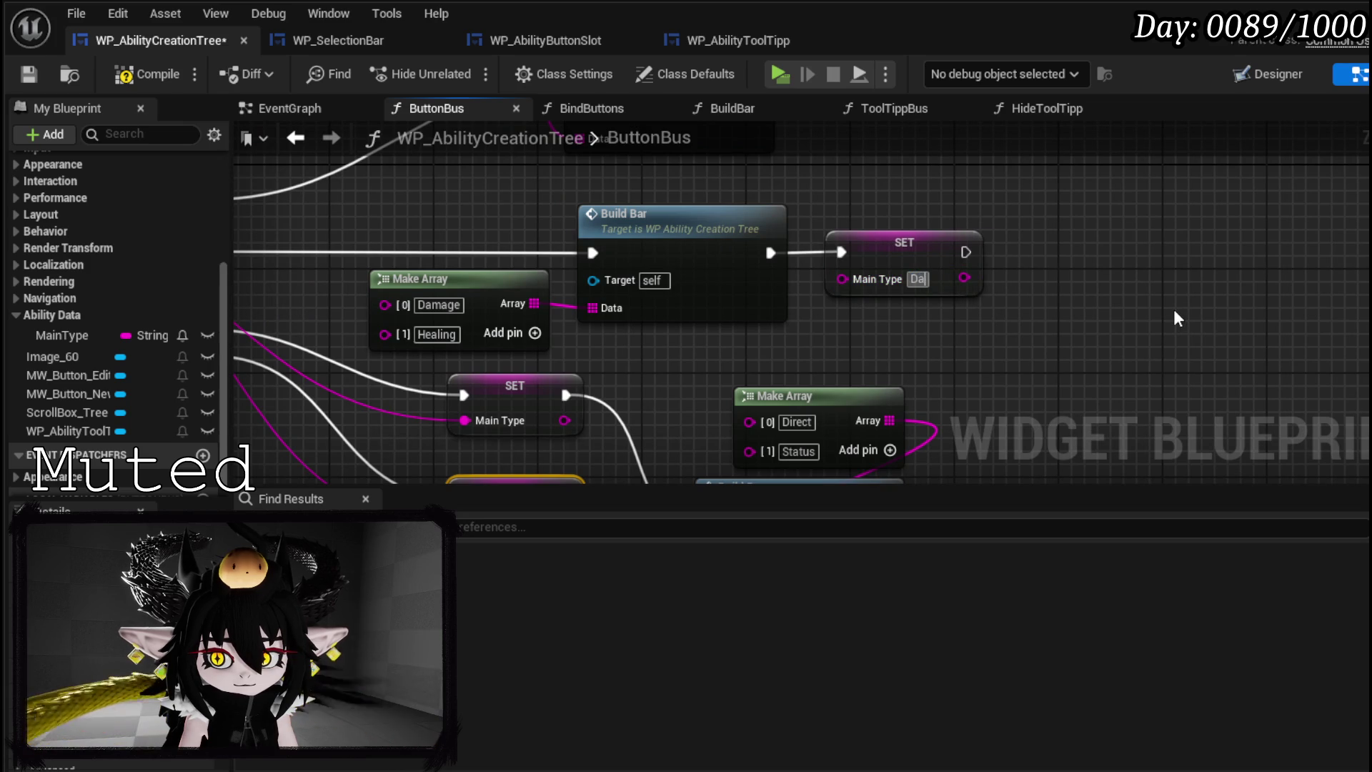
{"action": "type", "text": "mage"}
{"action": "key", "text": "Return"}
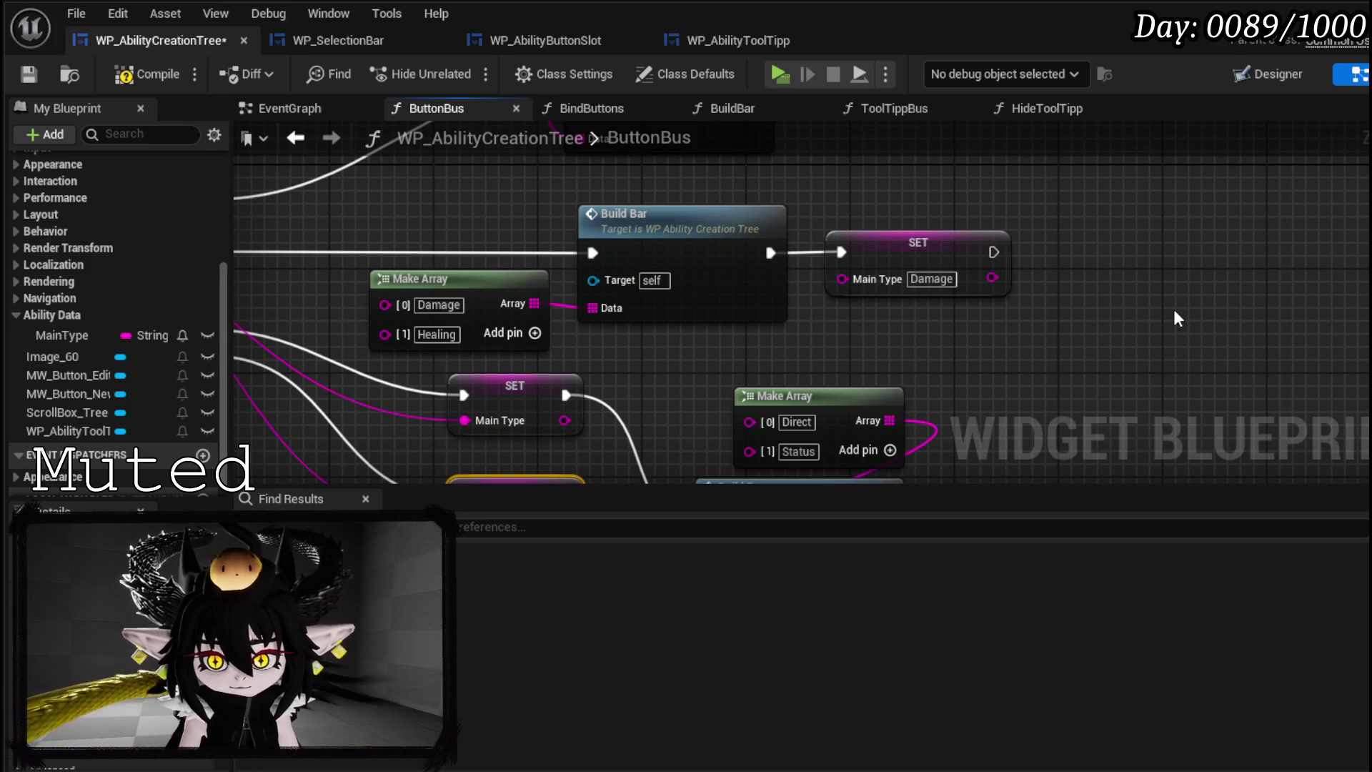
- Tidy the nearby nodes, then compile and save WP_AbilityCreationTree
{"action": "left_click_drag", "start_coordinate": [444, 239], "coordinate": [429, 131]}
{"action": "mouse_move", "coordinate": [733, 246]}
{"action": "left_mouse_down"}
{"action": "mouse_move", "coordinate": [787, 393]}
{"action": "mouse_move", "coordinate": [771, 349]}
{"action": "mouse_move", "coordinate": [762, 367]}
{"action": "left_mouse_up"}
{"action": "left_click", "coordinate": [981, 362]}
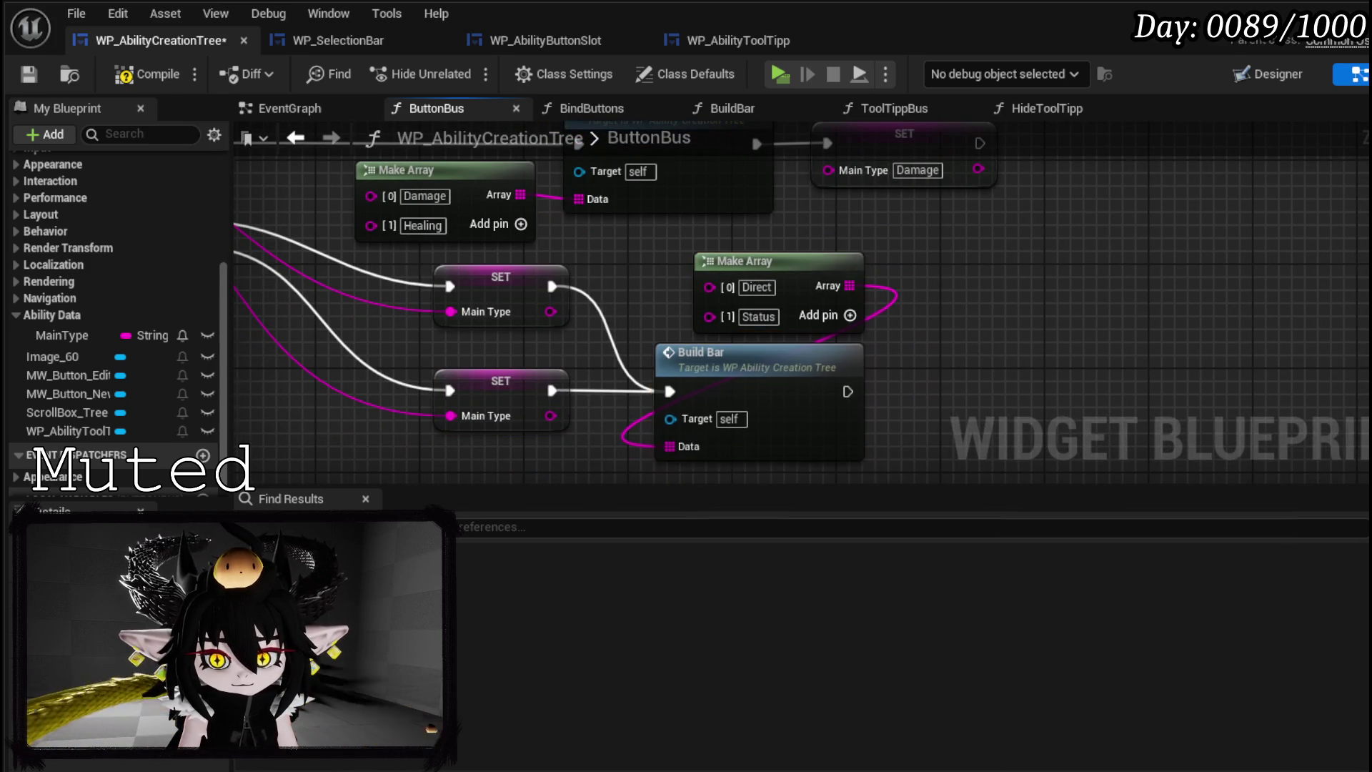
{"action": "left_click_drag", "start_coordinate": [978, 353], "coordinate": [922, 267]}
{"action": "left_click", "coordinate": [71, 335]}
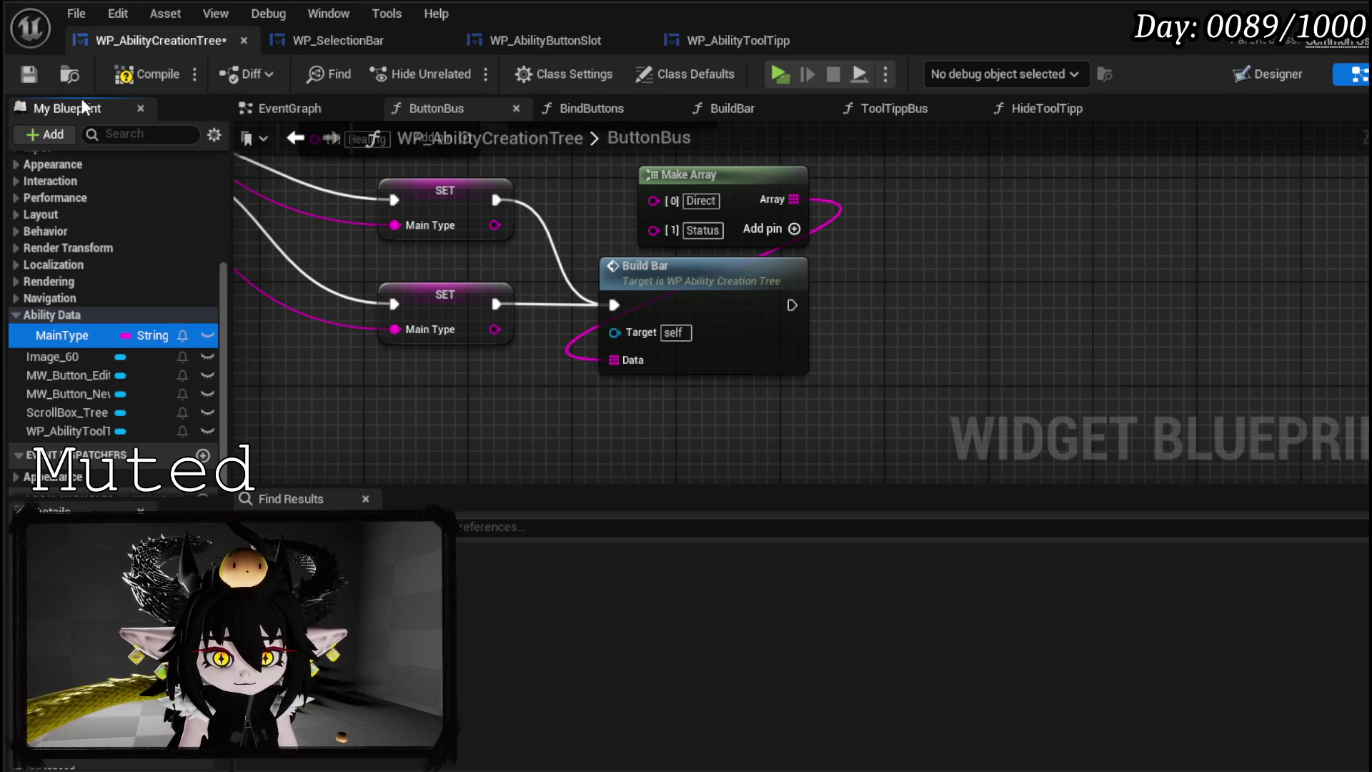
{"action": "left_click", "coordinate": [147, 75]}
{"action": "left_click", "coordinate": [18, 73]}
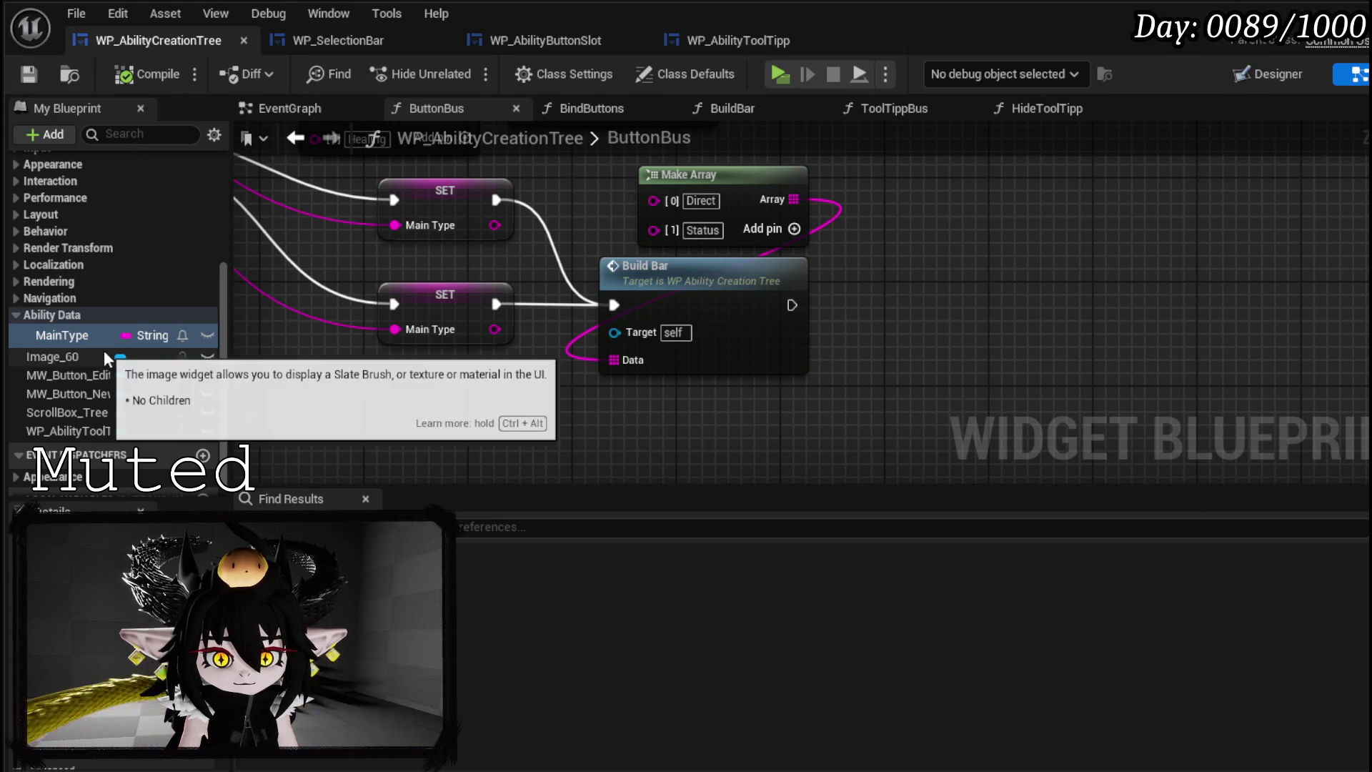
- Add a String variable named SubType under Ability Data, placed below MainType
{"action": "scroll", "coordinate": [105, 345], "scroll_direction": "up", "scroll_amount": 2}
{"action": "left_click", "coordinate": [204, 185]}
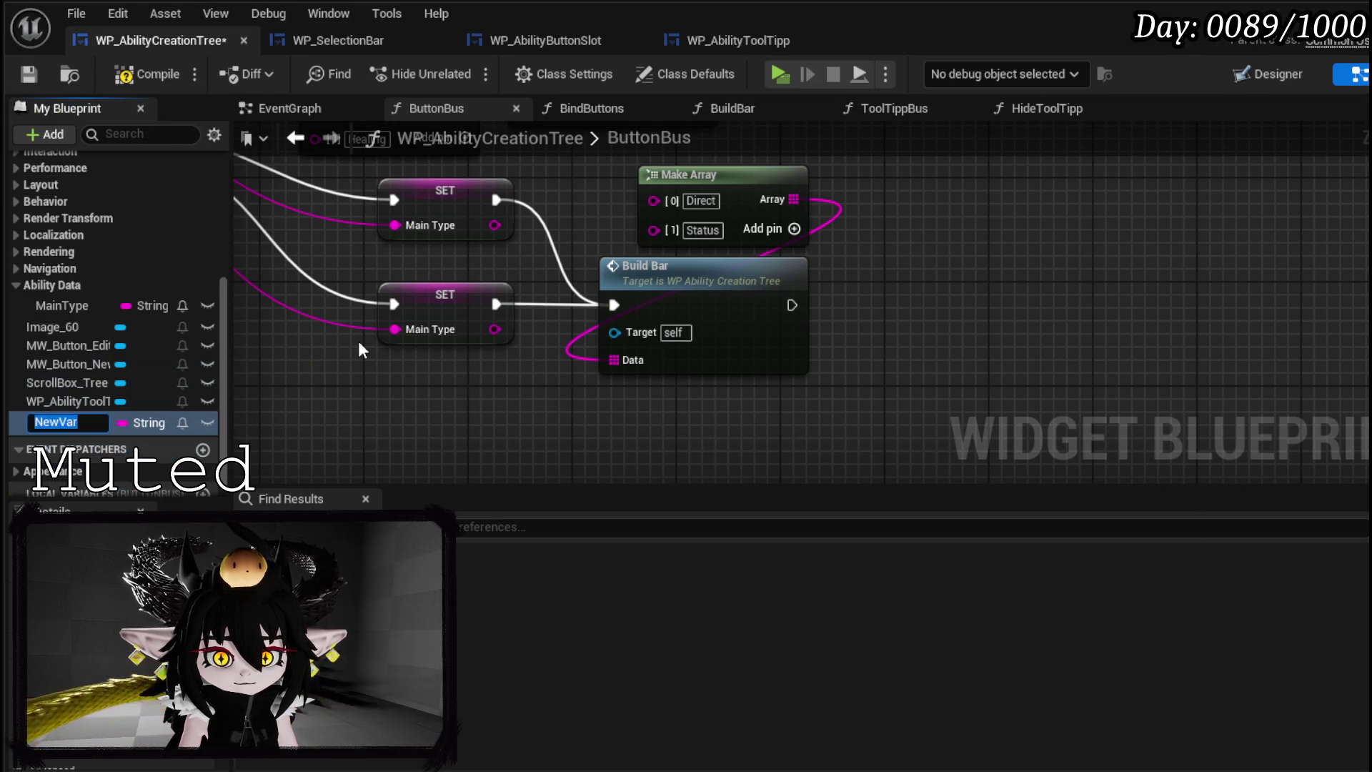
{"action": "type", "text": "SubType"}
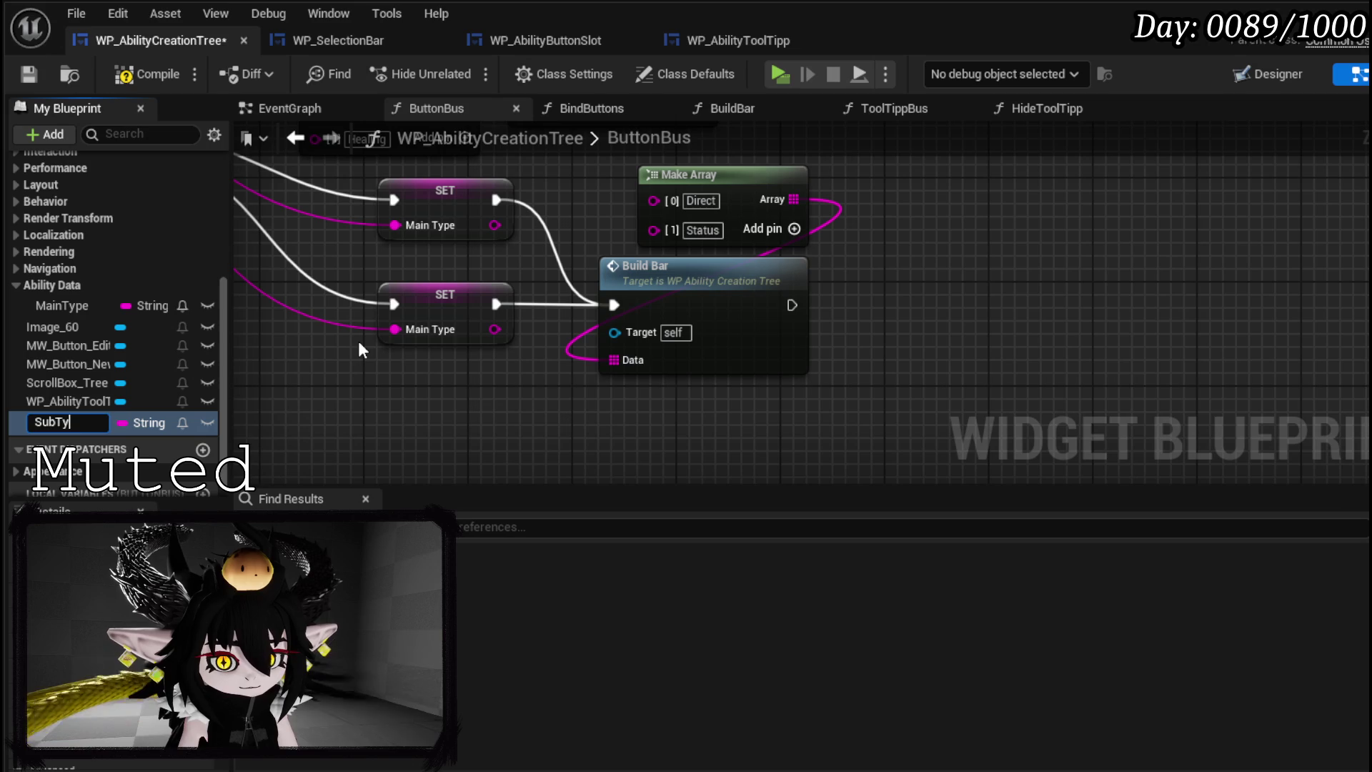
{"action": "key", "text": "Return"}
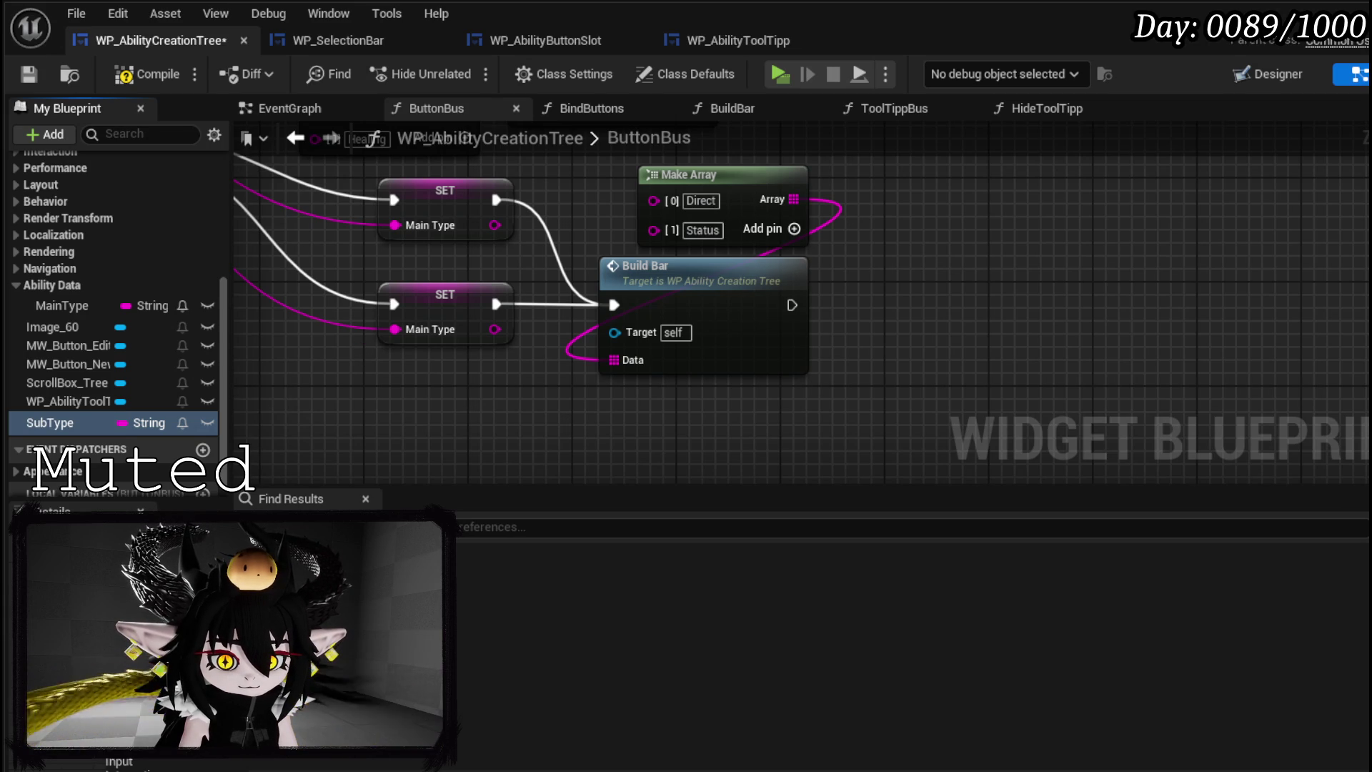
{"action": "left_click_drag", "start_coordinate": [139, 418], "coordinate": [84, 330]}
- Add a SET Sub Type node after Build Bar with the value Direct
{"action": "mouse_move", "coordinate": [85, 329]}
{"action": "left_mouse_down"}
{"action": "mouse_move", "coordinate": [1002, 350]}
{"action": "mouse_move", "coordinate": [908, 287]}
{"action": "mouse_move", "coordinate": [914, 300]}
{"action": "left_mouse_up"}
{"action": "left_click", "coordinate": [934, 343]}
{"action": "left_click_drag", "start_coordinate": [792, 305], "coordinate": [902, 305]}
{"action": "left_click", "coordinate": [968, 331]}
{"action": "type", "text": "Direct"}
{"action": "key", "text": "Return"}
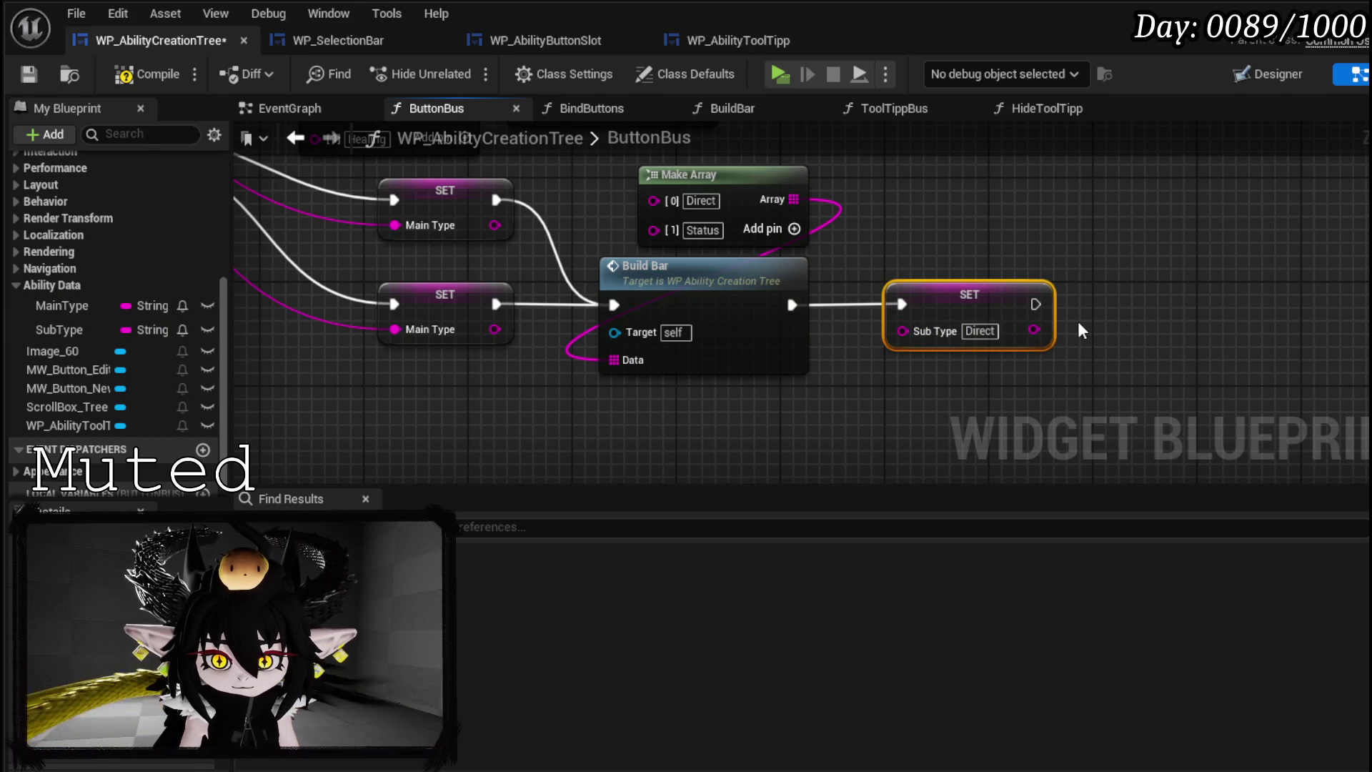
- Copy the Sub Type setter and wire copies to the Direct and Status cases
{"action": "key", "text": "ctrl+c"}
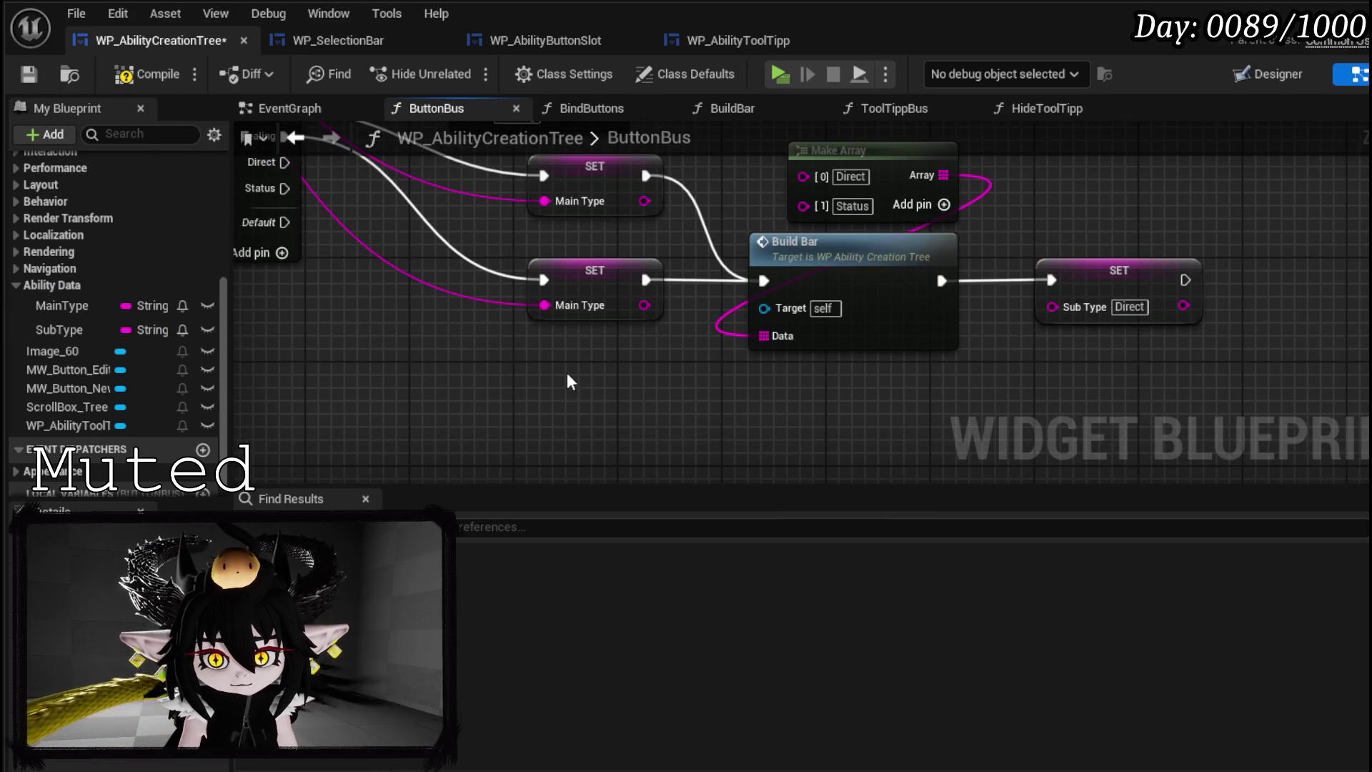
{"action": "key", "text": "ctrl+v"}
{"action": "mouse_move", "coordinate": [356, 219]}
{"action": "left_mouse_down"}
{"action": "mouse_move", "coordinate": [656, 447]}
{"action": "mouse_move", "coordinate": [627, 440]}
{"action": "left_mouse_up"}
{"action": "key", "text": "ctrl+v"}
{"action": "left_click", "coordinate": [609, 281]}
{"action": "left_click_drag", "start_coordinate": [609, 282], "coordinate": [595, 271]}
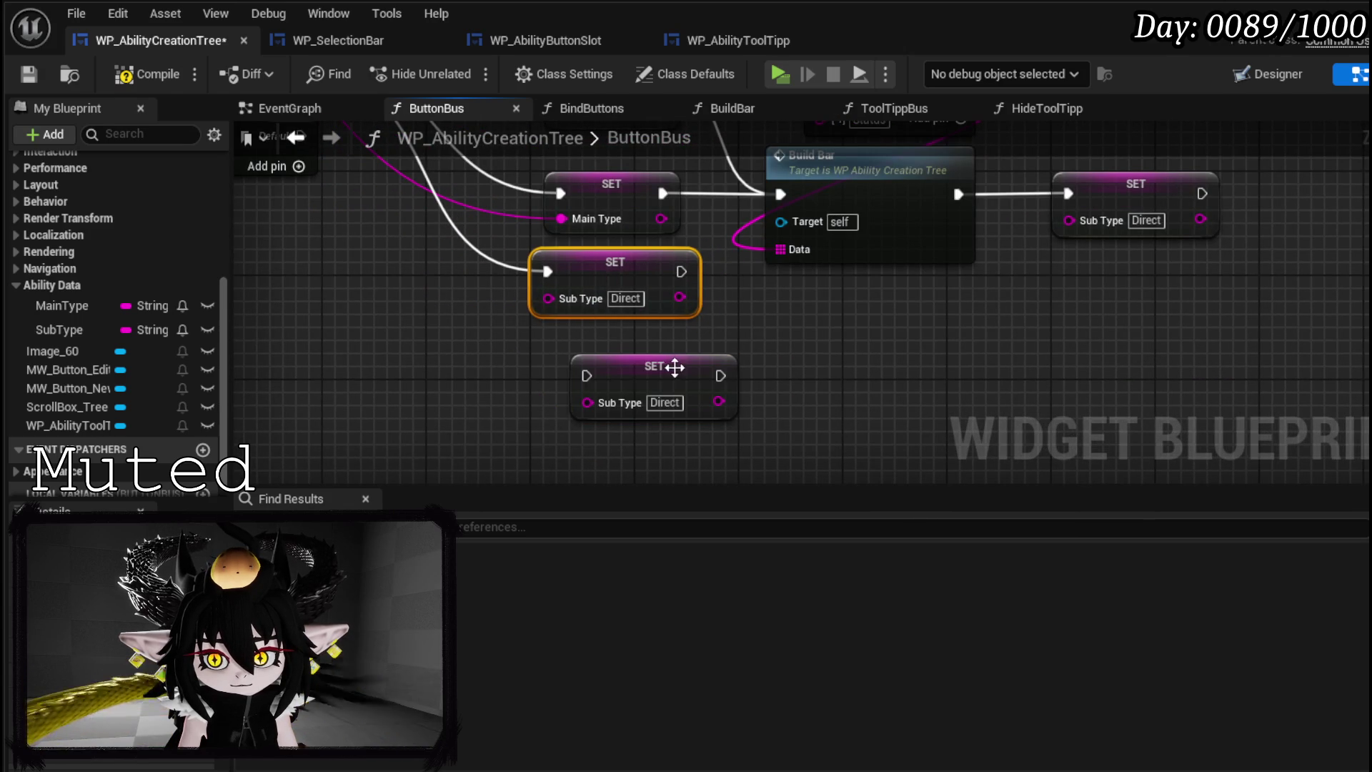
{"action": "left_click_drag", "start_coordinate": [686, 379], "coordinate": [647, 355]}
{"action": "mouse_move", "coordinate": [406, 253]}
{"action": "left_mouse_down"}
{"action": "mouse_move", "coordinate": [571, 293]}
{"action": "mouse_move", "coordinate": [651, 355]}
{"action": "mouse_move", "coordinate": [658, 392]}
{"action": "left_mouse_up"}
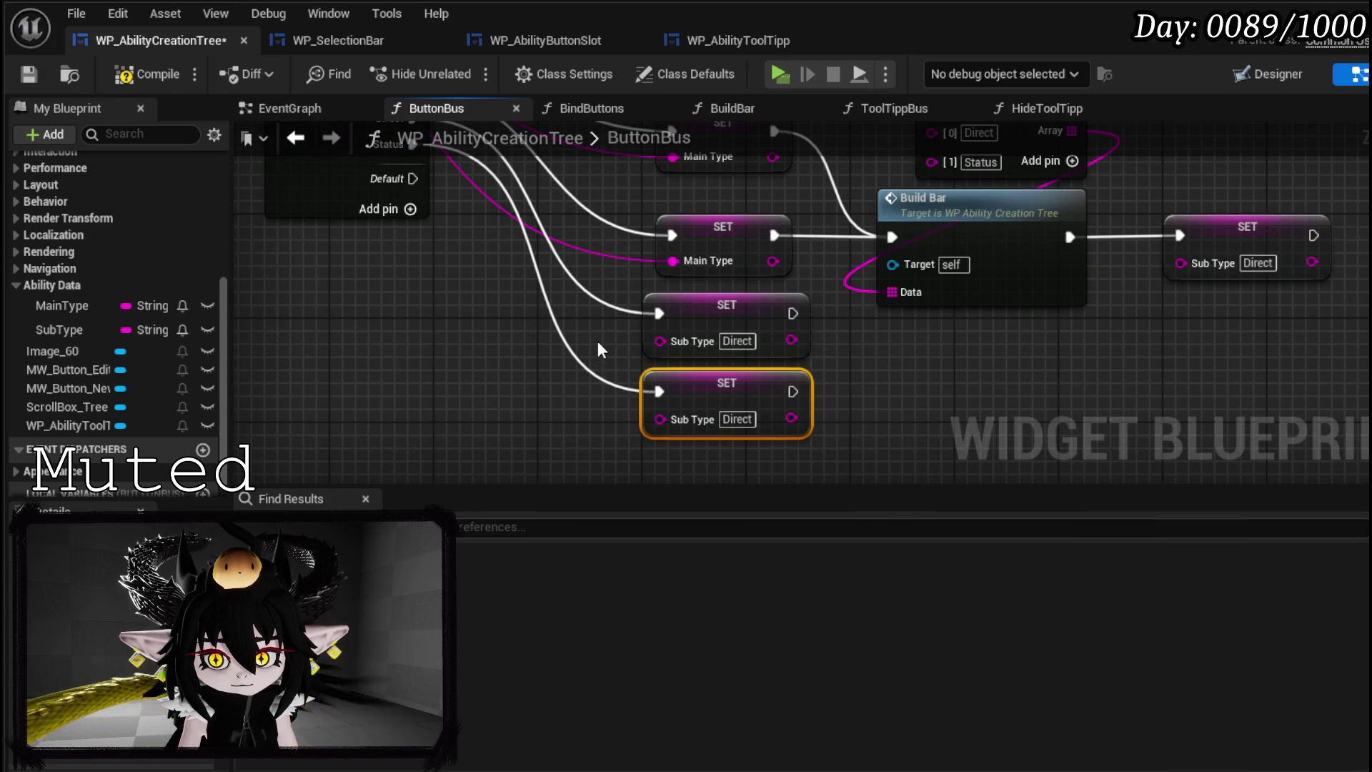
{"action": "left_click_drag", "start_coordinate": [673, 262], "coordinate": [662, 421]}
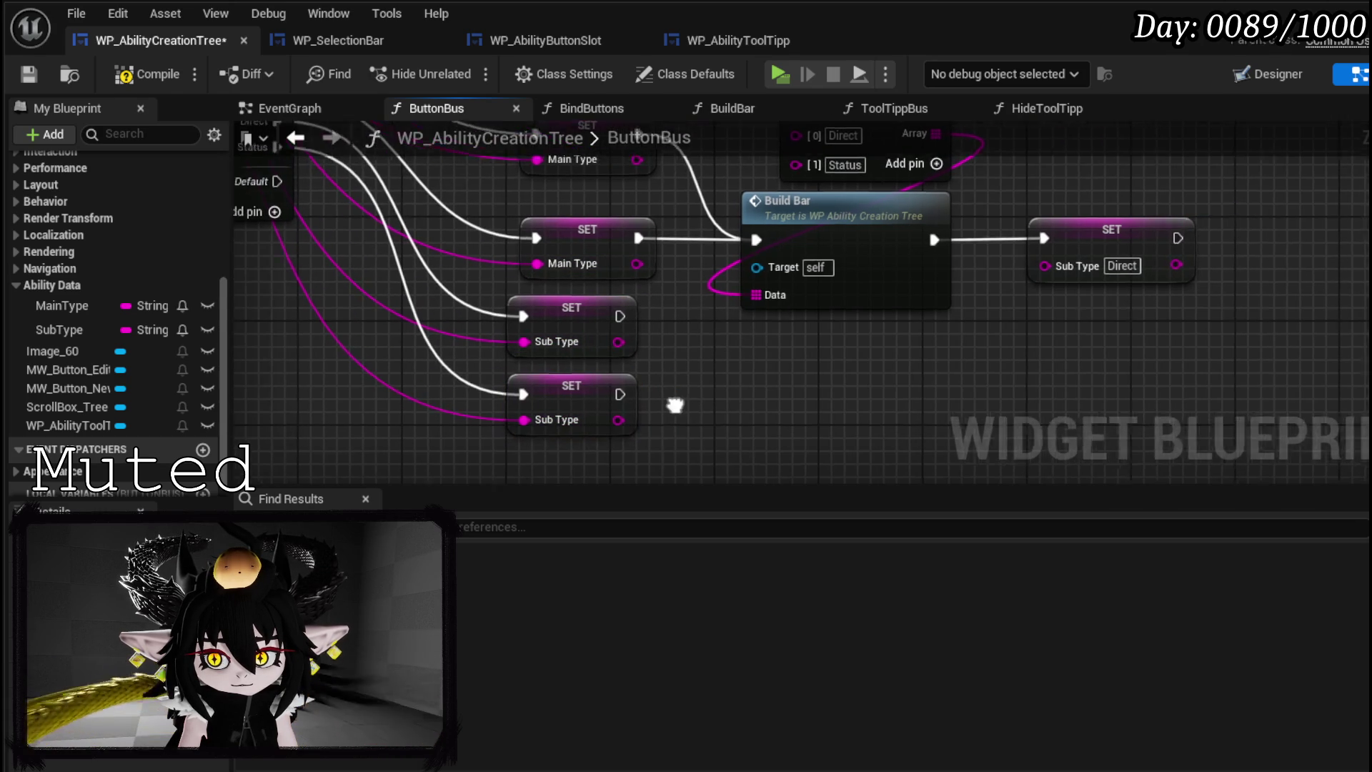
- Duplicate Build Bar and run the lower Sub Type setter into it
{"action": "left_click", "coordinate": [922, 293]}
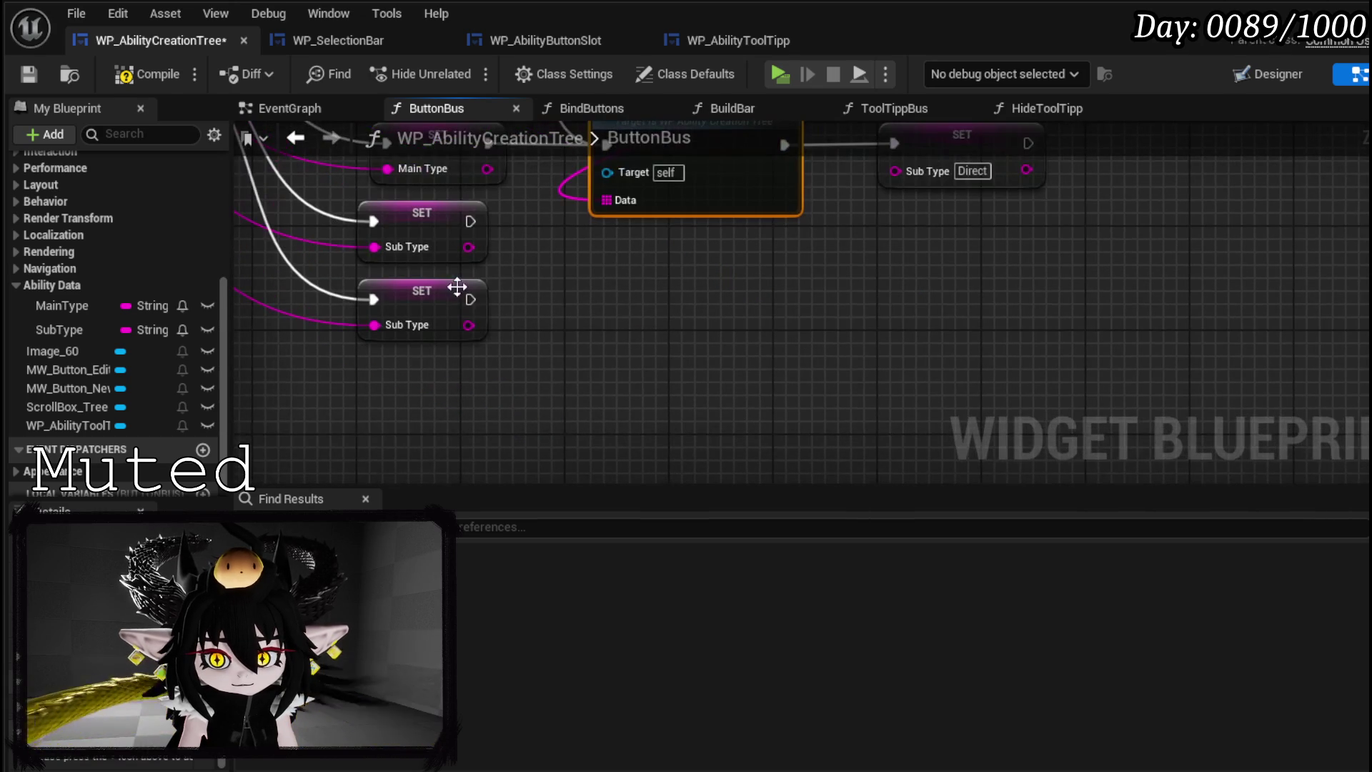
{"action": "key", "text": "ctrl+v"}
{"action": "mouse_move", "coordinate": [471, 300]}
{"action": "left_mouse_down"}
{"action": "mouse_move", "coordinate": [953, 337]}
{"action": "mouse_move", "coordinate": [1103, 305]}
{"action": "left_mouse_up"}
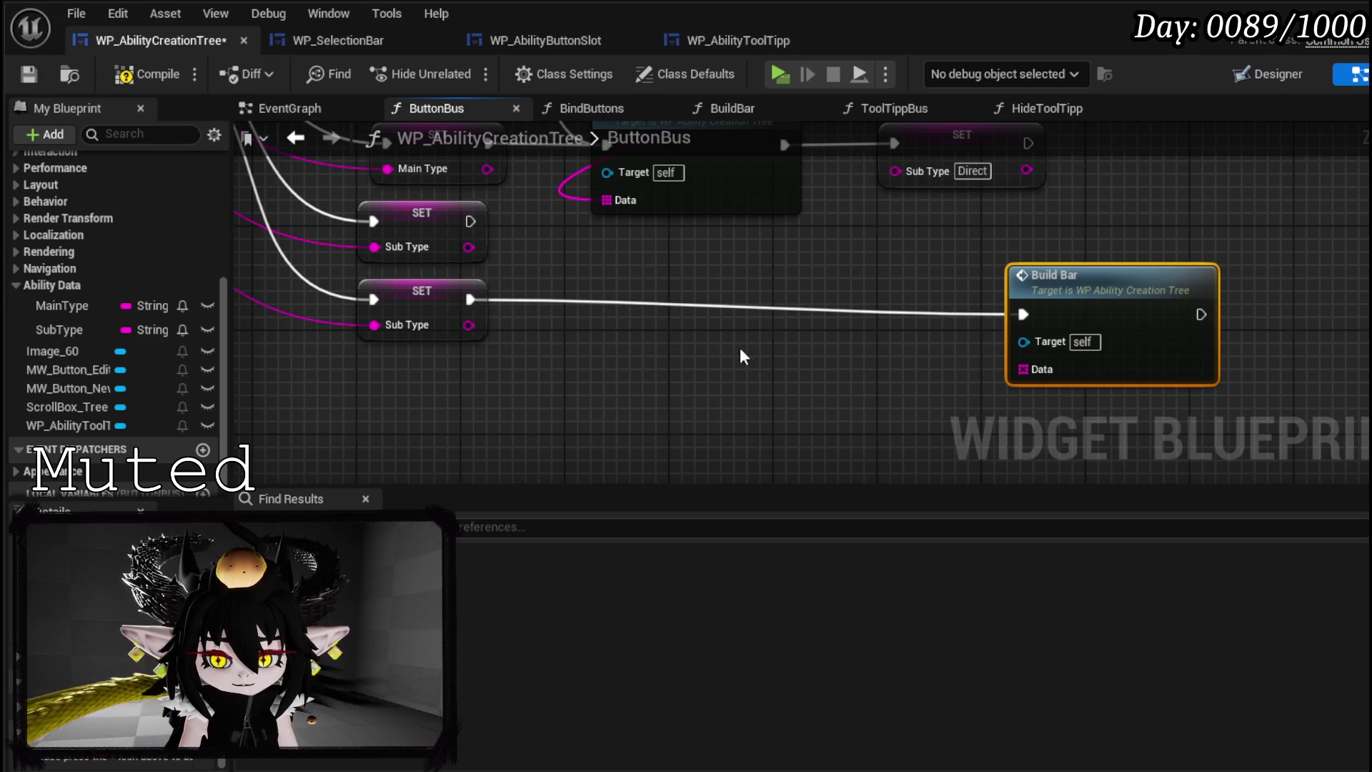
- Add a Main Type getter feeding a new Switch on String node
{"action": "scroll", "coordinate": [729, 355], "scroll_direction": "up", "scroll_amount": 5}
{"action": "scroll", "coordinate": [667, 396], "scroll_direction": "up", "scroll_amount": 1}
{"action": "left_click", "coordinate": [890, 299]}
{"action": "left_click_drag", "start_coordinate": [855, 413], "coordinate": [844, 313]}
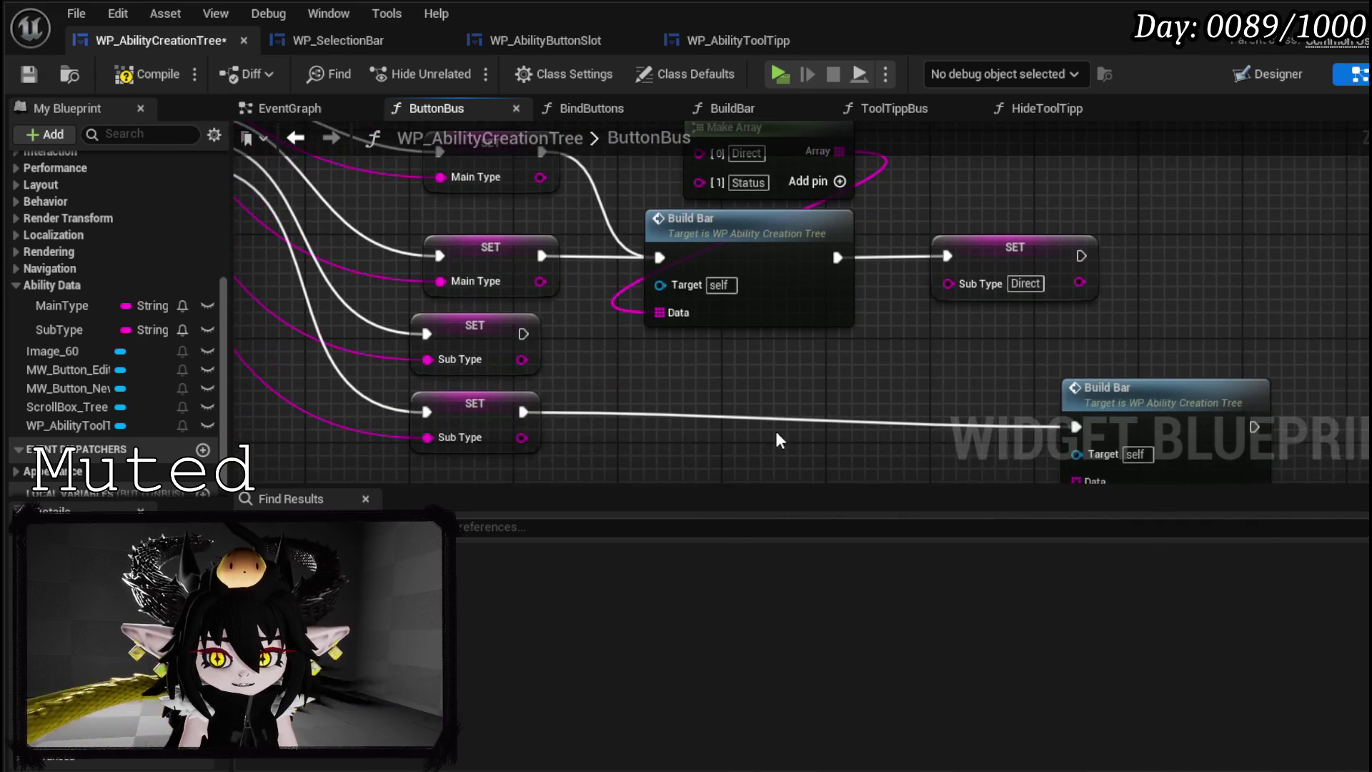
{"action": "mouse_move", "coordinate": [79, 304]}
{"action": "left_mouse_down"}
{"action": "mouse_move", "coordinate": [616, 449]}
{"action": "mouse_move", "coordinate": [602, 445]}
{"action": "left_mouse_up"}
{"action": "left_click_drag", "start_coordinate": [395, 365], "coordinate": [542, 379]}
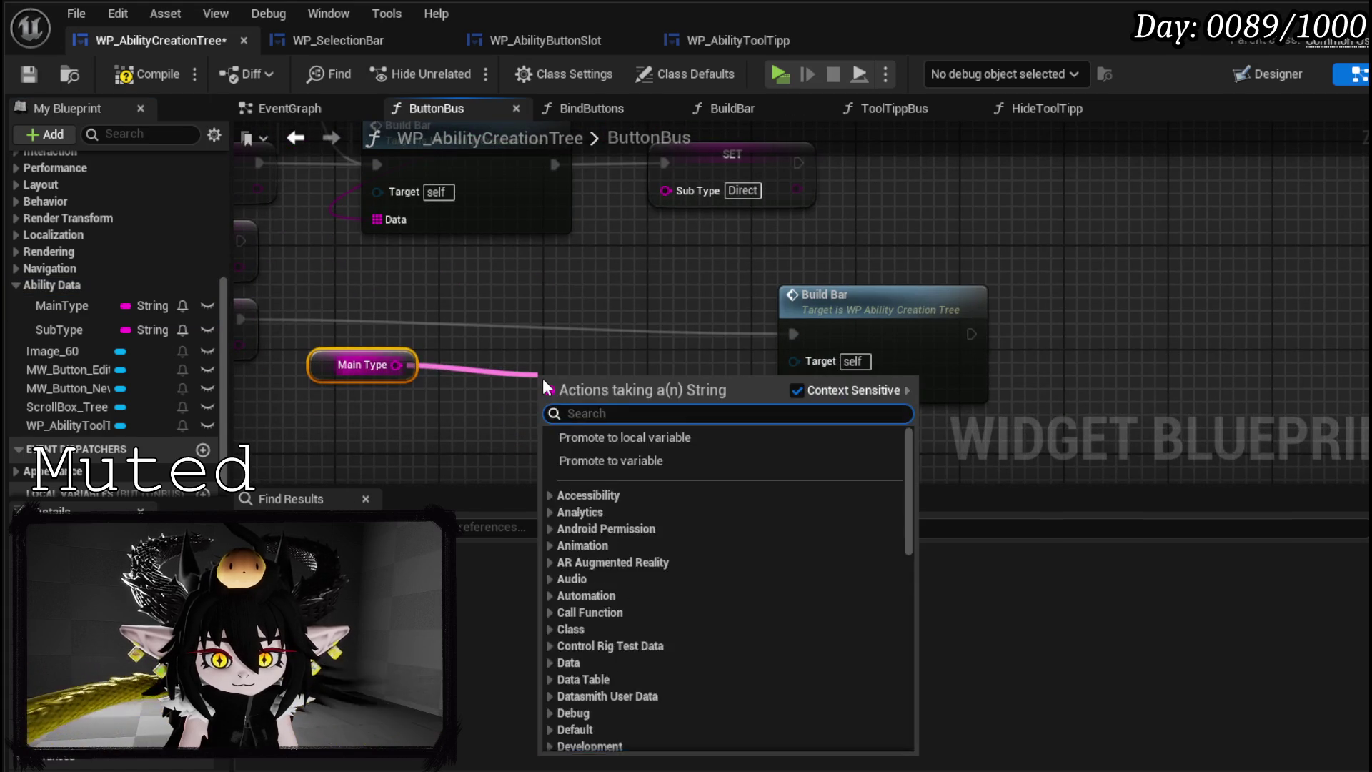
{"action": "type", "text": "Switch"}
{"action": "key", "text": "Return"}
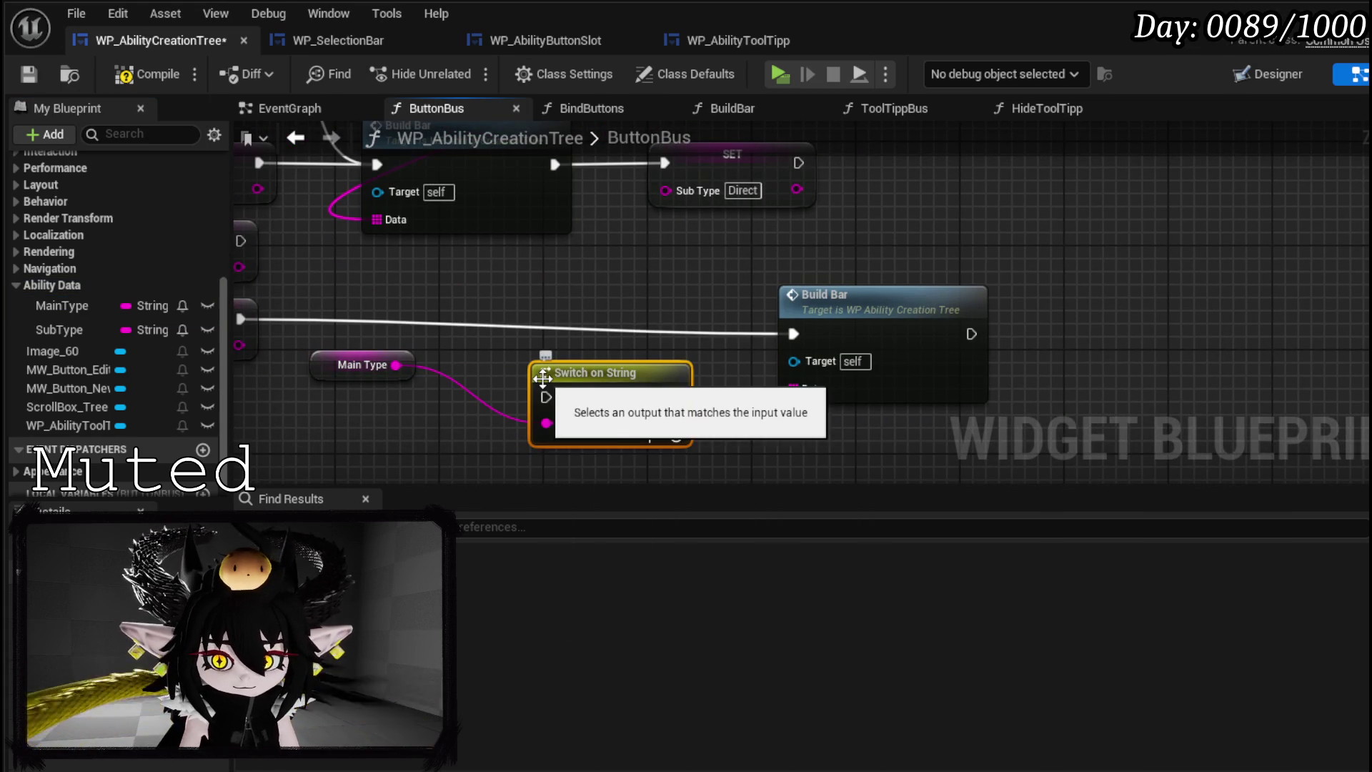
- Add Damage and Healing case pins to the Switch on String
{"action": "left_click", "coordinate": [671, 440]}
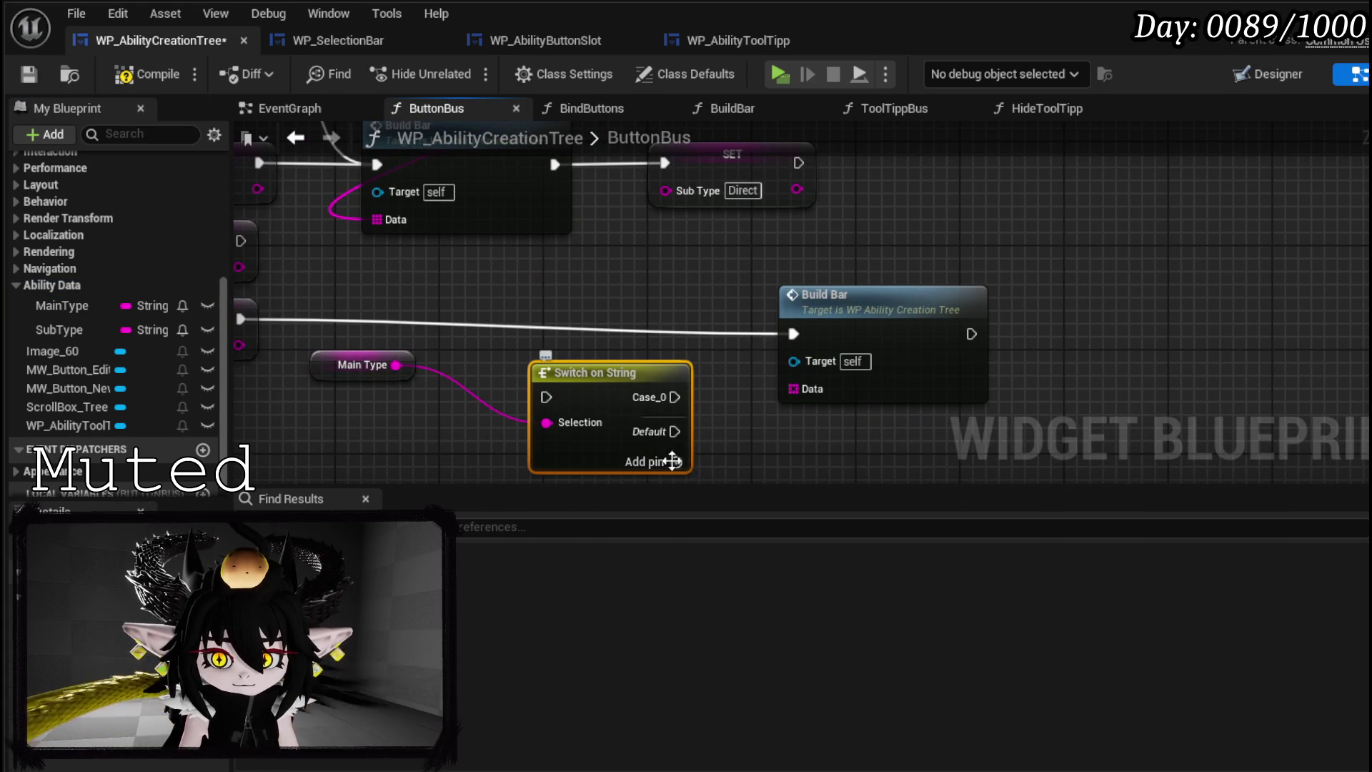
{"action": "left_click", "coordinate": [672, 463]}
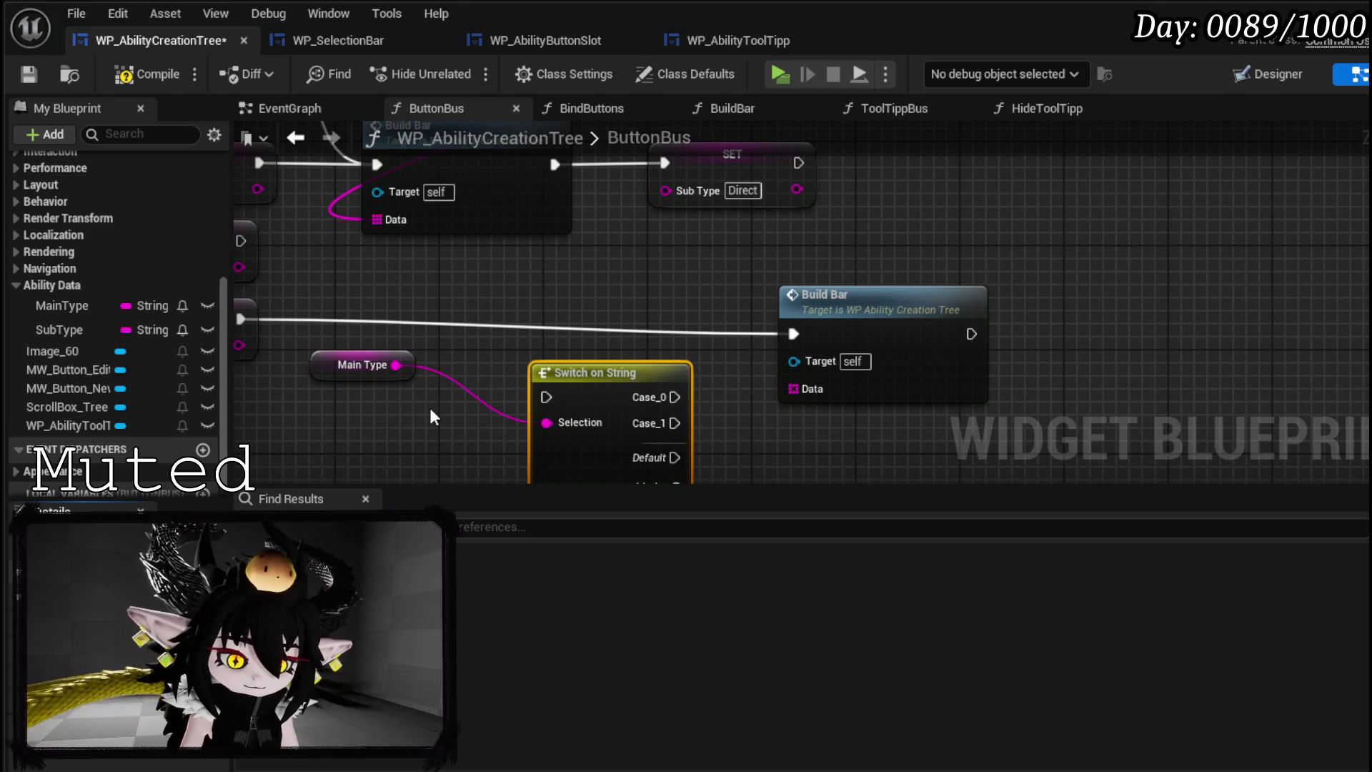
{"action": "type", "text": "Damage"}
{"action": "key", "text": "Return"}
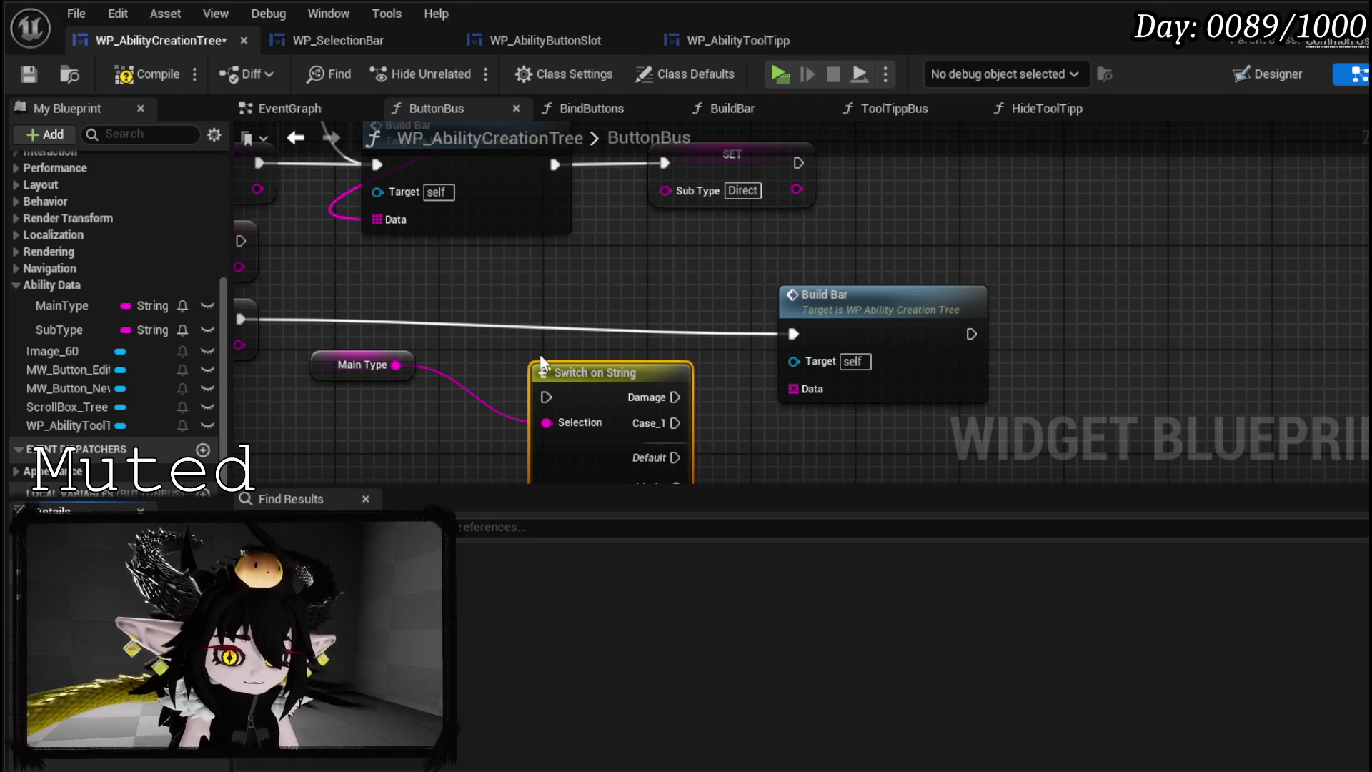
{"action": "key", "text": "Return"}
- Wire the SET node into the switch and each case to its own Build Bar, then compile
{"action": "mouse_move", "coordinate": [590, 388]}
{"action": "left_mouse_down"}
{"action": "mouse_move", "coordinate": [642, 310]}
{"action": "mouse_move", "coordinate": [620, 318]}
{"action": "left_mouse_up"}
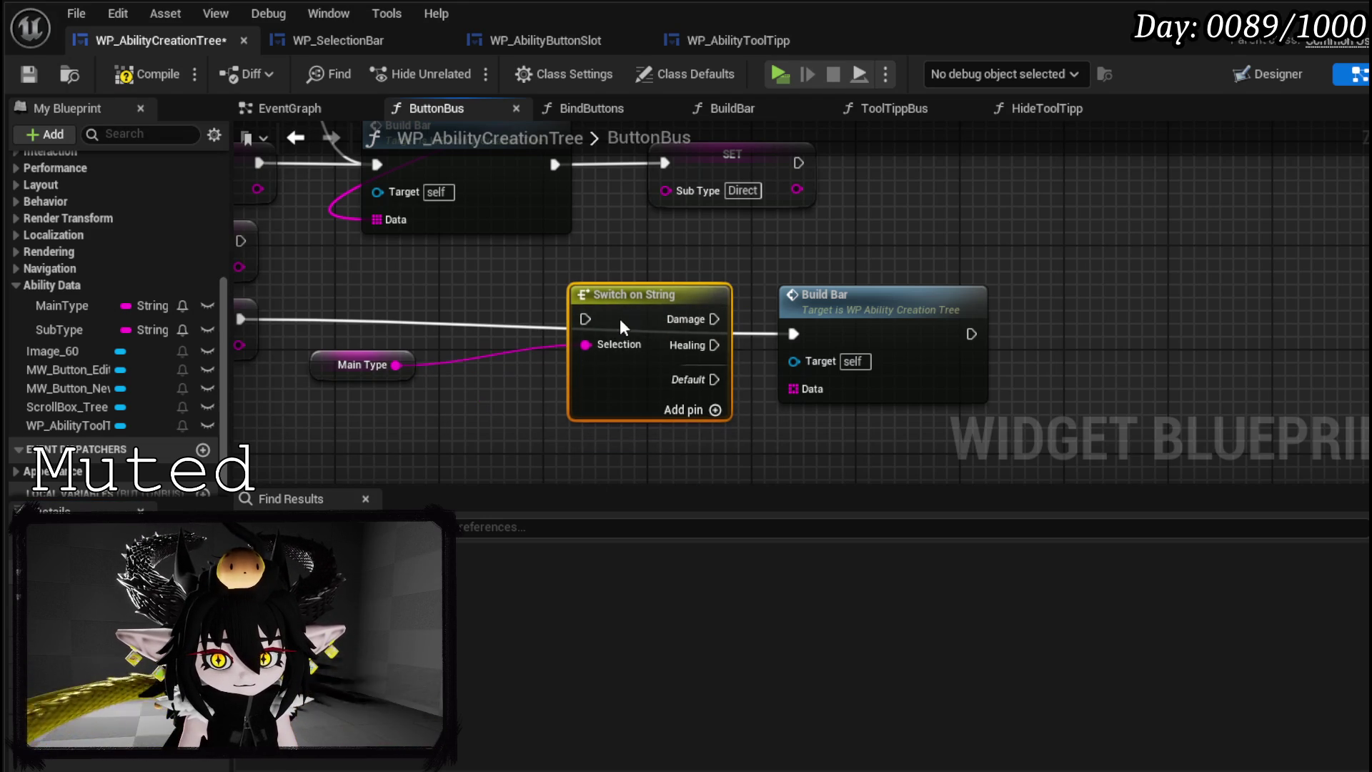
{"action": "mouse_move", "coordinate": [351, 319]}
{"action": "left_mouse_down"}
{"action": "mouse_move", "coordinate": [697, 316]}
{"action": "mouse_move", "coordinate": [895, 238]}
{"action": "left_mouse_up"}
{"action": "mouse_move", "coordinate": [594, 365]}
{"action": "left_mouse_down"}
{"action": "mouse_move", "coordinate": [868, 268]}
{"action": "mouse_move", "coordinate": [830, 263]}
{"action": "left_mouse_up"}
{"action": "left_click_drag", "start_coordinate": [919, 264], "coordinate": [823, 325]}
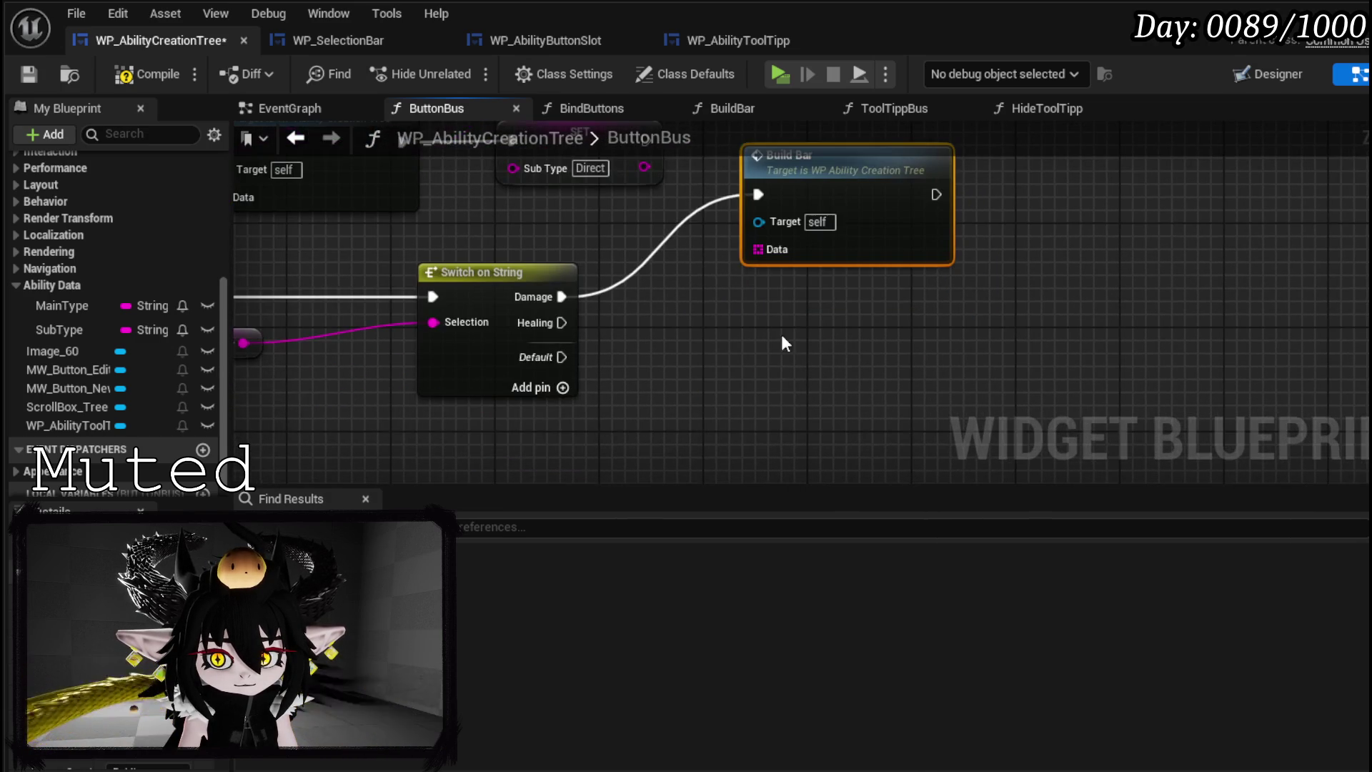
{"action": "key", "text": "ctrl+c"}
{"action": "key", "text": "ctrl+v"}
{"action": "mouse_move", "coordinate": [557, 323]}
{"action": "left_mouse_down"}
{"action": "mouse_move", "coordinate": [736, 391]}
{"action": "mouse_move", "coordinate": [729, 375]}
{"action": "left_mouse_up"}
{"action": "scroll", "coordinate": [728, 372], "scroll_direction": "down", "scroll_amount": 3}
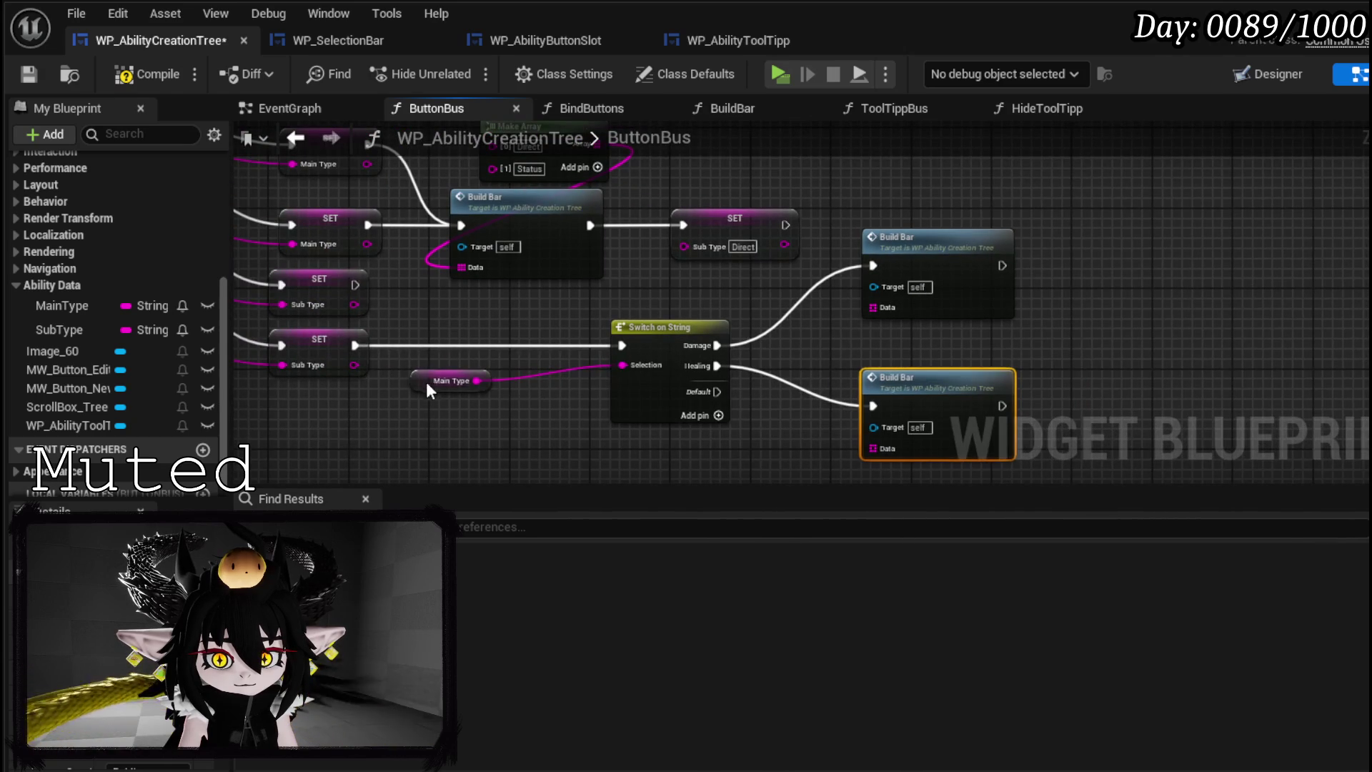
{"action": "left_click_drag", "start_coordinate": [429, 379], "coordinate": [529, 379]}
{"action": "left_click", "coordinate": [147, 74]}
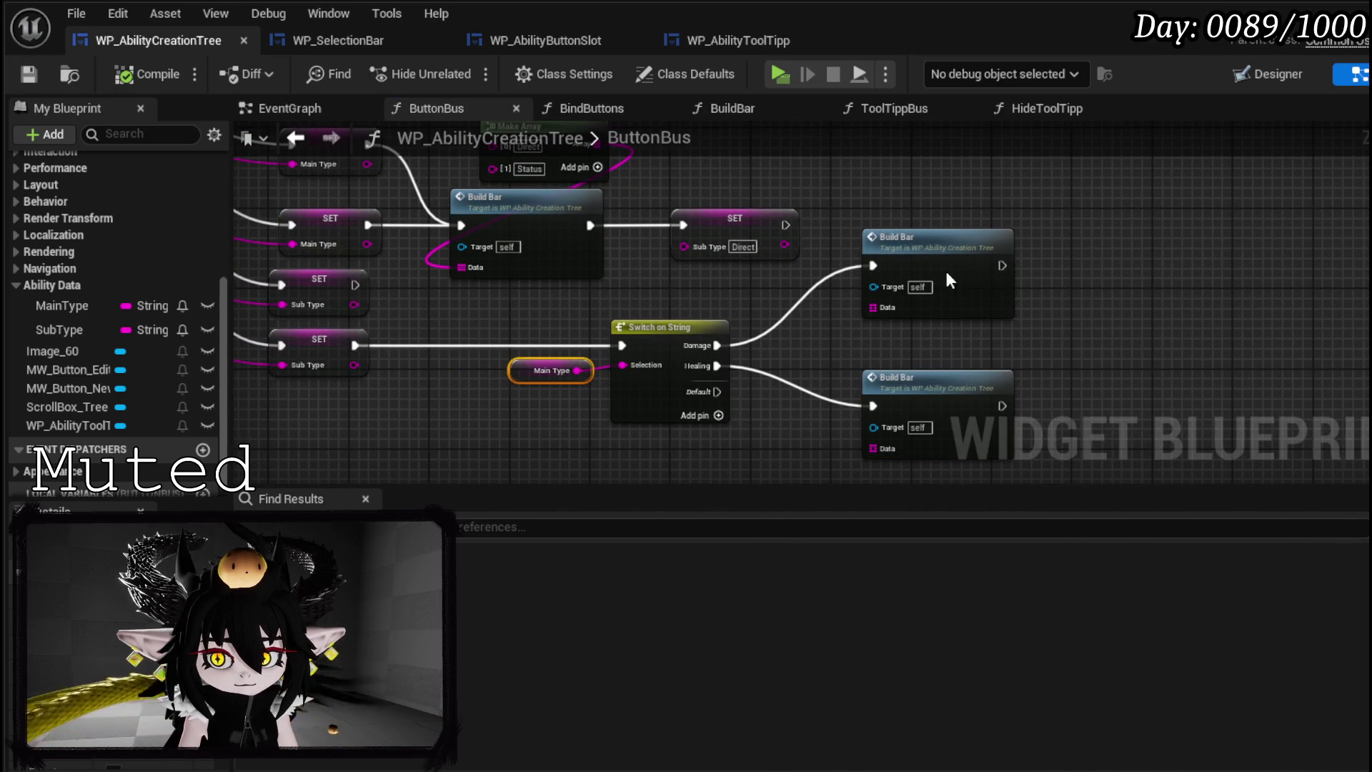
- Copy the Direct/Status Make Array into both Build Bars' Data pins and compile
{"action": "left_click_drag", "start_coordinate": [545, 322], "coordinate": [697, 249]}
{"action": "left_click_drag", "start_coordinate": [461, 328], "coordinate": [624, 362]}
{"action": "left_click", "coordinate": [671, 240]}
{"action": "key", "text": "ctrl+c"}
{"action": "key", "text": "ctrl+v"}
{"action": "left_click_drag", "start_coordinate": [763, 265], "coordinate": [777, 368]}
{"action": "mouse_move", "coordinate": [833, 313]}
{"action": "left_mouse_down"}
{"action": "mouse_move", "coordinate": [892, 312]}
{"action": "mouse_move", "coordinate": [842, 314]}
{"action": "left_mouse_up"}
{"action": "left_click", "coordinate": [708, 250]}
{"action": "key", "text": "ctrl+c"}
{"action": "key", "text": "ctrl+v"}
{"action": "left_click", "coordinate": [810, 314]}
{"action": "mouse_move", "coordinate": [713, 276]}
{"action": "left_mouse_down"}
{"action": "mouse_move", "coordinate": [754, 364]}
{"action": "mouse_move", "coordinate": [671, 263]}
{"action": "left_mouse_up"}
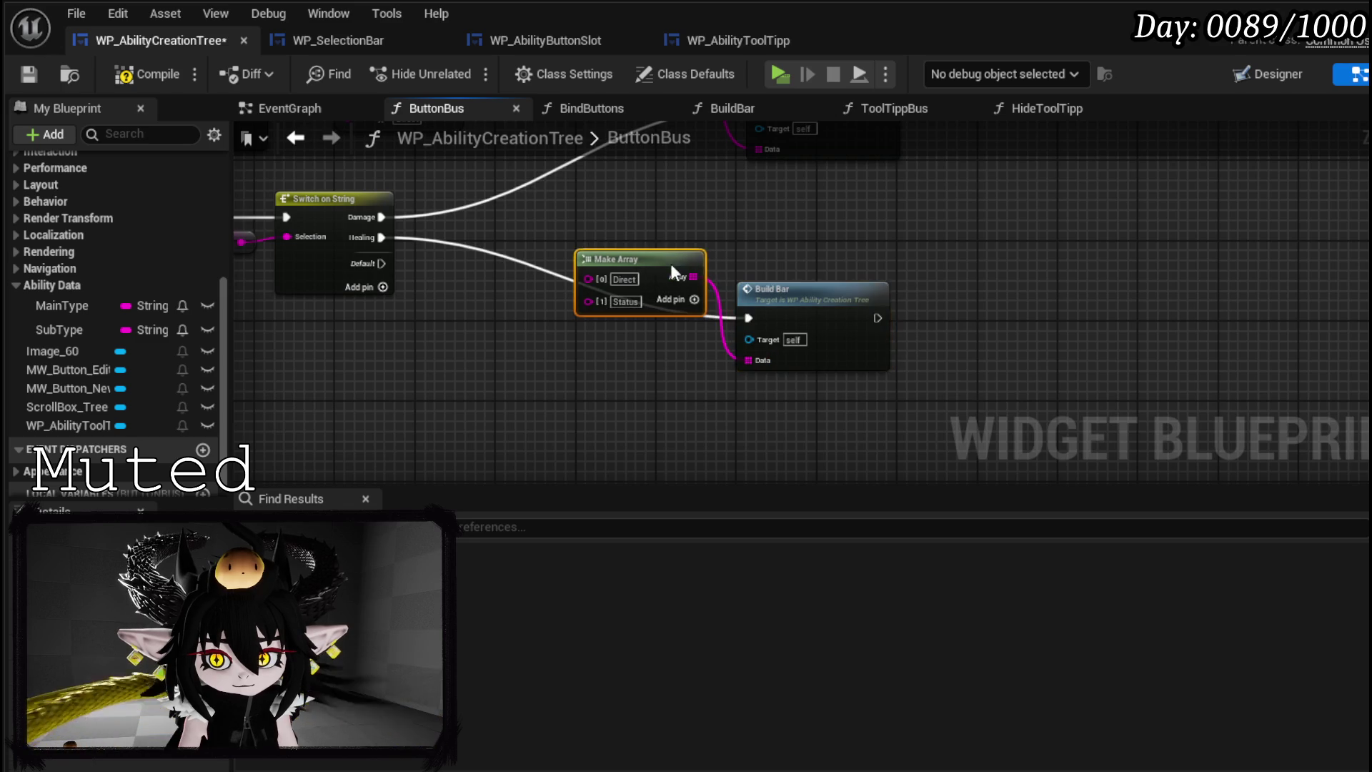
{"action": "left_click", "coordinate": [134, 82]}
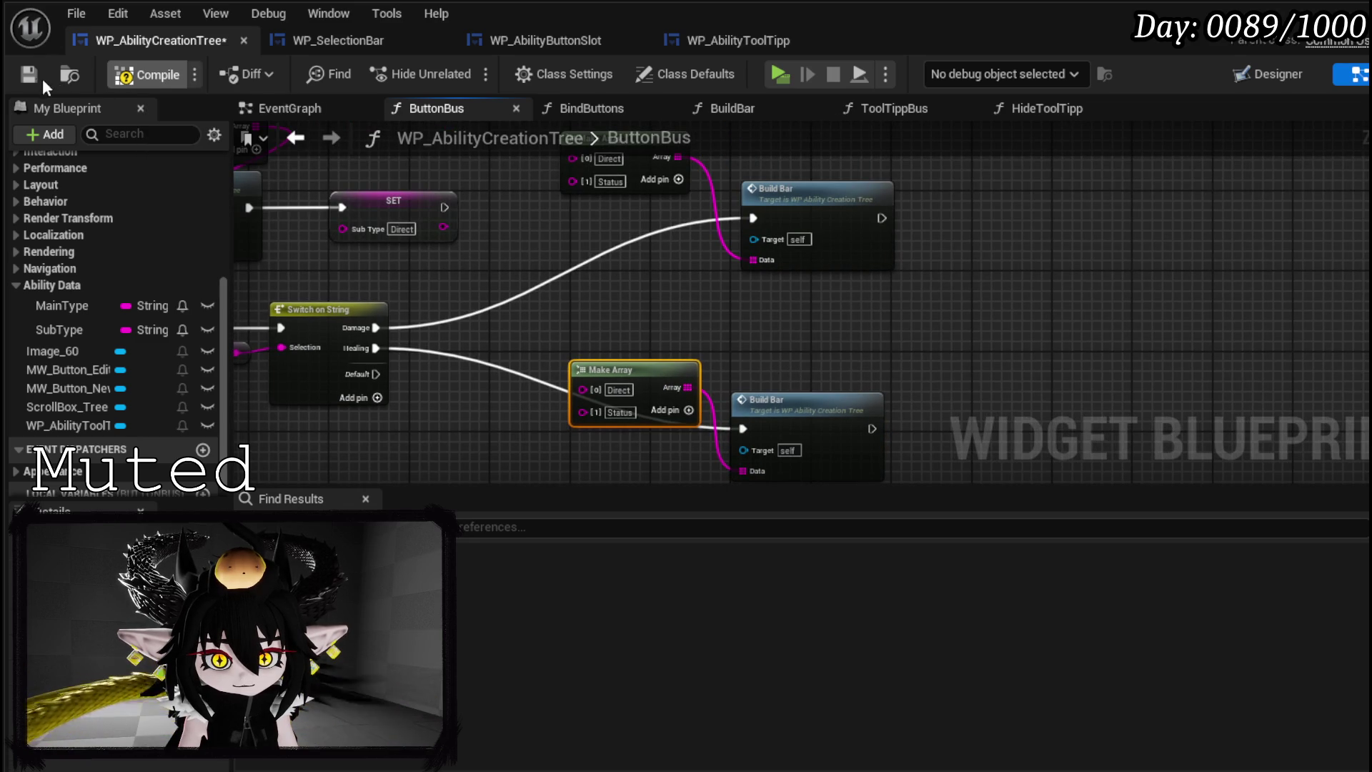
- Save the blueprint and move the switch branch and Sub Type nodes lower to tidy the graph
{"action": "left_click", "coordinate": [29, 74]}
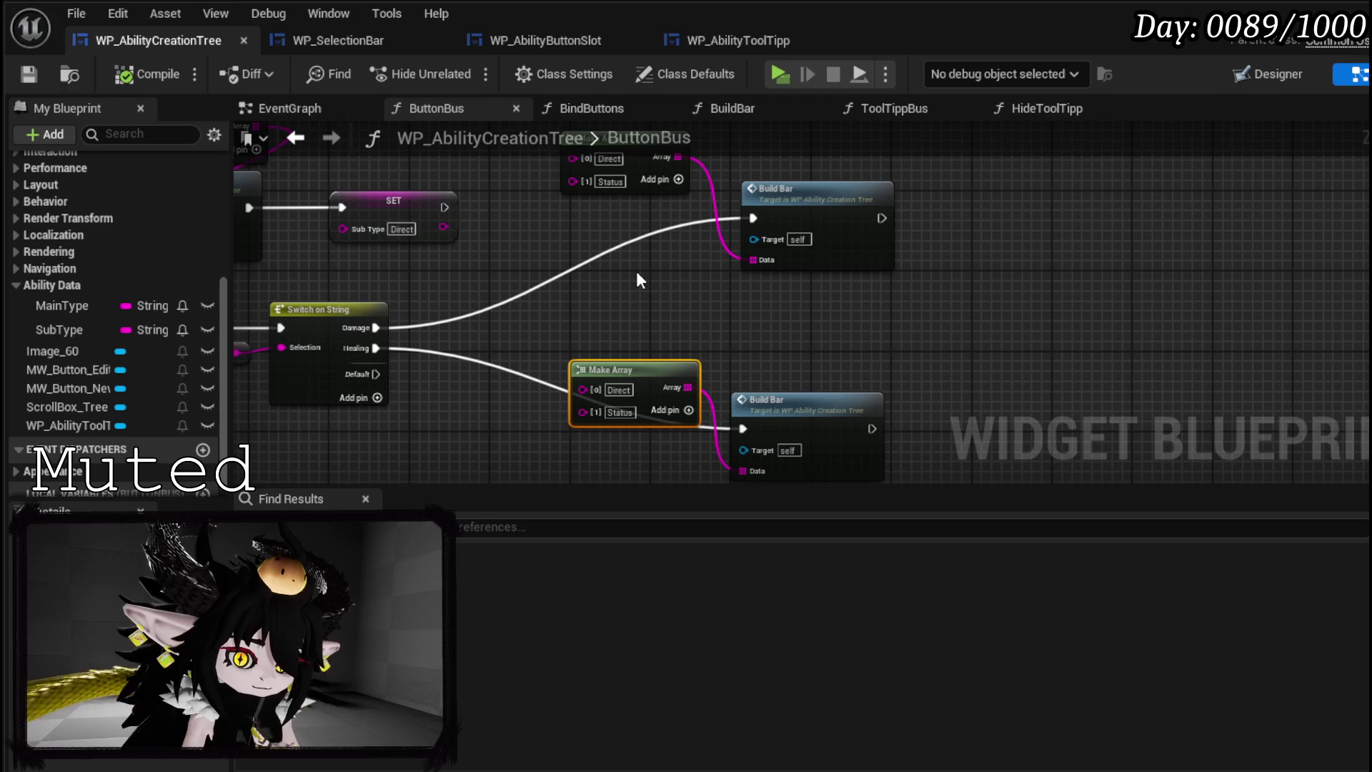
{"action": "left_click_drag", "start_coordinate": [639, 279], "coordinate": [576, 215]}
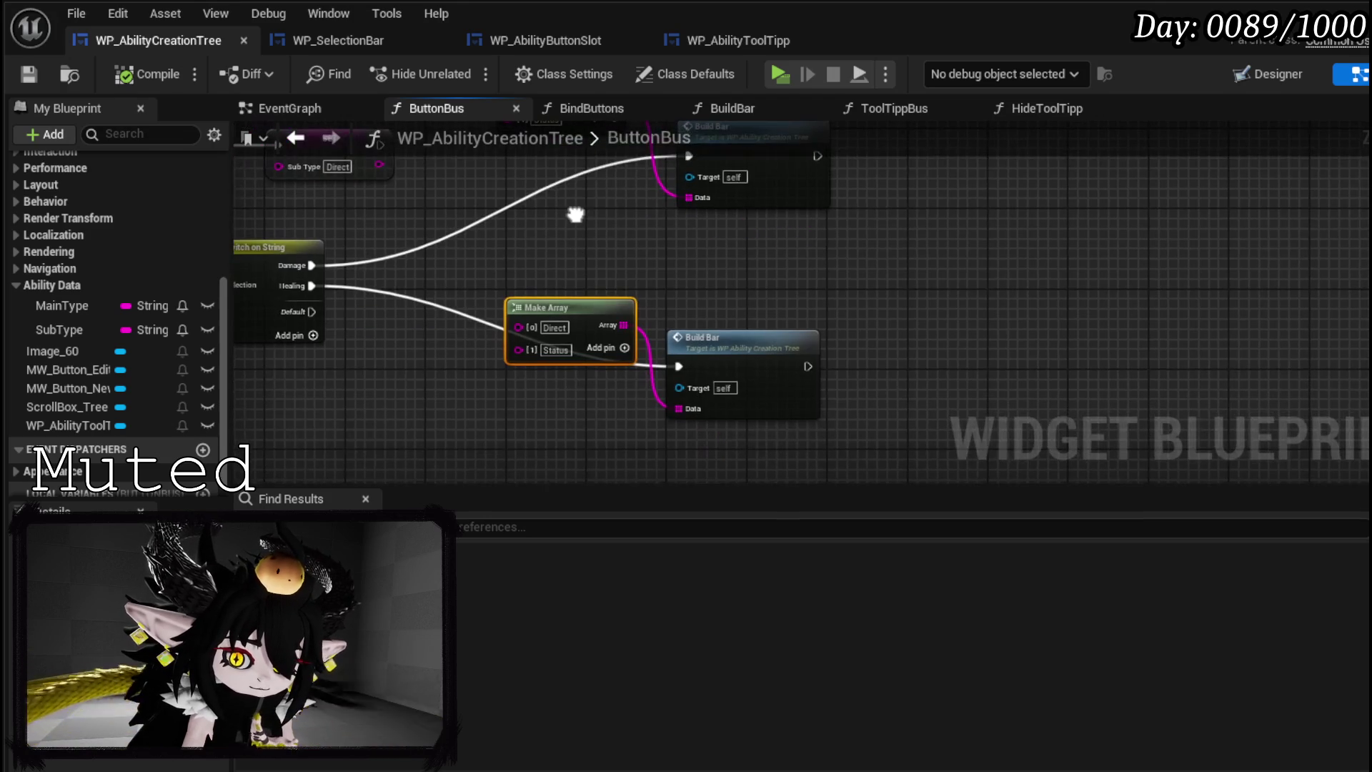
{"action": "mouse_move", "coordinate": [599, 260]}
{"action": "left_mouse_down"}
{"action": "mouse_move", "coordinate": [610, 352]}
{"action": "mouse_move", "coordinate": [790, 298]}
{"action": "mouse_move", "coordinate": [1068, 279]}
{"action": "mouse_move", "coordinate": [1223, 357]}
{"action": "mouse_move", "coordinate": [973, 296]}
{"action": "left_mouse_up"}
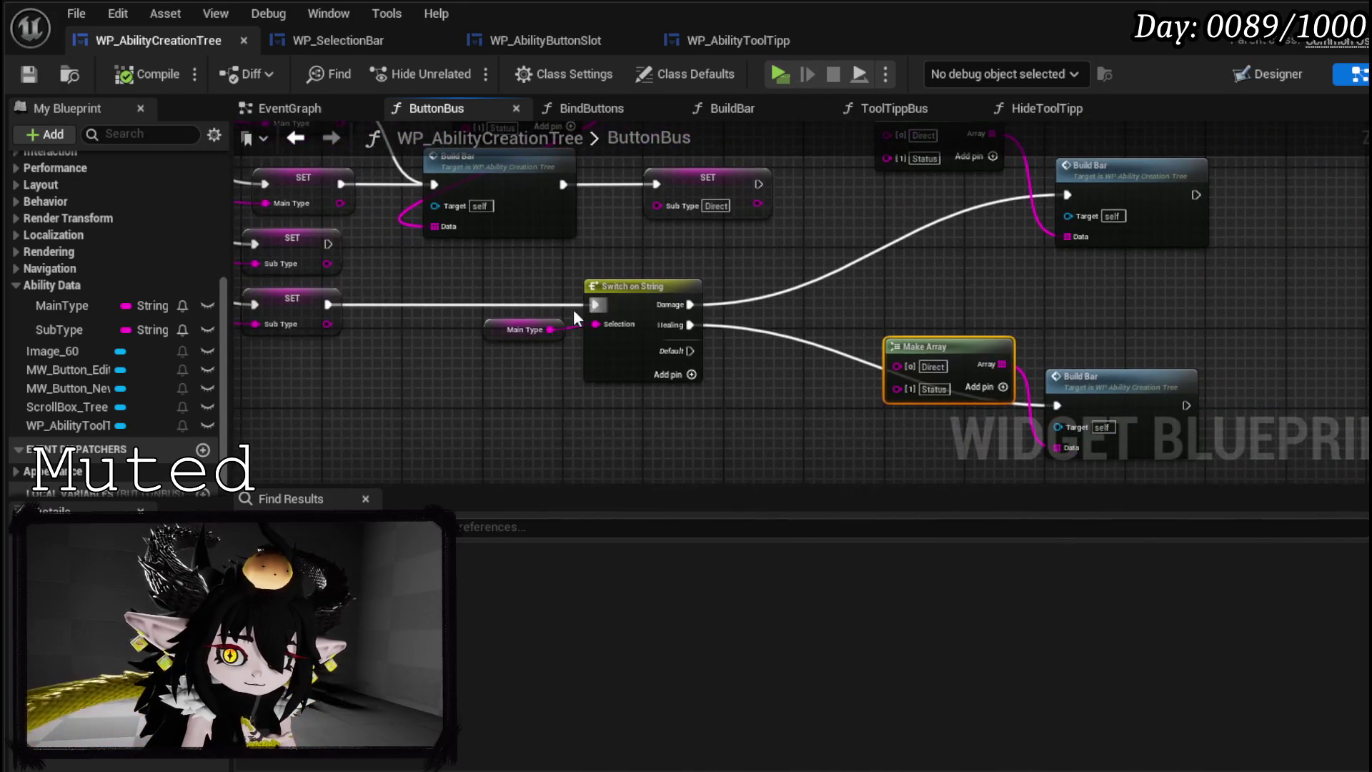
{"action": "mouse_move", "coordinate": [285, 361]}
{"action": "left_mouse_down"}
{"action": "mouse_move", "coordinate": [564, 298]}
{"action": "mouse_move", "coordinate": [629, 307]}
{"action": "left_mouse_up"}
{"action": "scroll", "coordinate": [783, 289], "scroll_direction": "down", "scroll_amount": 3}
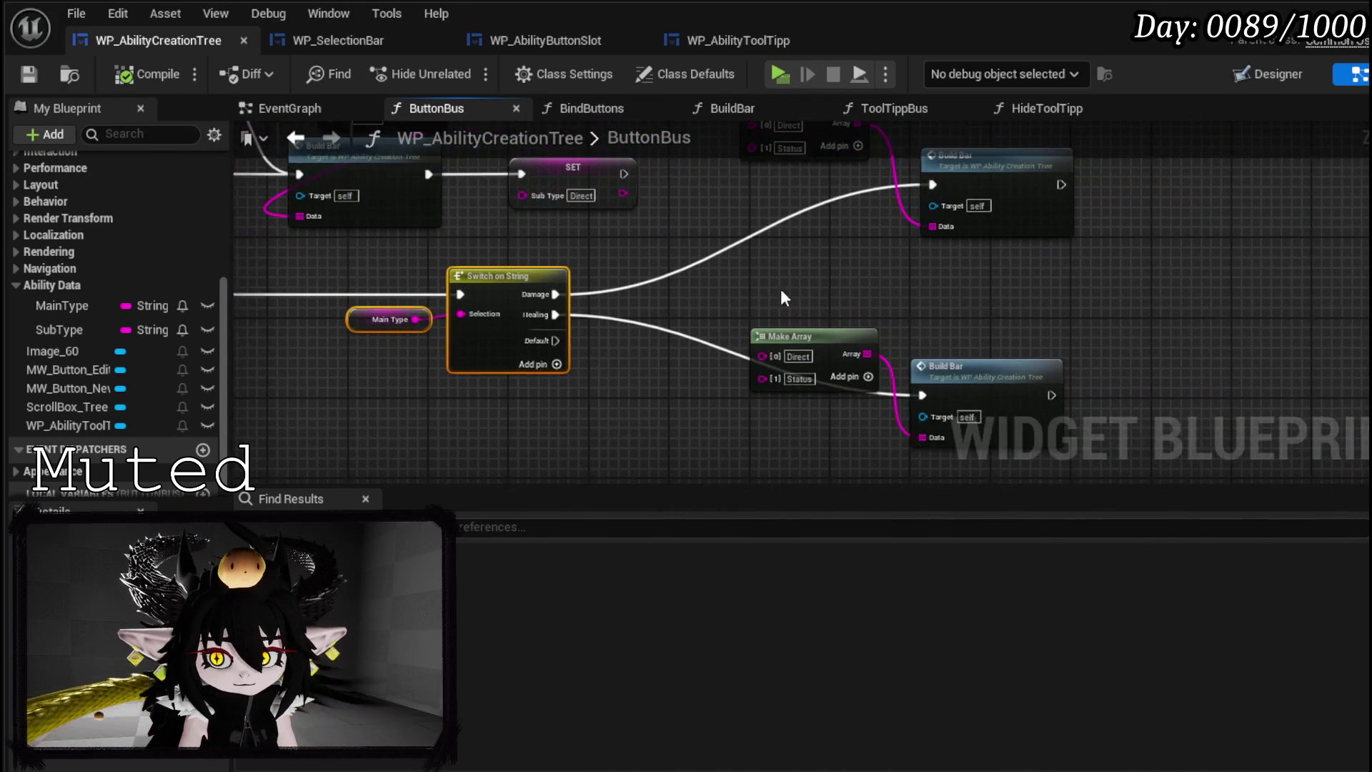
{"action": "left_click_drag", "start_coordinate": [709, 403], "coordinate": [988, 181], "text": "shift"}
{"action": "left_click_drag", "start_coordinate": [643, 290], "coordinate": [638, 358]}
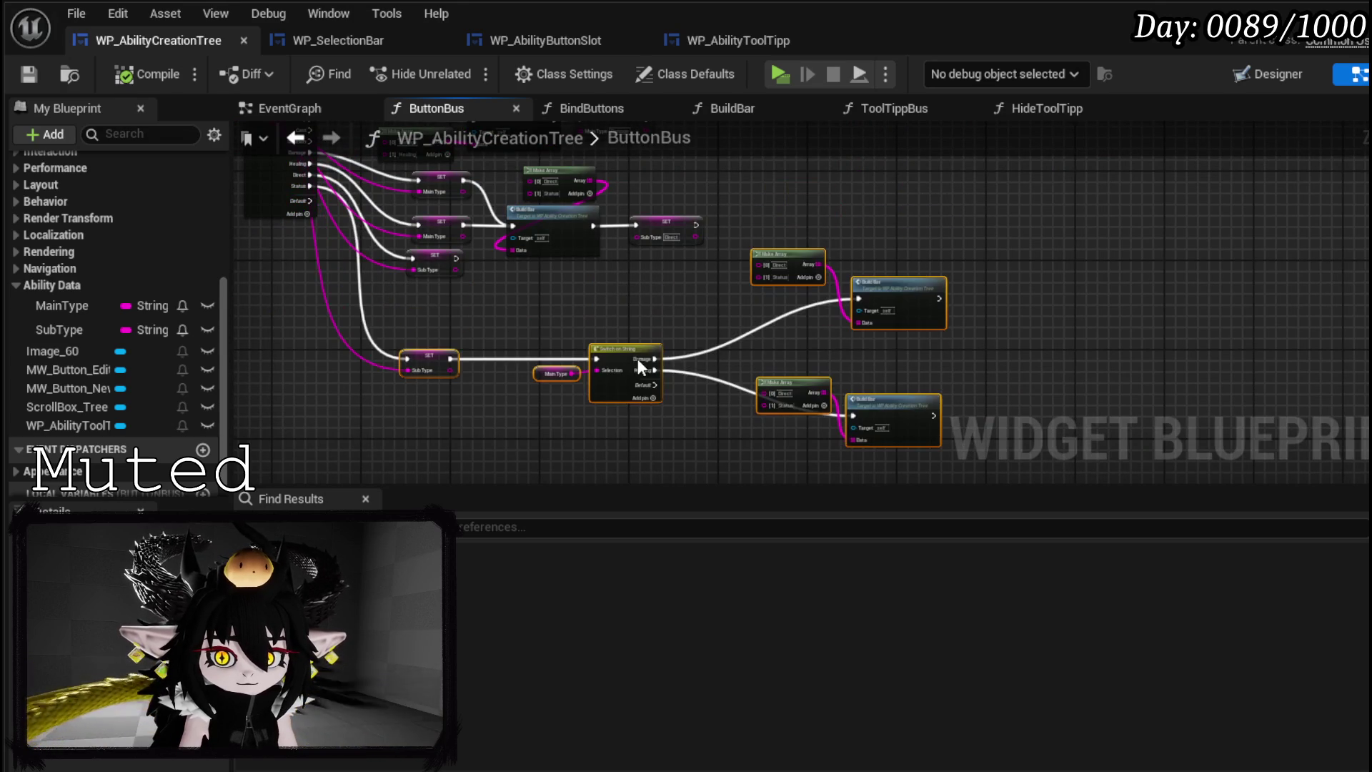
{"action": "scroll", "coordinate": [599, 296], "scroll_direction": "up", "scroll_amount": 1}
{"action": "left_click_drag", "start_coordinate": [556, 365], "coordinate": [667, 268]}
{"action": "scroll", "coordinate": [511, 294], "scroll_direction": "up", "scroll_amount": 3}
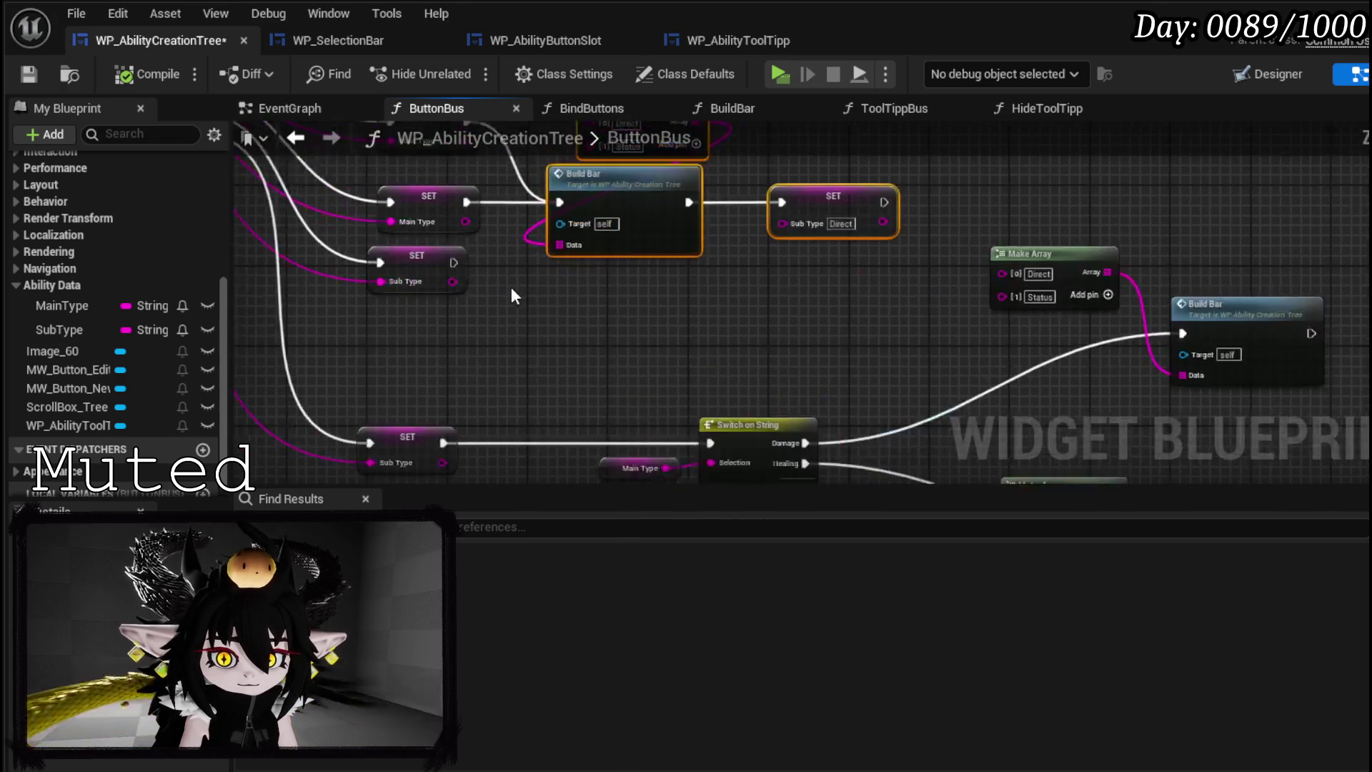
{"action": "left_click_drag", "start_coordinate": [409, 272], "coordinate": [404, 319]}
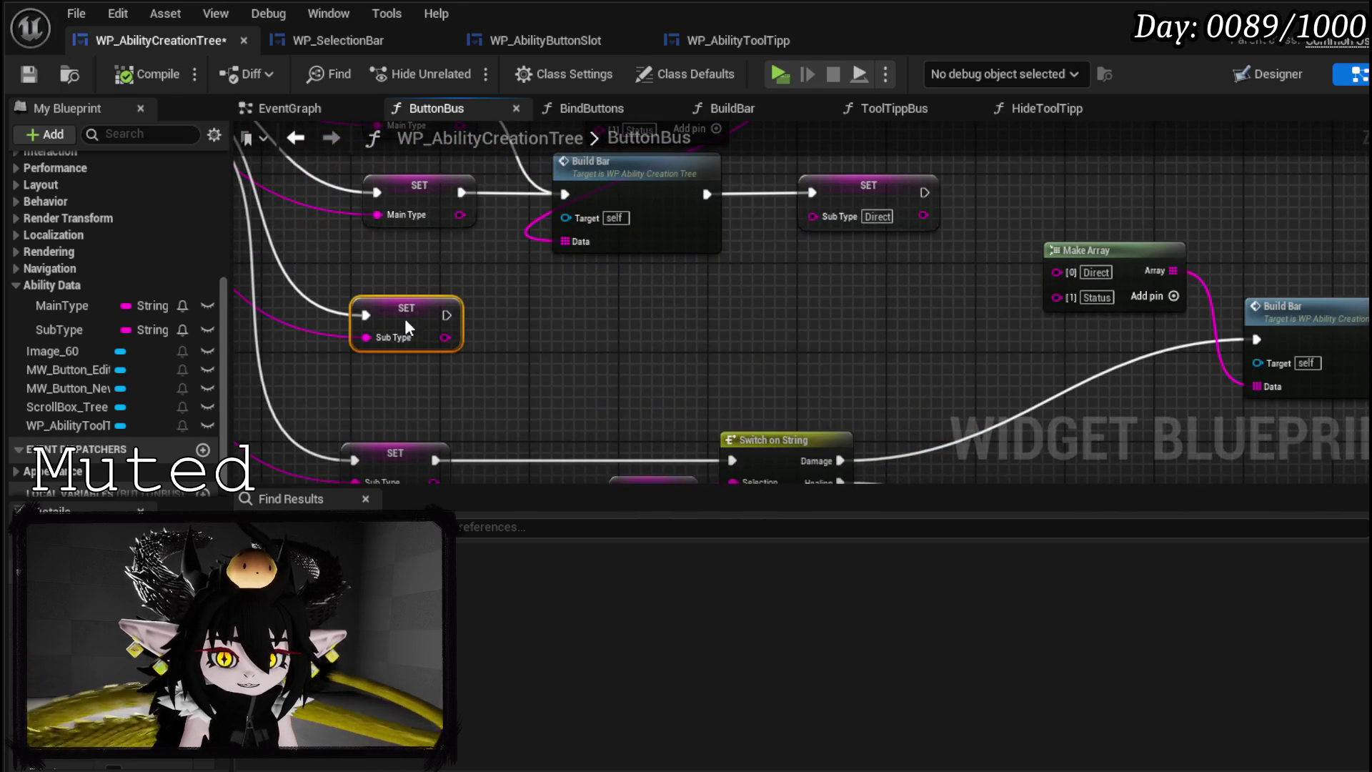
- Add a taller NumberBox comment box, then compile and save WP_AbilityCreationTree
{"action": "left_click", "coordinate": [500, 316]}
{"action": "key", "text": "c"}
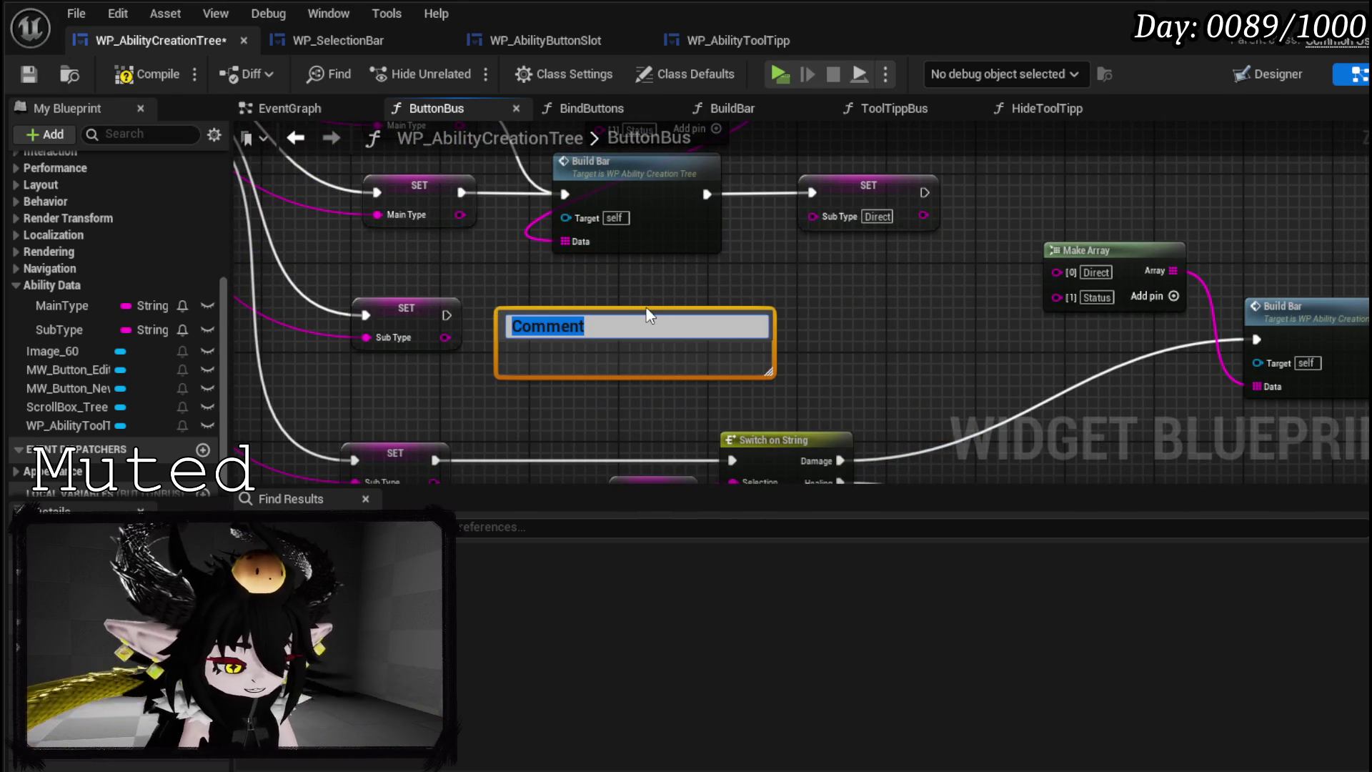
{"action": "type", "text": "NumberBox"}
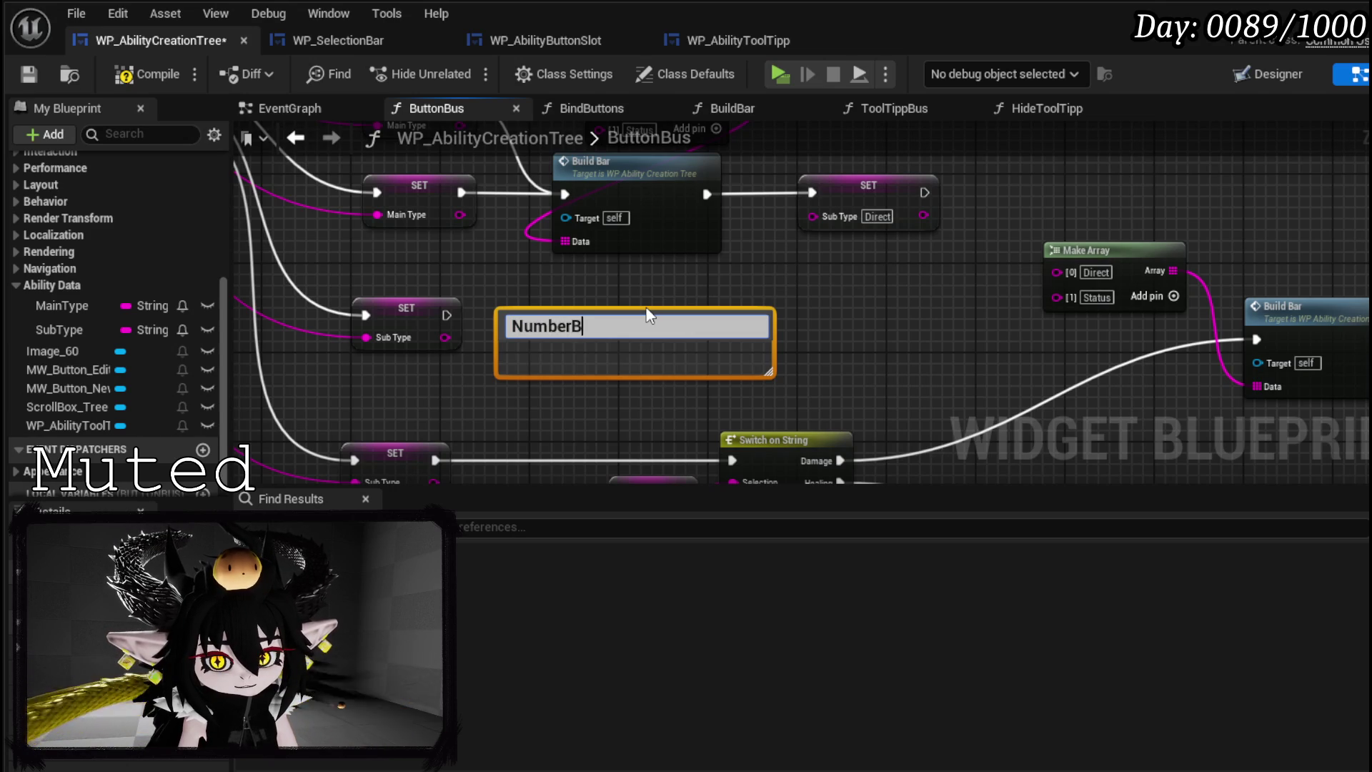
{"action": "key", "text": "Return"}
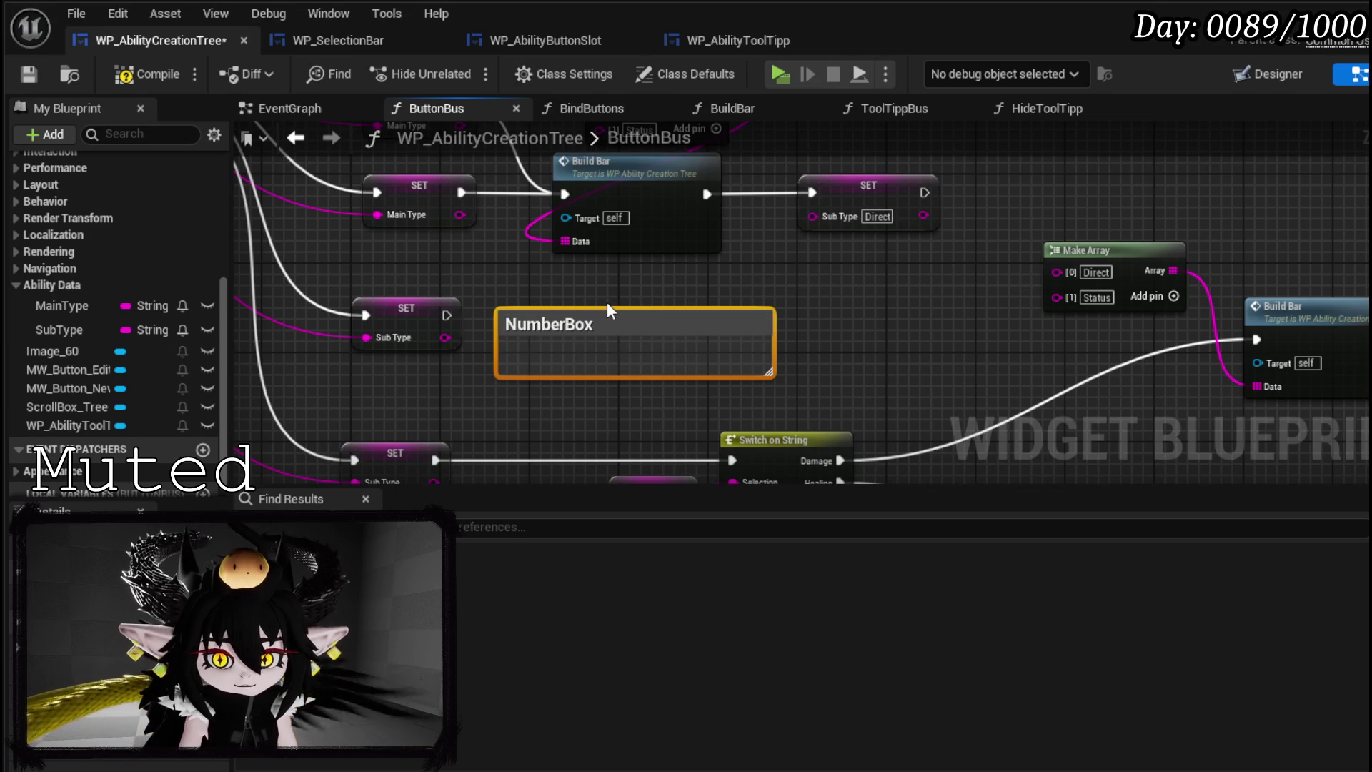
{"action": "left_click_drag", "start_coordinate": [607, 308], "coordinate": [606, 270]}
{"action": "left_click", "coordinate": [790, 327]}
{"action": "left_click", "coordinate": [143, 75]}
{"action": "left_click", "coordinate": [30, 74]}
{"action": "mouse_move", "coordinate": [929, 349]}
{"action": "left_mouse_down"}
{"action": "mouse_move", "coordinate": [514, 224]}
{"action": "mouse_move", "coordinate": [475, 269]}
{"action": "mouse_move", "coordinate": [508, 348]}
{"action": "left_mouse_up"}
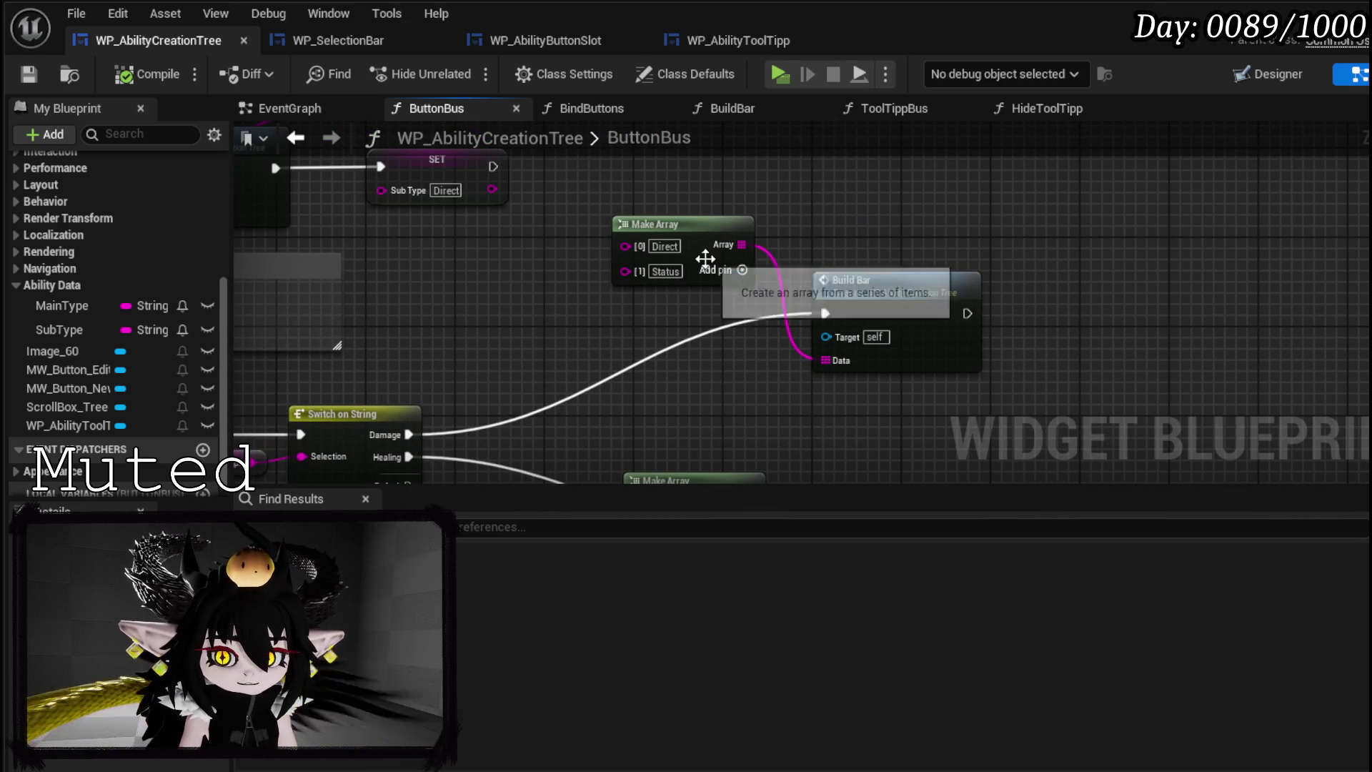
{"action": "left_click_drag", "start_coordinate": [569, 366], "coordinate": [564, 307]}
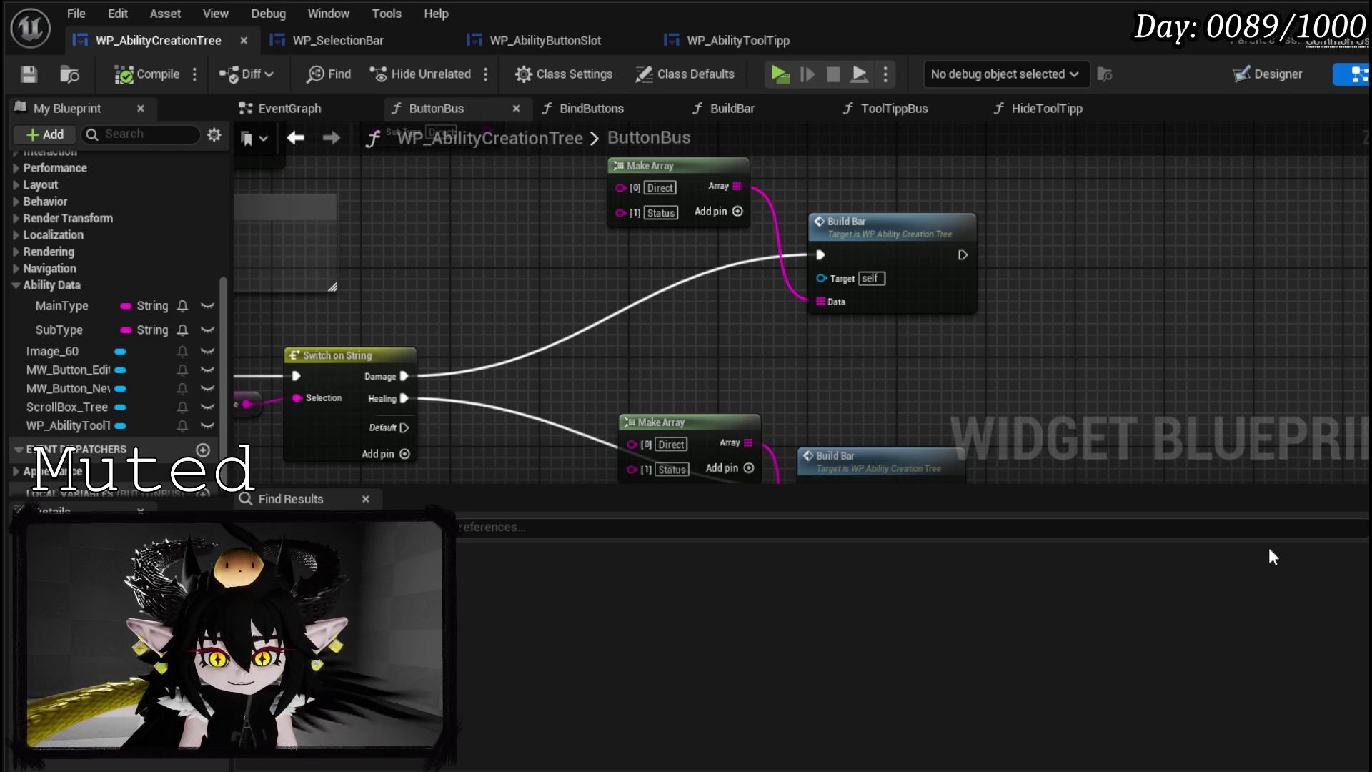
- Open DT_StatusInfo from CombatSystem > DataBase in the level editor's Content Browser
{"action": "left_click", "coordinate": [1355, 8]}
{"action": "scroll", "coordinate": [63, 765], "scroll_direction": "down", "scroll_amount": 3}
{"action": "scroll", "coordinate": [63, 765], "scroll_direction": "up", "scroll_amount": 3}
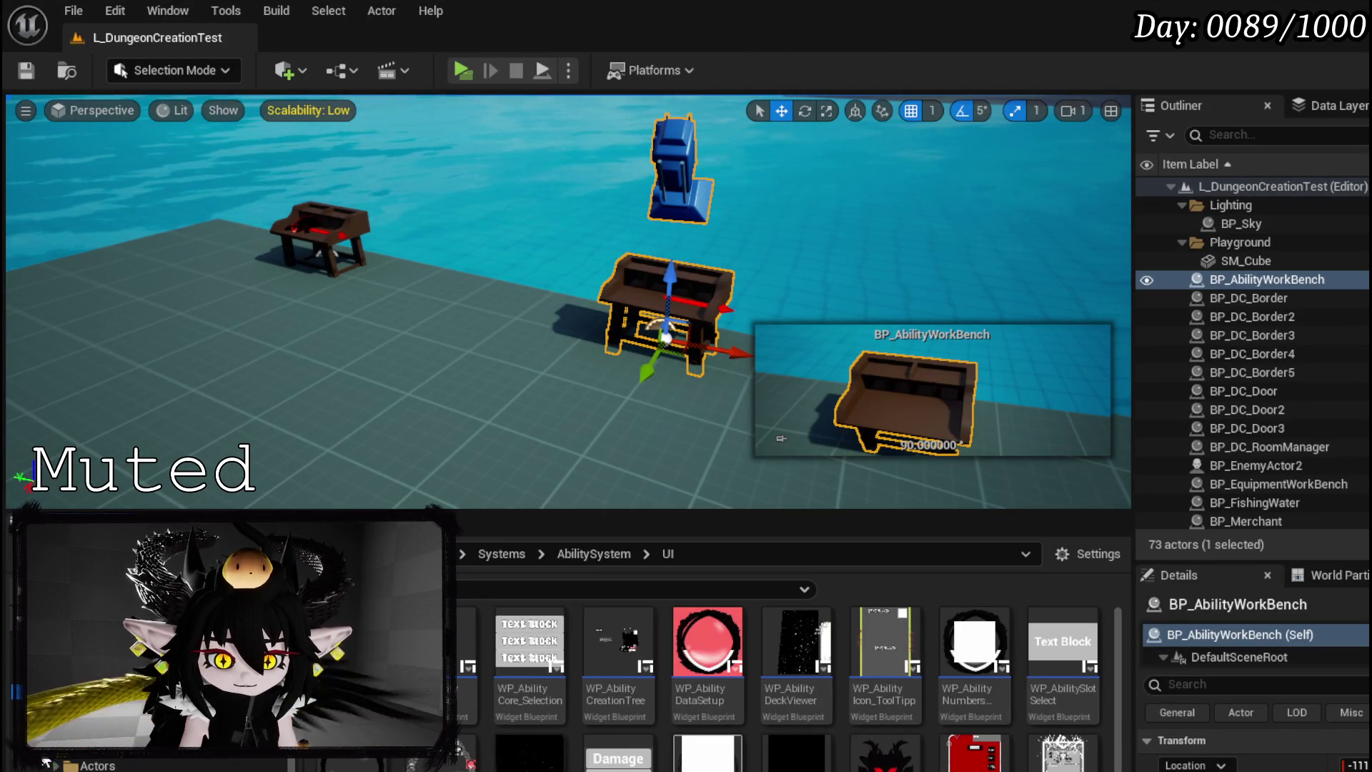
{"action": "left_click", "coordinate": [86, 758]}
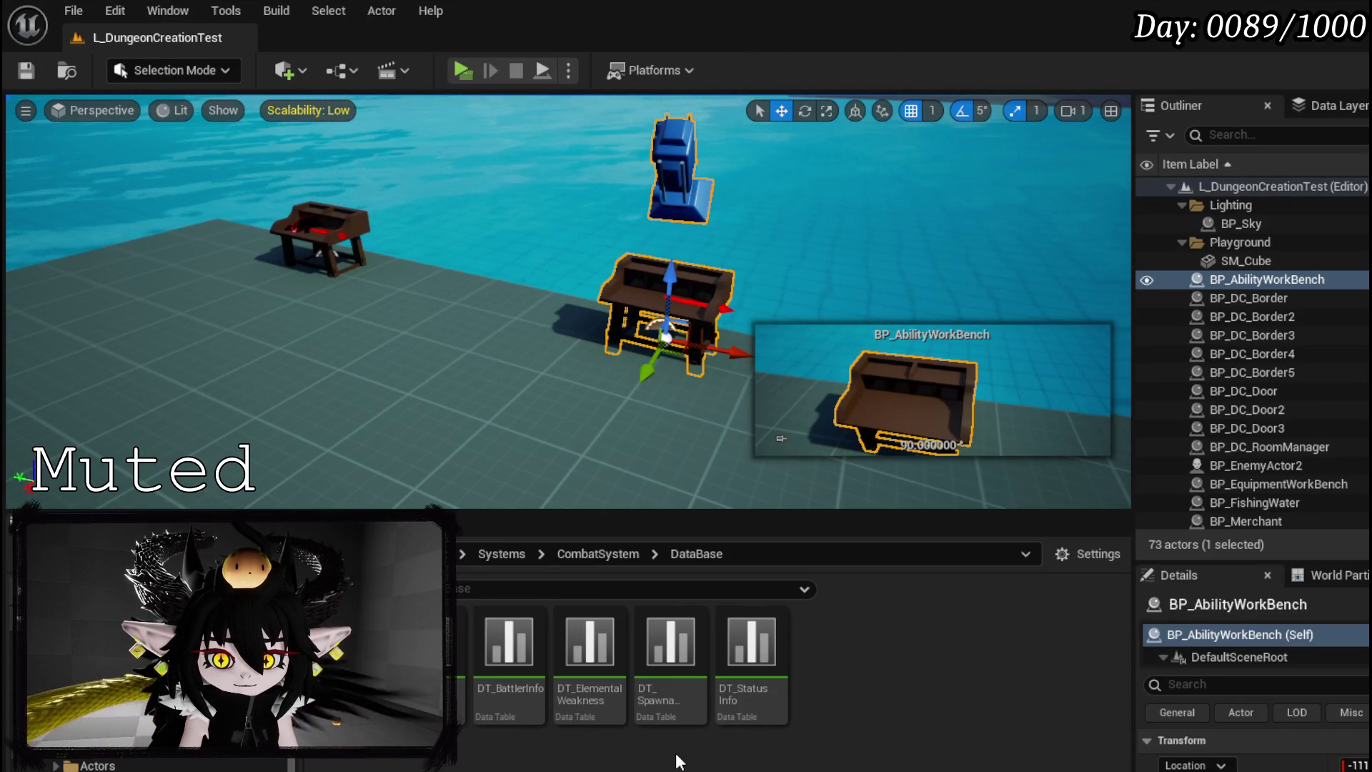
{"action": "double_click", "coordinate": [756, 683]}
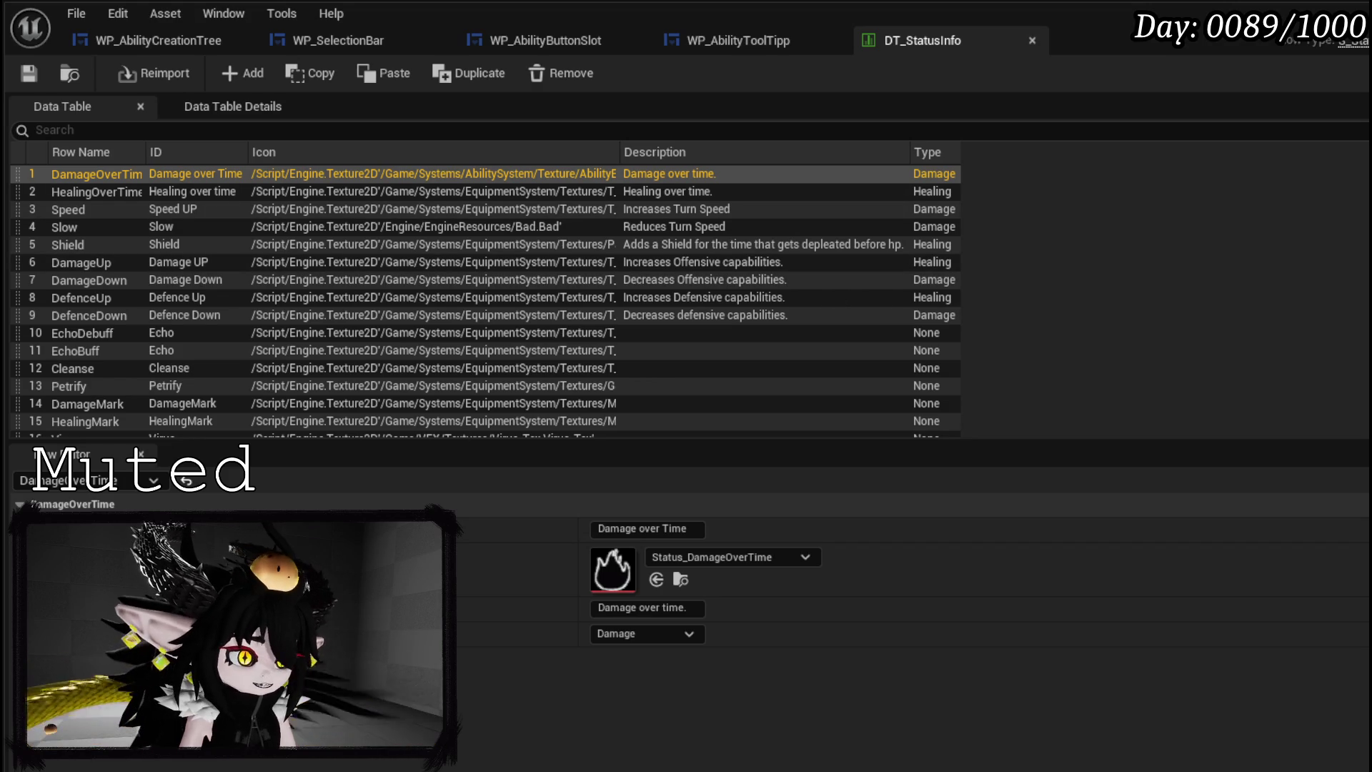
{"action": "right_click", "coordinate": [107, 169]}
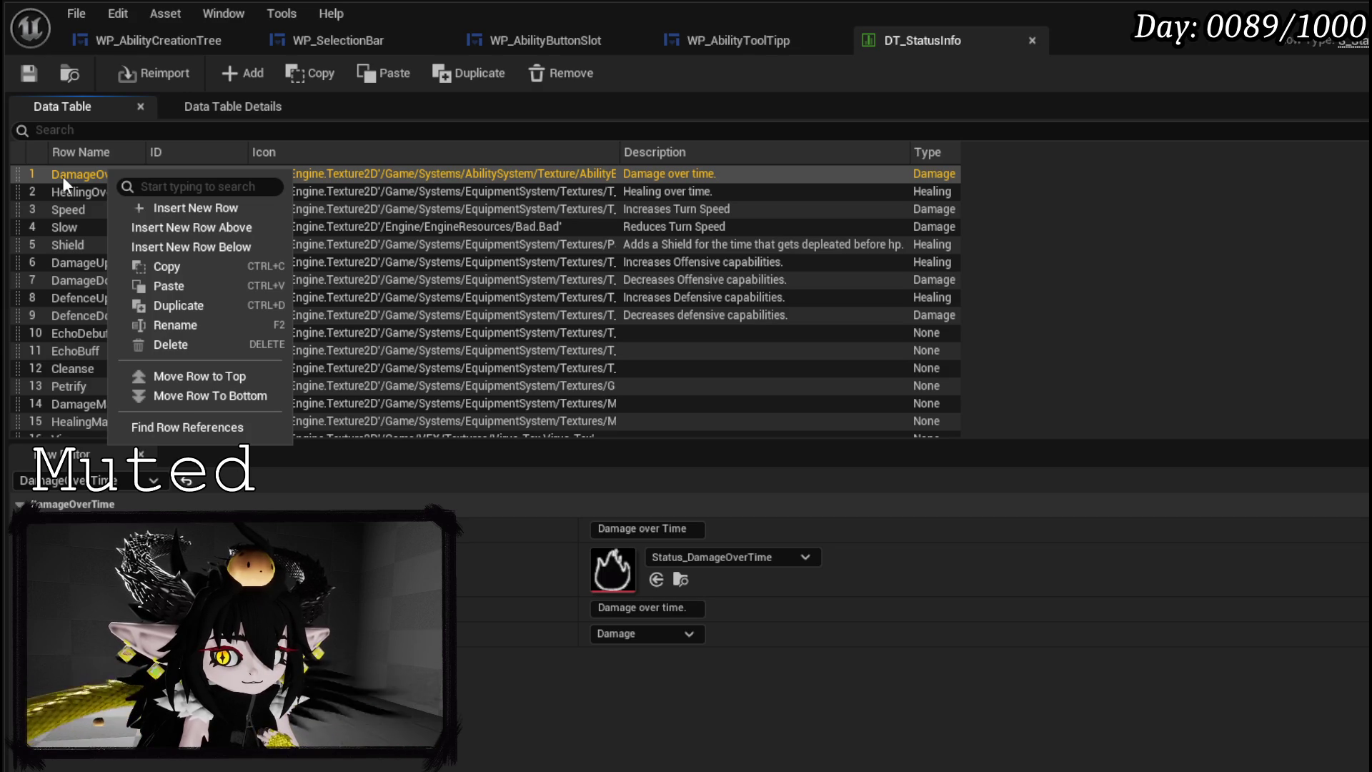
{"action": "key", "text": "Escape"}
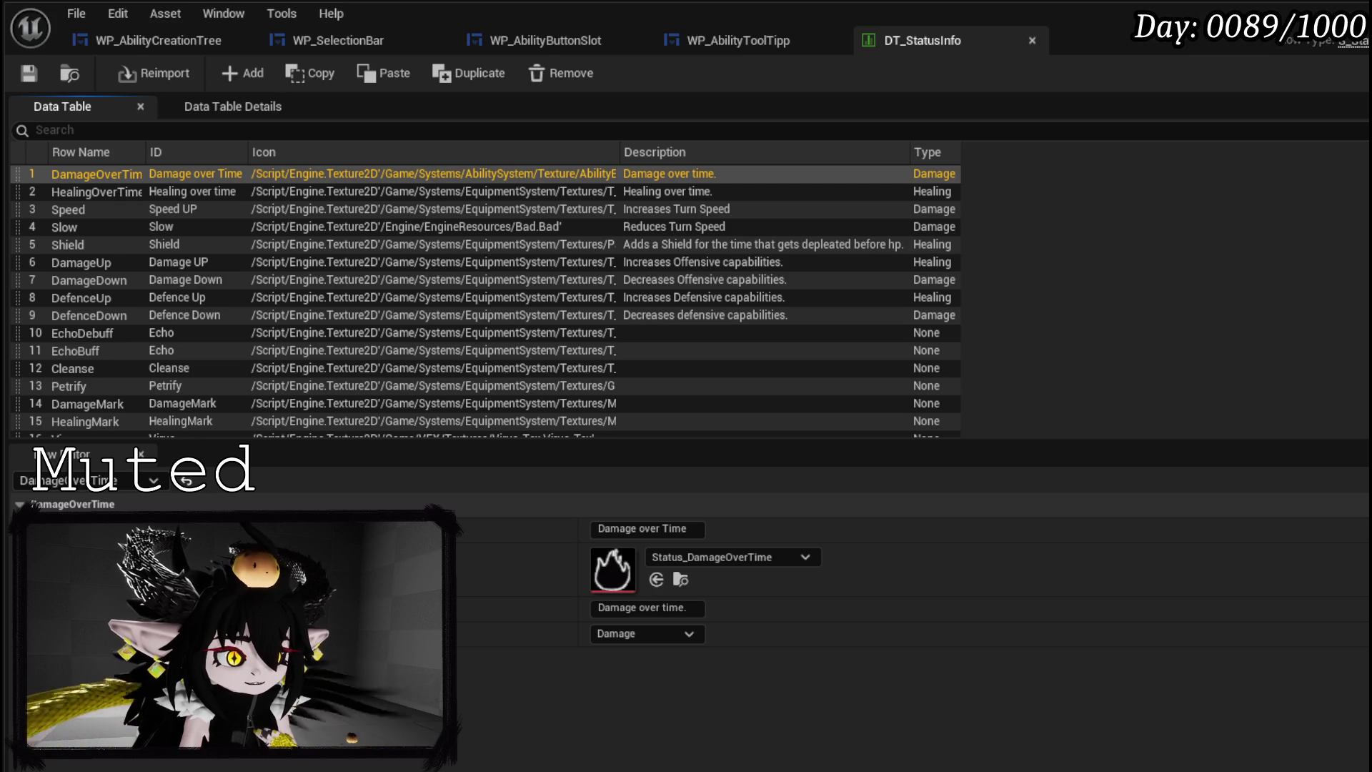
{"action": "double_click", "coordinate": [96, 175]}
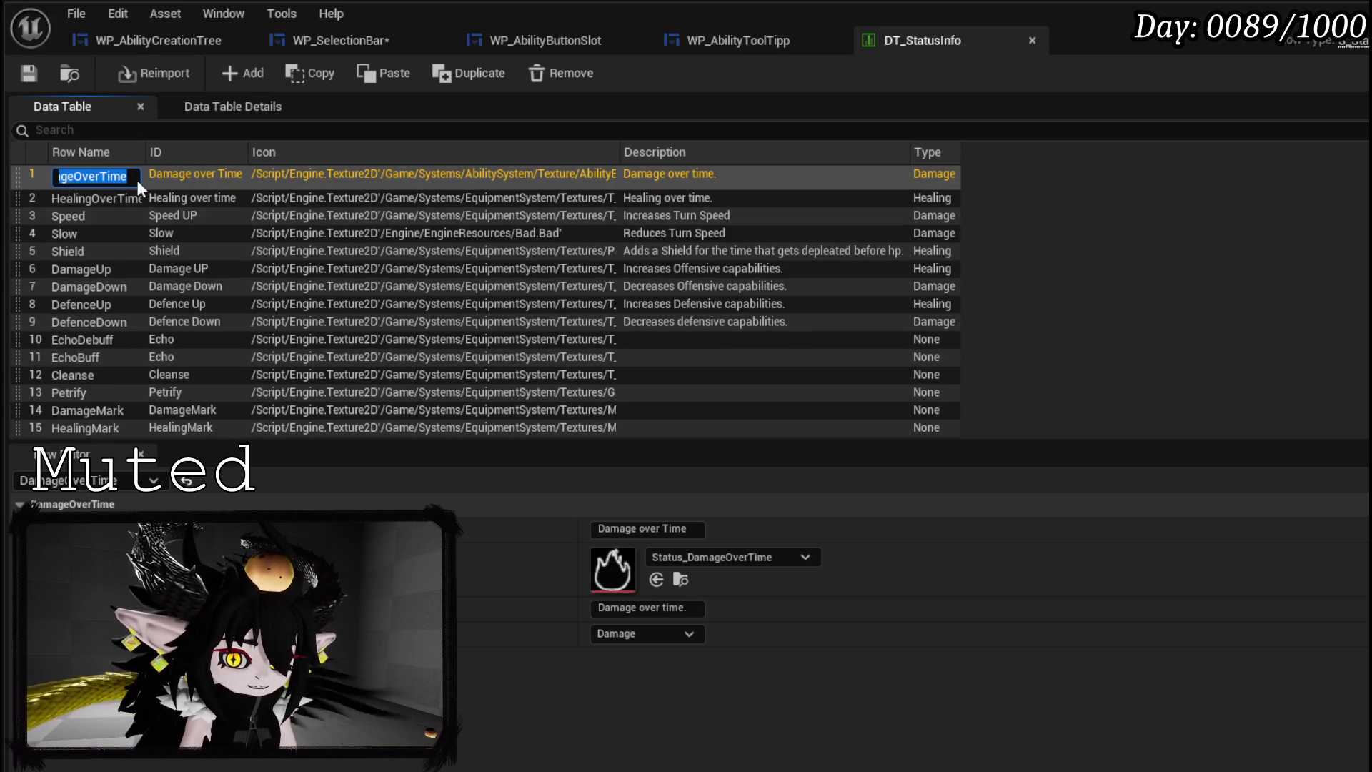
{"action": "key", "text": "Escape"}
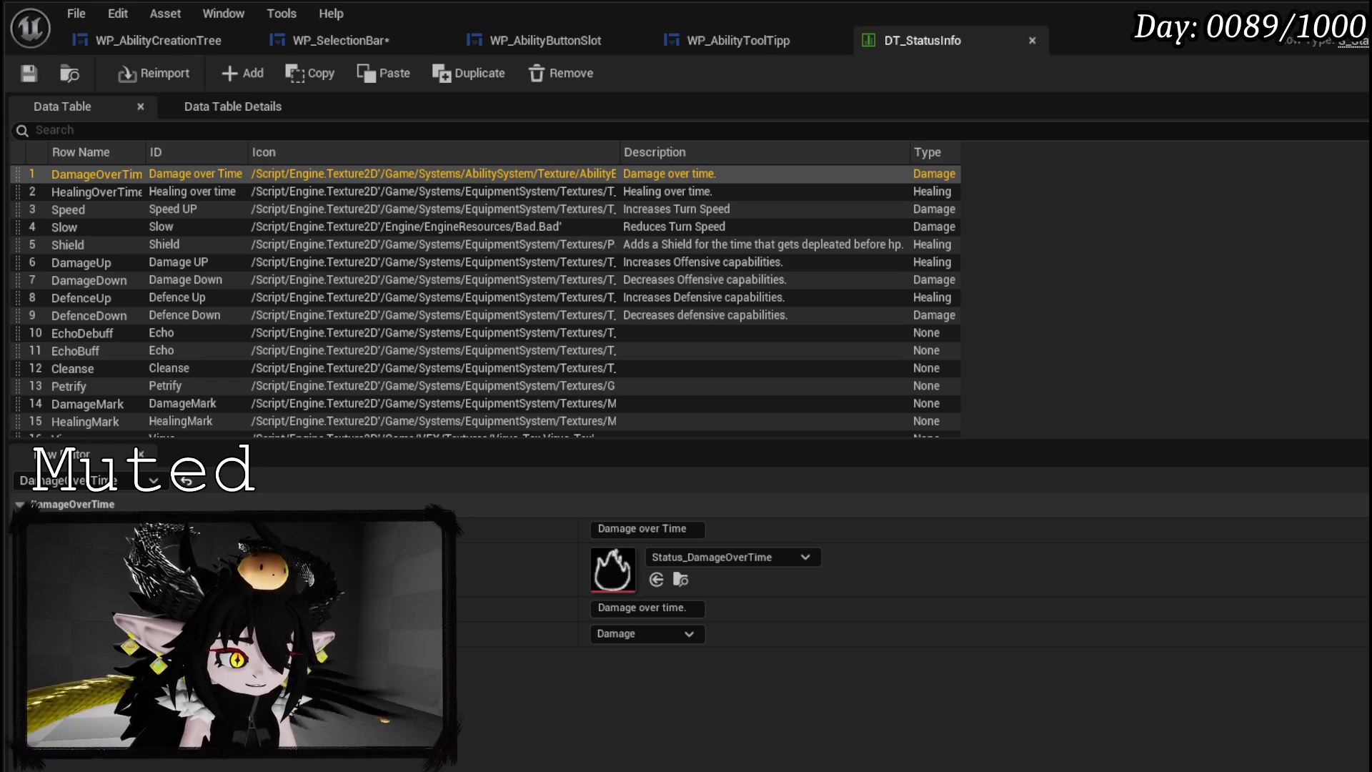
{"action": "left_click", "coordinate": [687, 609]}
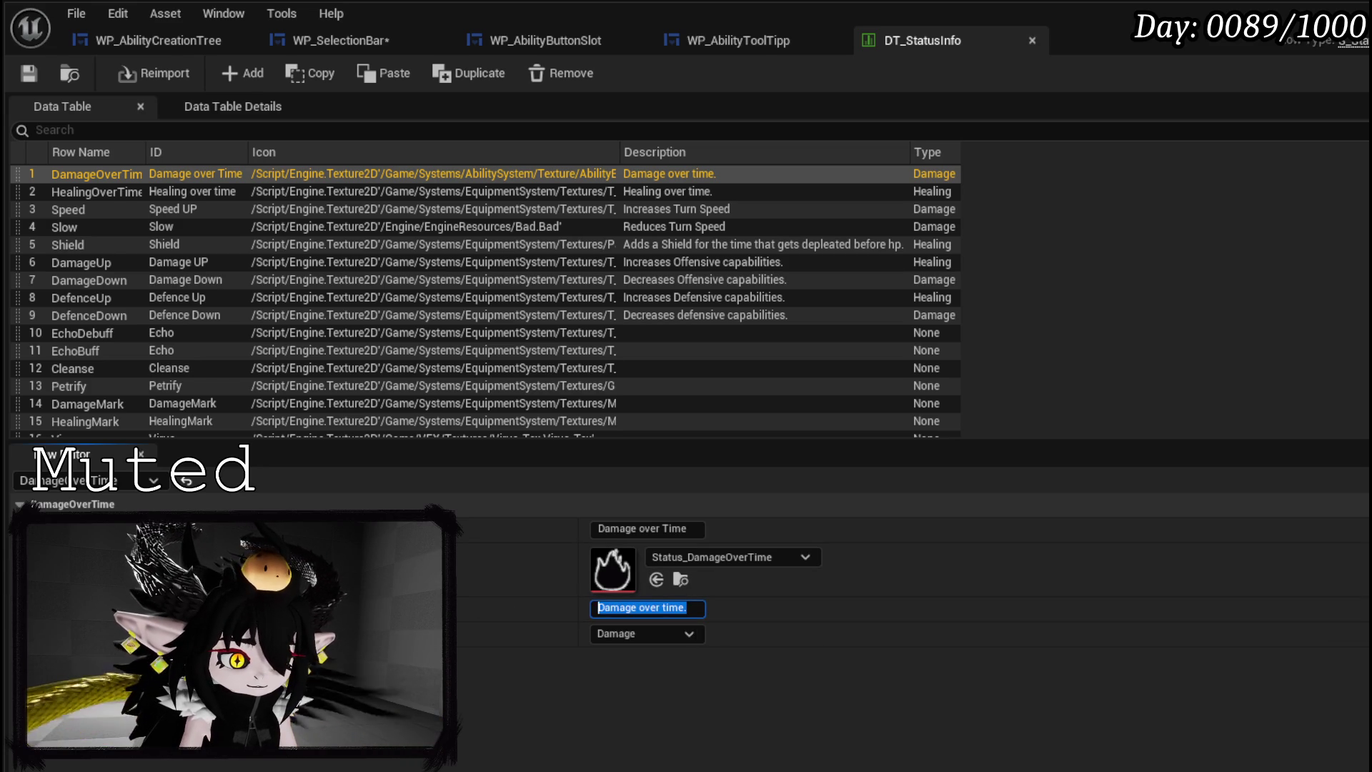
{"action": "key", "text": "Return"}
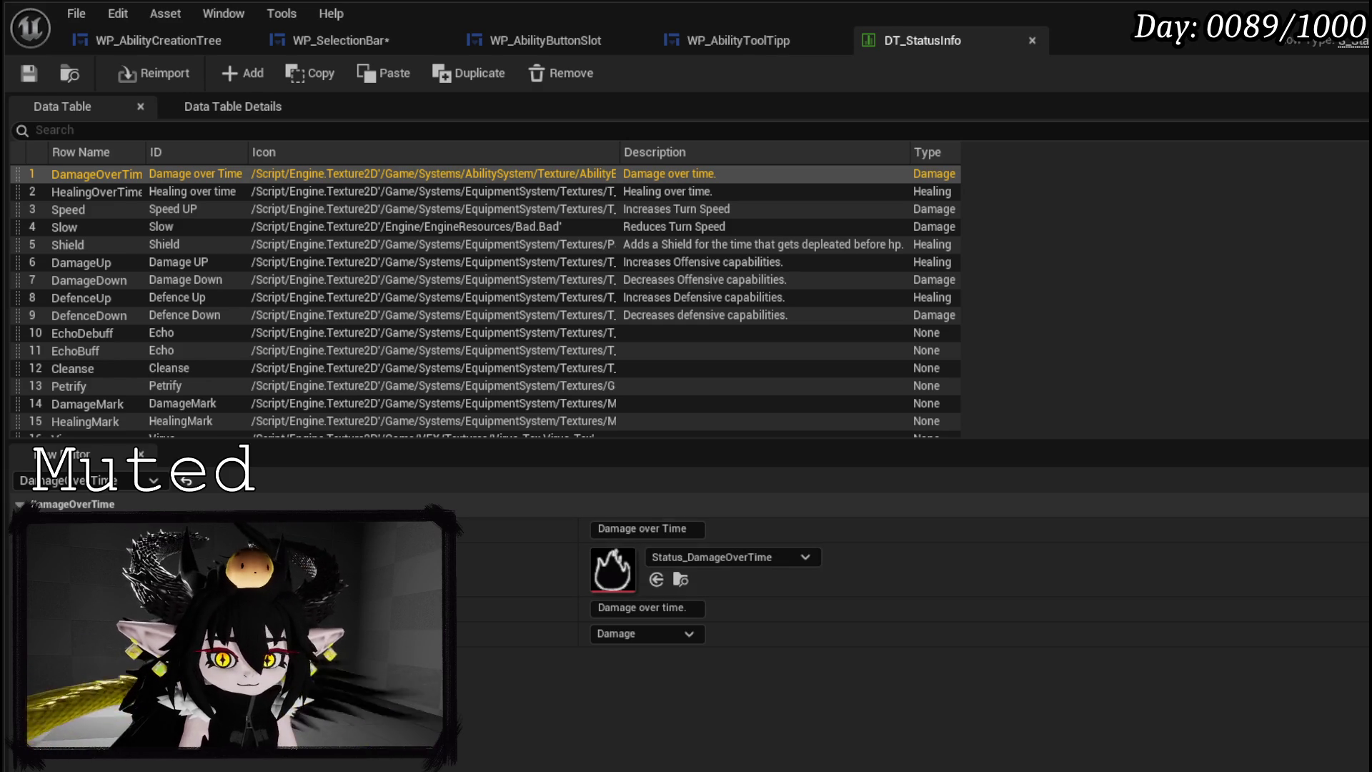
- Sort DT_StatusInfo rows by the Type column and view the DamageDown row's values
{"action": "left_click", "coordinate": [648, 527]}
{"action": "key", "text": "Escape"}
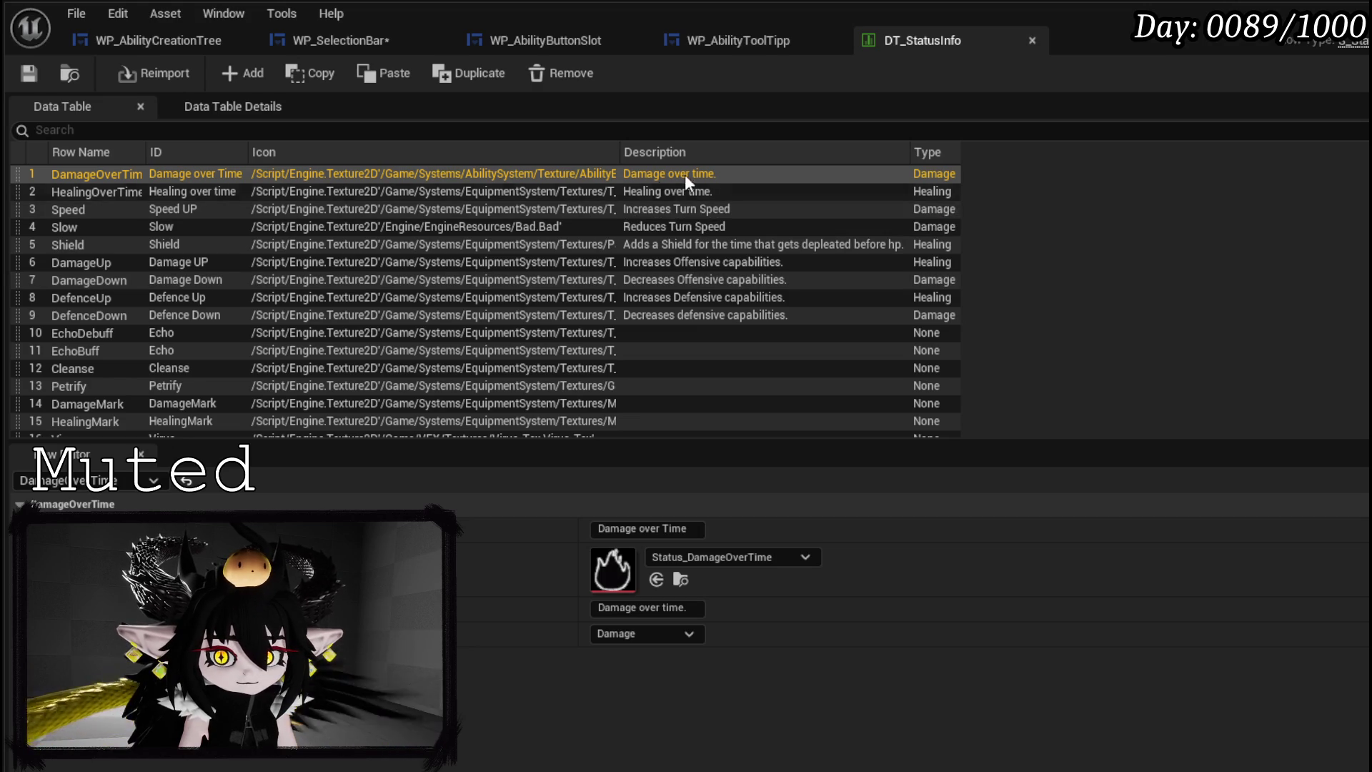
{"action": "left_click", "coordinate": [922, 153]}
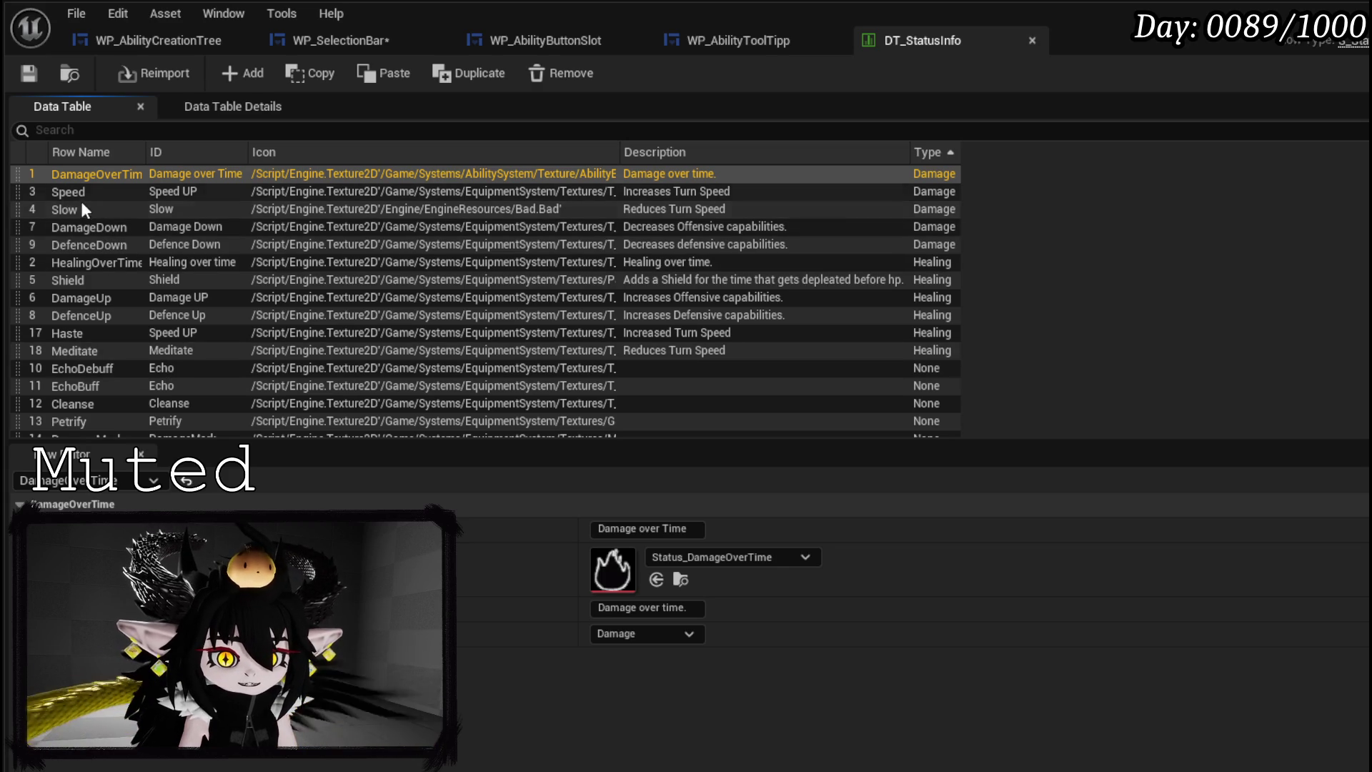
{"action": "left_click", "coordinate": [104, 225]}
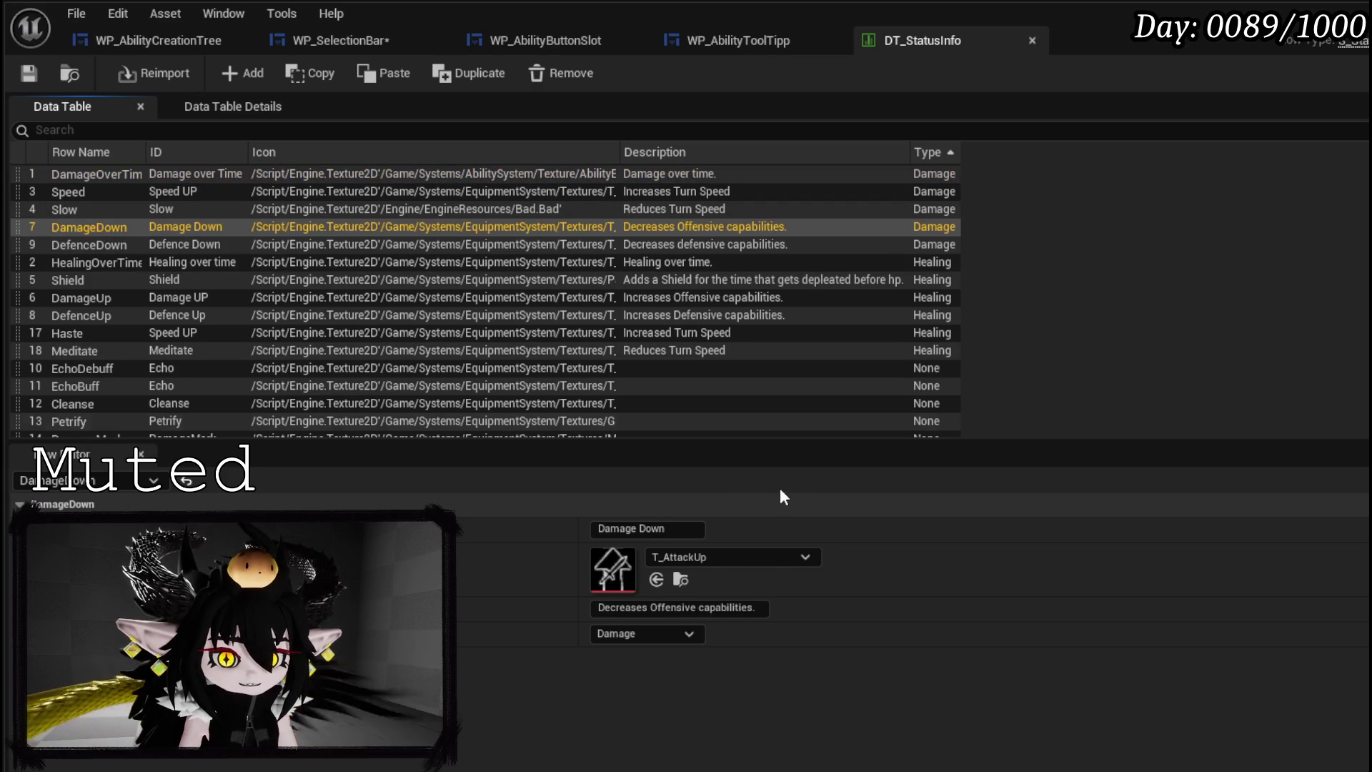
{"action": "left_click", "coordinate": [751, 608]}
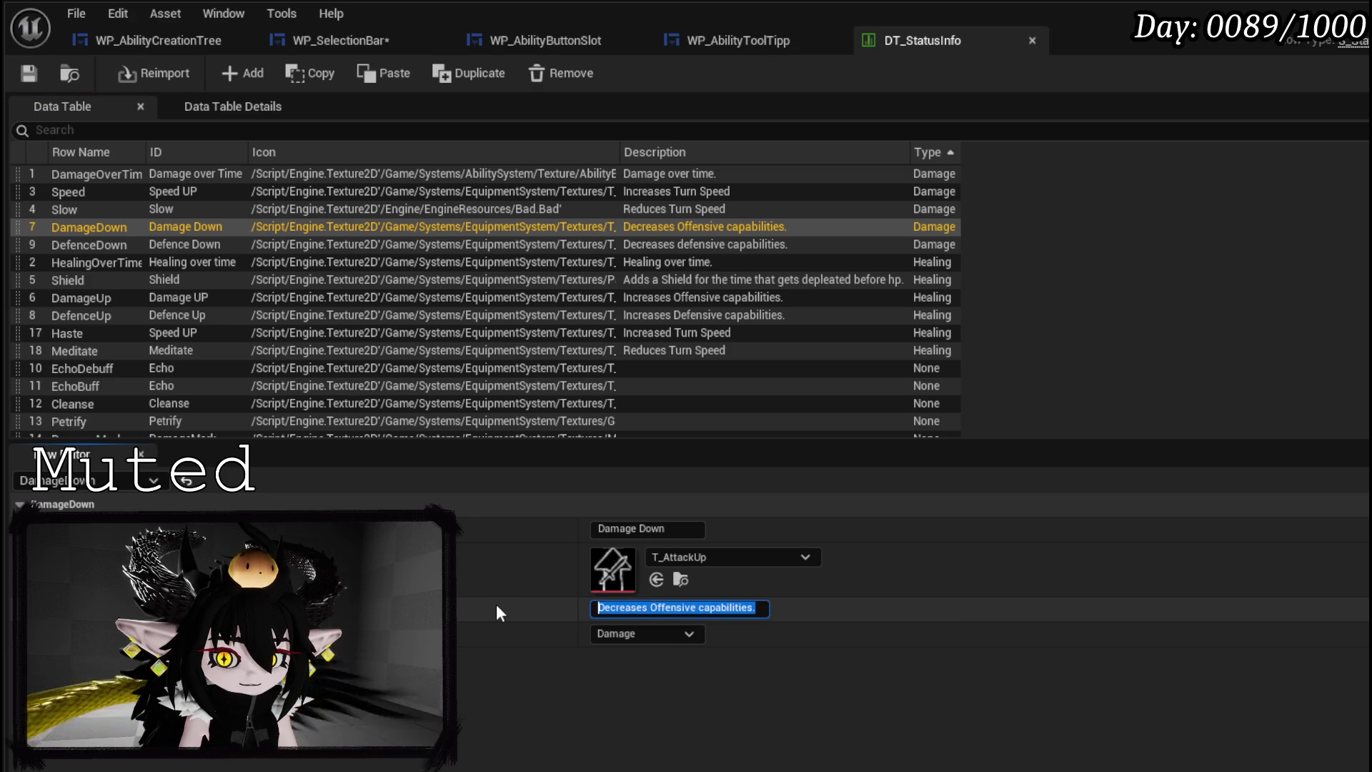
{"action": "key", "text": "Return"}
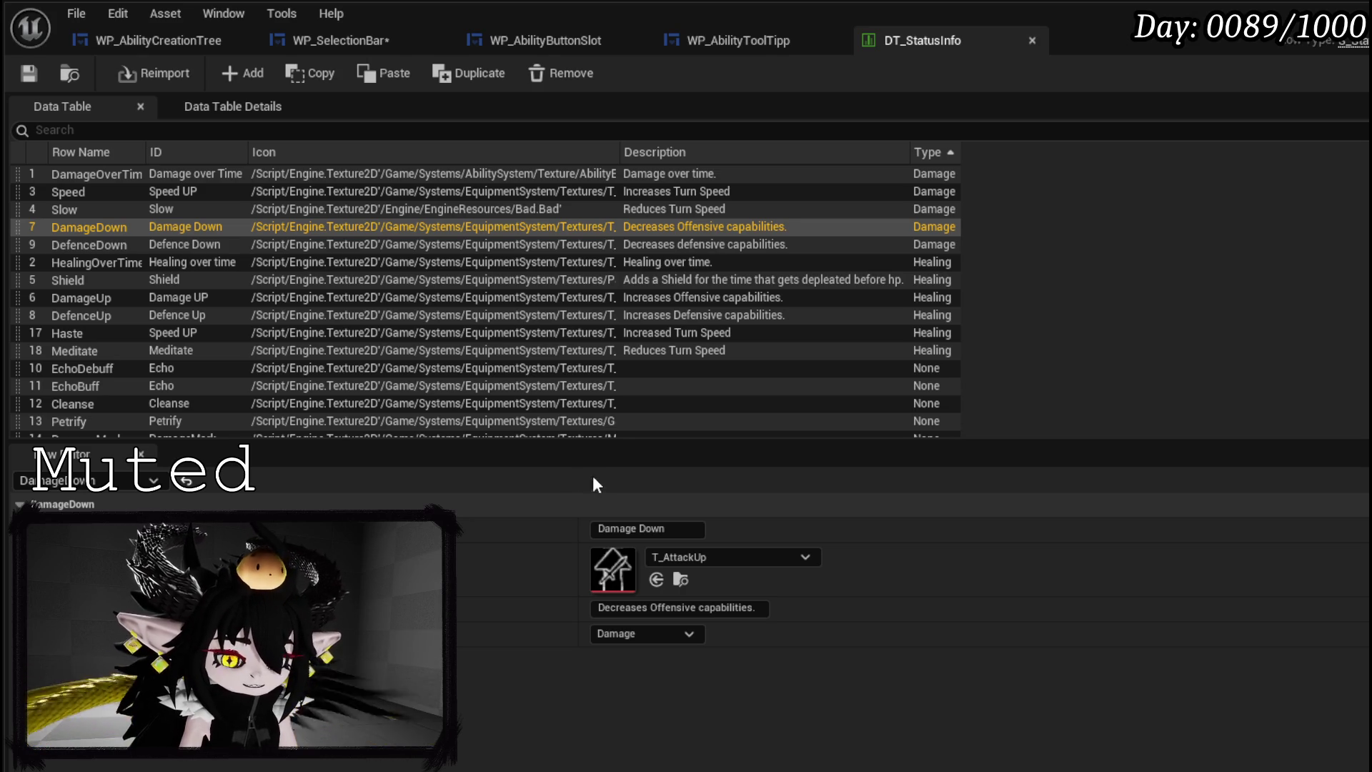
{"action": "left_click", "coordinate": [629, 529]}
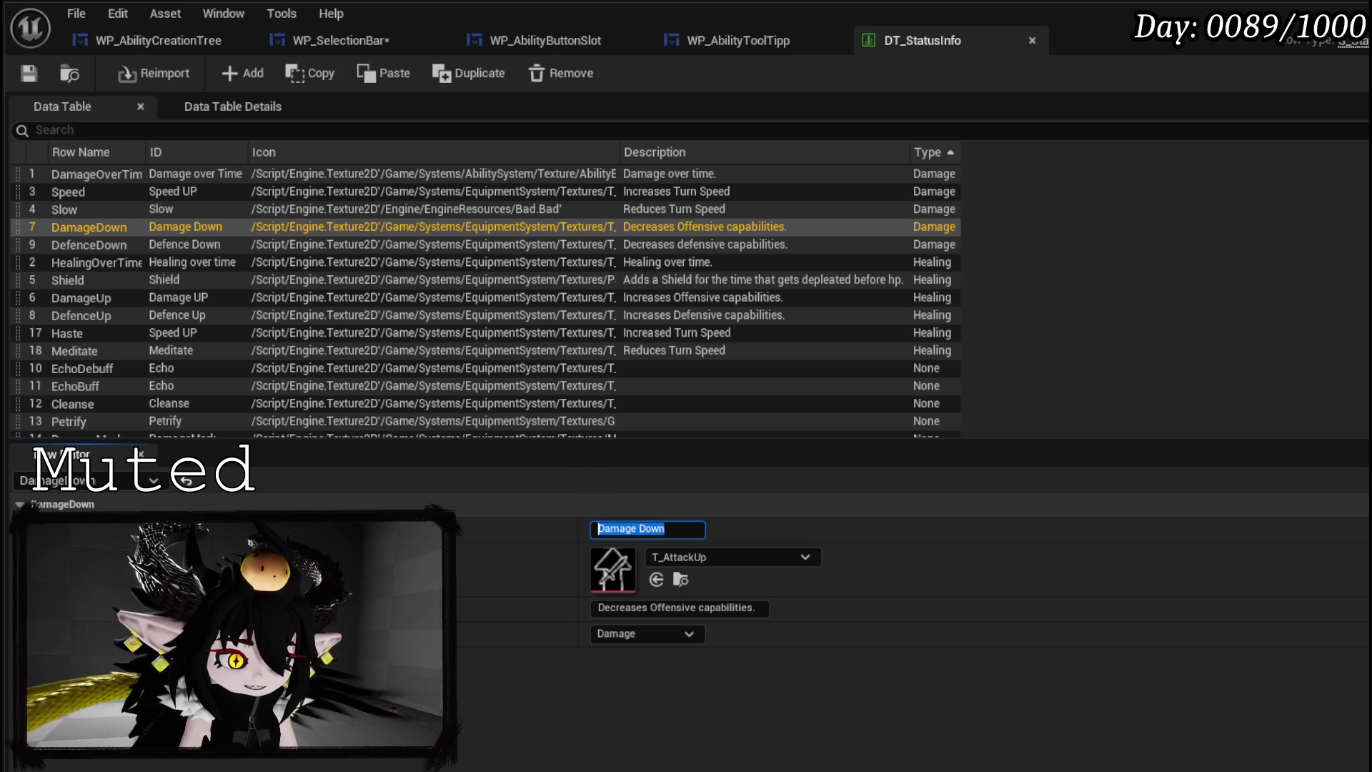
{"action": "key", "text": "Return"}
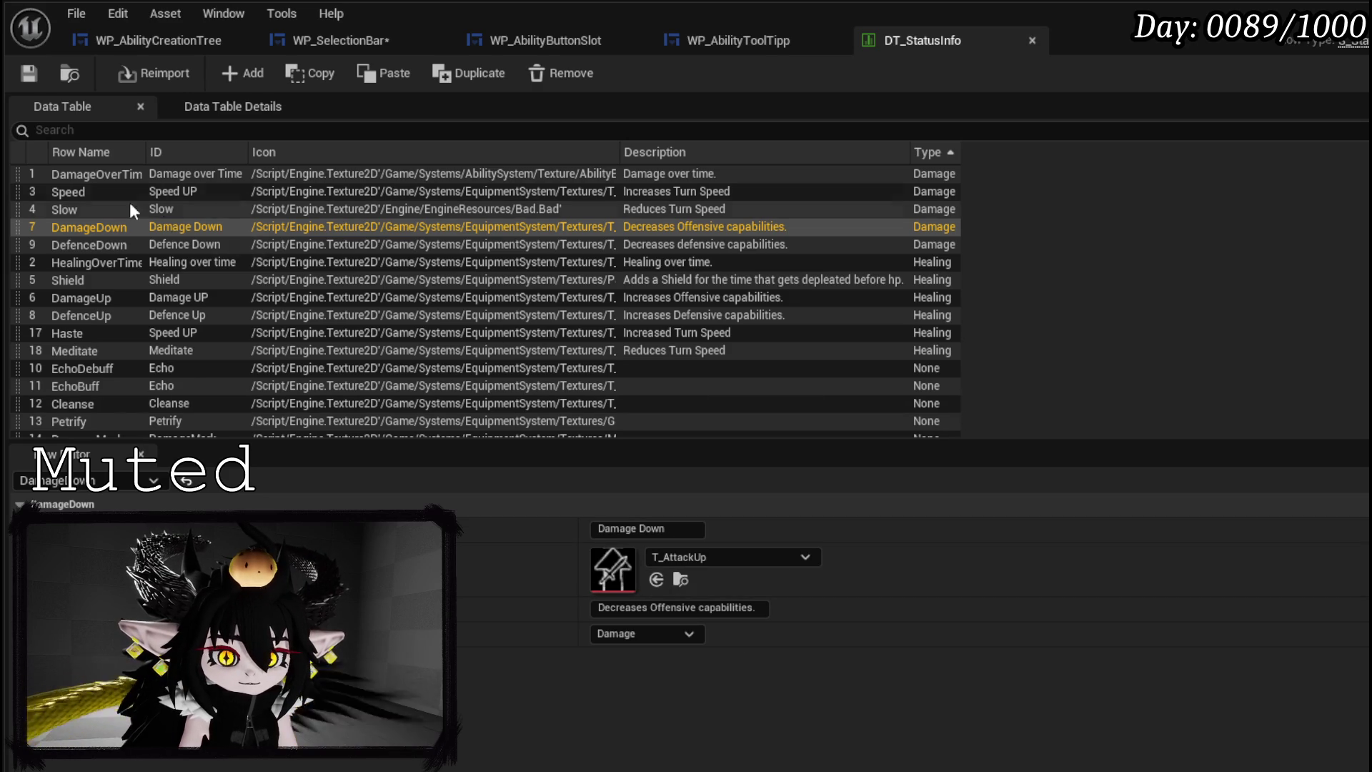
{"action": "left_click", "coordinate": [100, 192]}
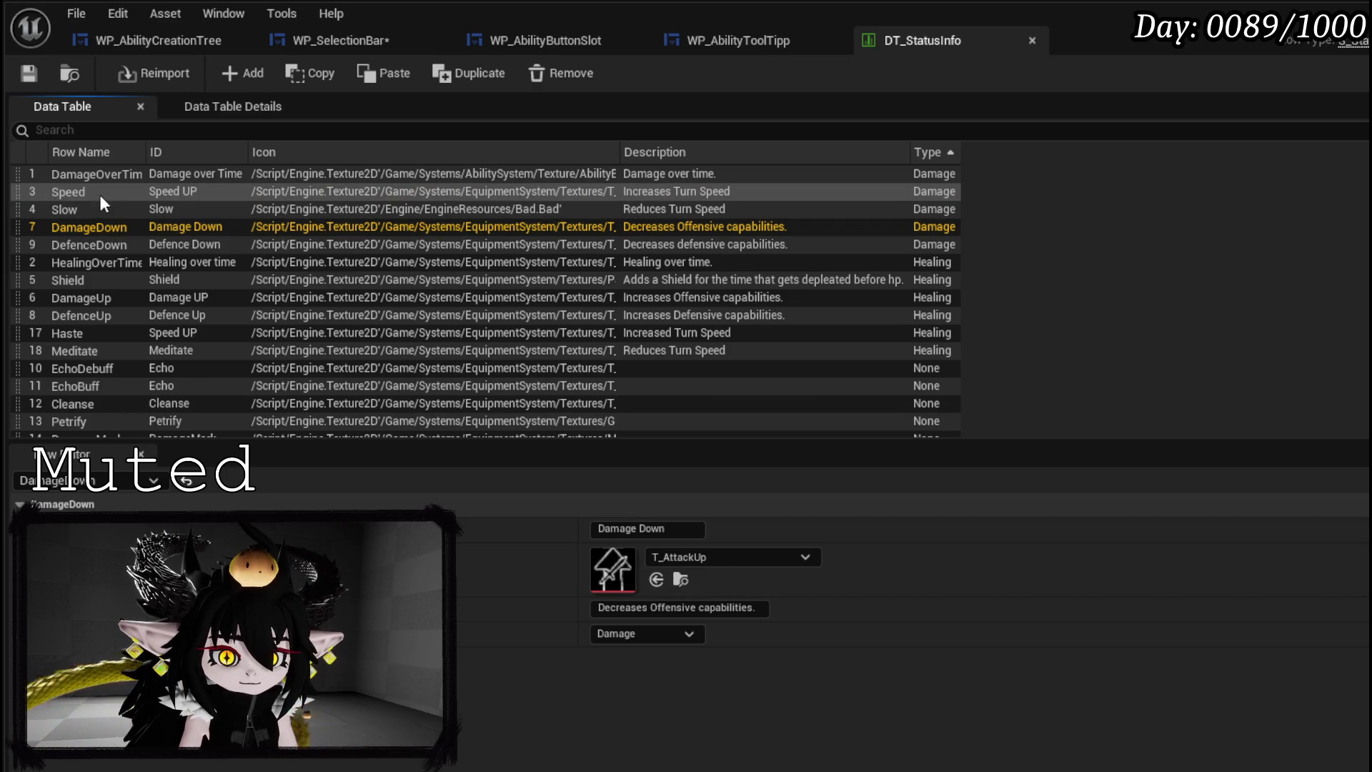
{"action": "left_click", "coordinate": [600, 609]}
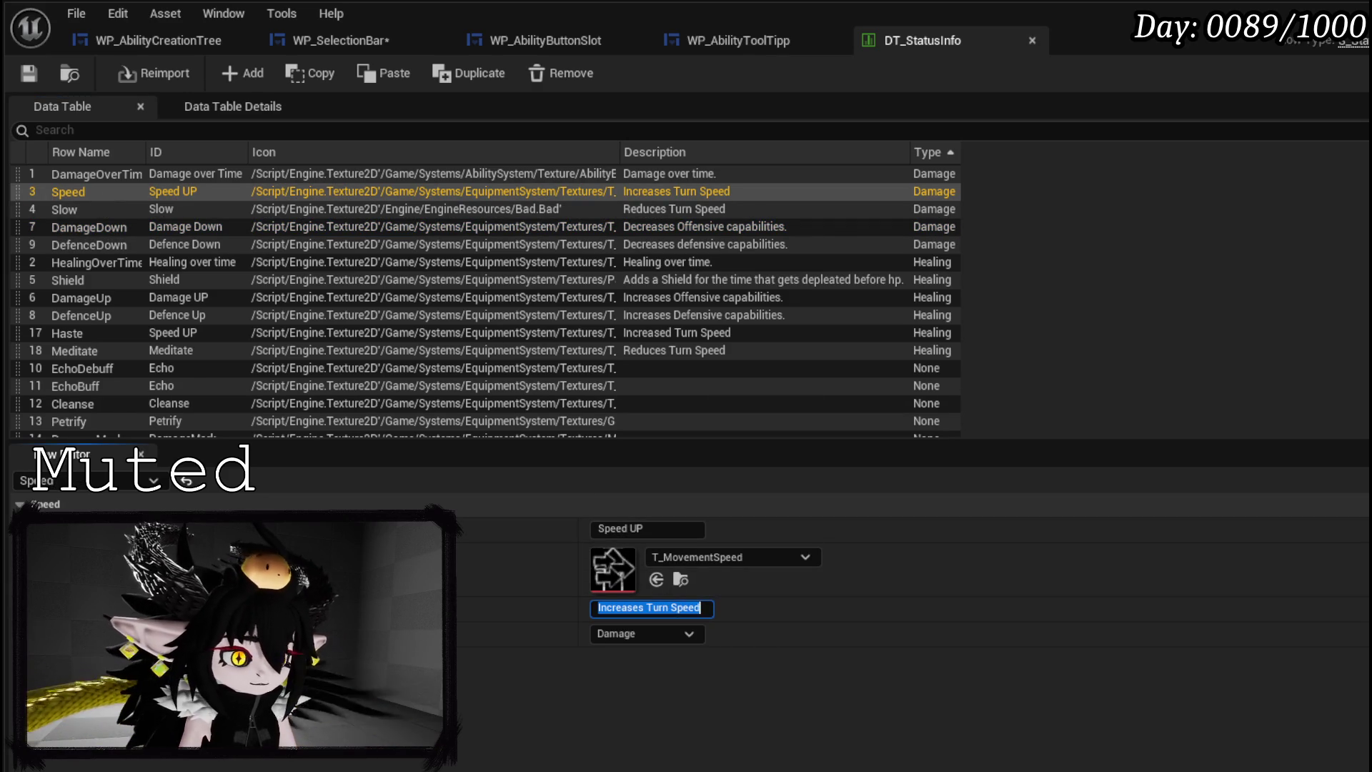
{"action": "key", "text": "Return"}
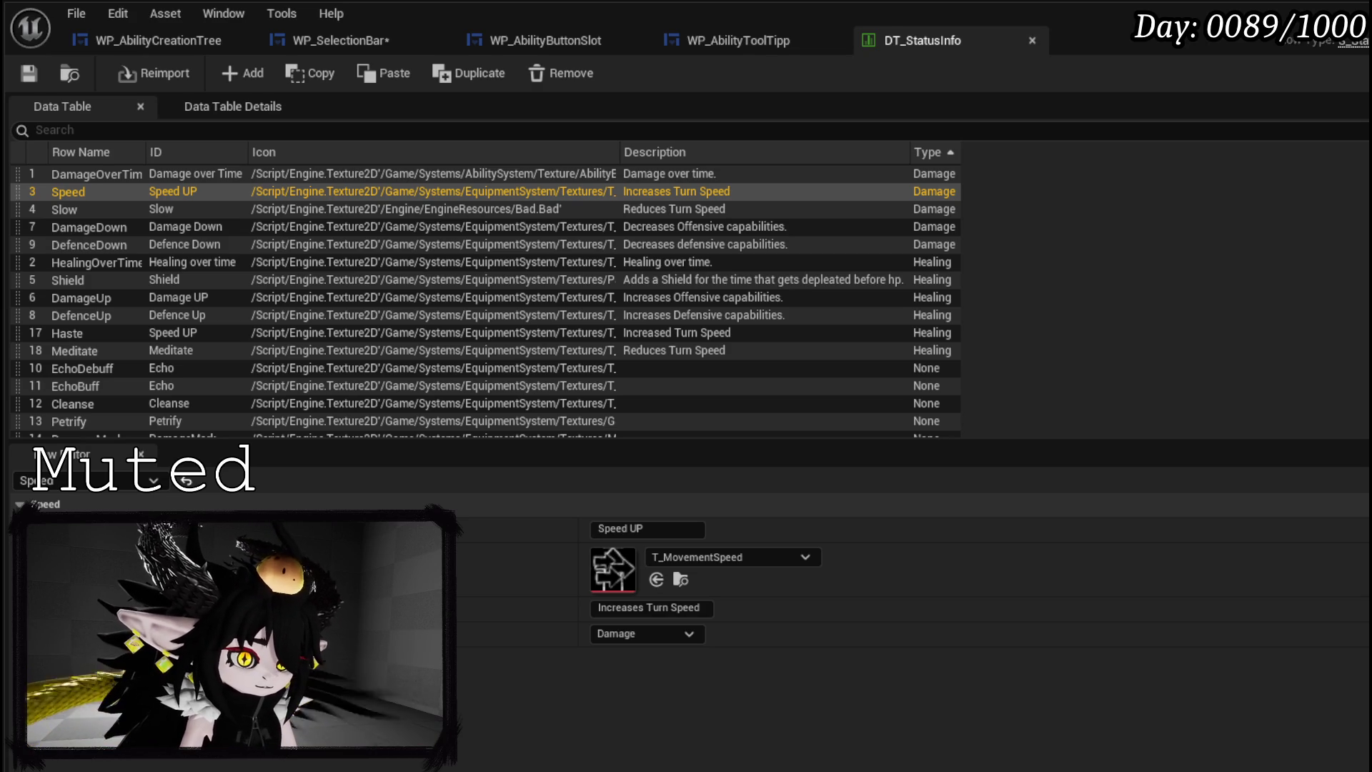
{"action": "left_click", "coordinate": [629, 529]}
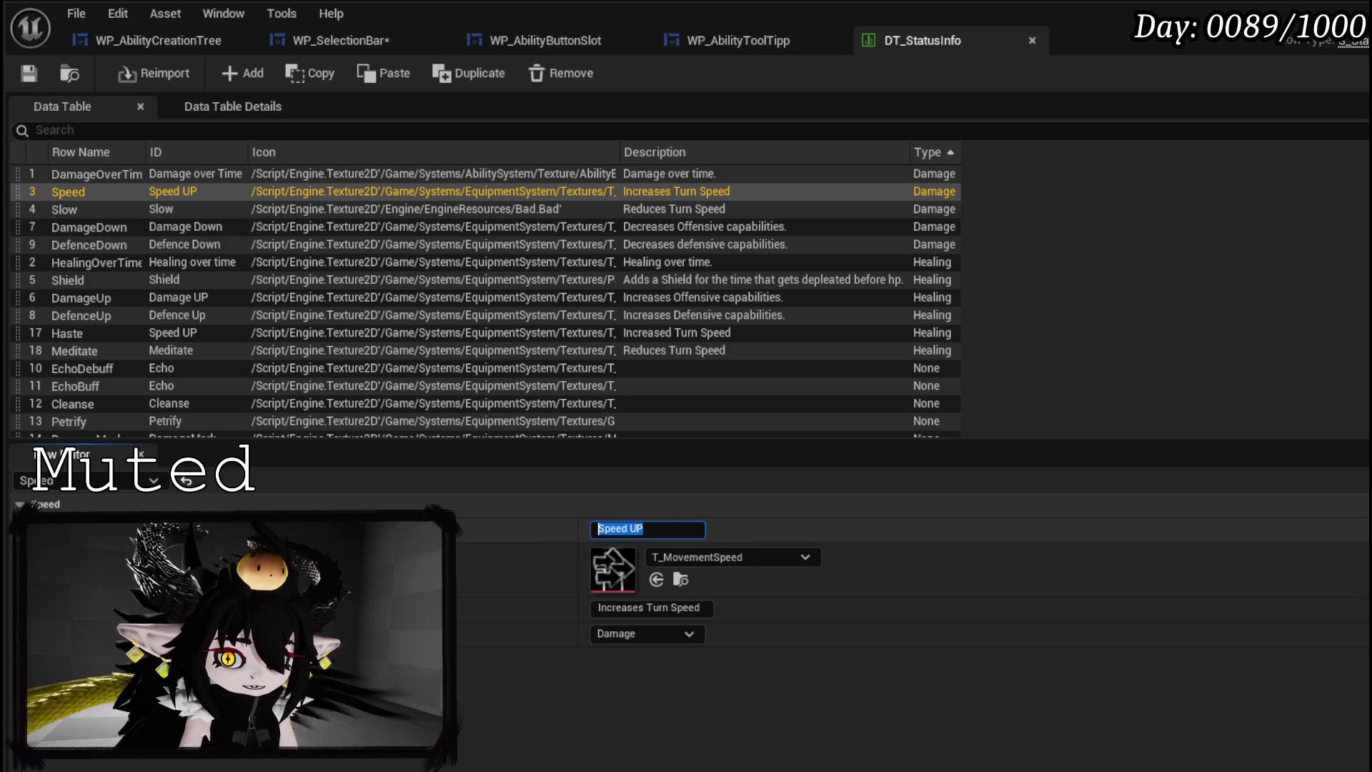
{"action": "key", "text": "Escape"}
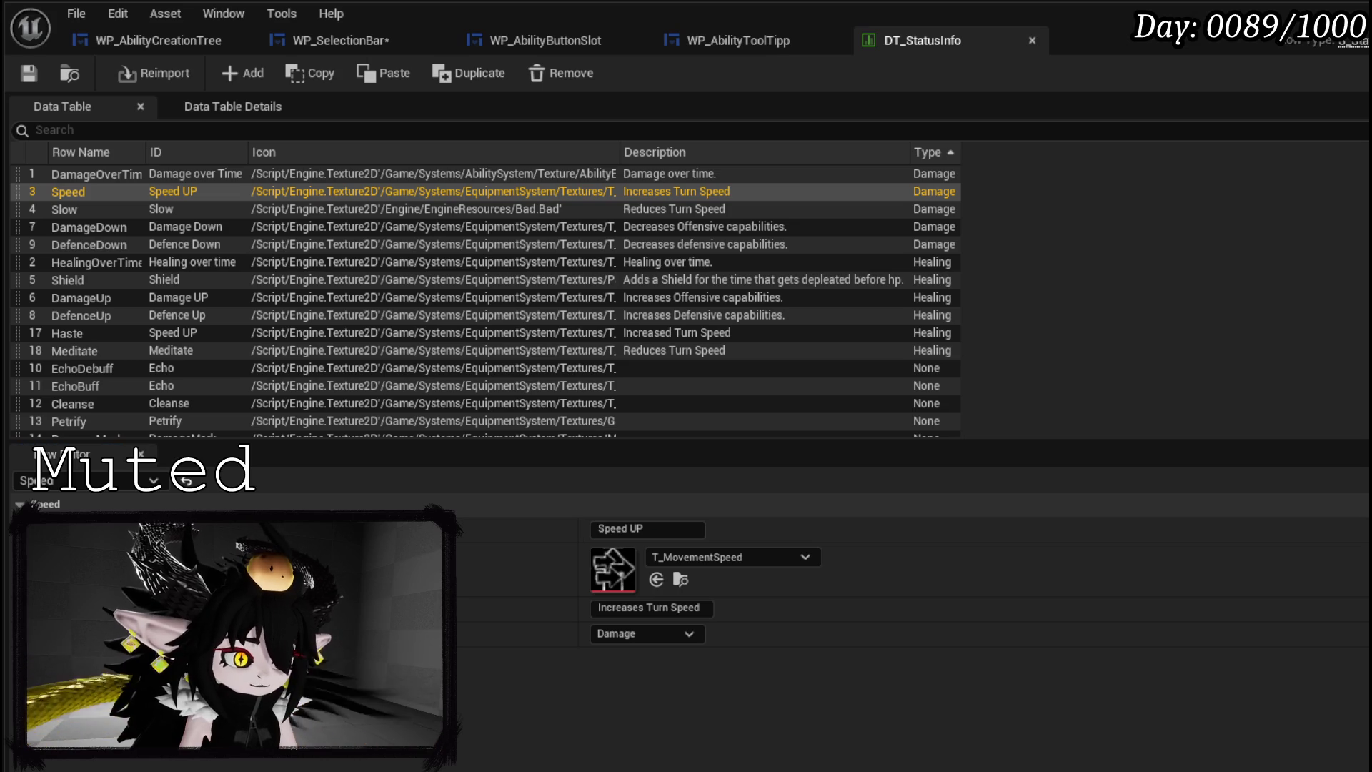
{"action": "left_click", "coordinate": [83, 210]}
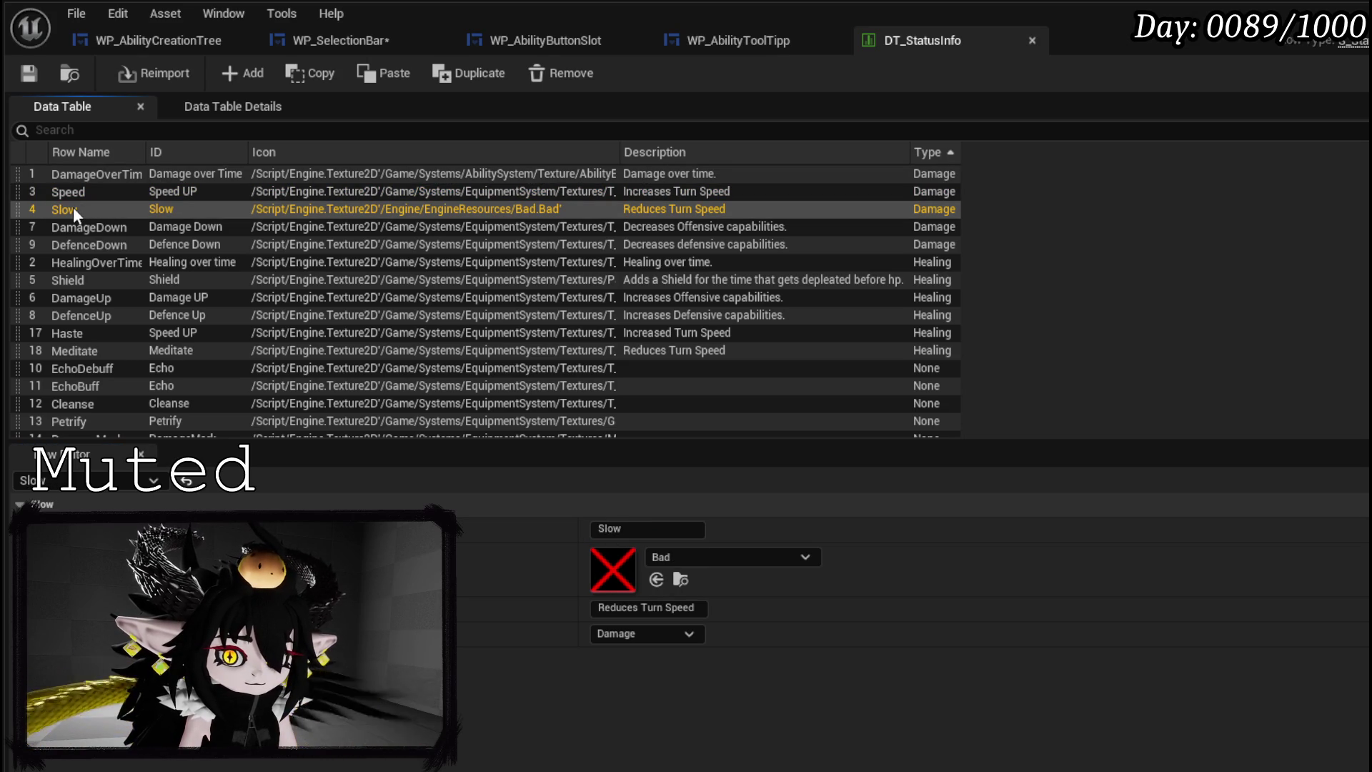
{"action": "double_click", "coordinate": [73, 212]}
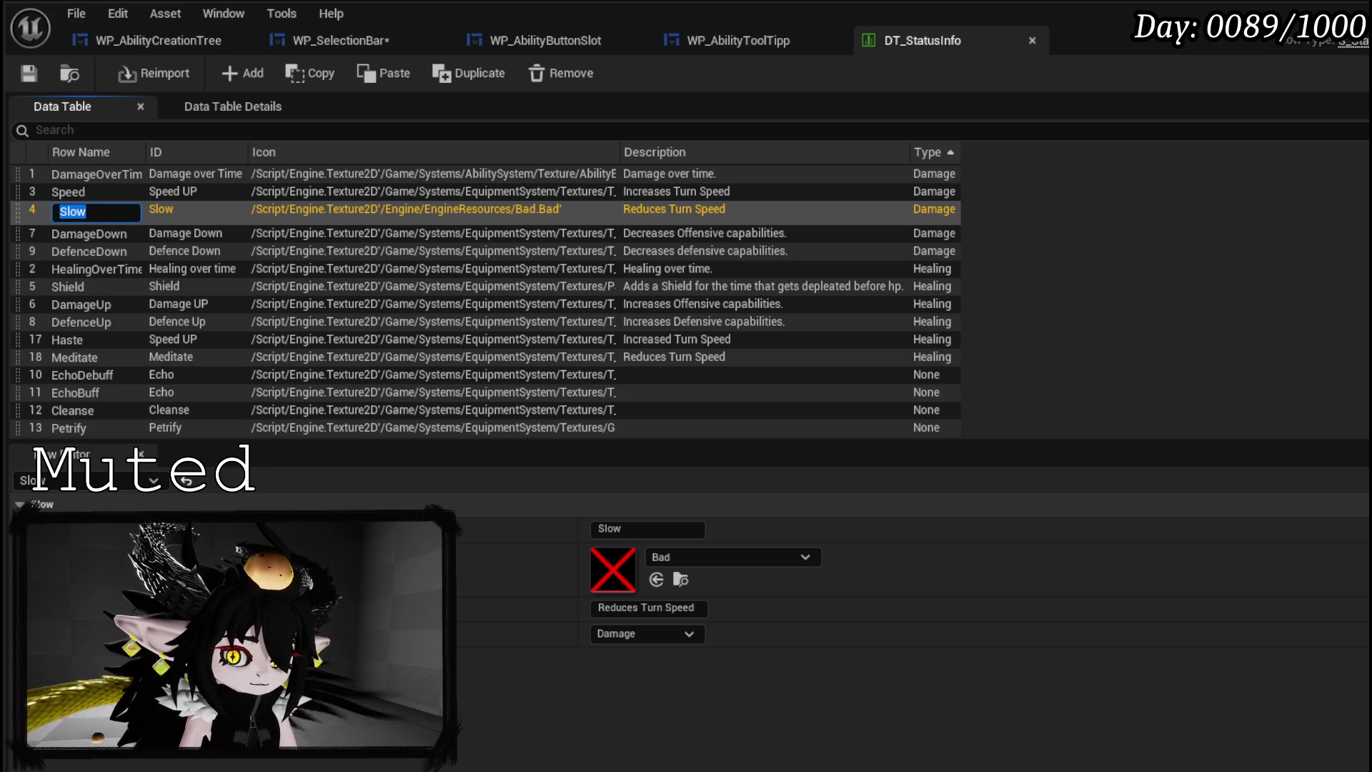
{"action": "key", "text": "Return"}
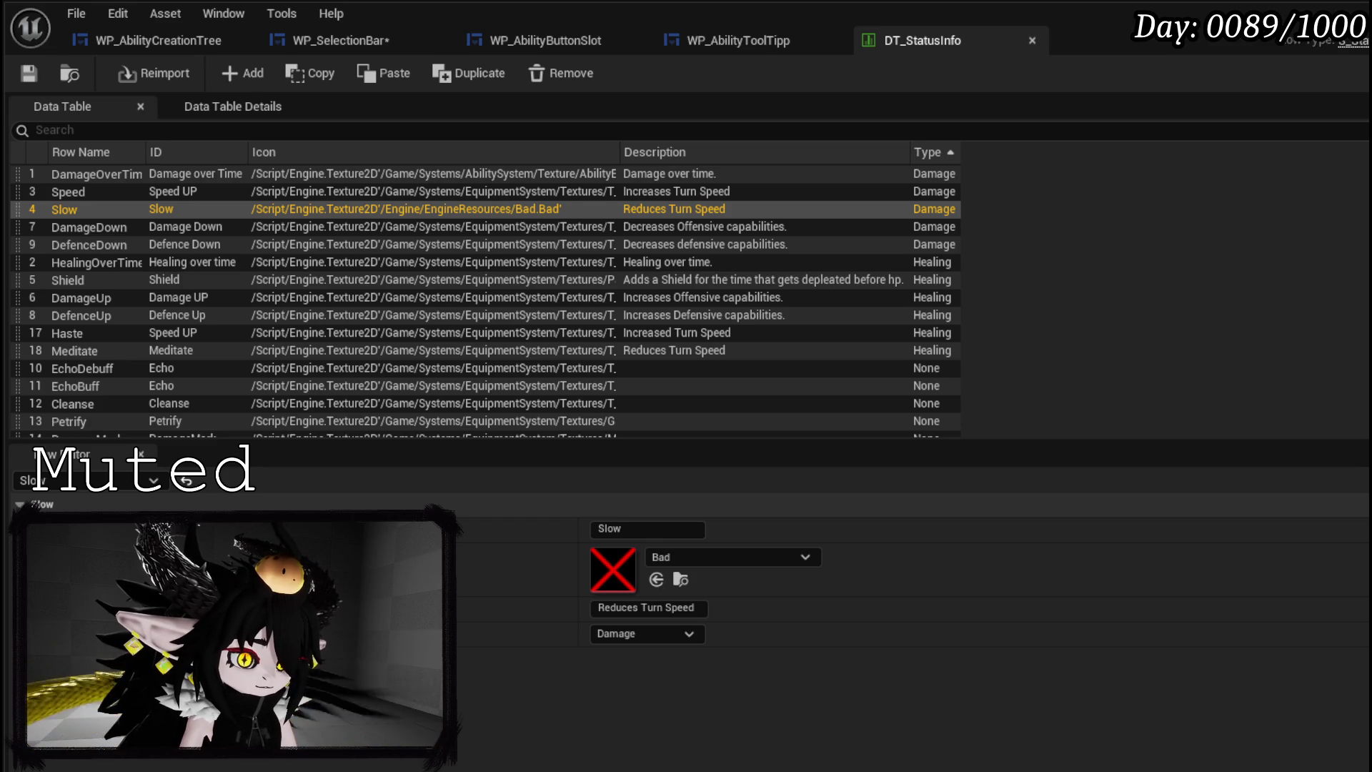
{"action": "left_click", "coordinate": [601, 608]}
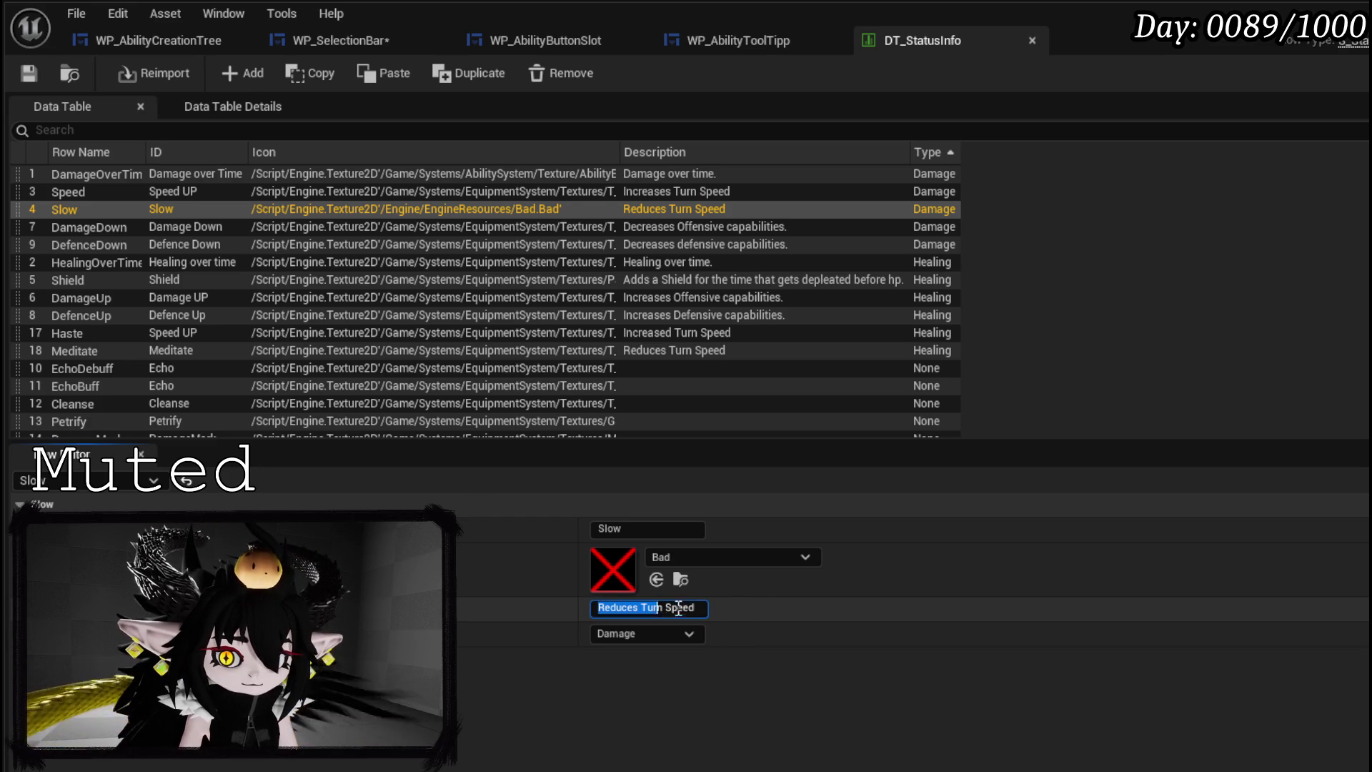
{"action": "key", "text": "Return"}
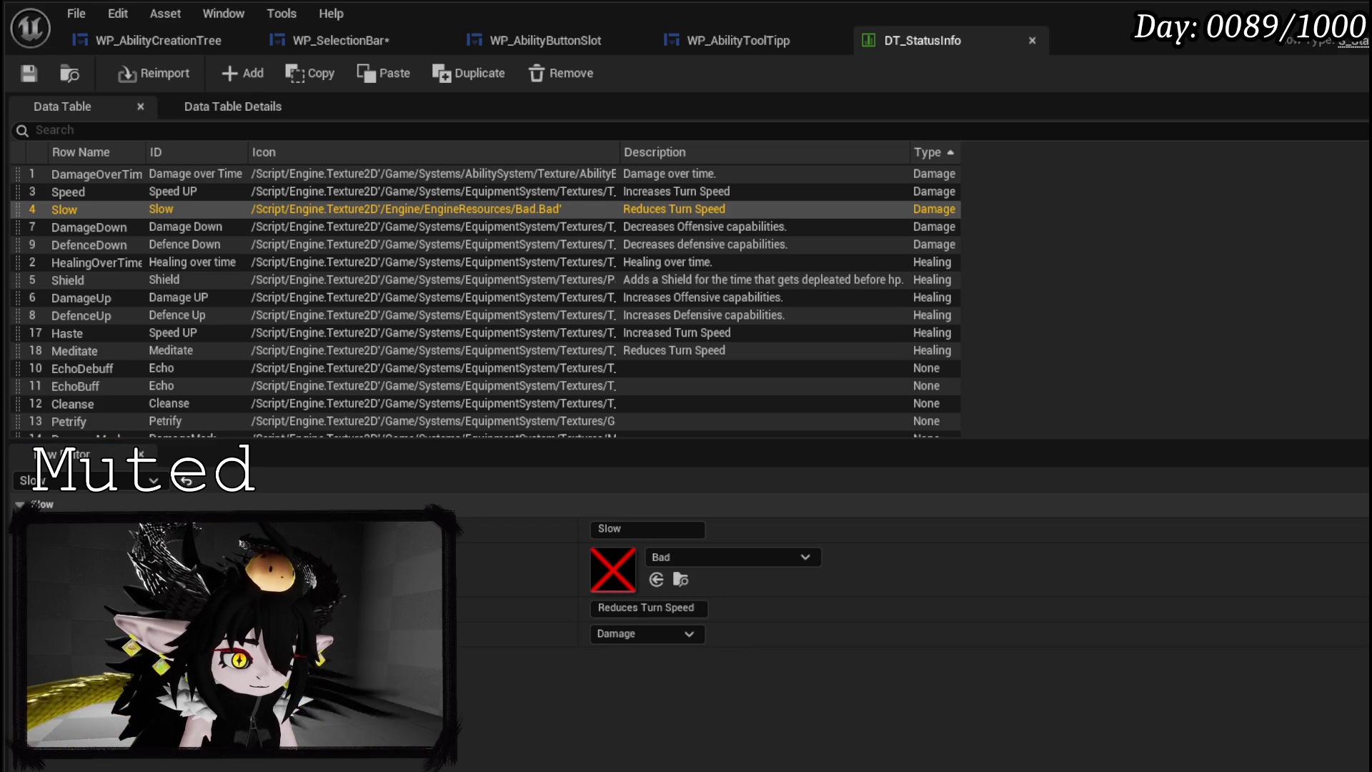
{"action": "left_click", "coordinate": [108, 239]}
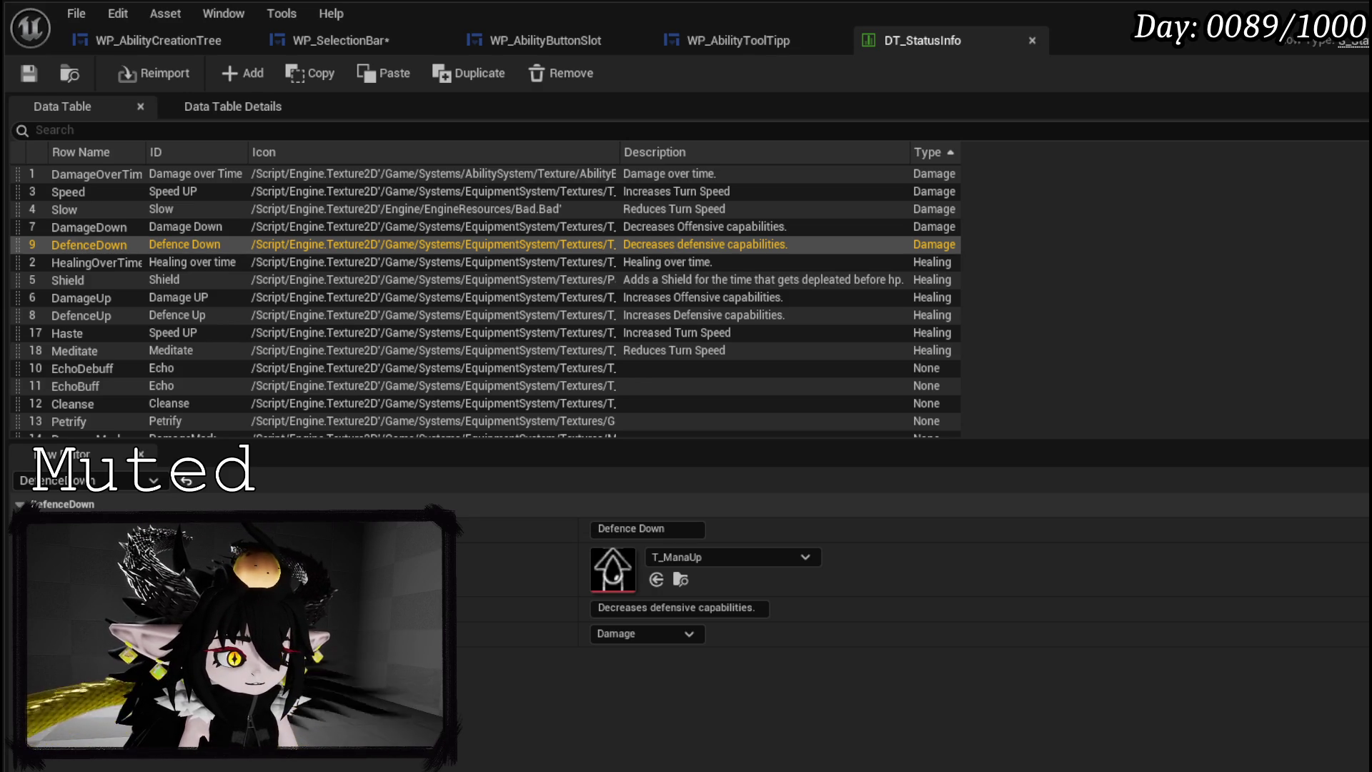
{"action": "left_click", "coordinate": [754, 607]}
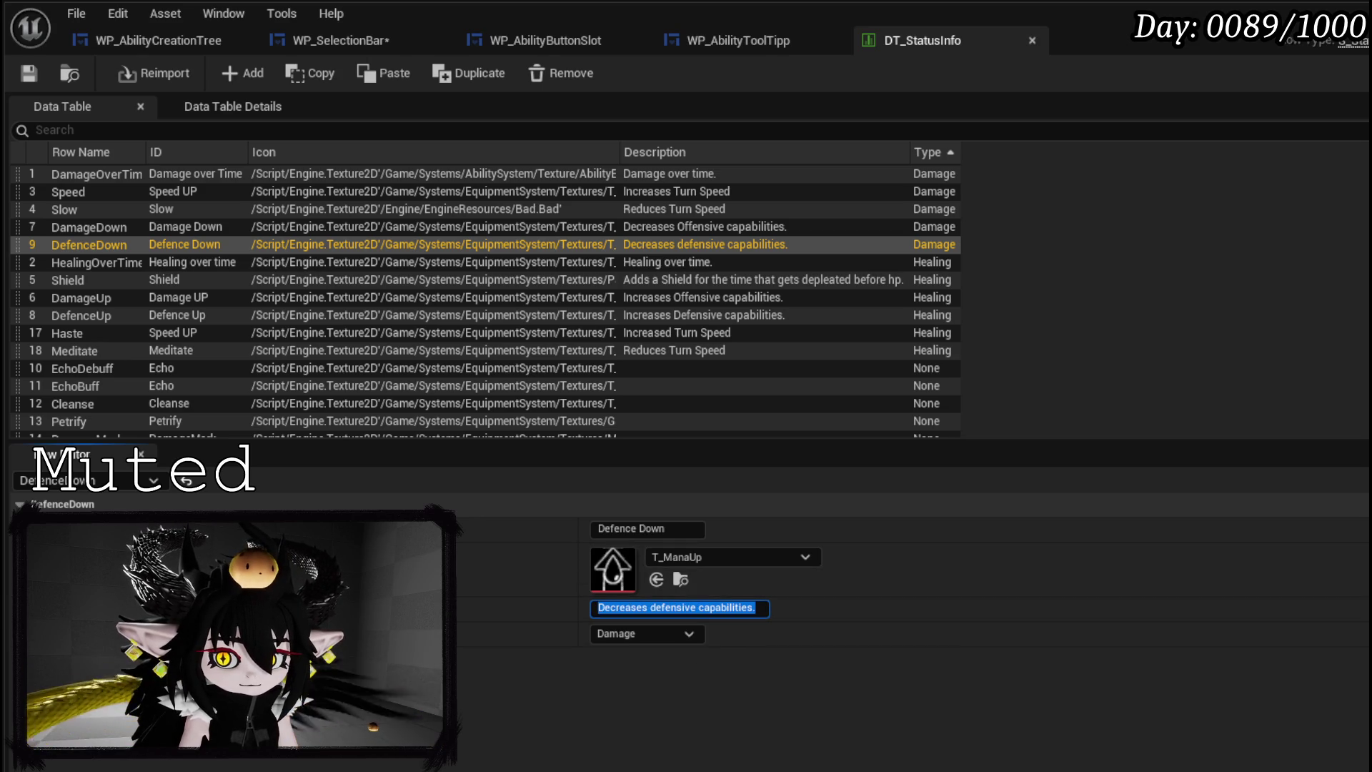
{"action": "key", "text": "Return"}
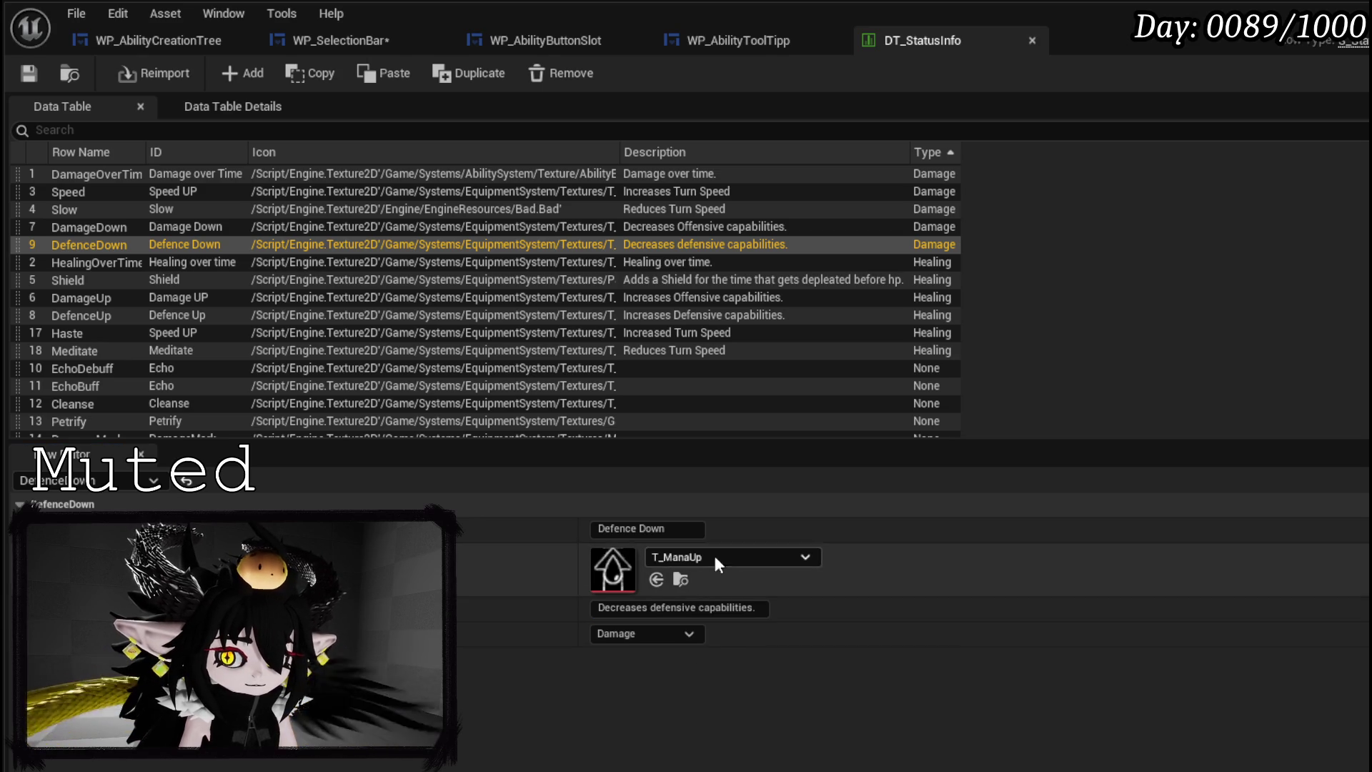
{"action": "left_click", "coordinate": [680, 529]}
{"action": "key", "text": "Return"}
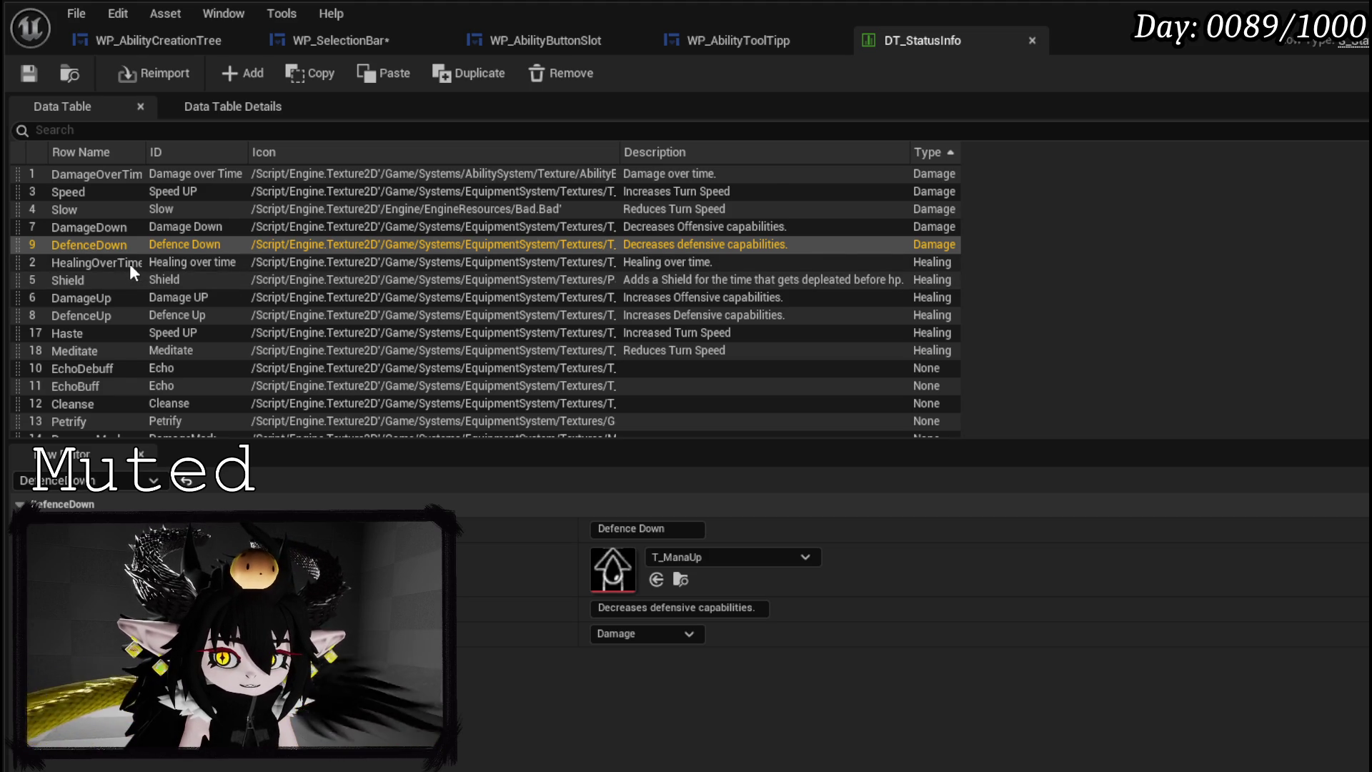
{"action": "scroll", "coordinate": [130, 264], "scroll_direction": "down", "scroll_amount": 2}
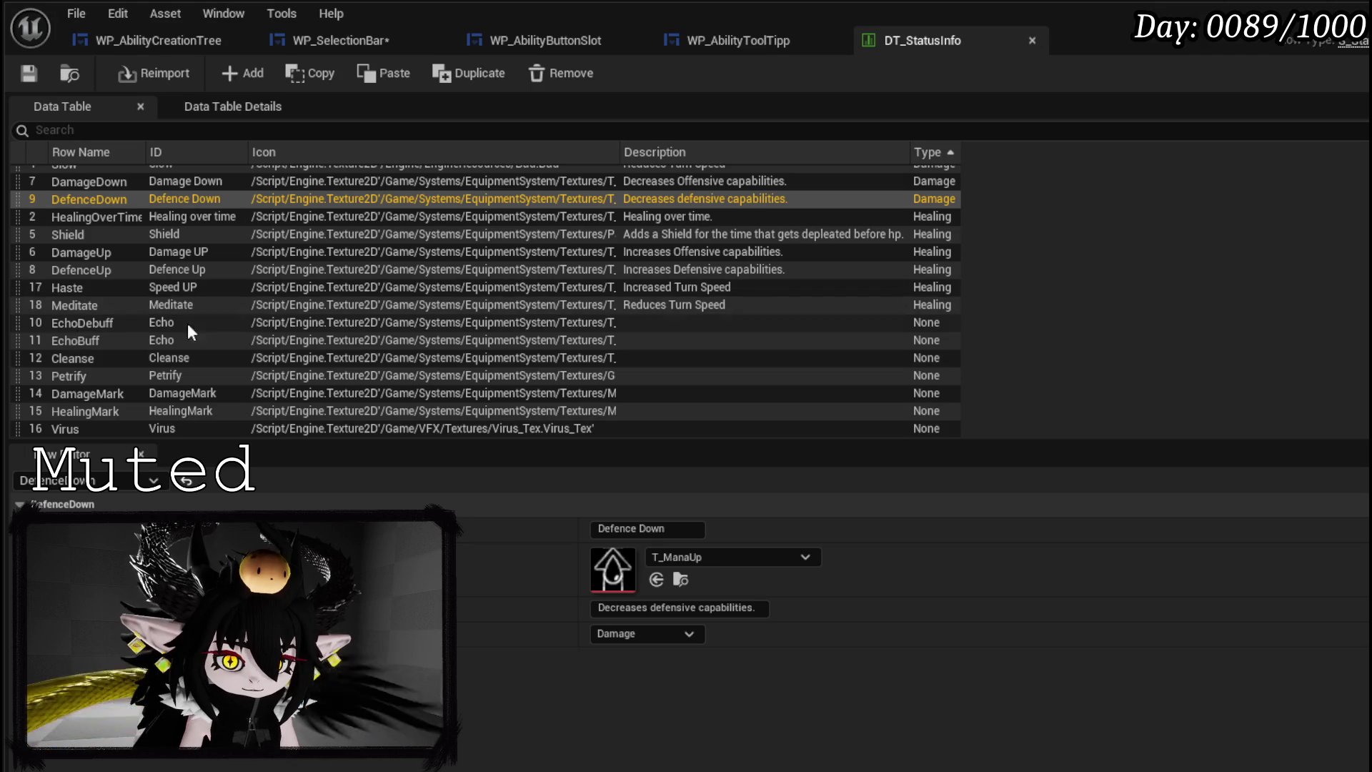
{"action": "scroll", "coordinate": [172, 303], "scroll_direction": "up", "scroll_amount": 2}
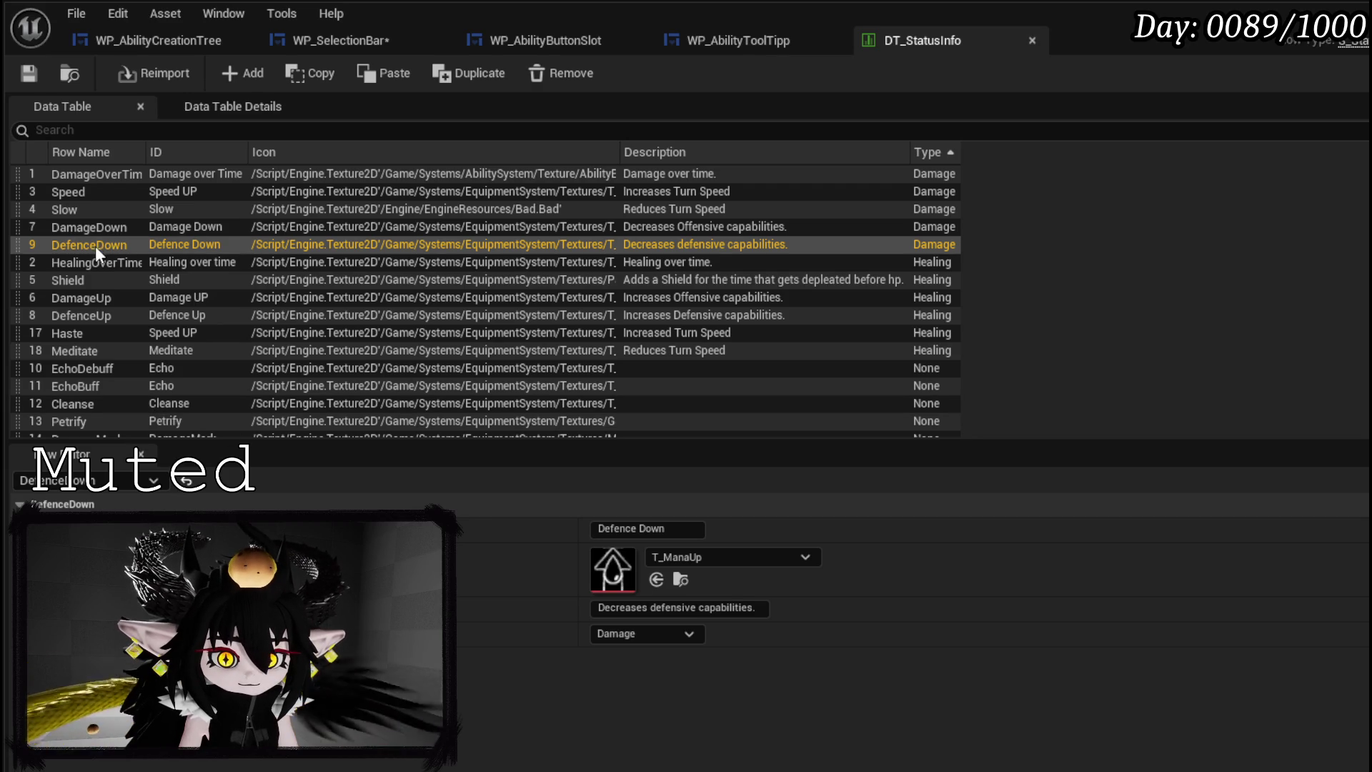
{"action": "double_click", "coordinate": [72, 264]}
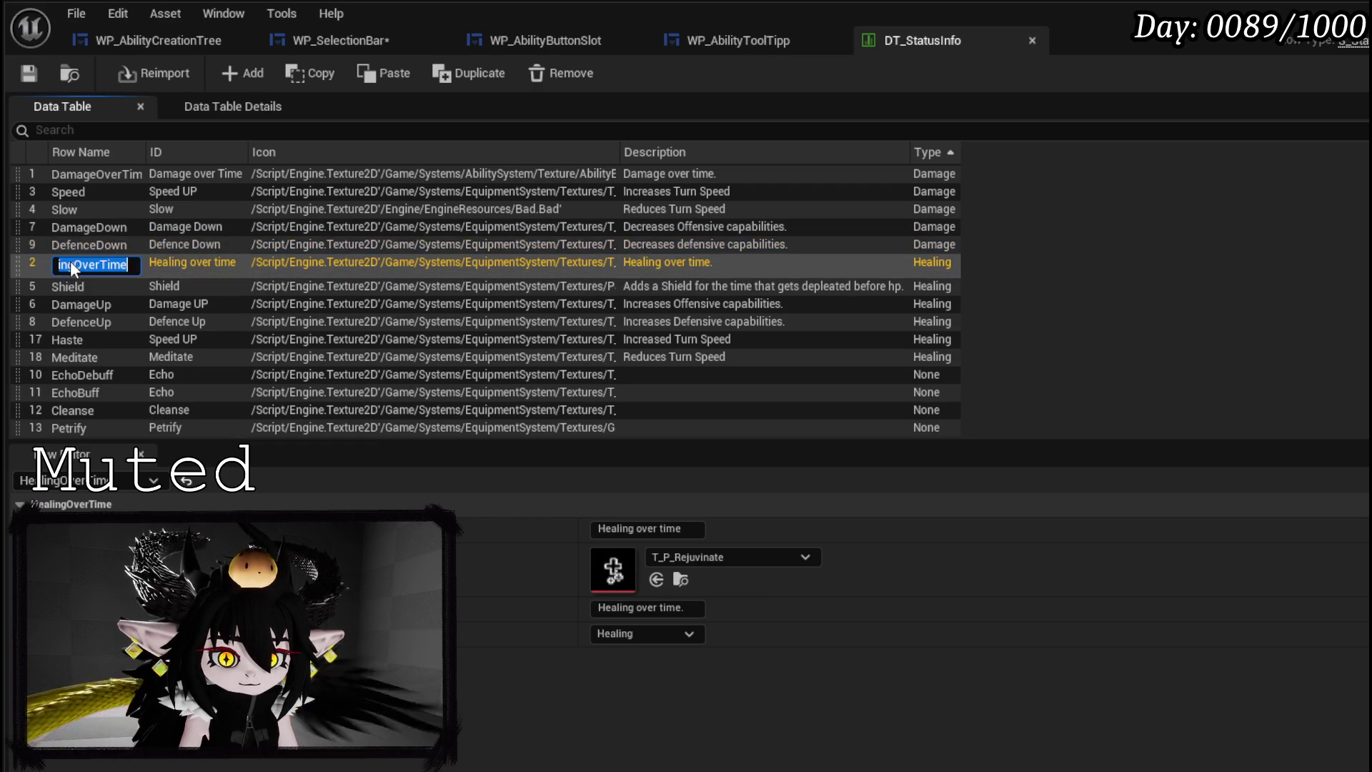
{"action": "key", "text": "Return"}
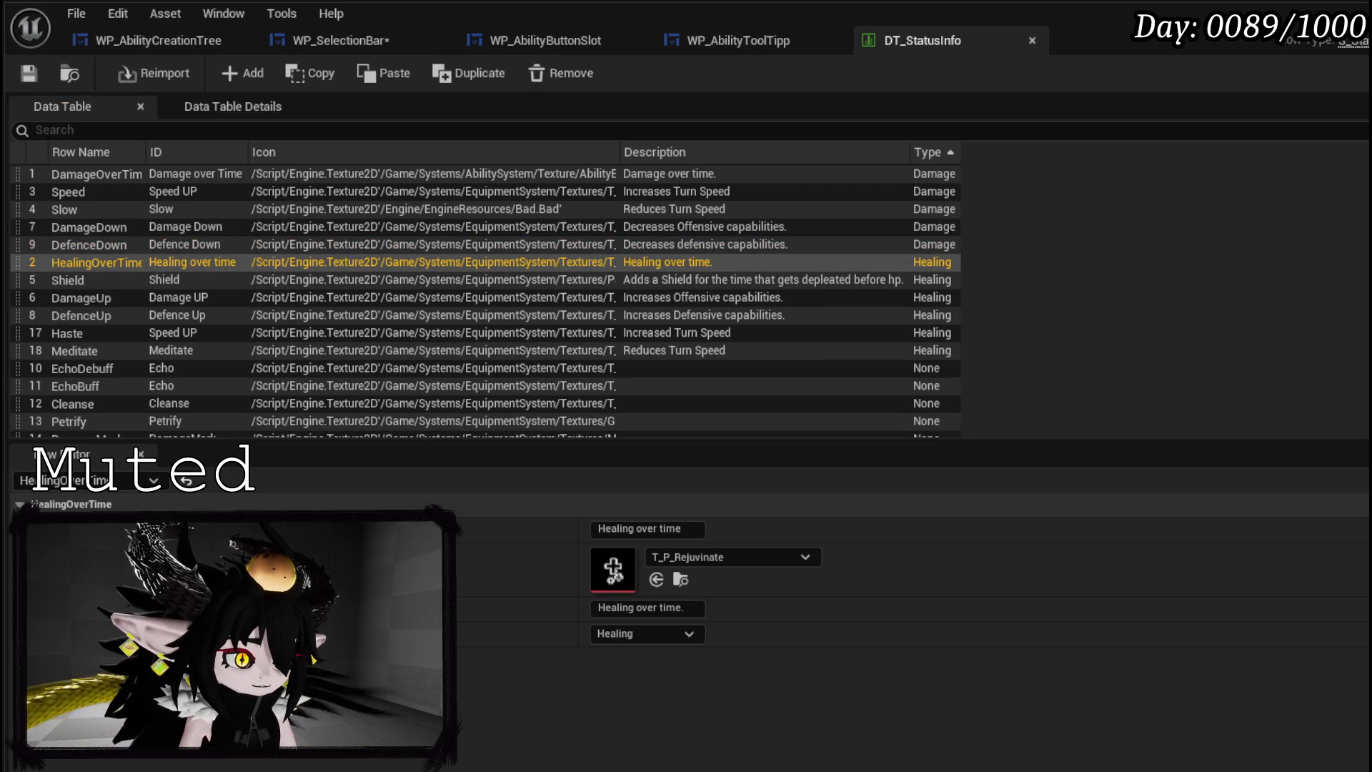
{"action": "left_click", "coordinate": [647, 529]}
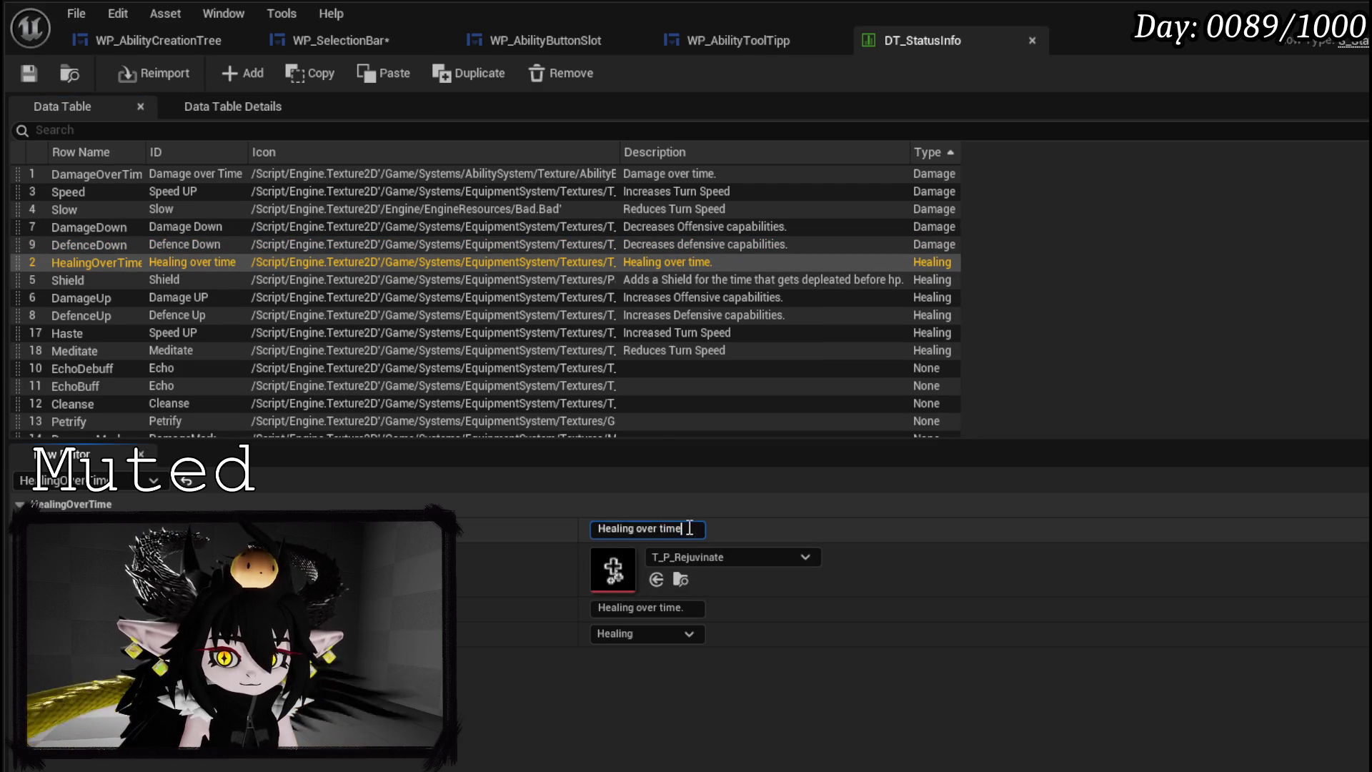
{"action": "key", "text": "Escape"}
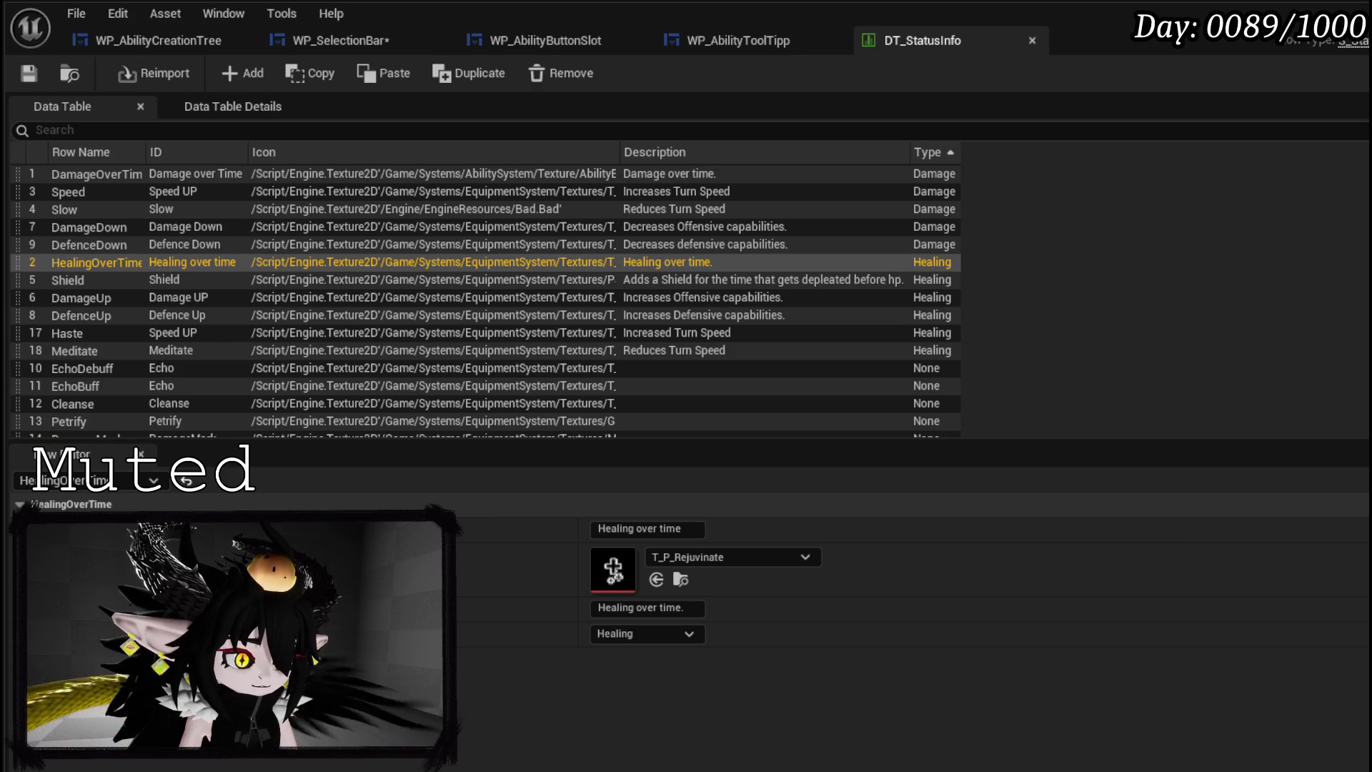
{"action": "left_click", "coordinate": [662, 609]}
{"action": "key", "text": "BackSpace"}
{"action": "type", "text": "."}
{"action": "key", "text": "Return"}
{"action": "key", "text": "Escape"}
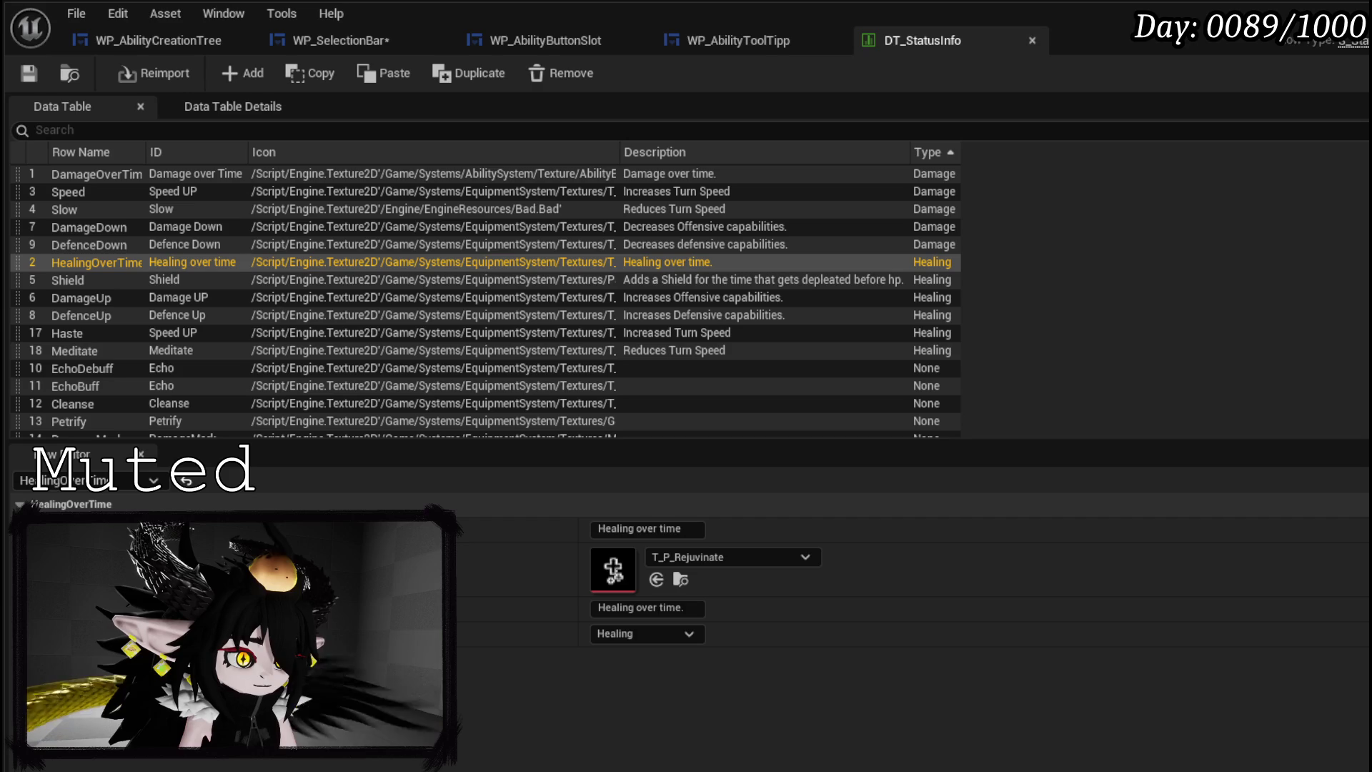
{"action": "left_click", "coordinate": [196, 285]}
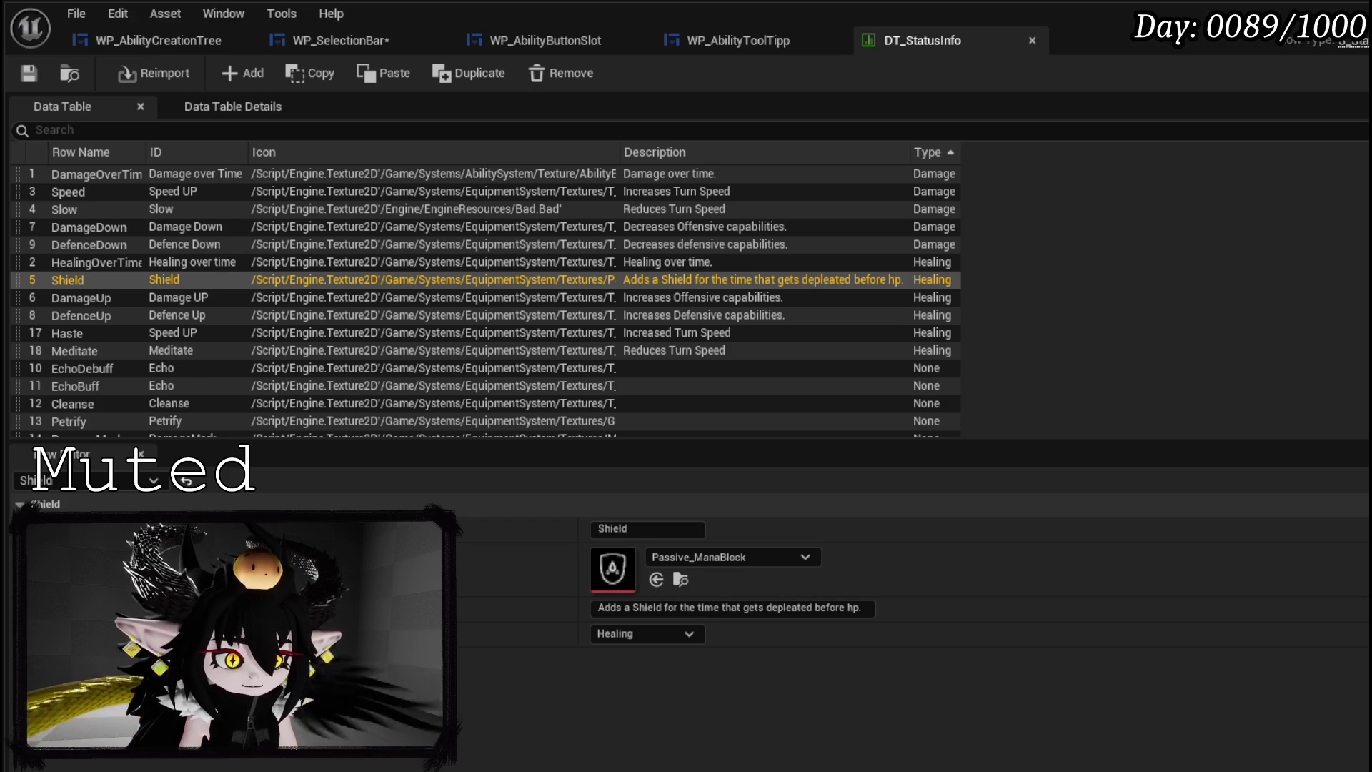
{"action": "left_click", "coordinate": [598, 608]}
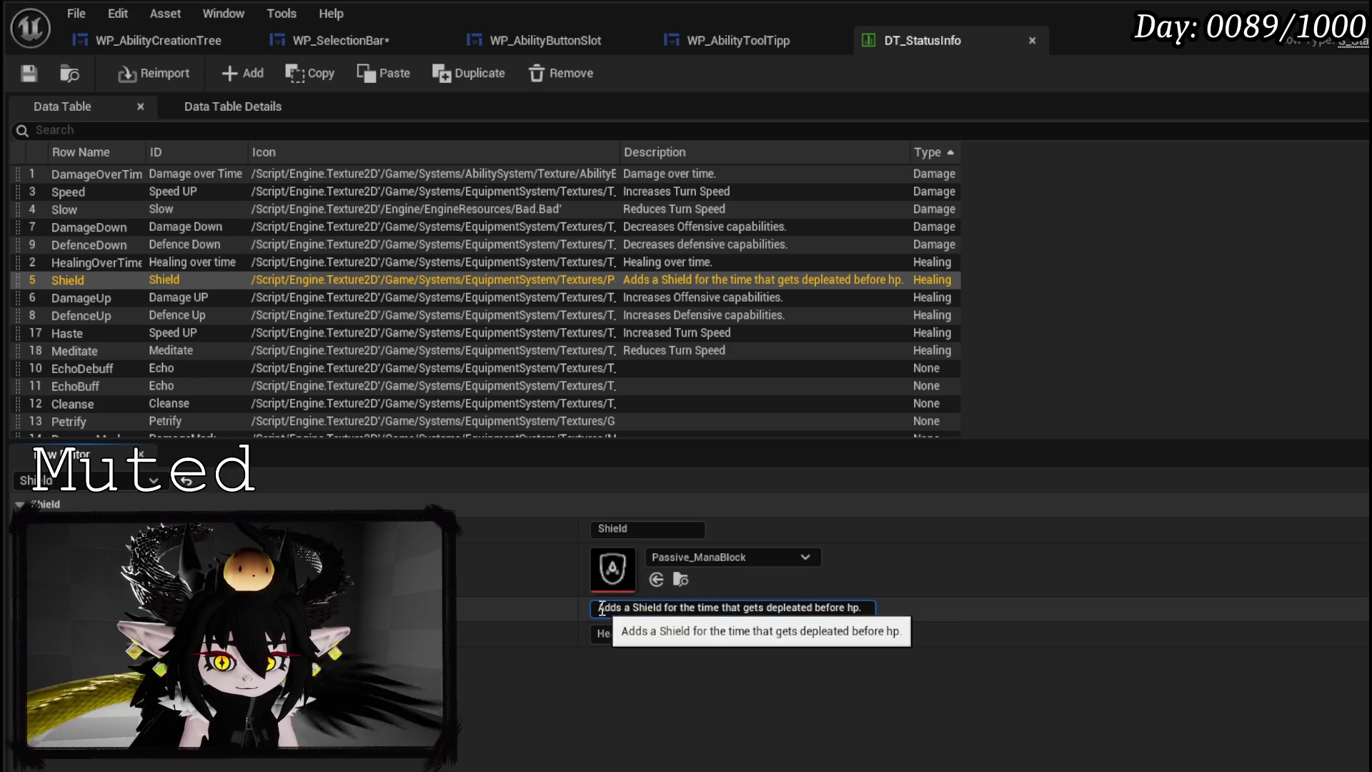
{"action": "left_click_drag", "start_coordinate": [599, 608], "coordinate": [1015, 594]}
{"action": "key", "text": "Escape"}
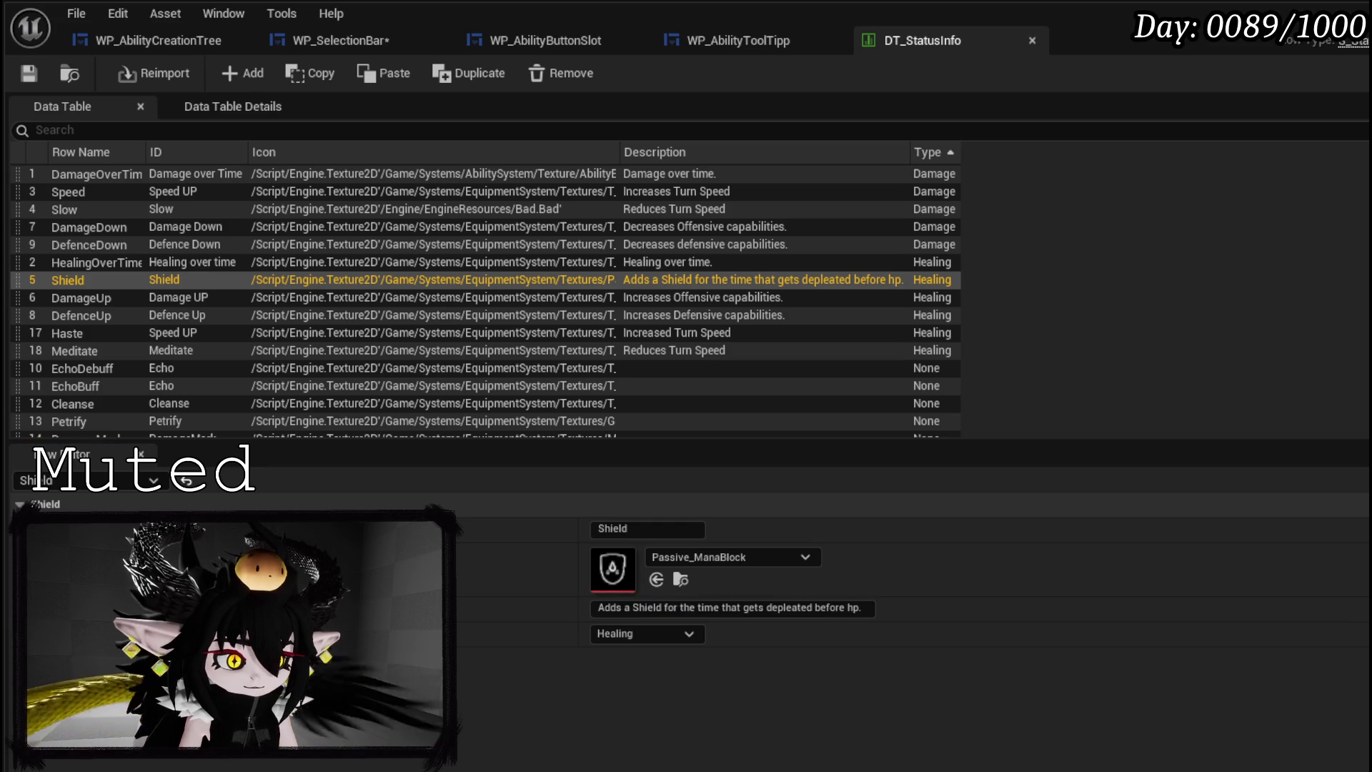
{"action": "key", "text": "ctrl+shift+s"}
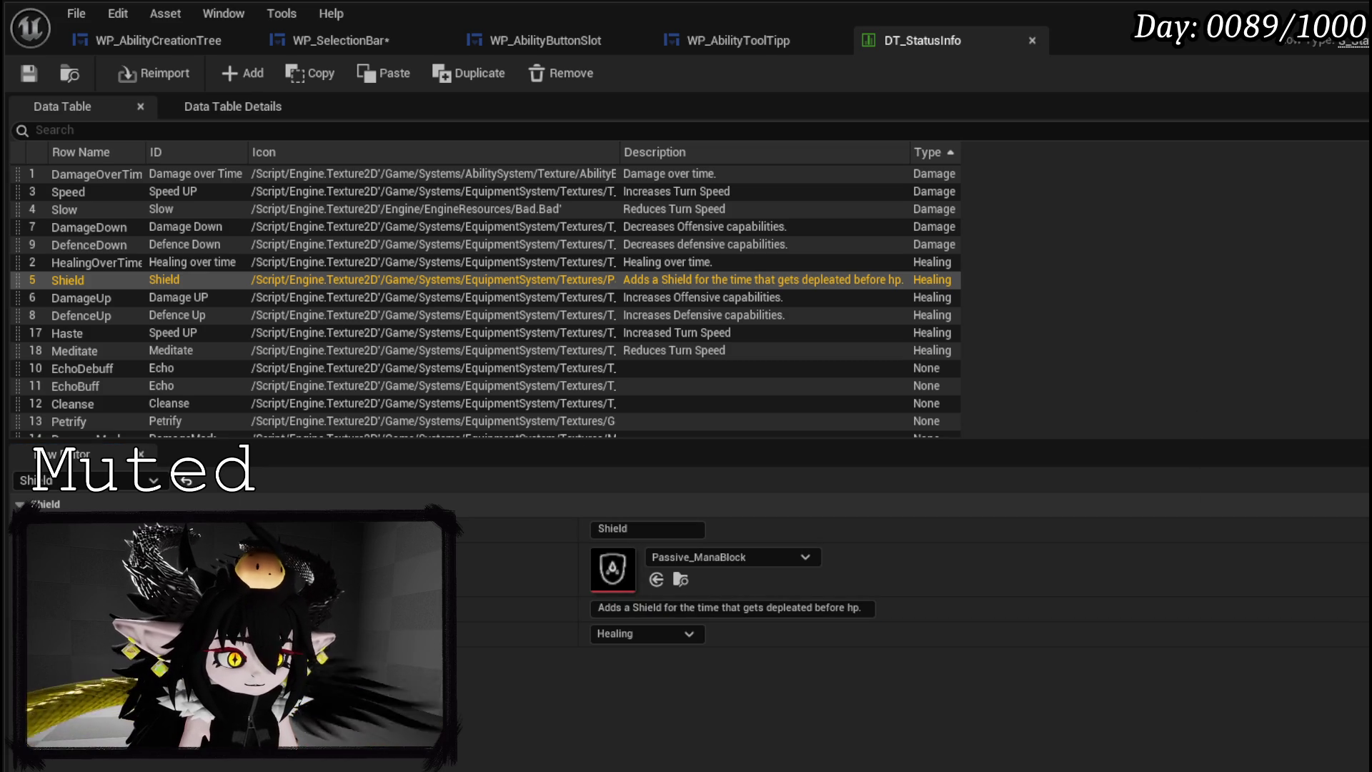
{"action": "left_click", "coordinate": [57, 299]}
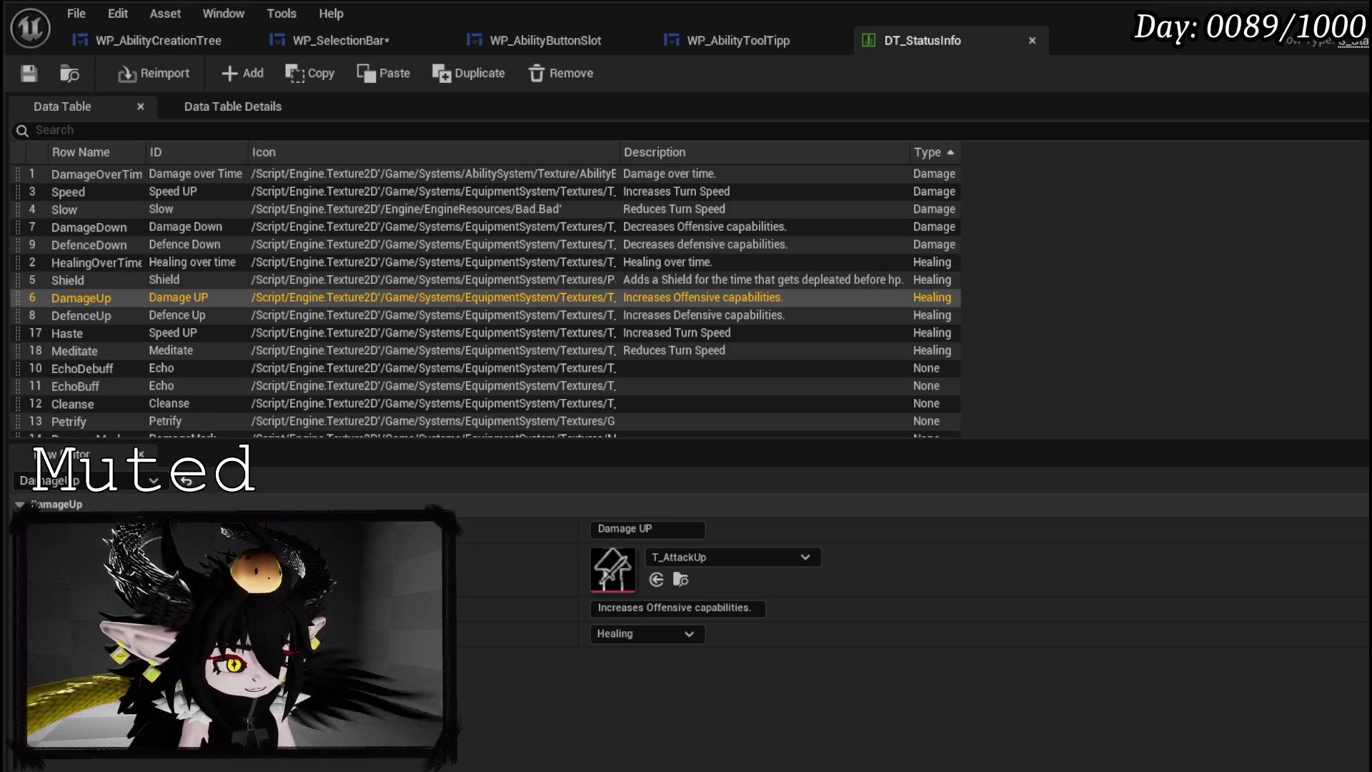
{"action": "left_click", "coordinate": [625, 529]}
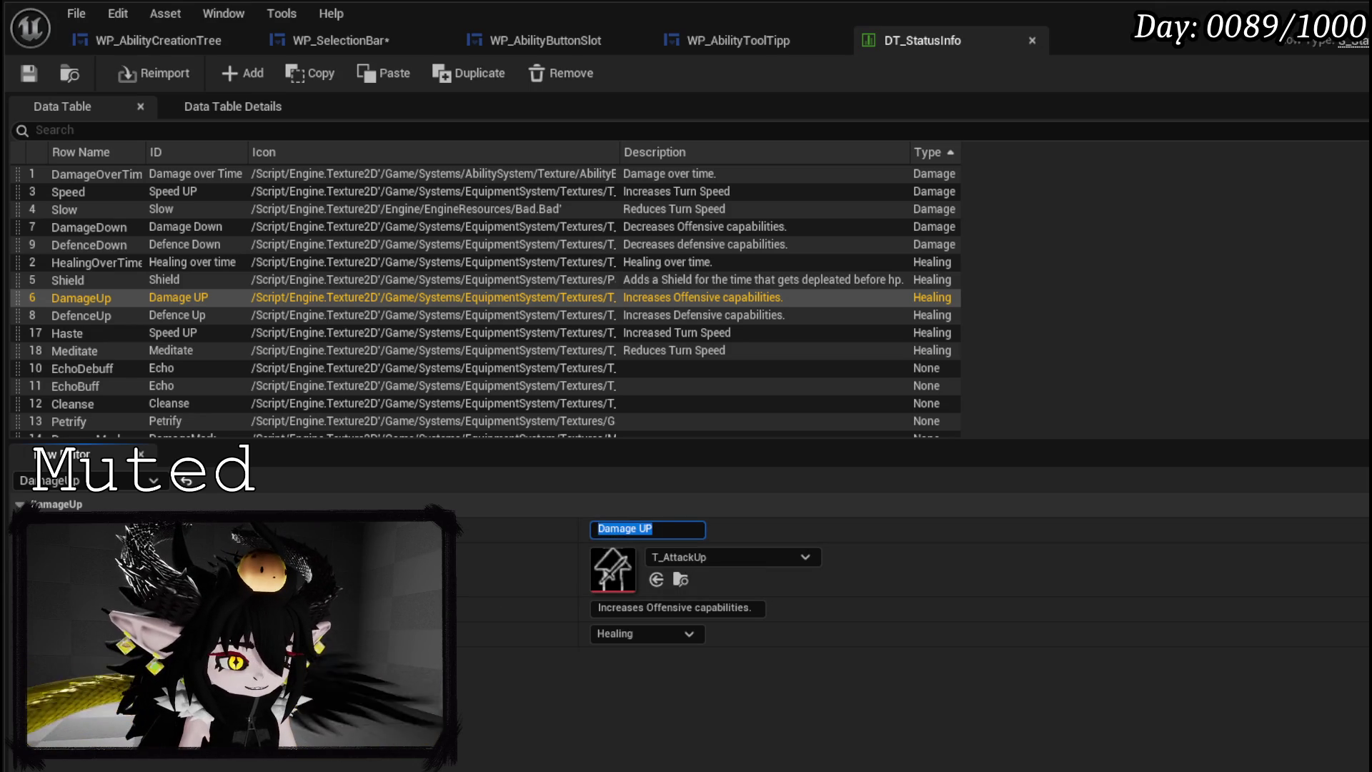
{"action": "key", "text": "Return"}
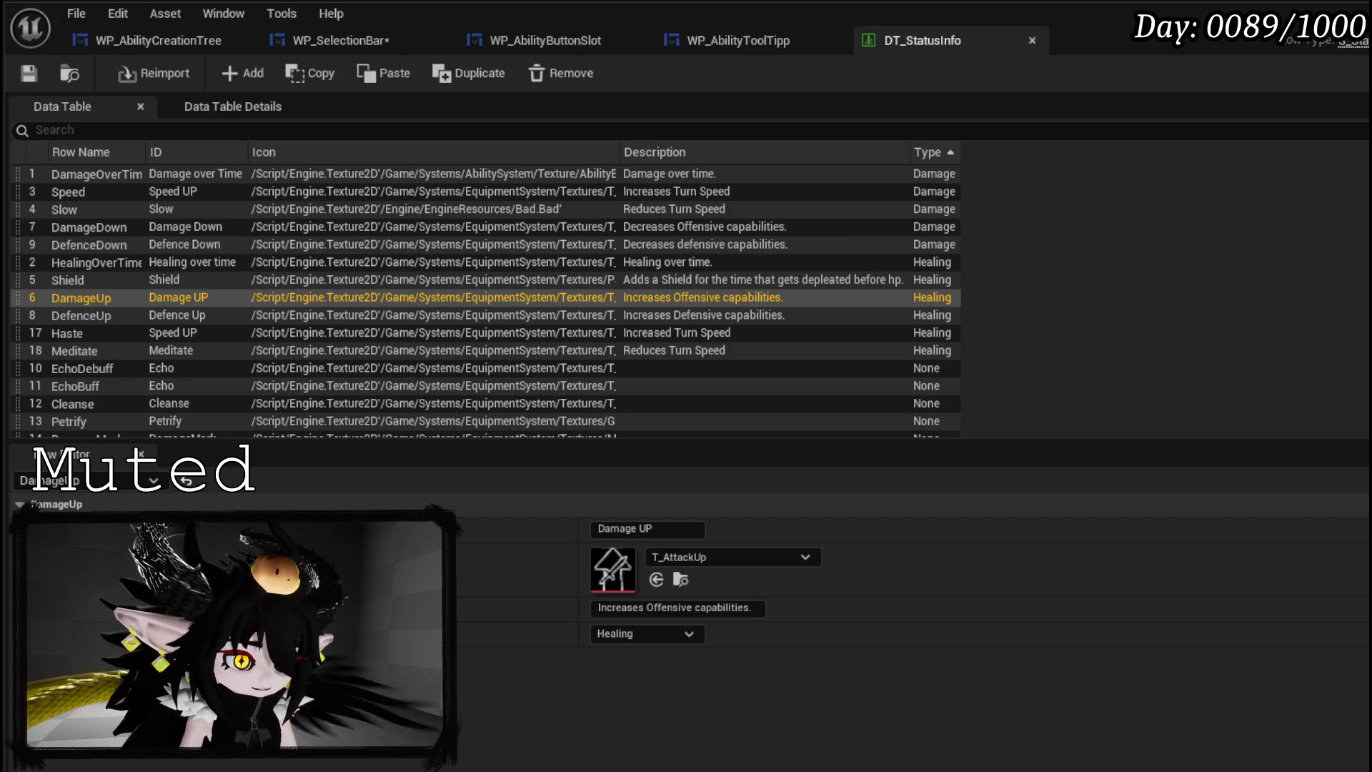
{"action": "left_click", "coordinate": [755, 607]}
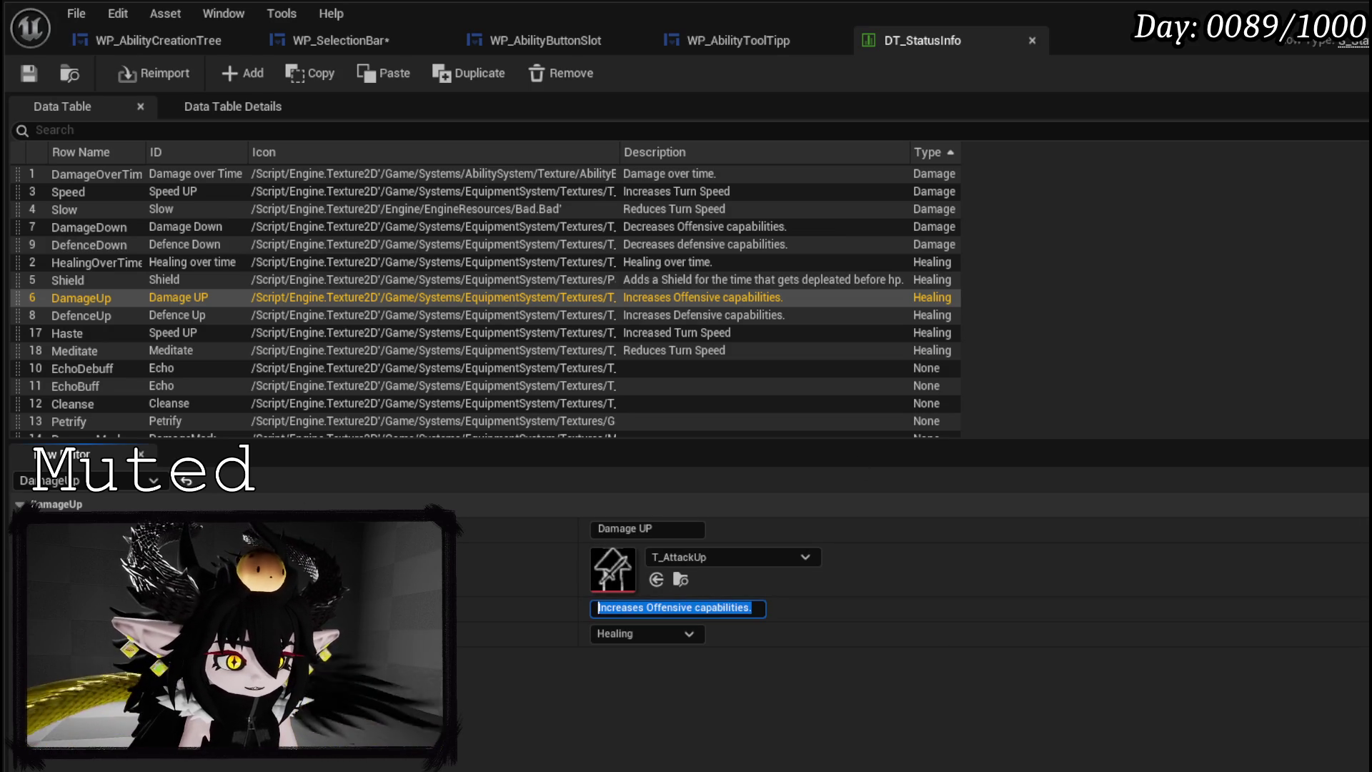
{"action": "key", "text": "Return"}
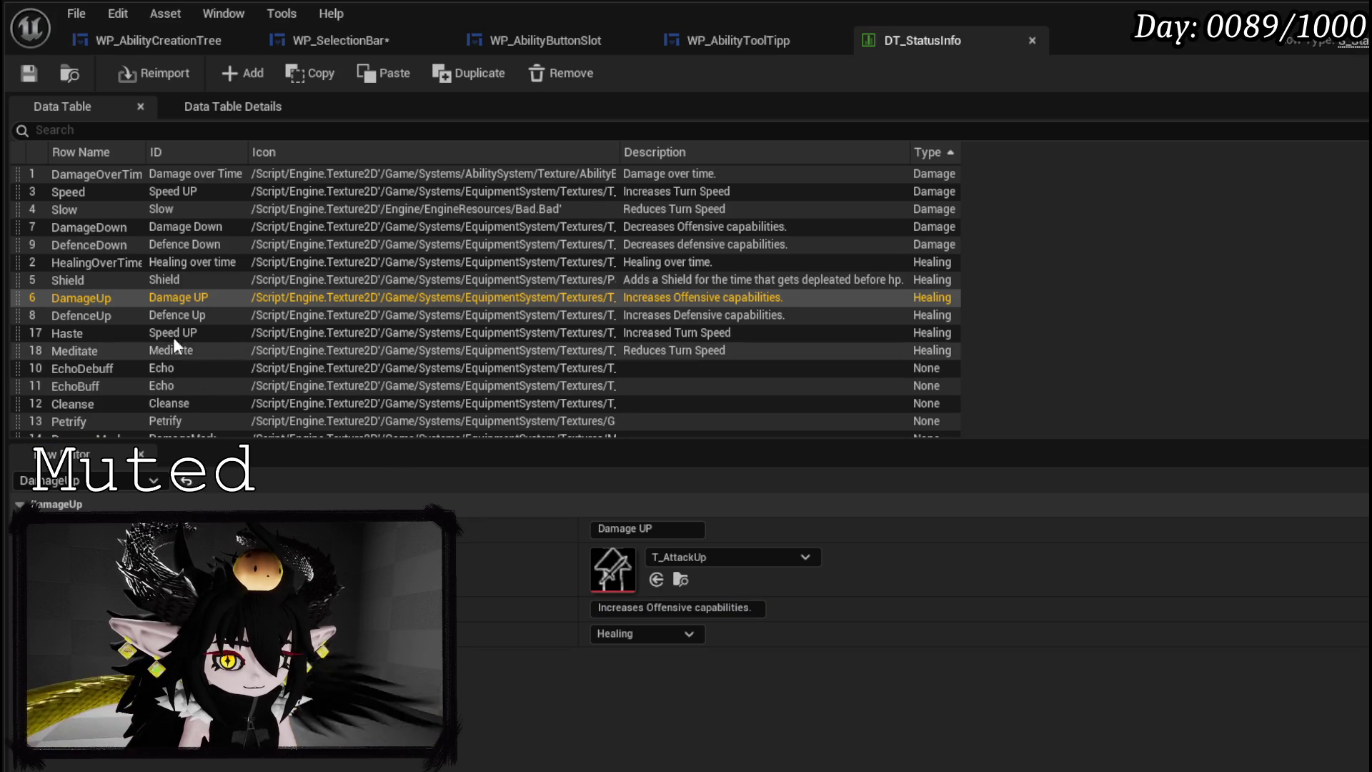
{"action": "double_click", "coordinate": [100, 315]}
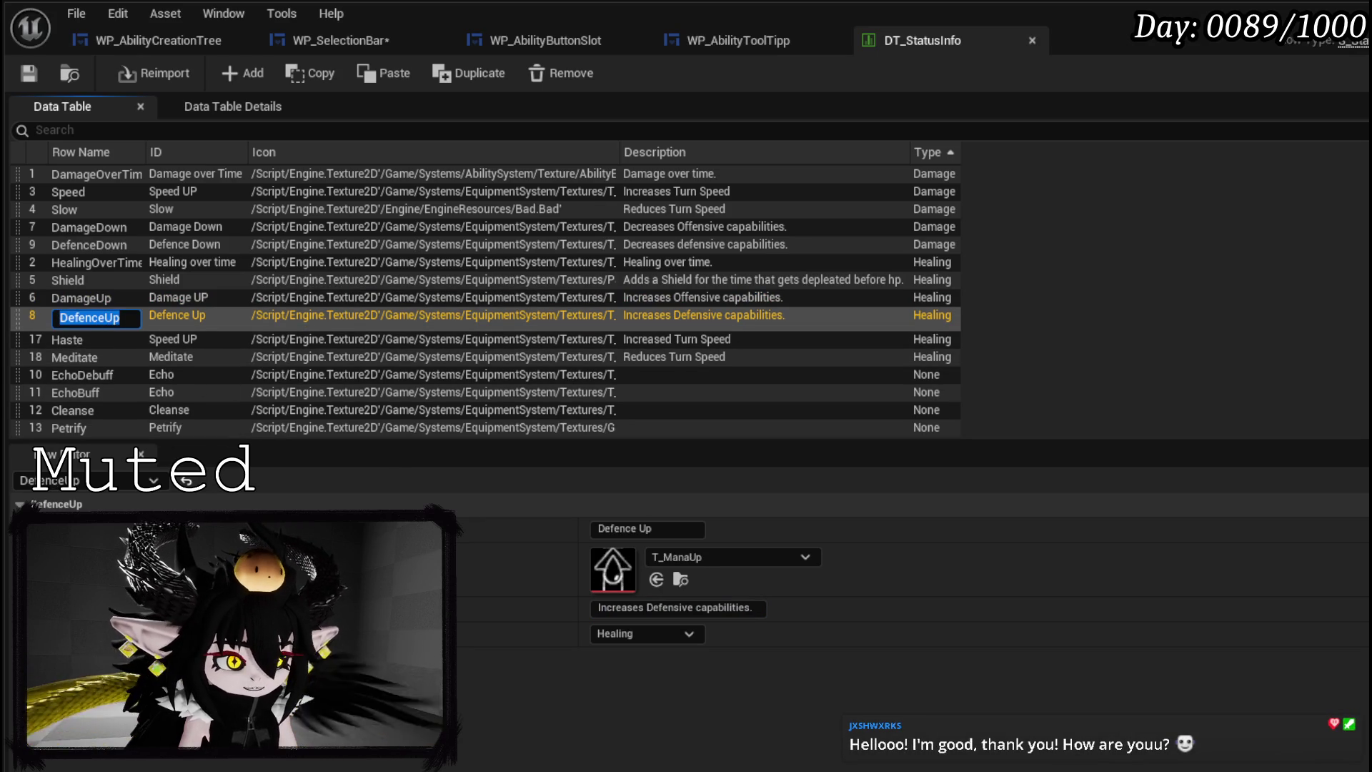
{"action": "key", "text": "Return"}
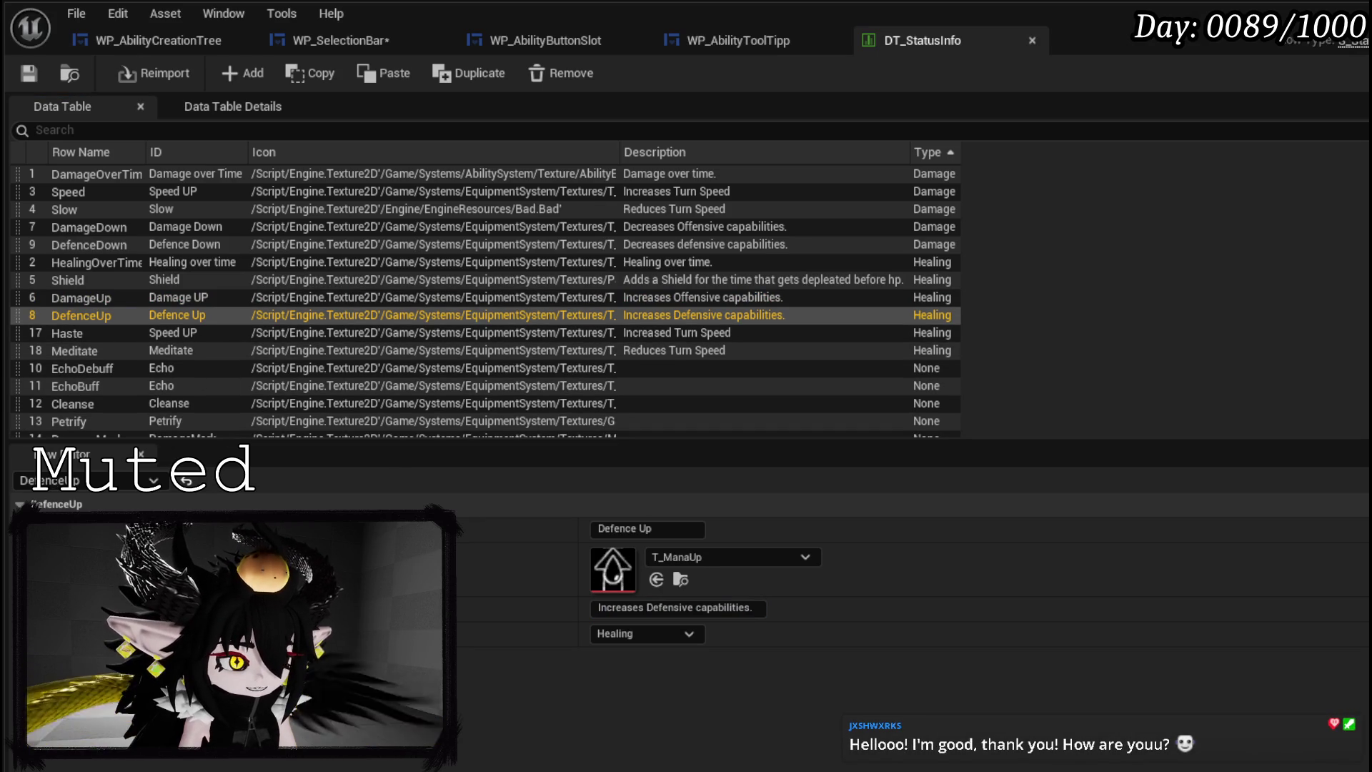
{"action": "left_click", "coordinate": [682, 527]}
{"action": "key", "text": "Return"}
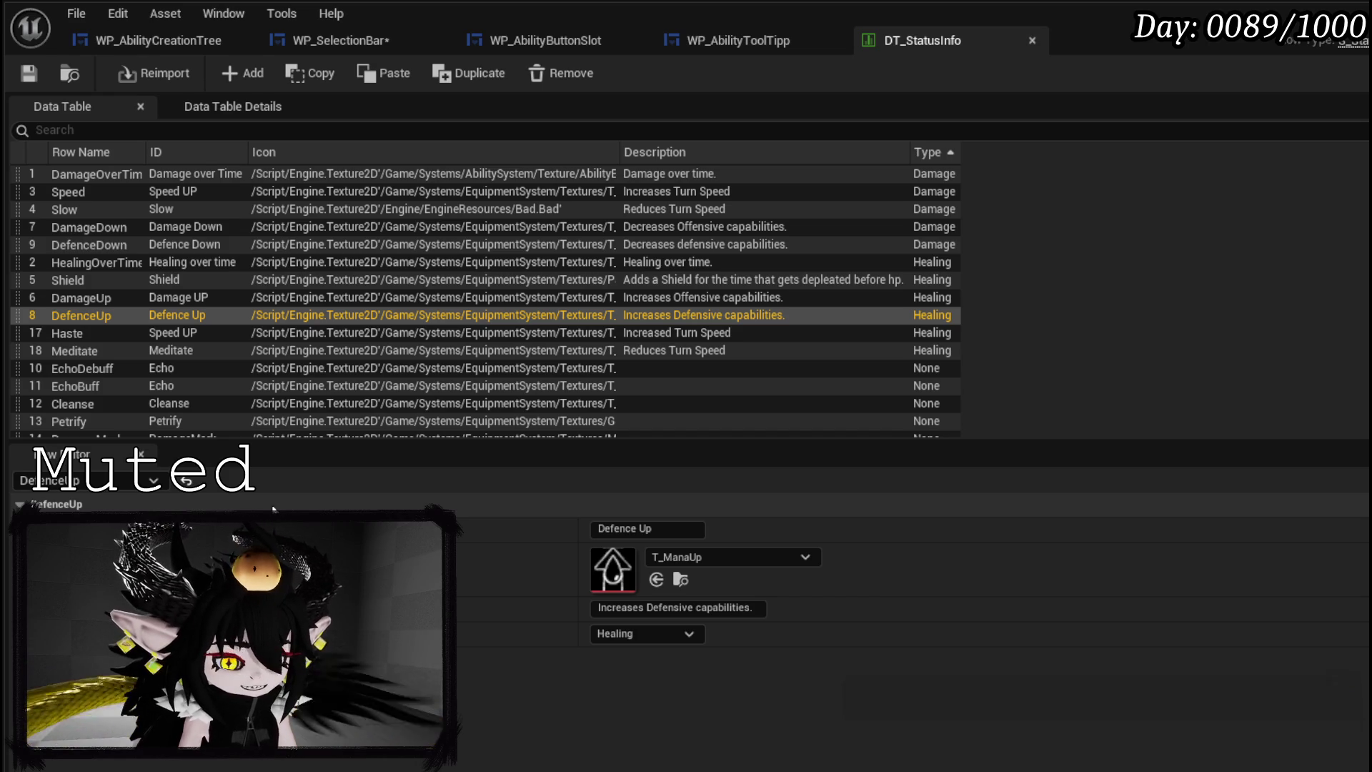
{"action": "left_click", "coordinate": [756, 609]}
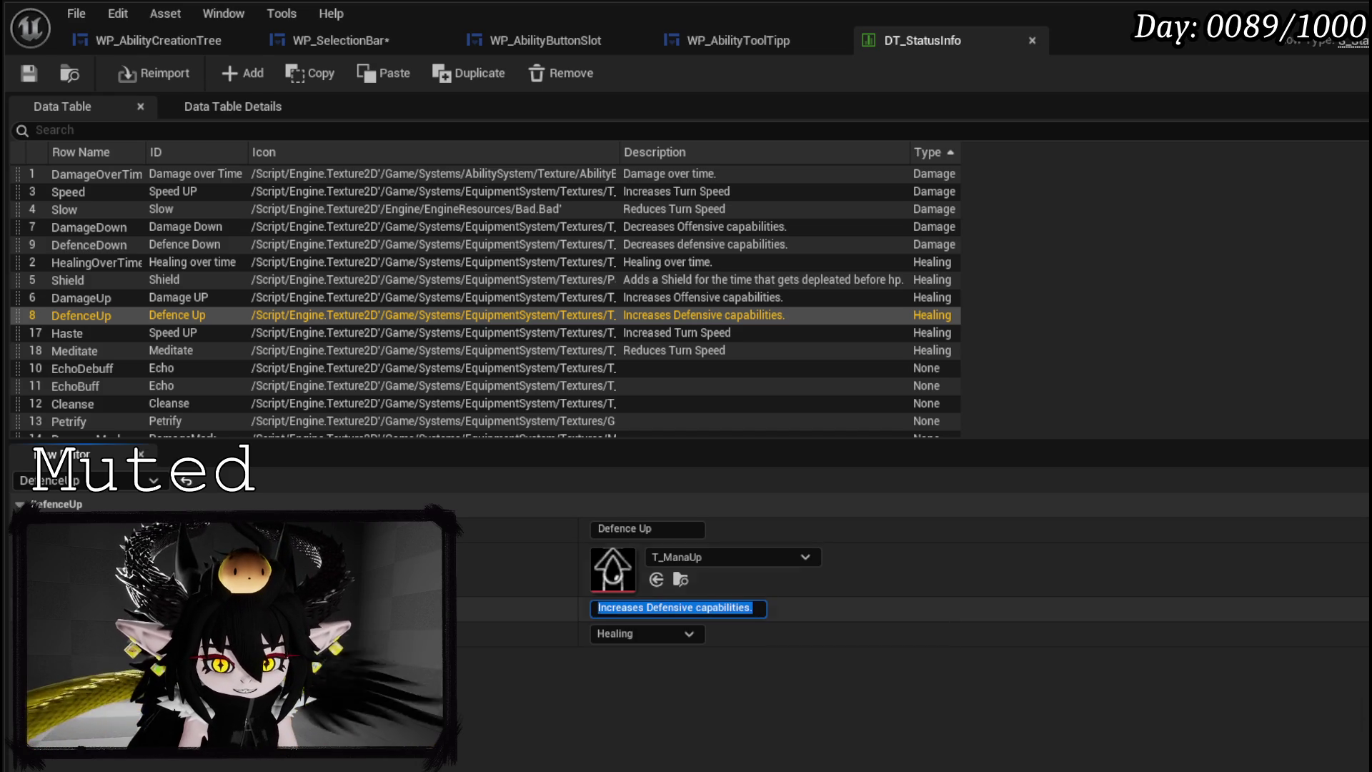
{"action": "key", "text": "Return"}
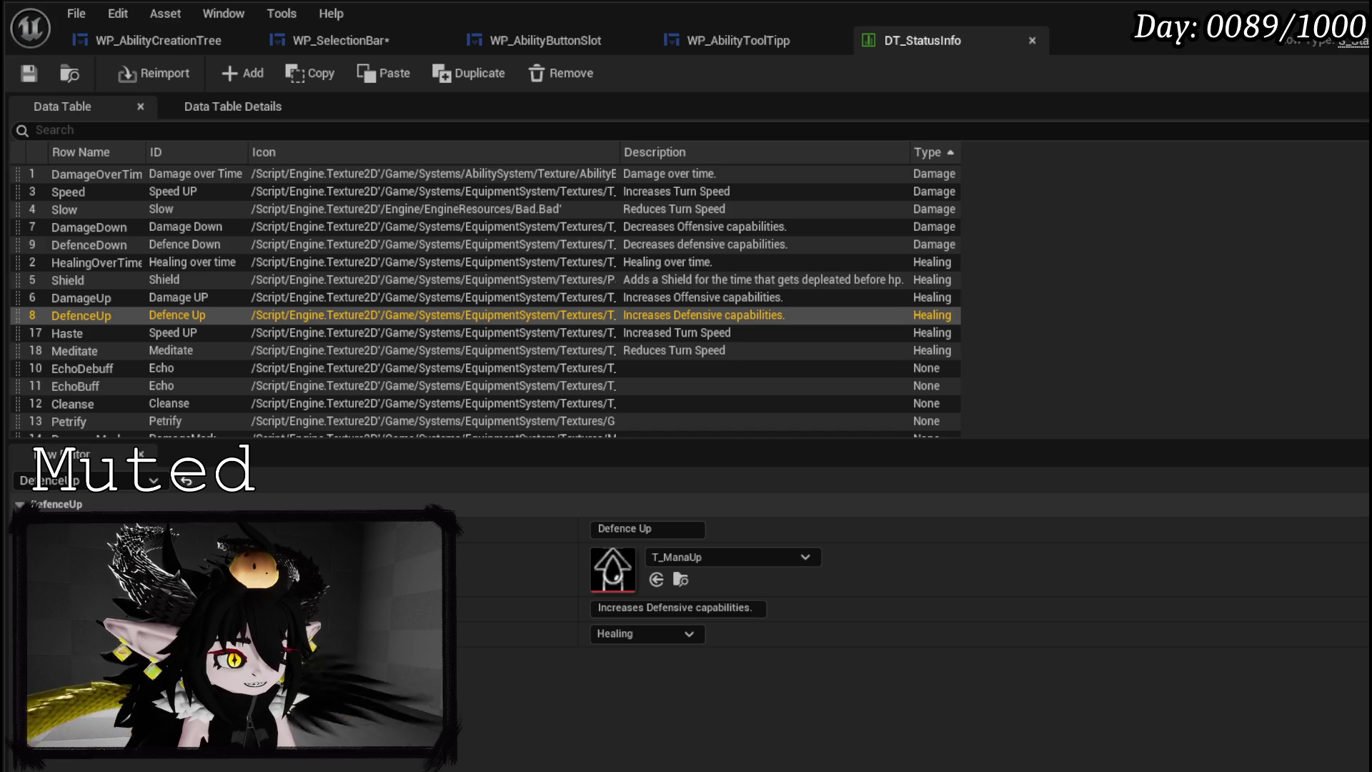
{"action": "left_click", "coordinate": [57, 336]}
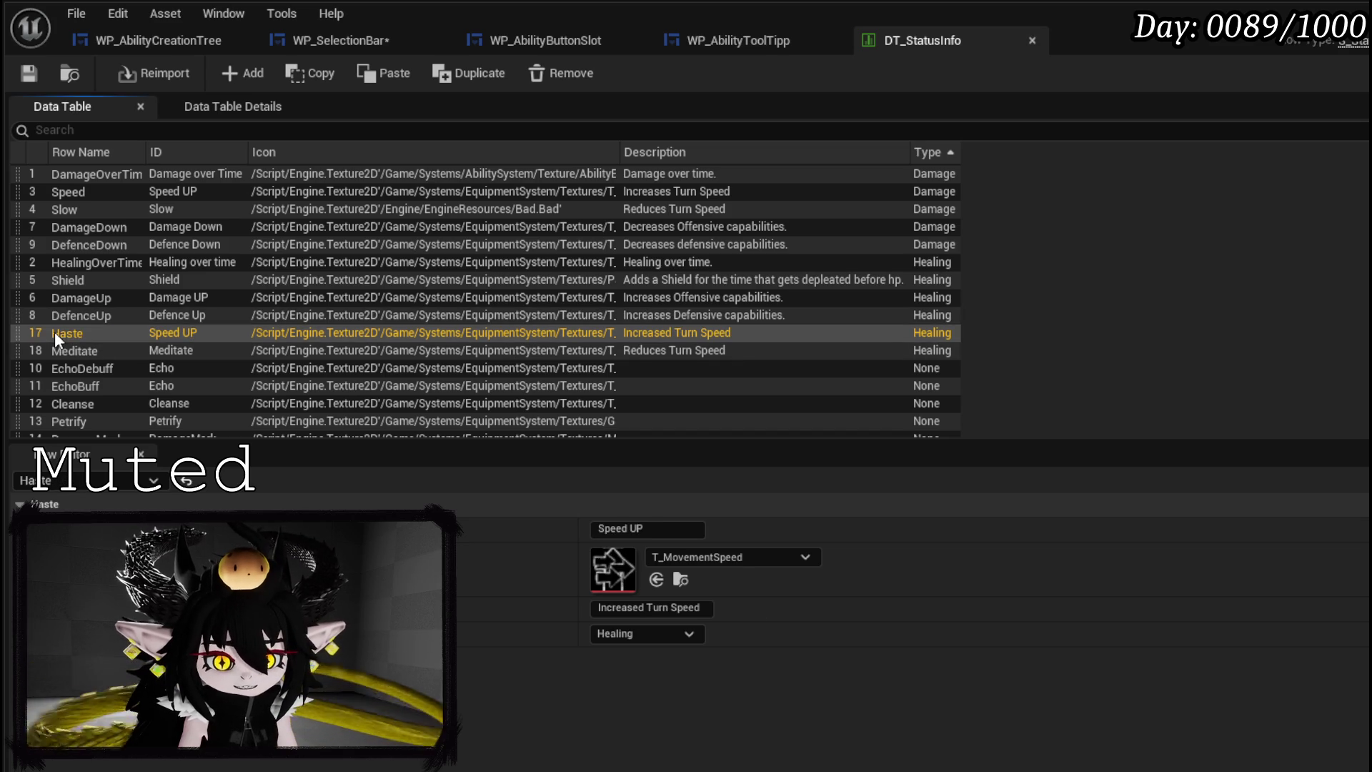
{"action": "left_click", "coordinate": [114, 362]}
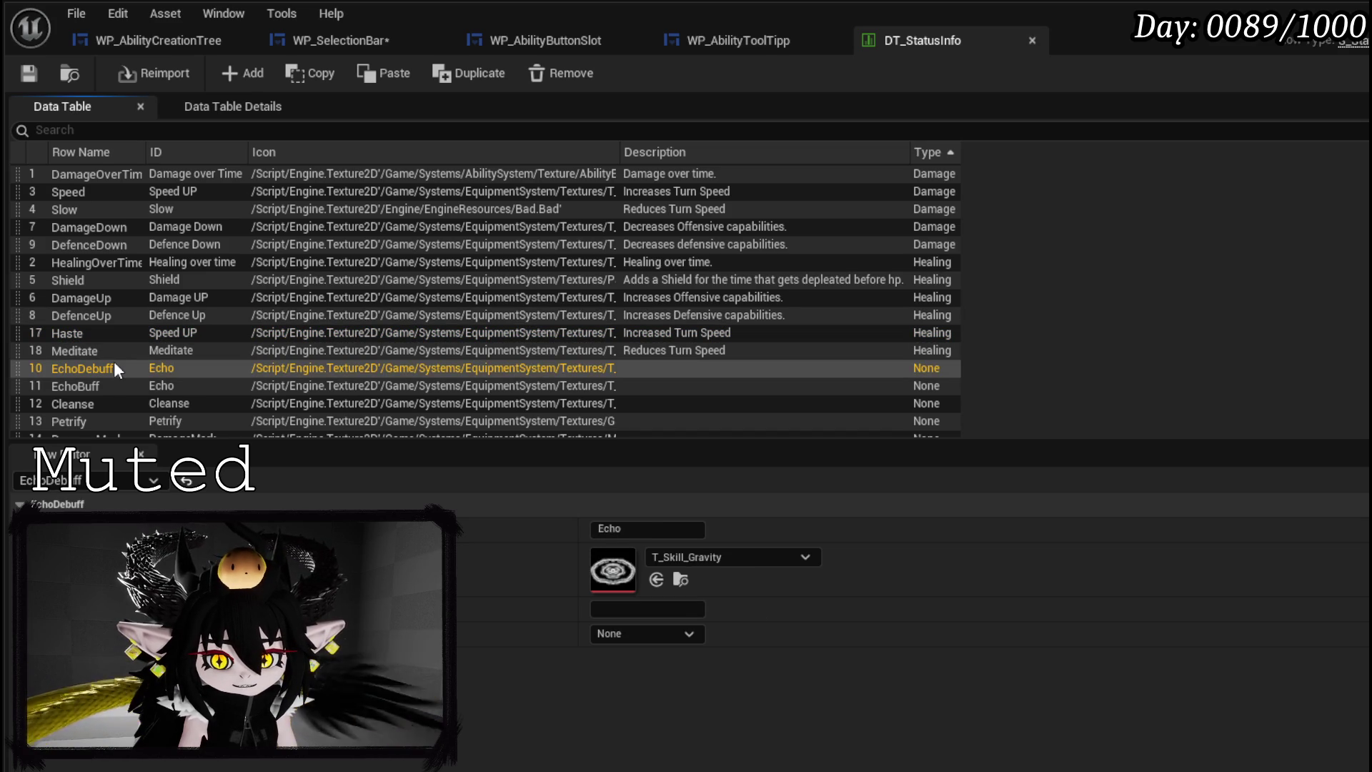
{"action": "left_click", "coordinate": [113, 351]}
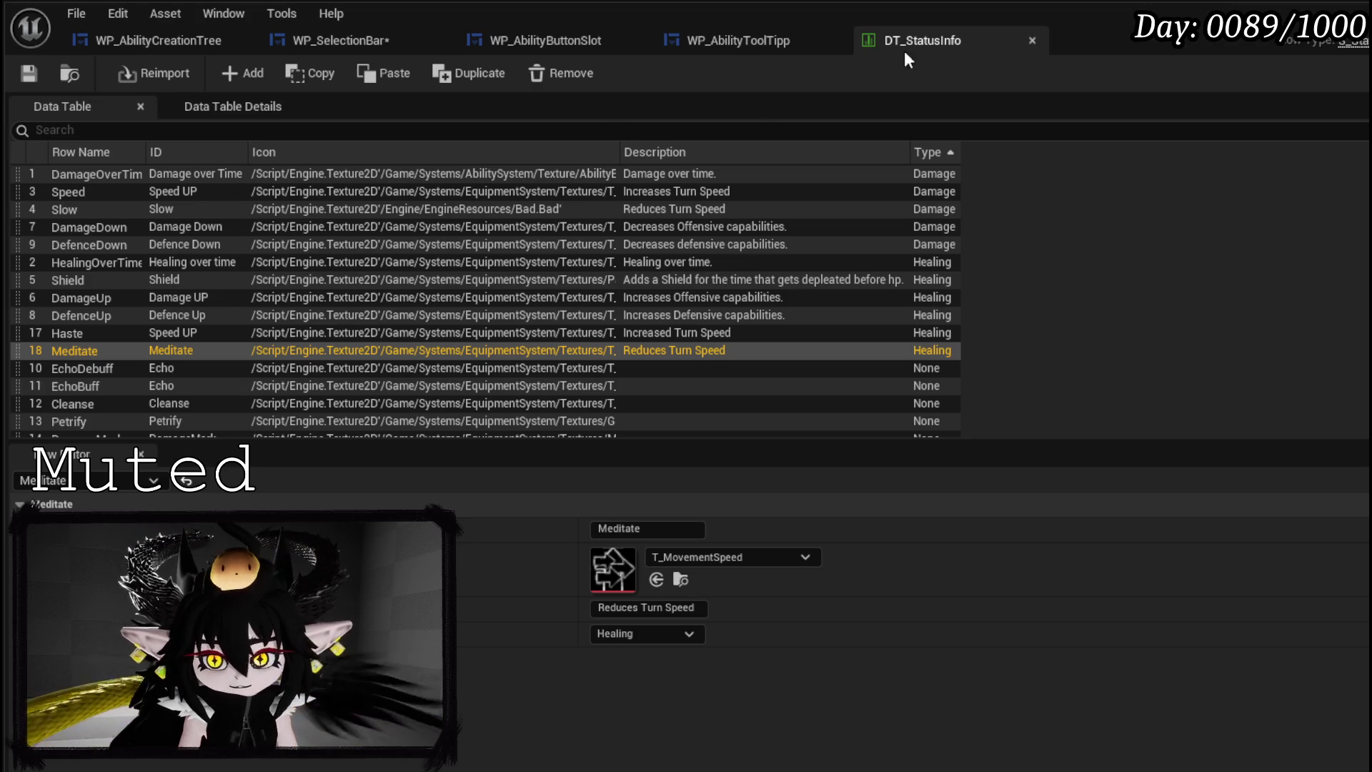
- Compile and save the WP_SelectionBar blueprint
{"action": "left_click", "coordinate": [774, 41]}
{"action": "left_click", "coordinate": [560, 41]}
{"action": "left_click", "coordinate": [371, 40]}
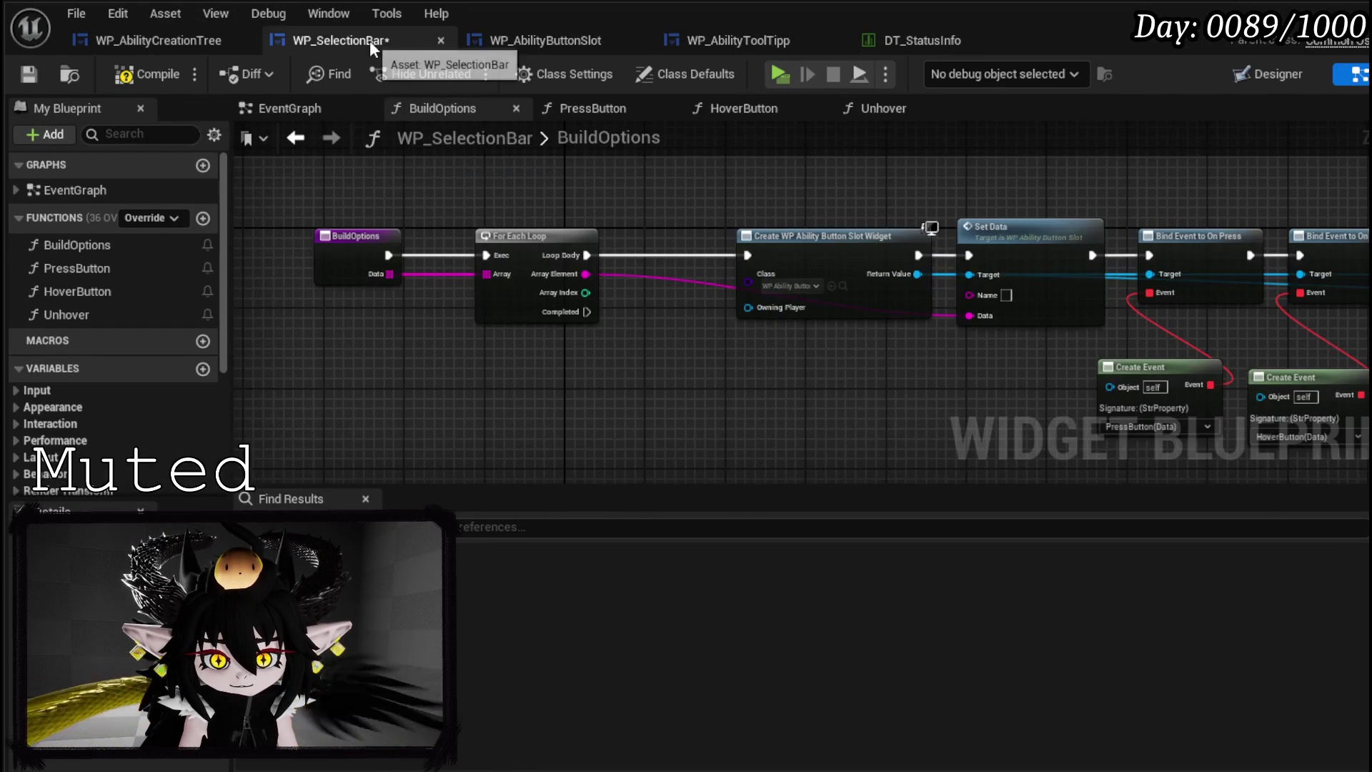
{"action": "left_click", "coordinate": [147, 73]}
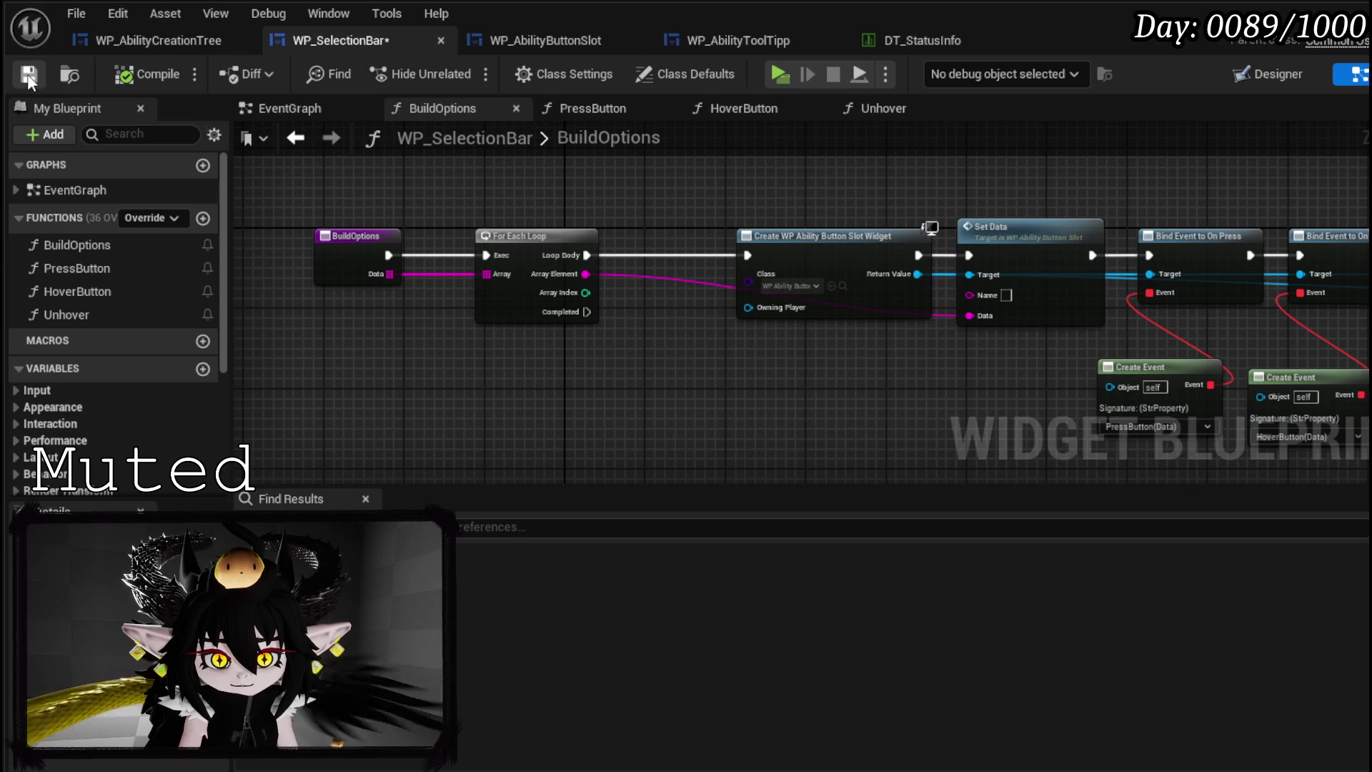
{"action": "left_click", "coordinate": [29, 76]}
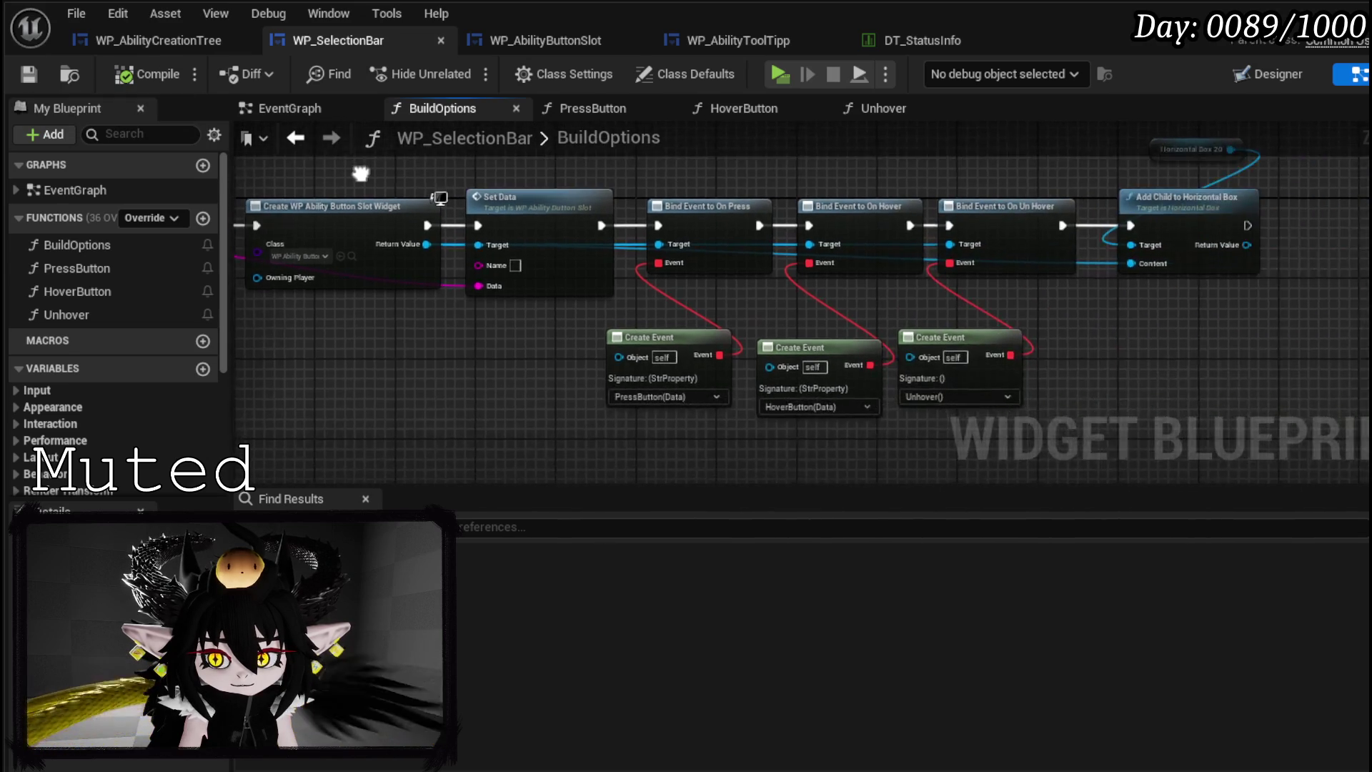
- In ButtonBus, set the Damage Make Array's first two entries to DamageOverTime and DamageDown
{"action": "left_click", "coordinate": [182, 42]}
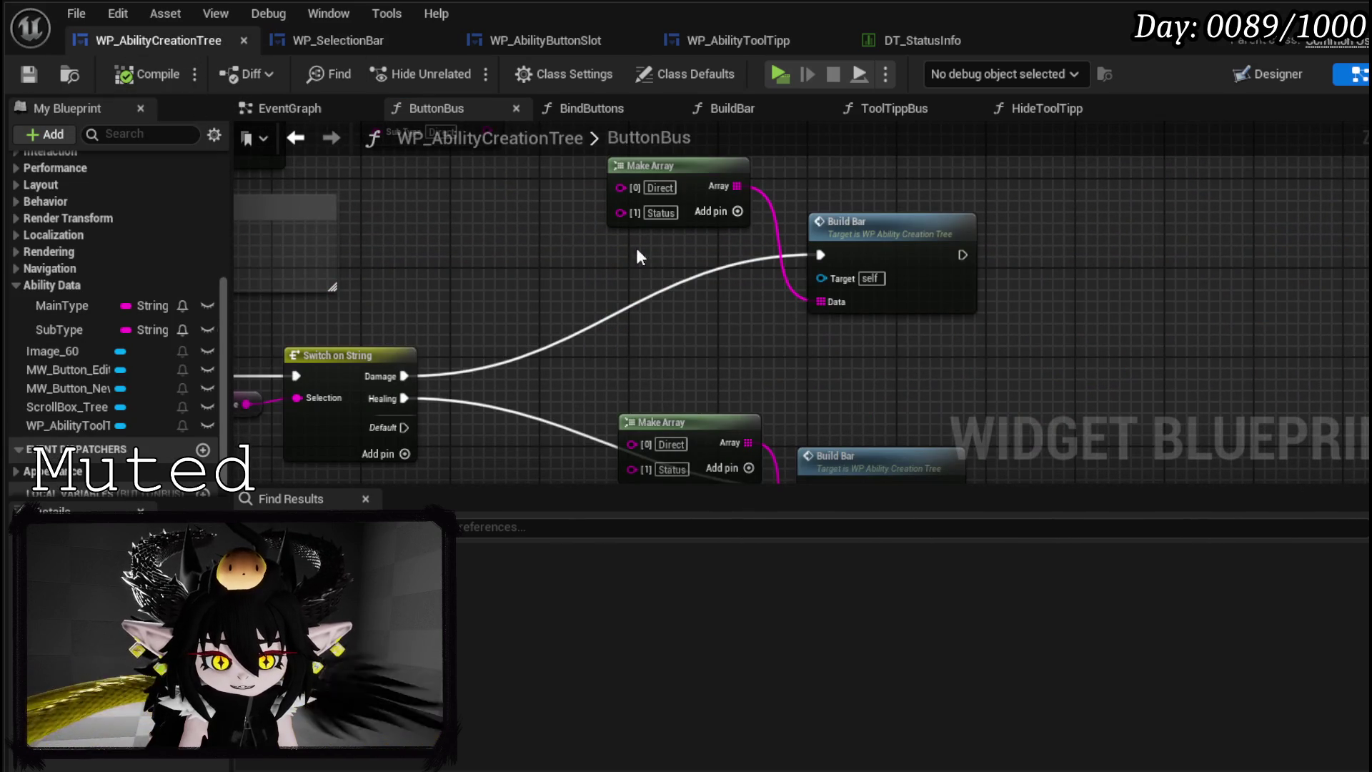
{"action": "mouse_move", "coordinate": [520, 313]}
{"action": "left_mouse_down"}
{"action": "mouse_move", "coordinate": [555, 222]}
{"action": "mouse_move", "coordinate": [545, 403]}
{"action": "left_mouse_up"}
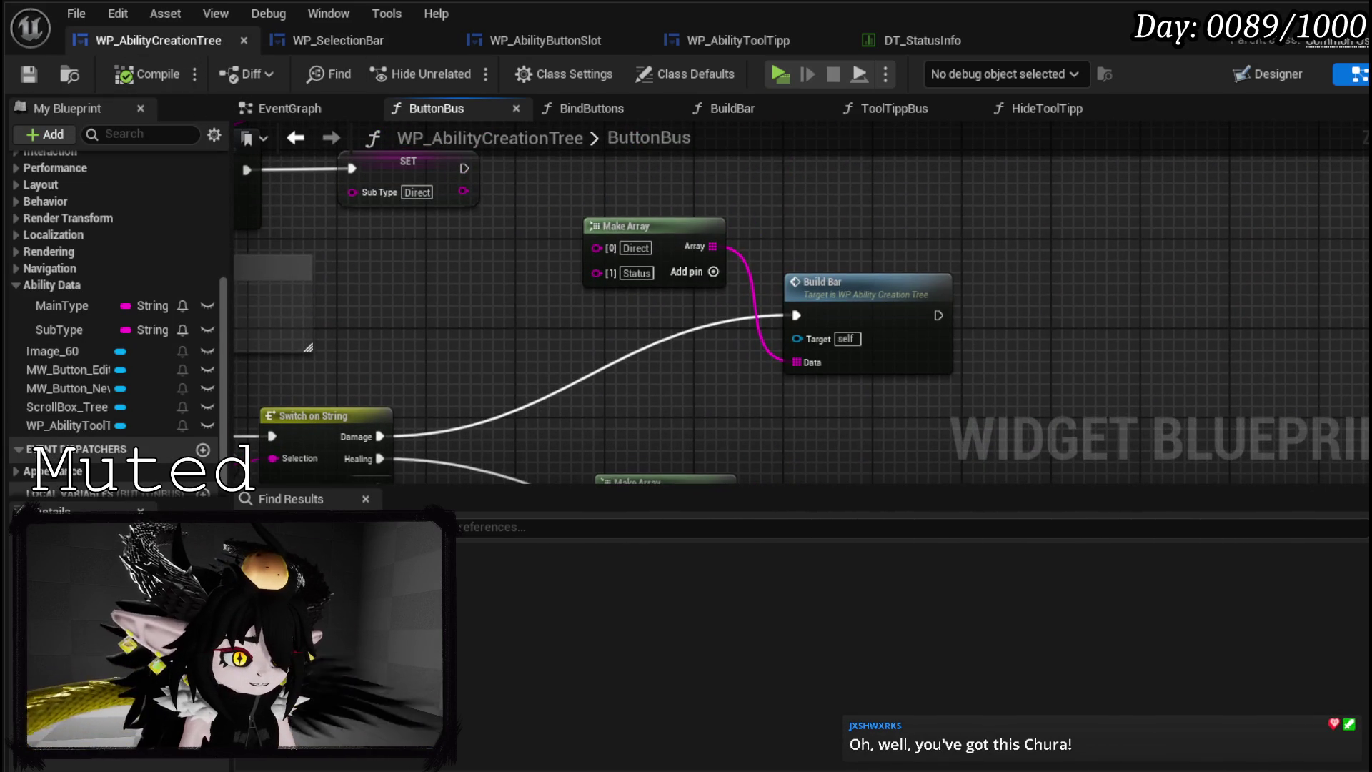
{"action": "double_click", "coordinate": [636, 248]}
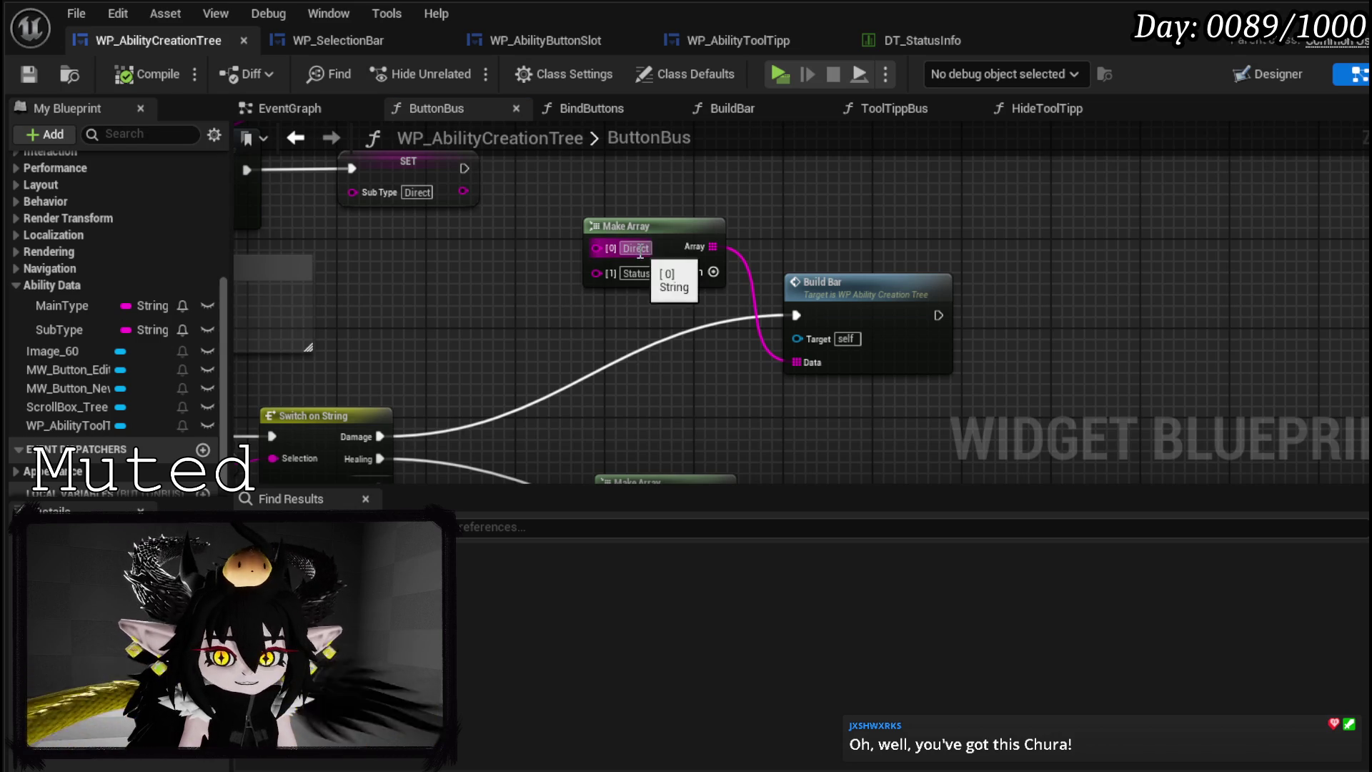
{"action": "type", "text": "DamageOverTime"}
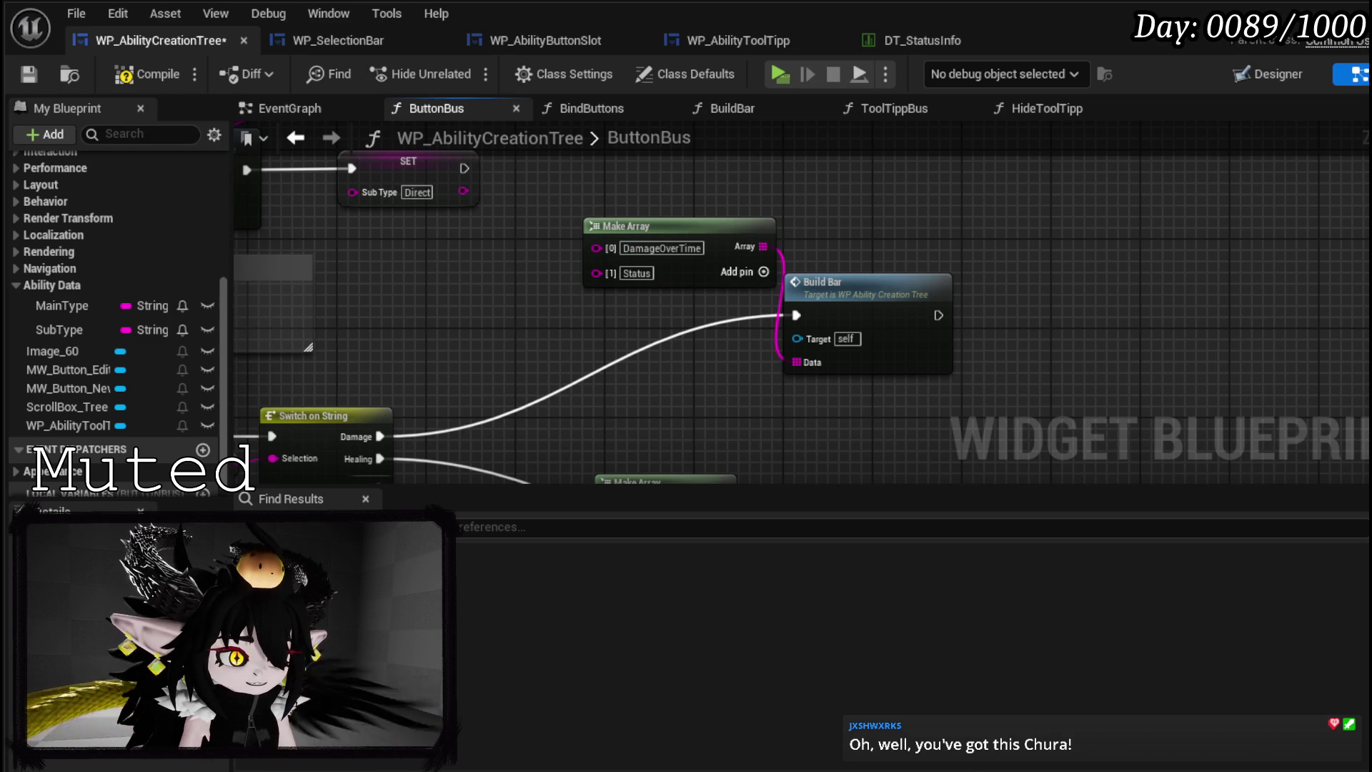
{"action": "double_click", "coordinate": [632, 274]}
{"action": "type", "text": "DamageDown"}
{"action": "left_click_drag", "start_coordinate": [714, 234], "coordinate": [680, 224]}
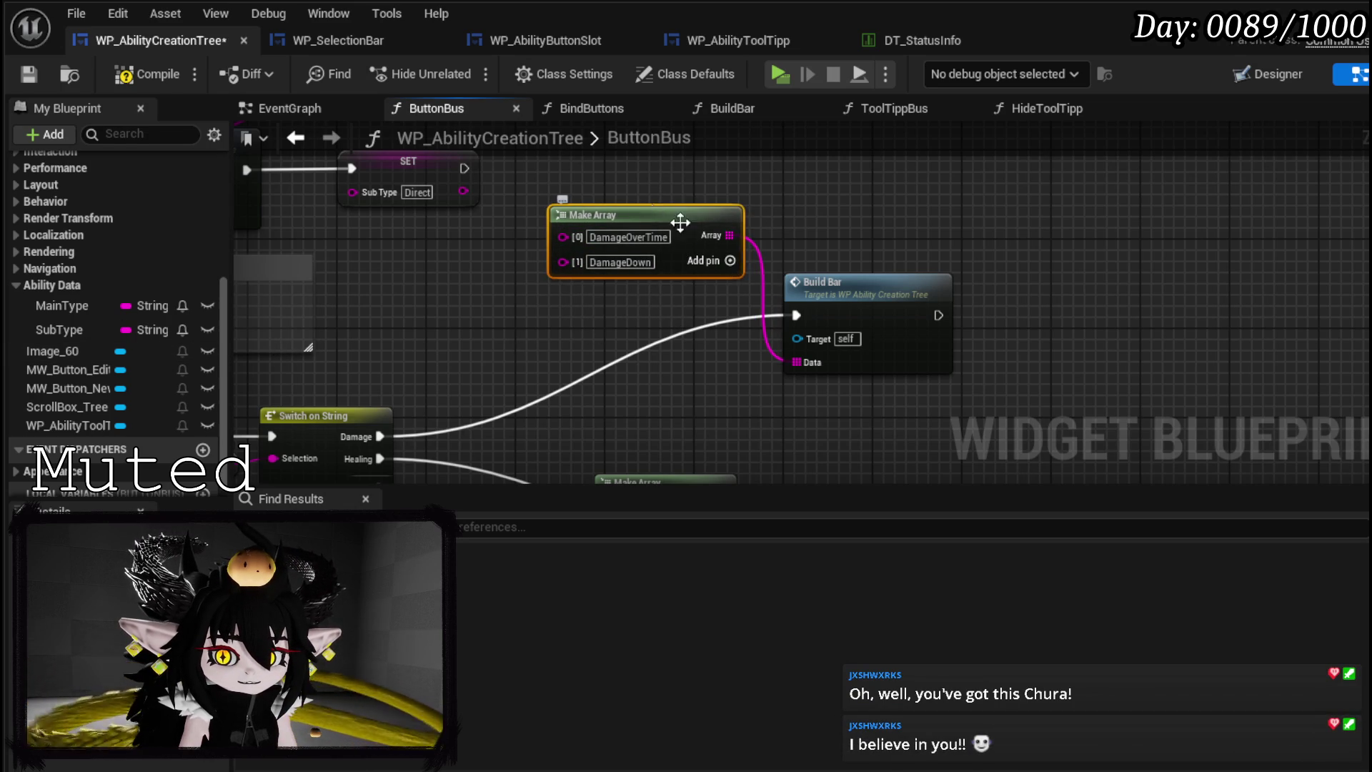
- Add three pins to the Damage array and enter Speed and Slow in slots three and four
{"action": "left_click", "coordinate": [730, 261]}
{"action": "left_click", "coordinate": [730, 261]}
{"action": "left_click", "coordinate": [730, 261]}
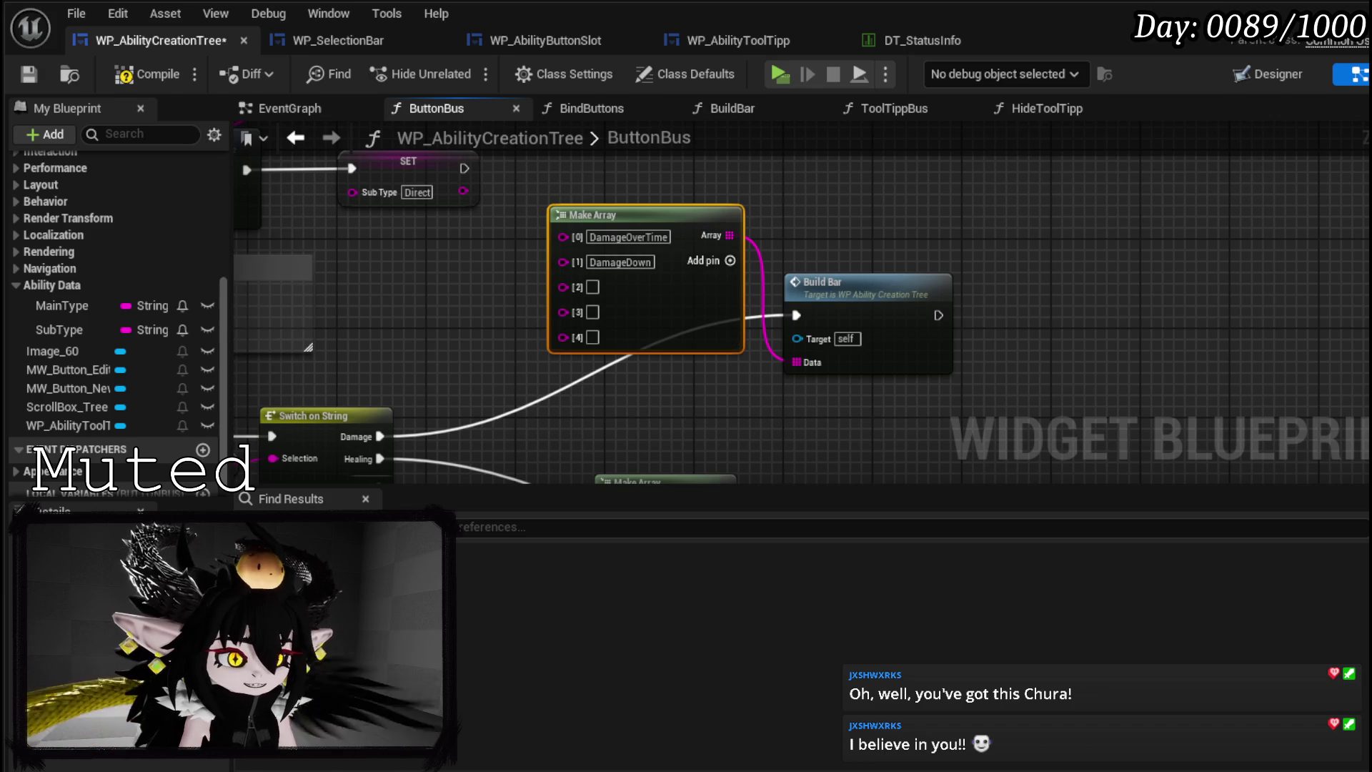
{"action": "left_click", "coordinate": [593, 286]}
{"action": "type", "text": "Speed"}
{"action": "key", "text": "Return"}
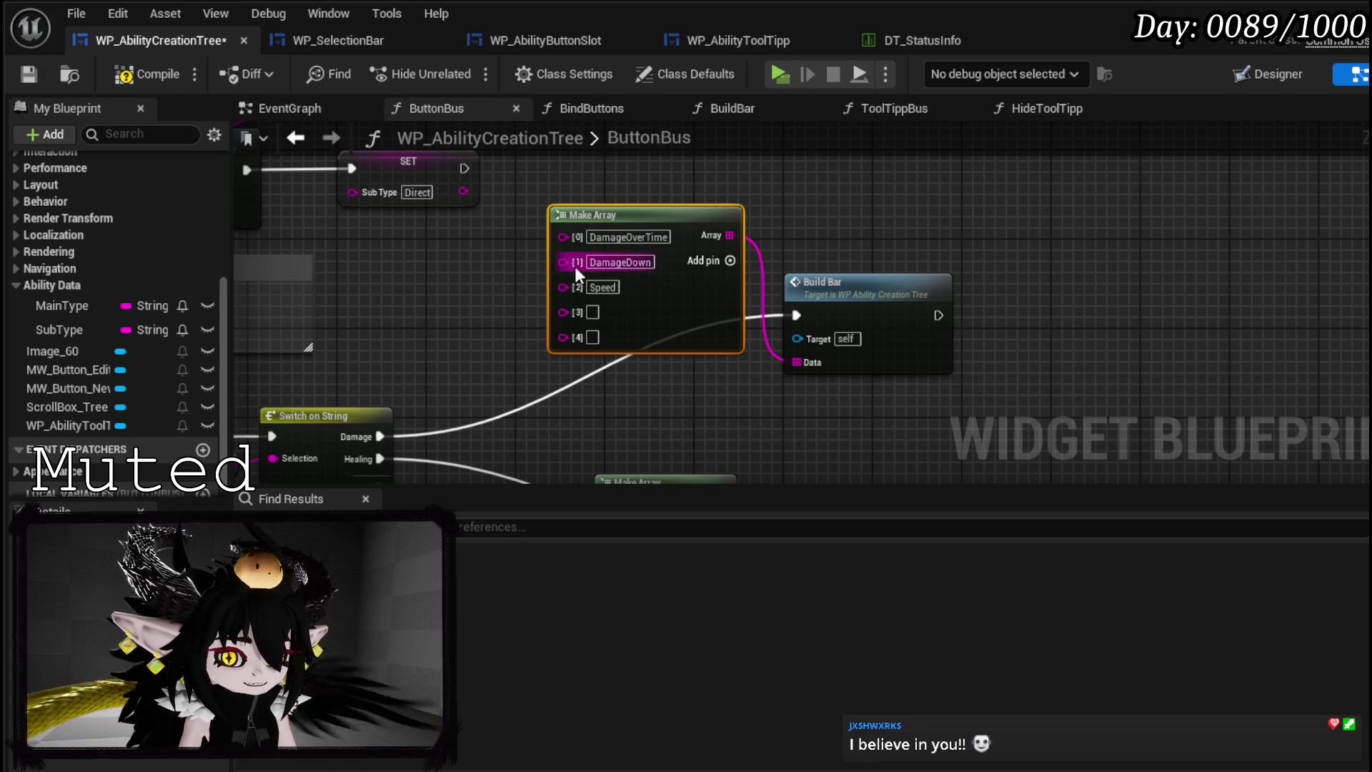
{"action": "left_click", "coordinate": [592, 312]}
{"action": "type", "text": "Slow"}
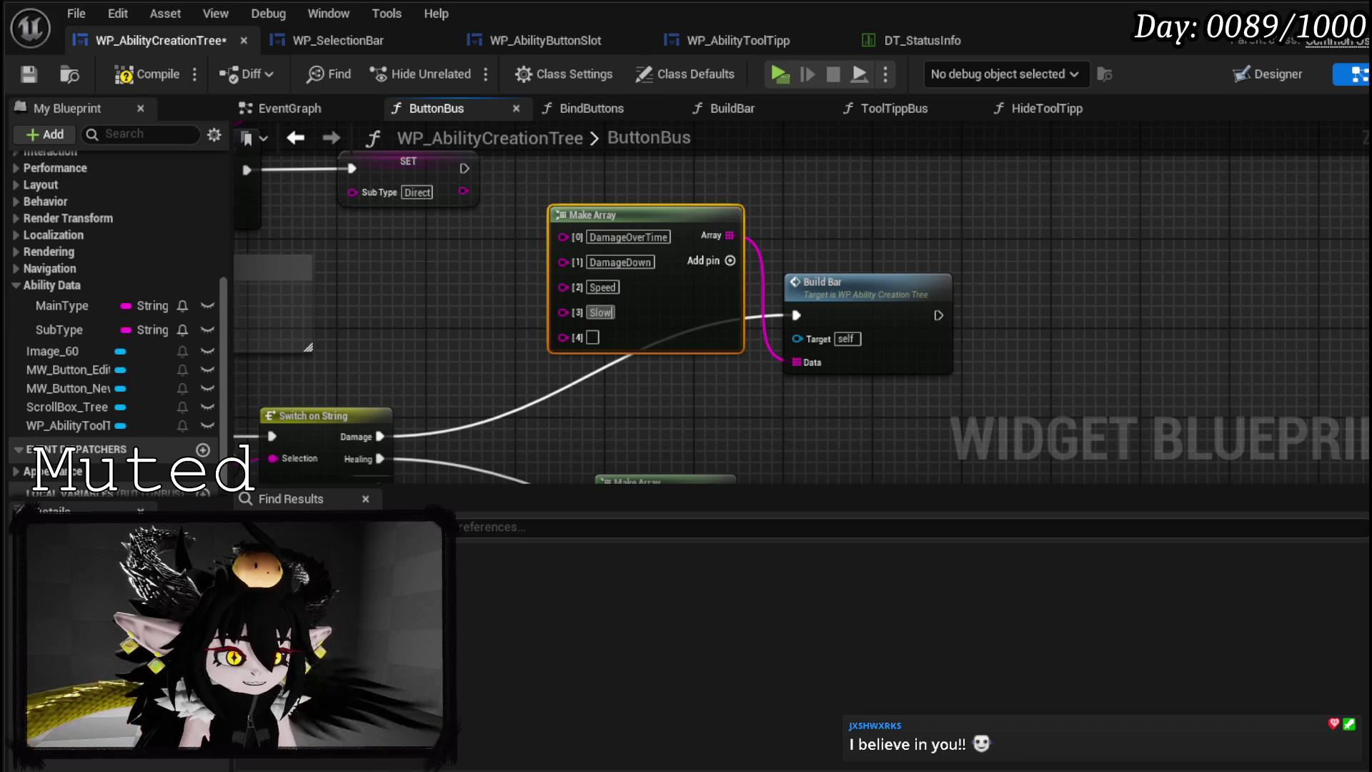
{"action": "key", "text": "Return"}
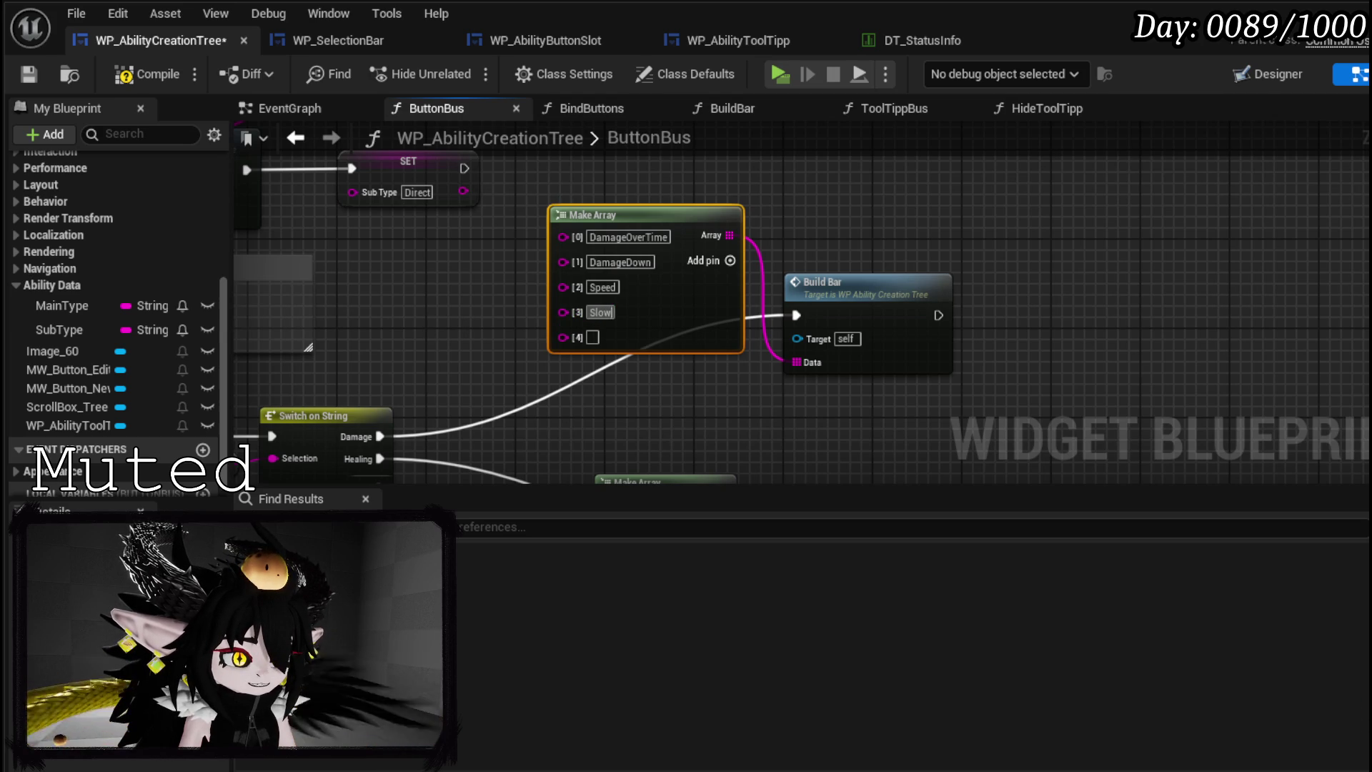
- Change slots three and four to DefenceDown and Speed, and enter Slow in the fifth
{"action": "left_click", "coordinate": [604, 287]}
{"action": "type", "text": "DefenceDown"}
{"action": "key", "text": "Return"}
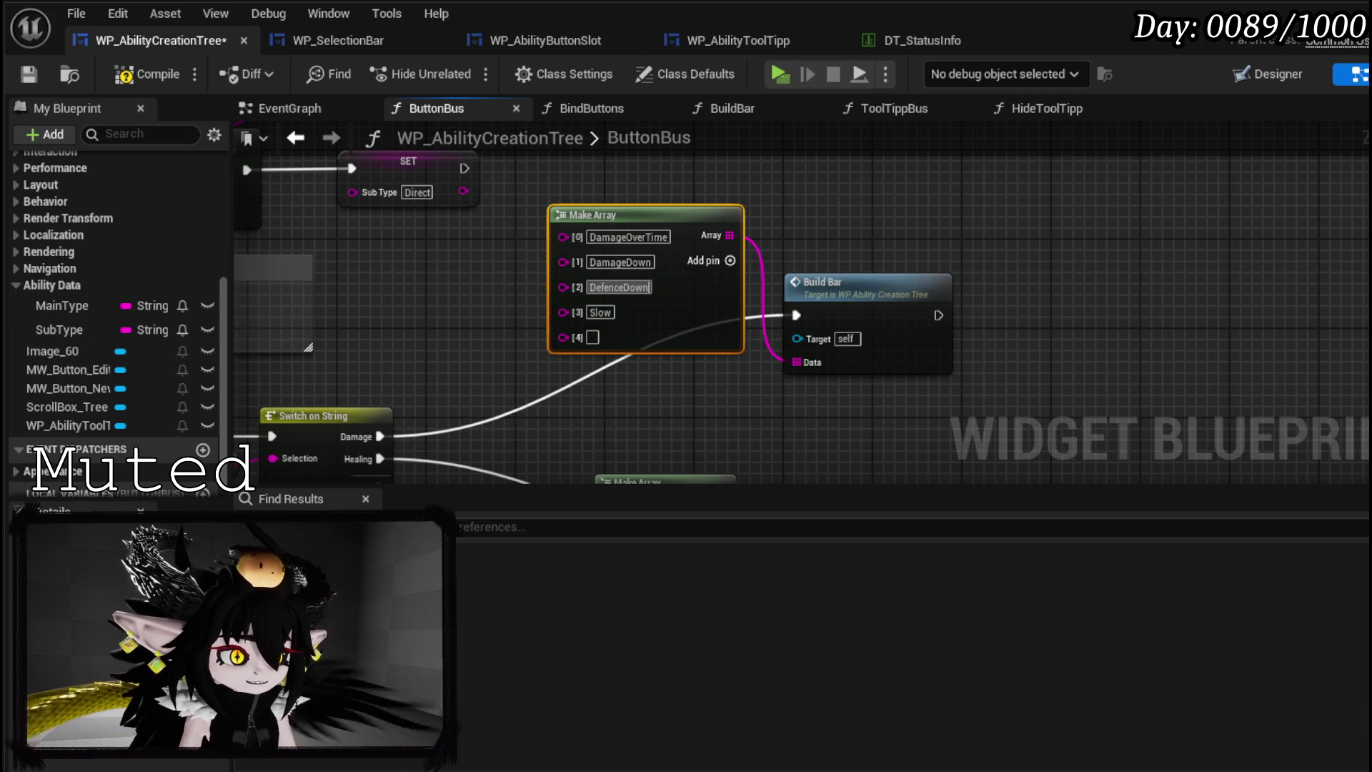
{"action": "left_click", "coordinate": [600, 312]}
{"action": "type", "text": "Speed"}
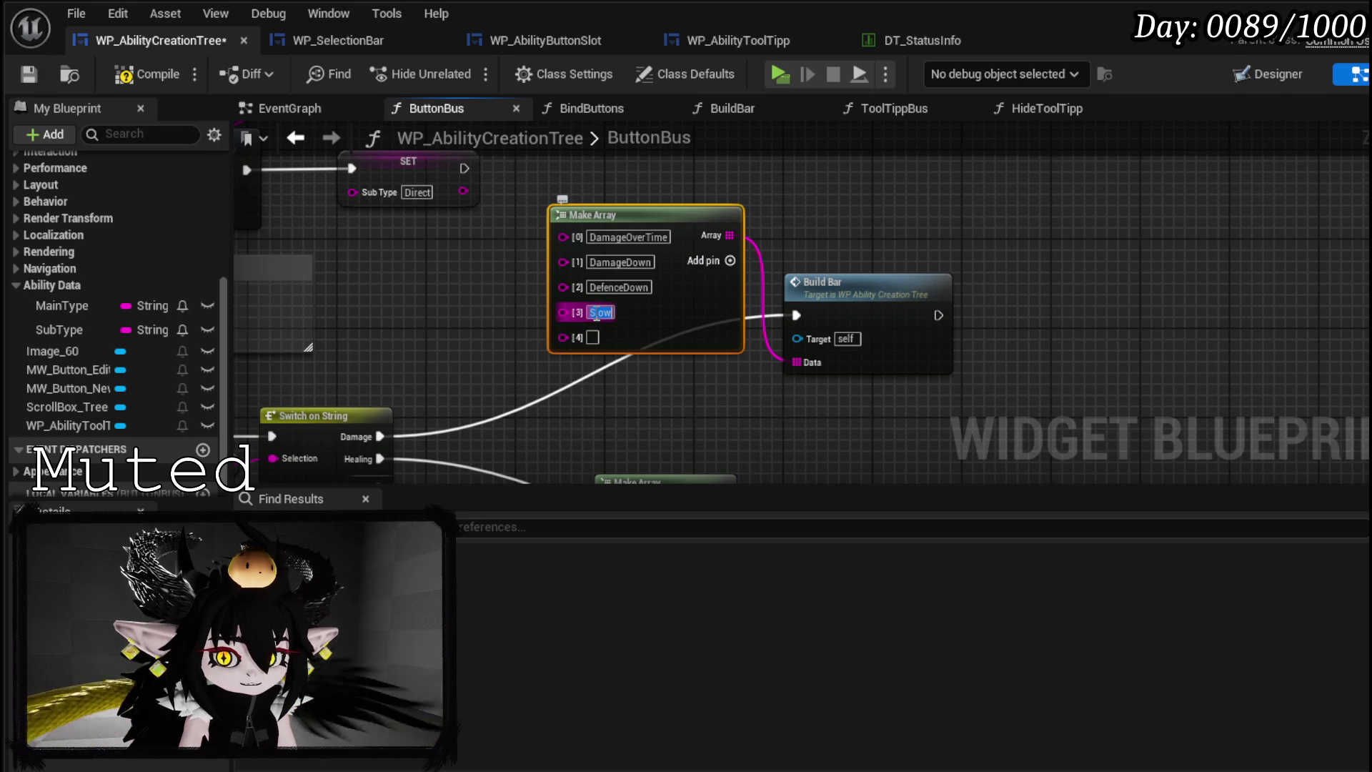
{"action": "key", "text": "Return"}
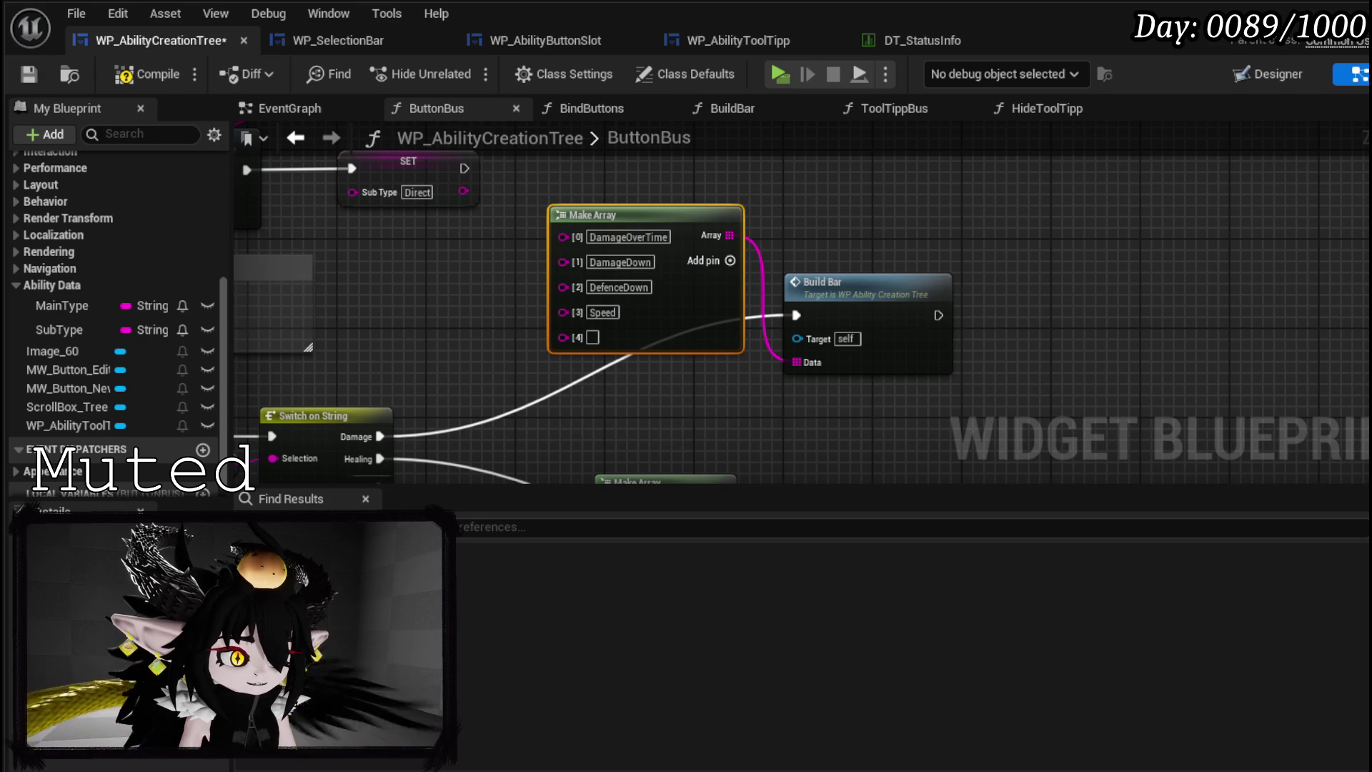
{"action": "left_click", "coordinate": [593, 337]}
{"action": "type", "text": "Slow"}
{"action": "left_click_drag", "start_coordinate": [704, 340], "coordinate": [683, 284]}
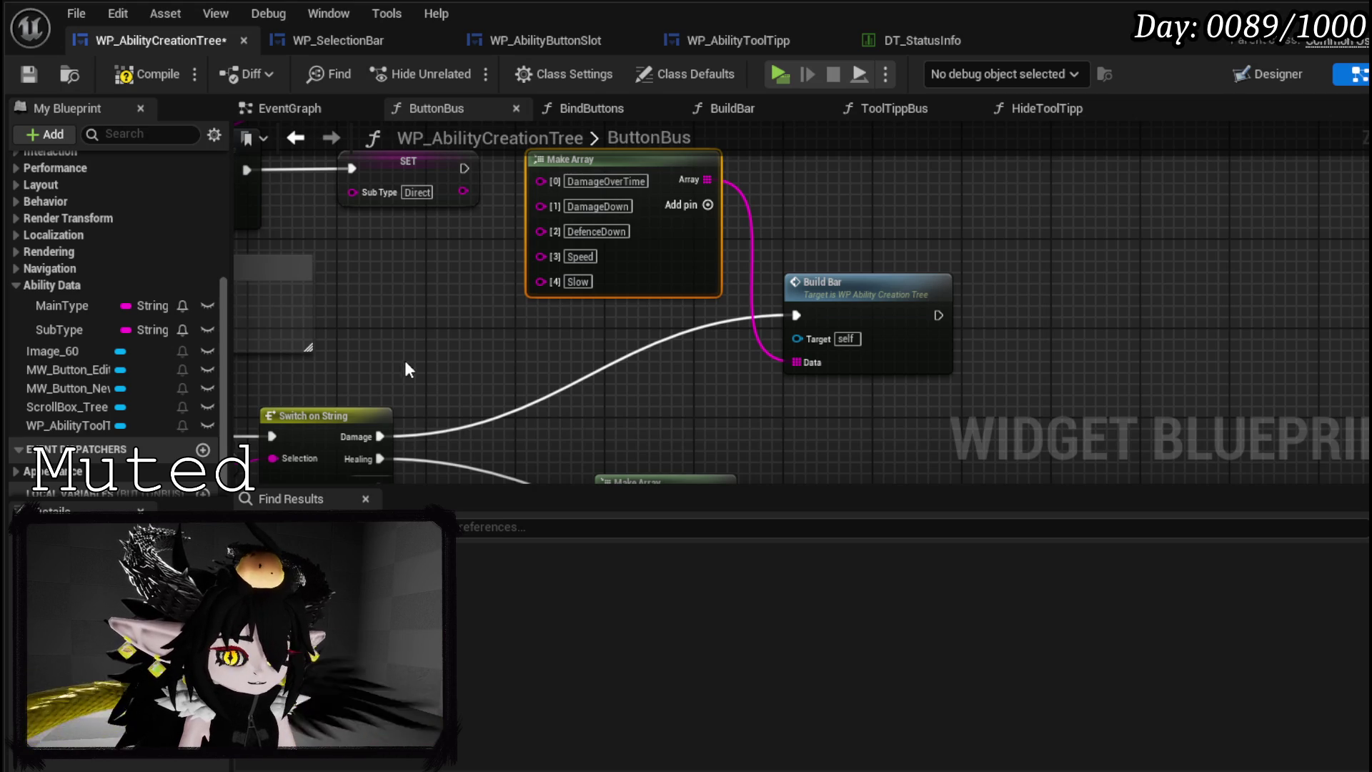
{"action": "mouse_move", "coordinate": [500, 359]}
{"action": "left_mouse_down"}
{"action": "mouse_move", "coordinate": [699, 429]}
{"action": "mouse_move", "coordinate": [714, 234]}
{"action": "mouse_move", "coordinate": [629, 360]}
{"action": "left_mouse_up"}
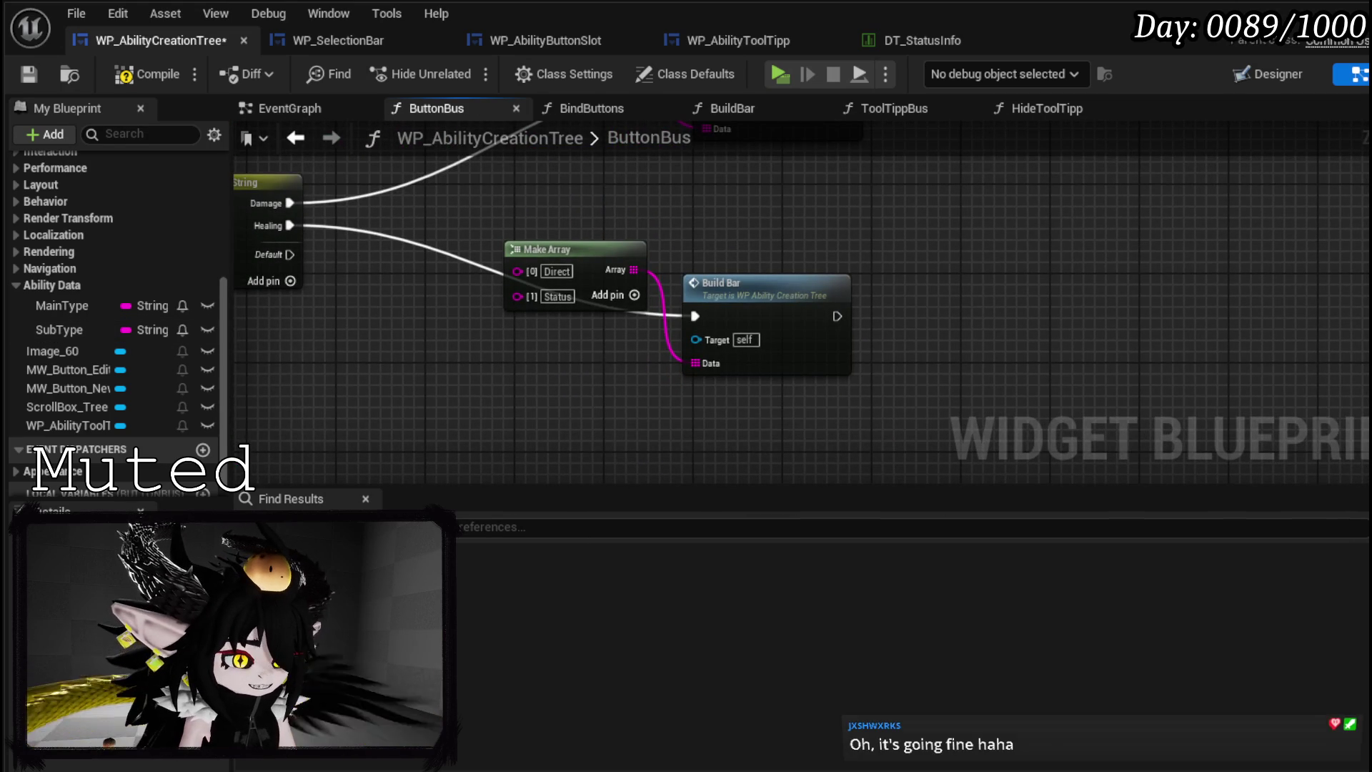
- Add three pins to the Healing Make Array and enter Shield as its second entry
{"action": "mouse_move", "coordinate": [580, 250]}
{"action": "left_mouse_down"}
{"action": "mouse_move", "coordinate": [444, 225]}
{"action": "mouse_move", "coordinate": [545, 234]}
{"action": "left_mouse_up"}
{"action": "type", "text": "HealingOverTim"}
{"action": "left_click", "coordinate": [548, 272]}
{"action": "left_click", "coordinate": [548, 272]}
{"action": "left_click", "coordinate": [548, 272]}
{"action": "left_click", "coordinate": [548, 273]}
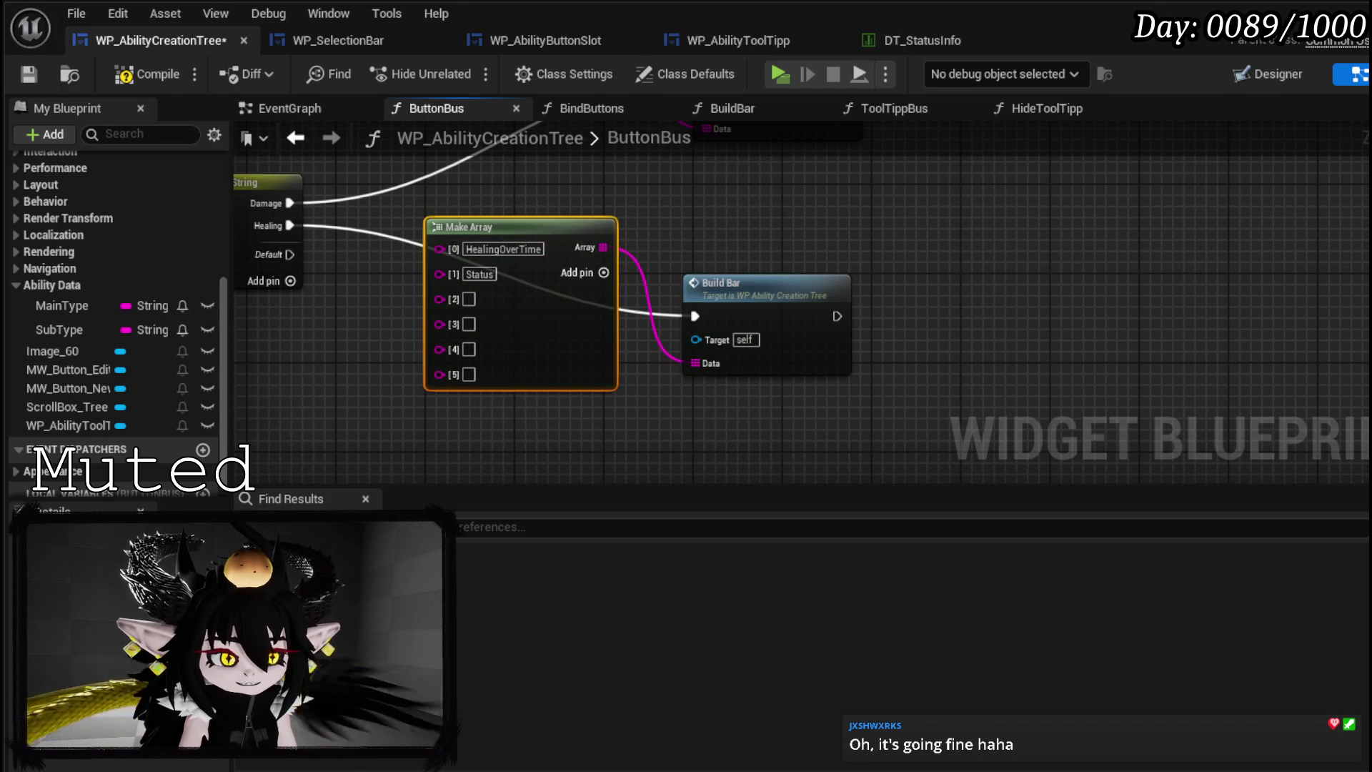
{"action": "double_click", "coordinate": [479, 274]}
{"action": "type", "text": "Shield"}
{"action": "left_click", "coordinate": [377, 307]}
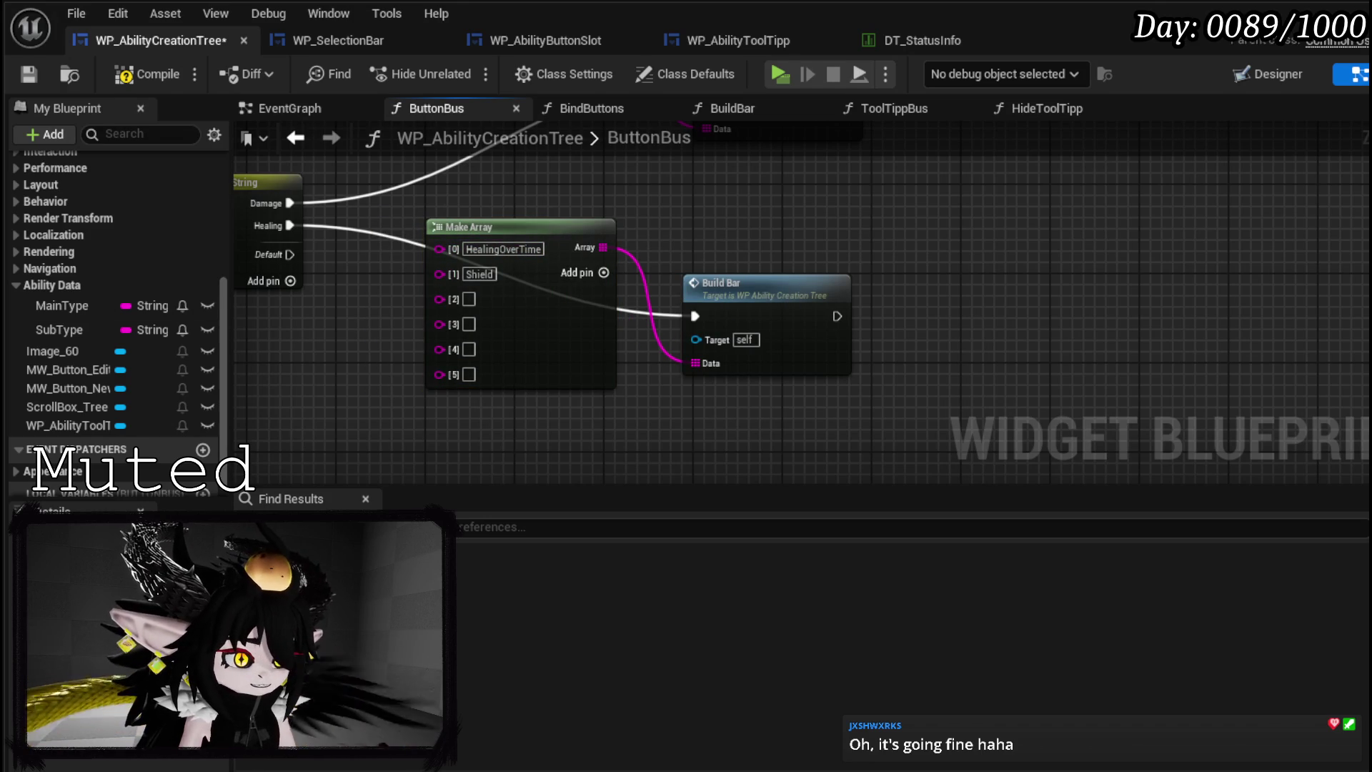
- Enter DamageUp and DefenceUp in the third and fourth Healing slots
{"action": "left_click", "coordinate": [469, 298]}
{"action": "type", "text": "DamageUp"}
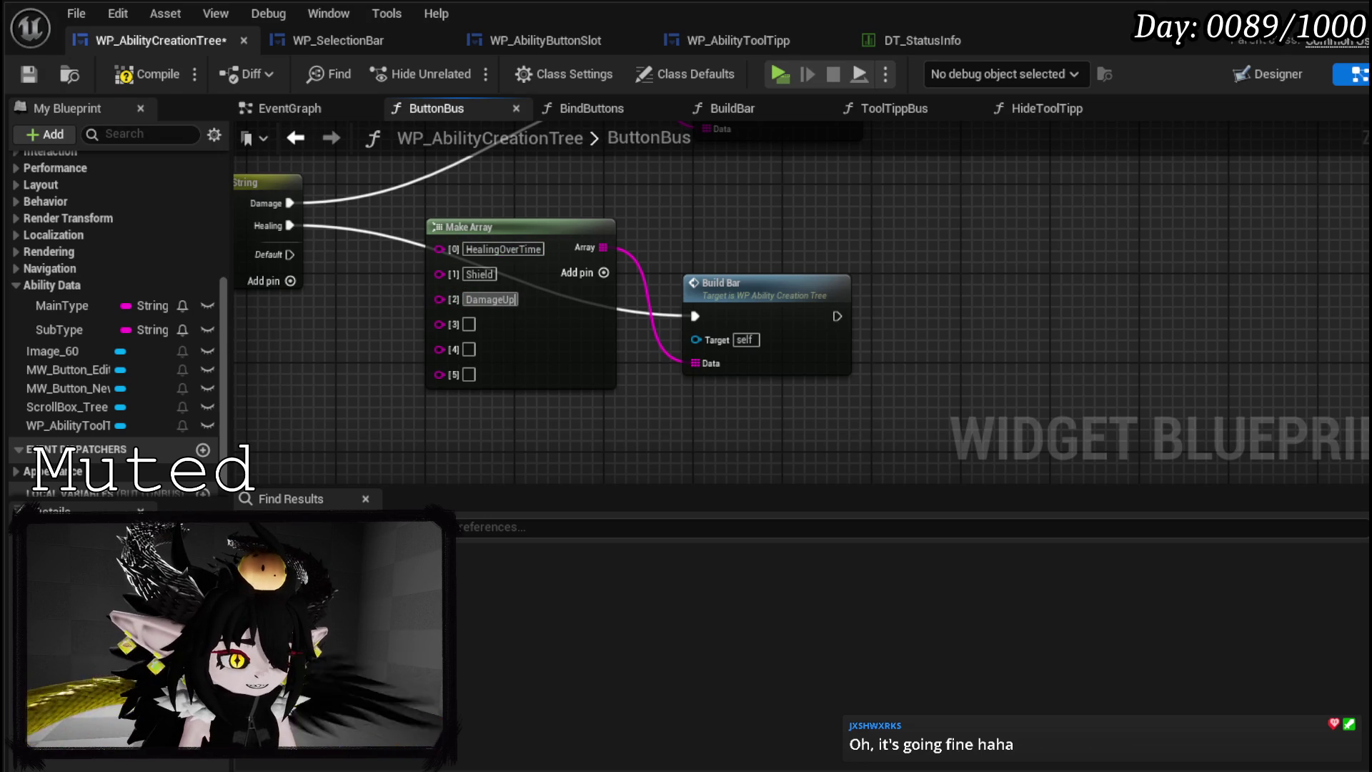
{"action": "key", "text": "Return"}
{"action": "left_click", "coordinate": [469, 324]}
{"action": "type", "text": "DefenceUp"}
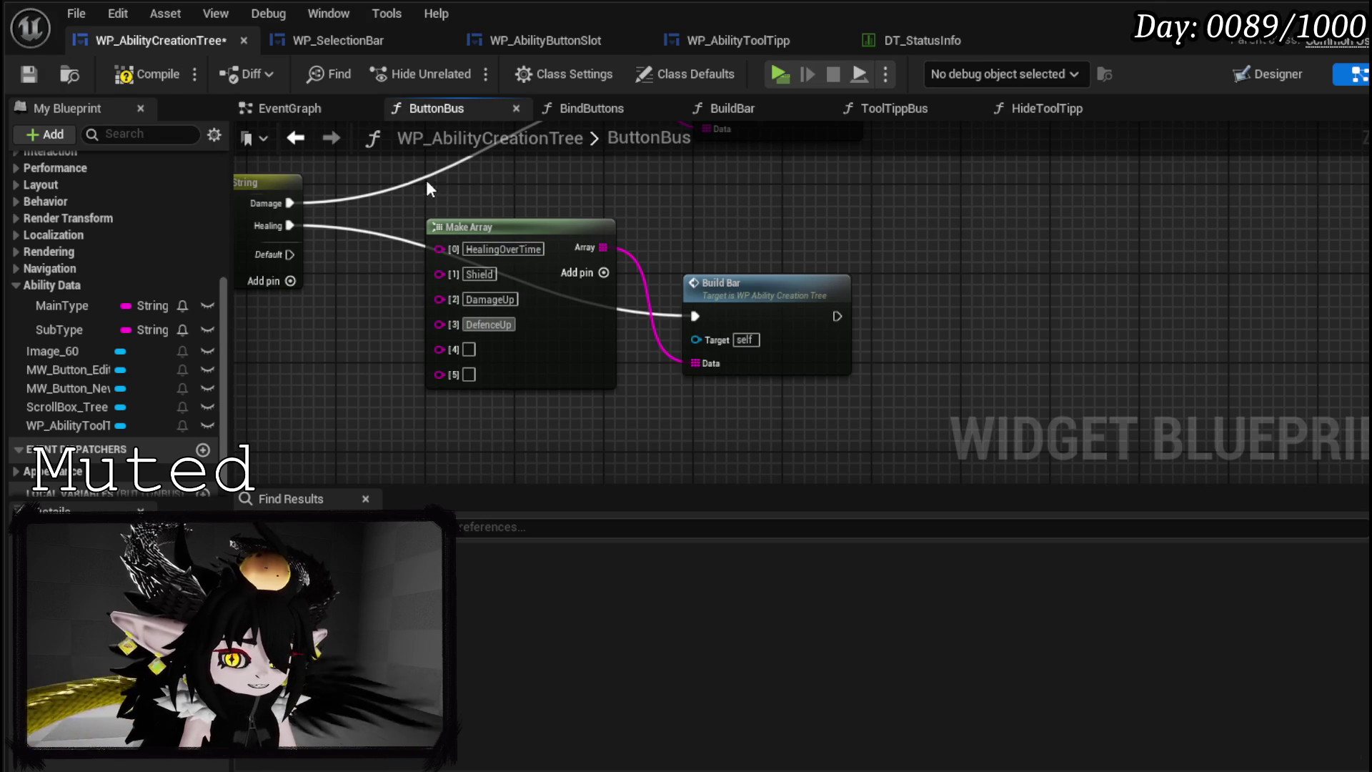
- Remove the two leftover empty Healing pins, then compile and save WP_AbilityCreationTree
{"action": "right_click", "coordinate": [444, 348]}
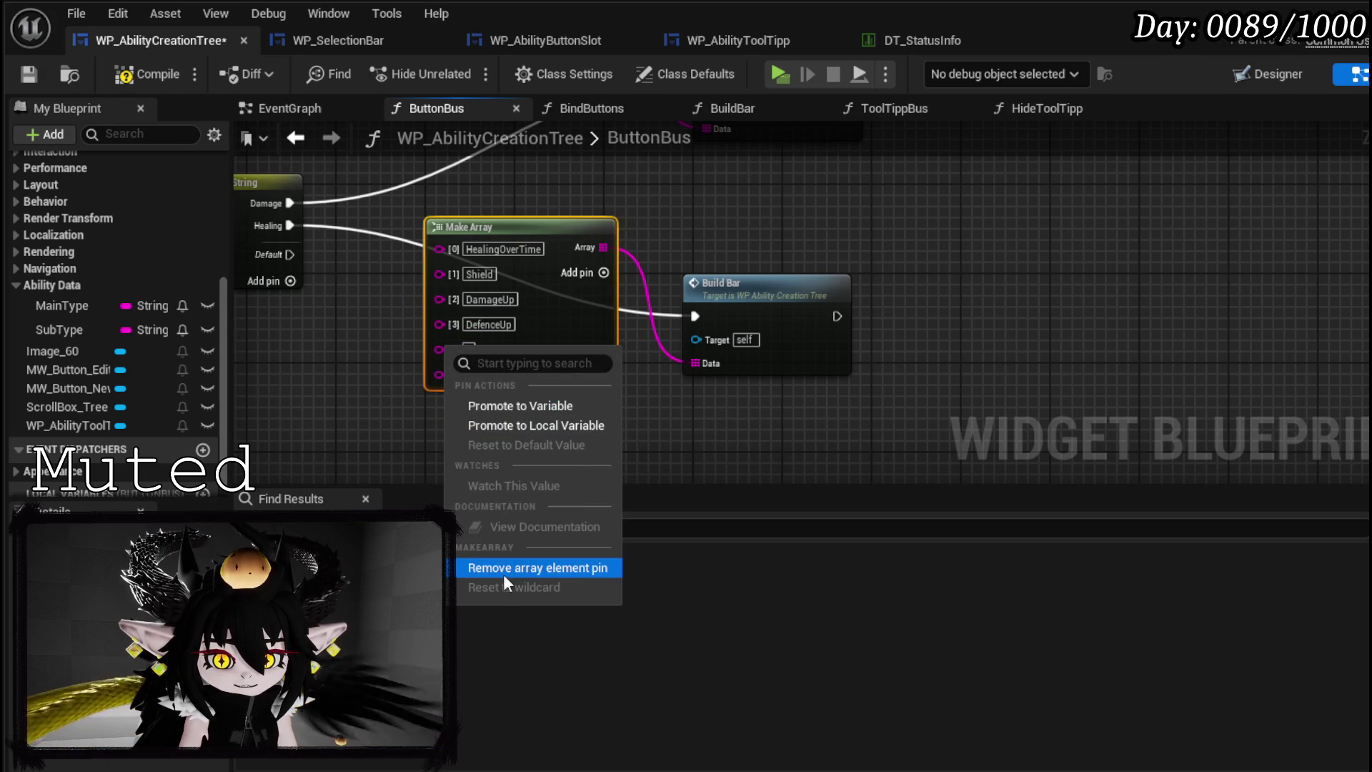
{"action": "left_click", "coordinate": [504, 571]}
{"action": "right_click", "coordinate": [449, 356]}
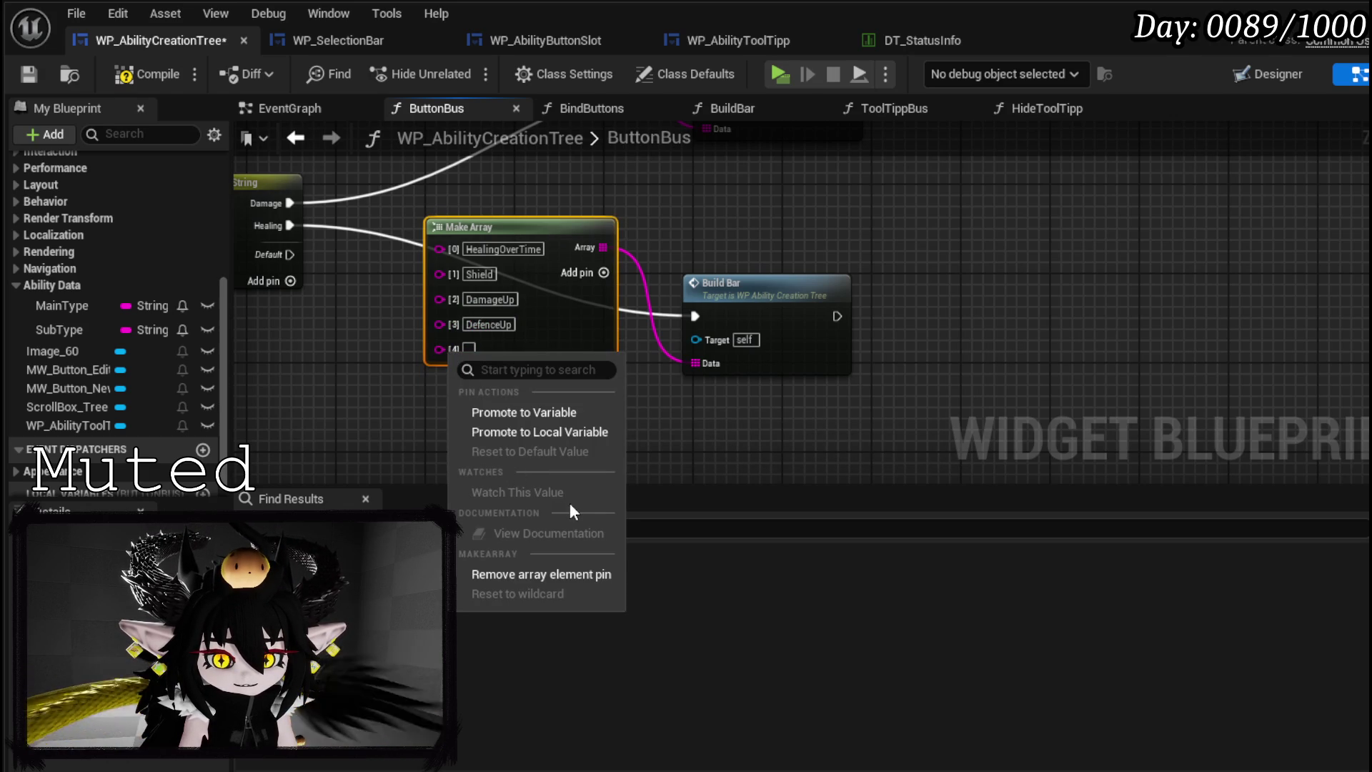
{"action": "left_click", "coordinate": [509, 572]}
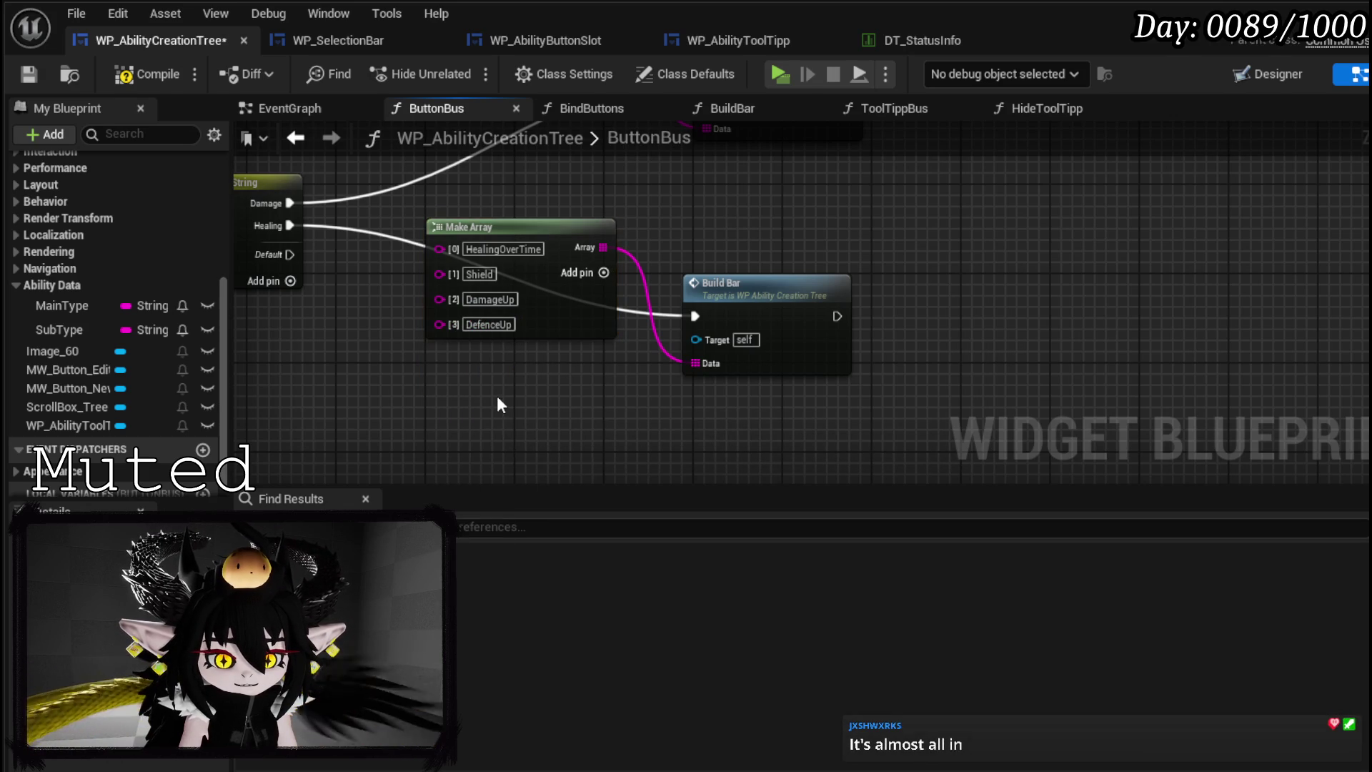
{"action": "scroll", "coordinate": [779, 269], "scroll_direction": "up", "scroll_amount": 5}
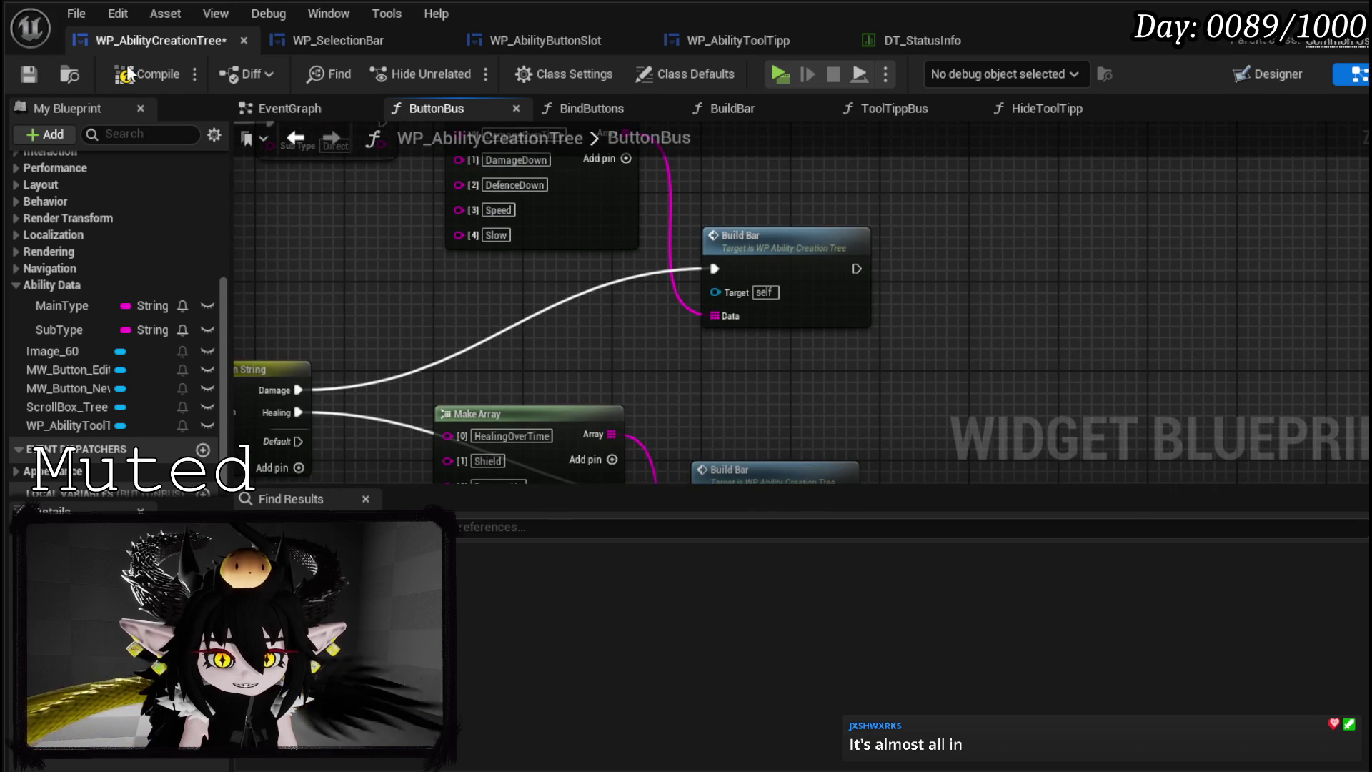
{"action": "left_click", "coordinate": [148, 71]}
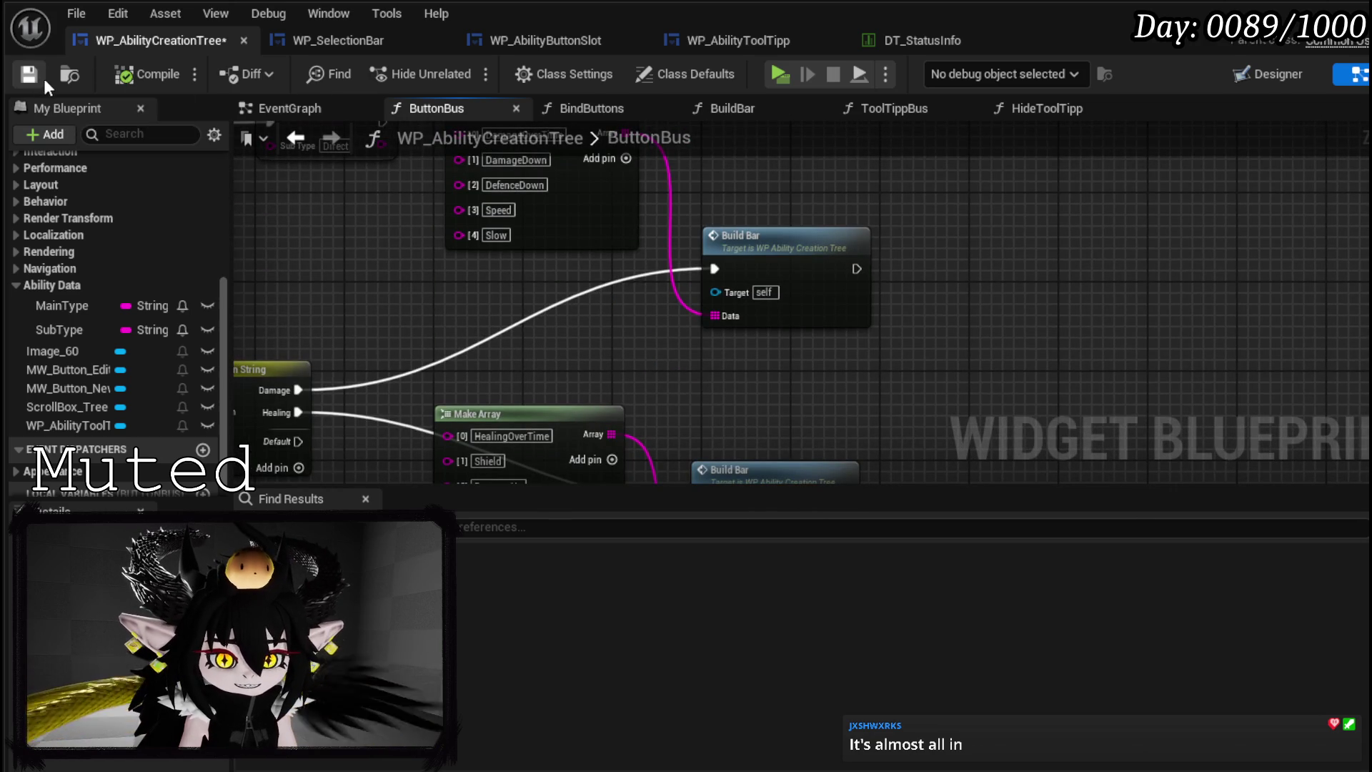
{"action": "left_click", "coordinate": [43, 77]}
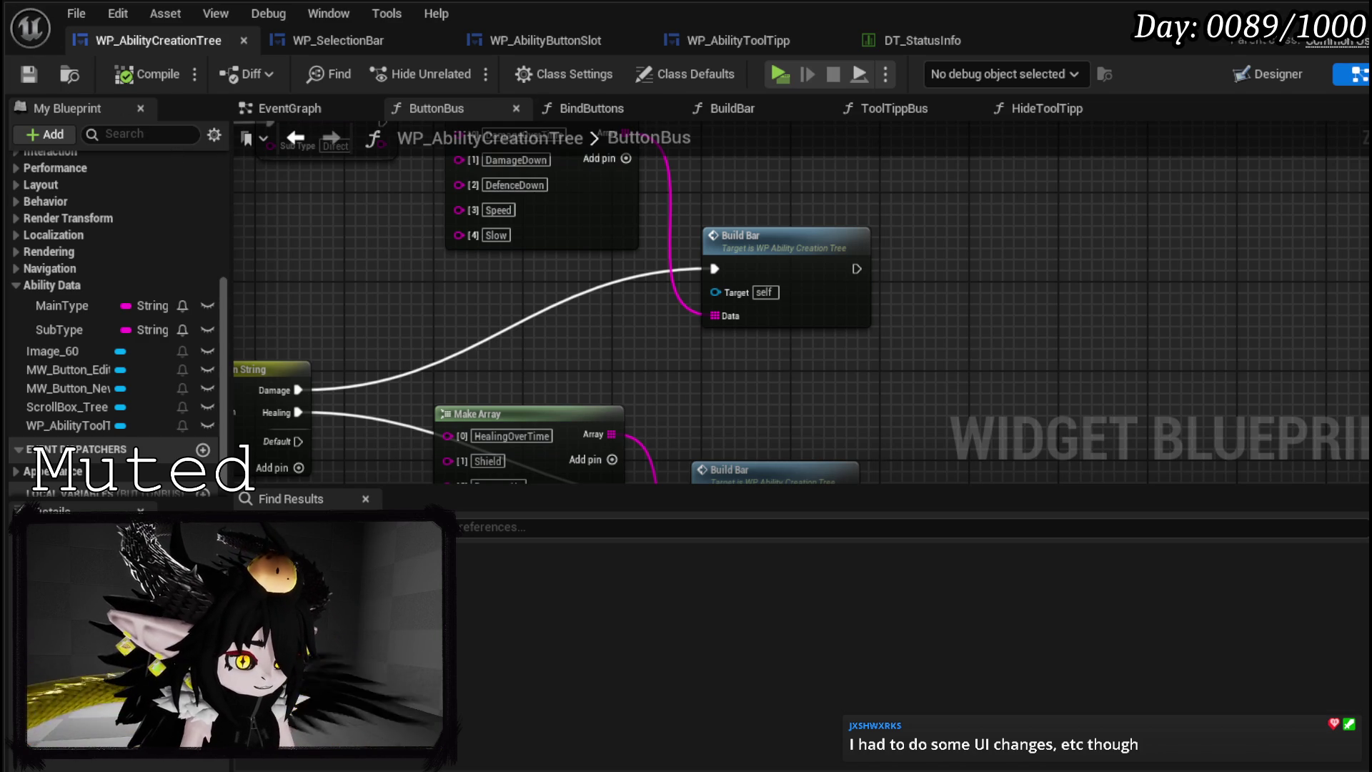
- Align both Build Bar nodes and place the Damage and Healing Make Arrays beside them in a row
{"action": "scroll", "coordinate": [645, 256], "scroll_direction": "down", "scroll_amount": 2}
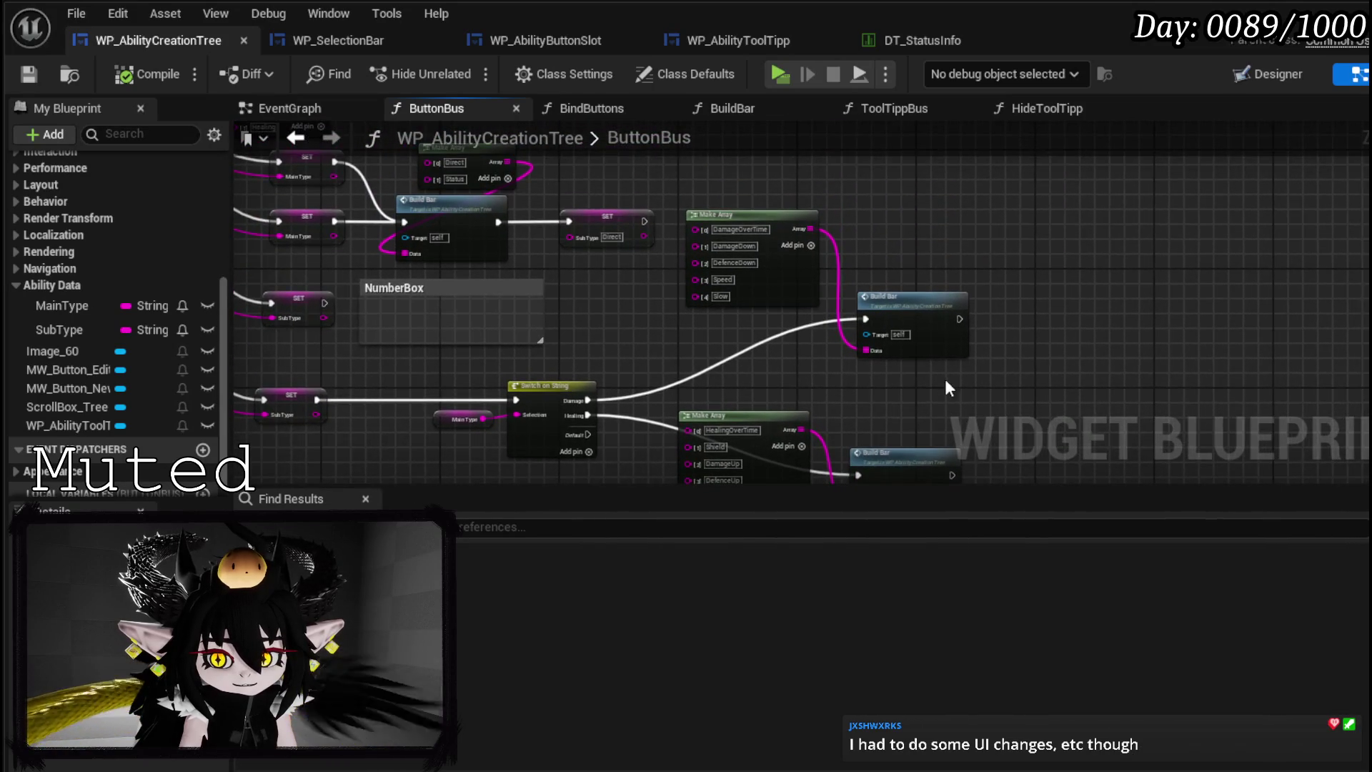
{"action": "left_click_drag", "start_coordinate": [794, 404], "coordinate": [801, 378]}
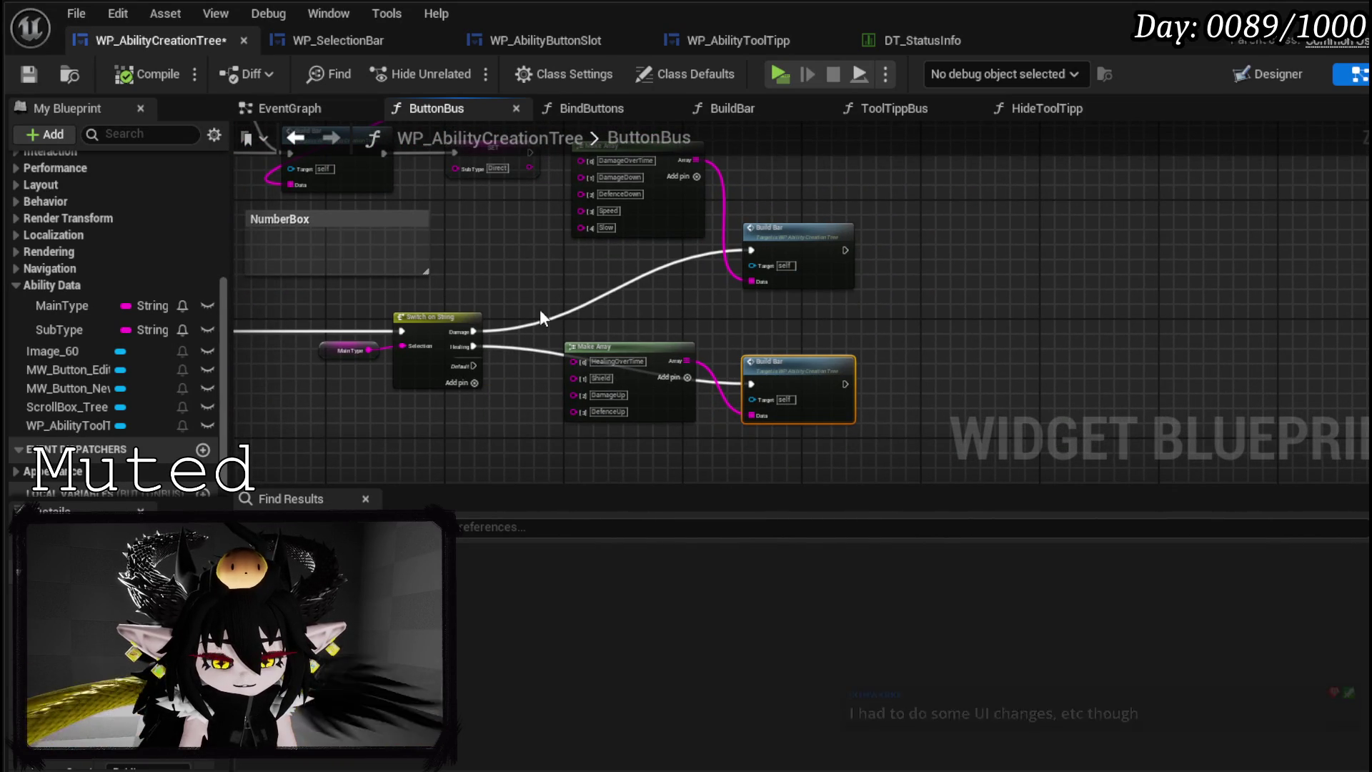
{"action": "left_click_drag", "start_coordinate": [534, 295], "coordinate": [550, 374]}
{"action": "left_click_drag", "start_coordinate": [632, 247], "coordinate": [616, 332]}
{"action": "left_click_drag", "start_coordinate": [504, 354], "coordinate": [486, 268]}
{"action": "scroll", "coordinate": [593, 343], "scroll_direction": "up", "scroll_amount": 3}
{"action": "left_click_drag", "start_coordinate": [608, 347], "coordinate": [597, 346]}
{"action": "left_click", "coordinate": [822, 330]}
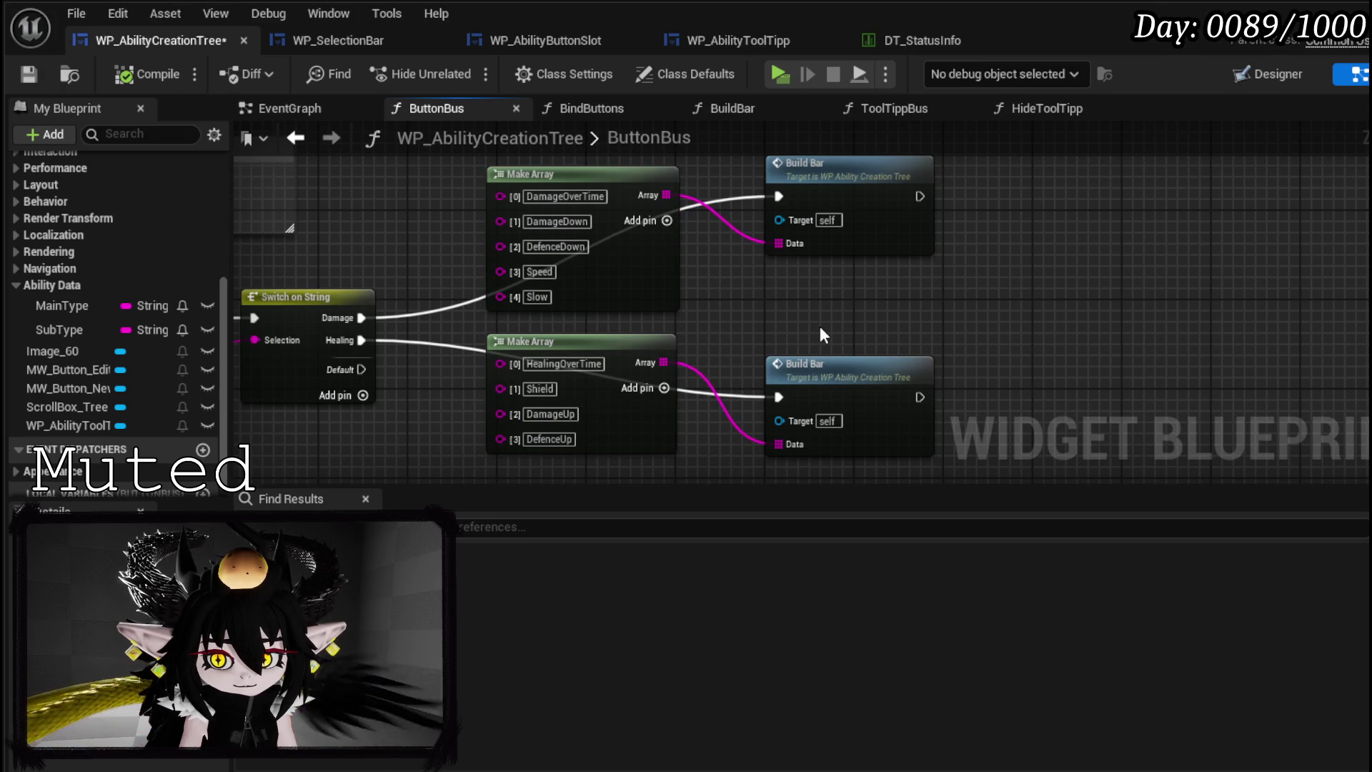
- Recentre on the Make Array nodes, save WP_AbilityCreationTree with Ctrl+S, and return to the level editor
{"action": "left_click_drag", "start_coordinate": [821, 326], "coordinate": [1174, 349]}
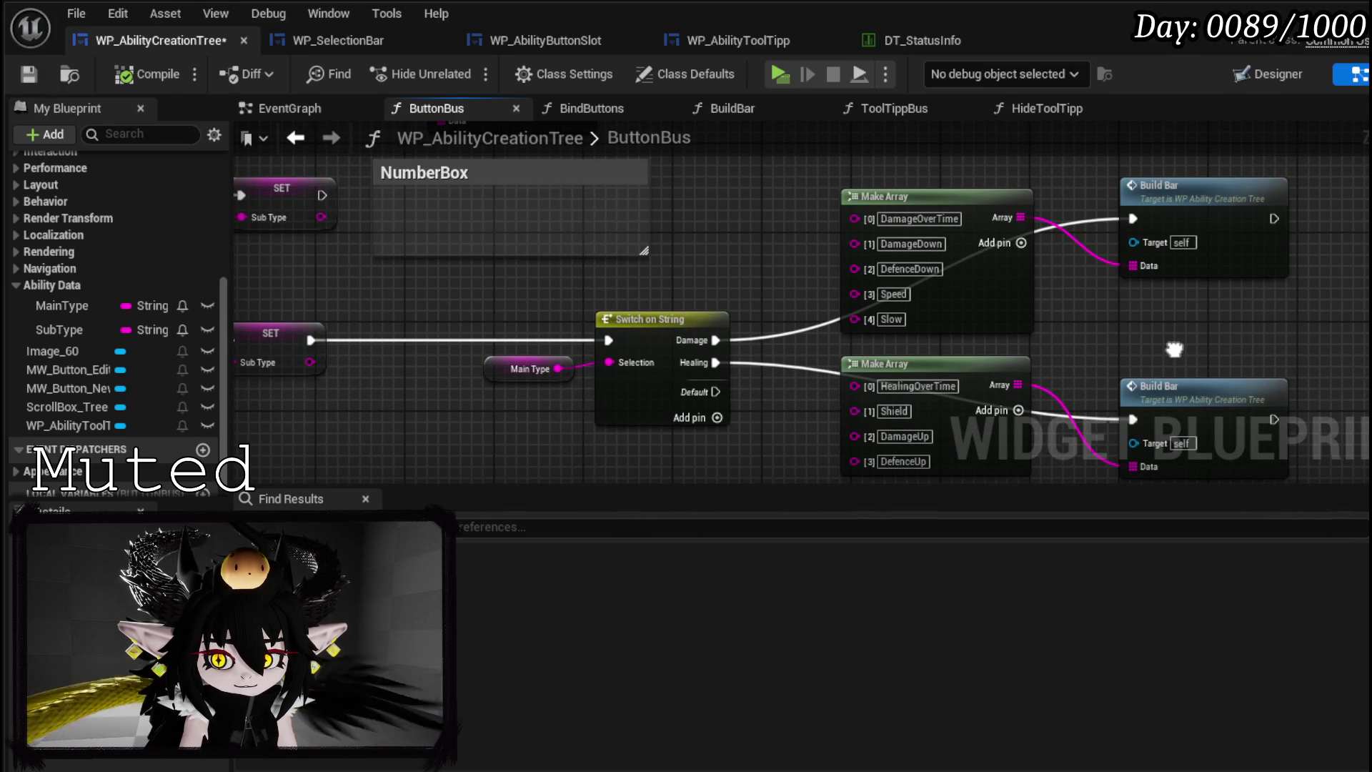
{"action": "left_click_drag", "start_coordinate": [786, 317], "coordinate": [515, 282]}
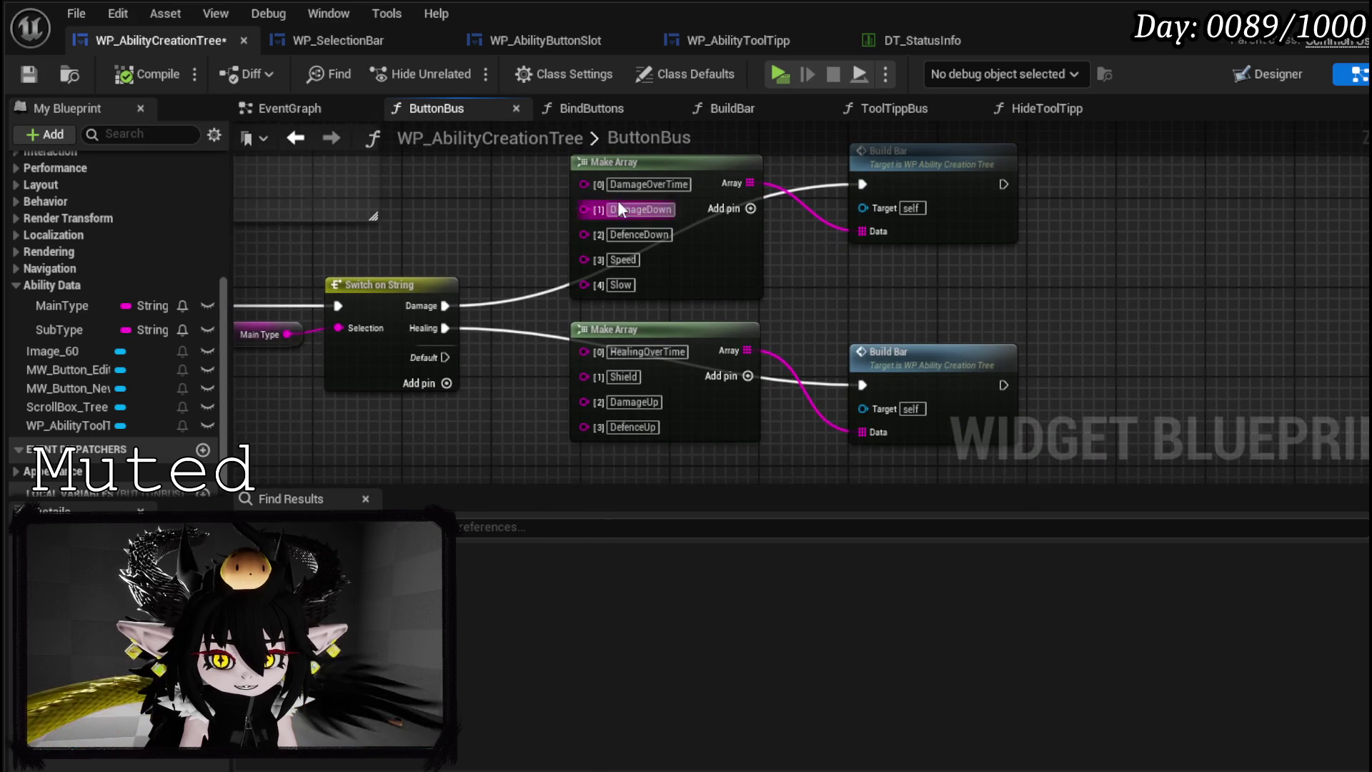
{"action": "scroll", "coordinate": [679, 323], "scroll_direction": "down", "scroll_amount": 5}
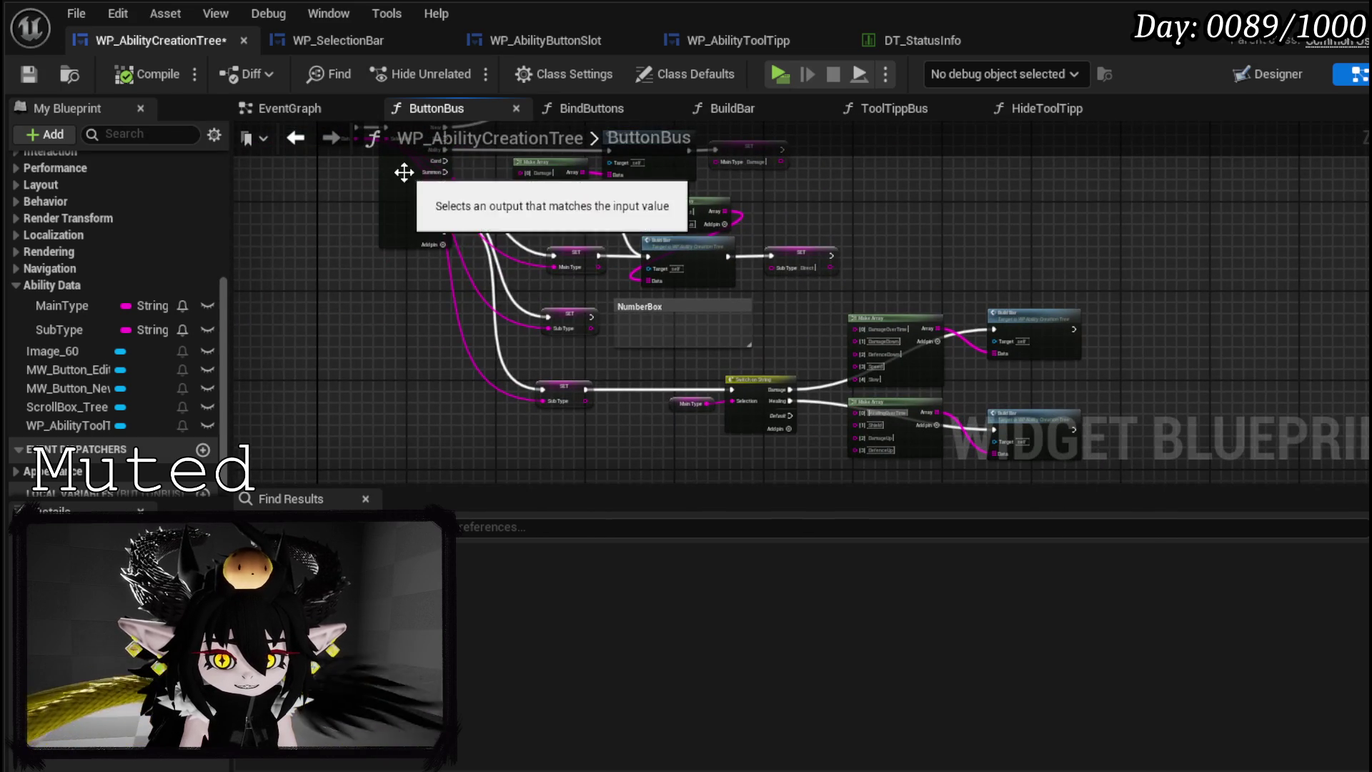
{"action": "scroll", "coordinate": [501, 257], "scroll_direction": "up", "scroll_amount": 2}
{"action": "scroll", "coordinate": [726, 245], "scroll_direction": "up", "scroll_amount": 3}
{"action": "left_click_drag", "start_coordinate": [1023, 281], "coordinate": [1014, 324]}
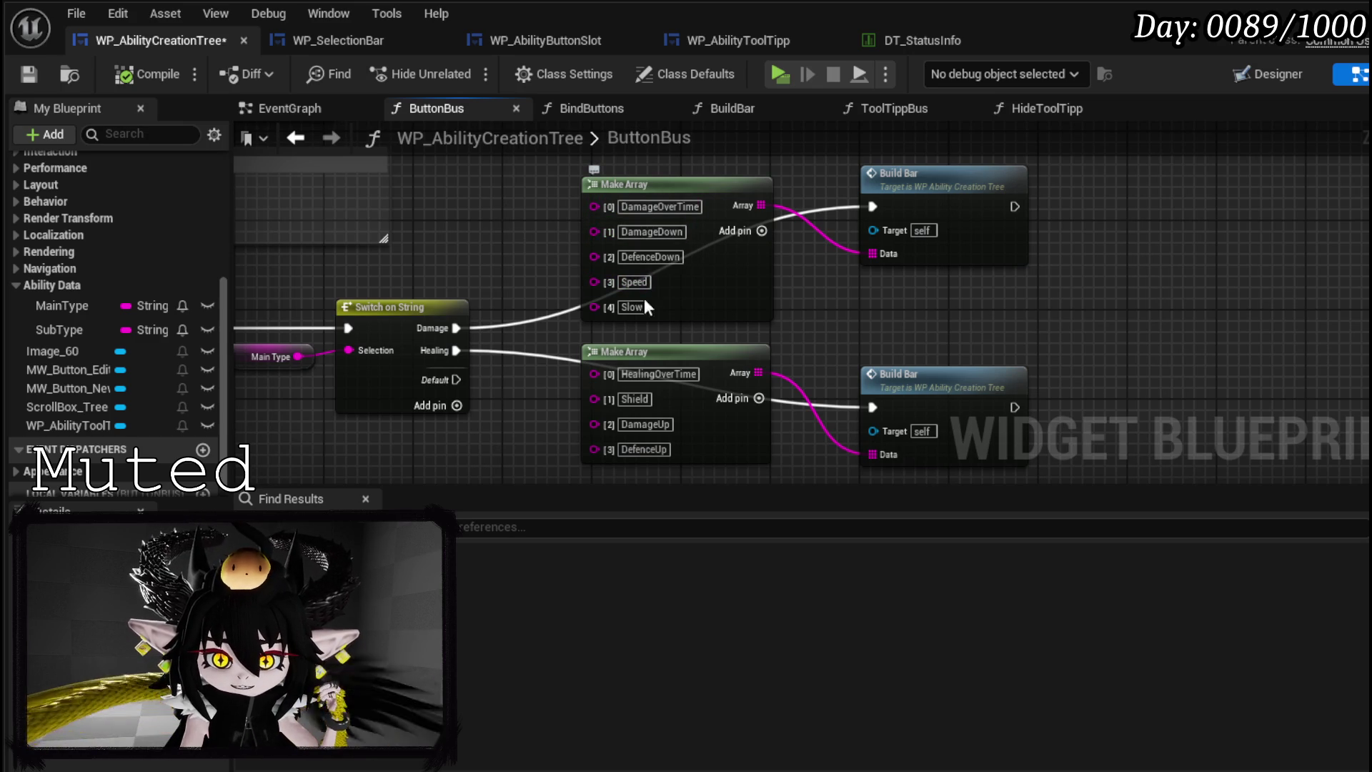
{"action": "scroll", "coordinate": [376, 187], "scroll_direction": "down", "scroll_amount": 3}
{"action": "scroll", "coordinate": [376, 187], "scroll_direction": "down", "scroll_amount": 2}
{"action": "key", "text": "ctrl+s"}
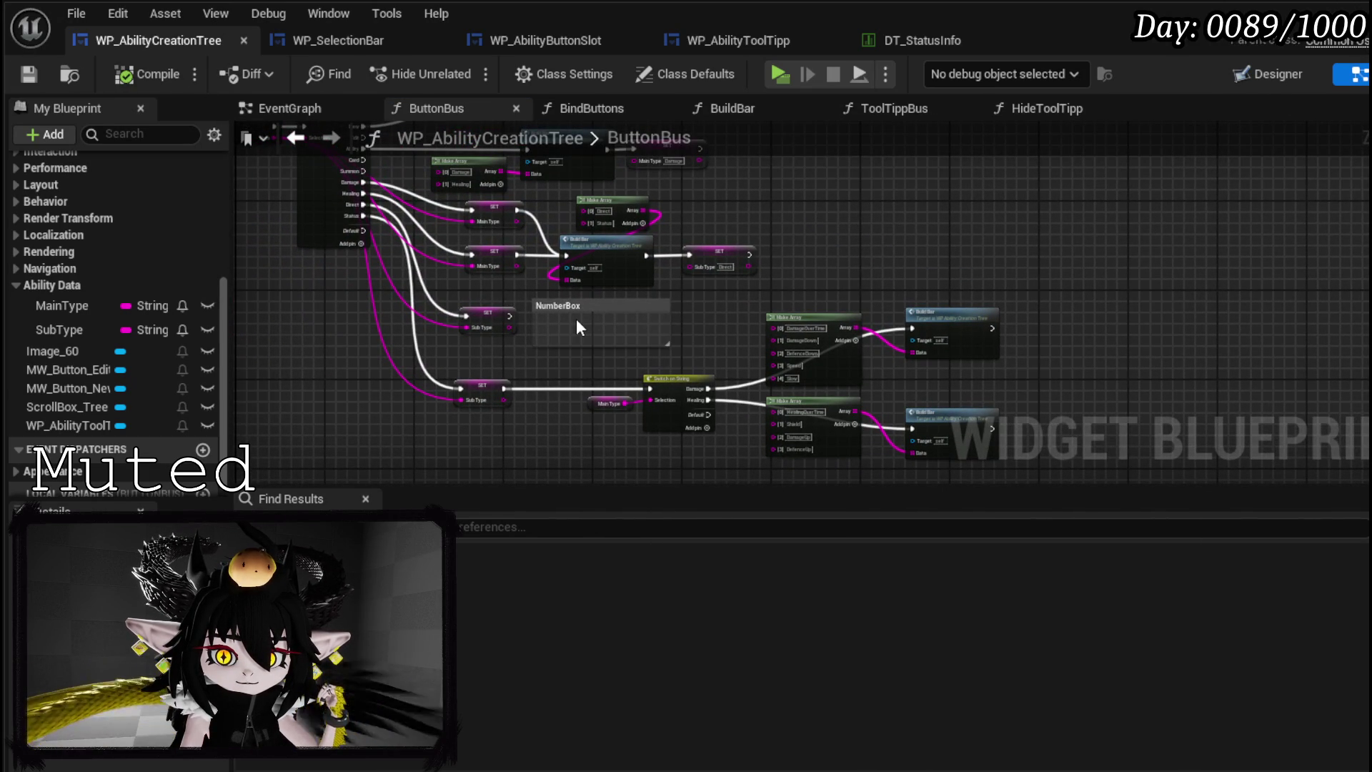
{"action": "scroll", "coordinate": [643, 225], "scroll_direction": "up", "scroll_amount": 3}
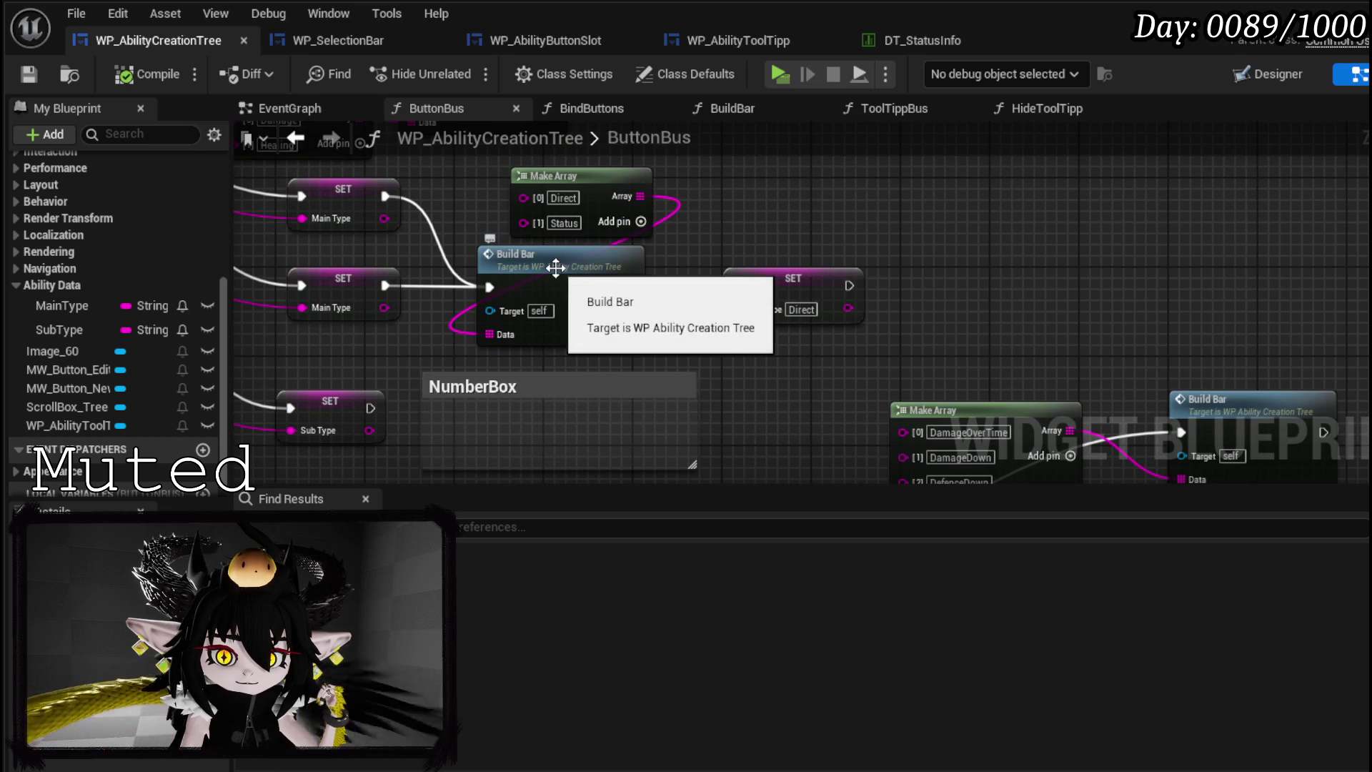
{"action": "left_click", "coordinate": [1344, 8]}
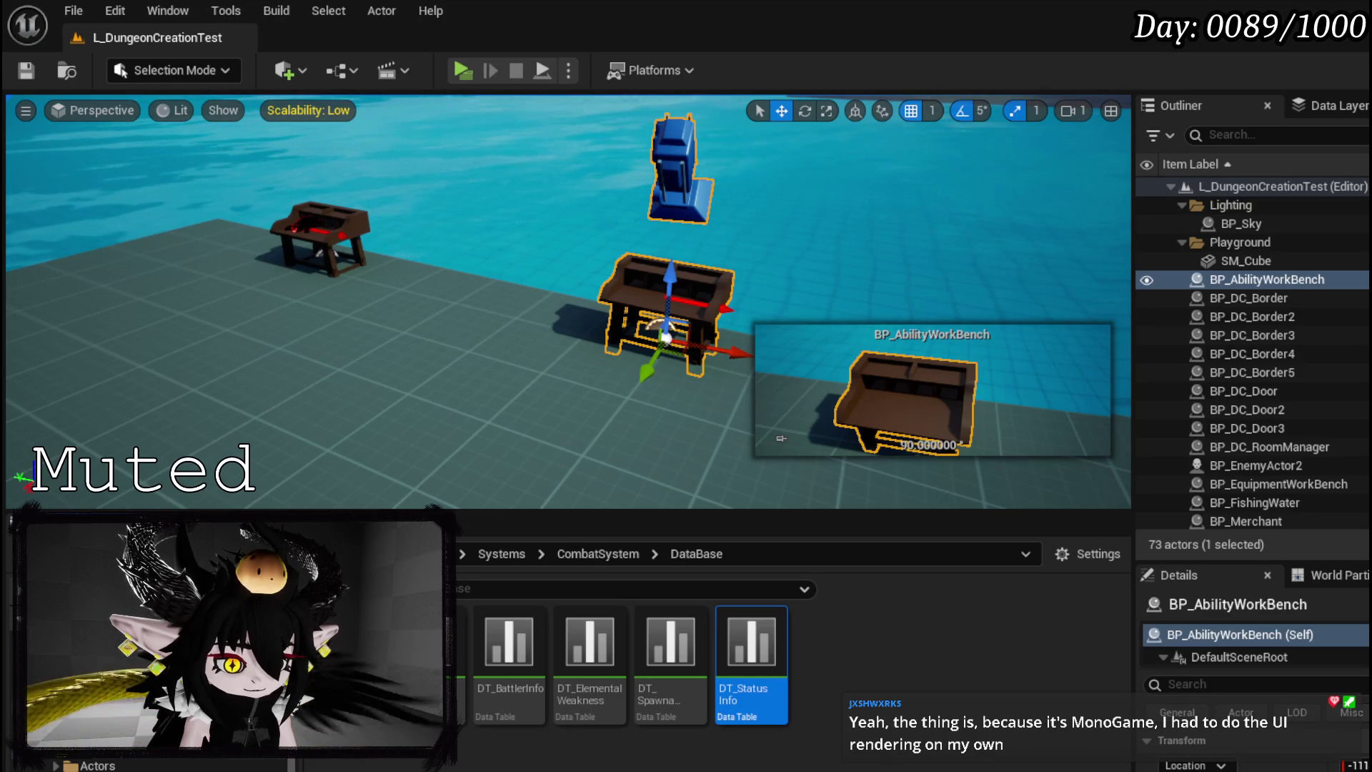
- Navigate the Content Browser back to the AbilitySystem UI widget blueprints, then leave the Blueprint editor
{"action": "key", "text": "alt+Left"}
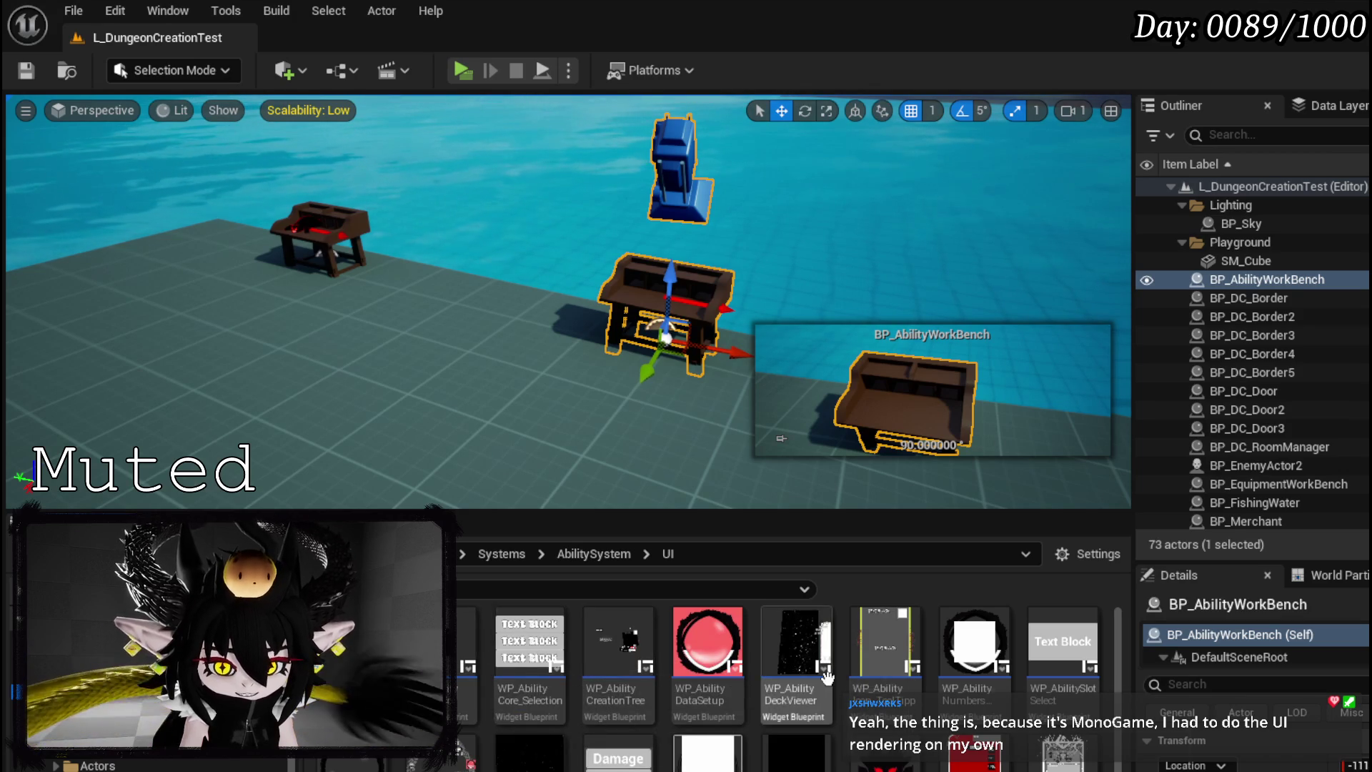
{"action": "scroll", "coordinate": [1128, 711], "scroll_direction": "down", "scroll_amount": 1}
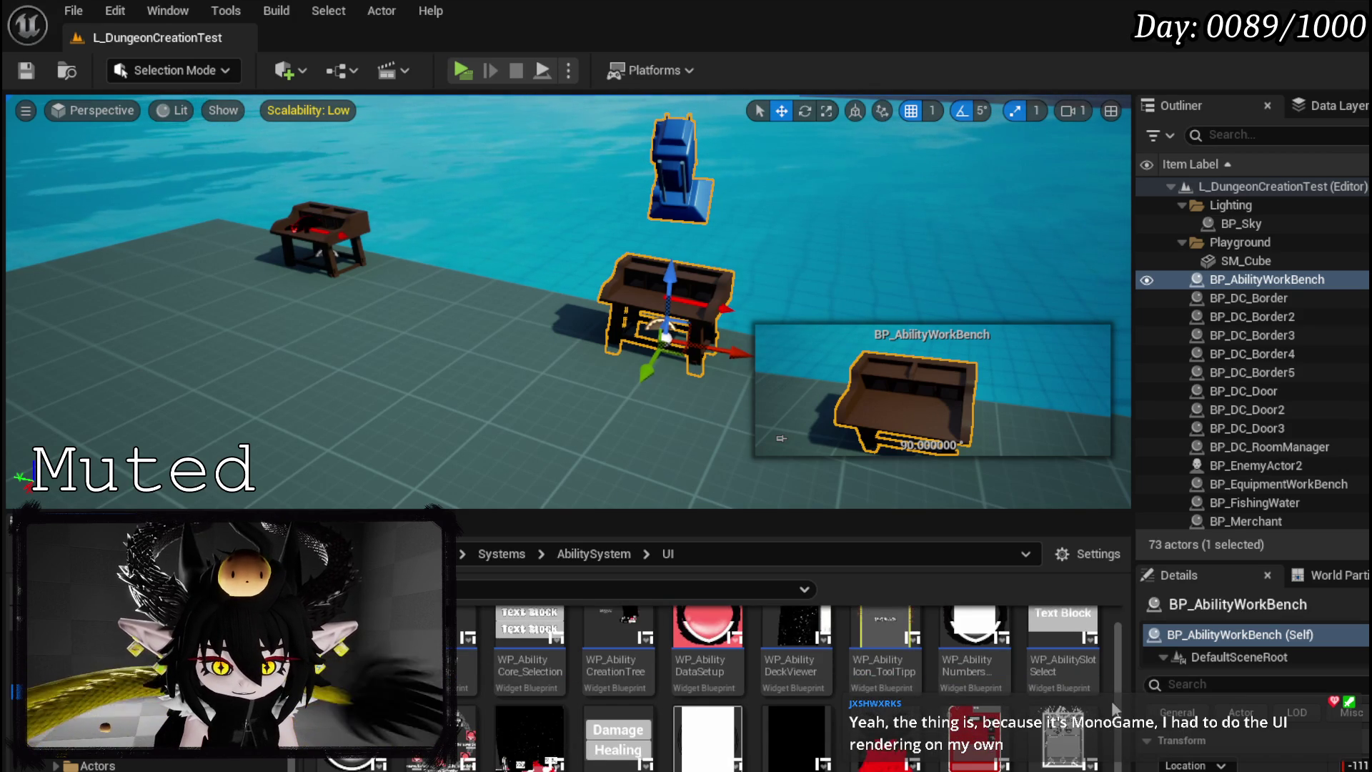
{"action": "scroll", "coordinate": [1113, 704], "scroll_direction": "down", "scroll_amount": 2}
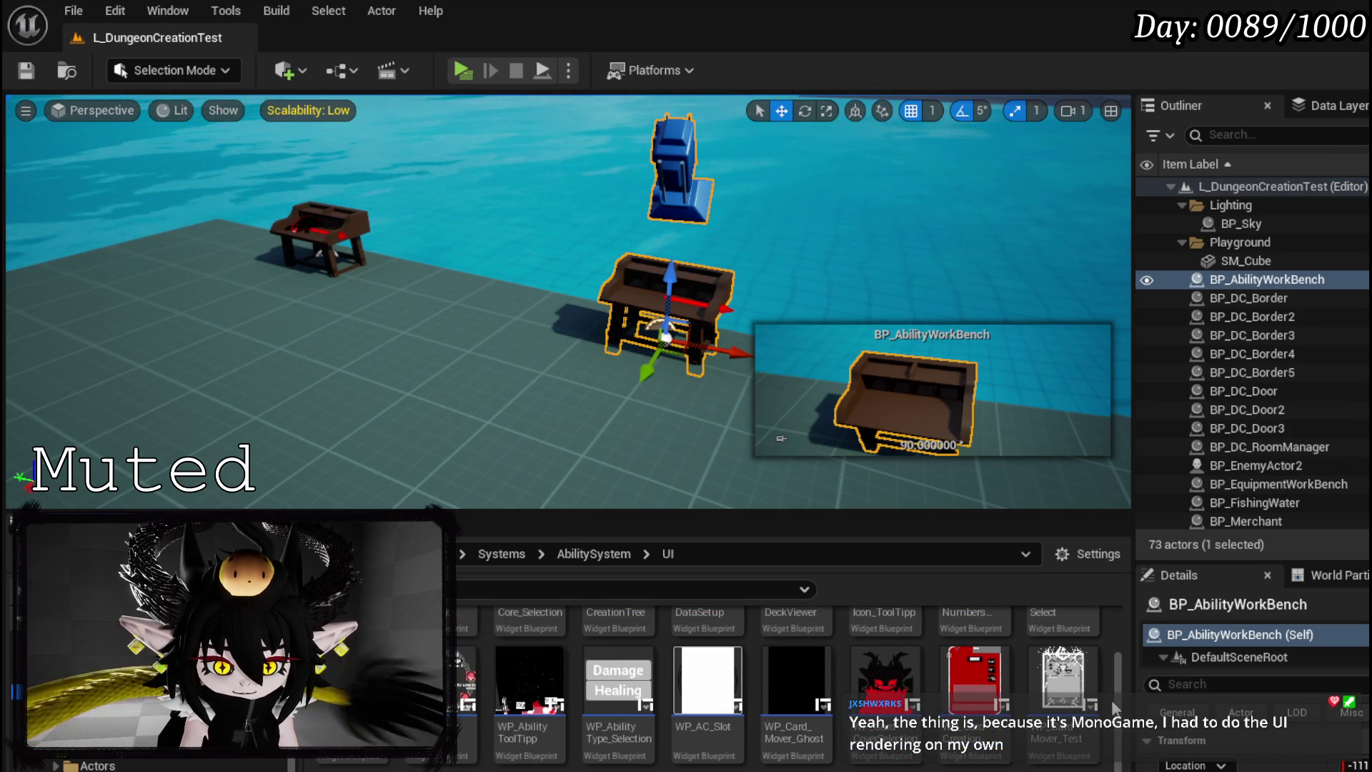
{"action": "scroll", "coordinate": [1112, 701], "scroll_direction": "up", "scroll_amount": 2}
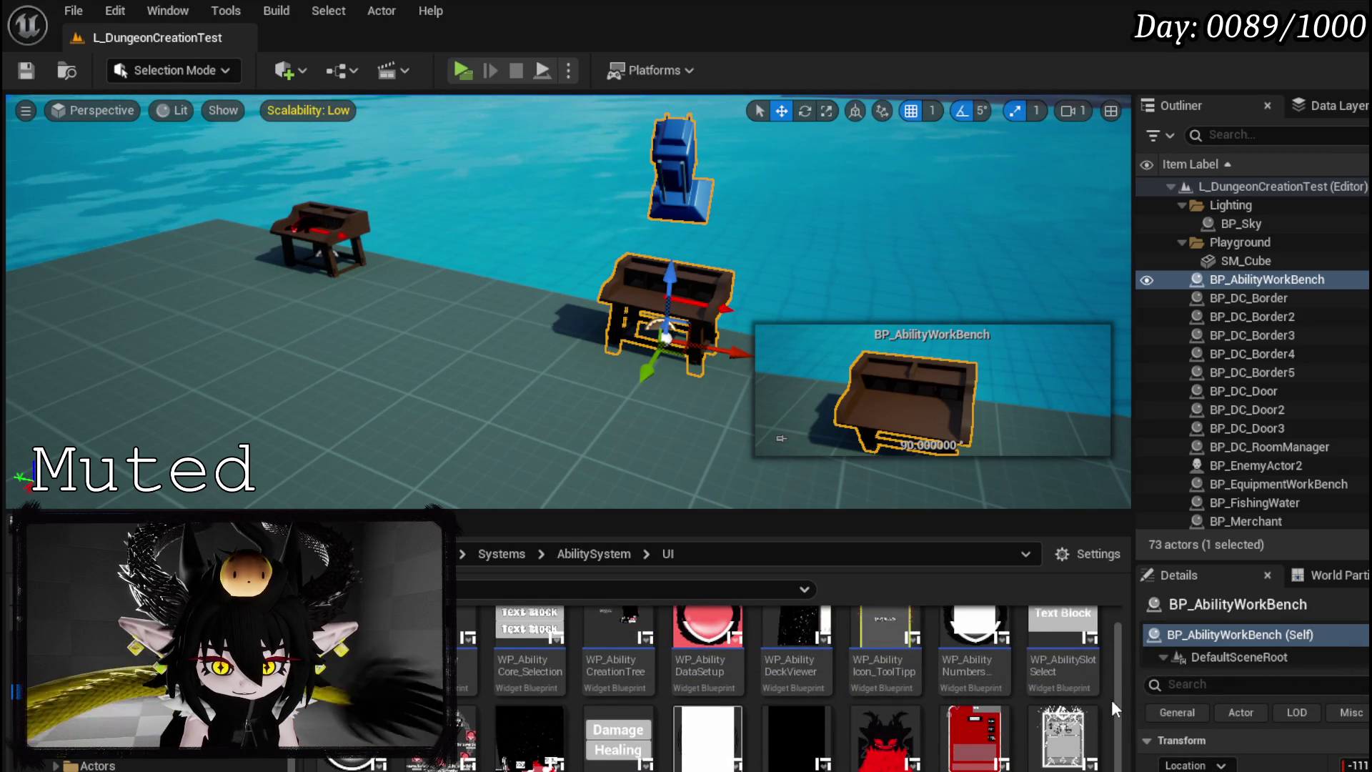
{"action": "scroll", "coordinate": [1112, 700], "scroll_direction": "up", "scroll_amount": 1}
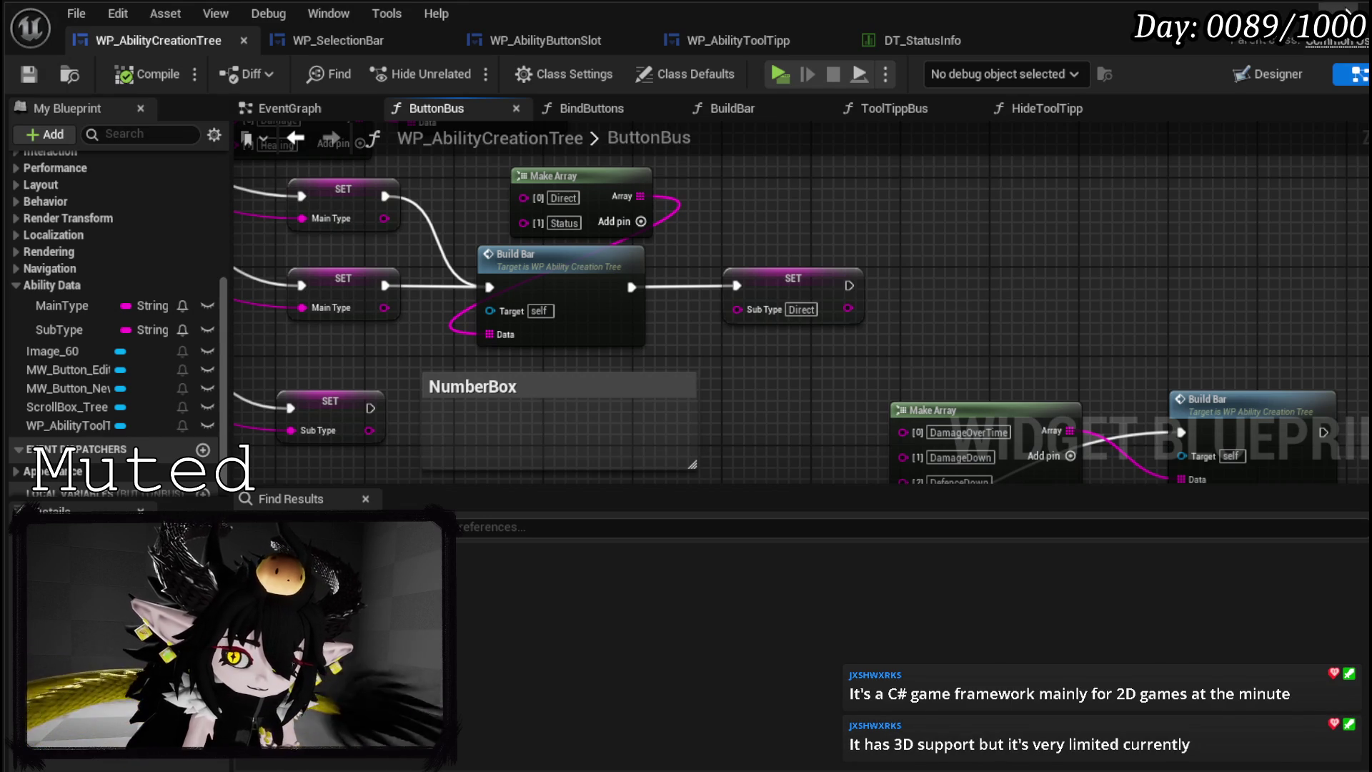
{"action": "left_click", "coordinate": [1343, 6]}
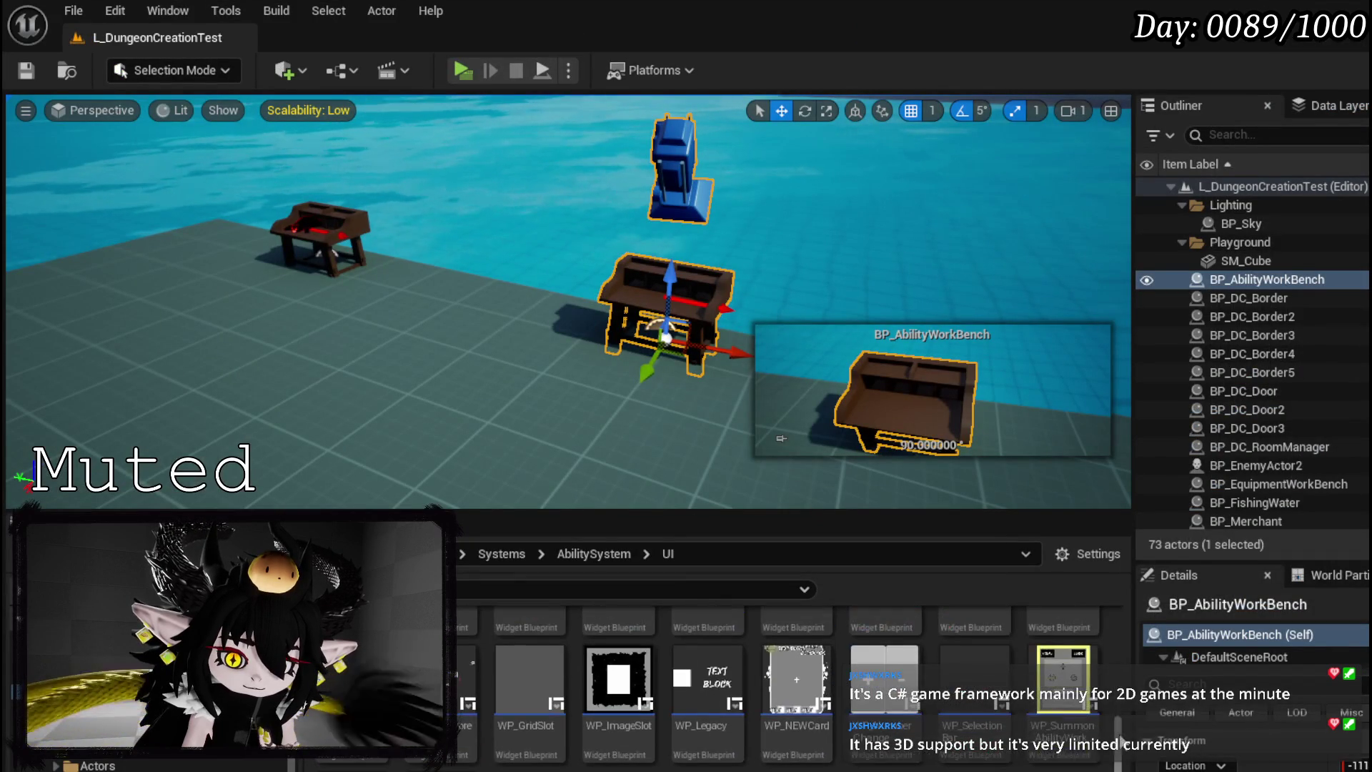
- Rename the WP_SelectionBar asset, replacing the text after WP_ with AbilityButton
{"action": "right_click", "coordinate": [1007, 724]}
{"action": "left_click", "coordinate": [1052, 286]}
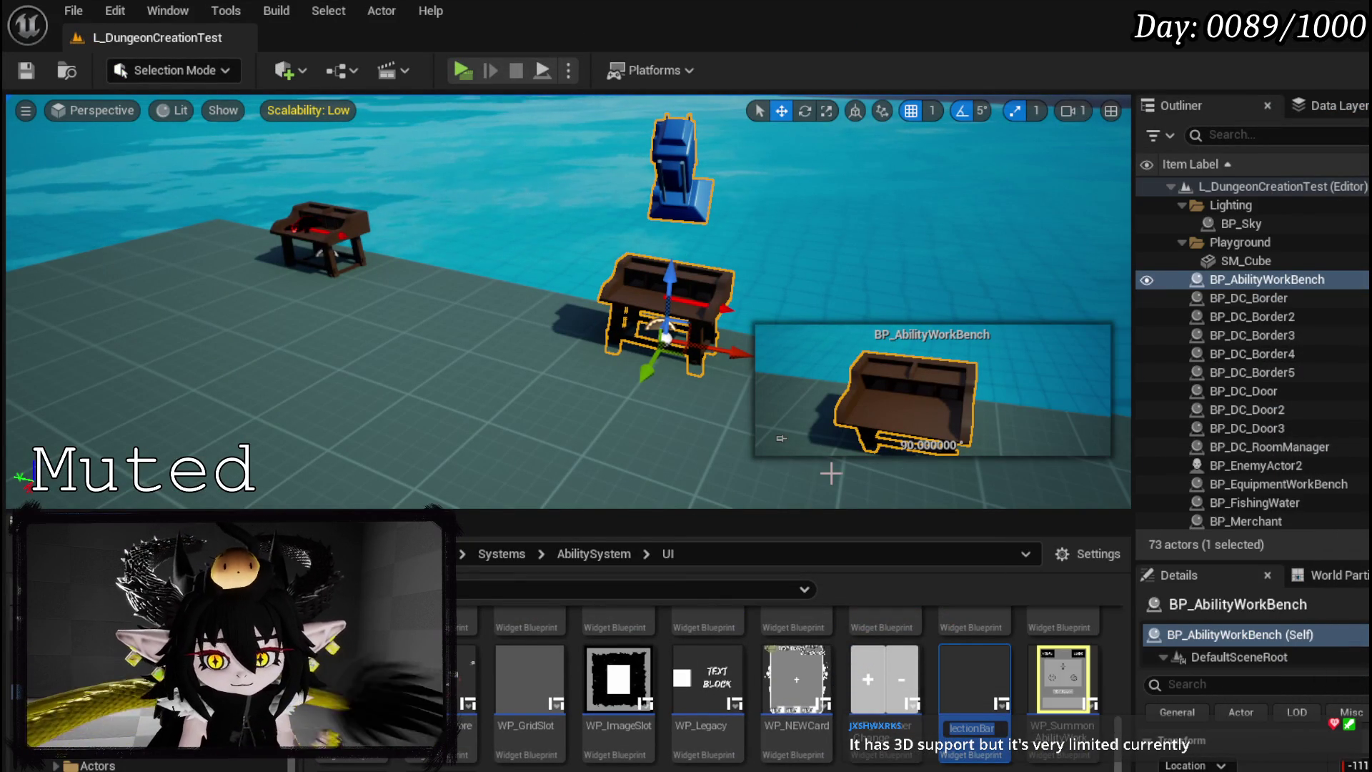
{"action": "key", "text": "Home"}
{"action": "type", "text": "A"}
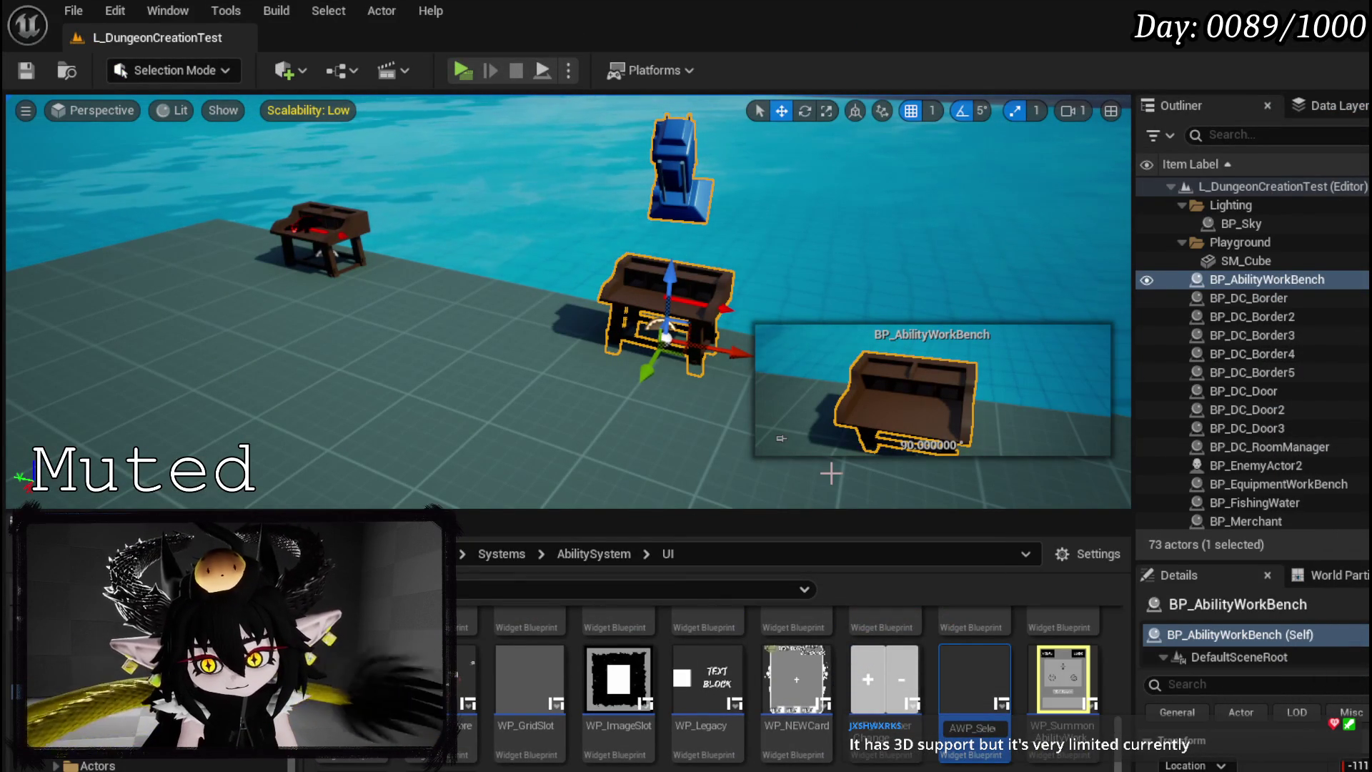
{"action": "key", "text": "BackSpace"}
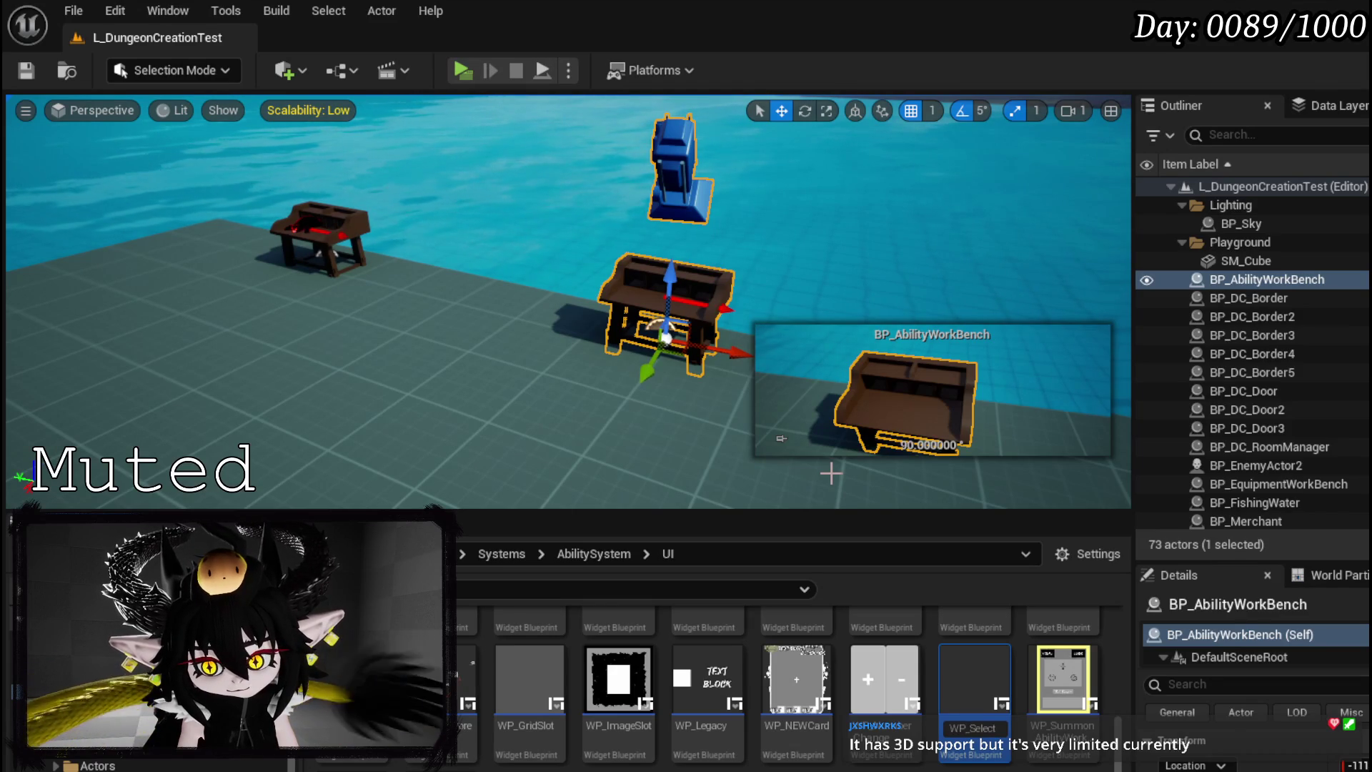
{"action": "key", "text": "shift+End"}
{"action": "type", "text": "AbilityBu"}
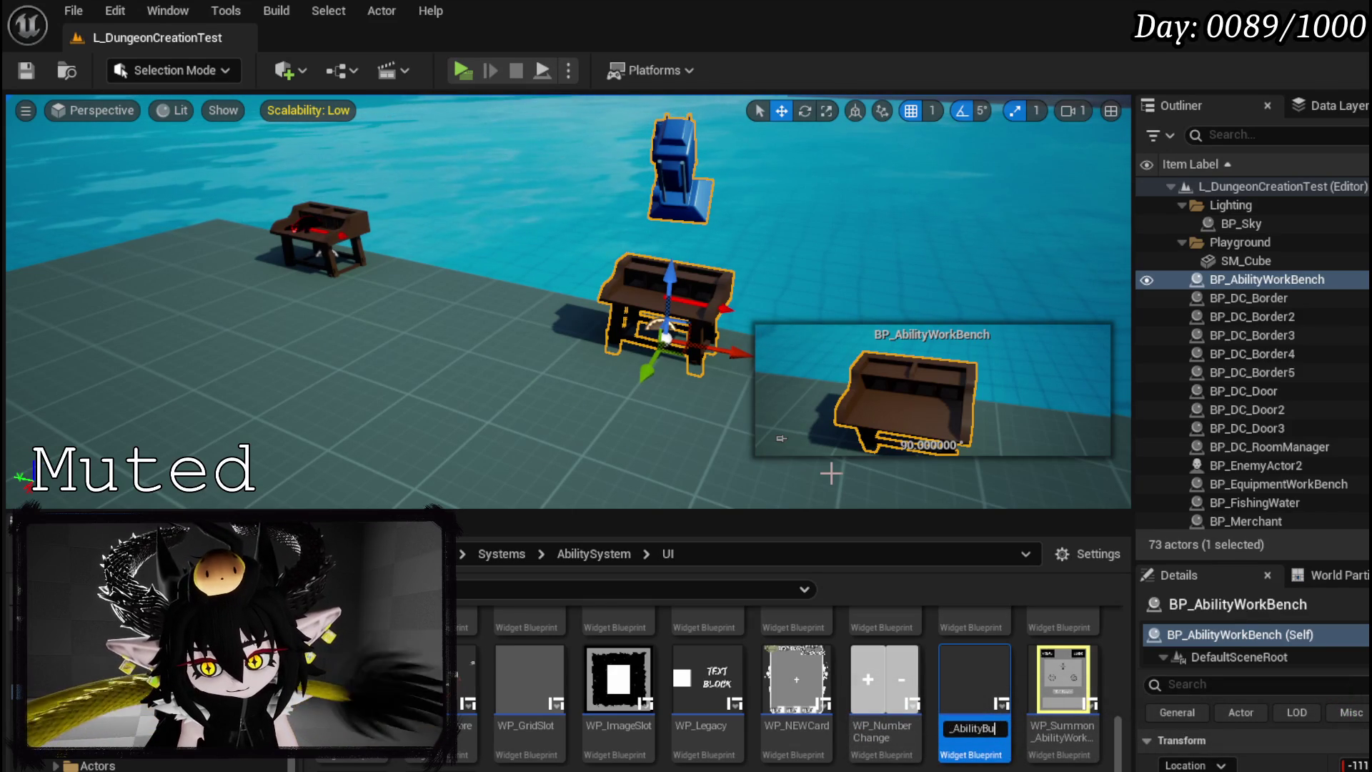